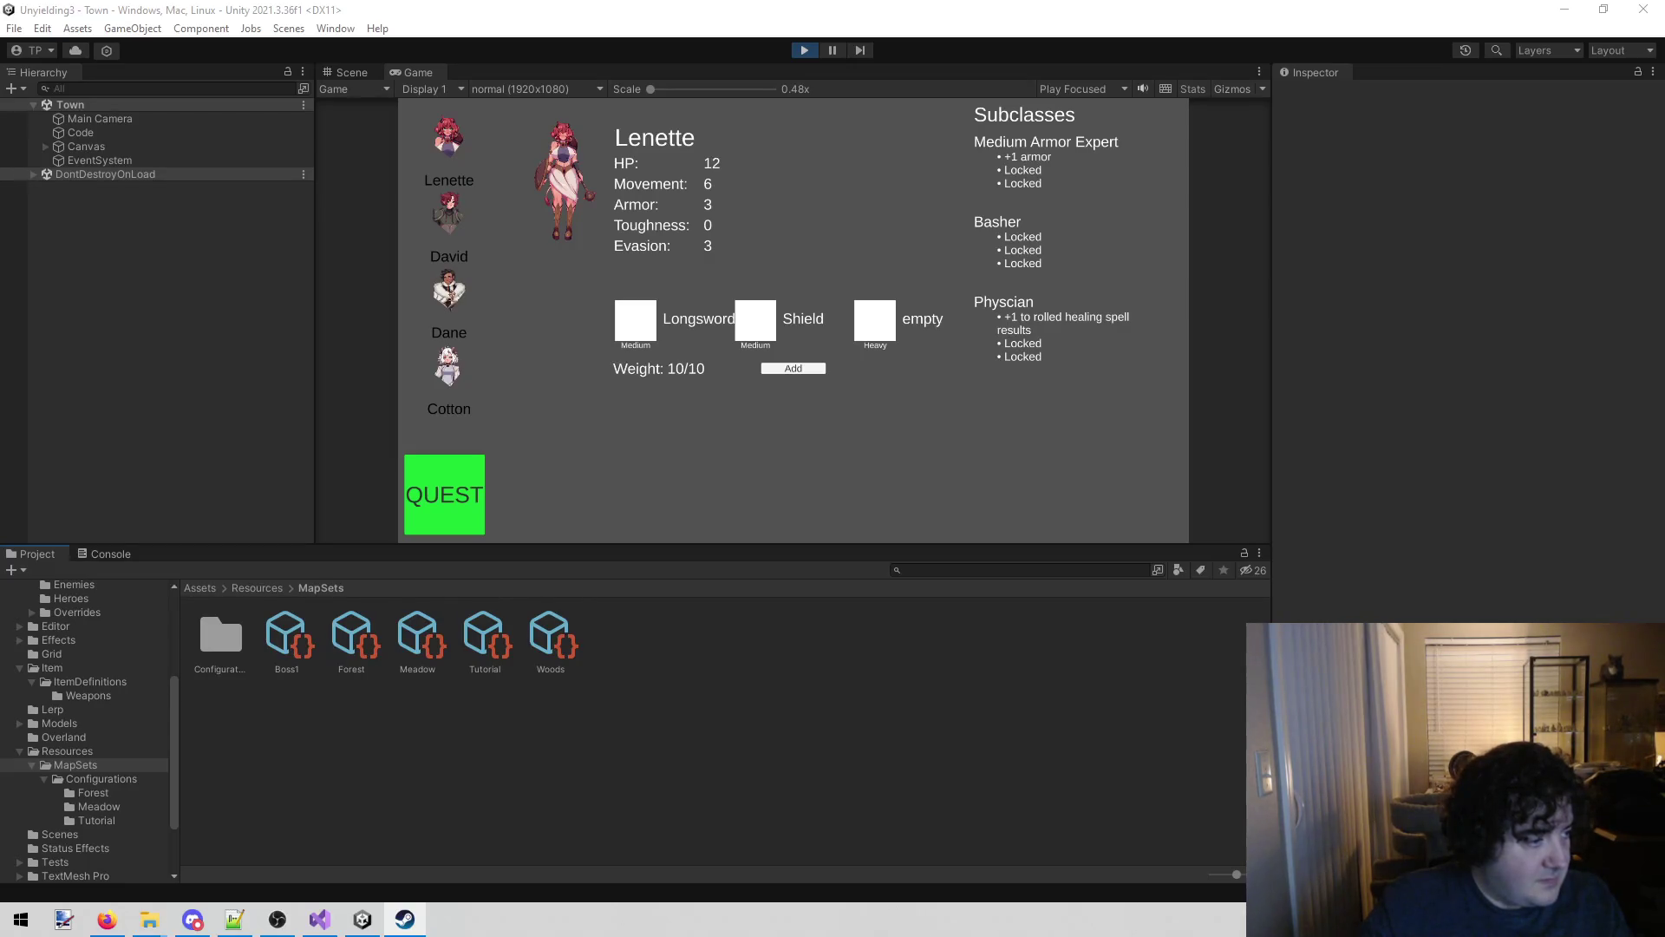
Look through the Steam store page screenshots, enlarging the tent one, then close Steam.
key("alt+Tab")
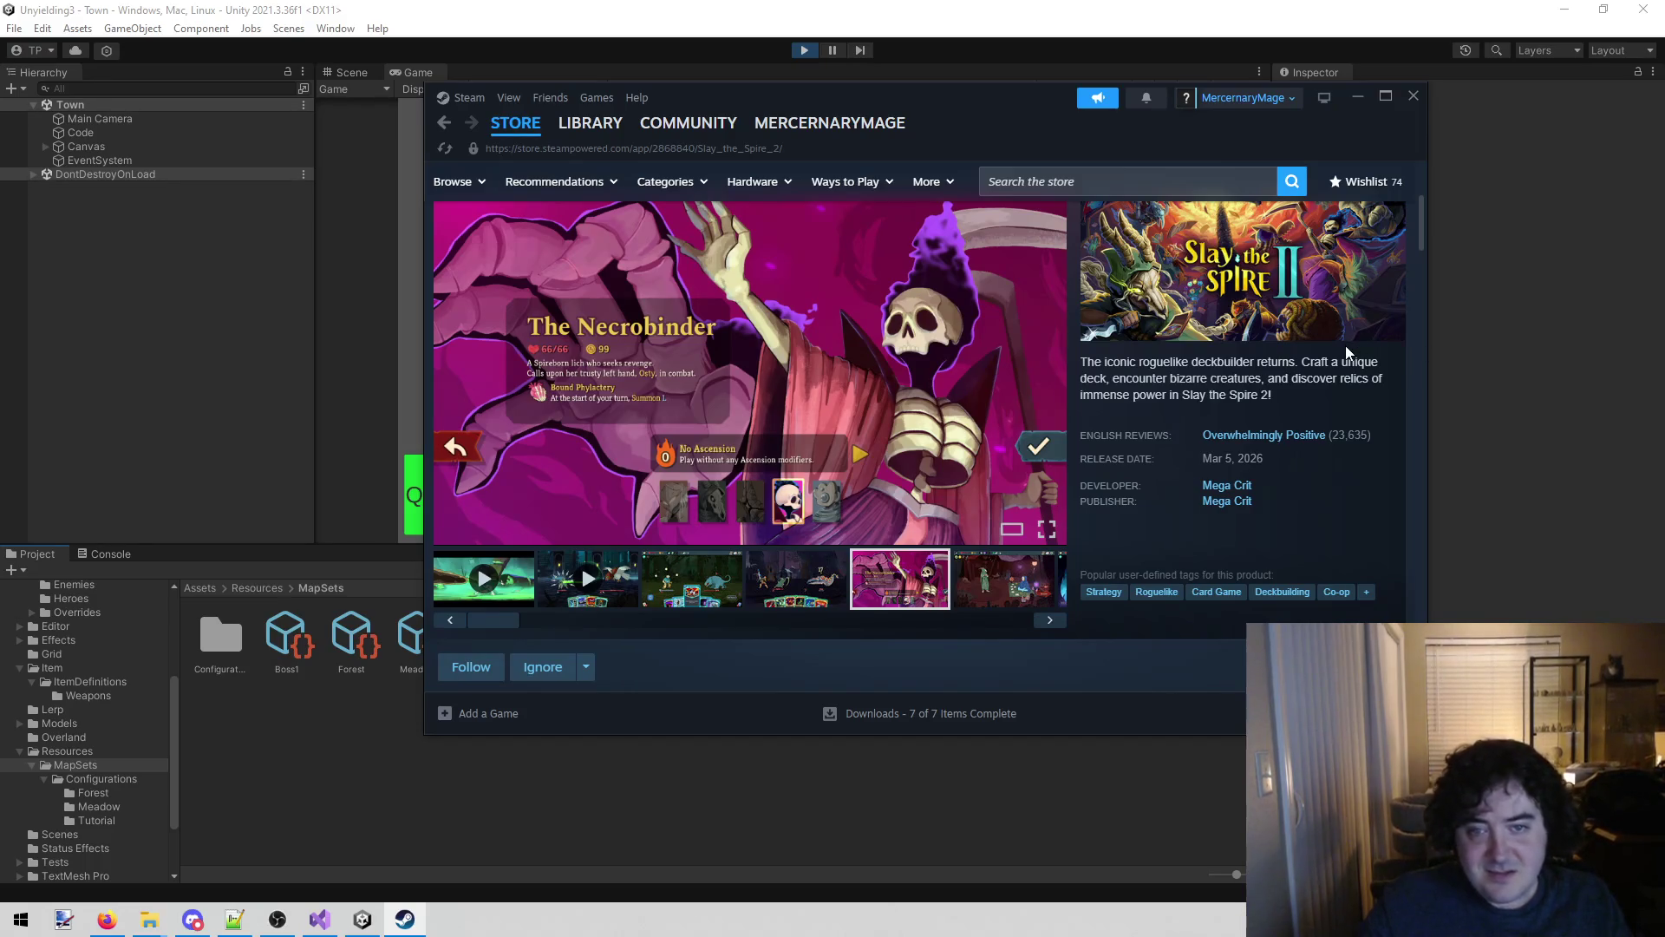
scroll(1345, 346, "down", 1)
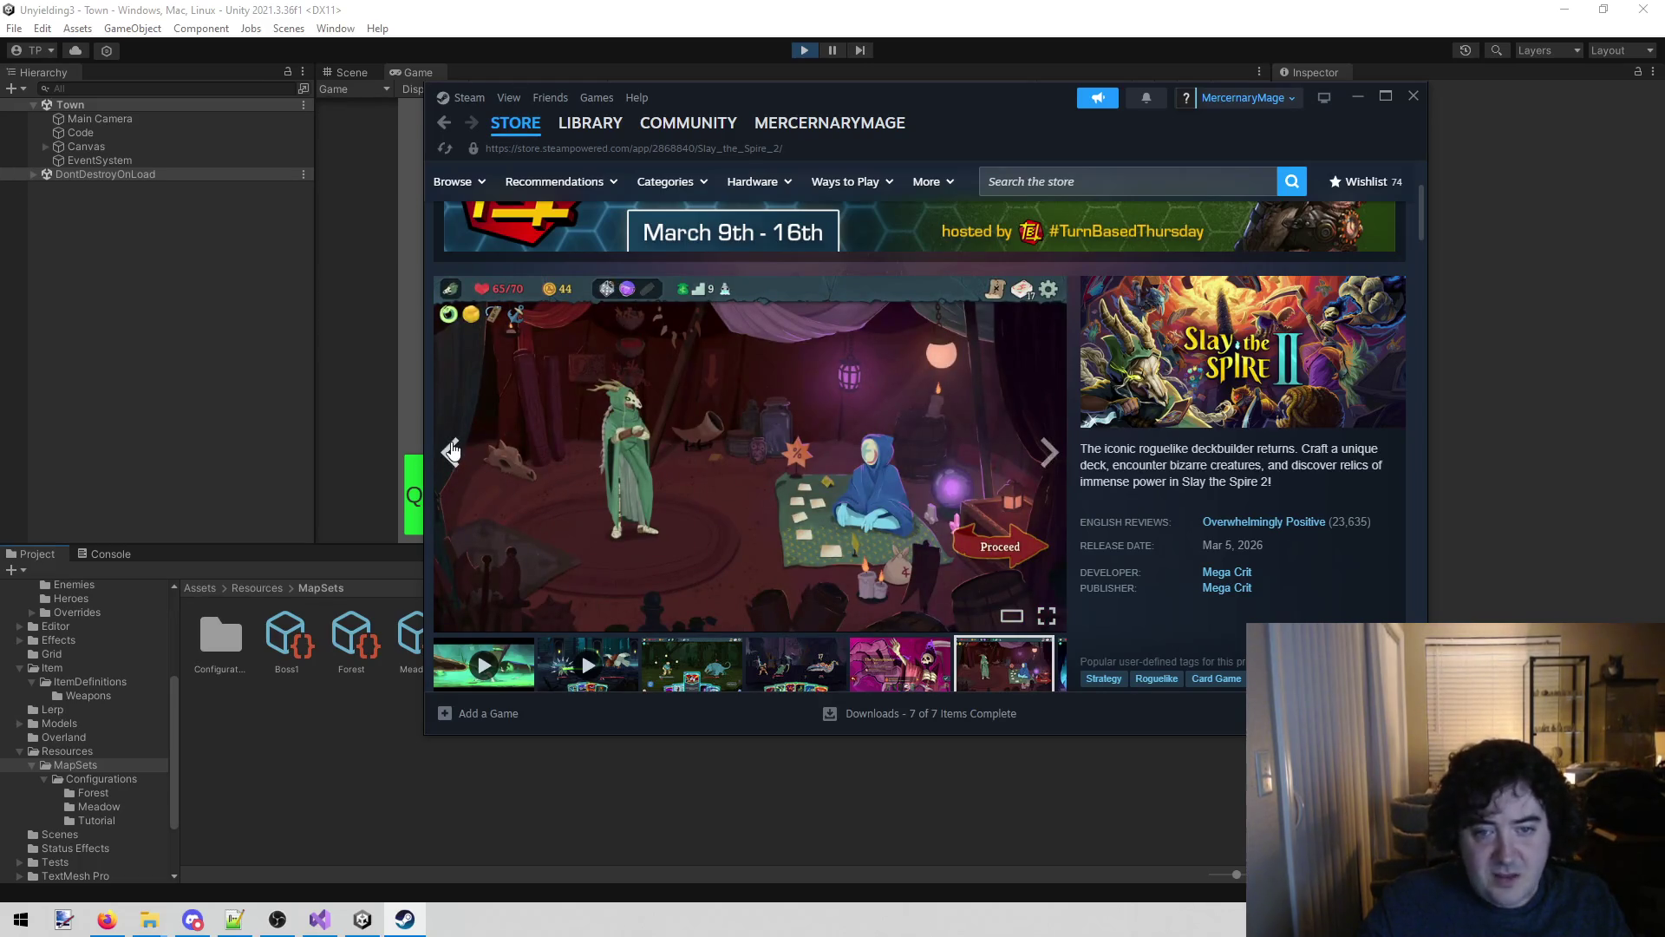
left_click(451, 451)
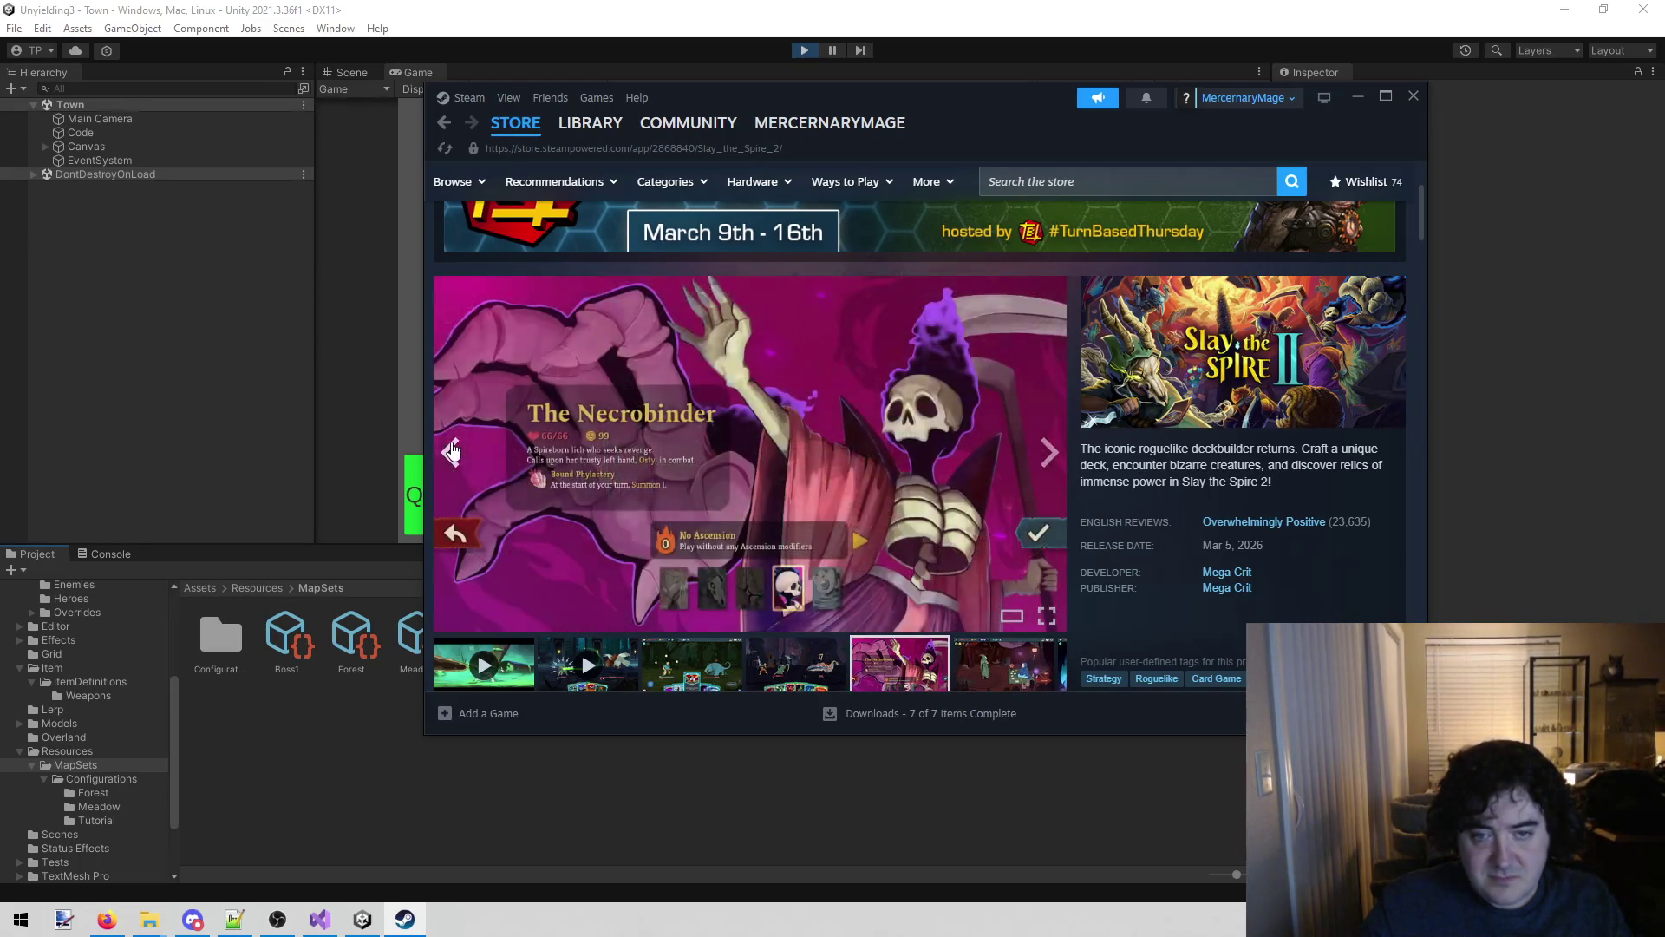
left_click(1048, 453)
left_click(640, 411)
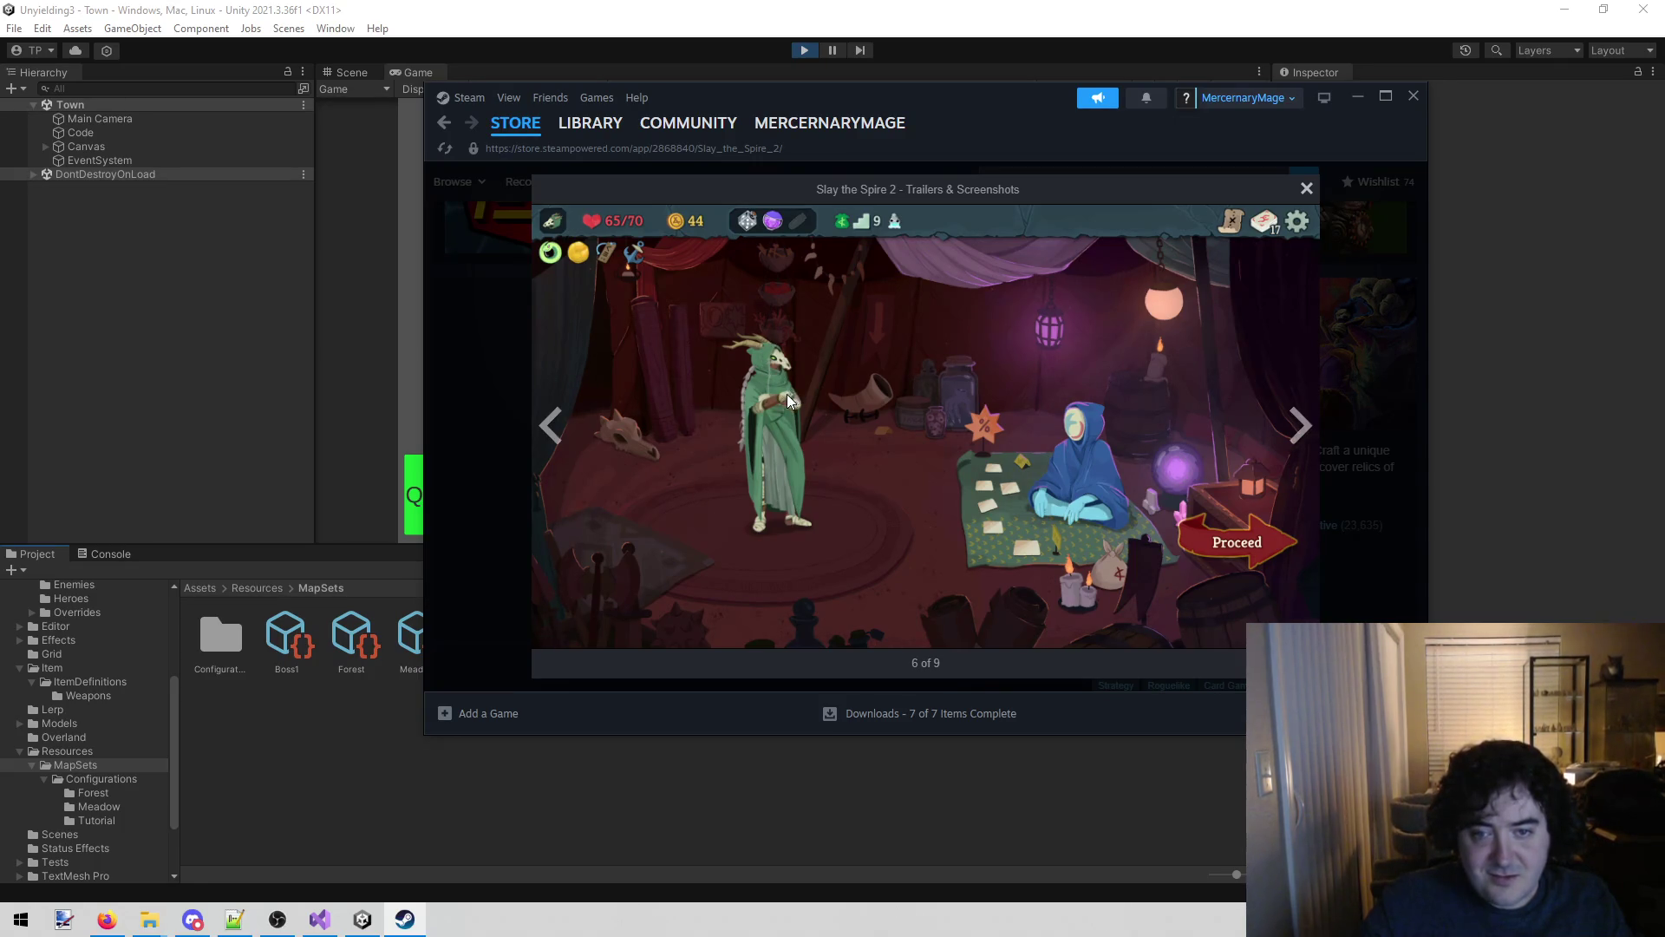
left_click(1422, 101)
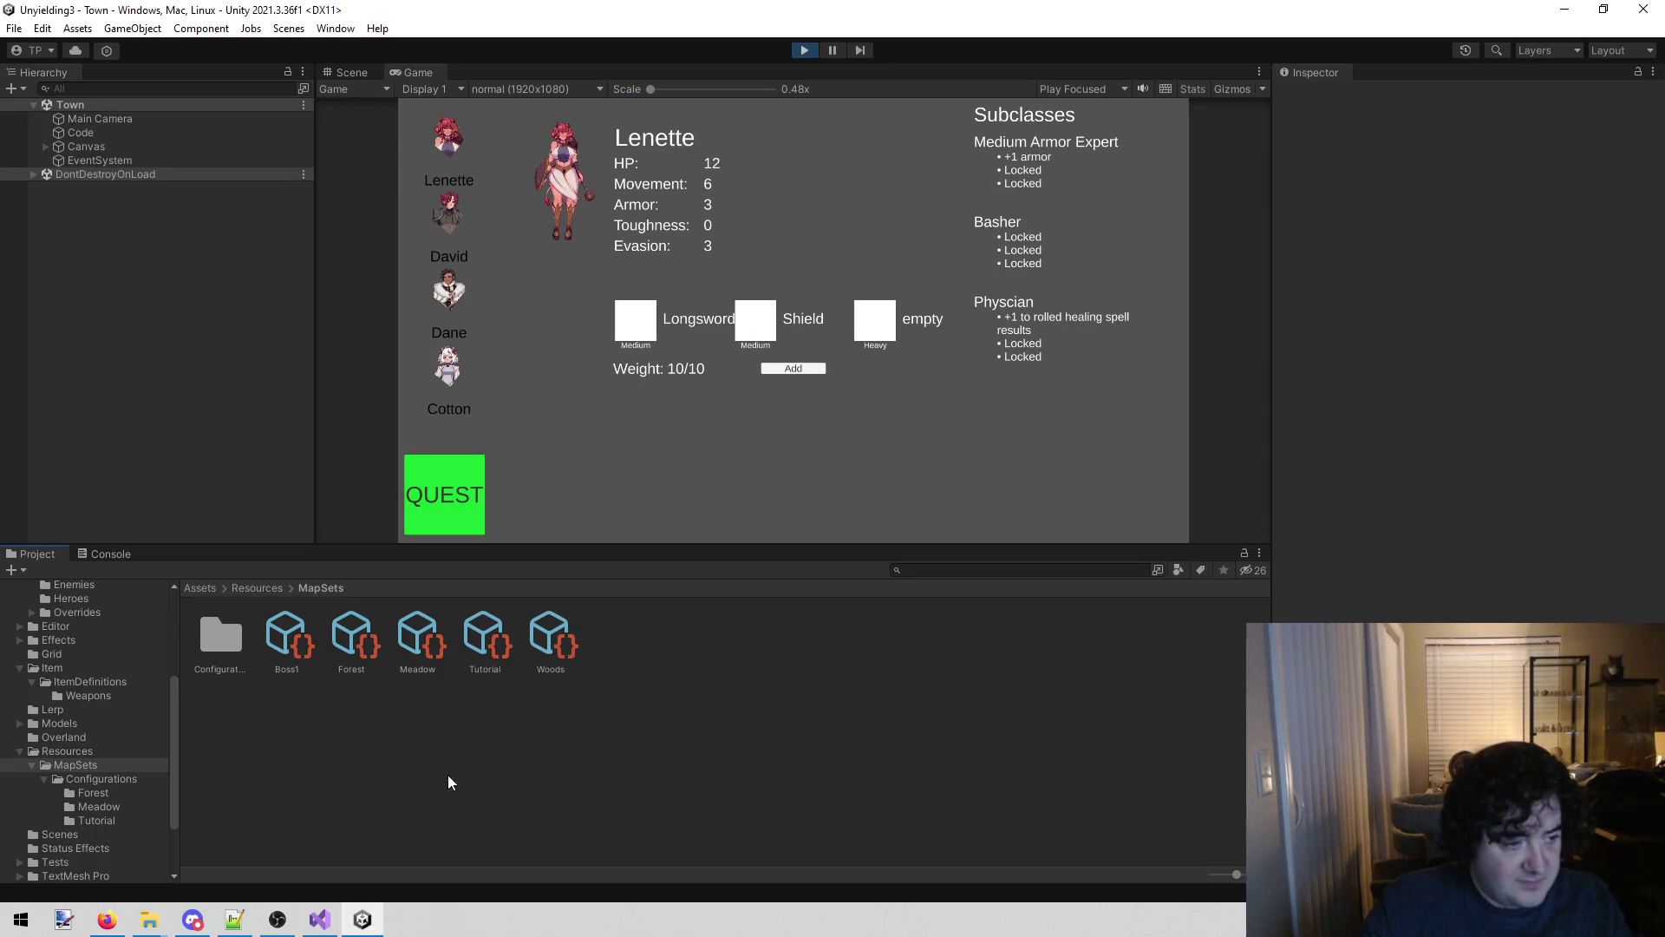
Restart the running game in the Unity editor with Stop and Play.
left_click(319, 918)
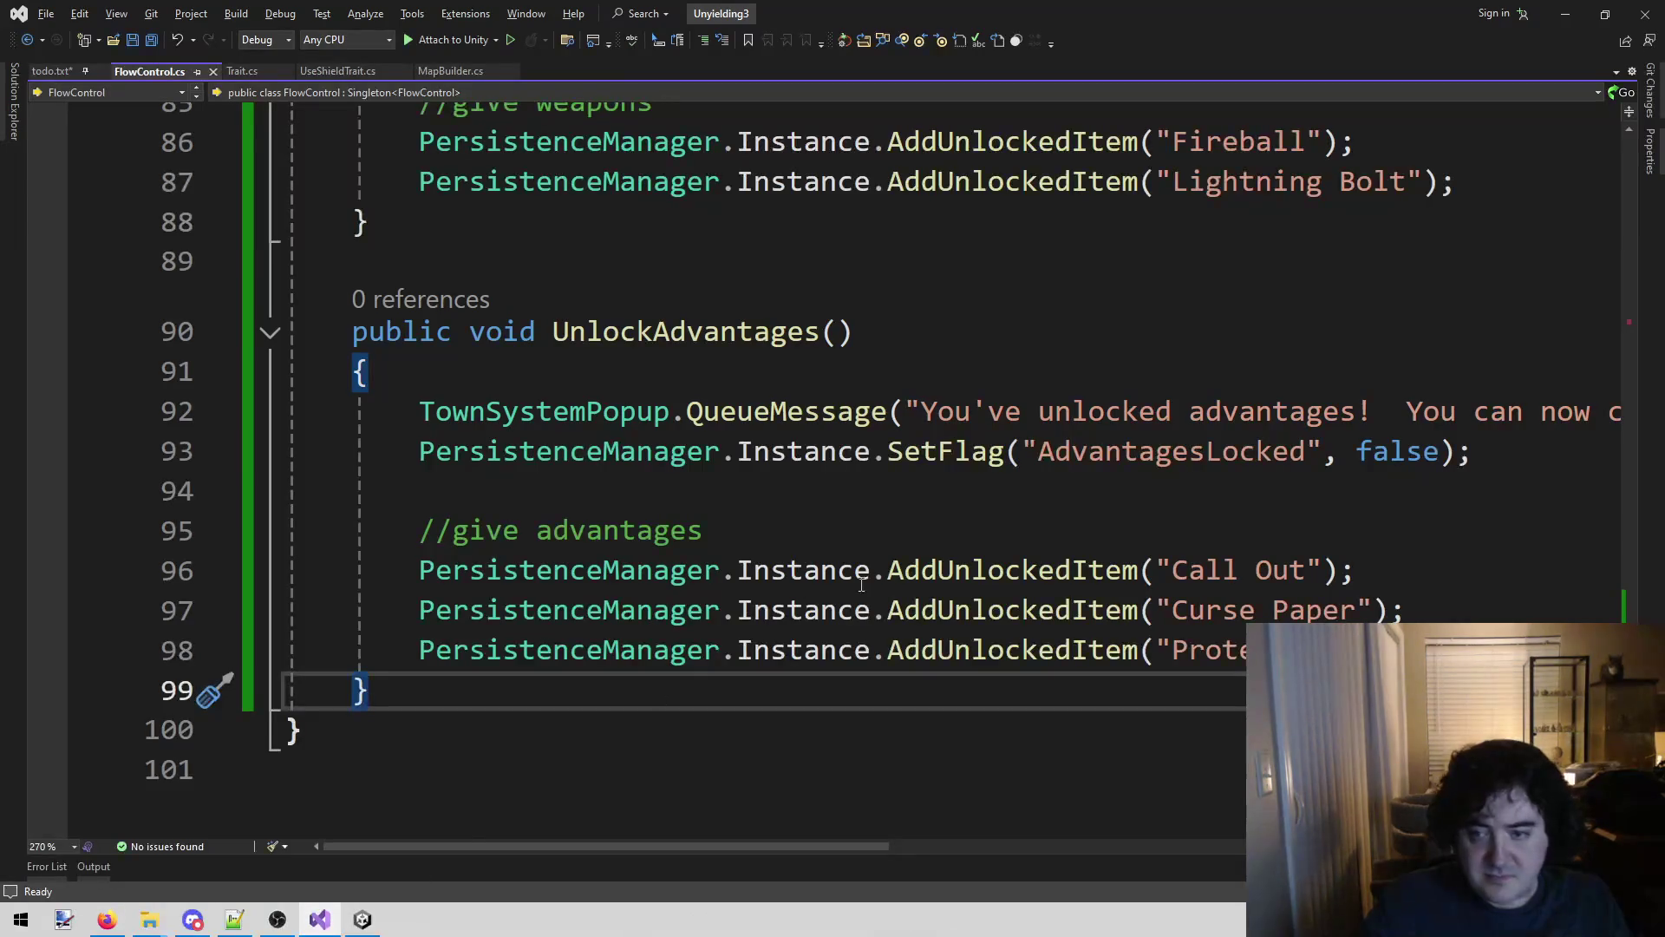
left_click(363, 918)
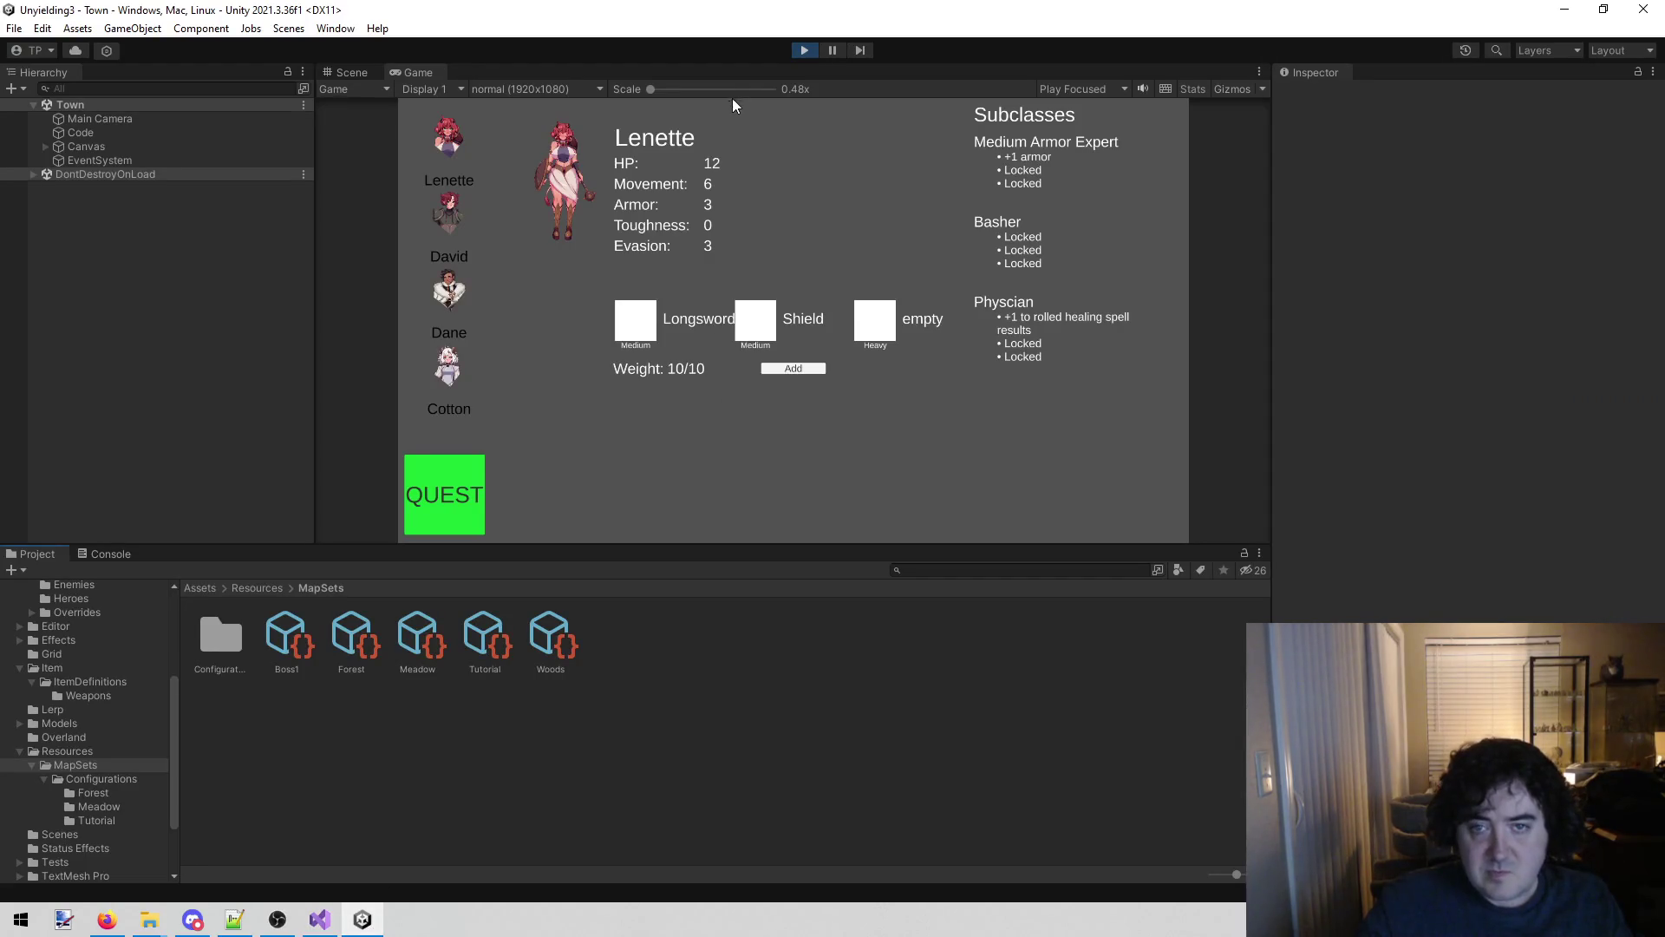
left_click(802, 49)
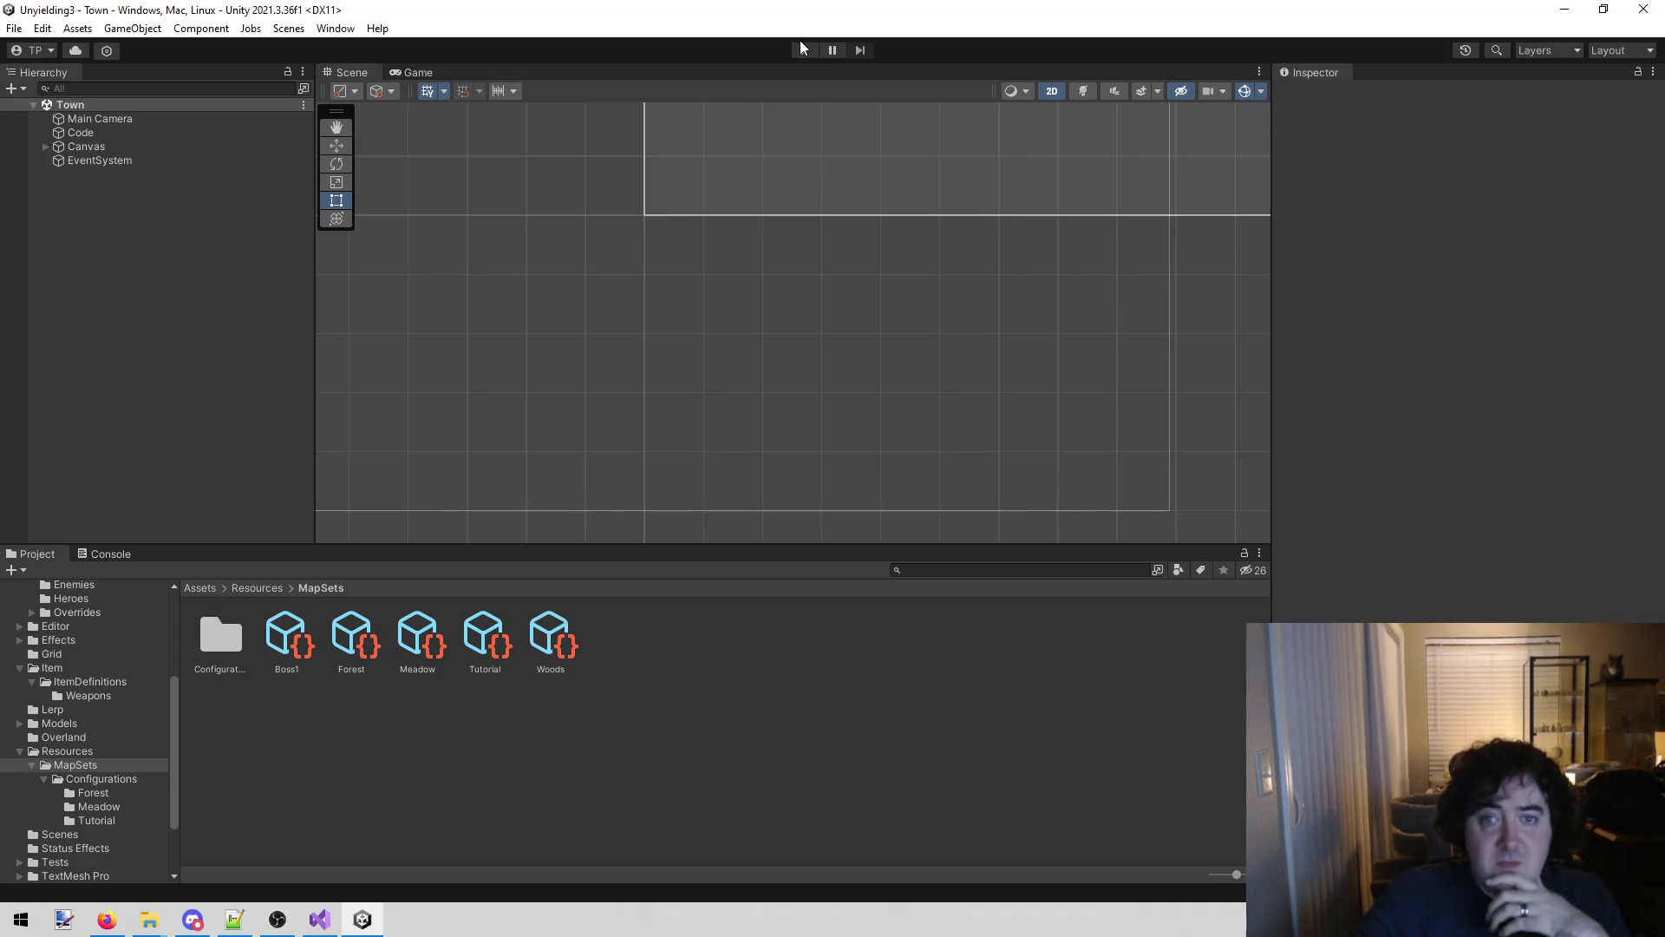
left_click(801, 49)
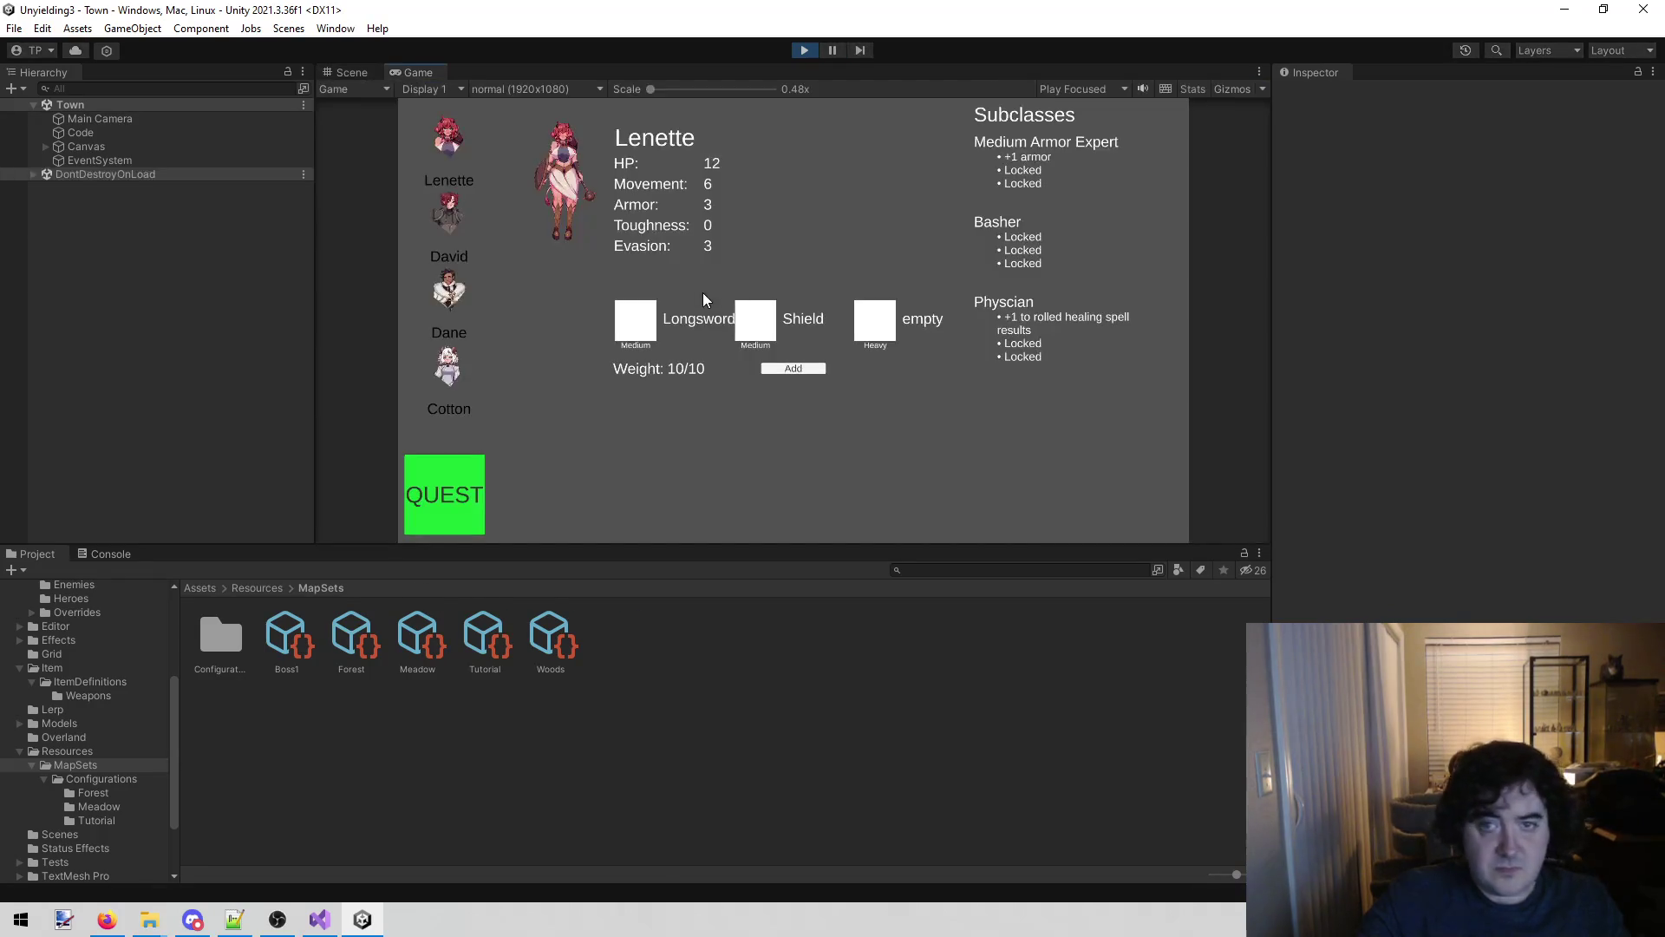
Compare David's and Dane's character details to check their new advantage items, ending on David.
left_click(448, 215)
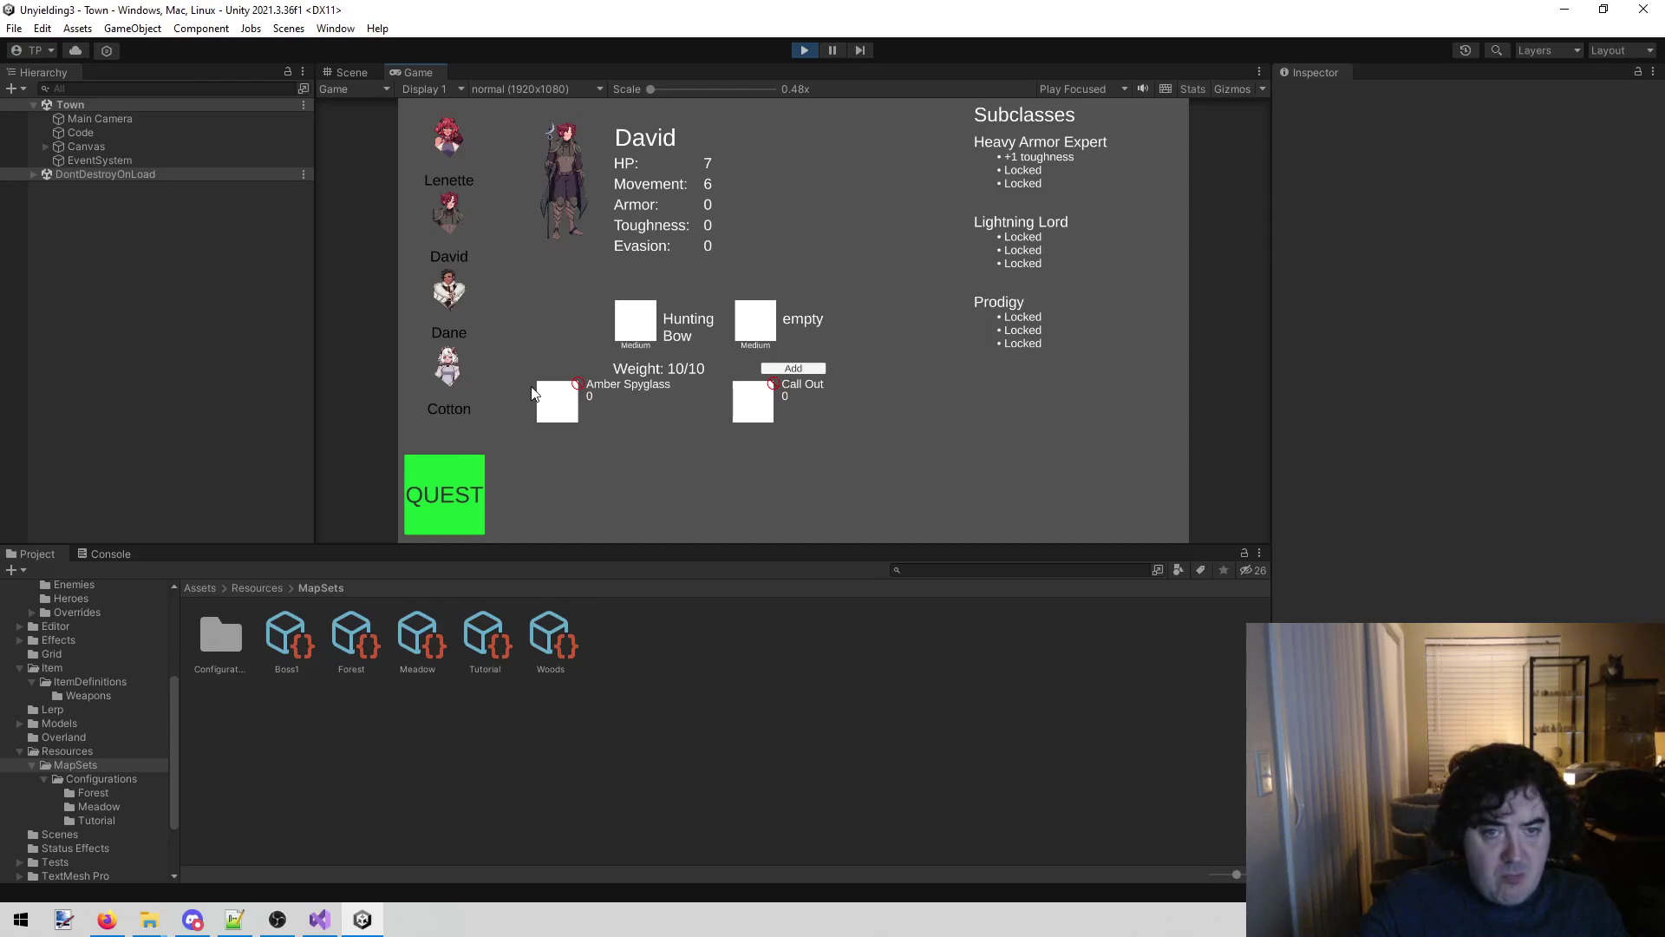
left_click(451, 358)
left_click(447, 291)
left_click(443, 230)
left_click(448, 291)
left_click(460, 220)
left_click(486, 288)
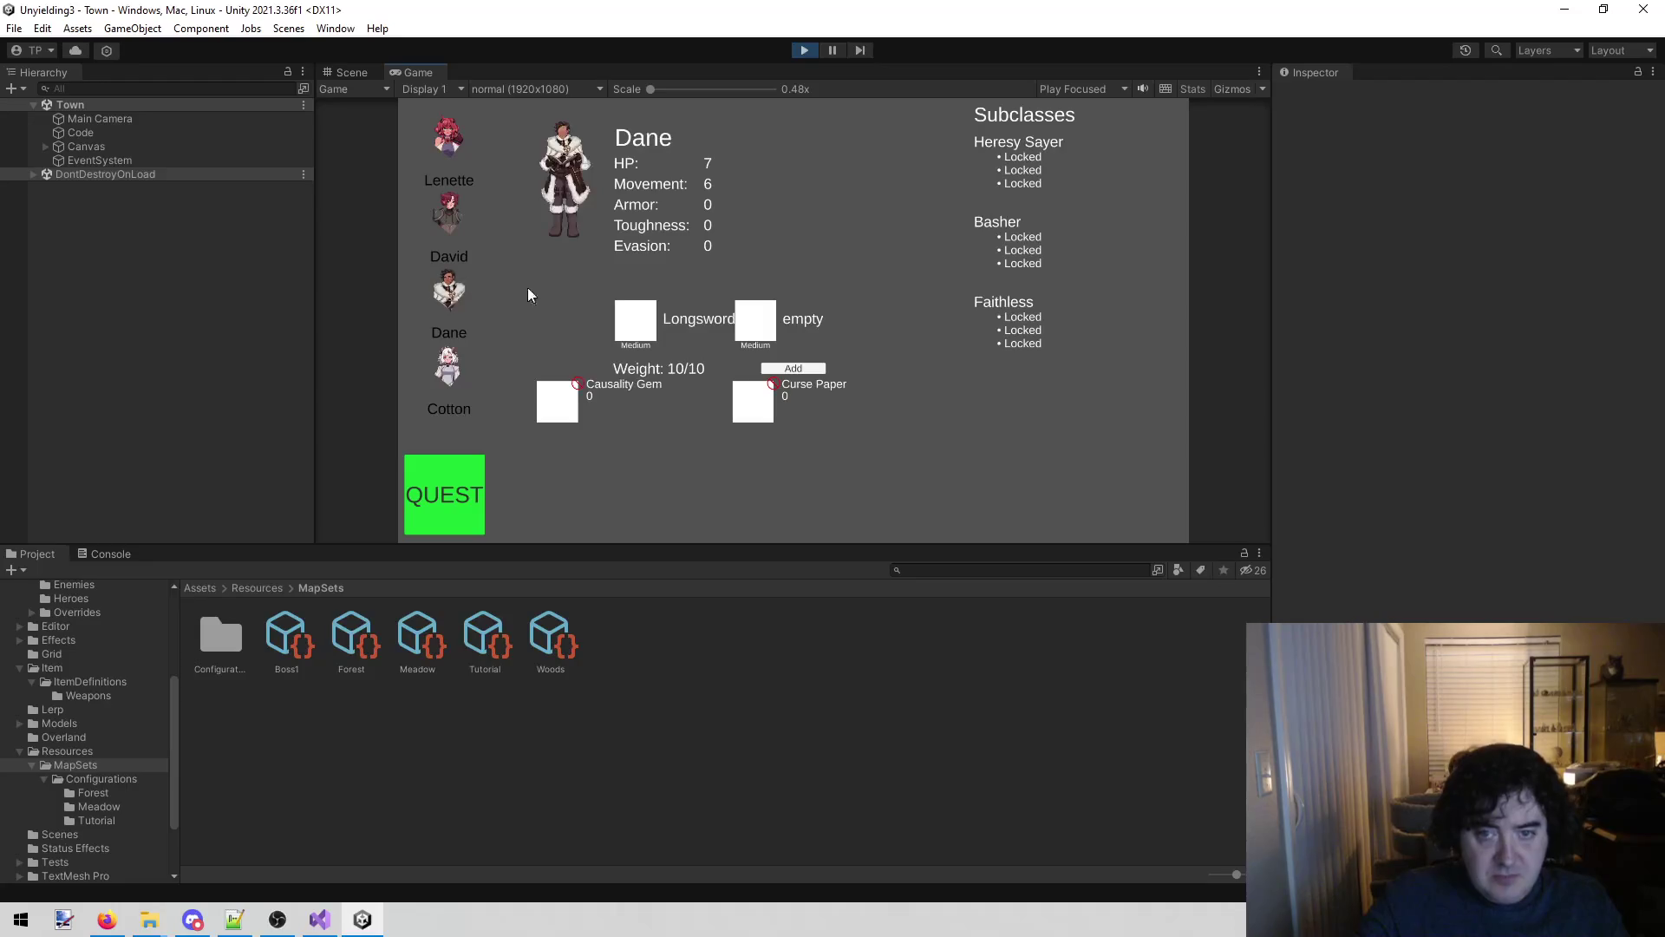
left_click(451, 215)
left_click(447, 292)
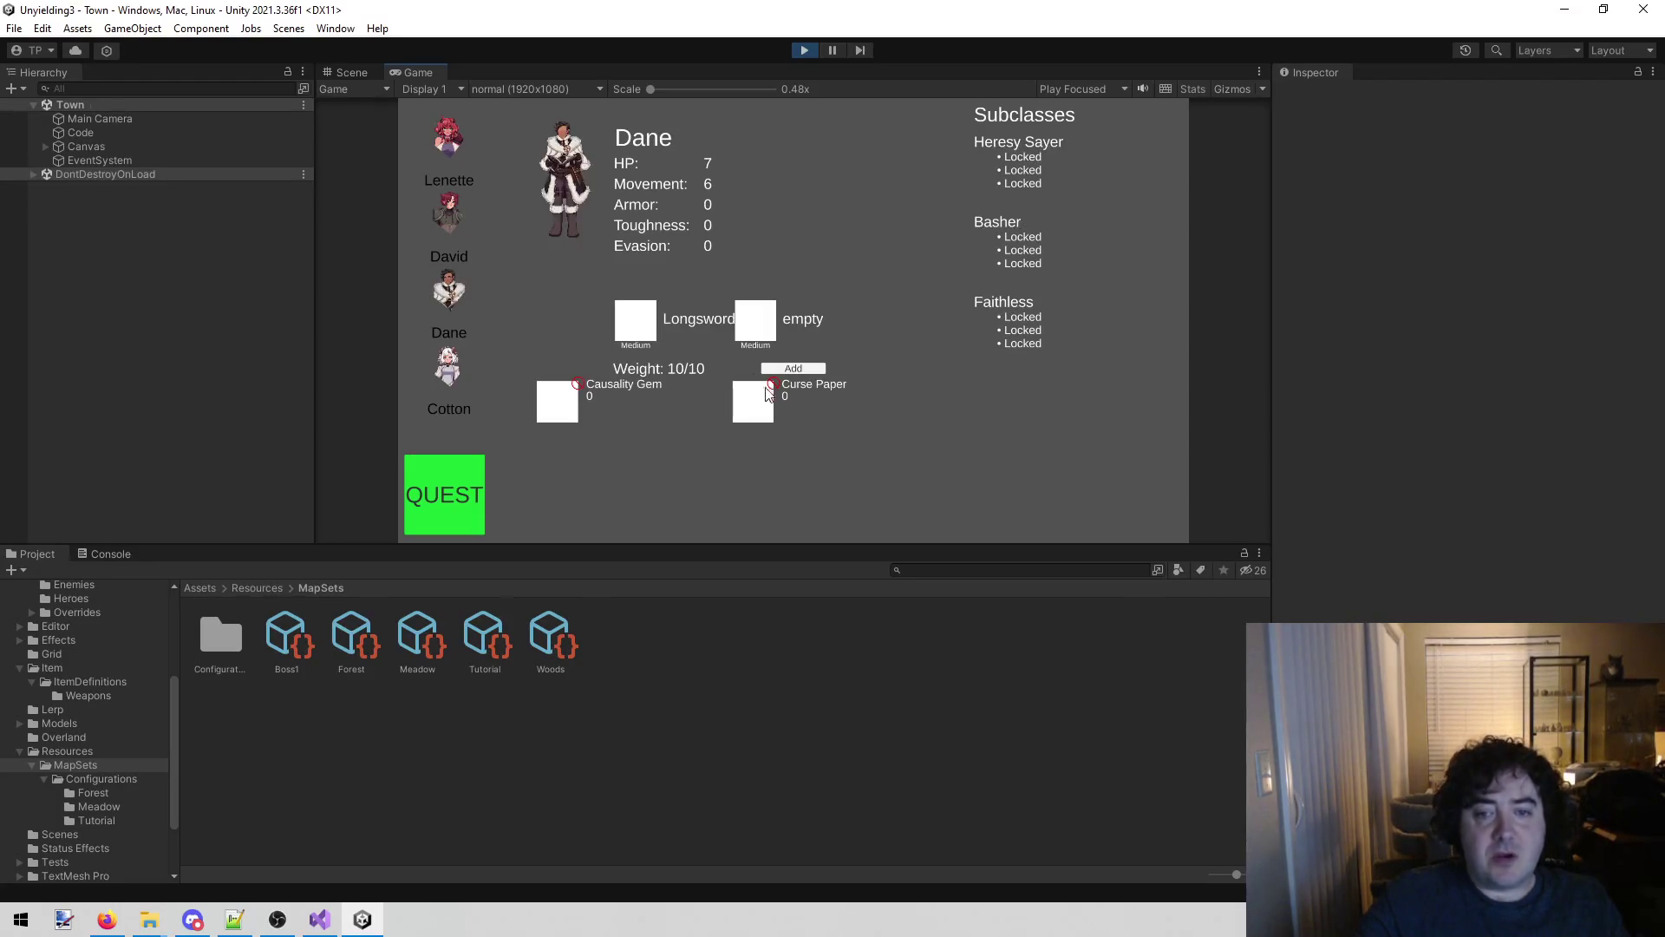
left_click(441, 223)
left_click(443, 278)
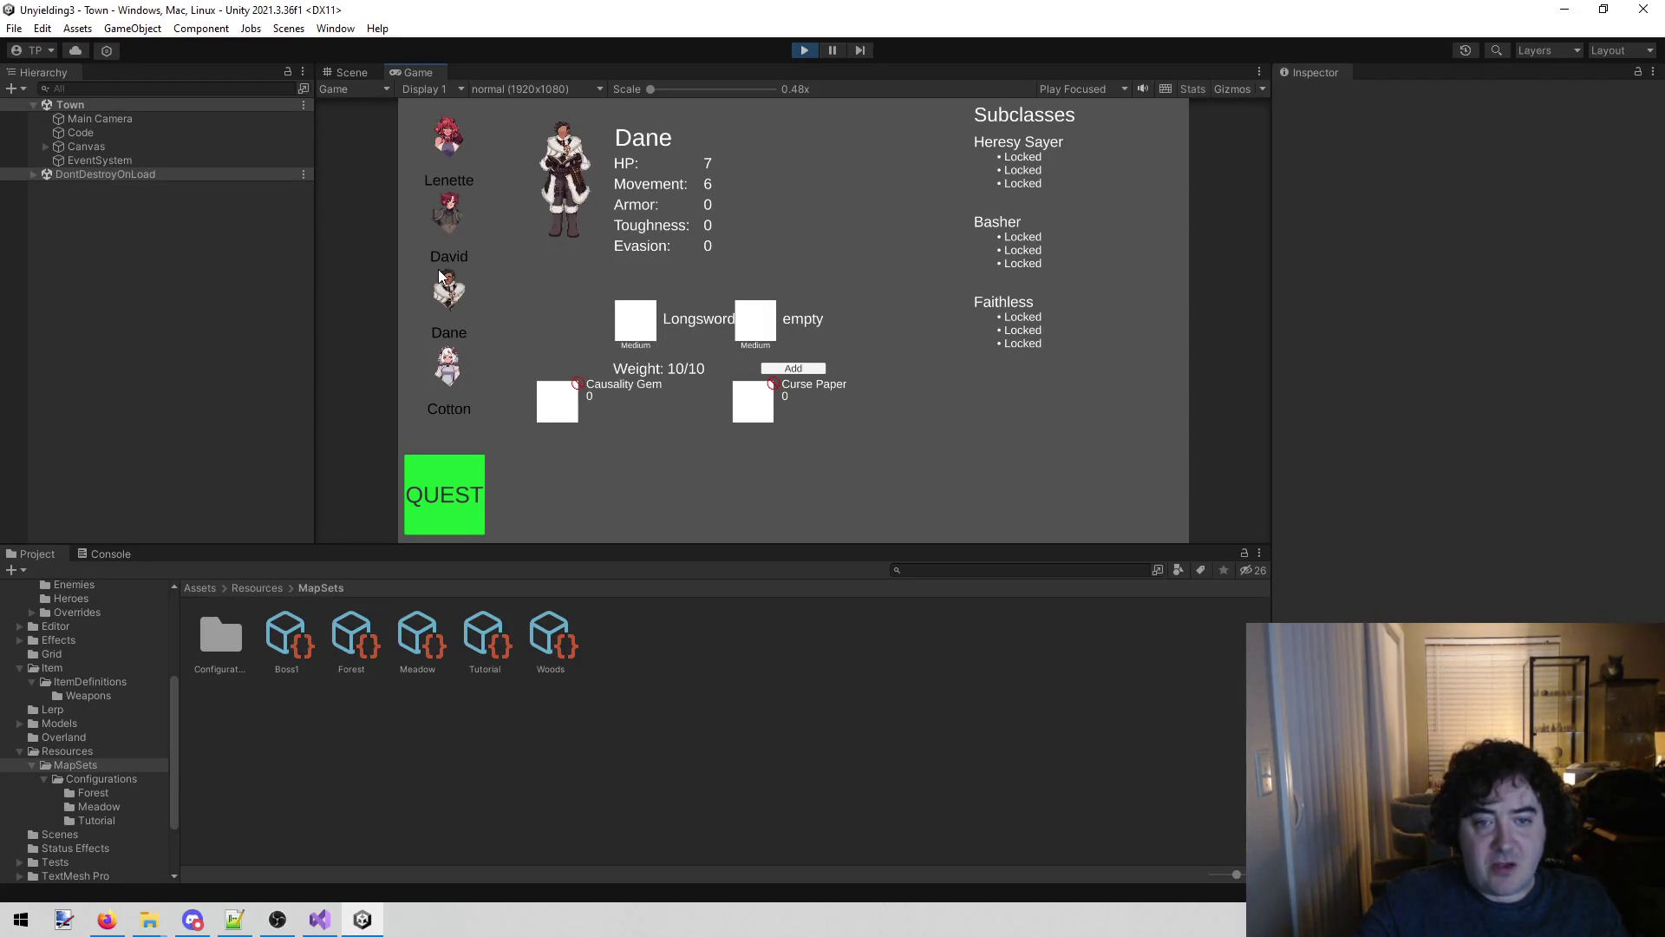
left_click(449, 219)
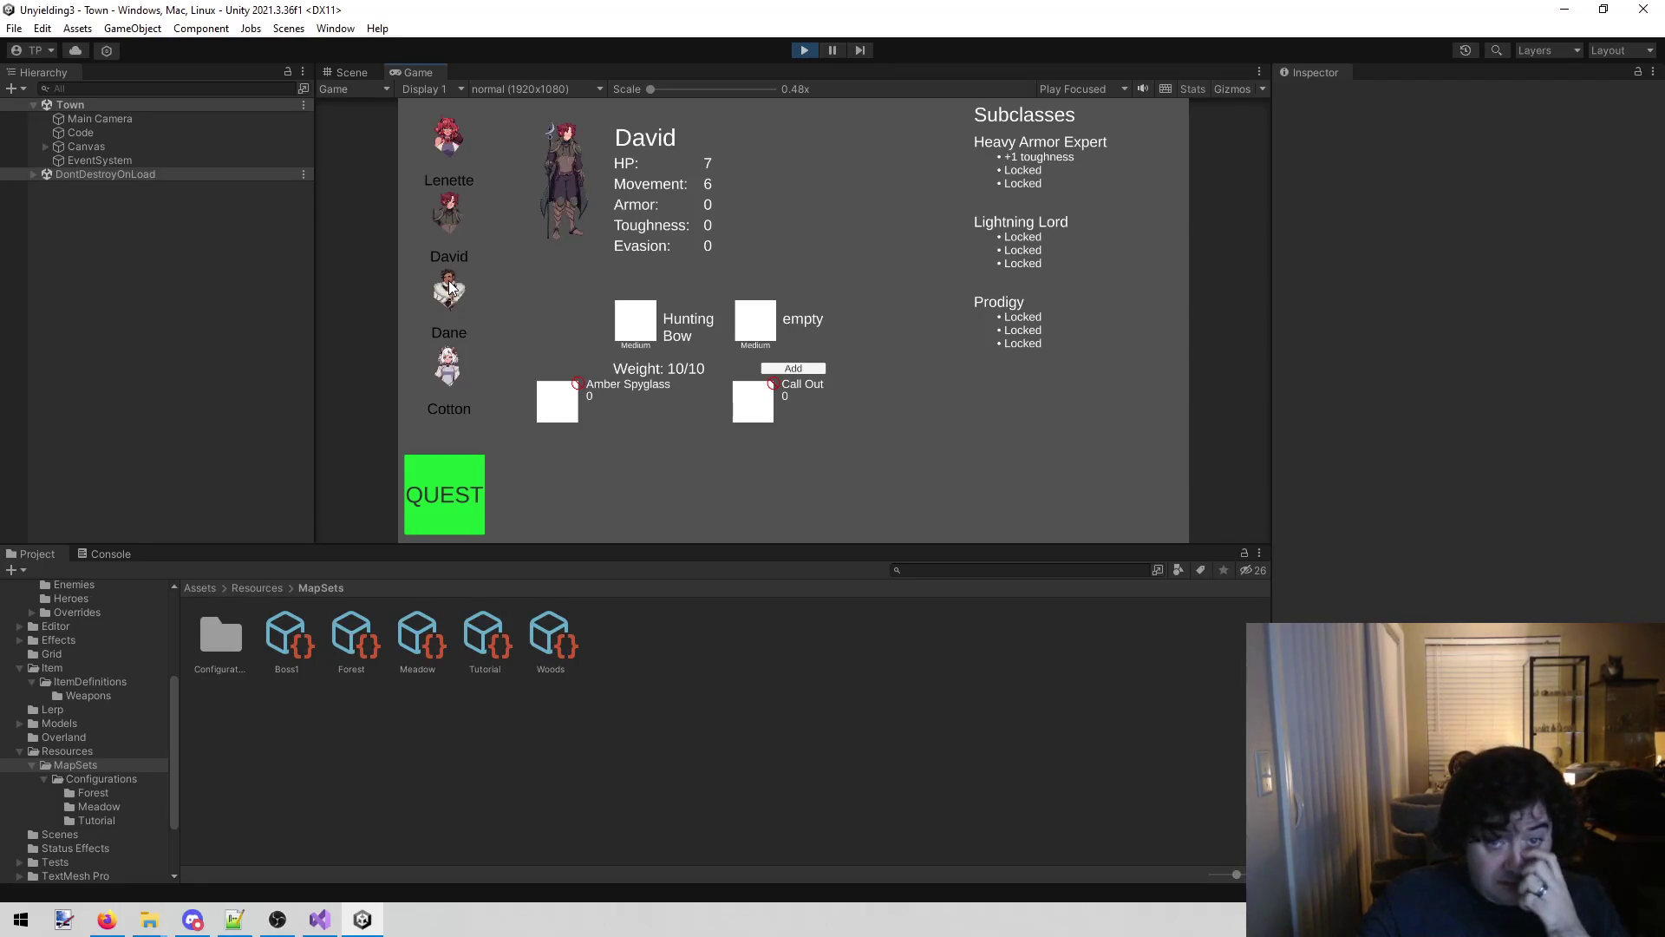
left_click(449, 289)
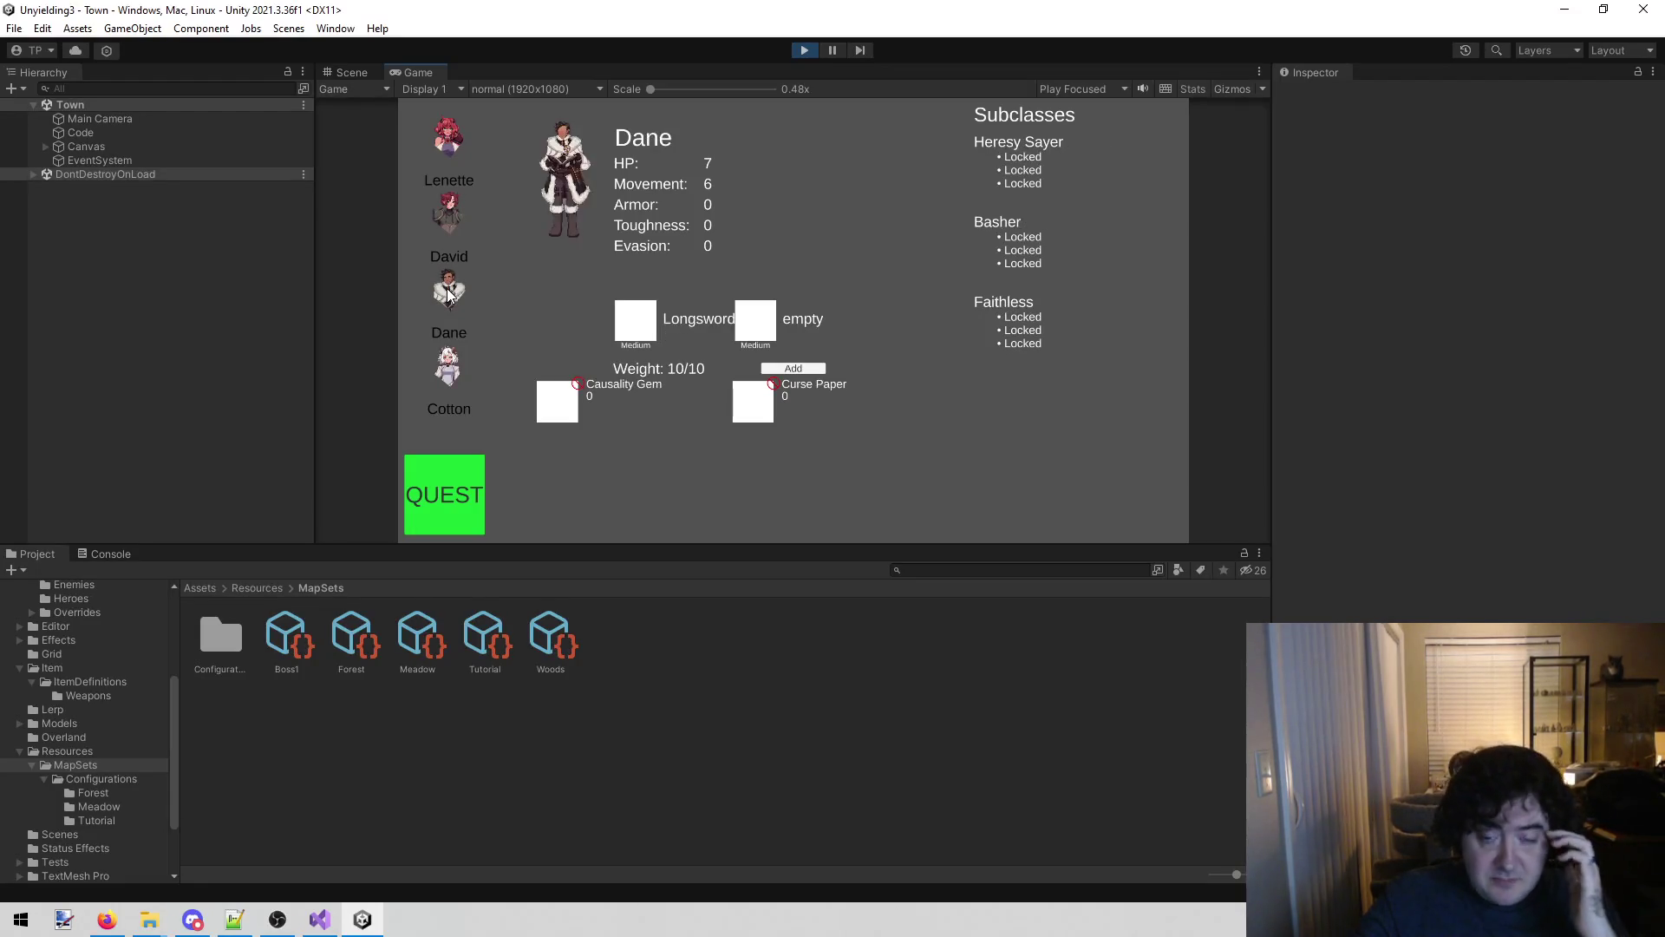
left_click(461, 216)
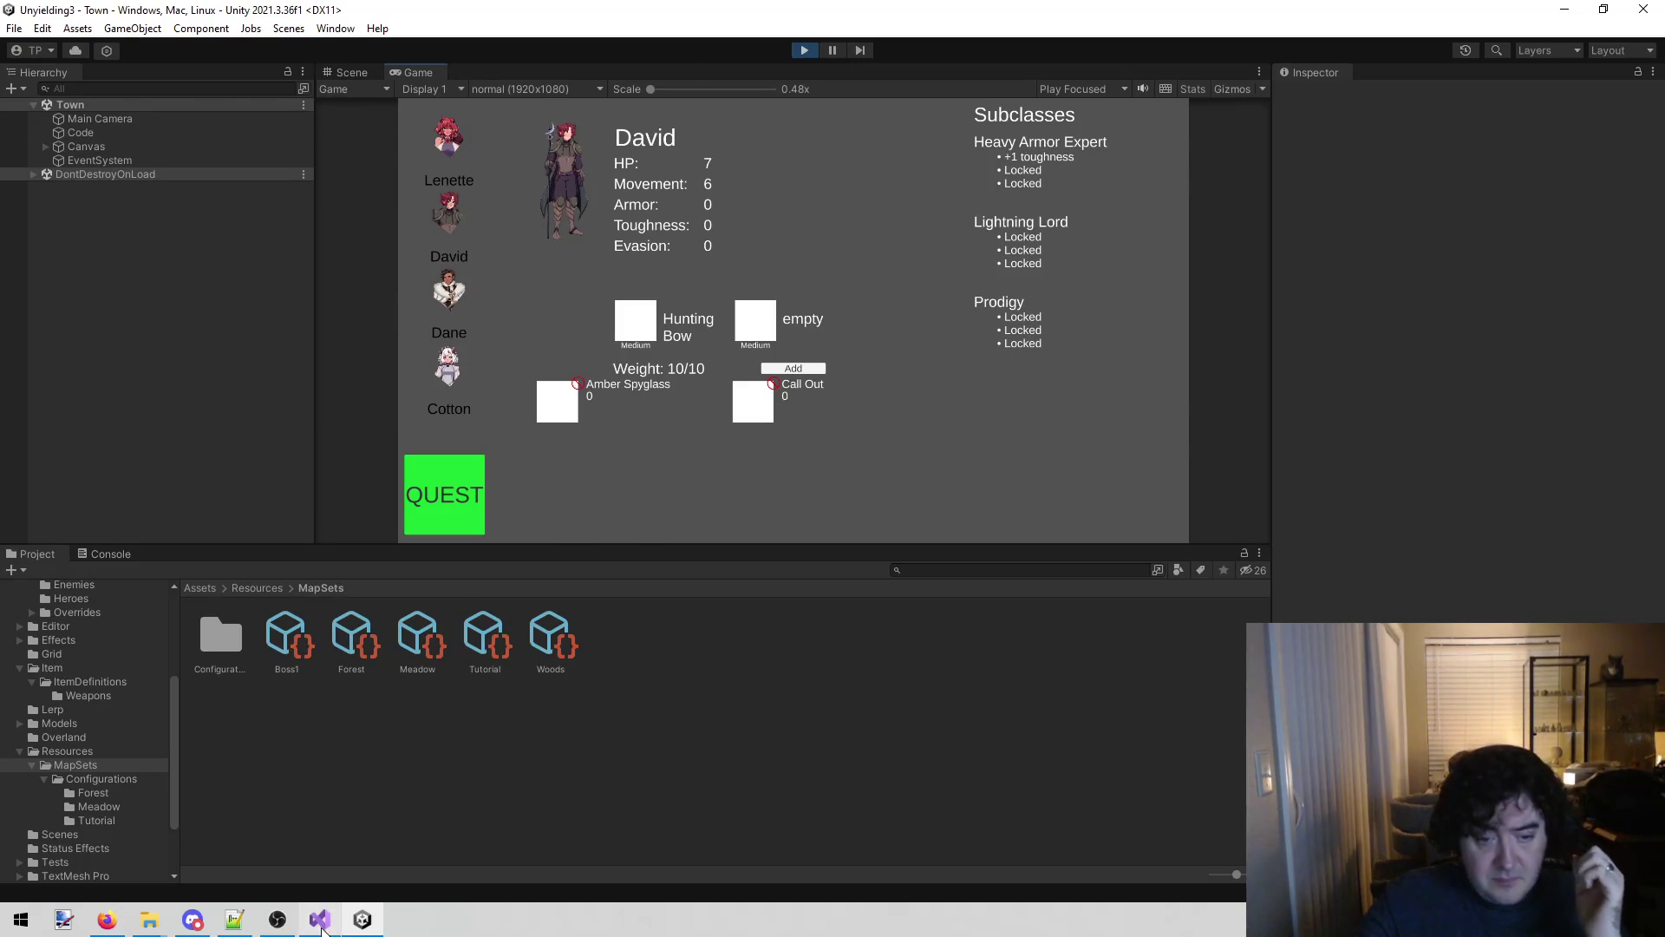
left_click(320, 919)
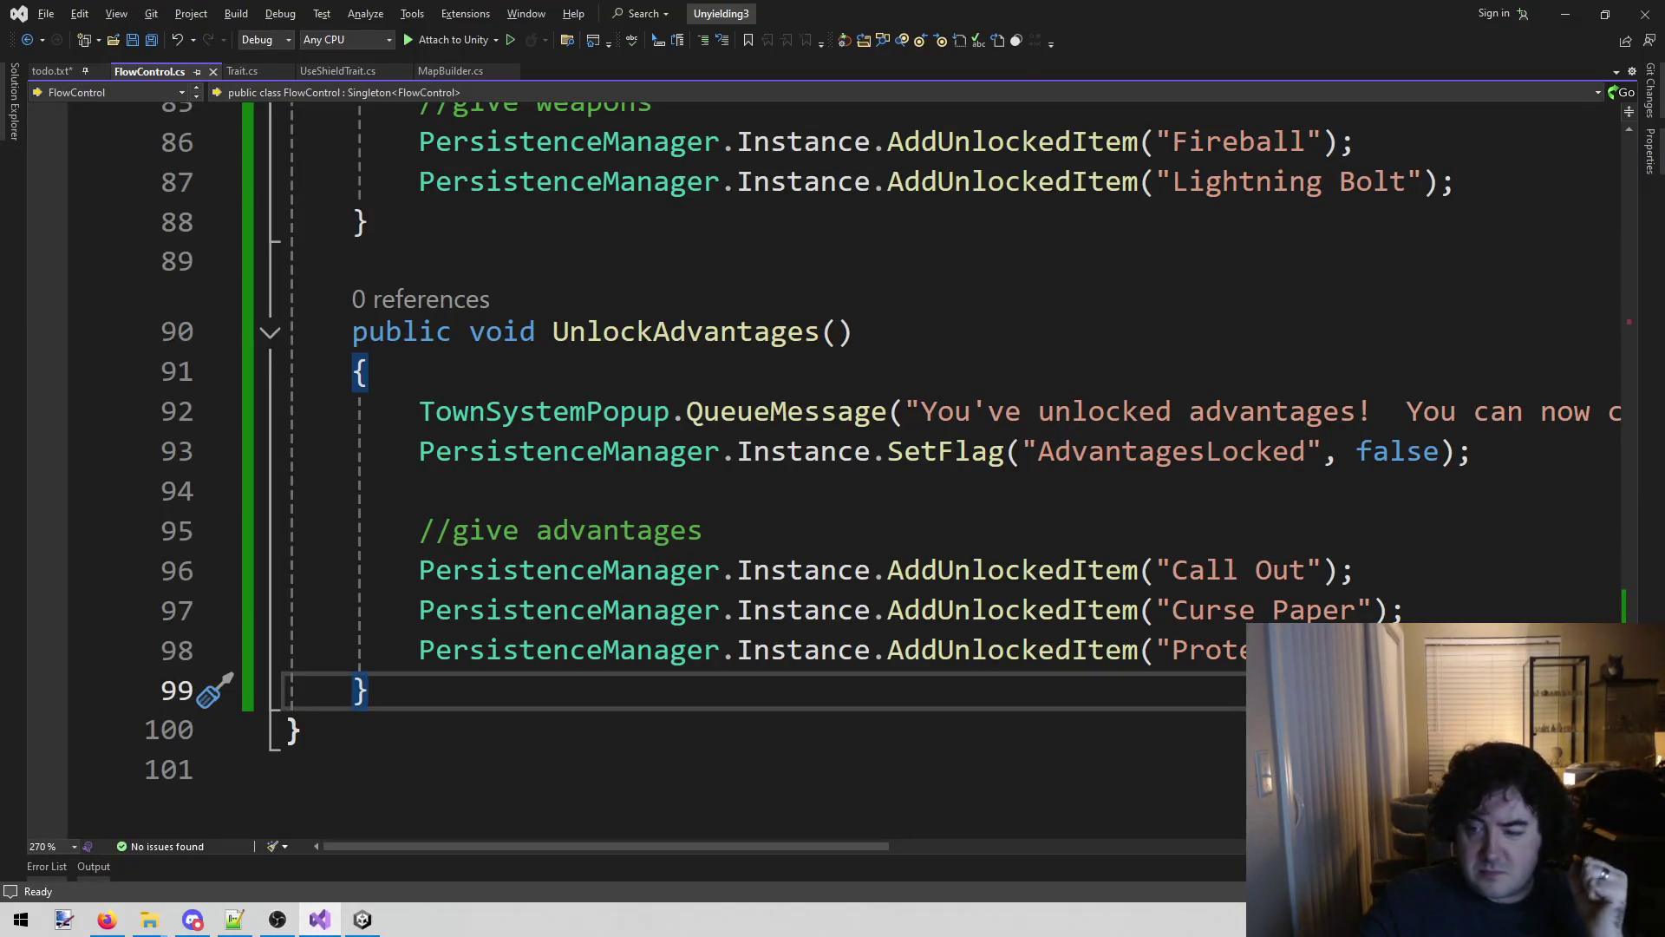
Delete the Call Out and Curse Paper unlock lines so UnlockAdvantages grants only Protect.
mouse_move(1407, 610)
left_mouse_down()
mouse_move(868, 573)
mouse_move(290, 572)
left_mouse_up()
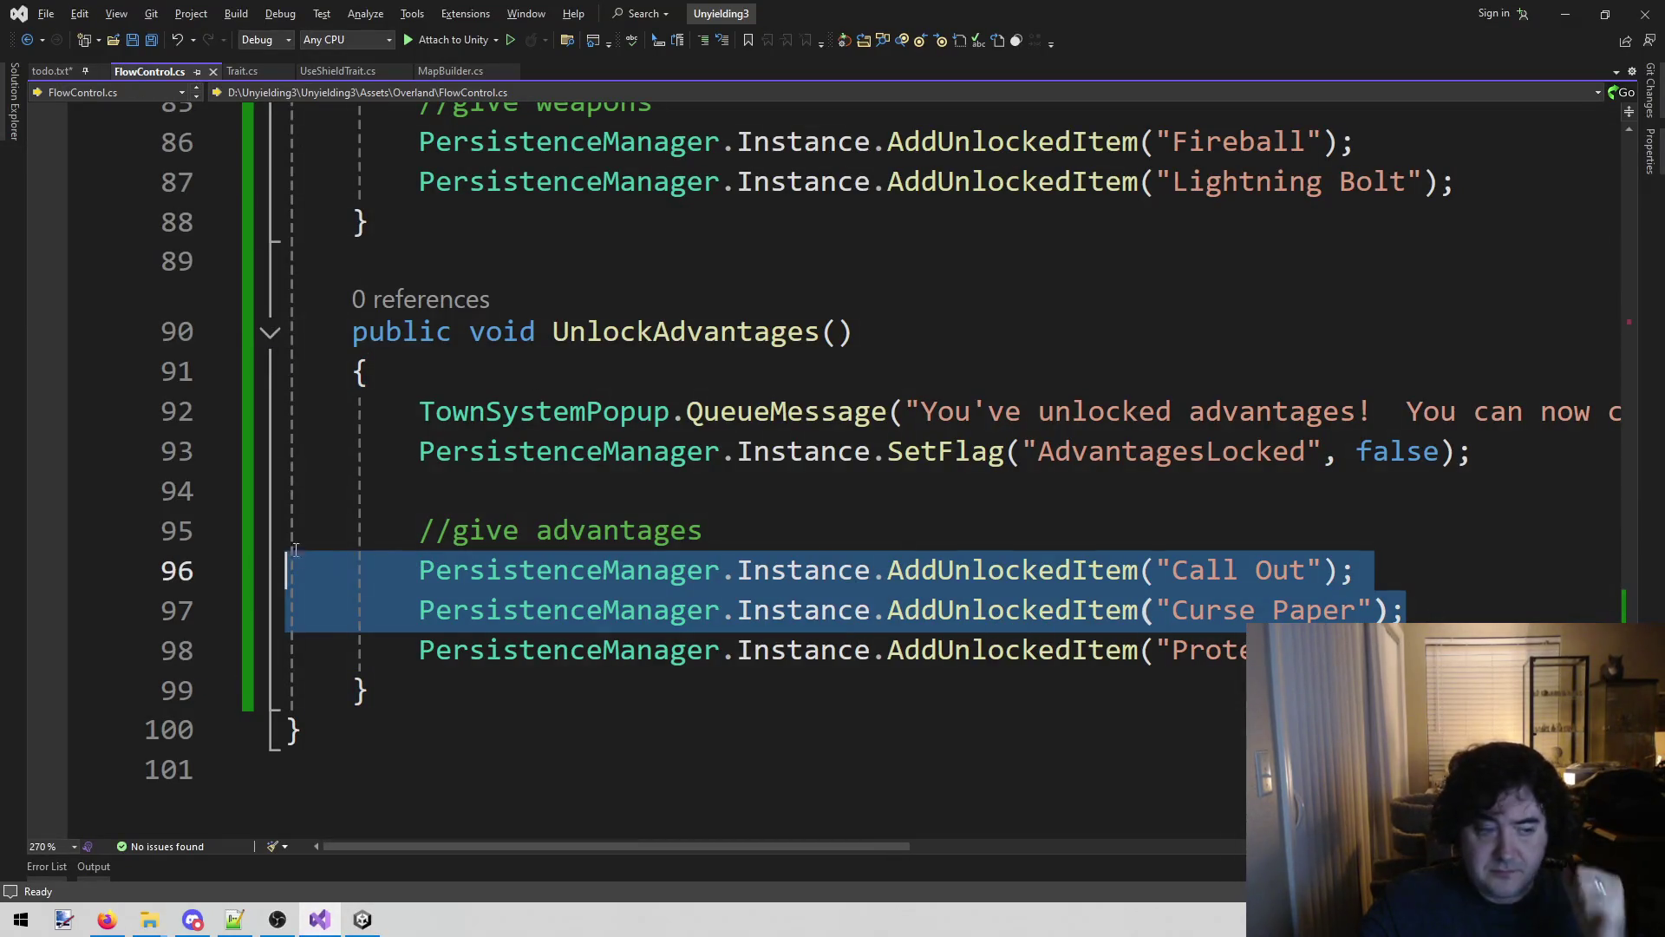
key("Delete")
key("BackSpace")
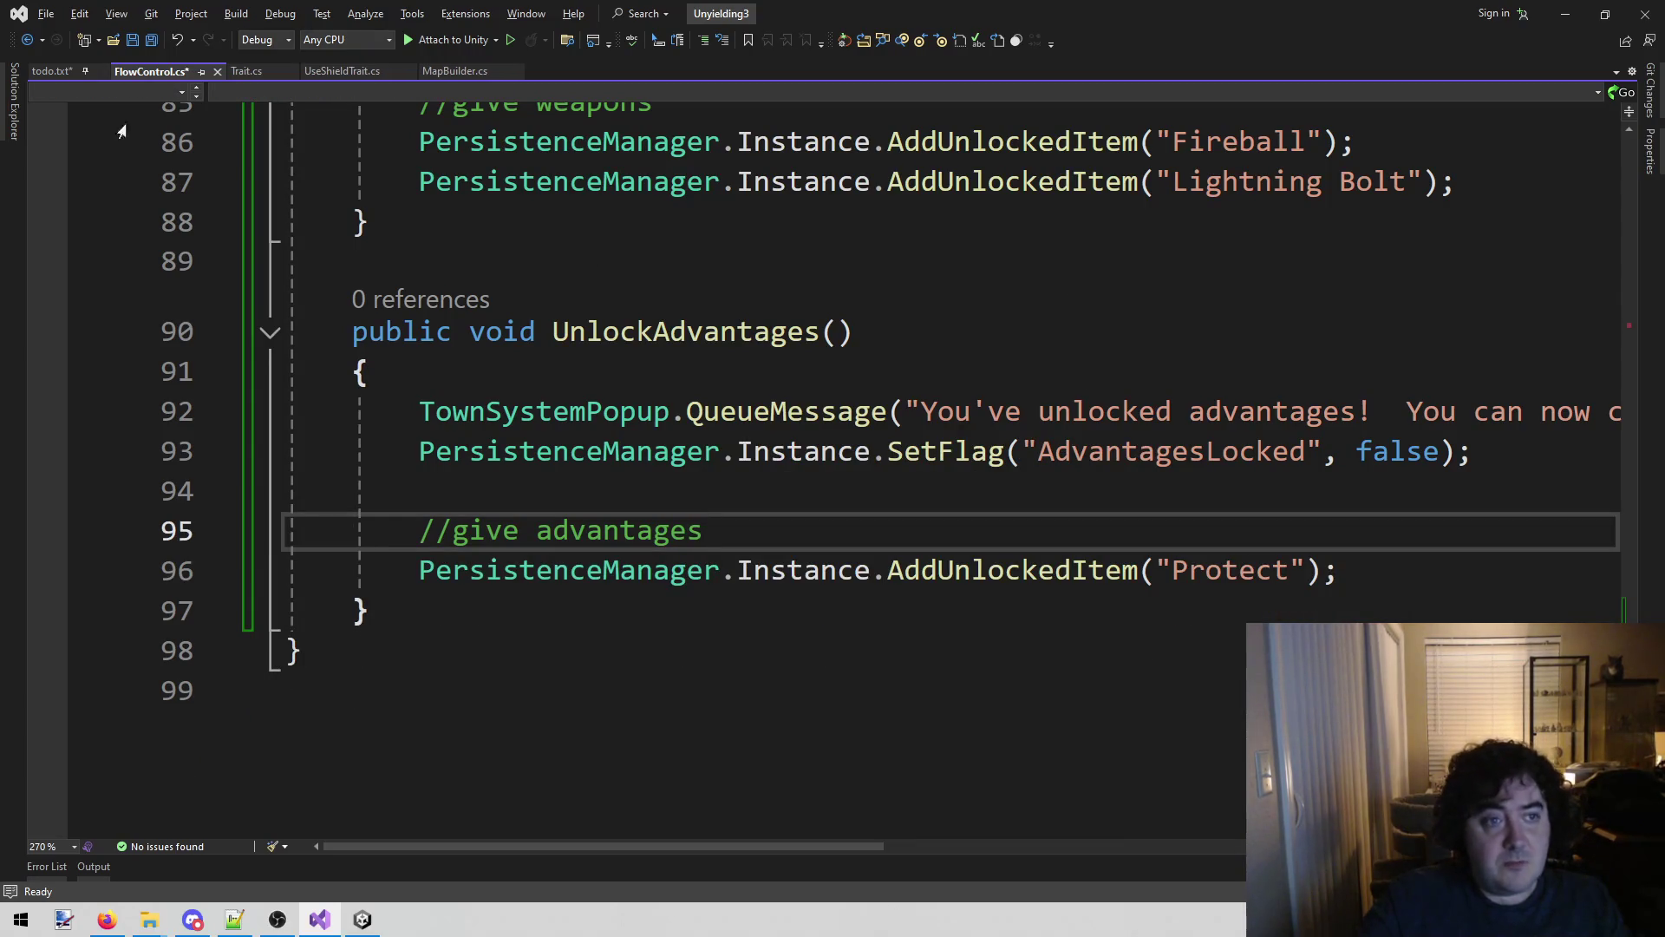
Remove the 'Curse Paper - DONE' line and the blank line below Protect from todo.txt.
left_click(54, 73)
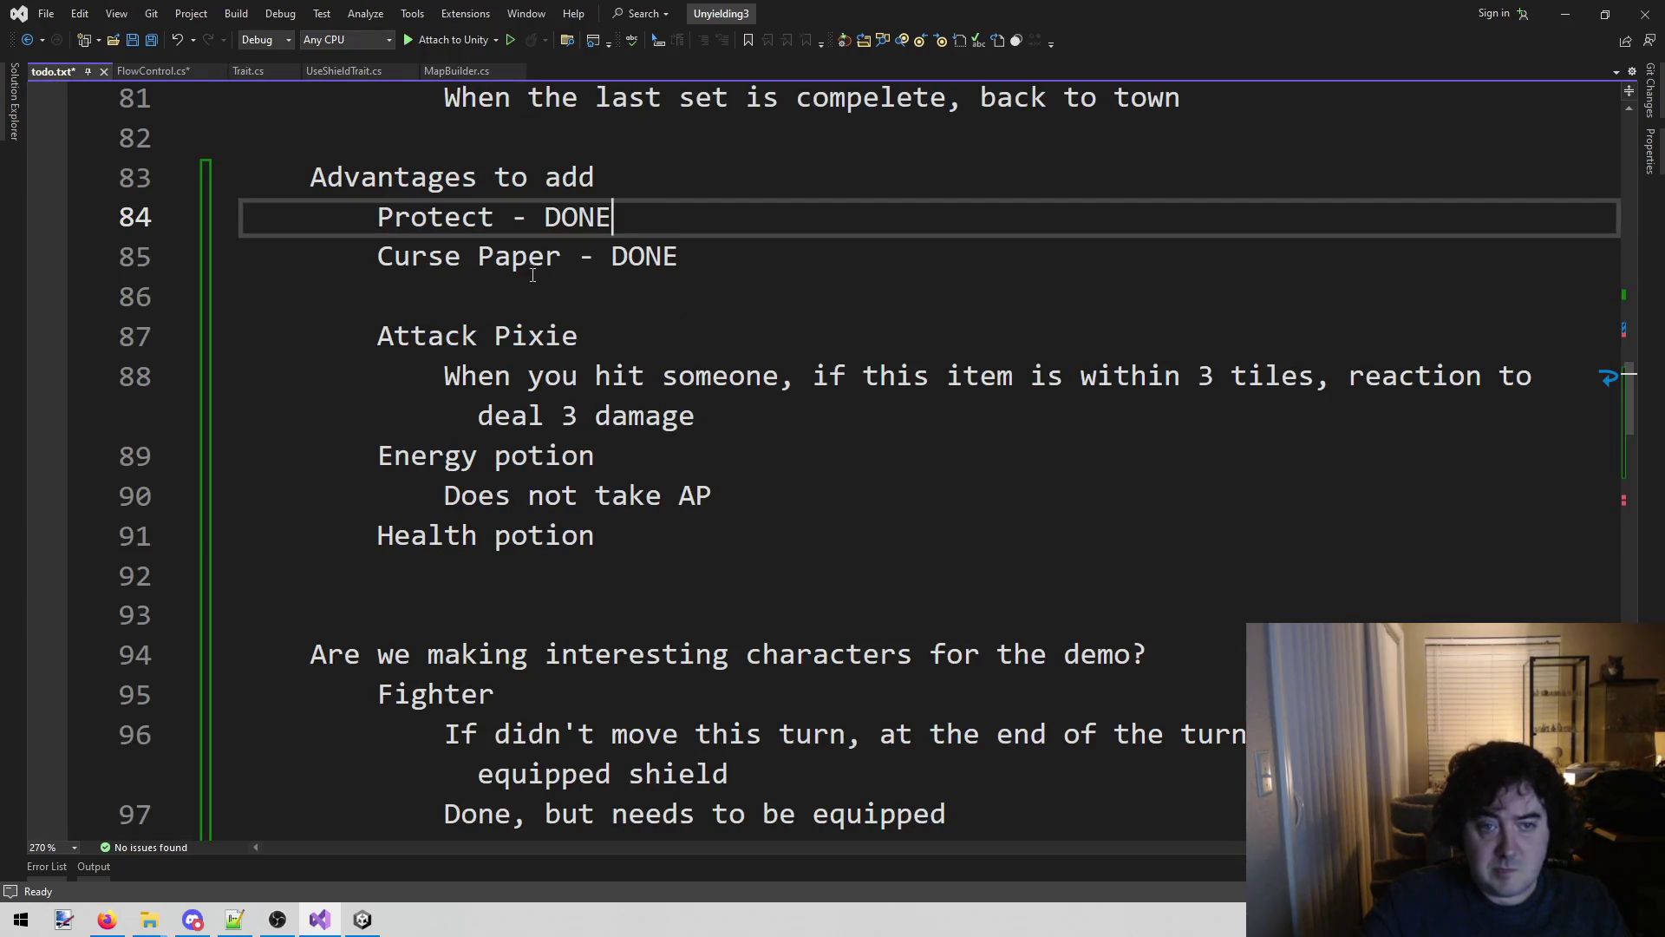
left_click_drag(716, 262, 222, 242)
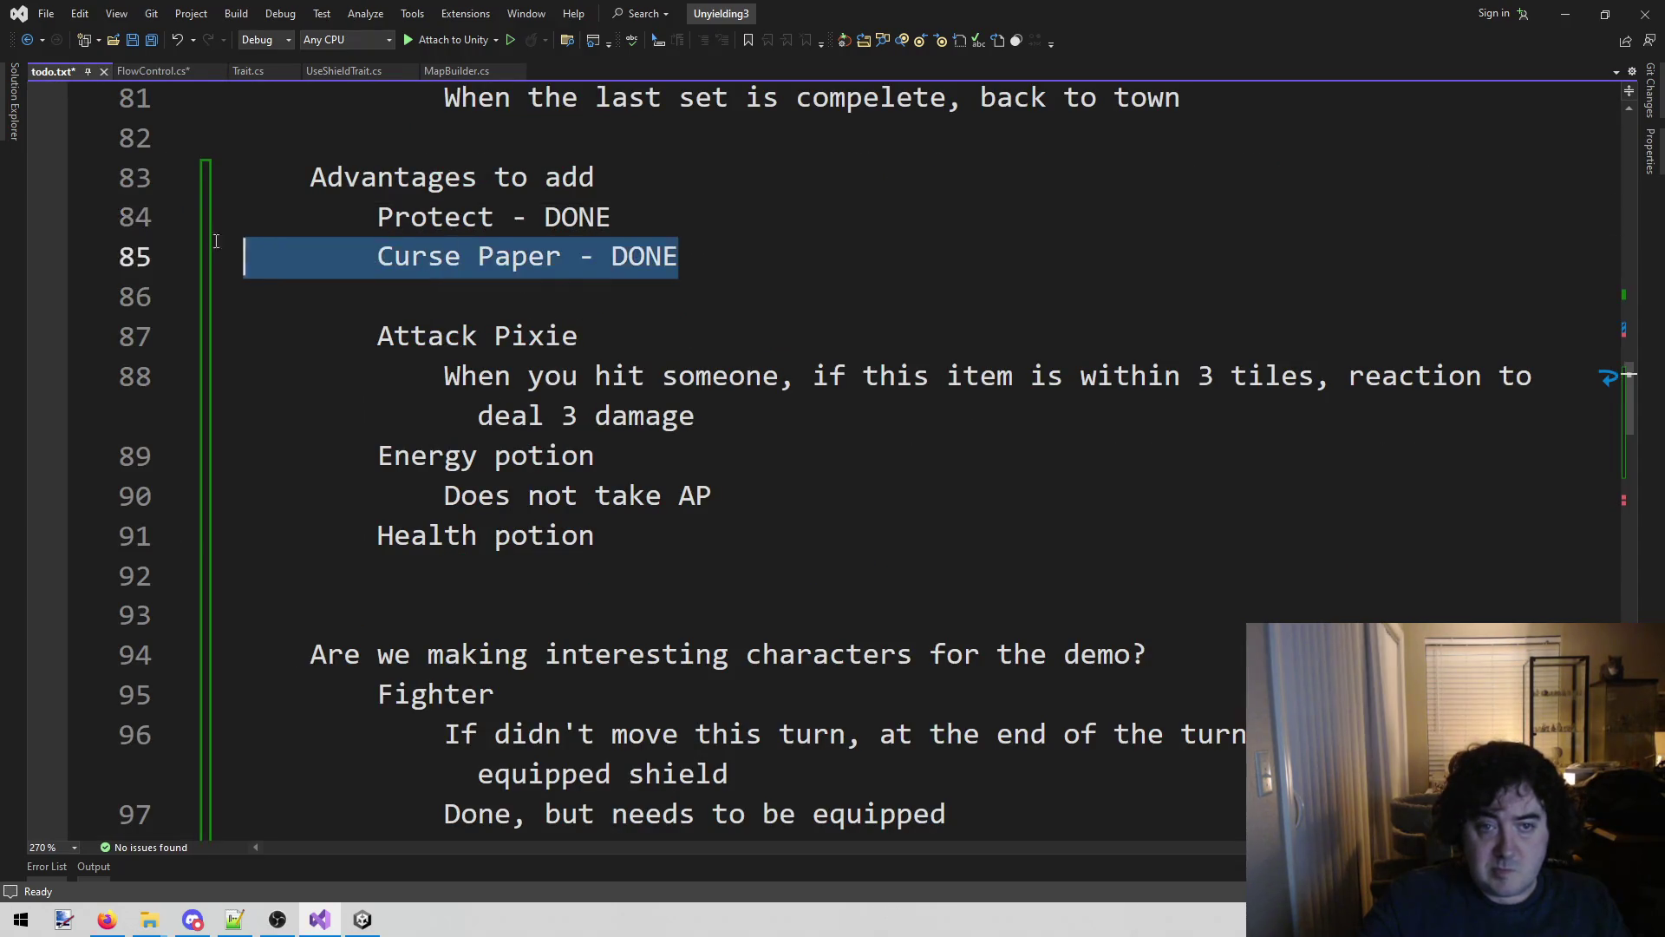
key("Delete")
key("BackSpace")
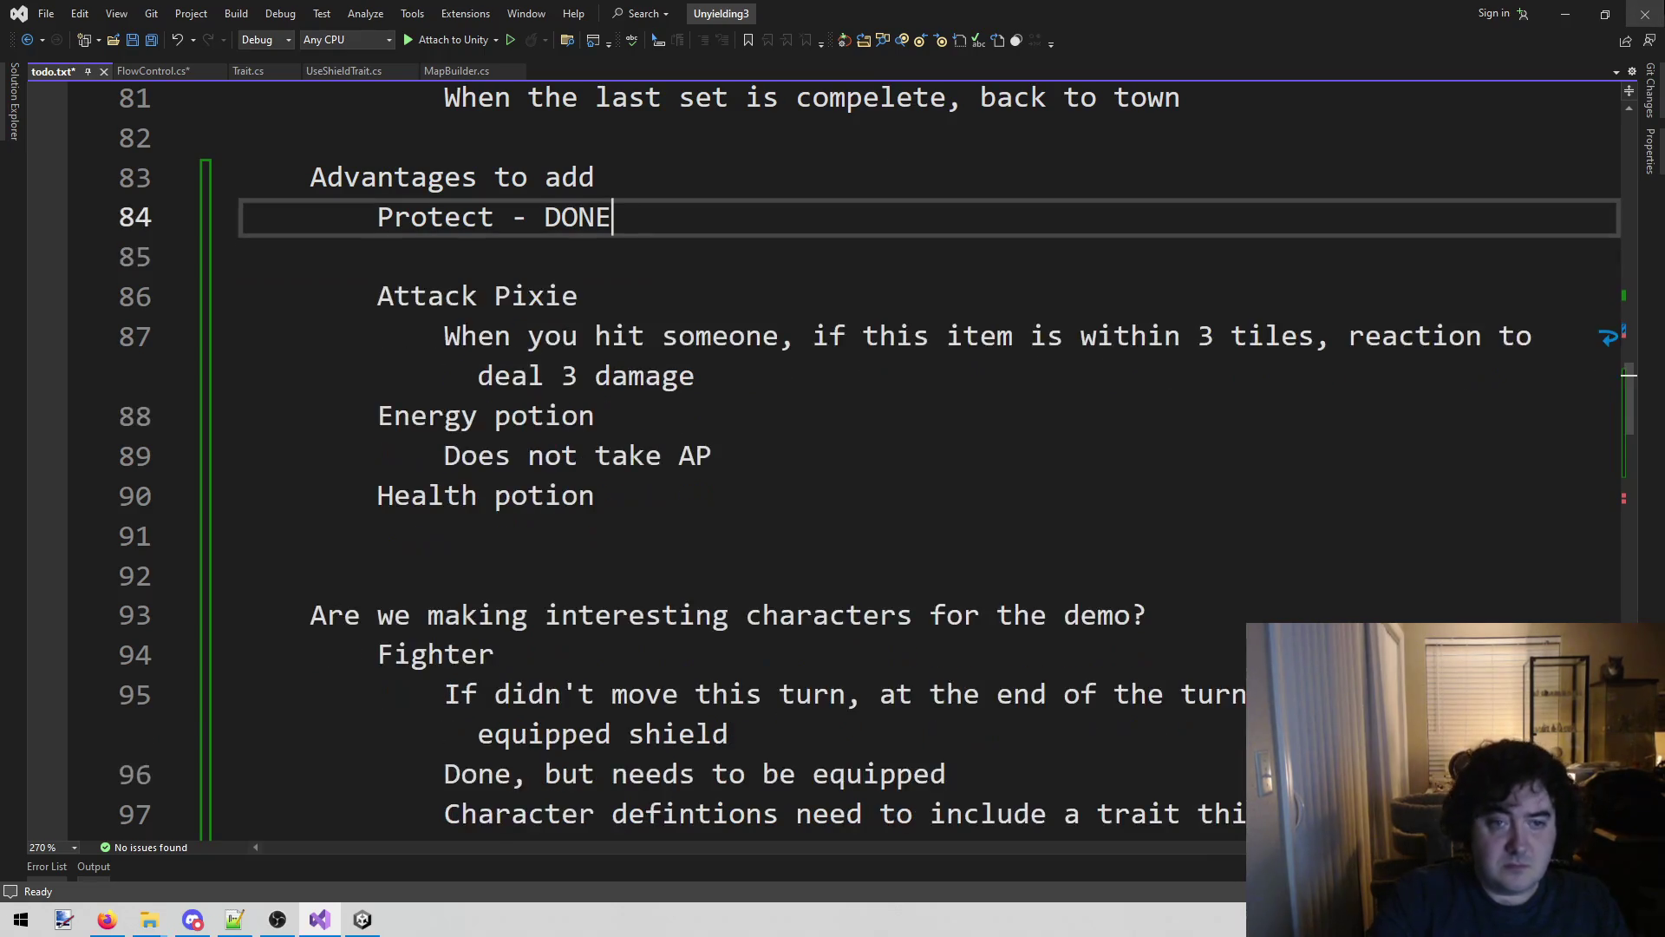
key("Down")
key("BackSpace")
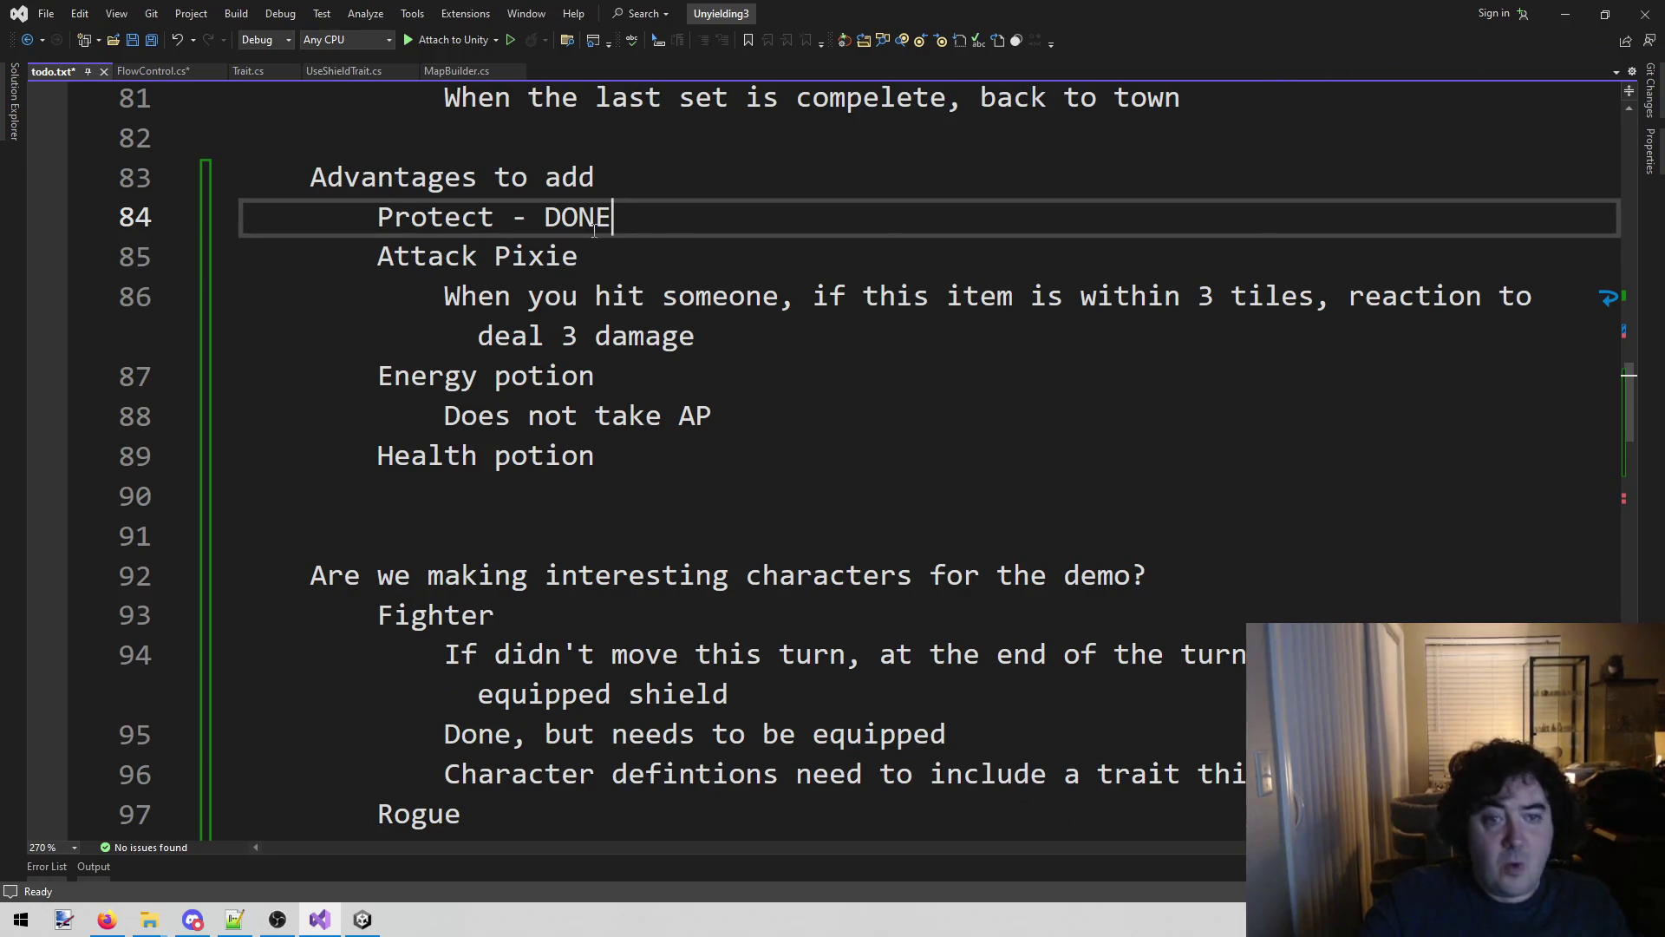
left_click_drag(402, 227, 545, 227)
Save FlowControl.cs and return to the Unity editor.
left_click(325, 926)
left_click(328, 919)
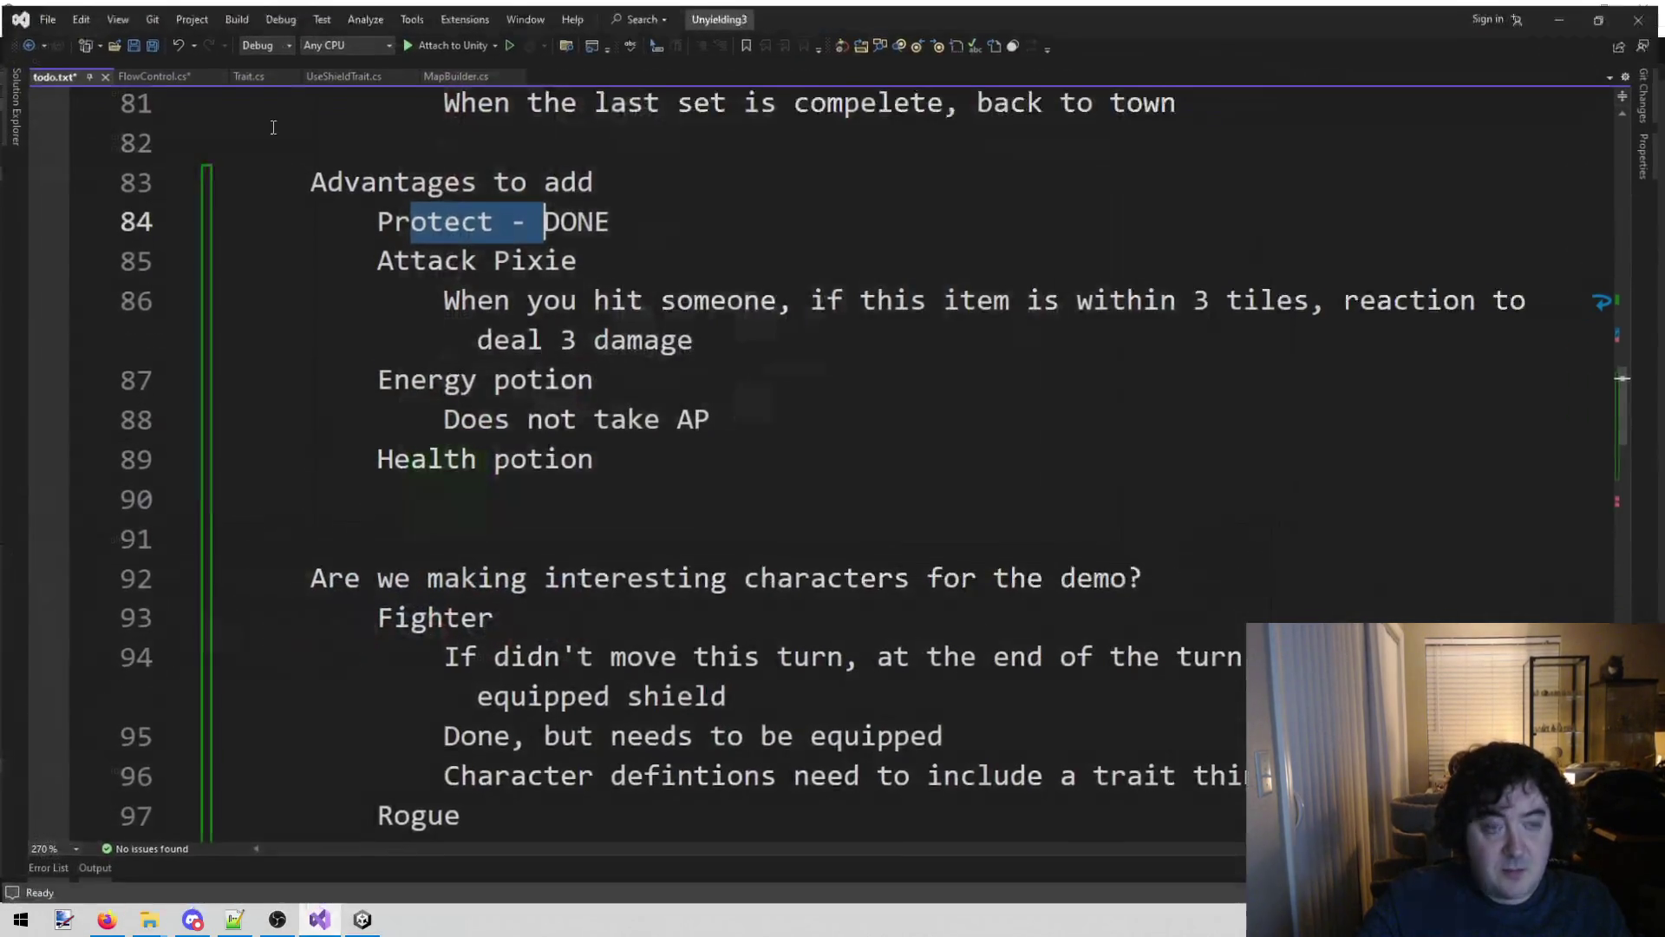
left_click(168, 68)
key("Up")
key("Up")
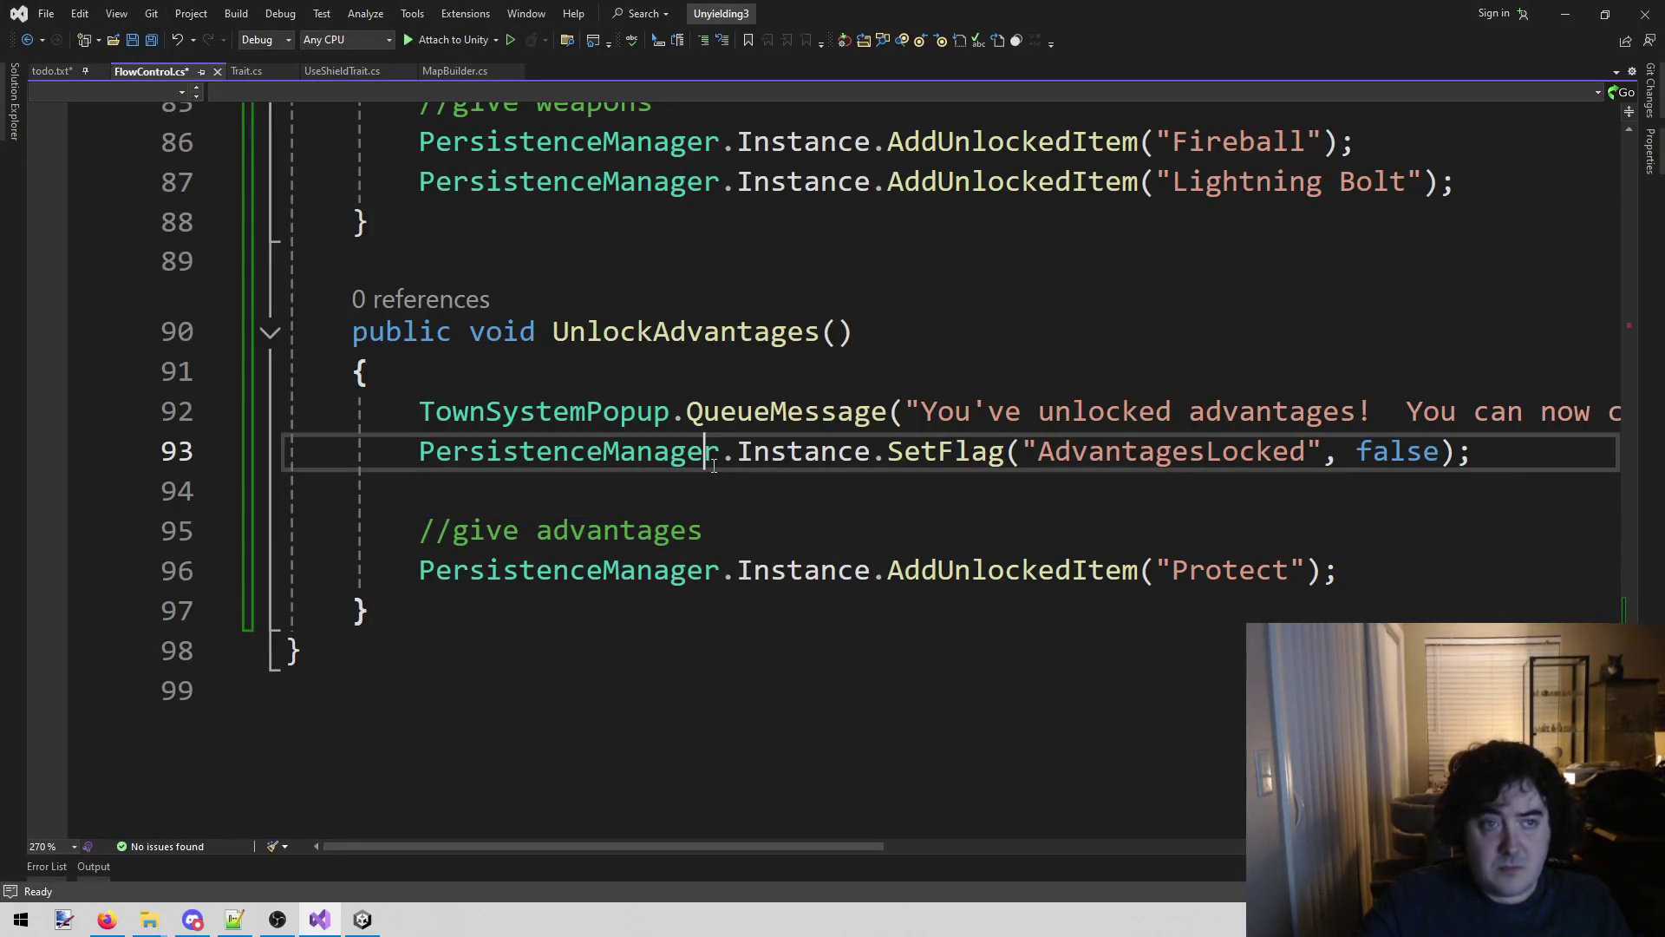
key("ctrl+s")
left_click(71, 75)
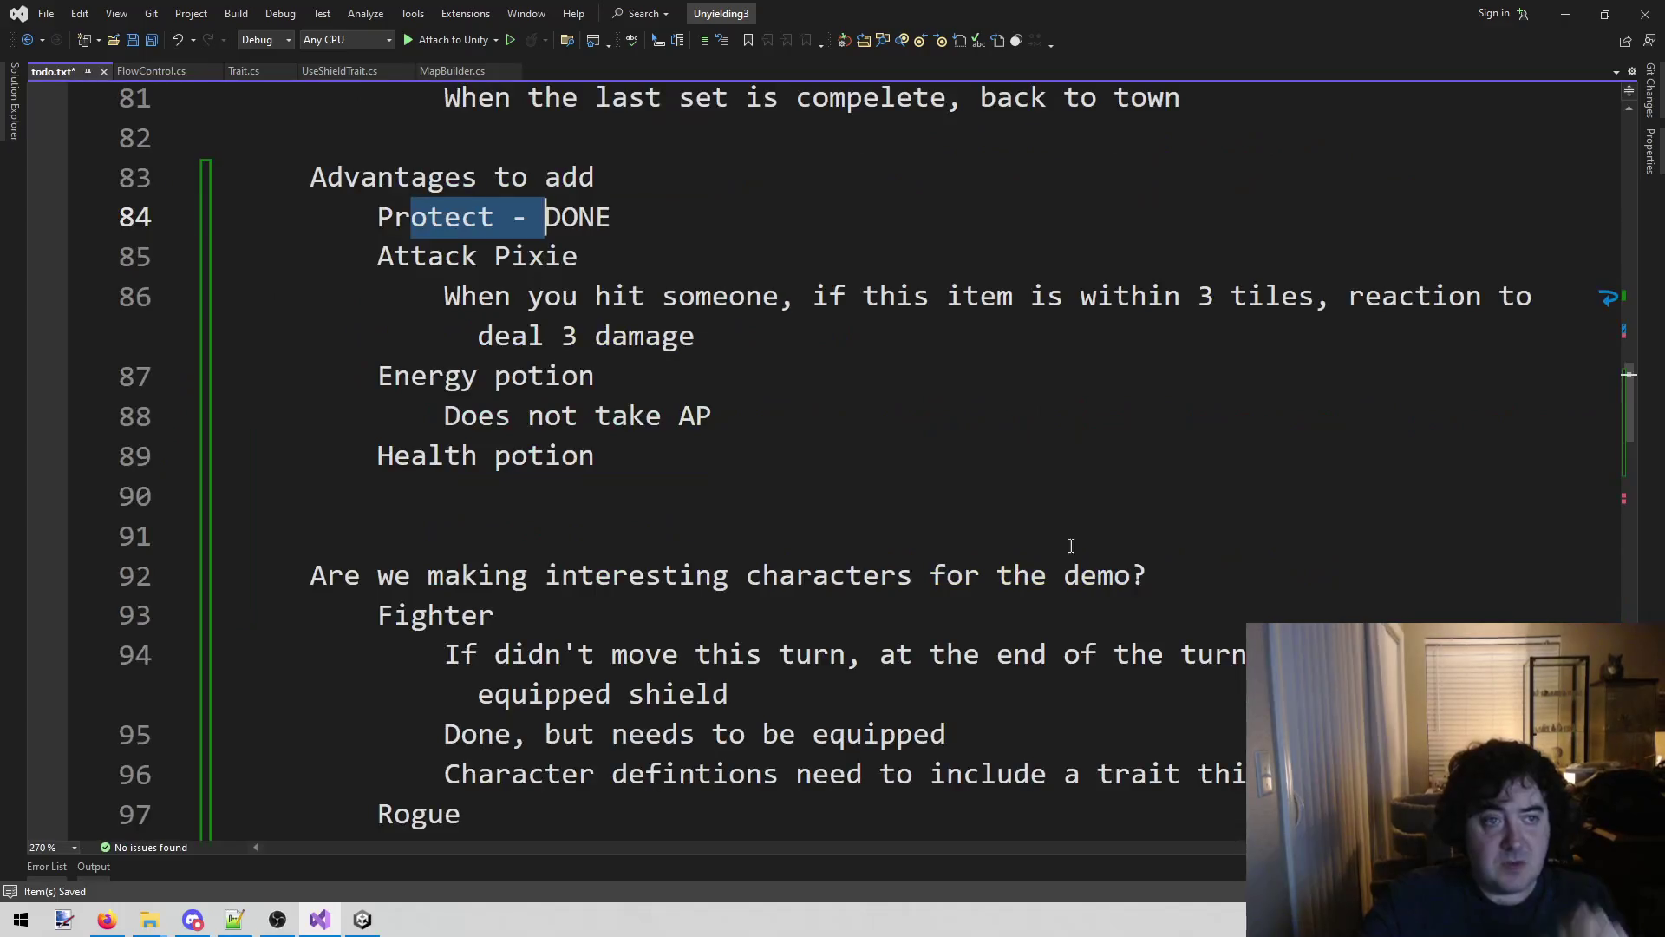
left_click(363, 919)
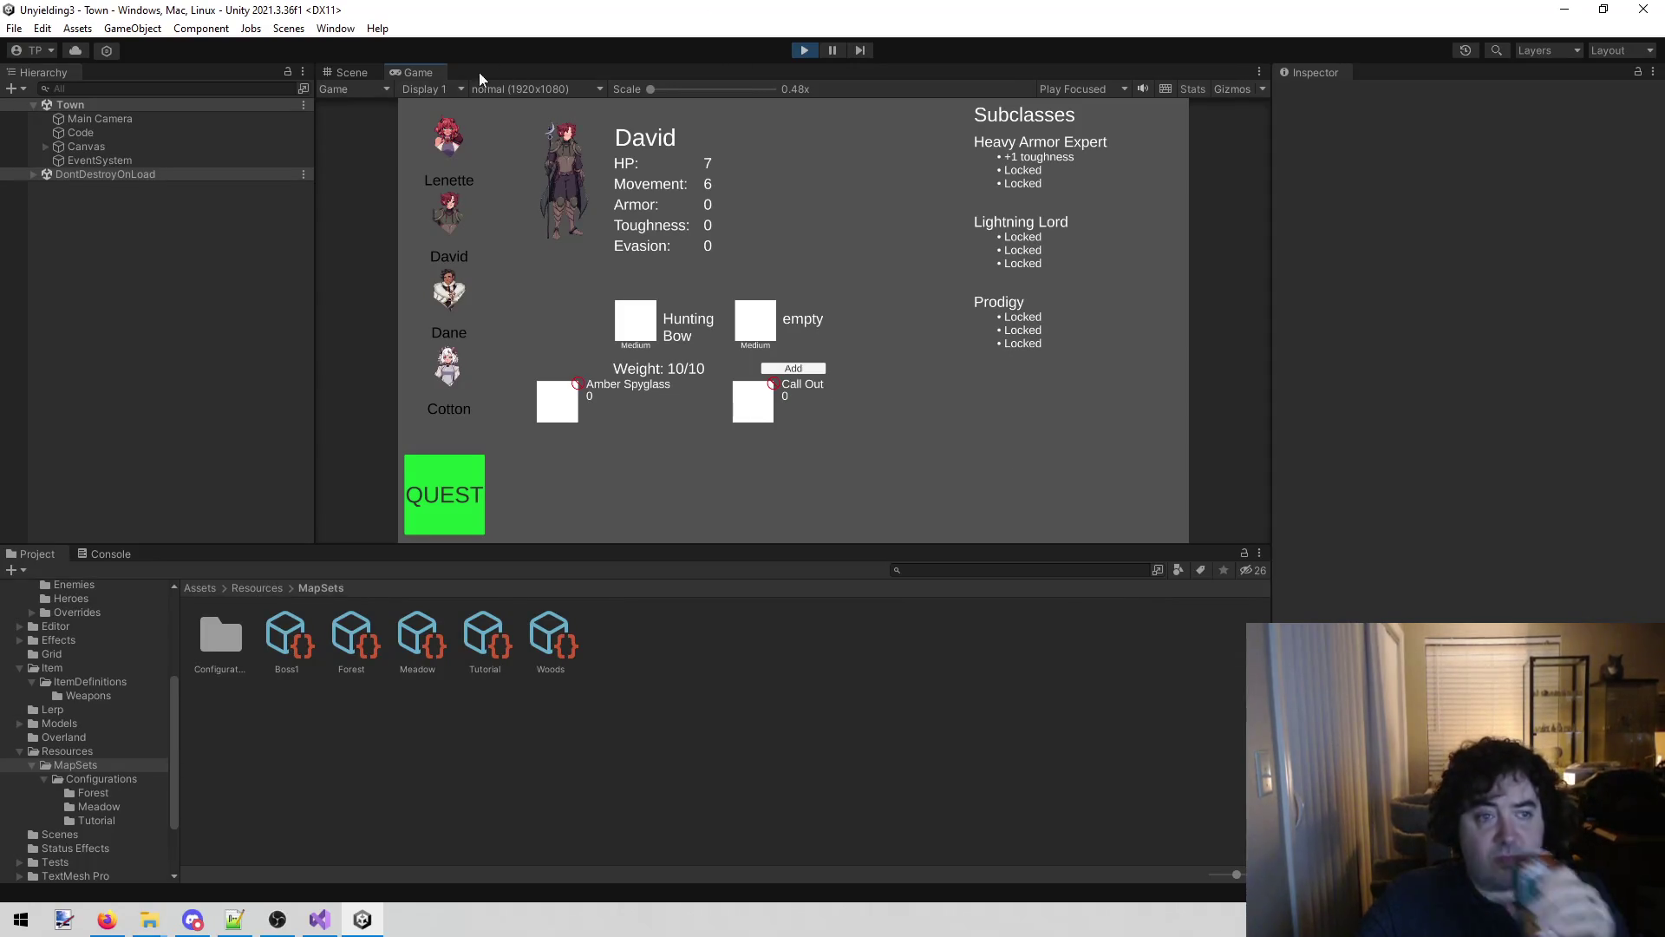
Stop the game to recompile, briefly search Project for 'advan', then replay and show David.
left_click(802, 50)
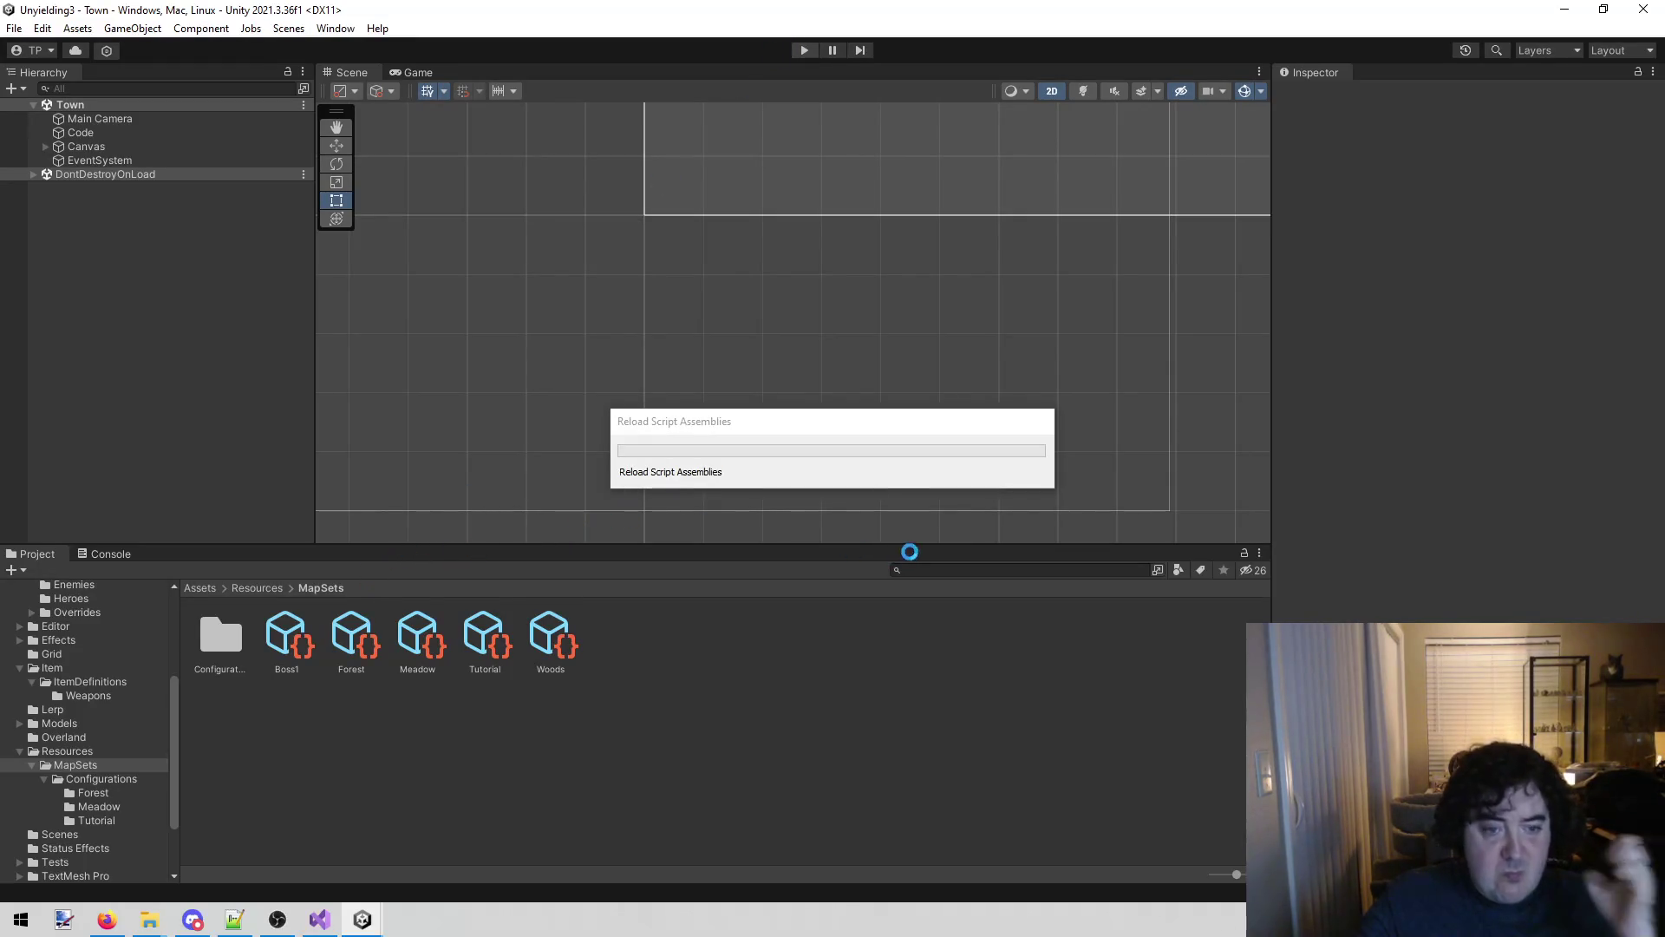
left_click(960, 570)
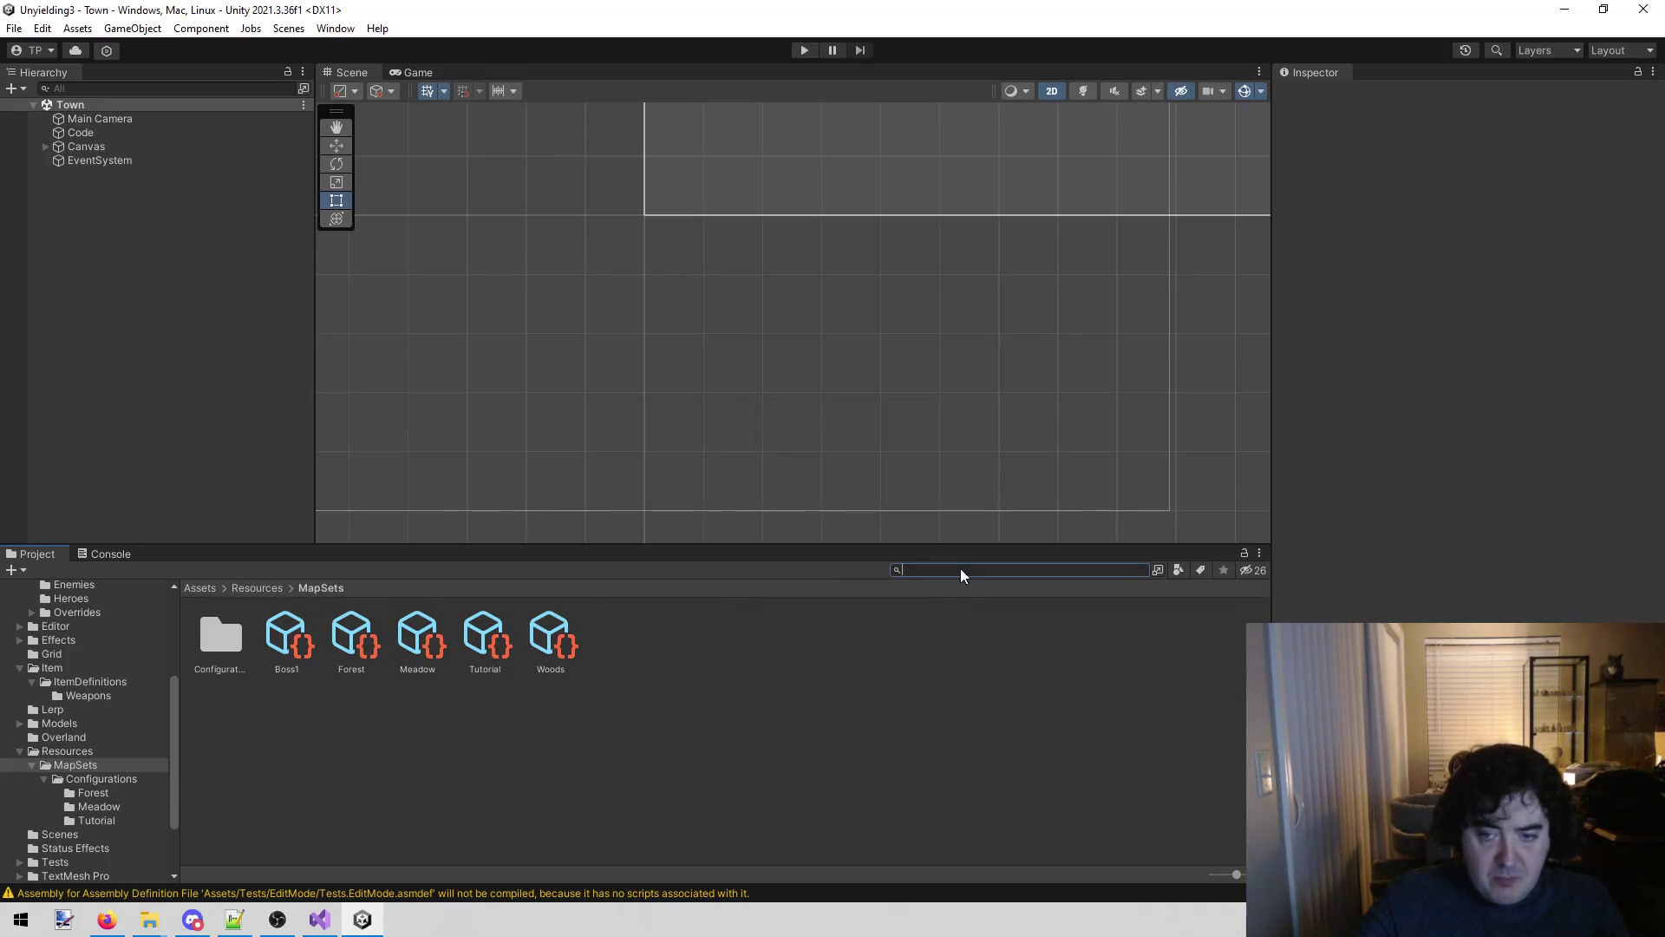
type("advan")
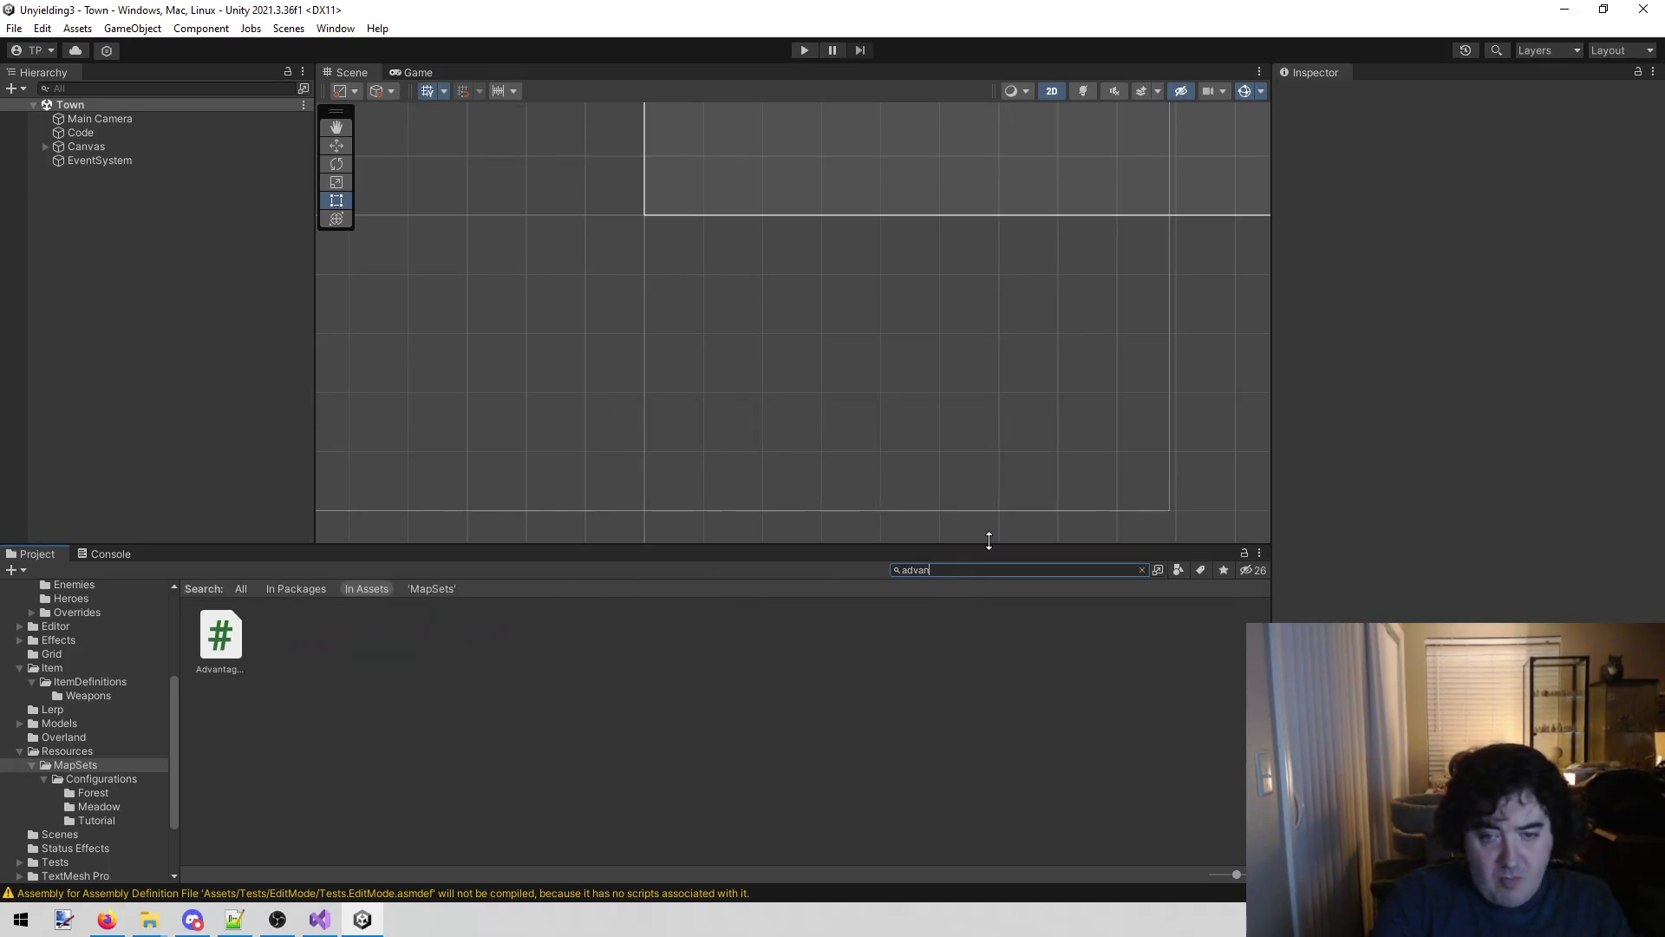
key("BackSpace")
key("BackSpace")
key("BackSpace")
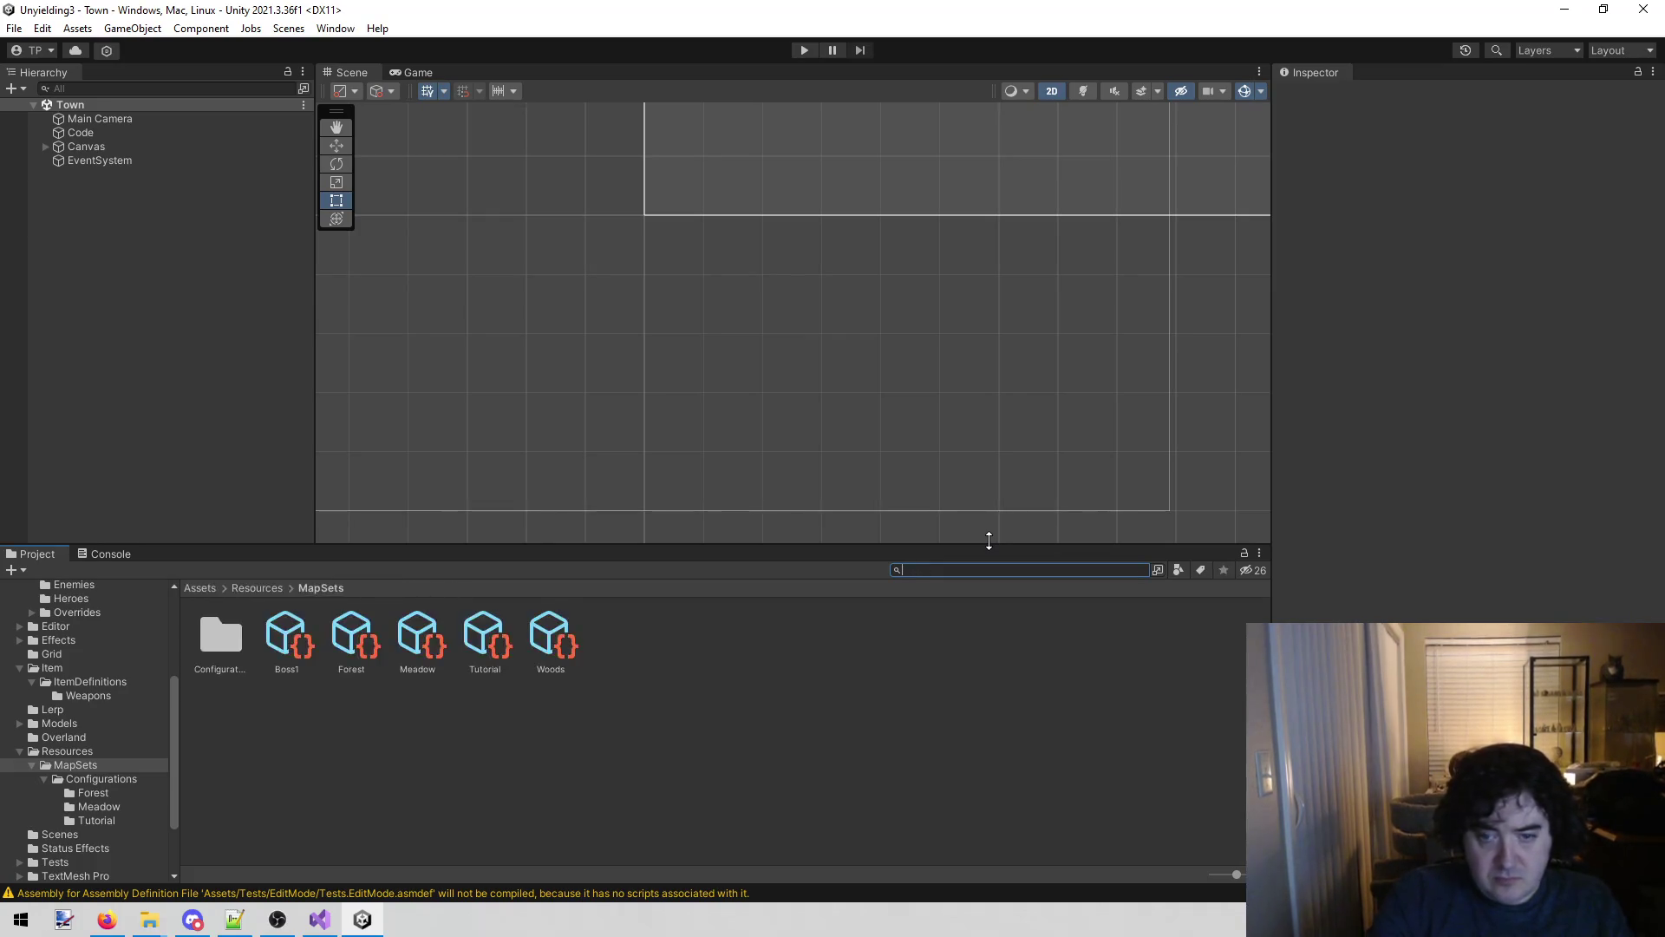
left_click(800, 49)
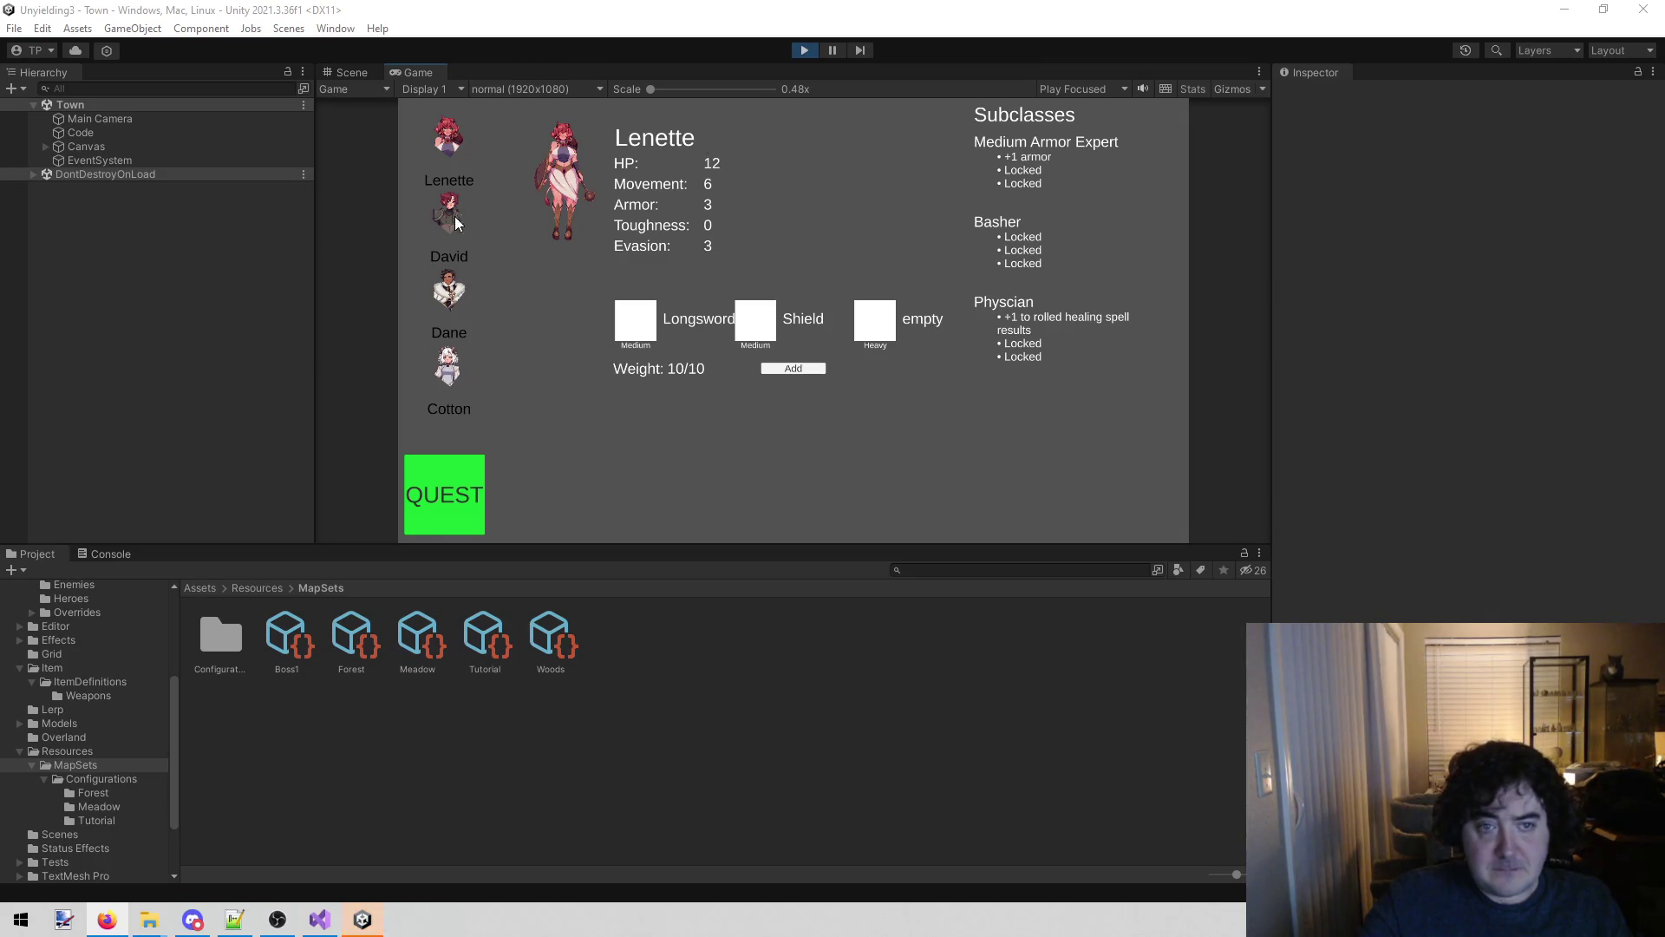
left_click(455, 213)
In the Scene view, select the Amber Spyglass item display clone, then stop the game.
left_click(351, 72)
scroll(638, 325, "down", 5)
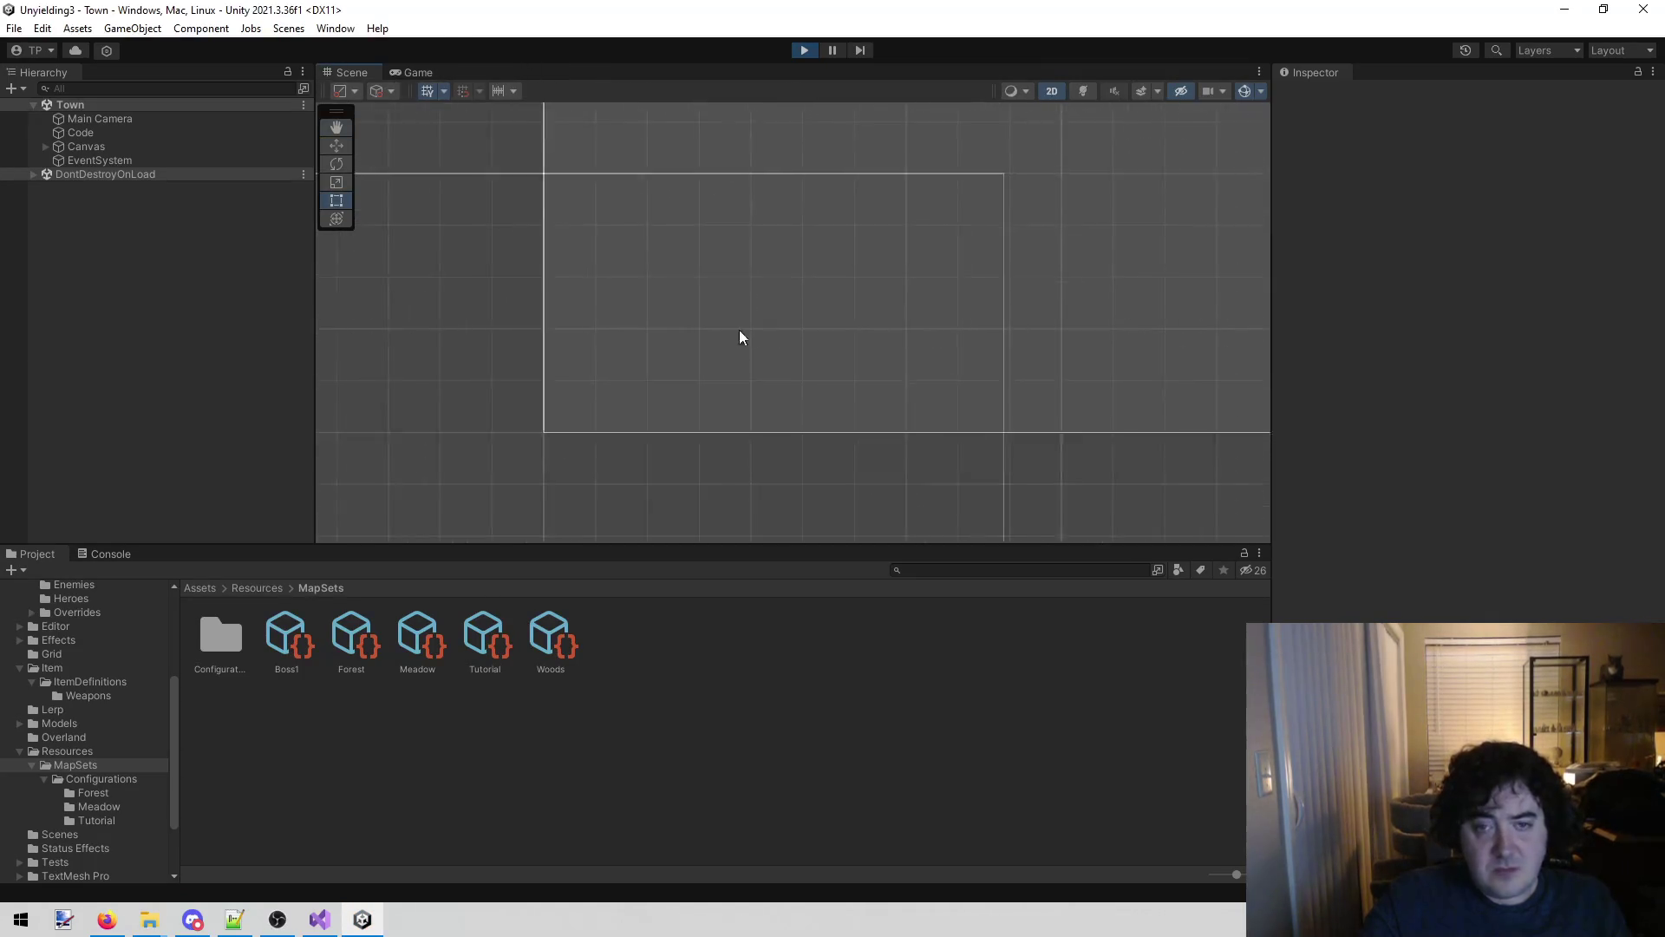
scroll(706, 336, "down", 6)
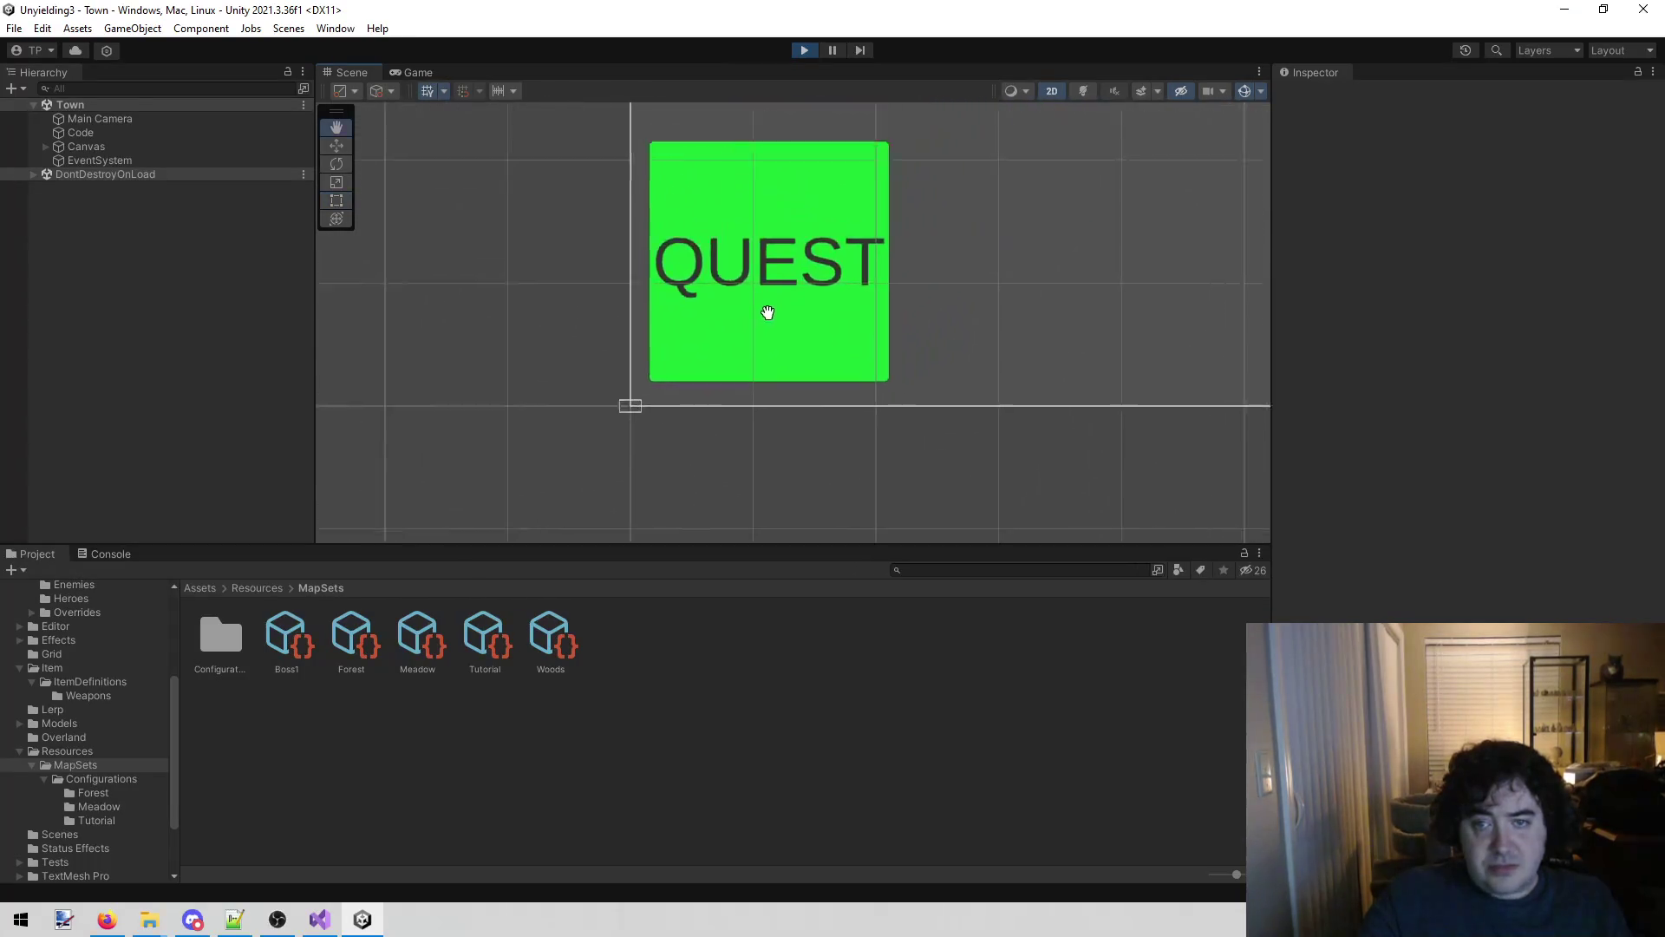
scroll(837, 235, "up", 2)
left_click_drag(836, 235, 730, 349)
key("t")
left_click(730, 348)
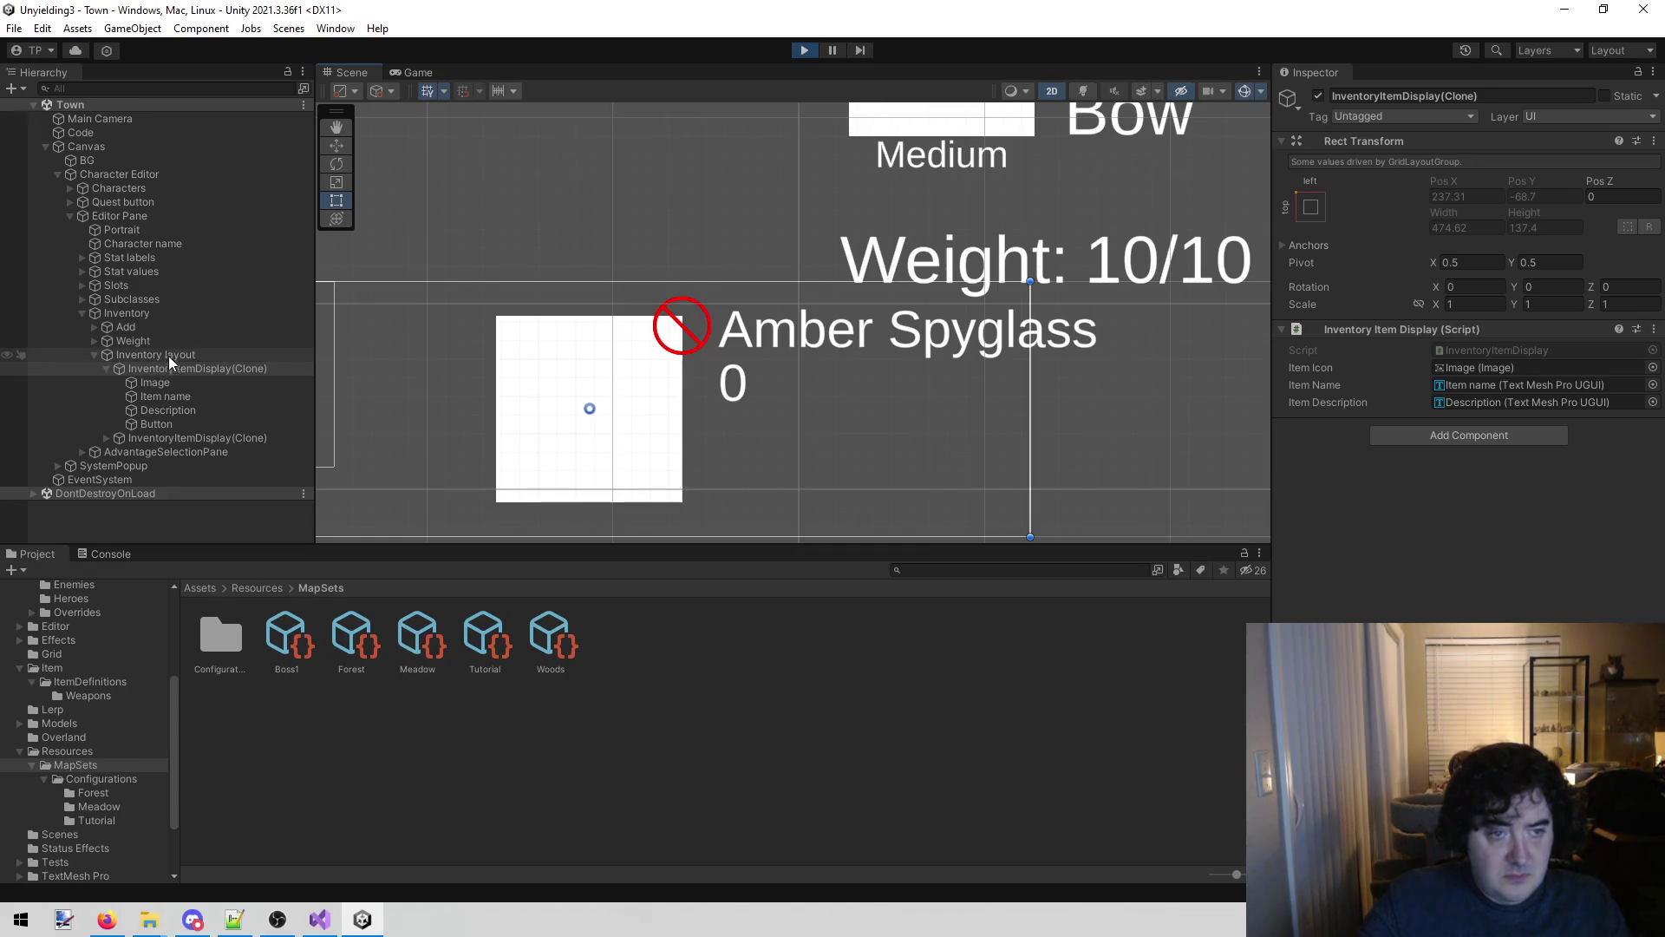
left_click(206, 368)
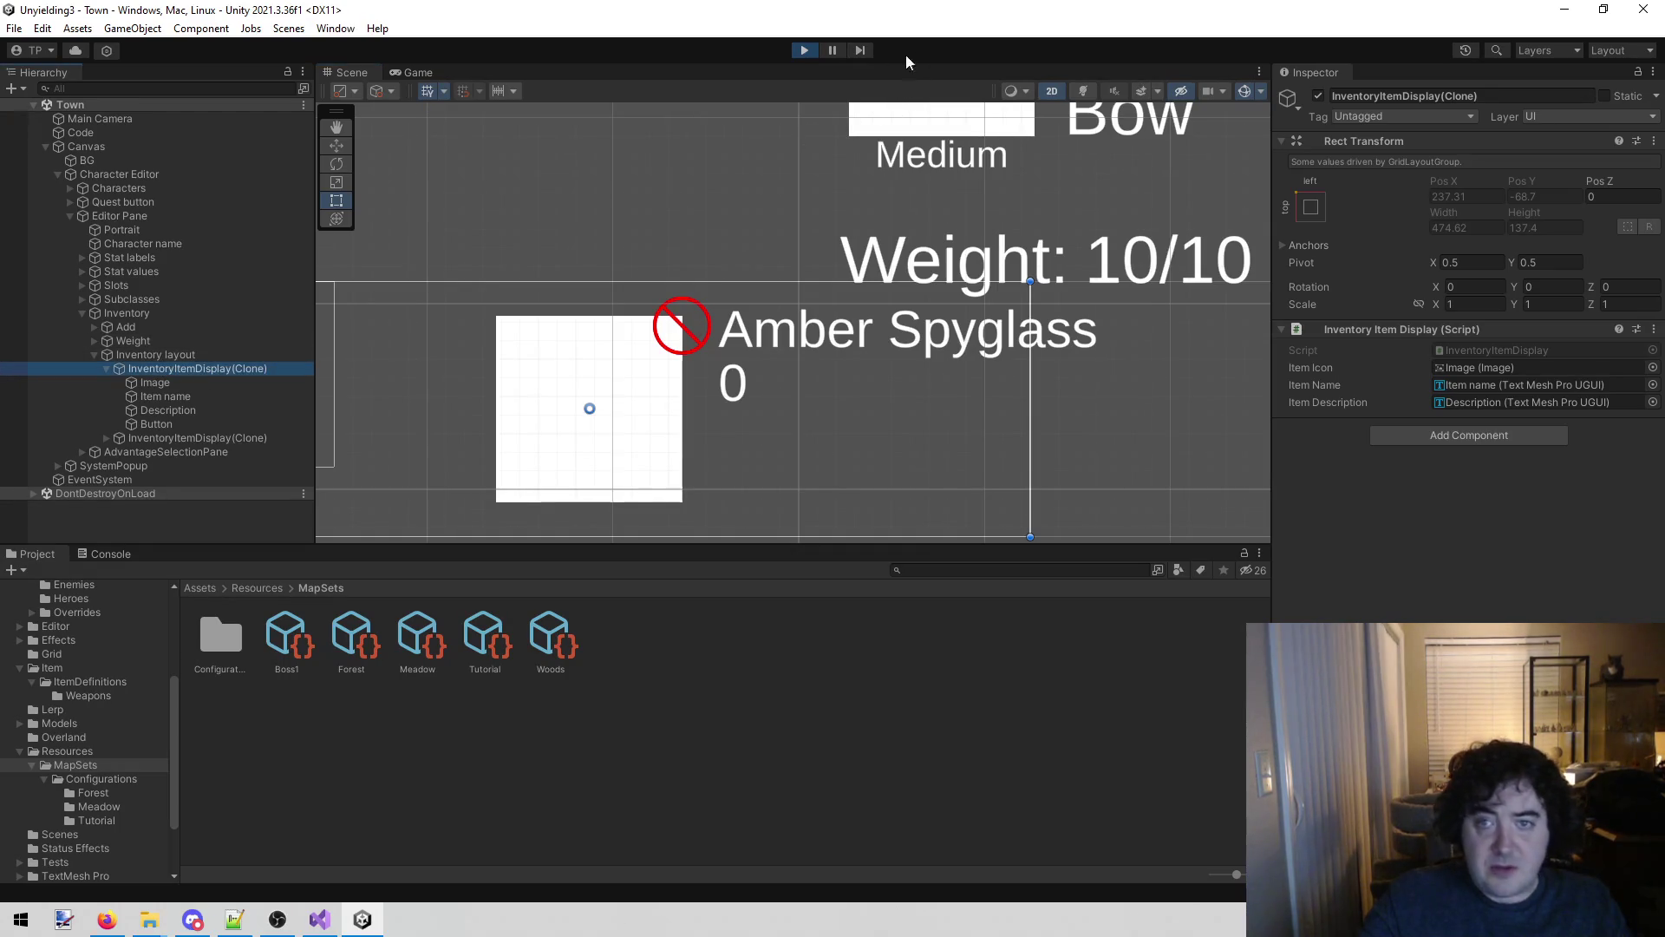
left_click(804, 52)
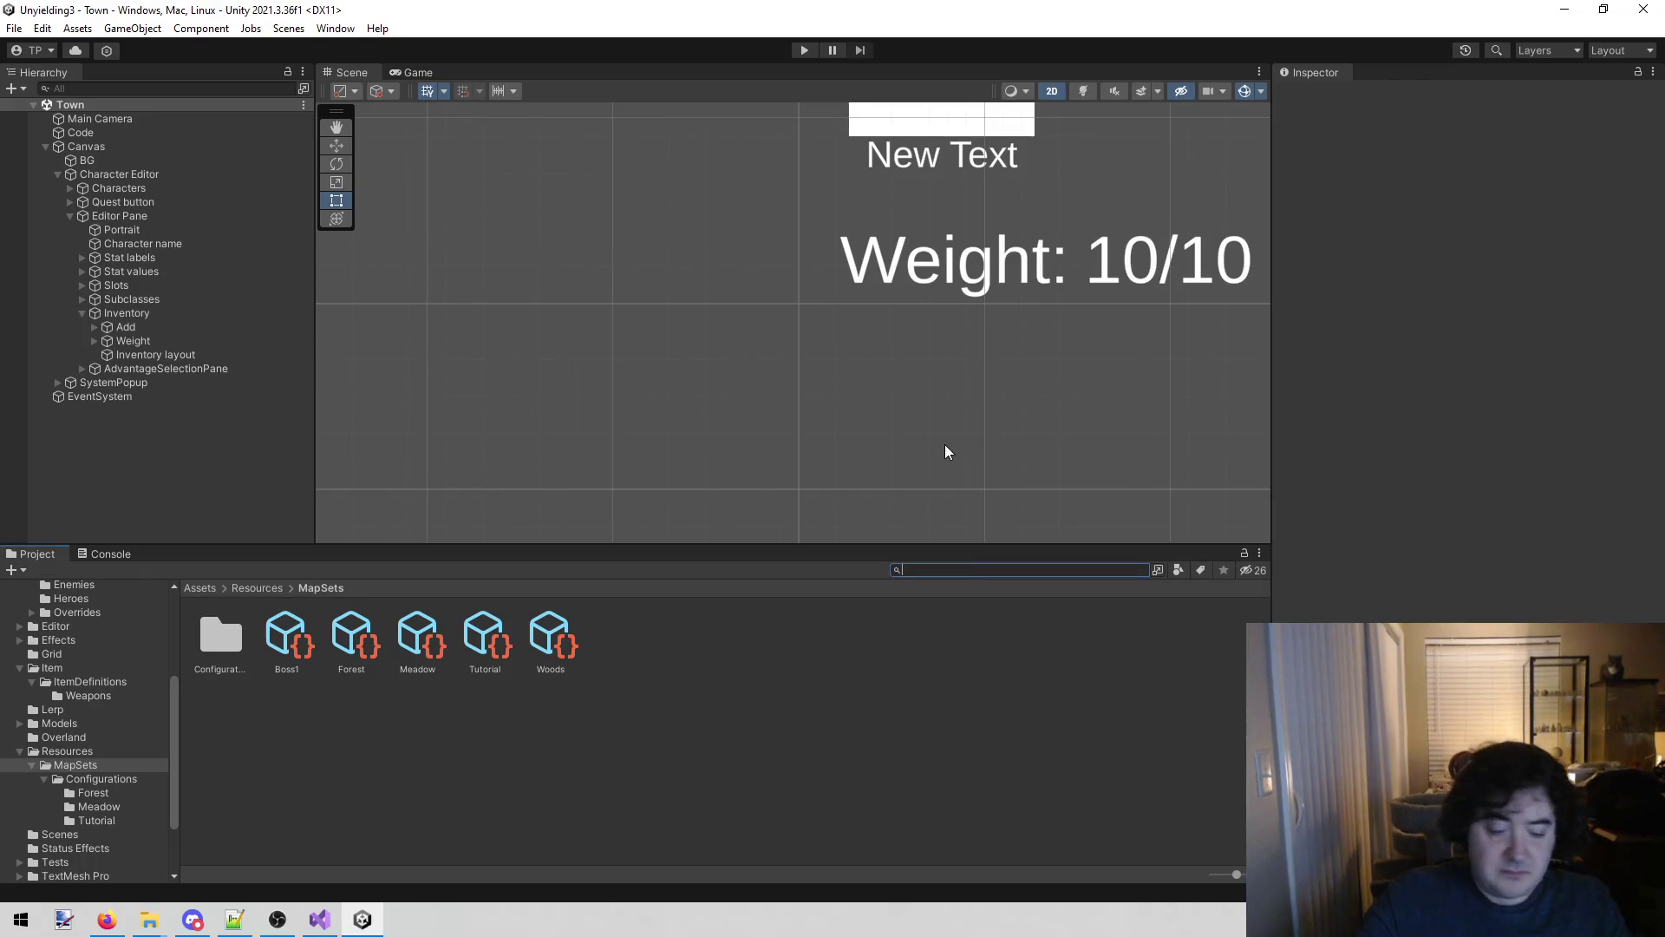
Open the InventoryItemDisplay prefab from a Project search for 'inven', then check the browser.
type("inven")
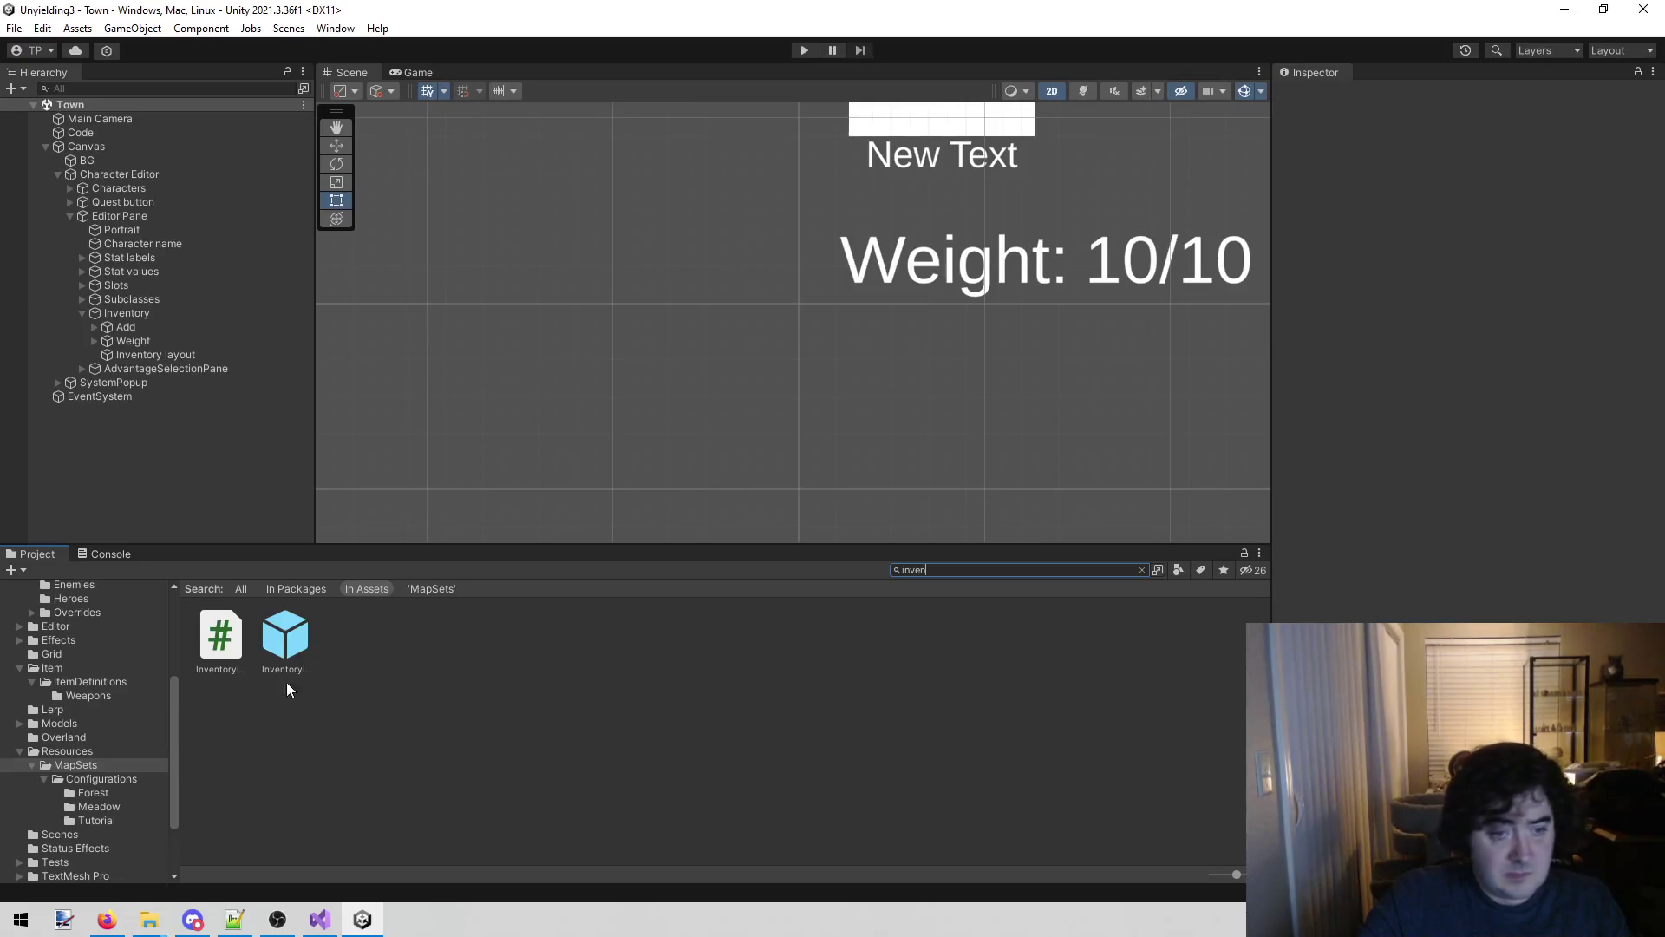
double_click(285, 640)
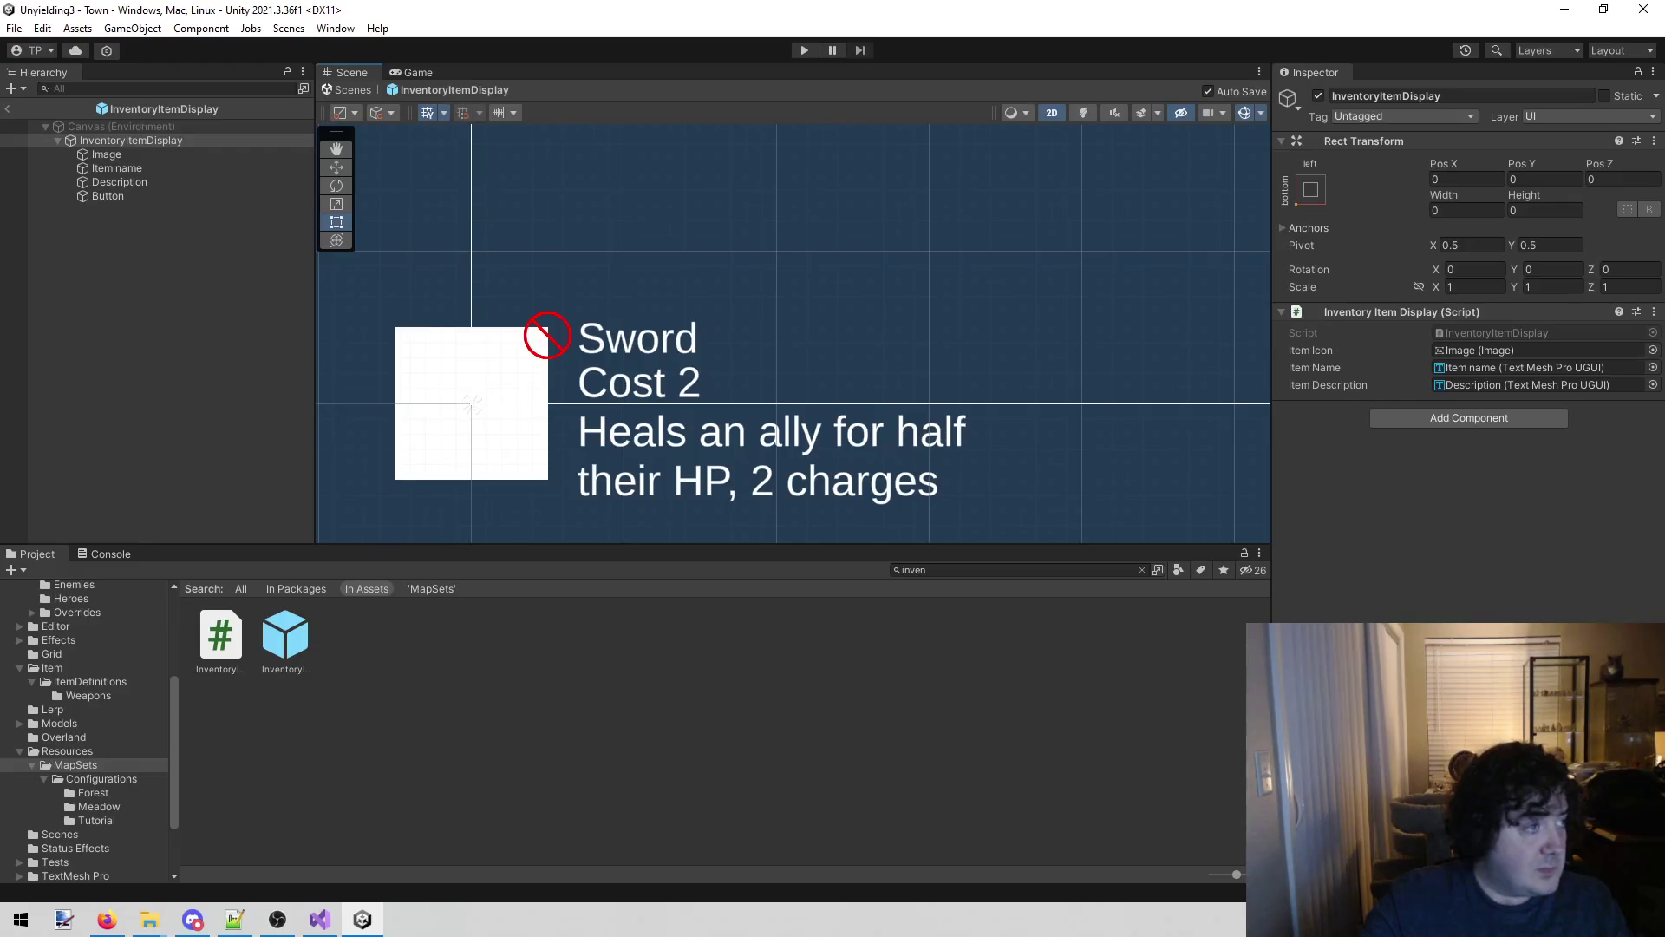
key("alt+Tab")
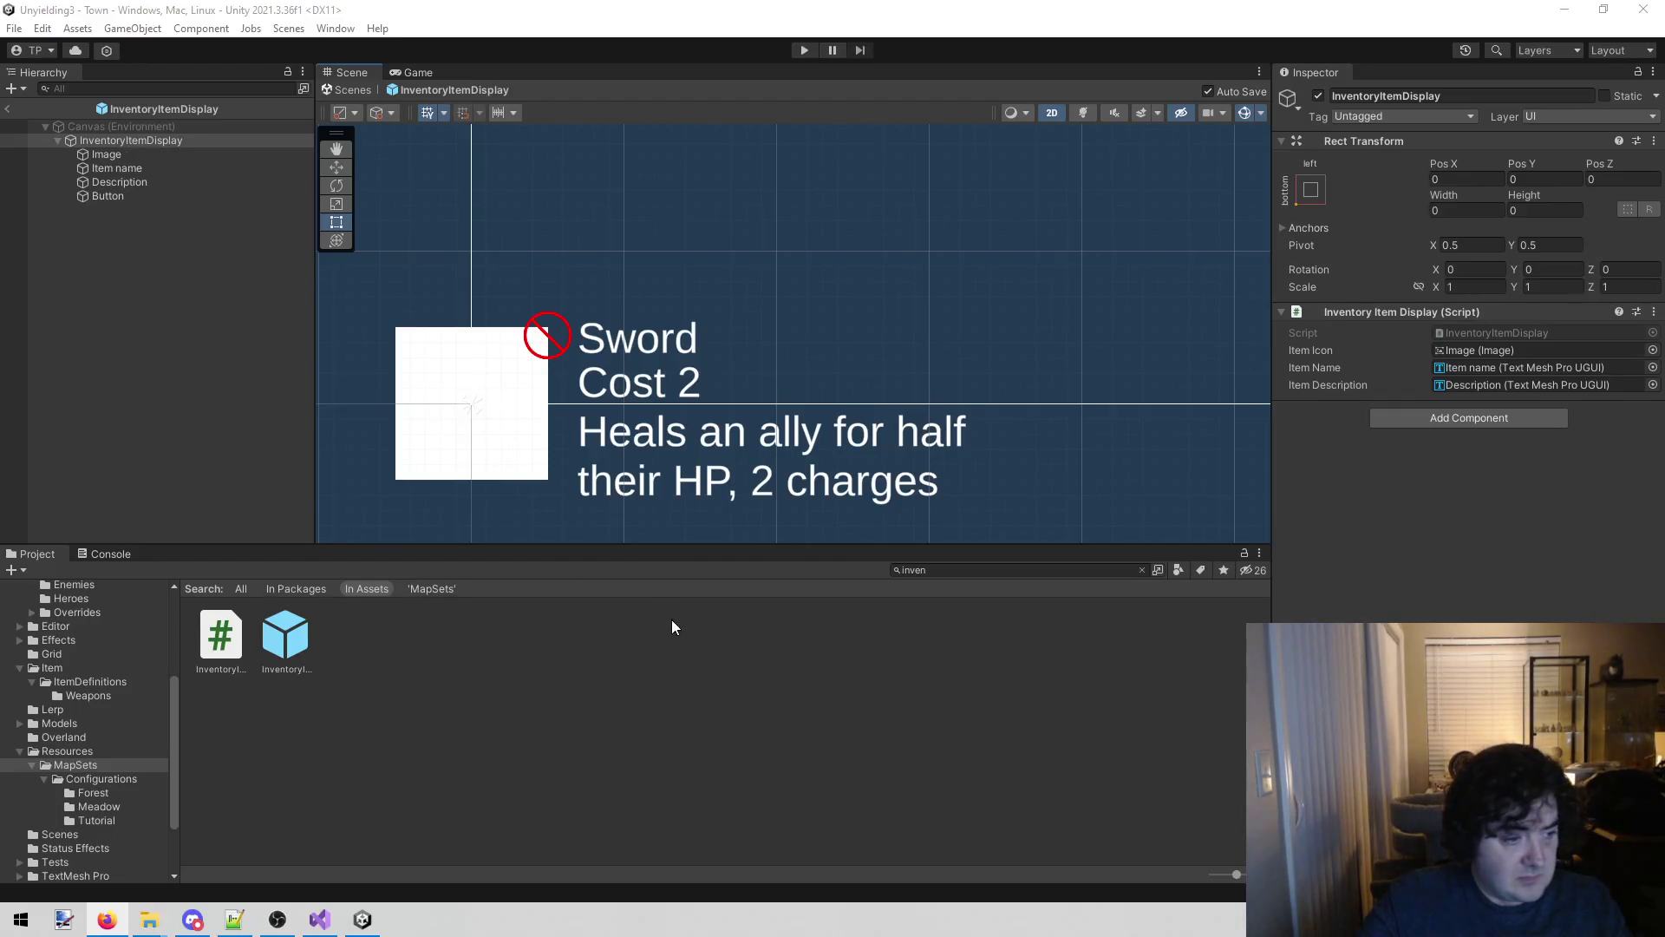
scroll(624, 377, "down", 5)
scroll(638, 363, "up", 3)
scroll(638, 356, "up", 1)
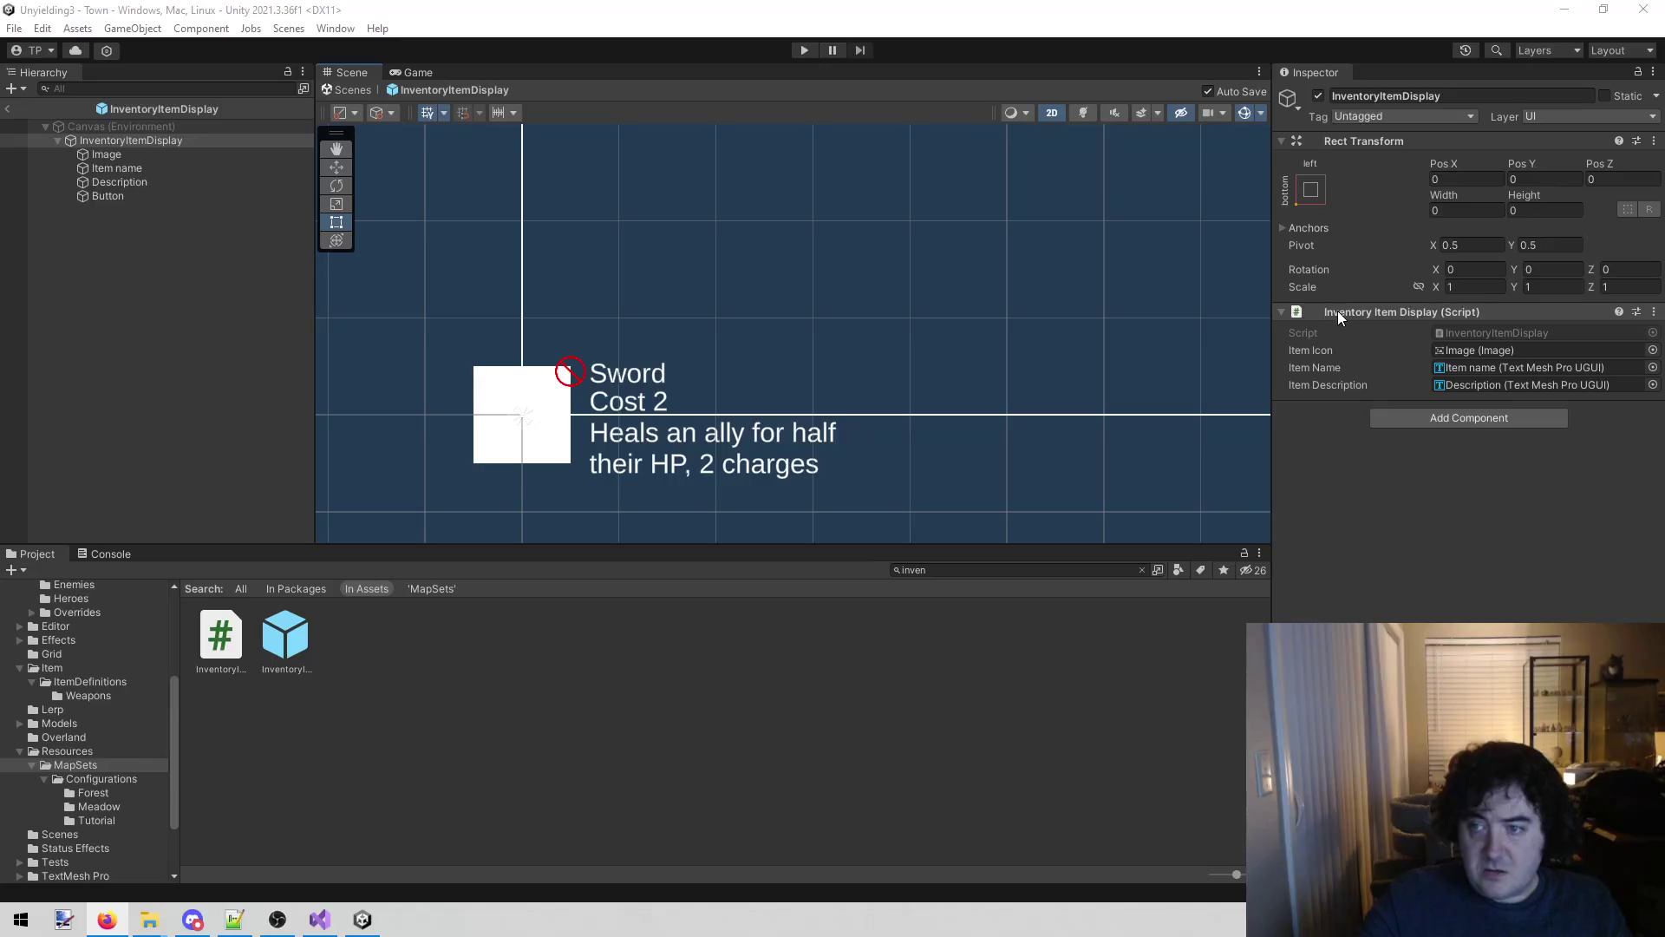
Open InventoryItemDisplay.cs in Visual Studio through Open File in Solution with 'invd'.
left_click(319, 920)
key("alt+shift+o")
type("invd")
key("Return")
scroll(499, 512, "down", 4)
scroll(1284, 388, "up", 4)
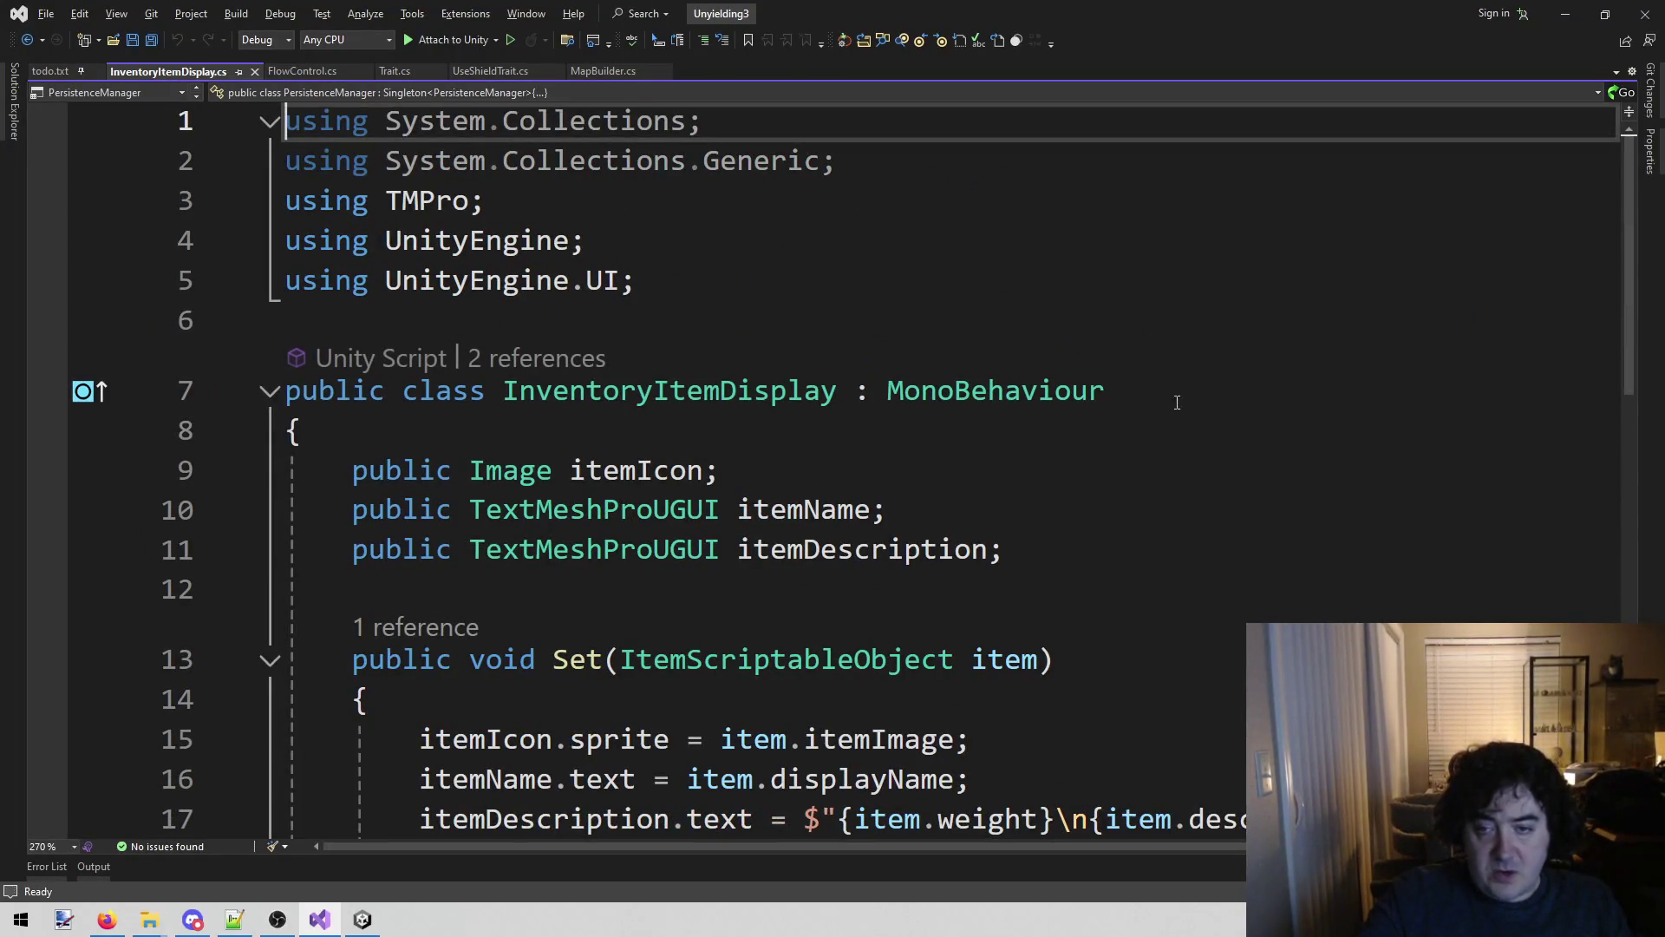
Make the InventoryItemDisplay class also implement IPointerClickHandler.
left_click(1285, 388)
key("ctrl+shift+Left")
scroll(1215, 428, "down", 4)
scroll(1230, 426, "up", 4)
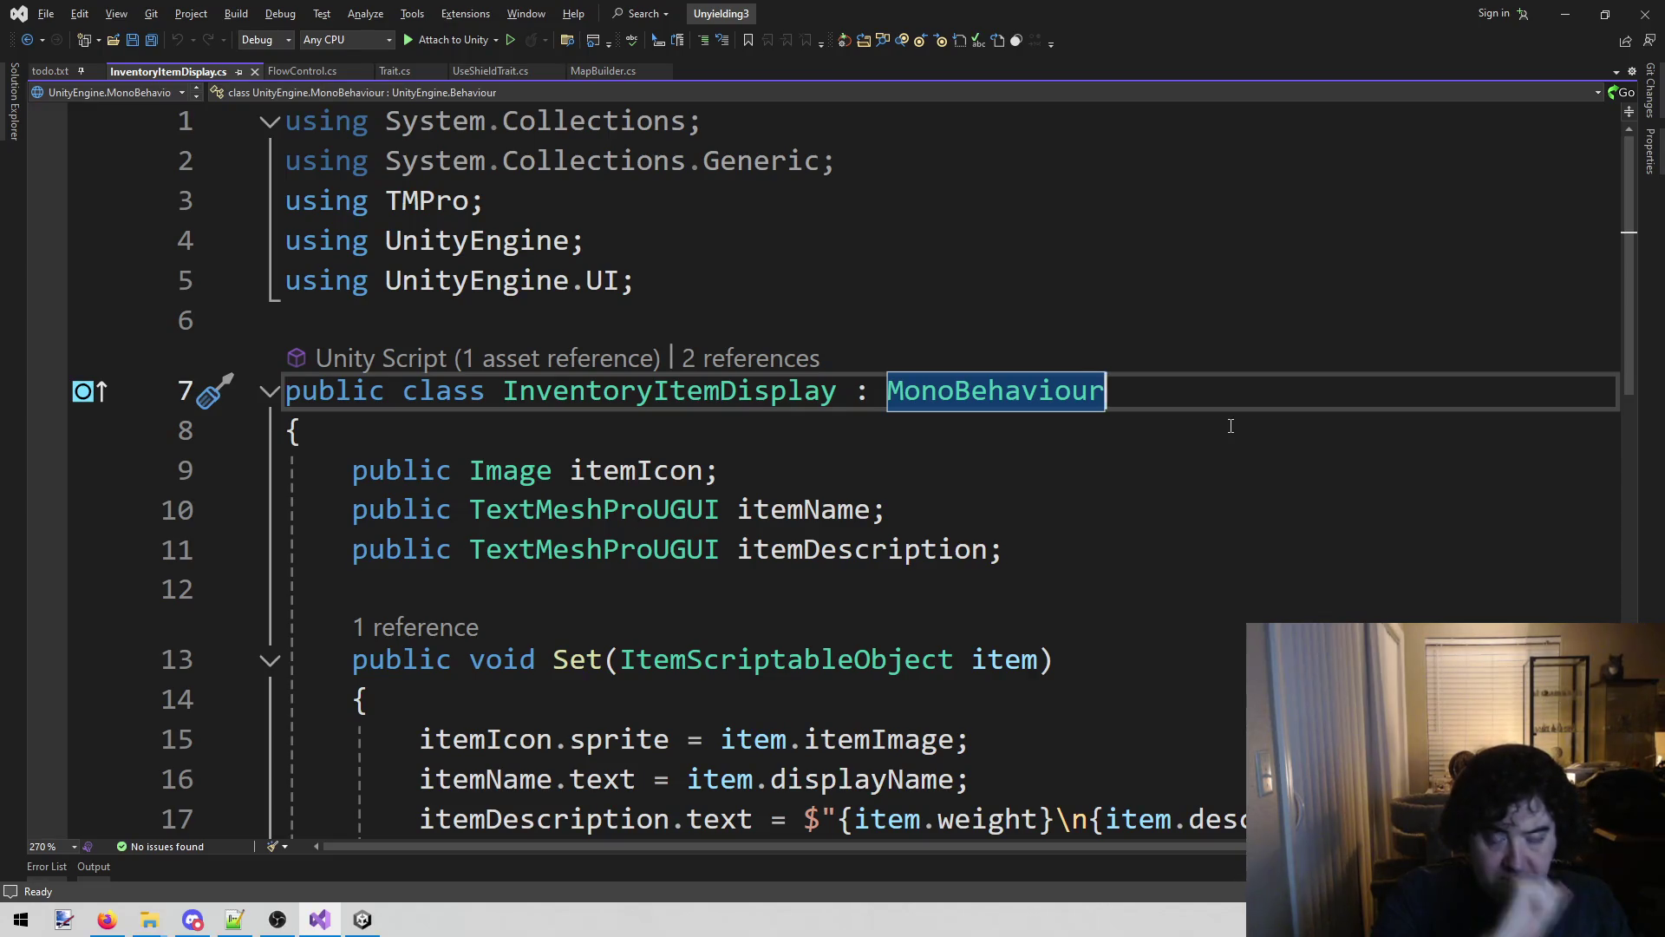
key("End")
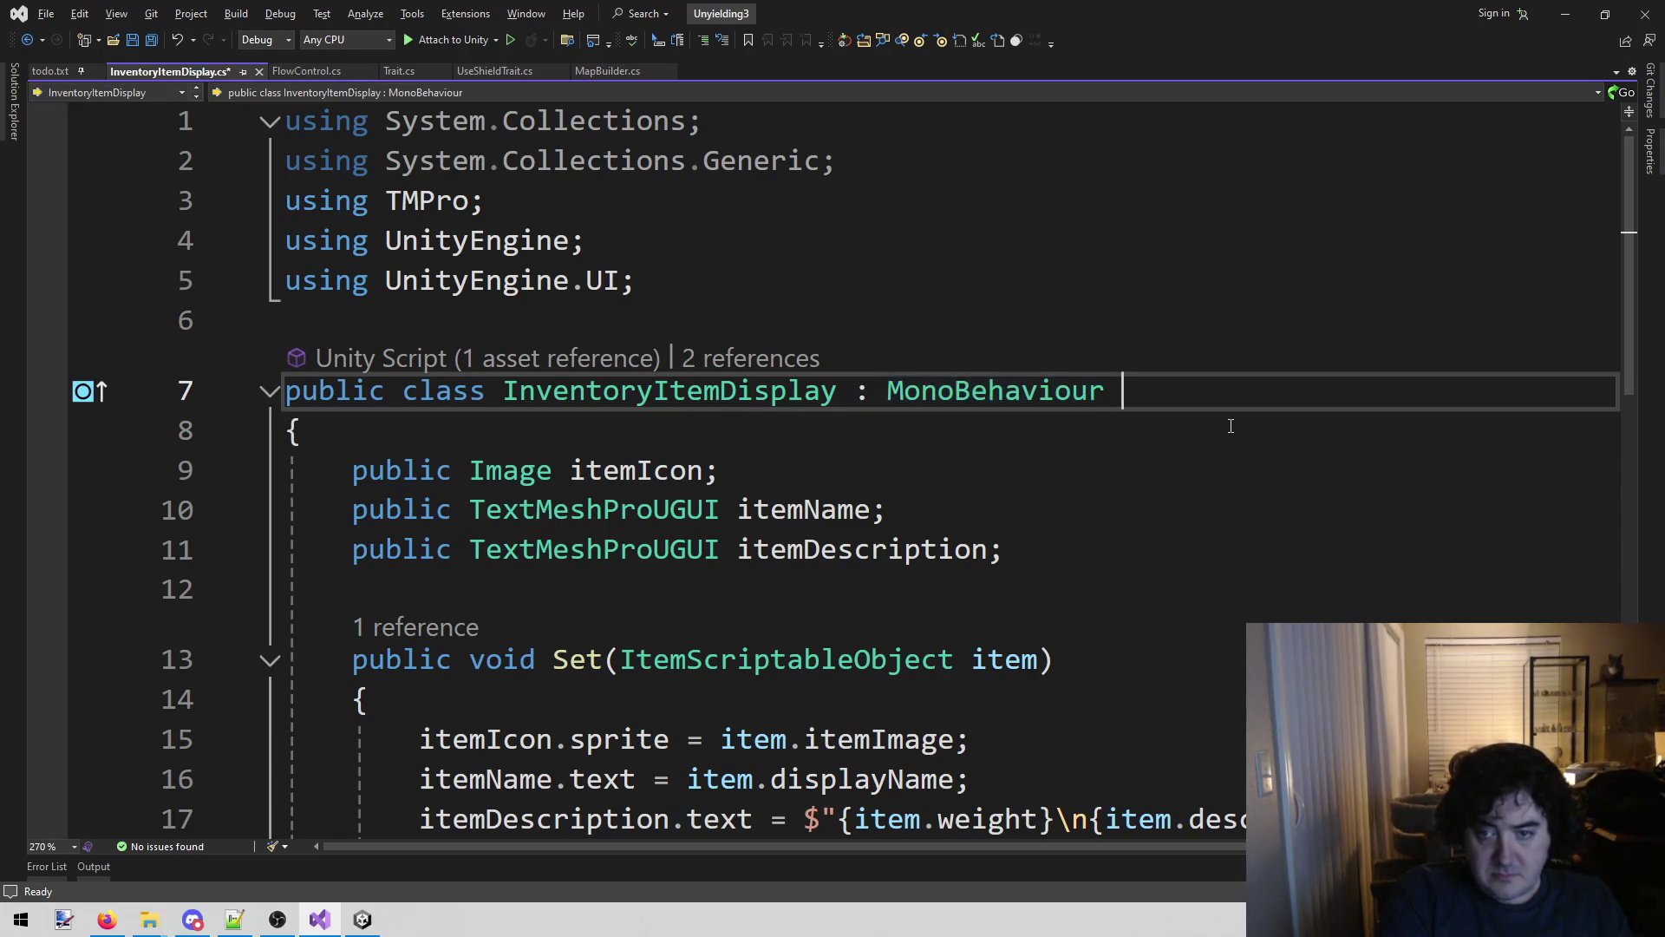
type(", IAnimationClipSource")
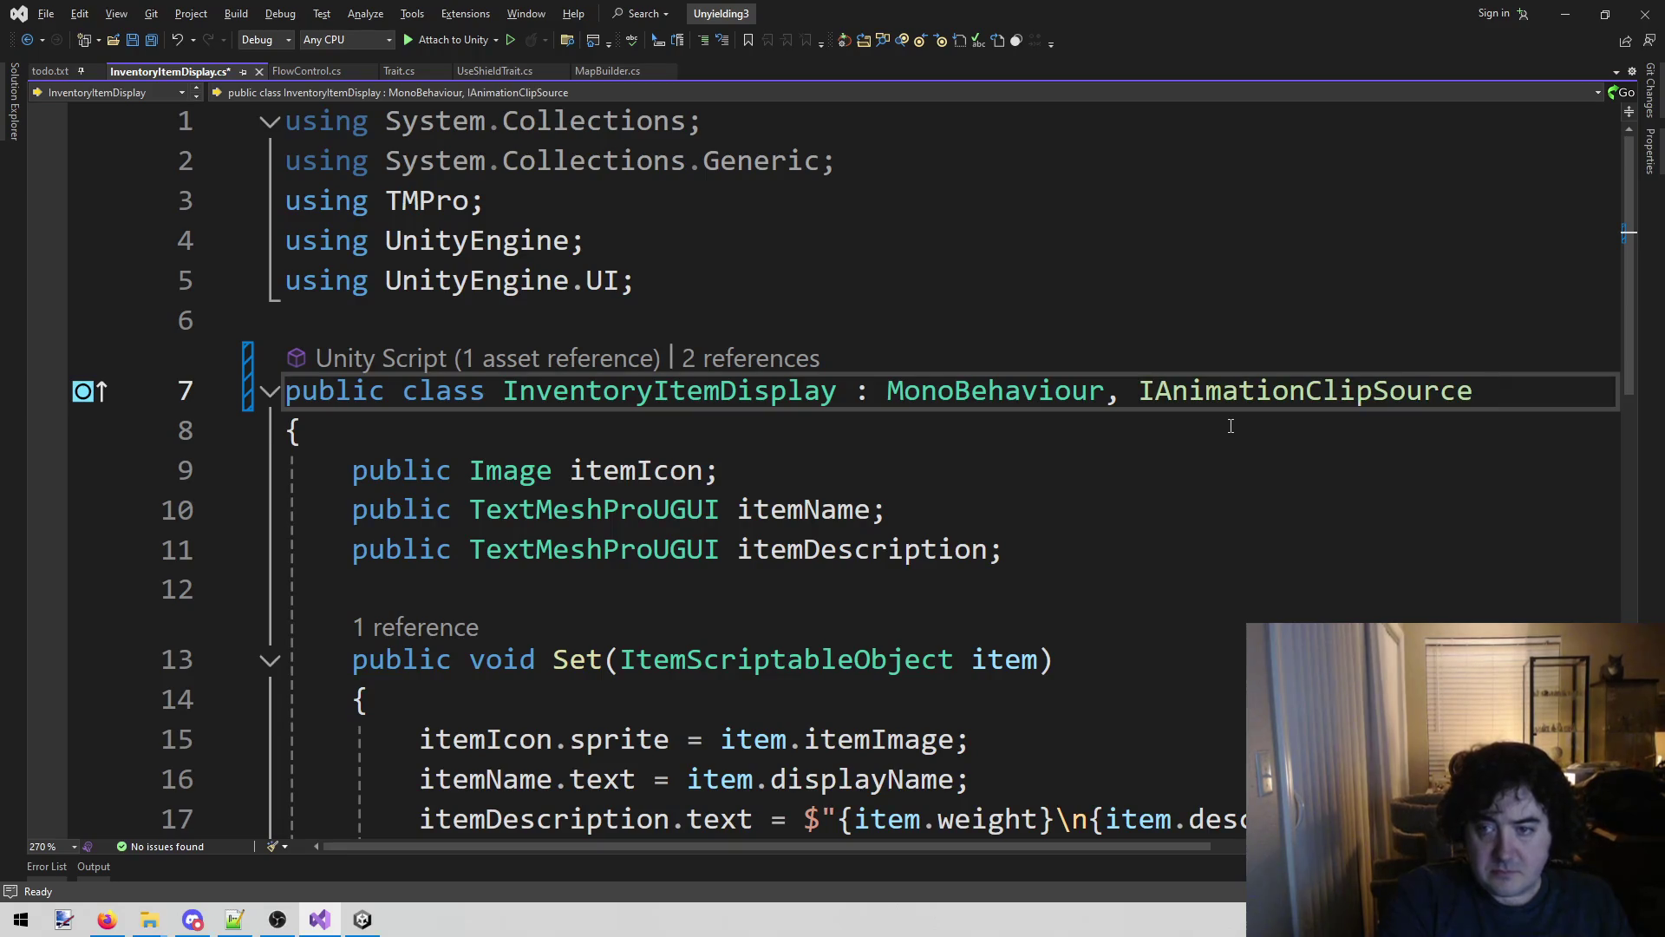
key("ctrl+BackSpace")
type("IpointerD")
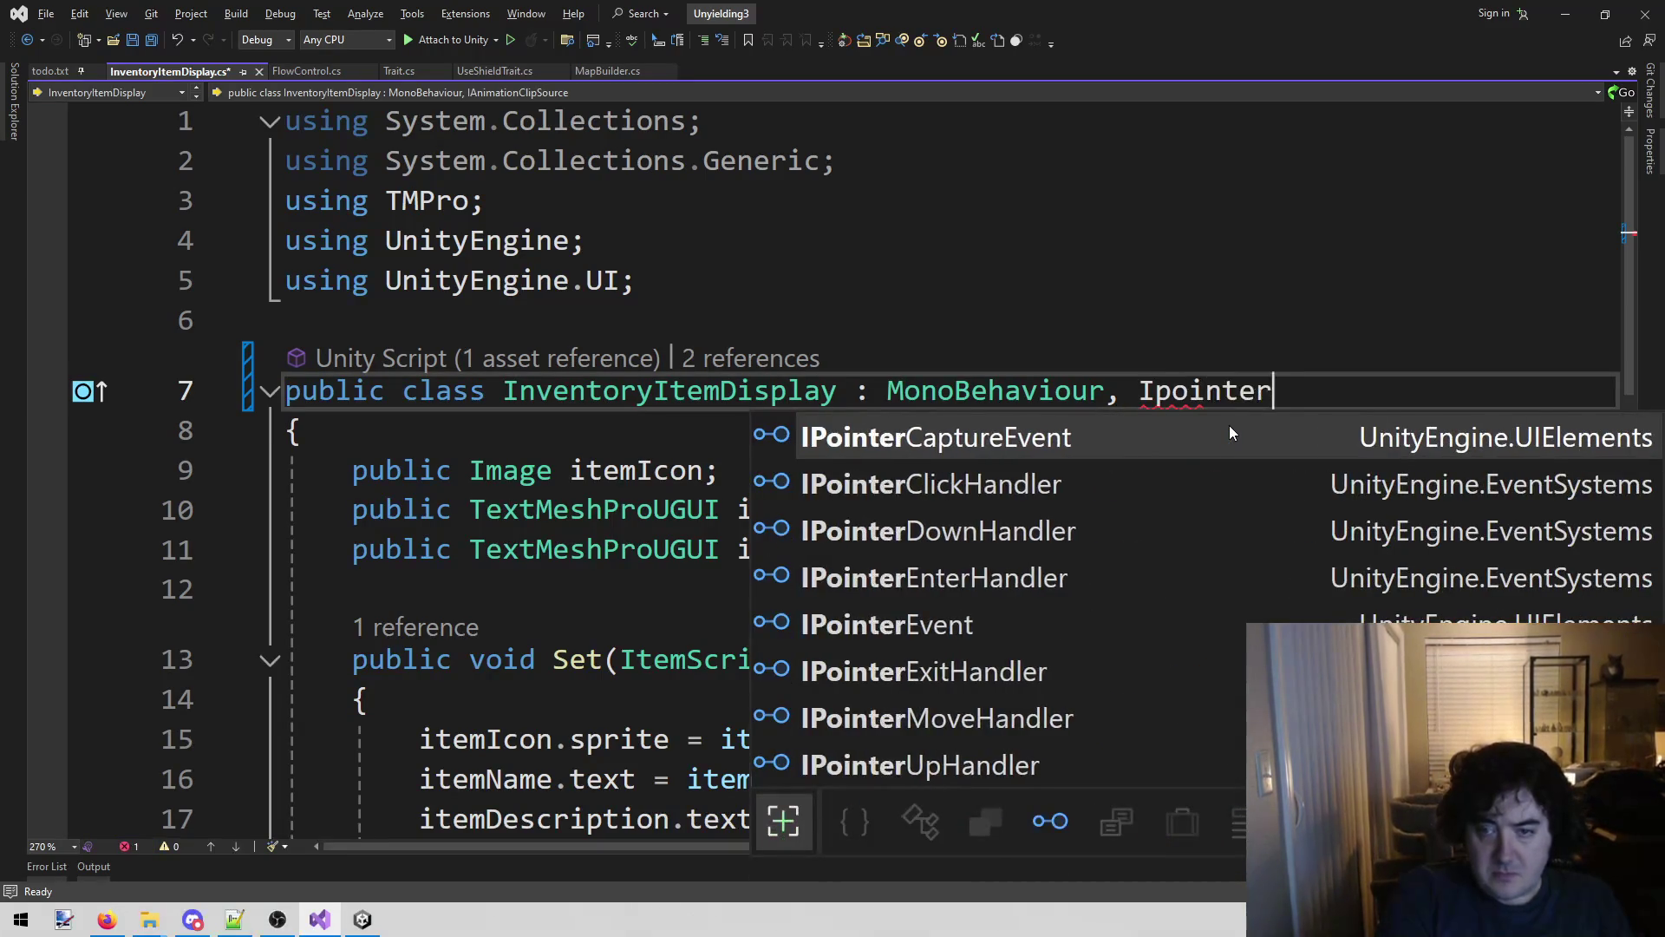
key("BackSpace")
key("BackSpace")
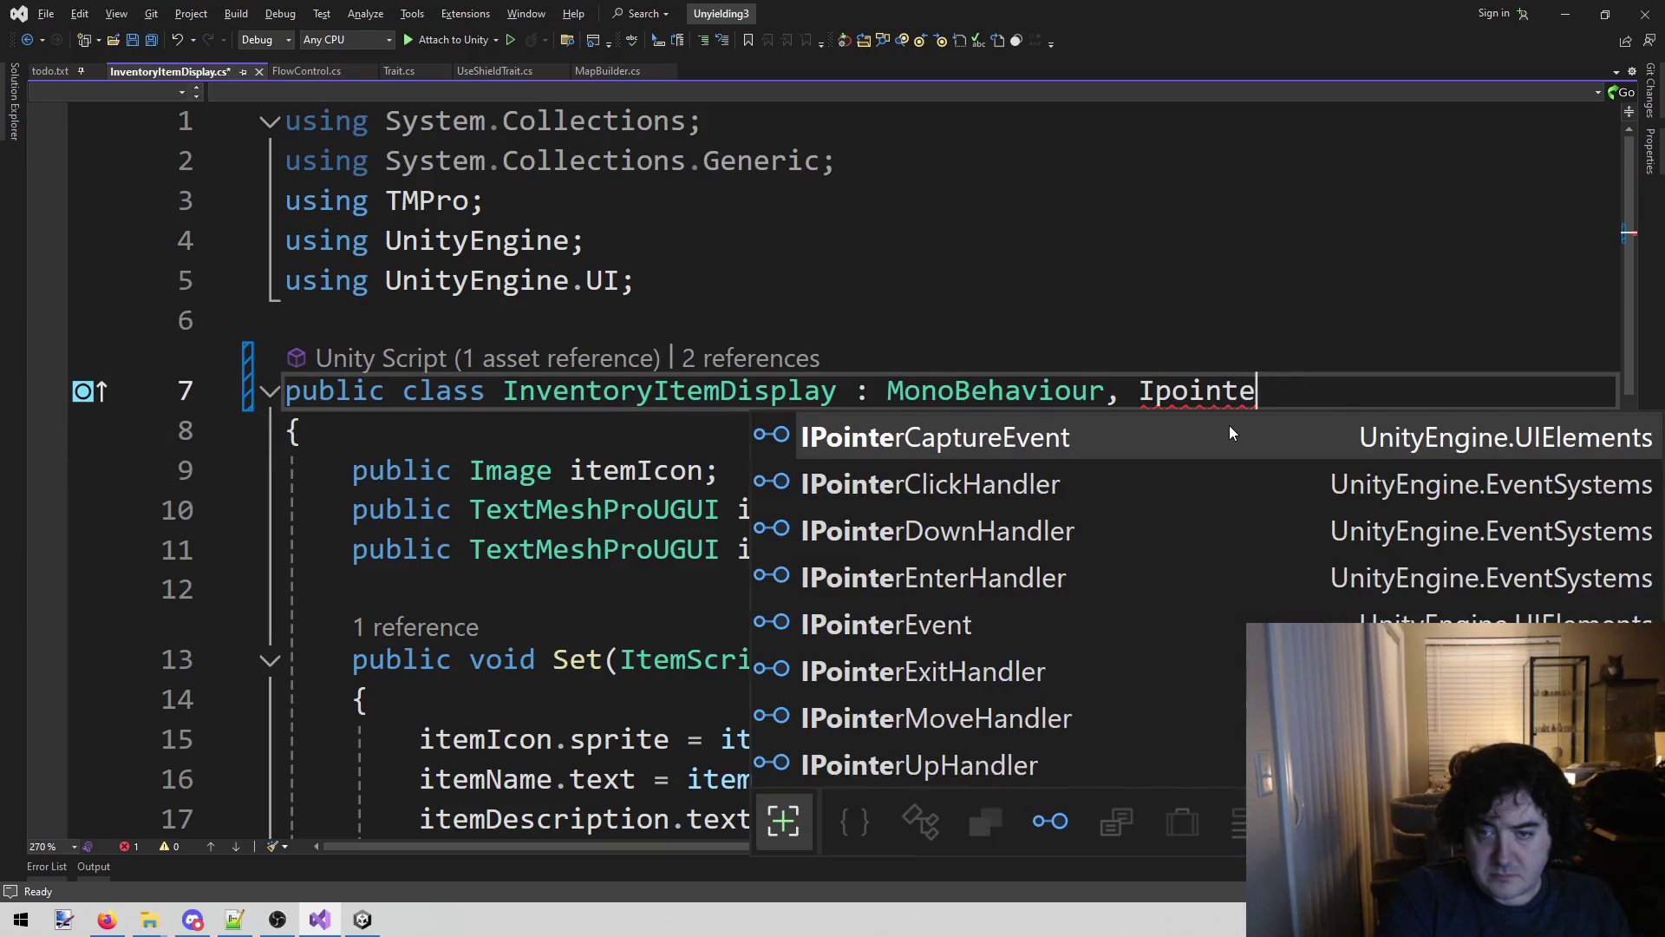
key("Down")
key("Tab")
Generate the OnPointerClick(PointerEventData eventData) method stub with the interface quick fix.
double_click(1267, 429)
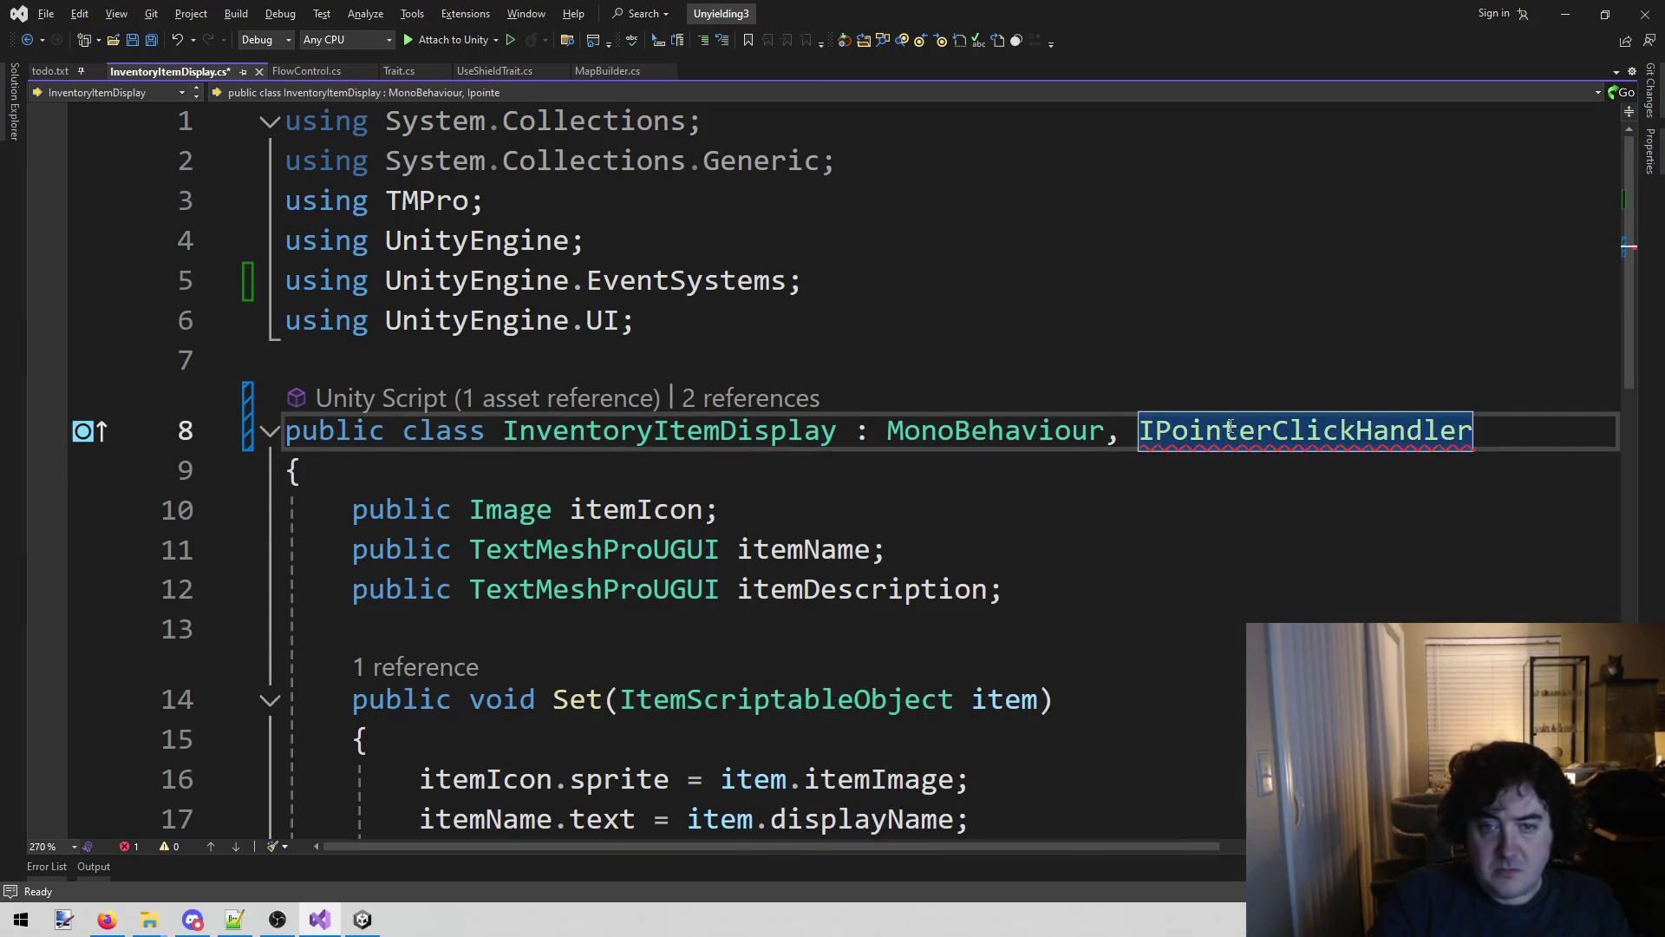
key("Up")
mouse_move(1245, 422)
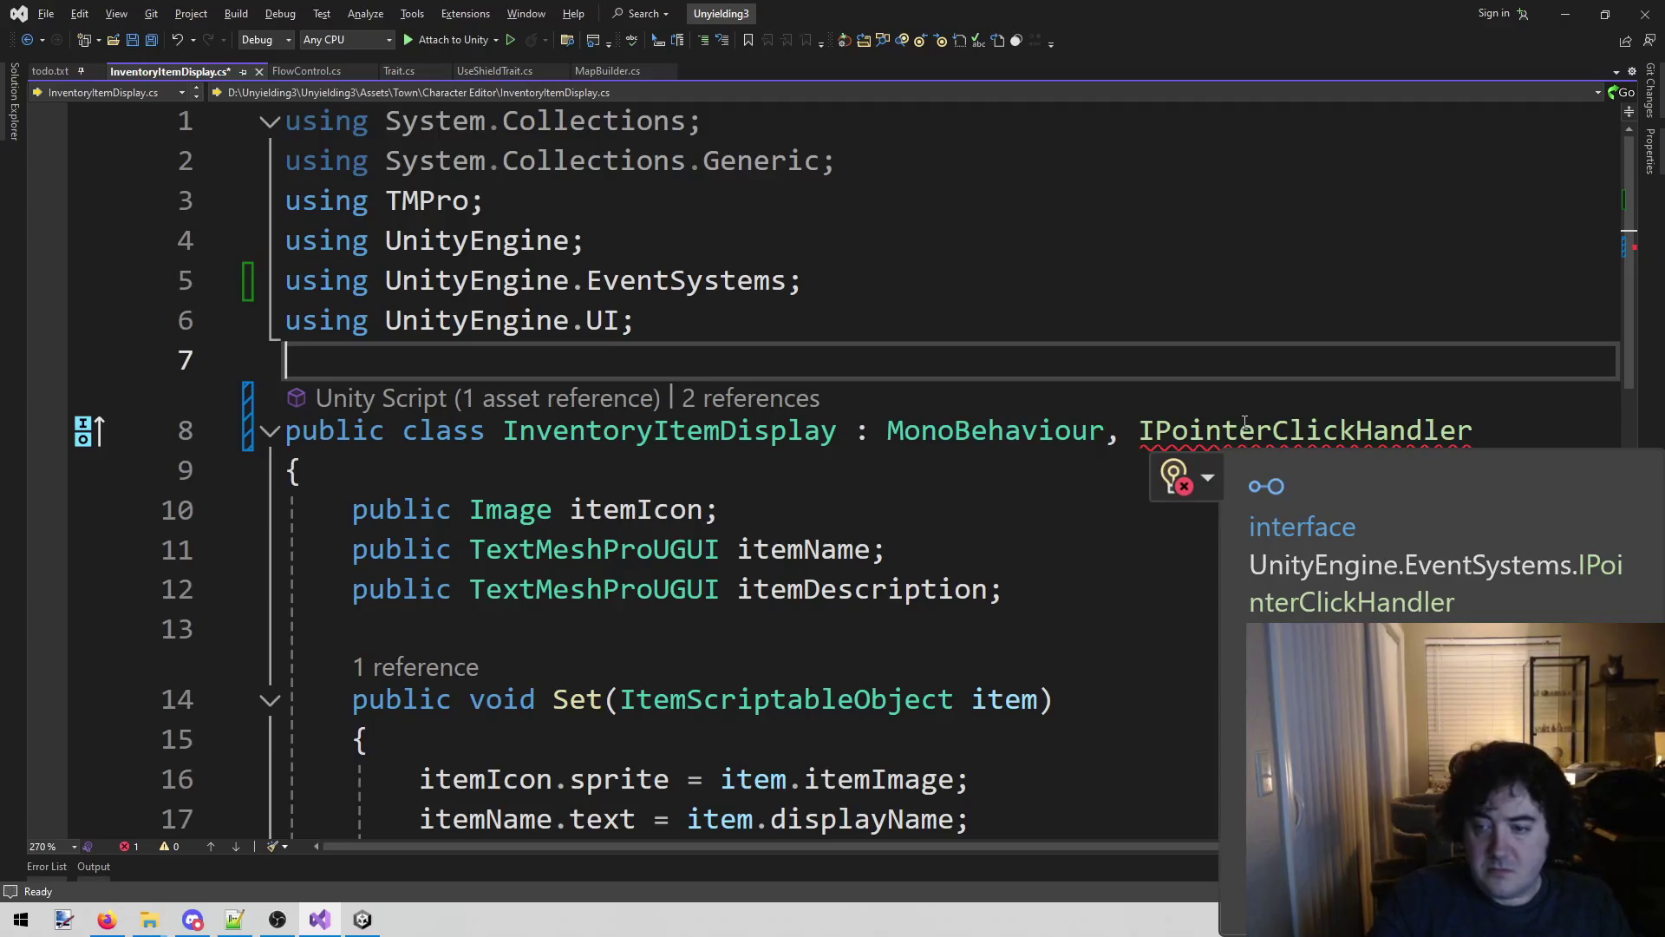
left_click(1206, 477)
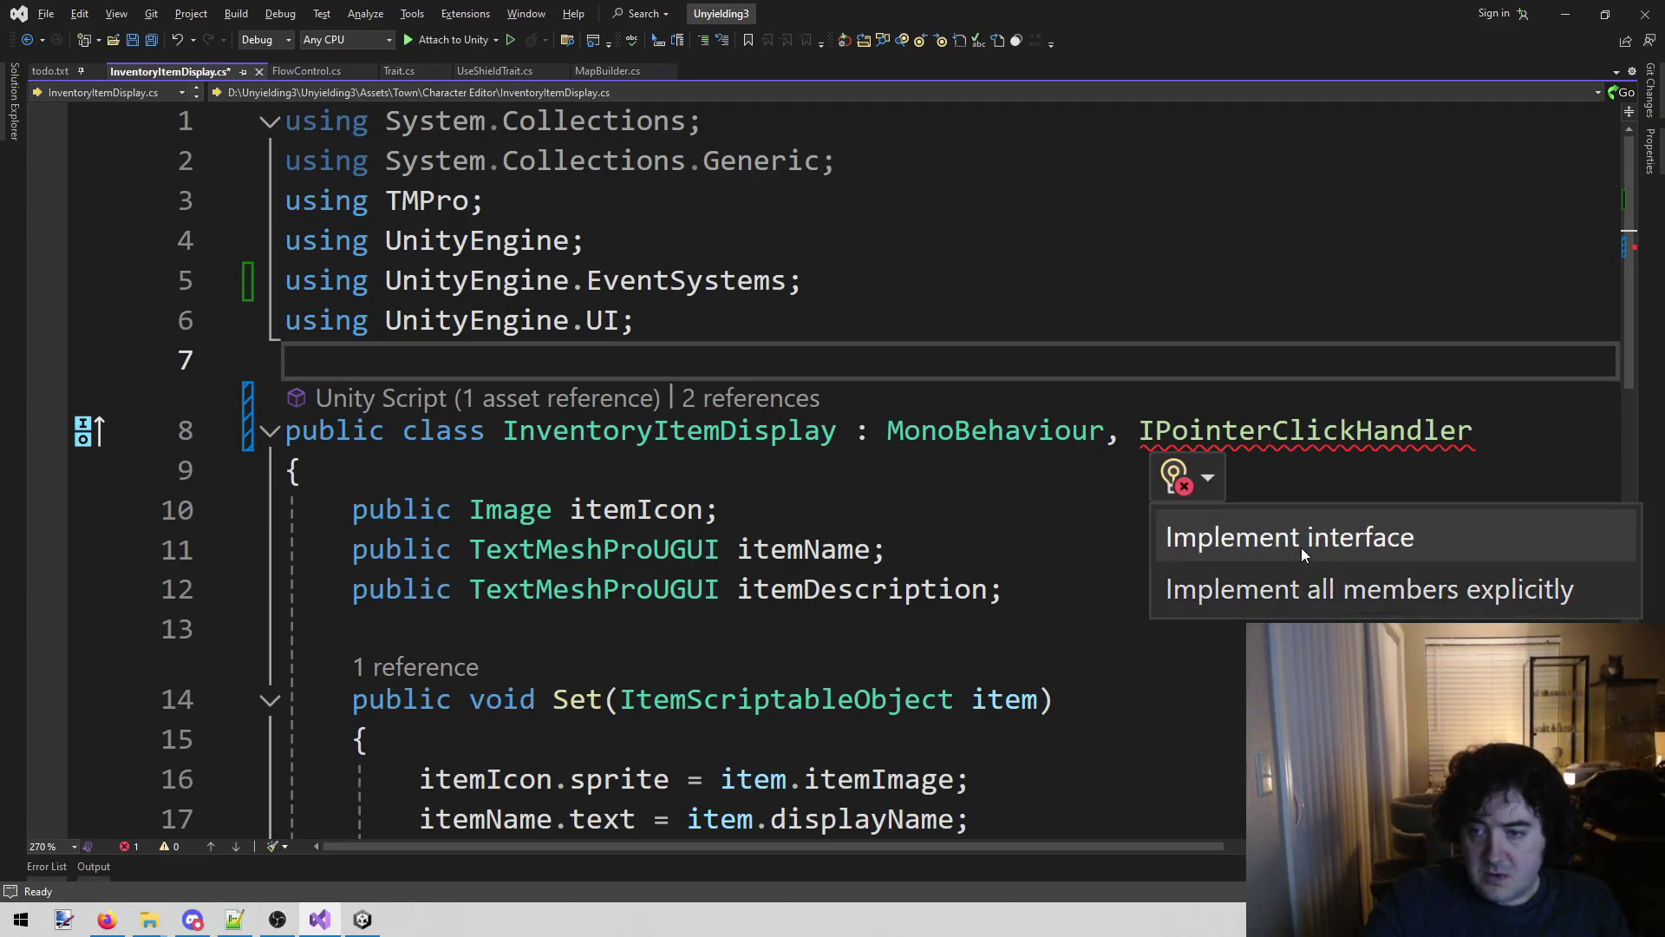
left_click(1297, 308)
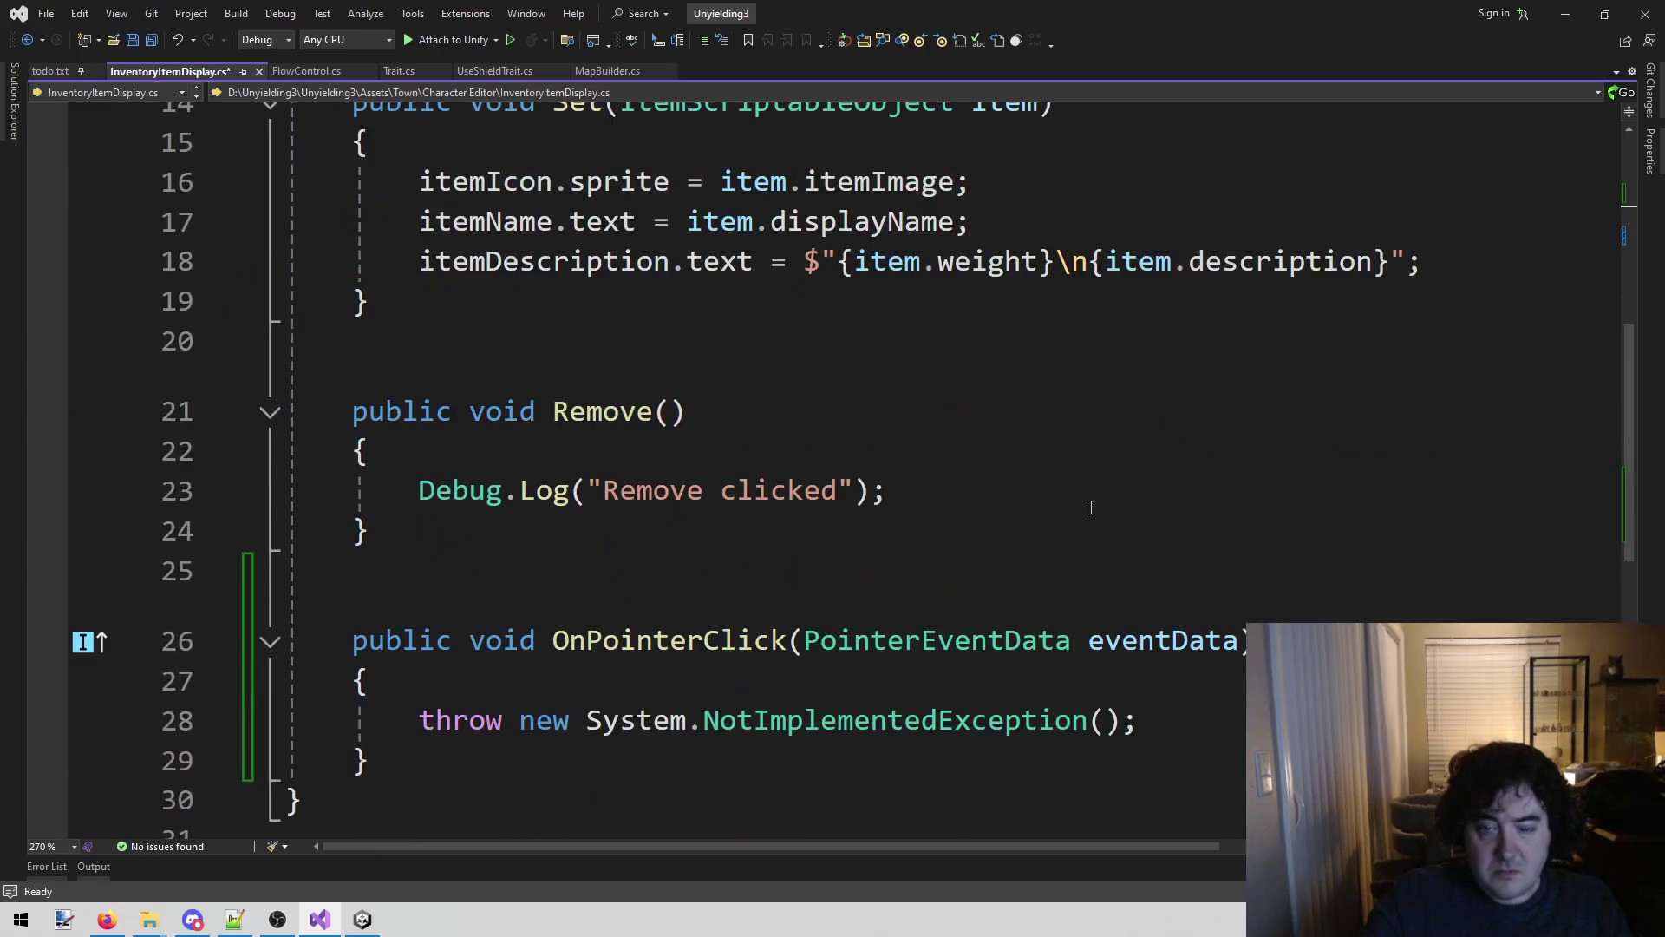
scroll(842, 537, "down", 1)
scroll(841, 537, "up", 4)
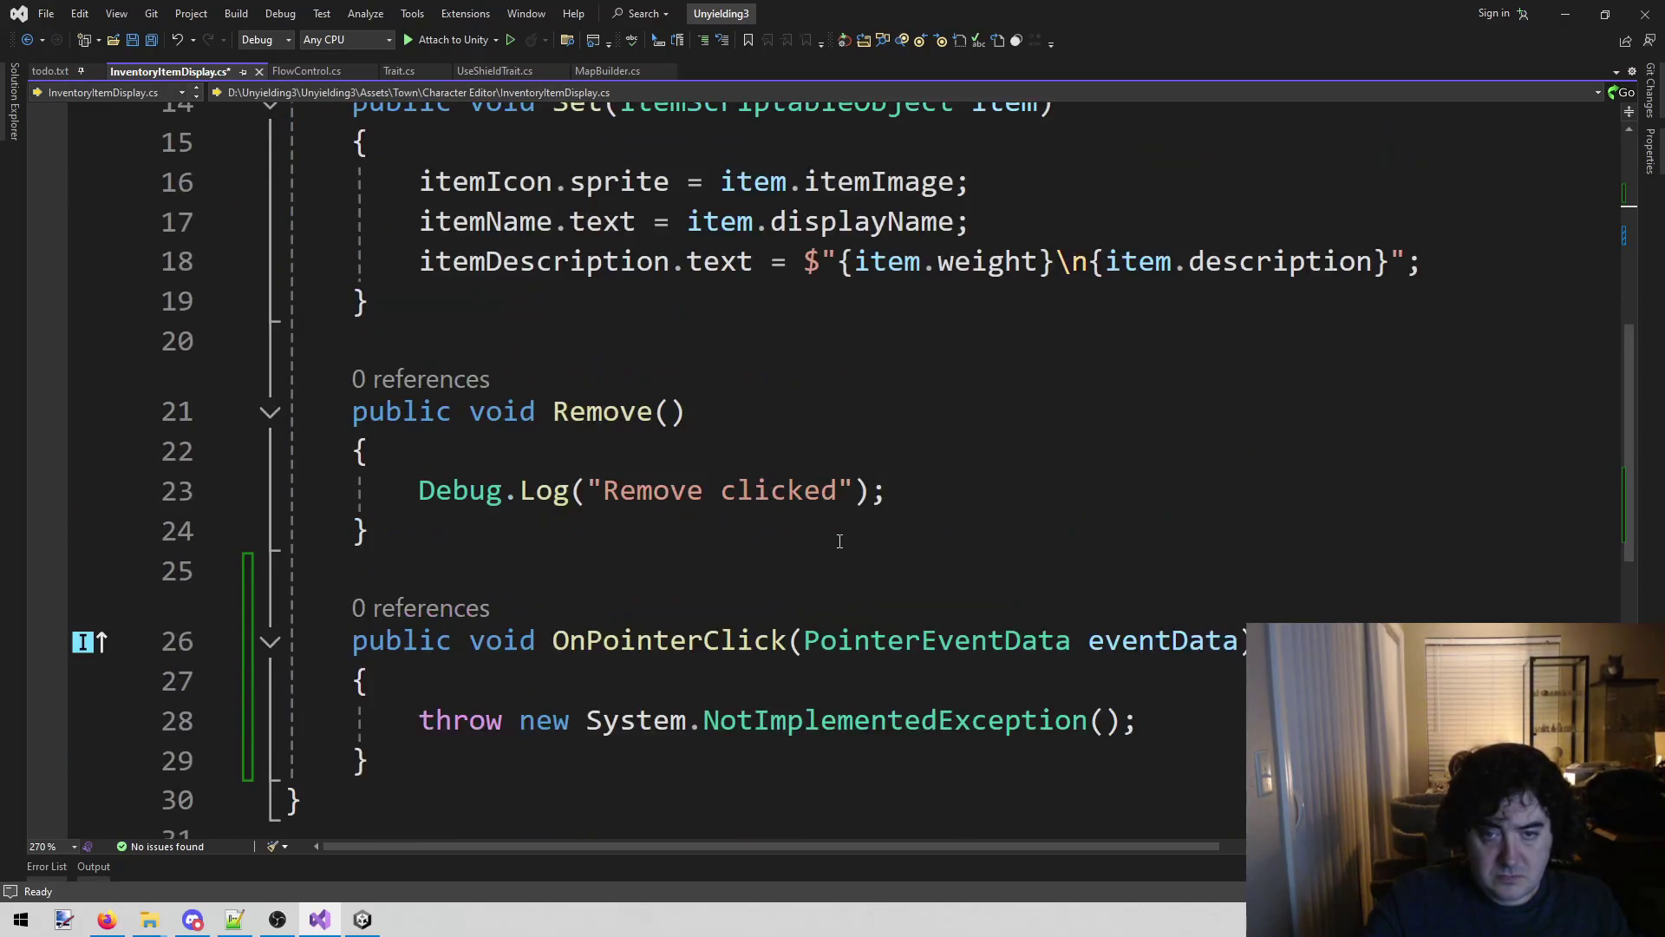
scroll(838, 553, "down", 3)
scroll(834, 563, "down", 1)
scroll(834, 563, "up", 1)
scroll(834, 563, "down", 1)
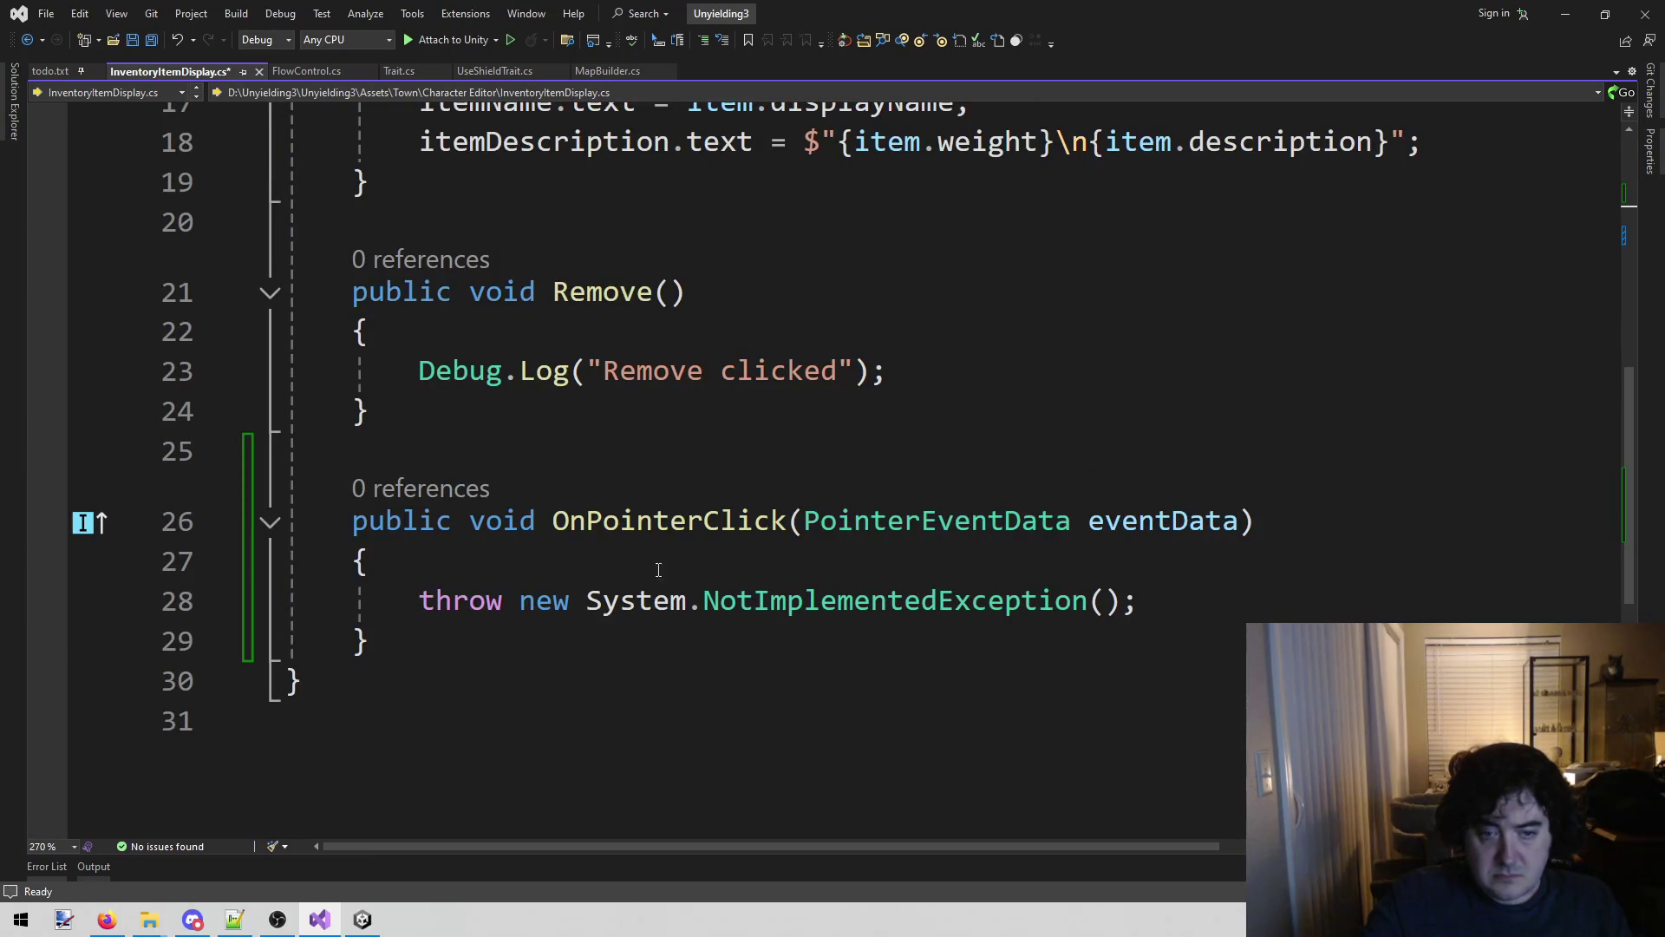
Delete the placeholder NotImplementedException line from OnPointerClick.
mouse_move(422, 600)
left_mouse_down()
mouse_move(373, 564)
mouse_move(1168, 590)
left_mouse_up()
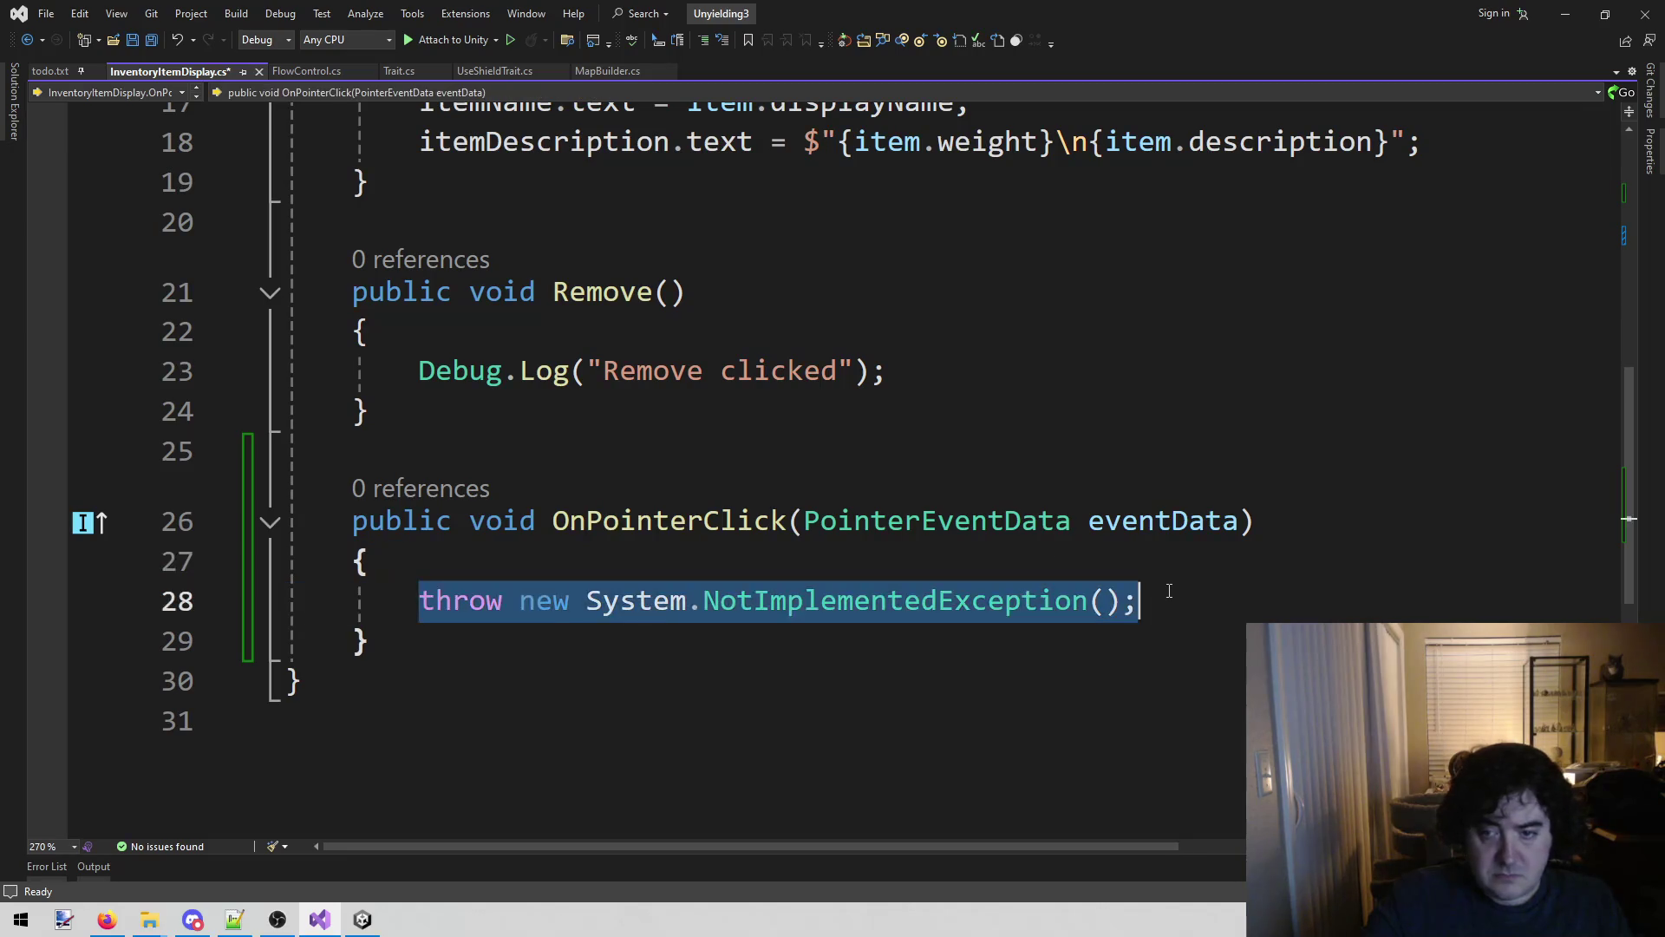
scroll(1117, 642, "up", 3)
scroll(1127, 633, "down", 3)
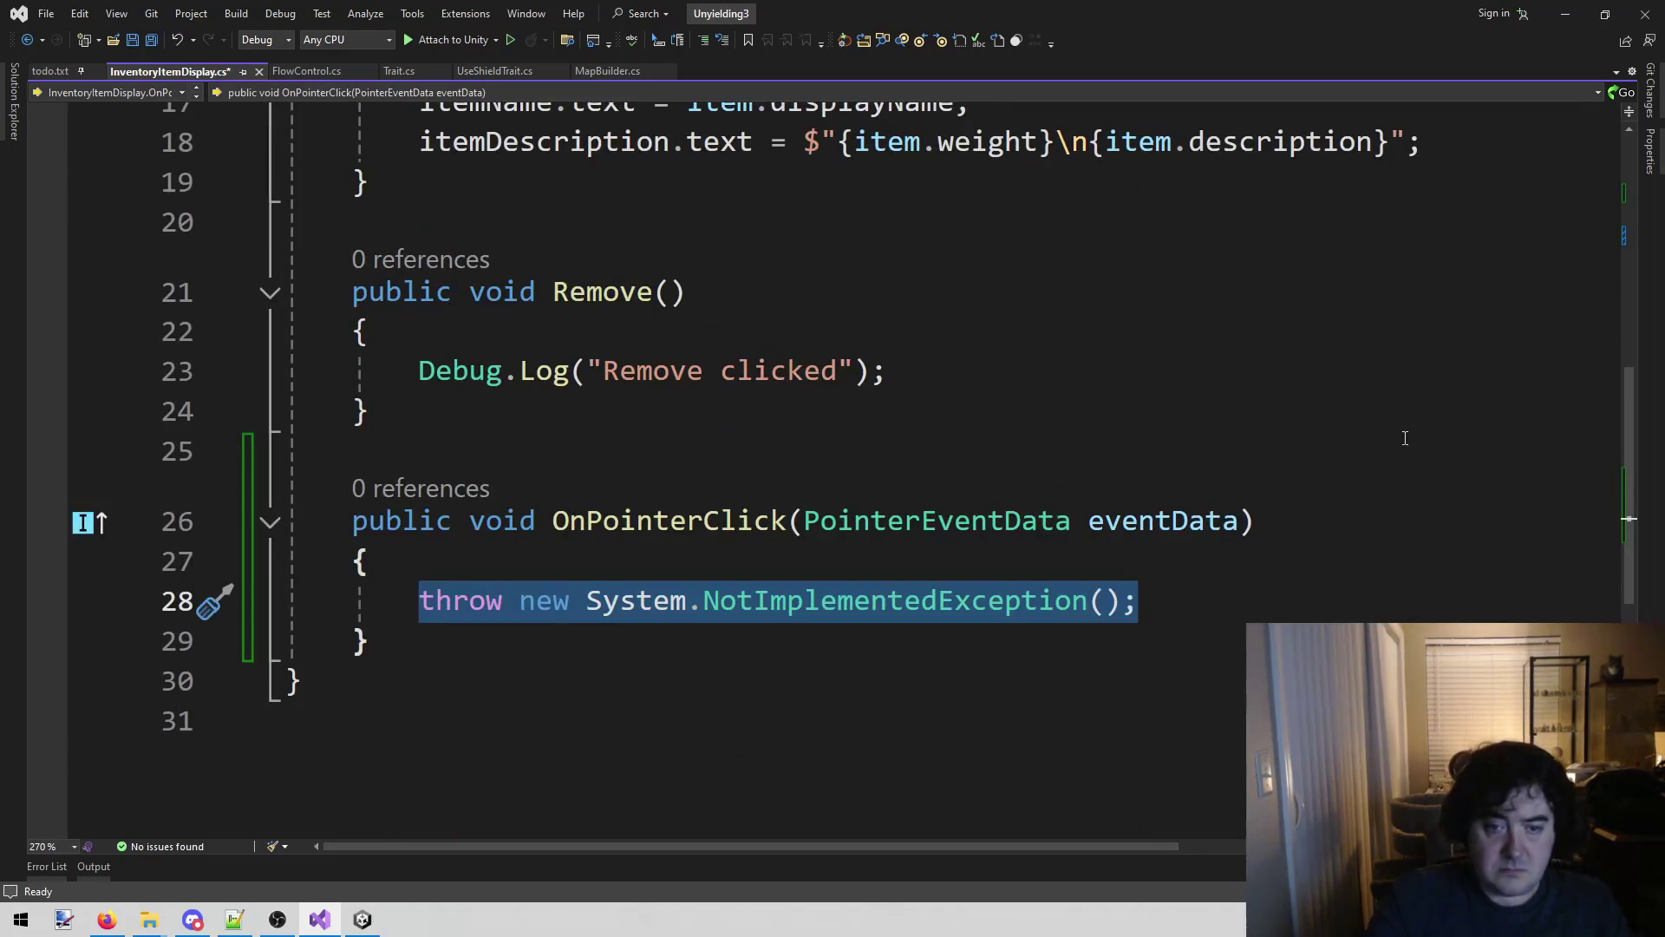
key("BackSpace")
scroll(1406, 438, "up", 4)
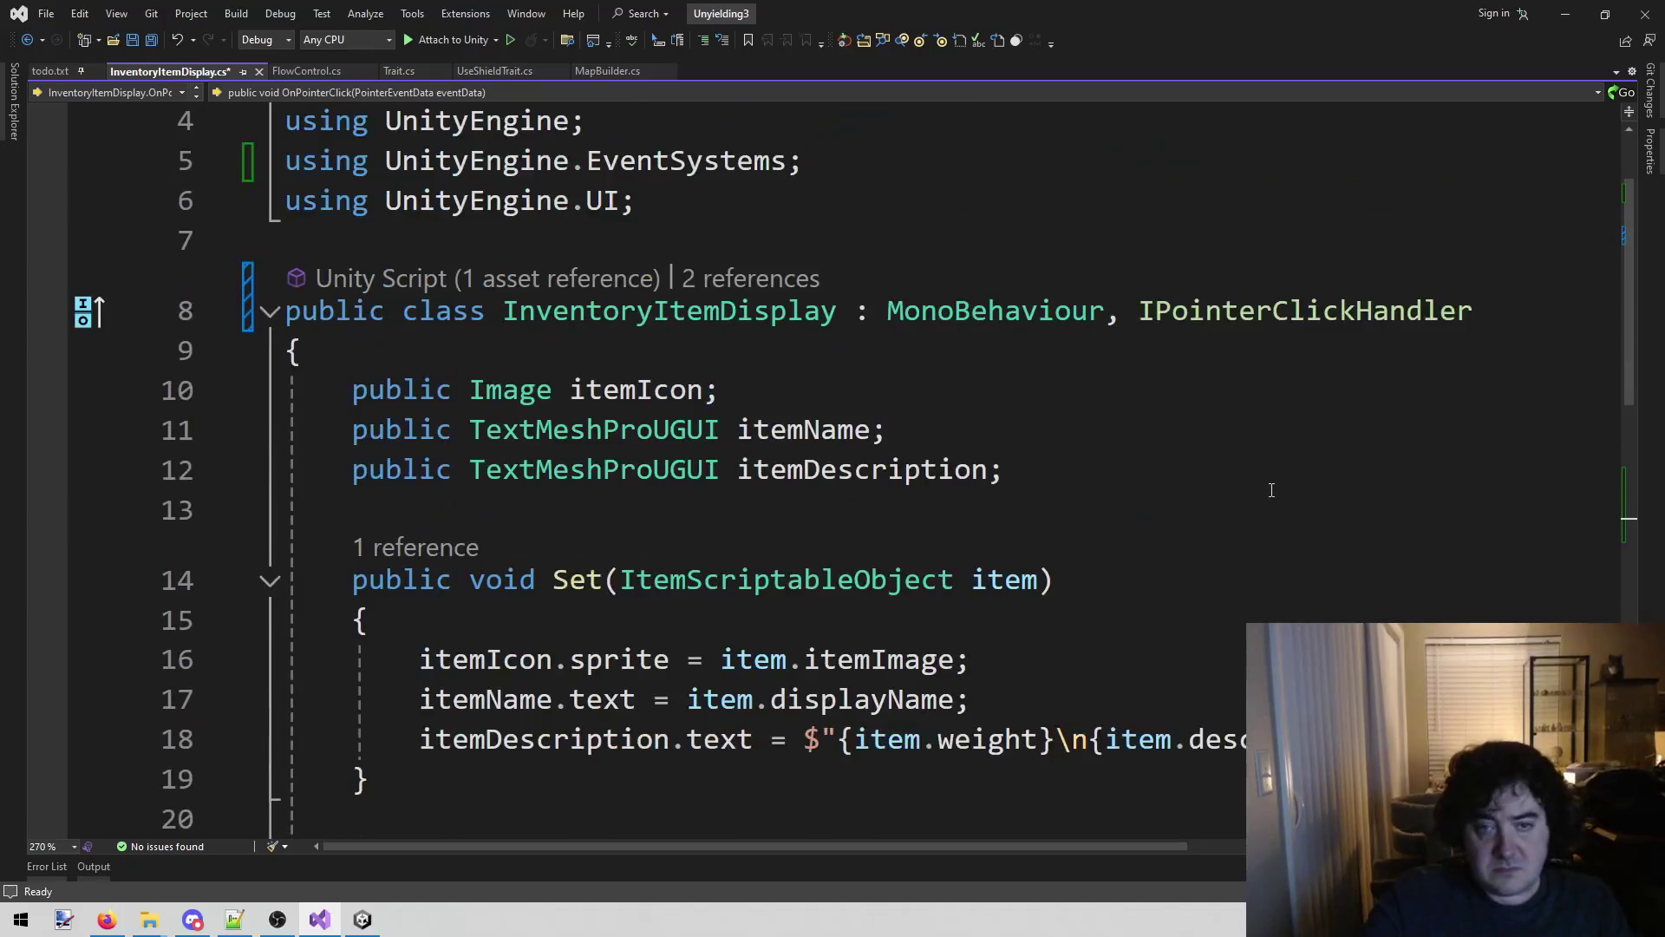
scroll(1262, 507, "down", 3)
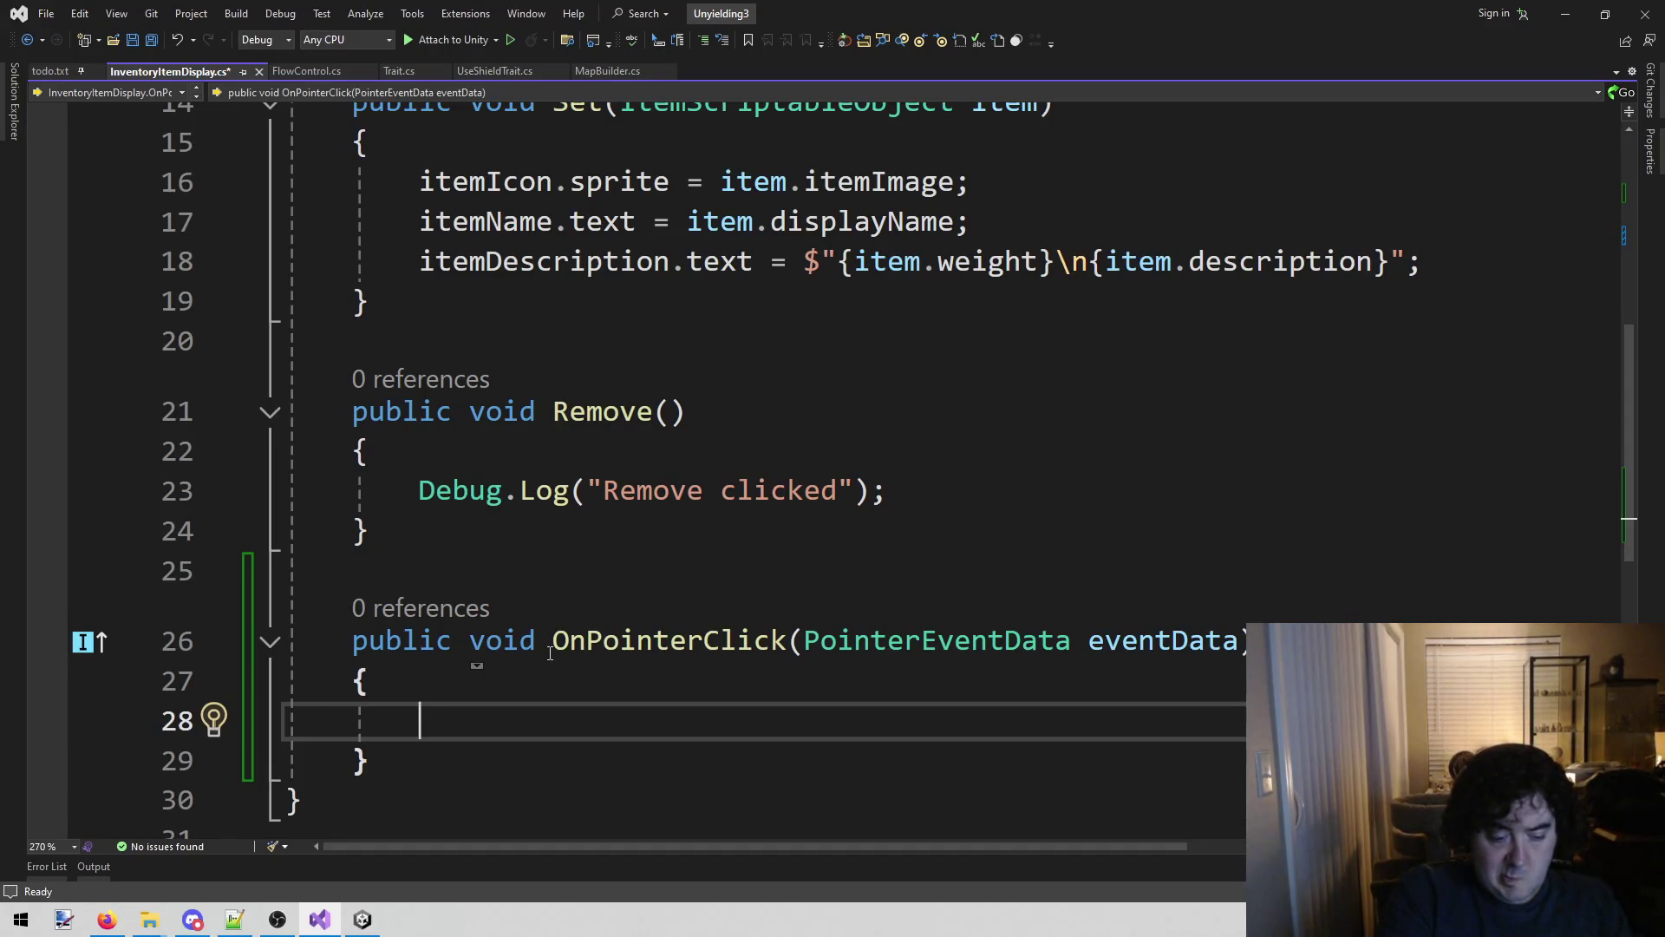
type("C")
key("BackSpace")
Copy the Remove Debug.Log into OnPointerClick, change its message to "Clicked", and save.
key("Up")
key("Up")
key("Up")
key("shift+End")
key("ctrl+c")
key("Down")
key("Down")
key("Down")
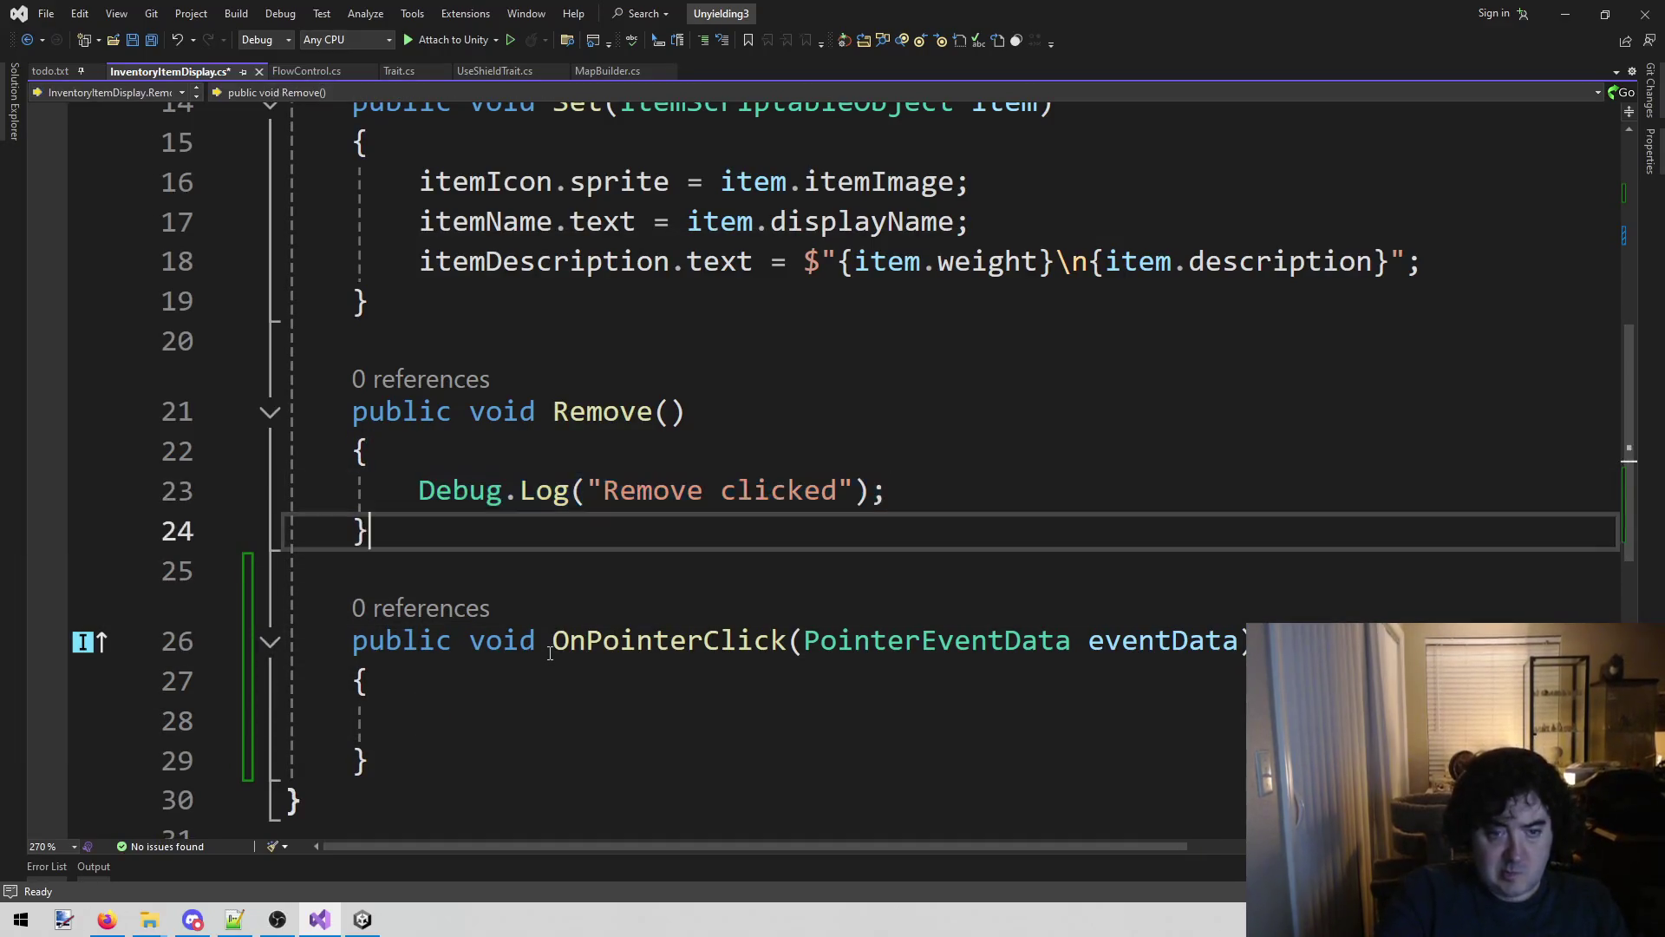
key("ctrl+v")
key("Left")
key("Left")
key("Left")
key("ctrl+shift+Left")
key("ctrl+shift+Left")
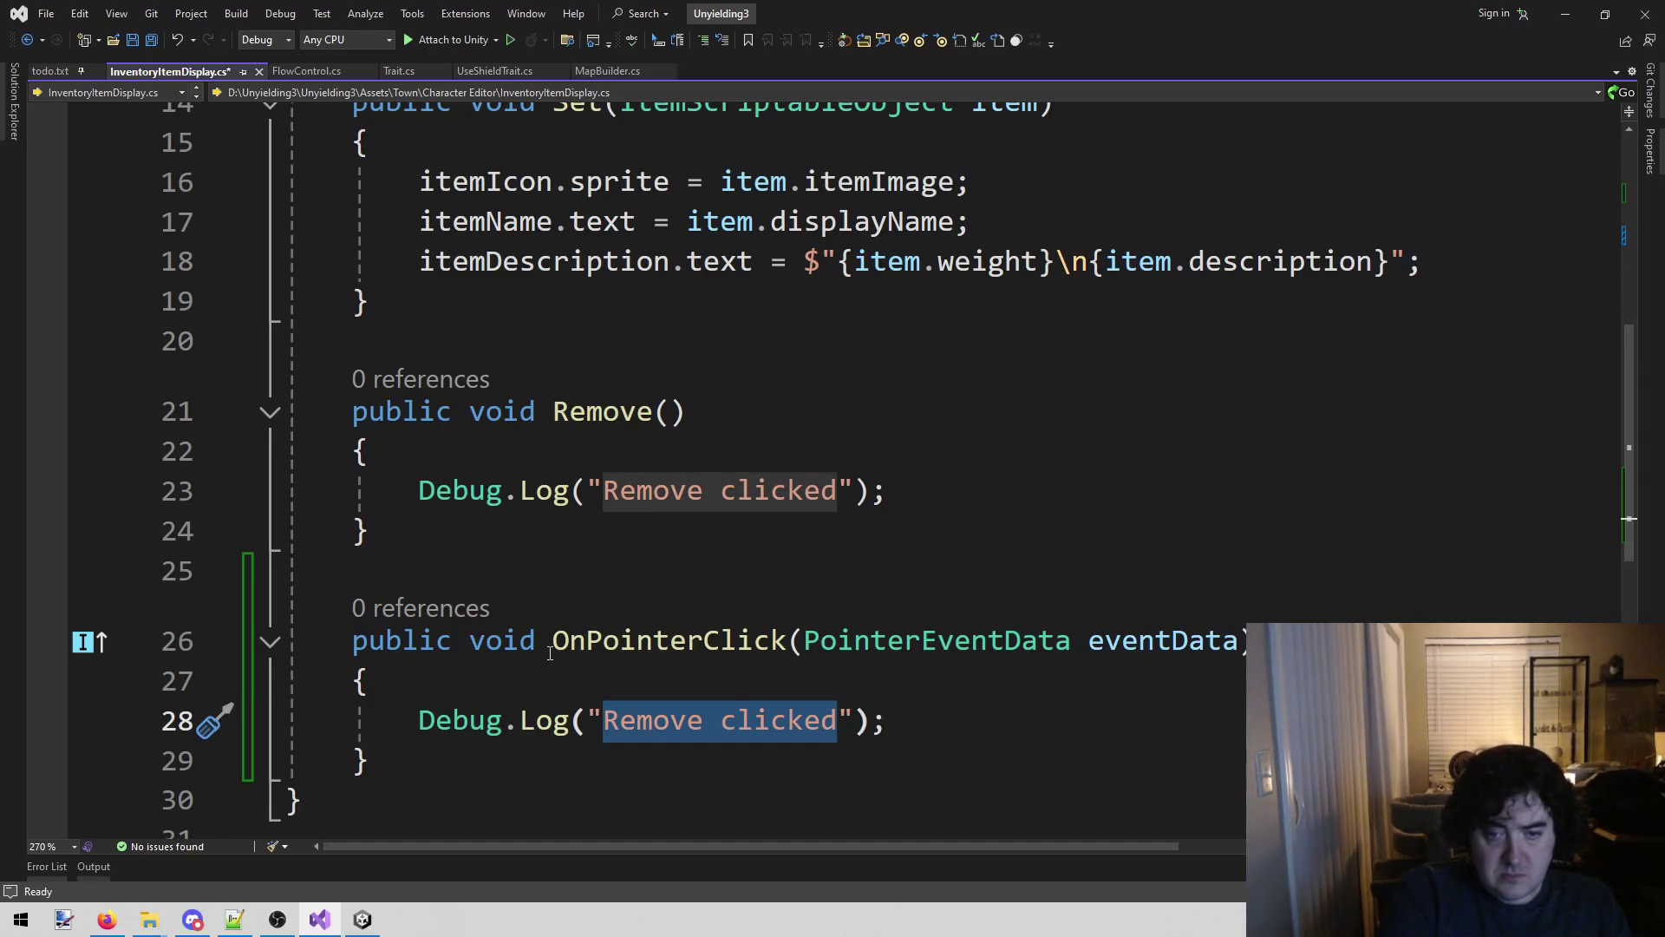
type("C")
type("licked")
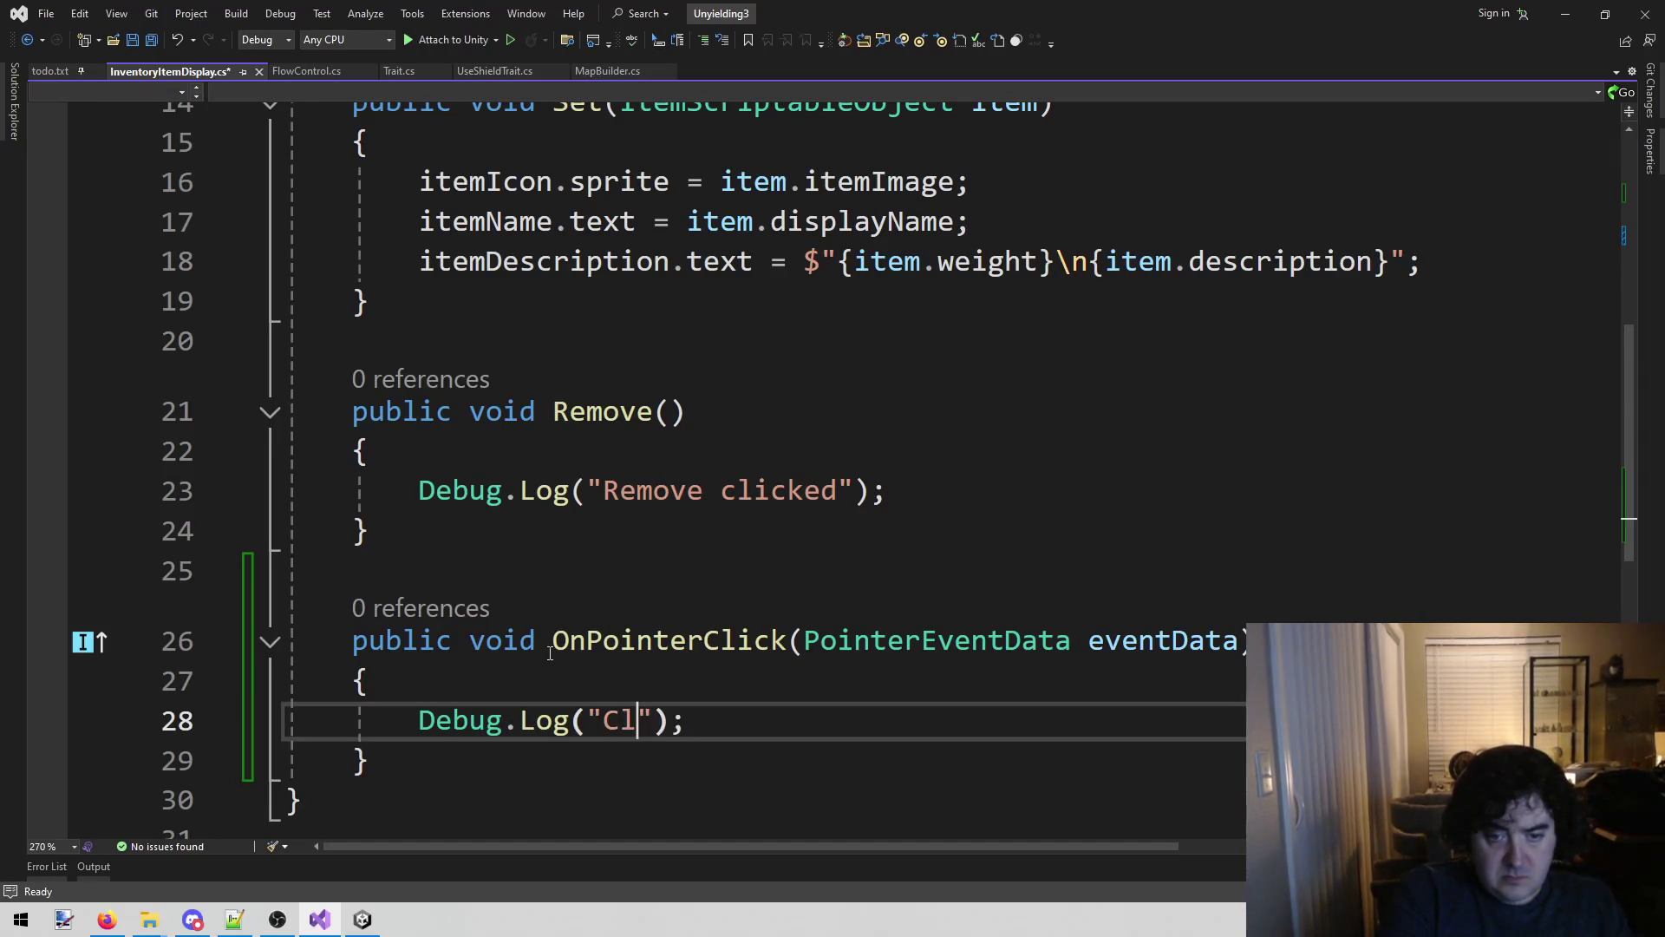
key("ctrl+s")
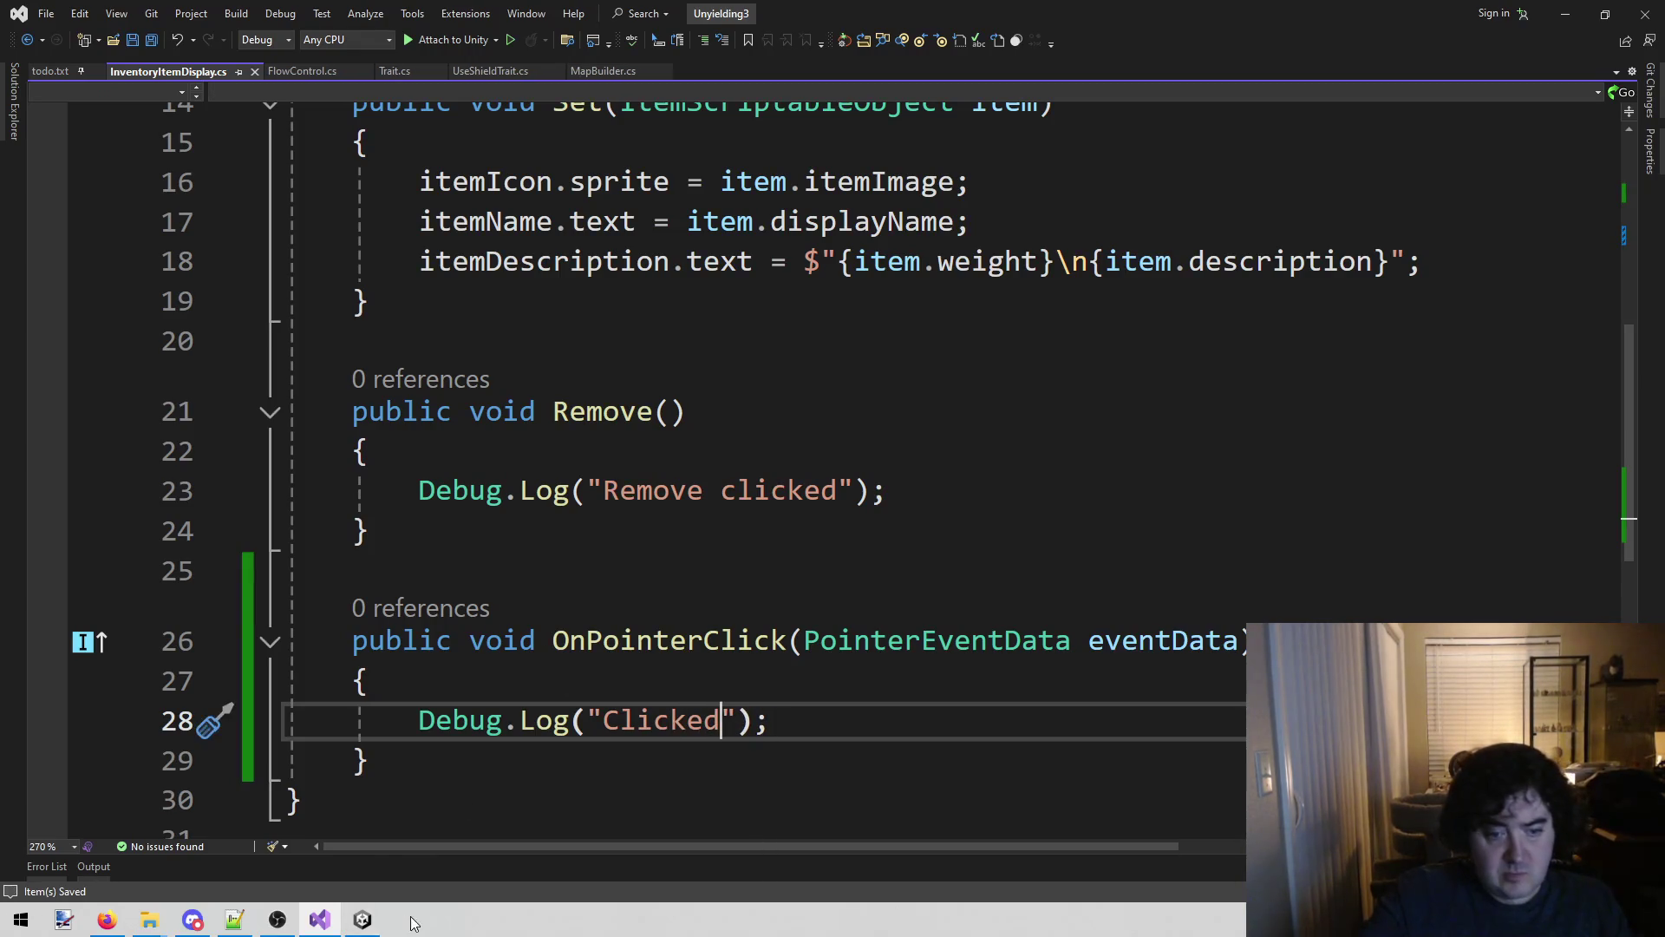
key("alt+Tab")
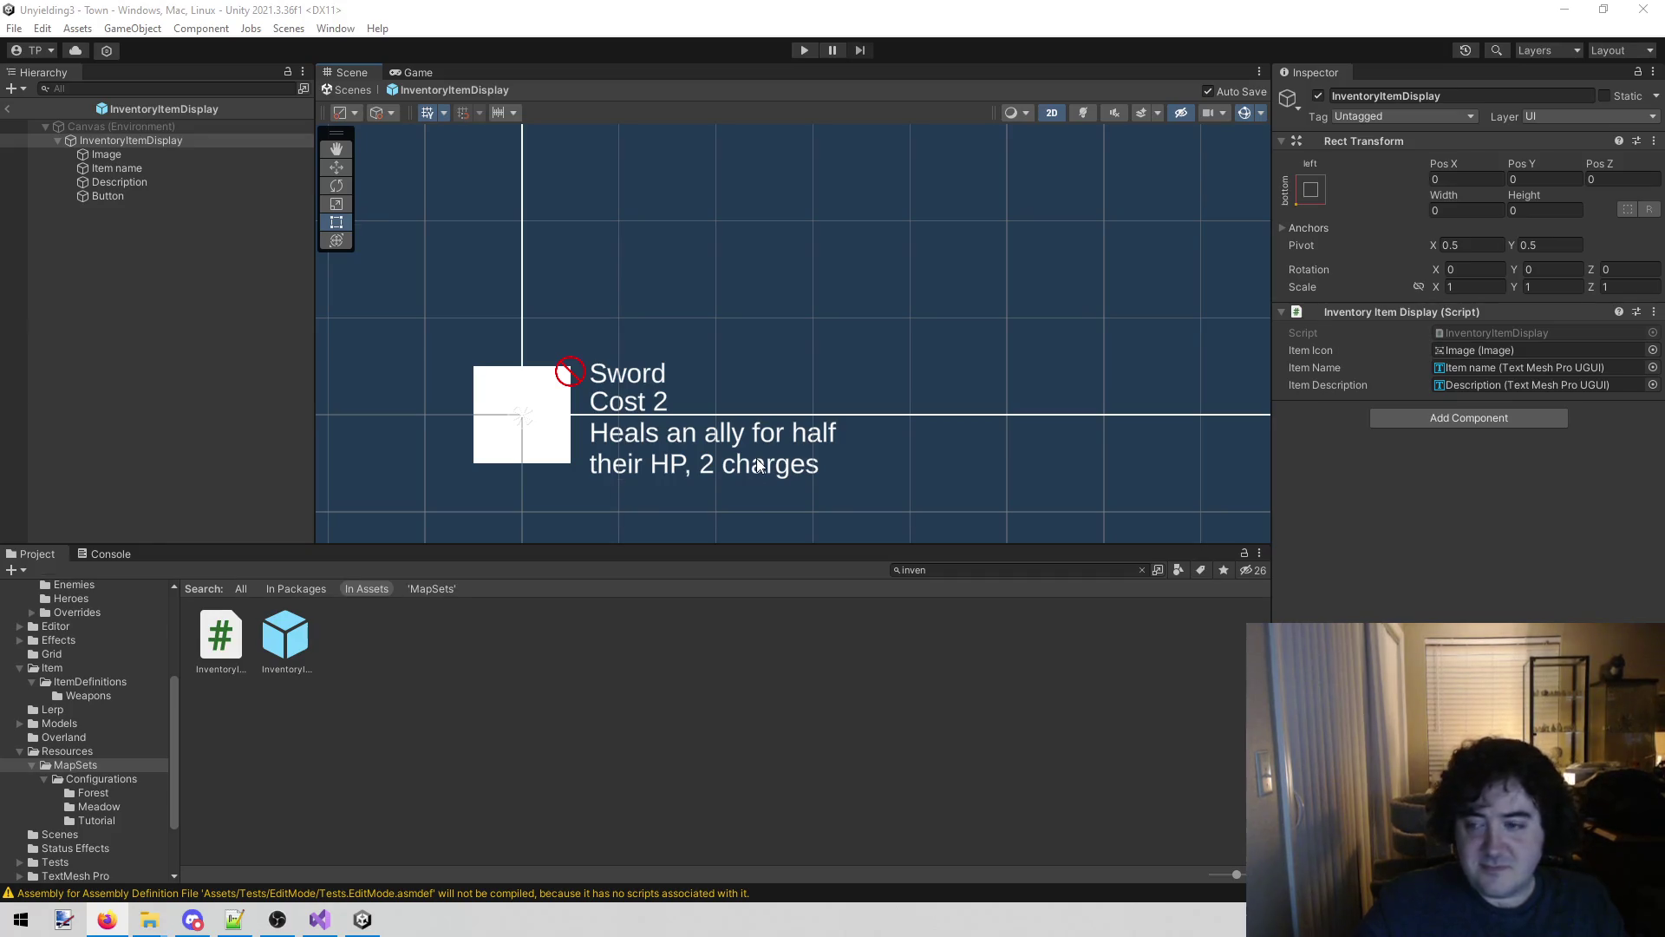
left_click_drag(663, 290, 687, 271)
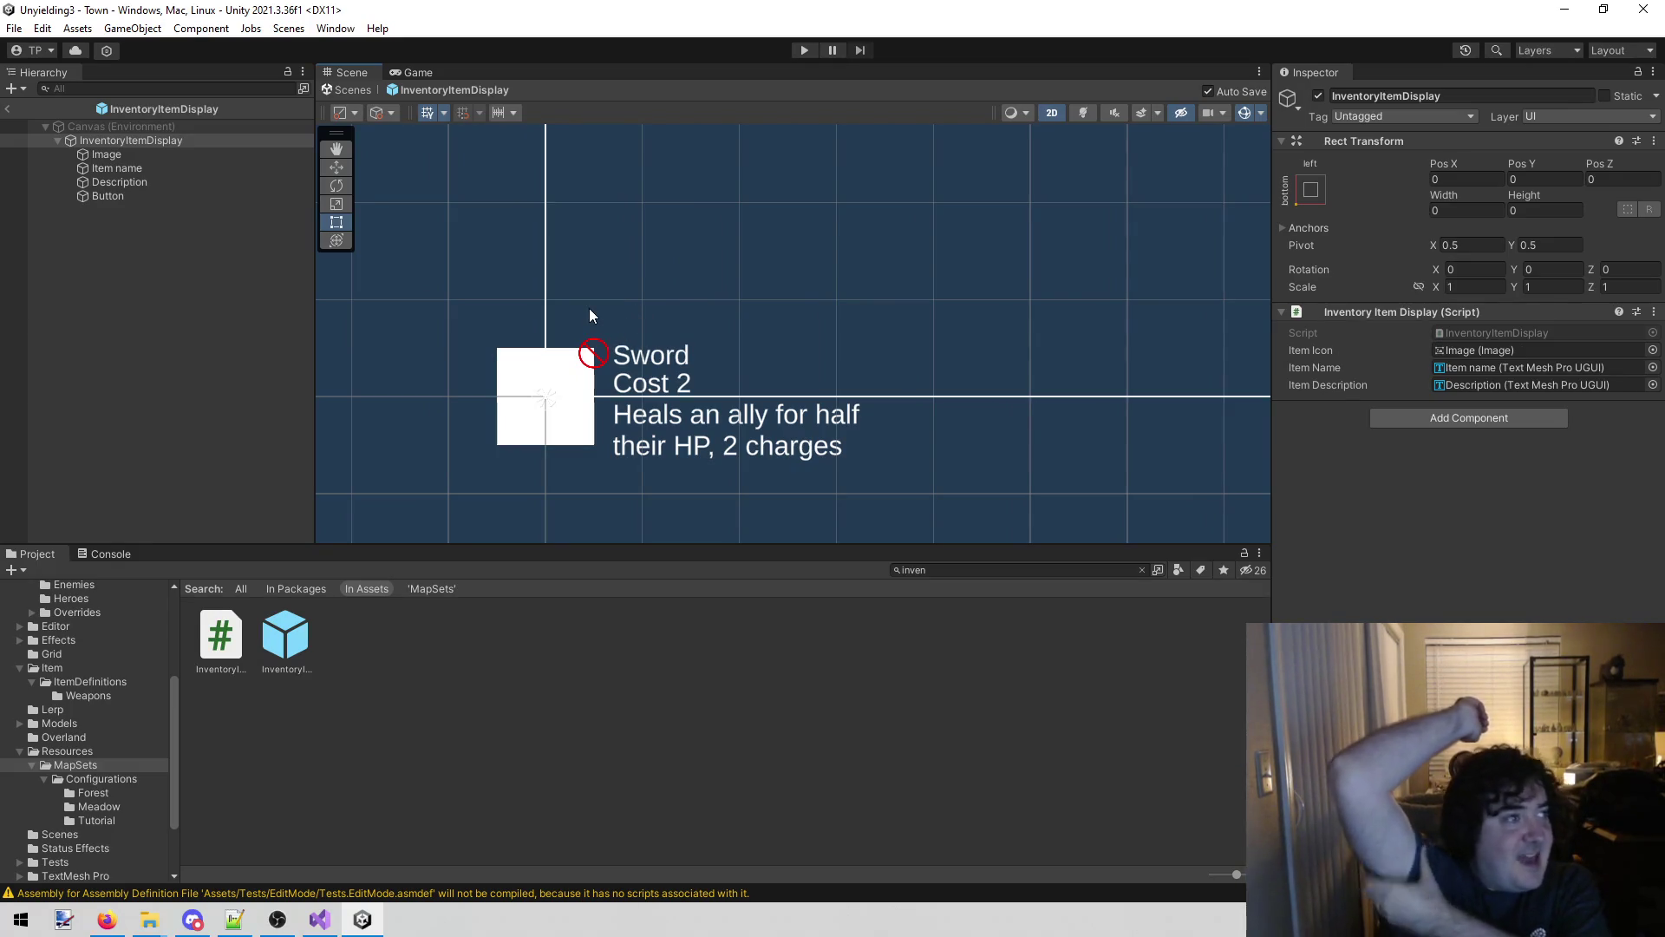
left_click(799, 53)
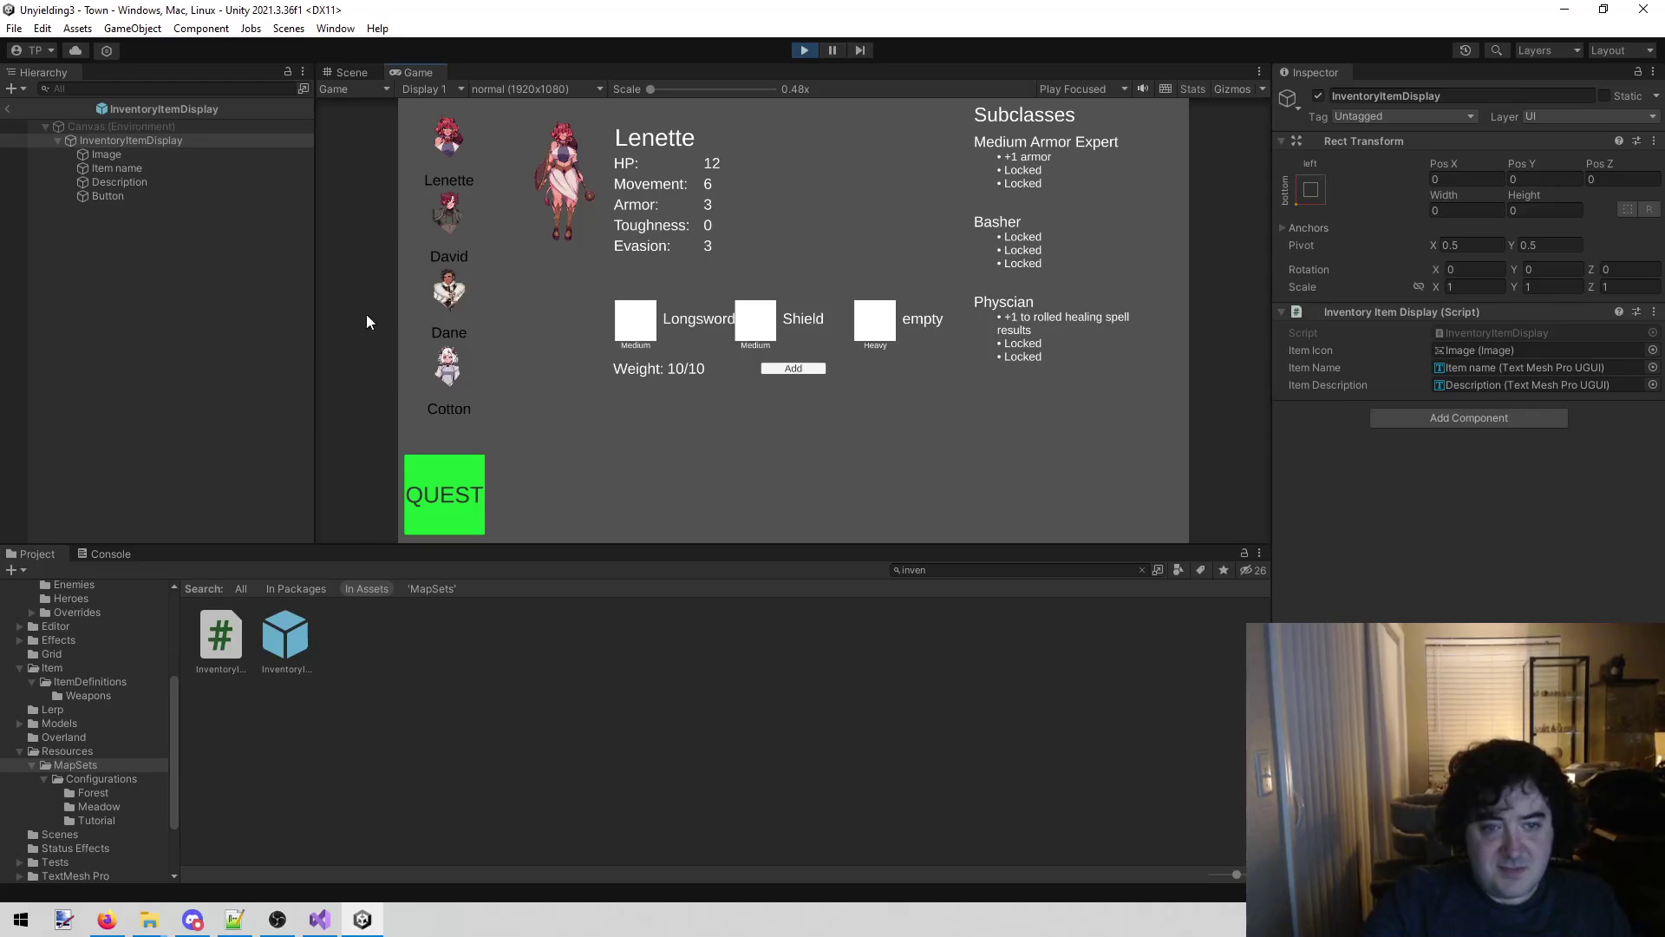
Select David, click Amber Spyglass, clear the Console, remove the item, then stop playing.
left_click(429, 215)
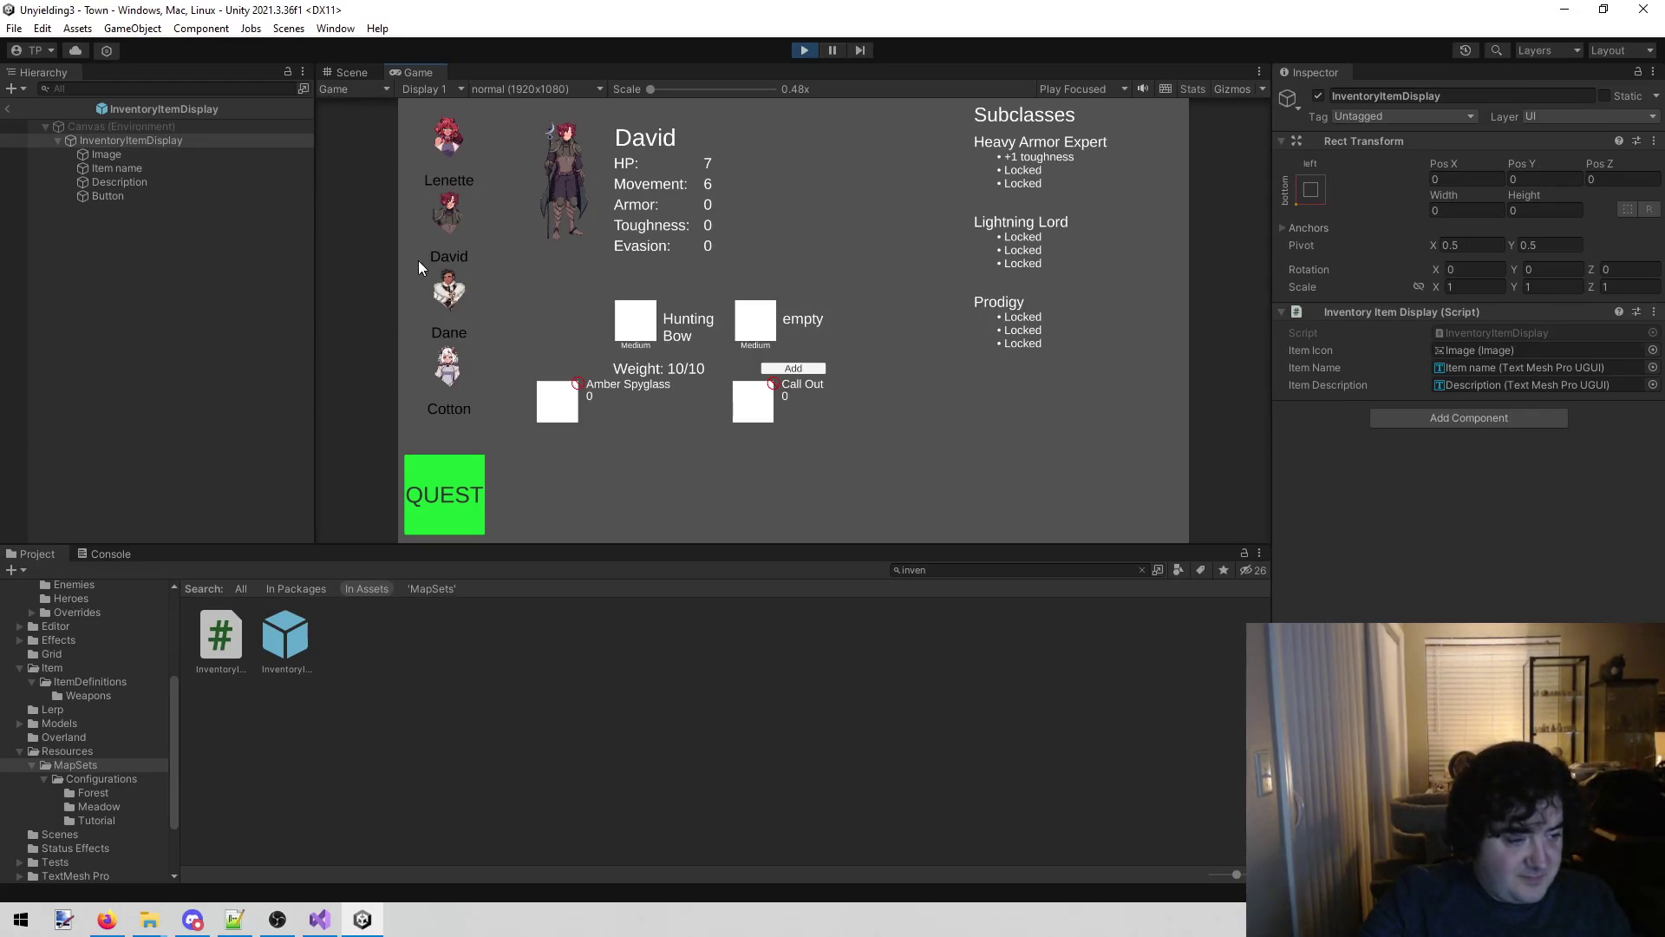
left_click(564, 402)
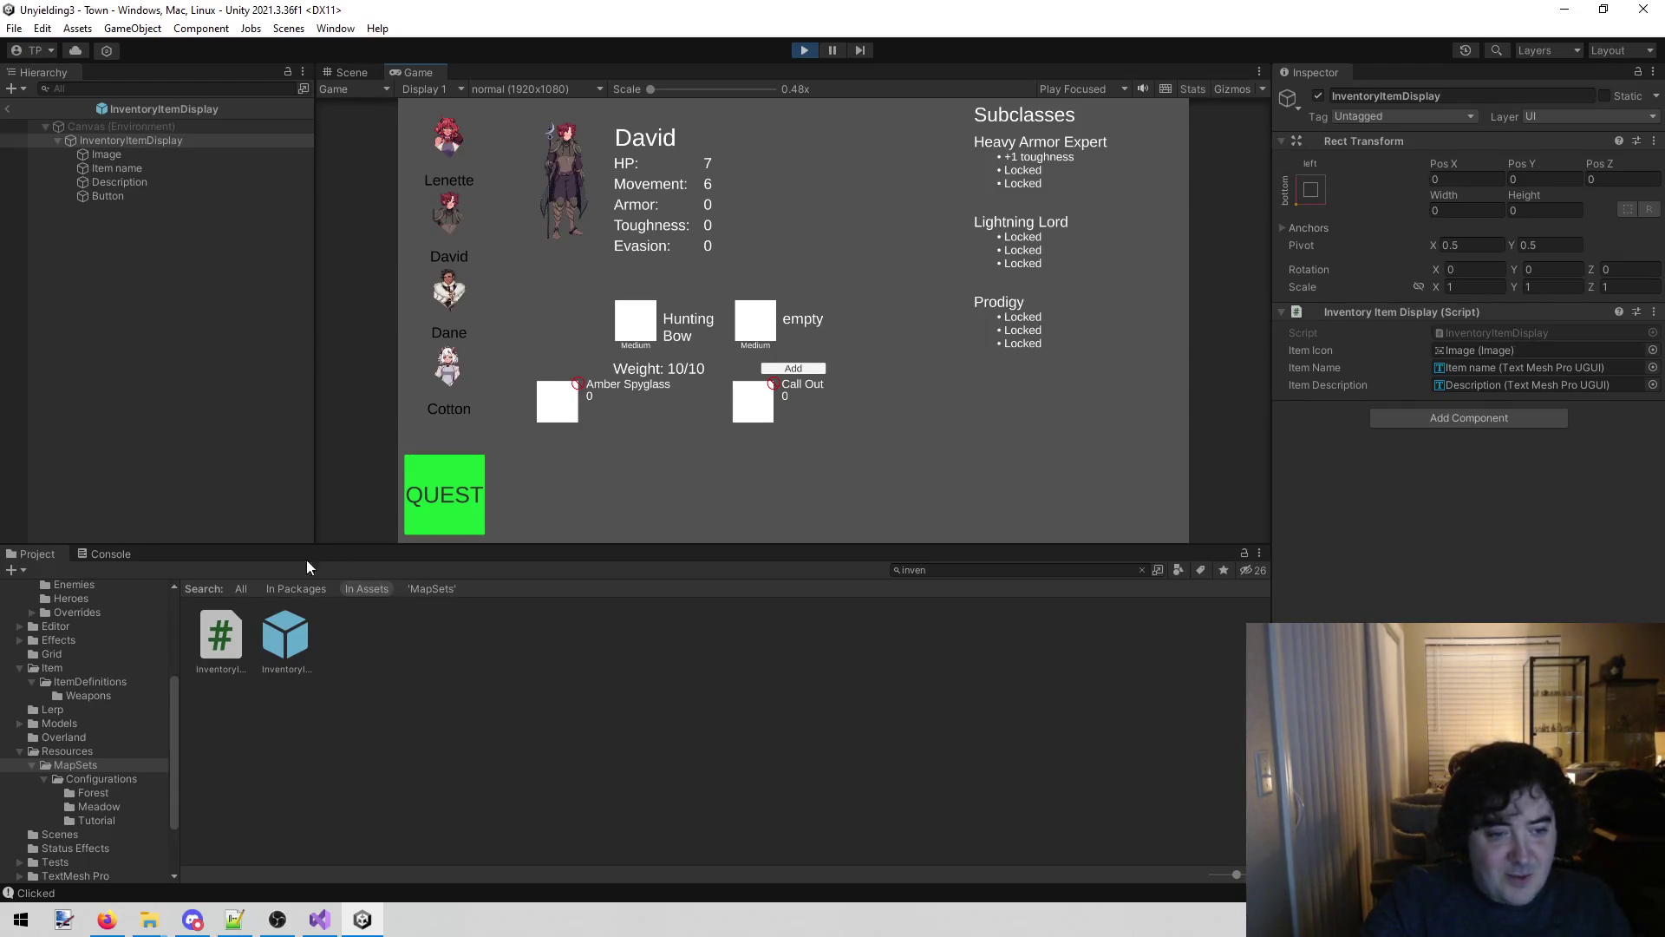
left_click(105, 560)
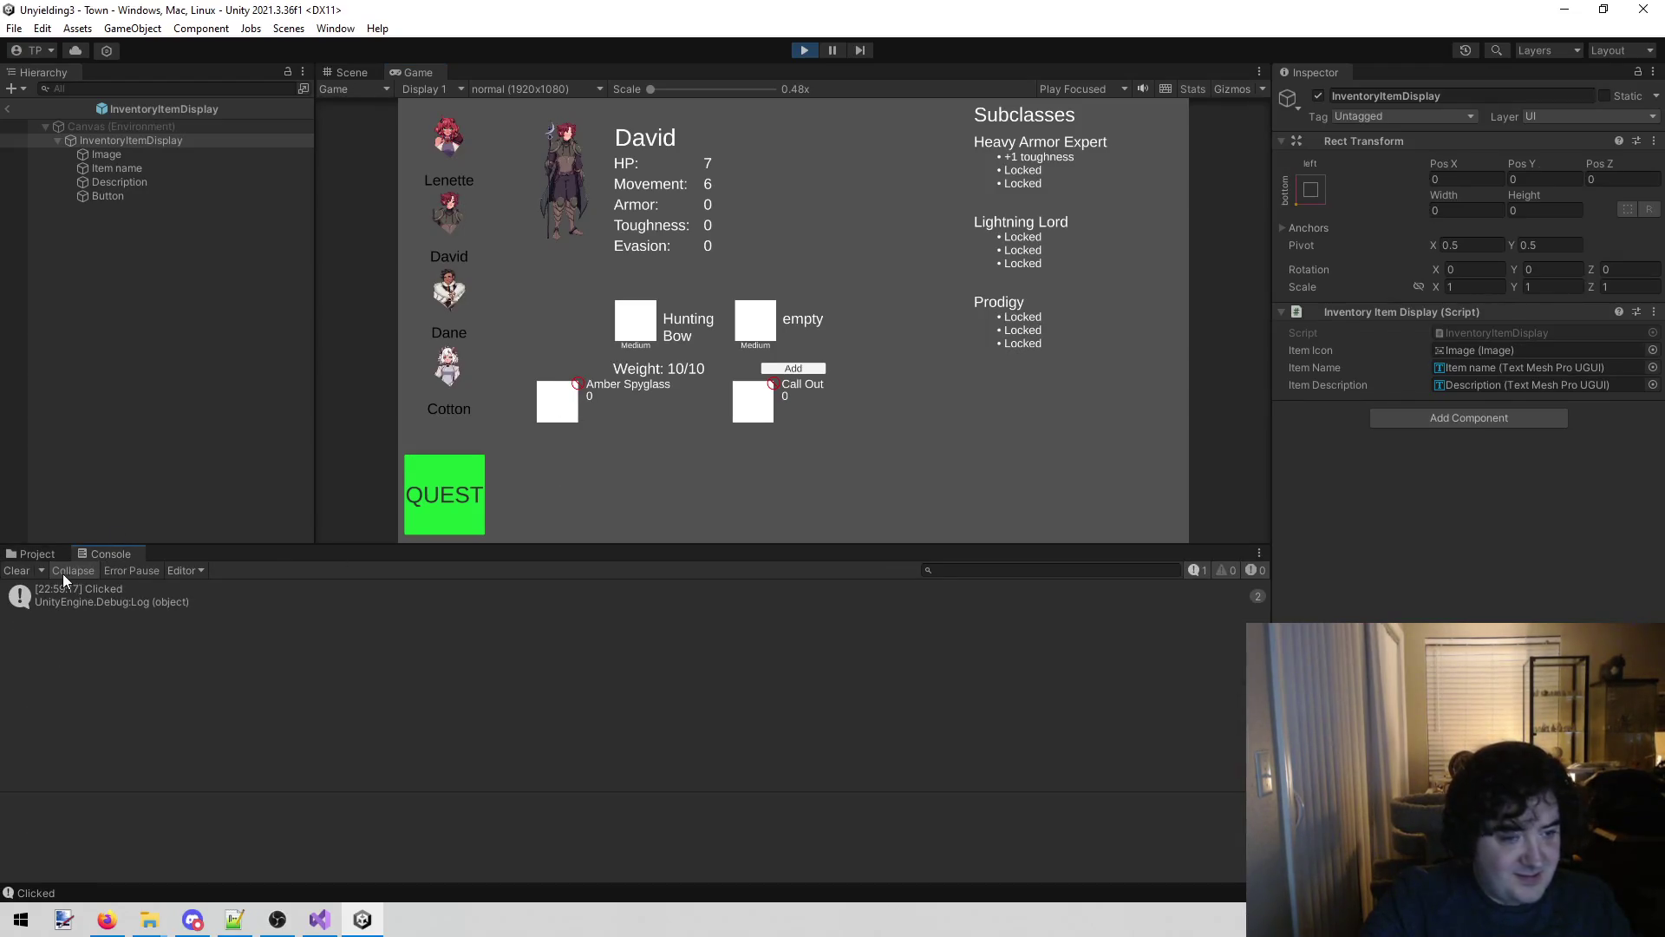
left_click(19, 574)
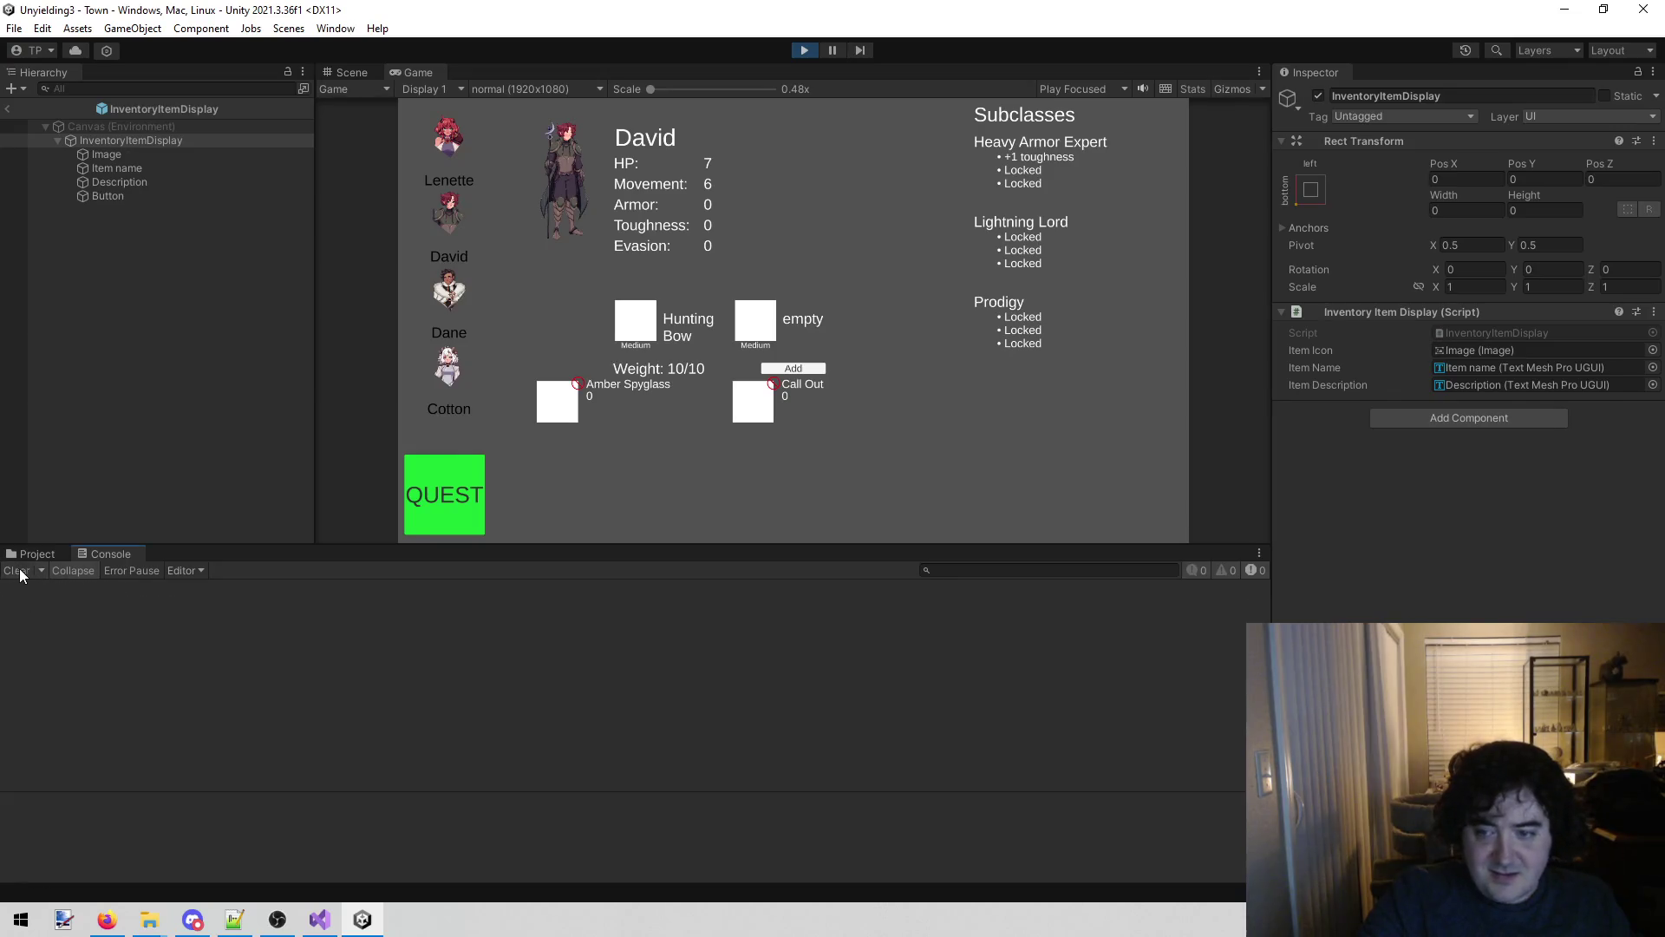
left_click(578, 383)
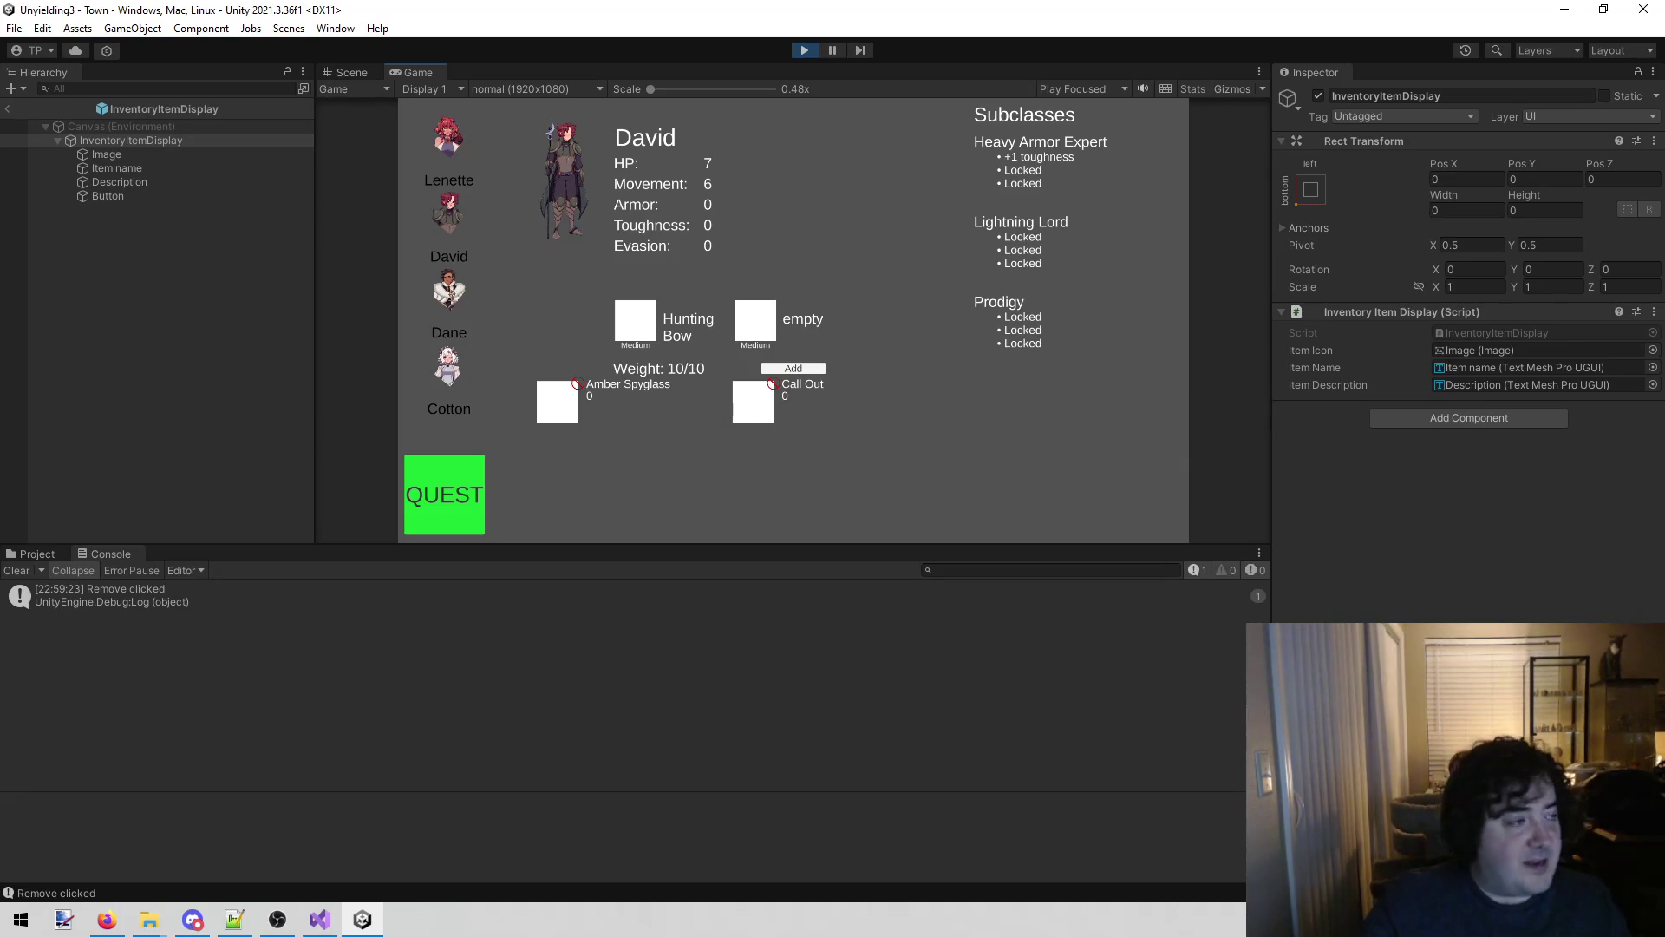
key("alt+Tab")
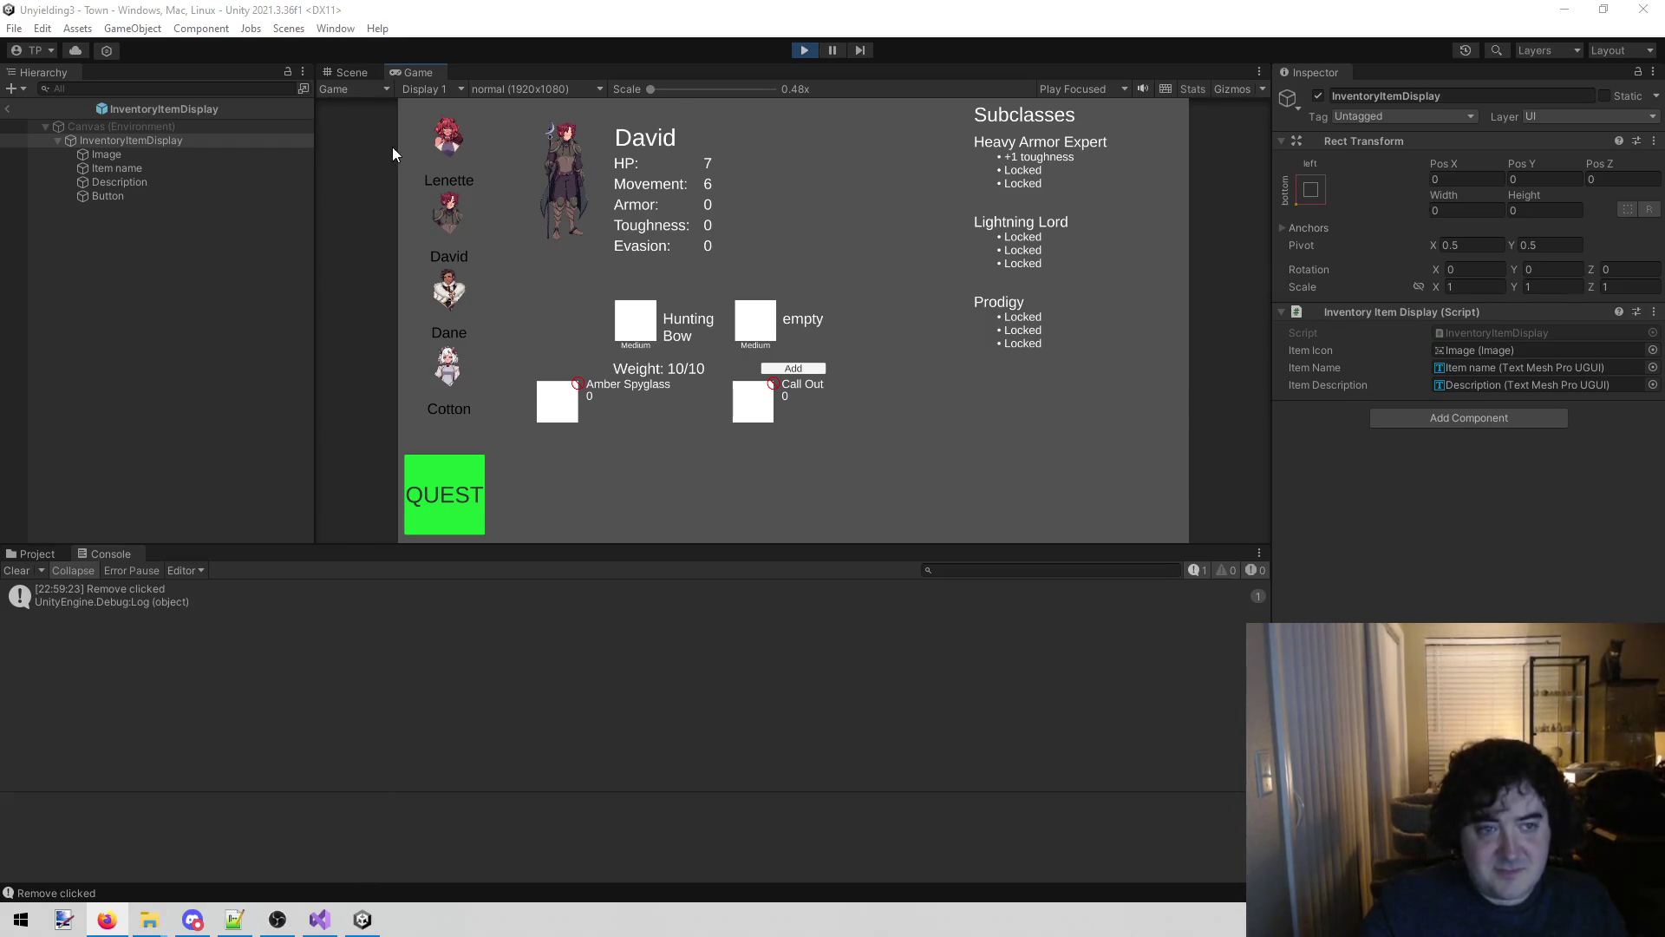
left_click(802, 51)
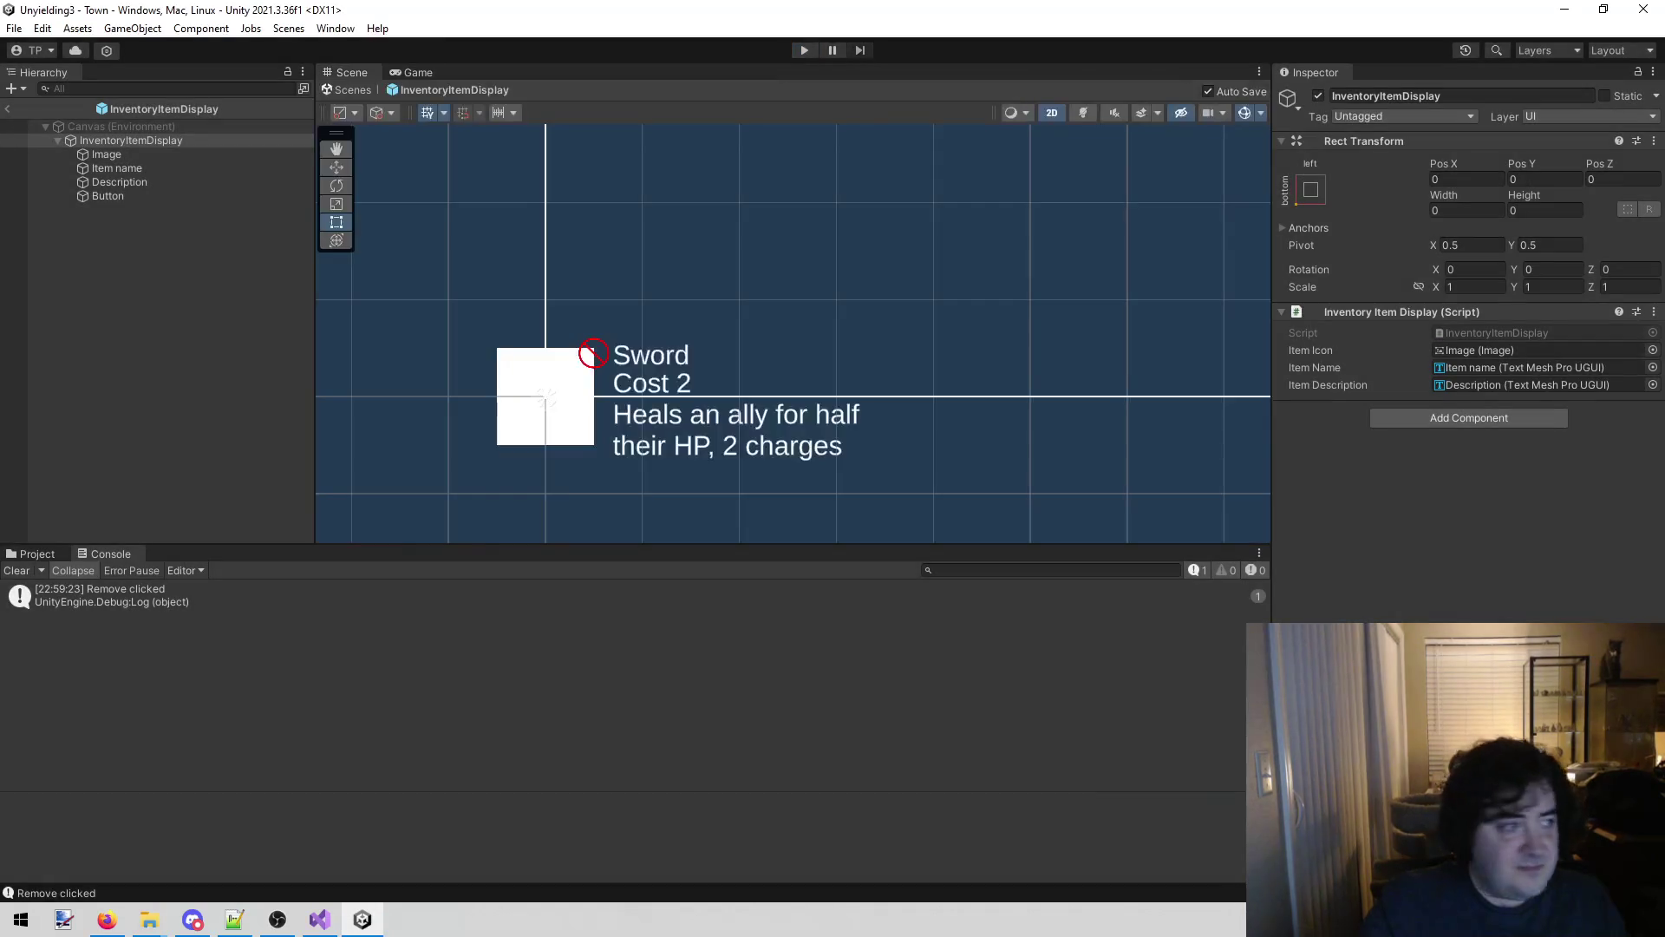
Delete the Debug.Log("Clicked"); line on line 28, save InventoryItemDisplay.cs, and return to Unity.
left_click(319, 920)
left_click_drag(415, 721, 832, 727)
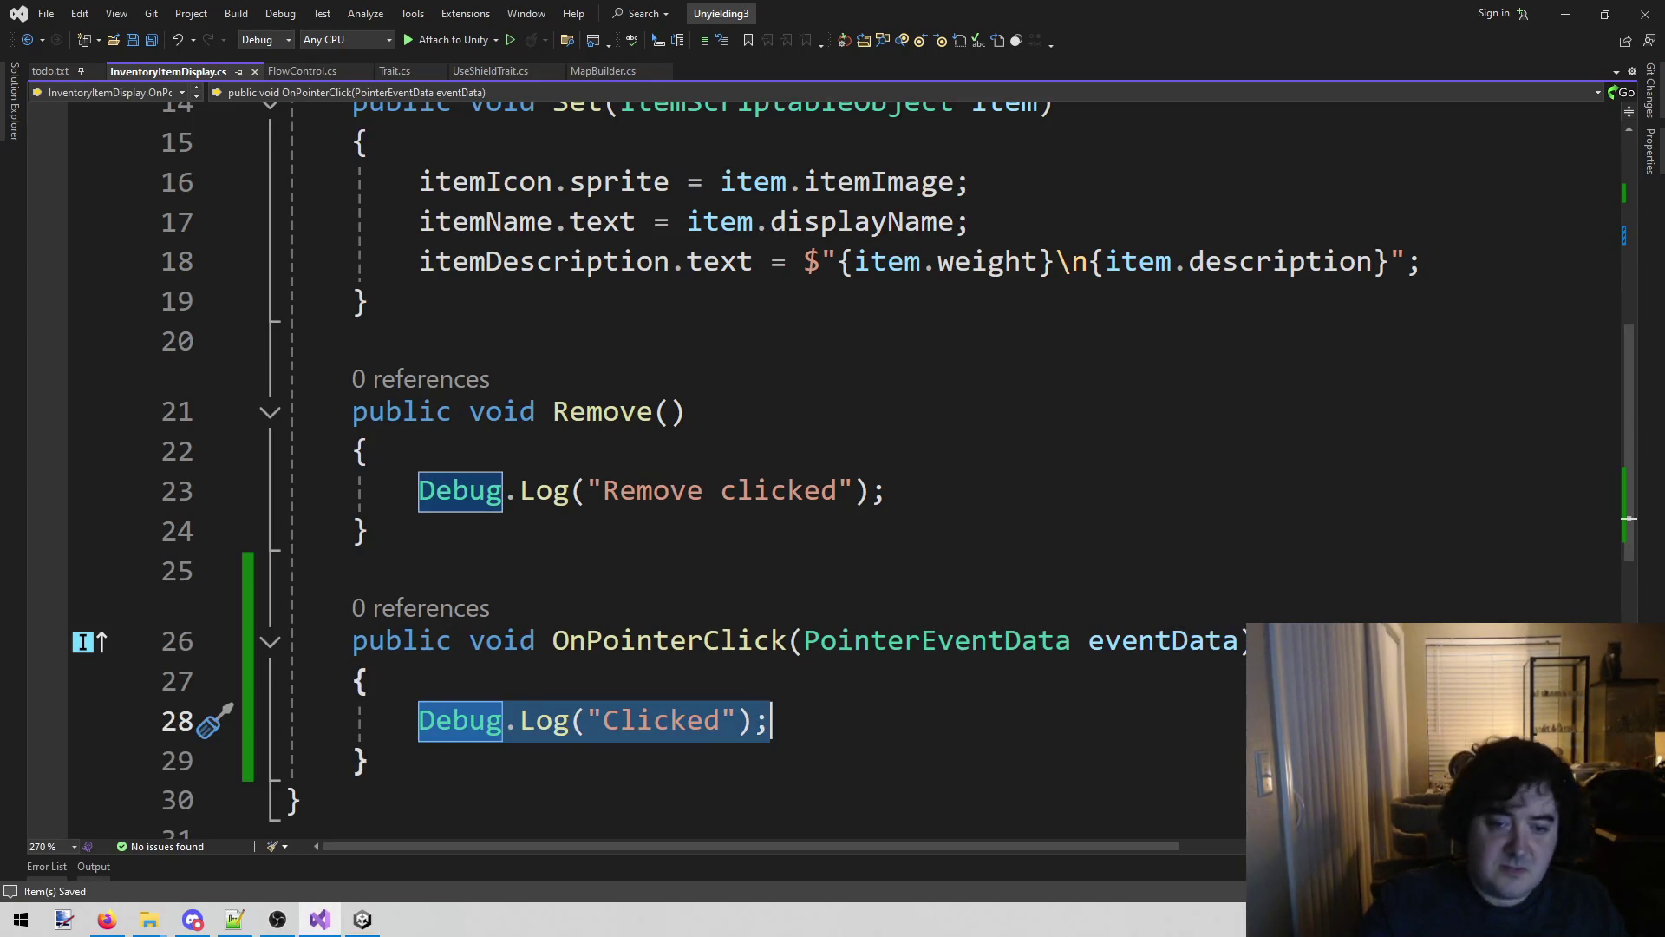
key("Delete")
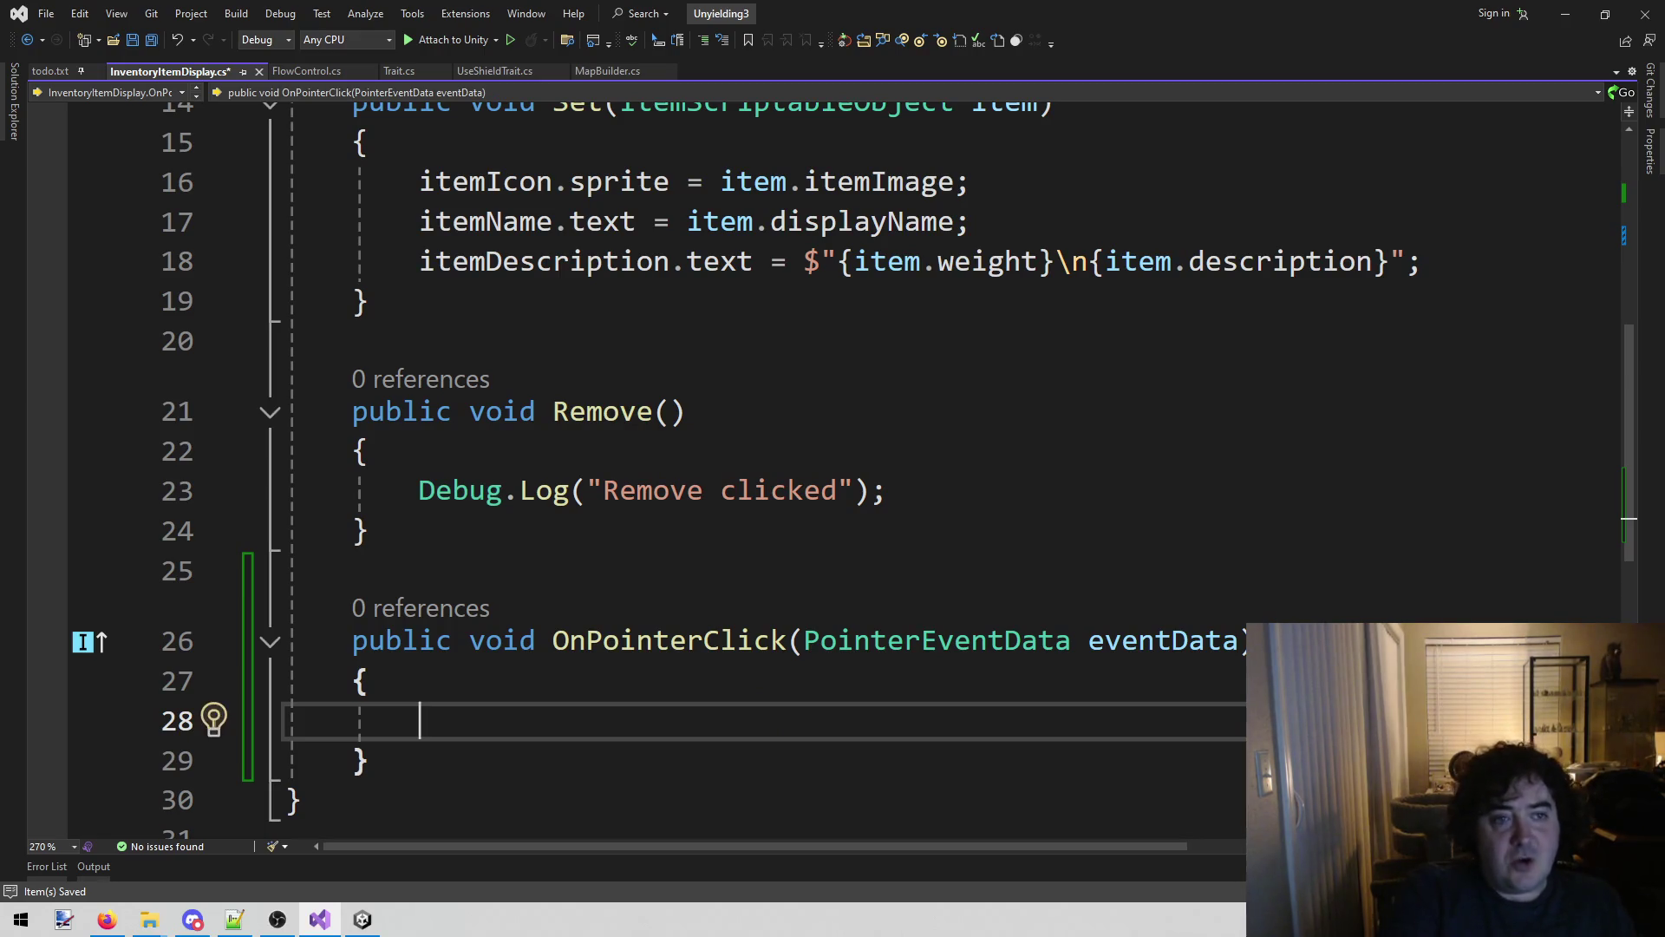
key("alt+shift+o")
key("ctrl+s")
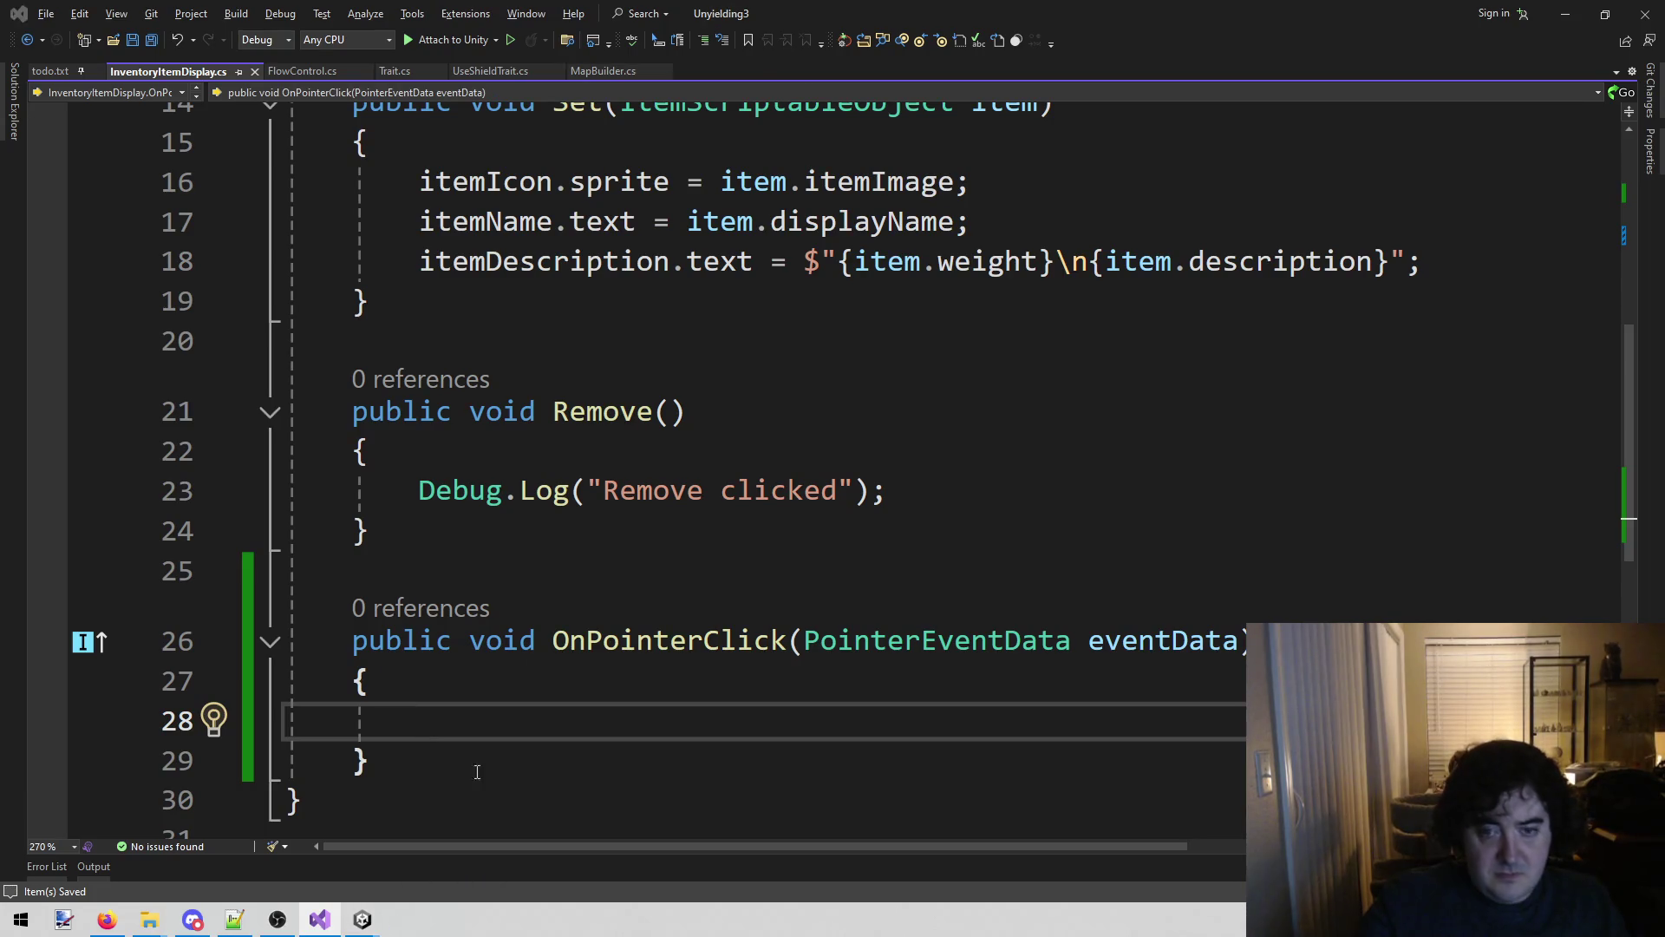
mouse_move(362, 925)
left_click(267, 848)
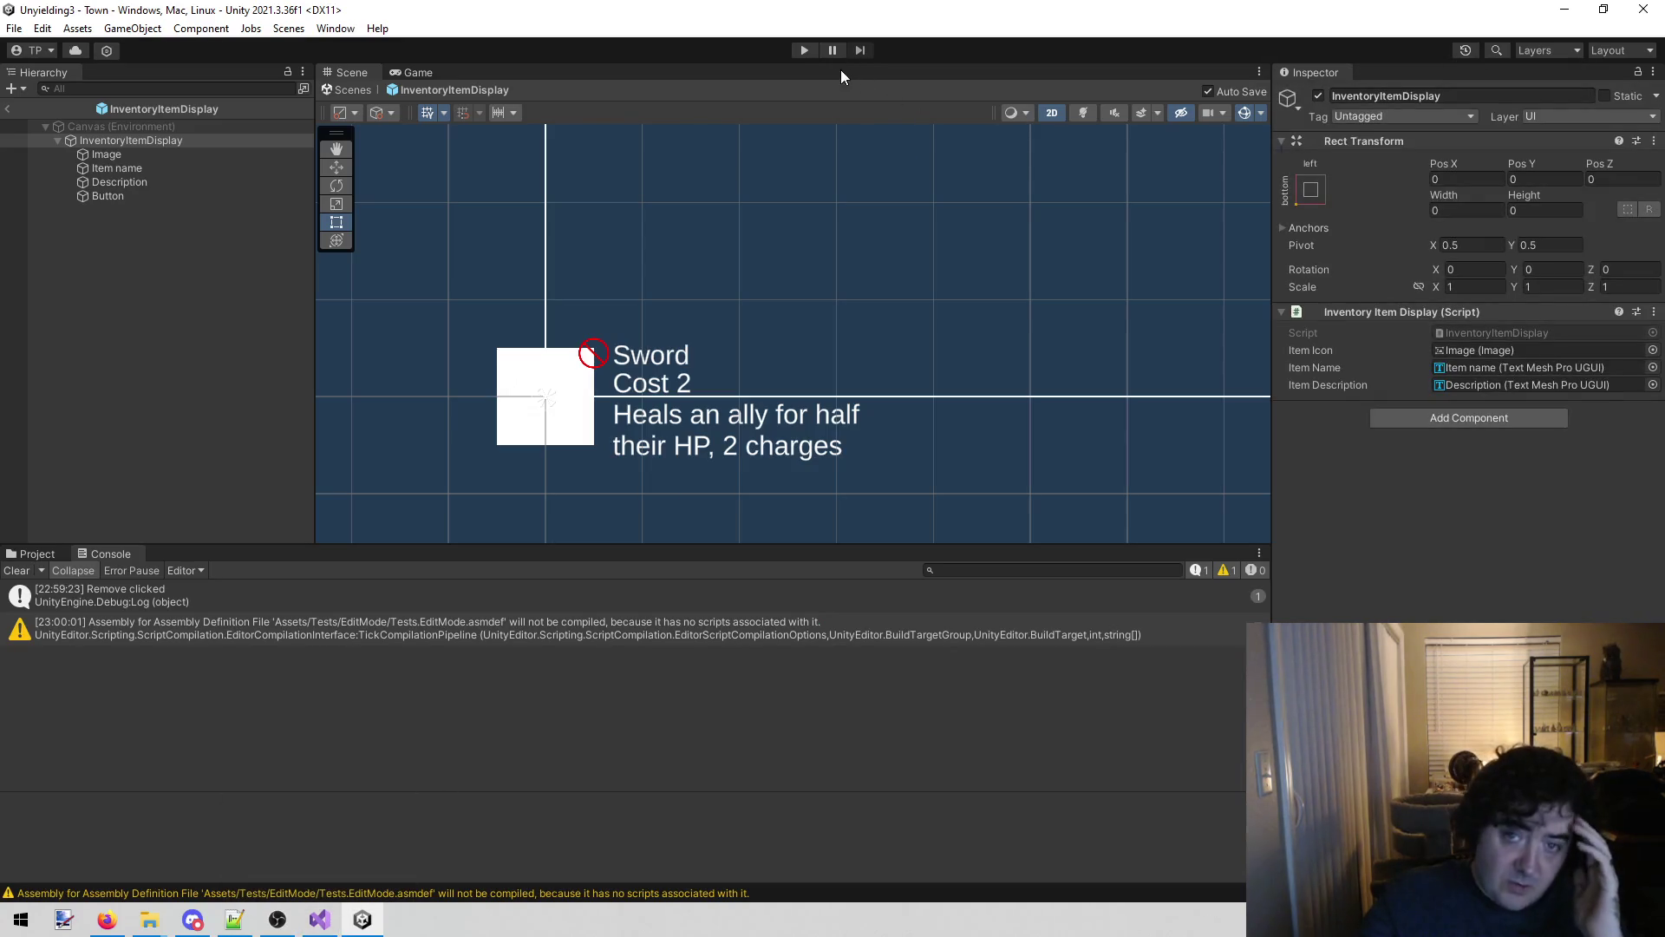
In play, open the Longsword slot's item list, then select WeaponSlotDisplay in the Town scene.
left_click(806, 50)
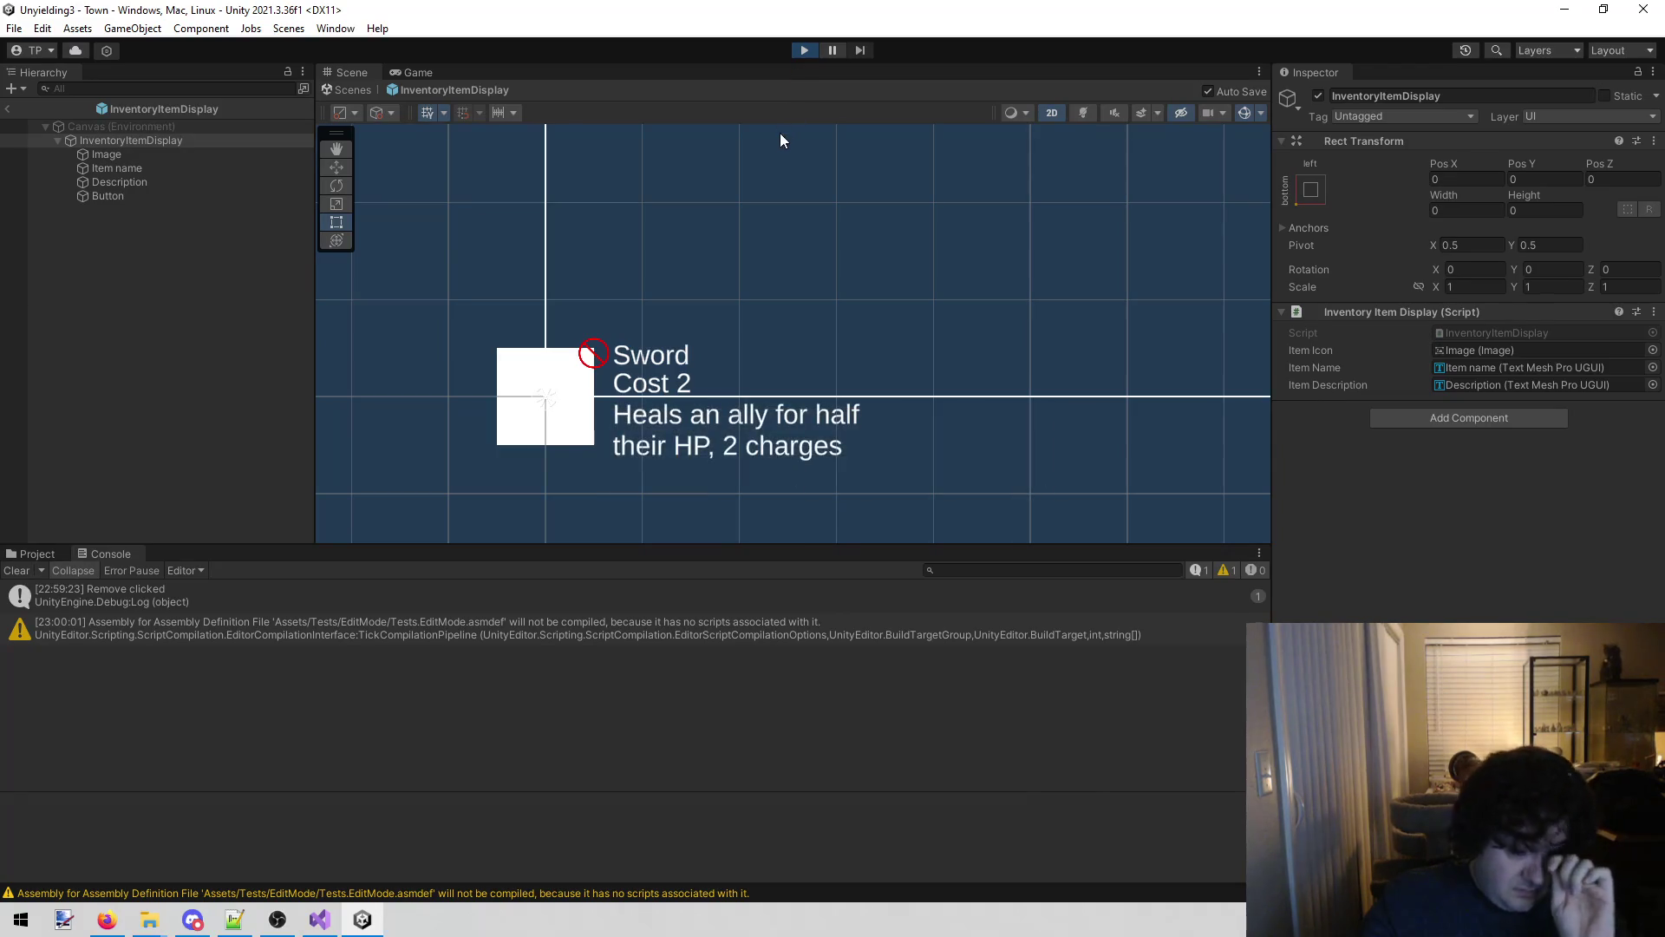
left_click(642, 329)
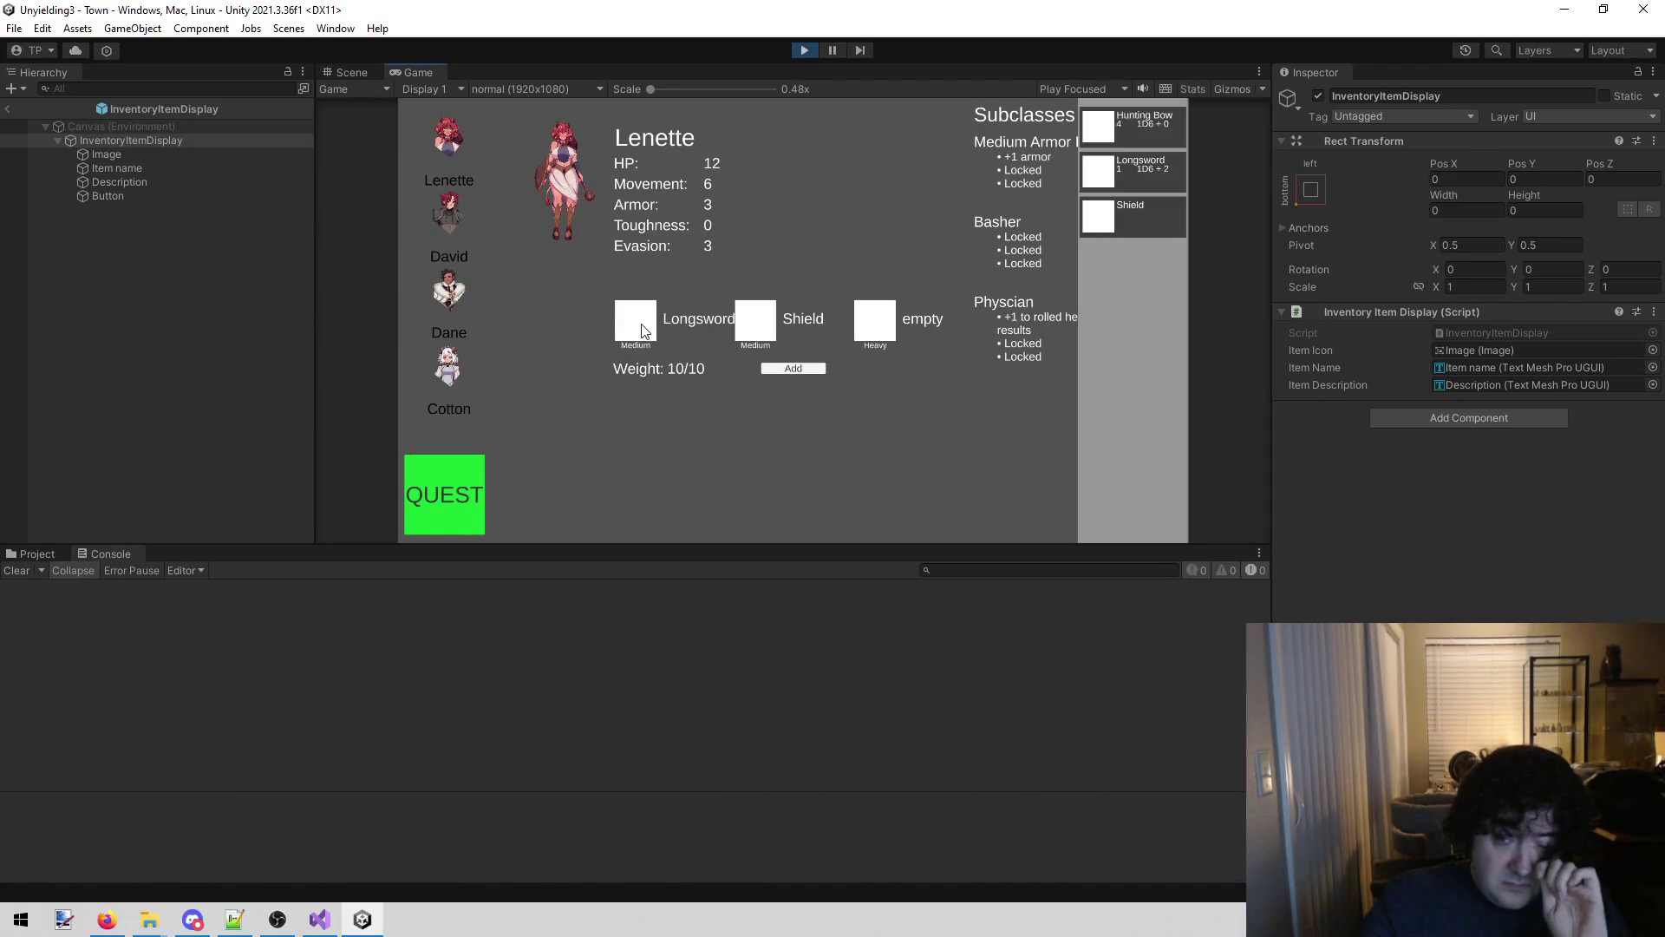
left_click(351, 73)
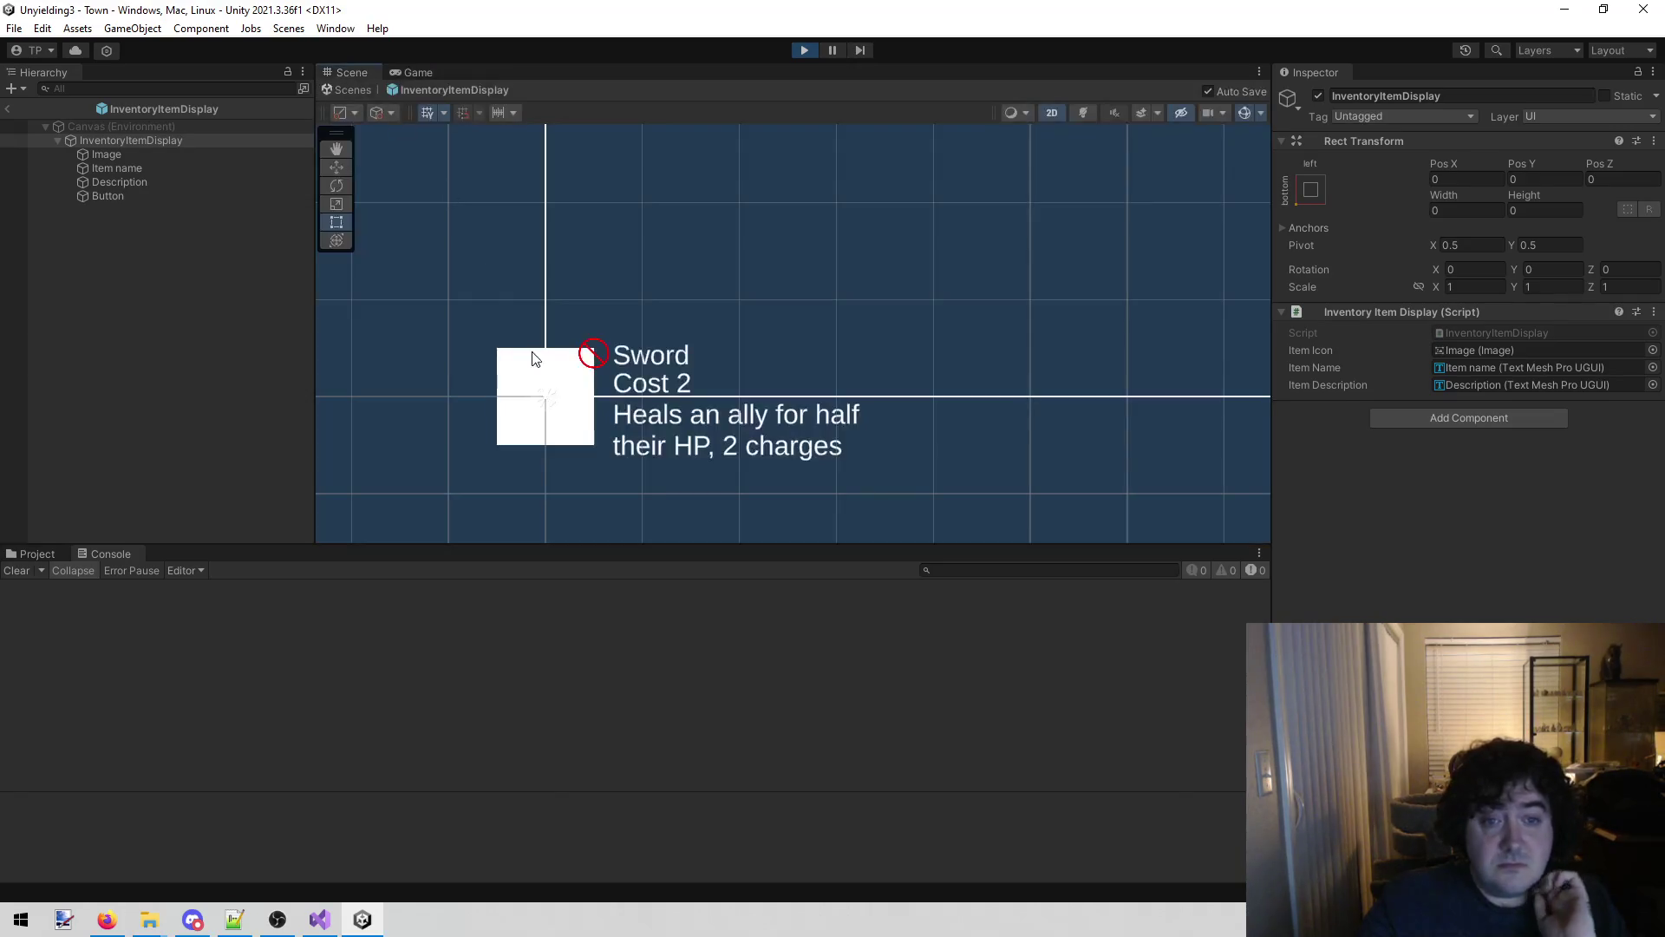
left_click(6, 109)
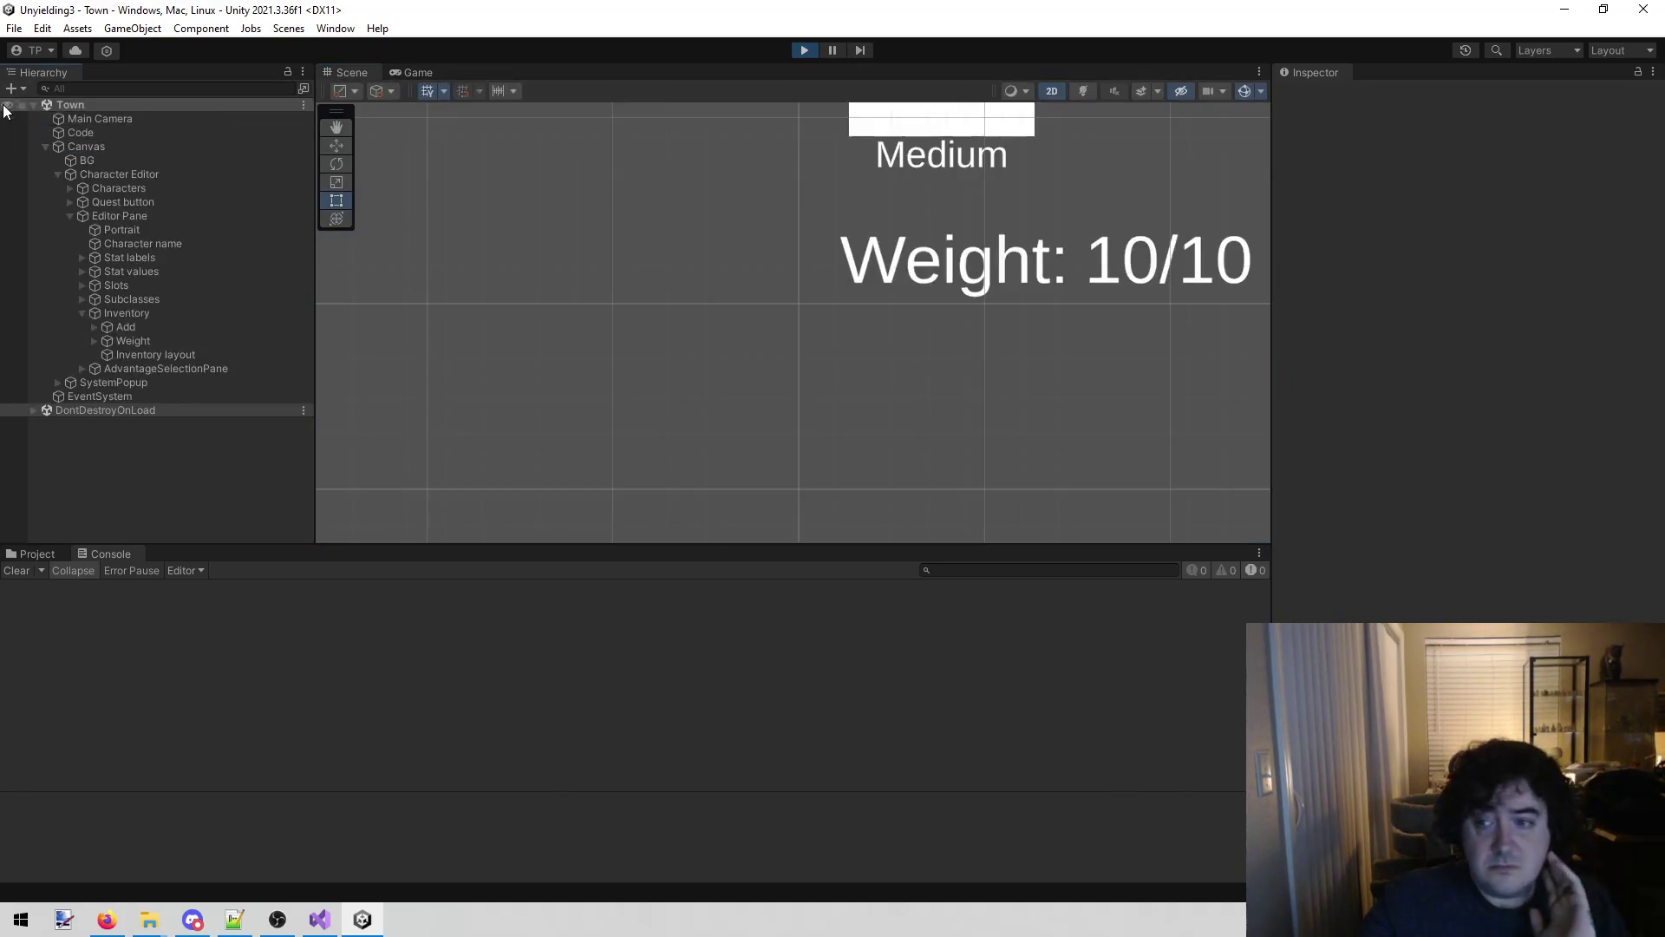
scroll(649, 321, "down", 3)
left_click_drag(766, 126, 749, 283)
scroll(751, 283, "up", 1)
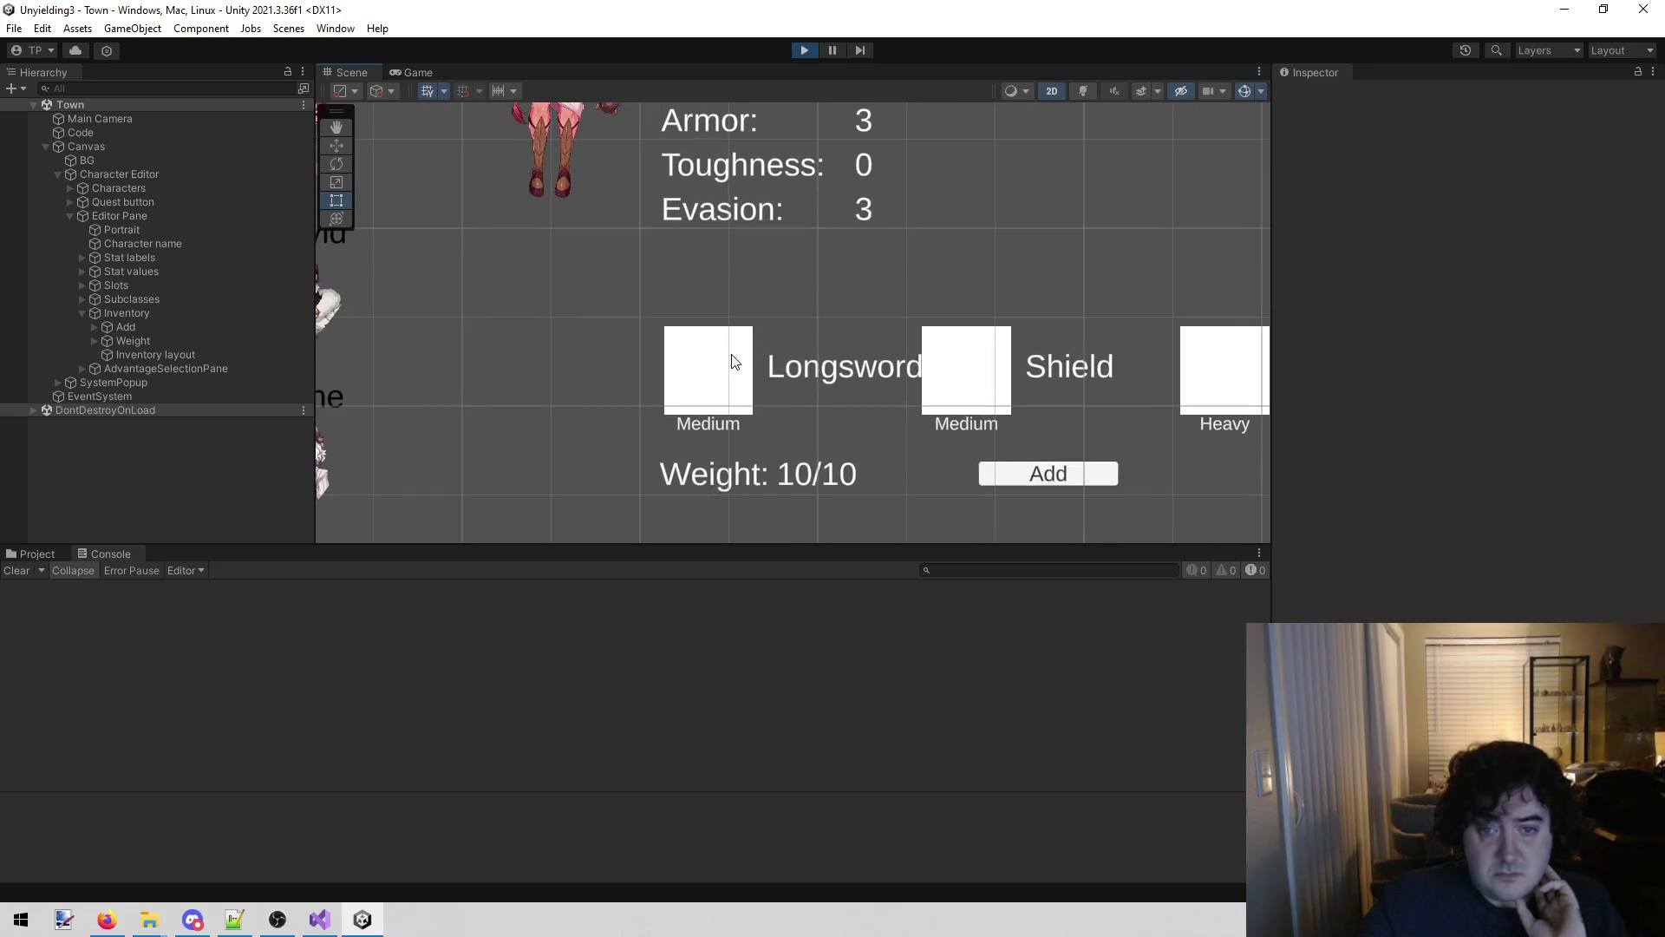
left_click(733, 369)
left_click(125, 300)
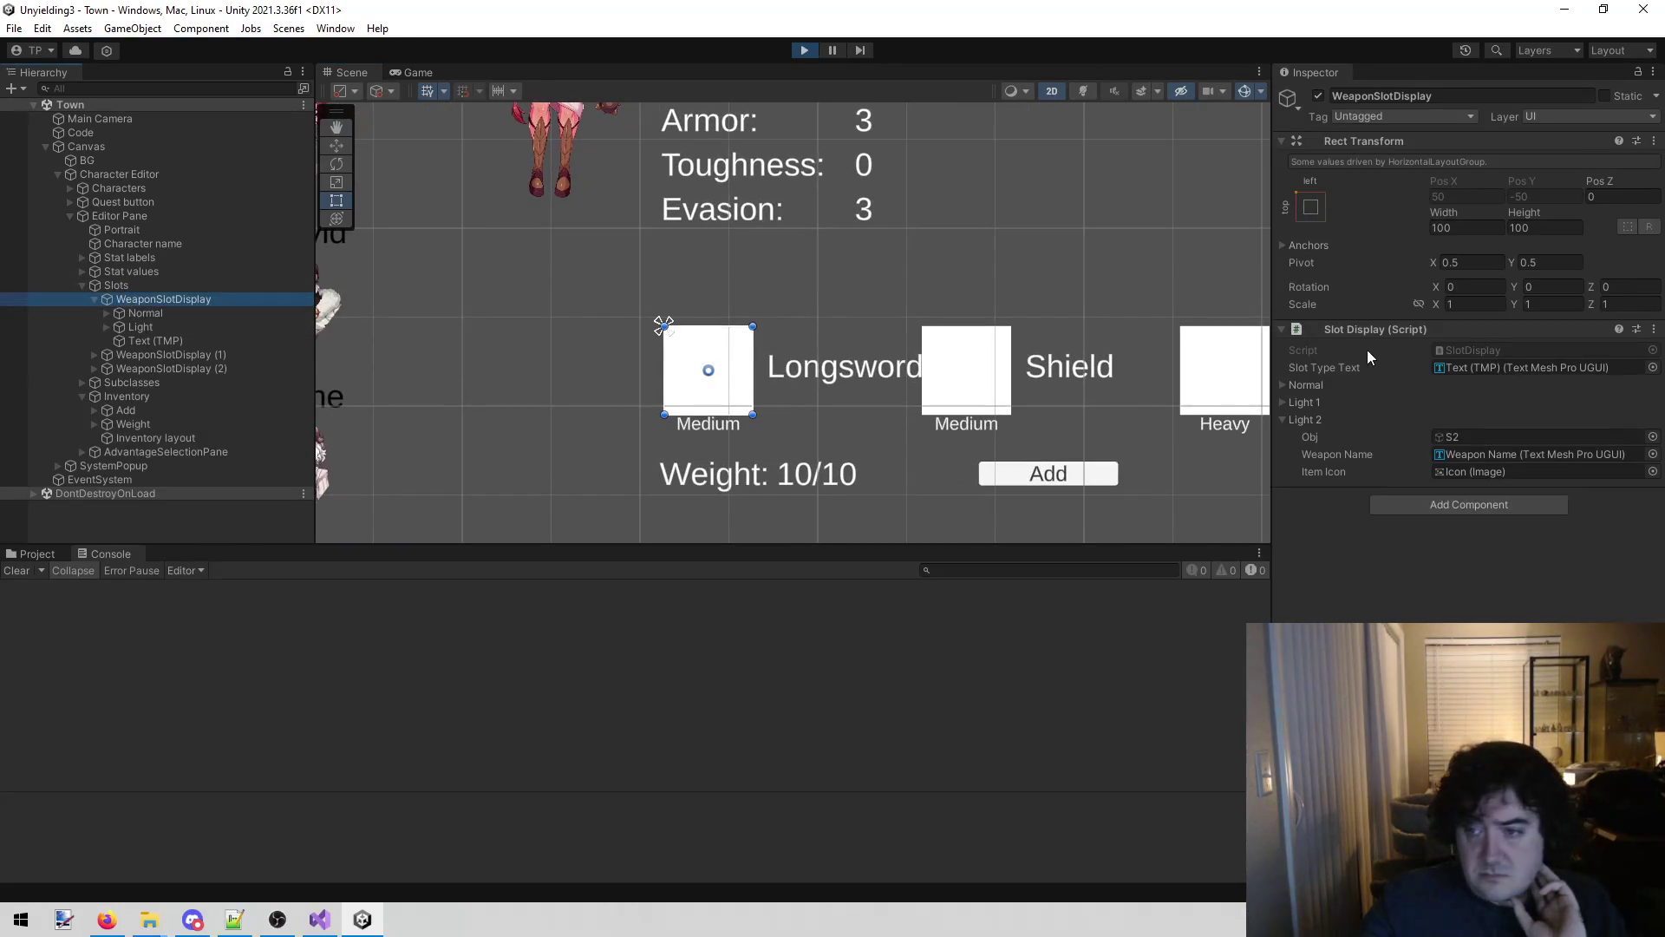
left_click(335, 928)
Open SlotDisplay.cs and select the AdvantageSelectionPane.Instance.Set call on line 102.
key("Up")
key("Up")
key("Up")
key("shift+alt+o")
type("slot")
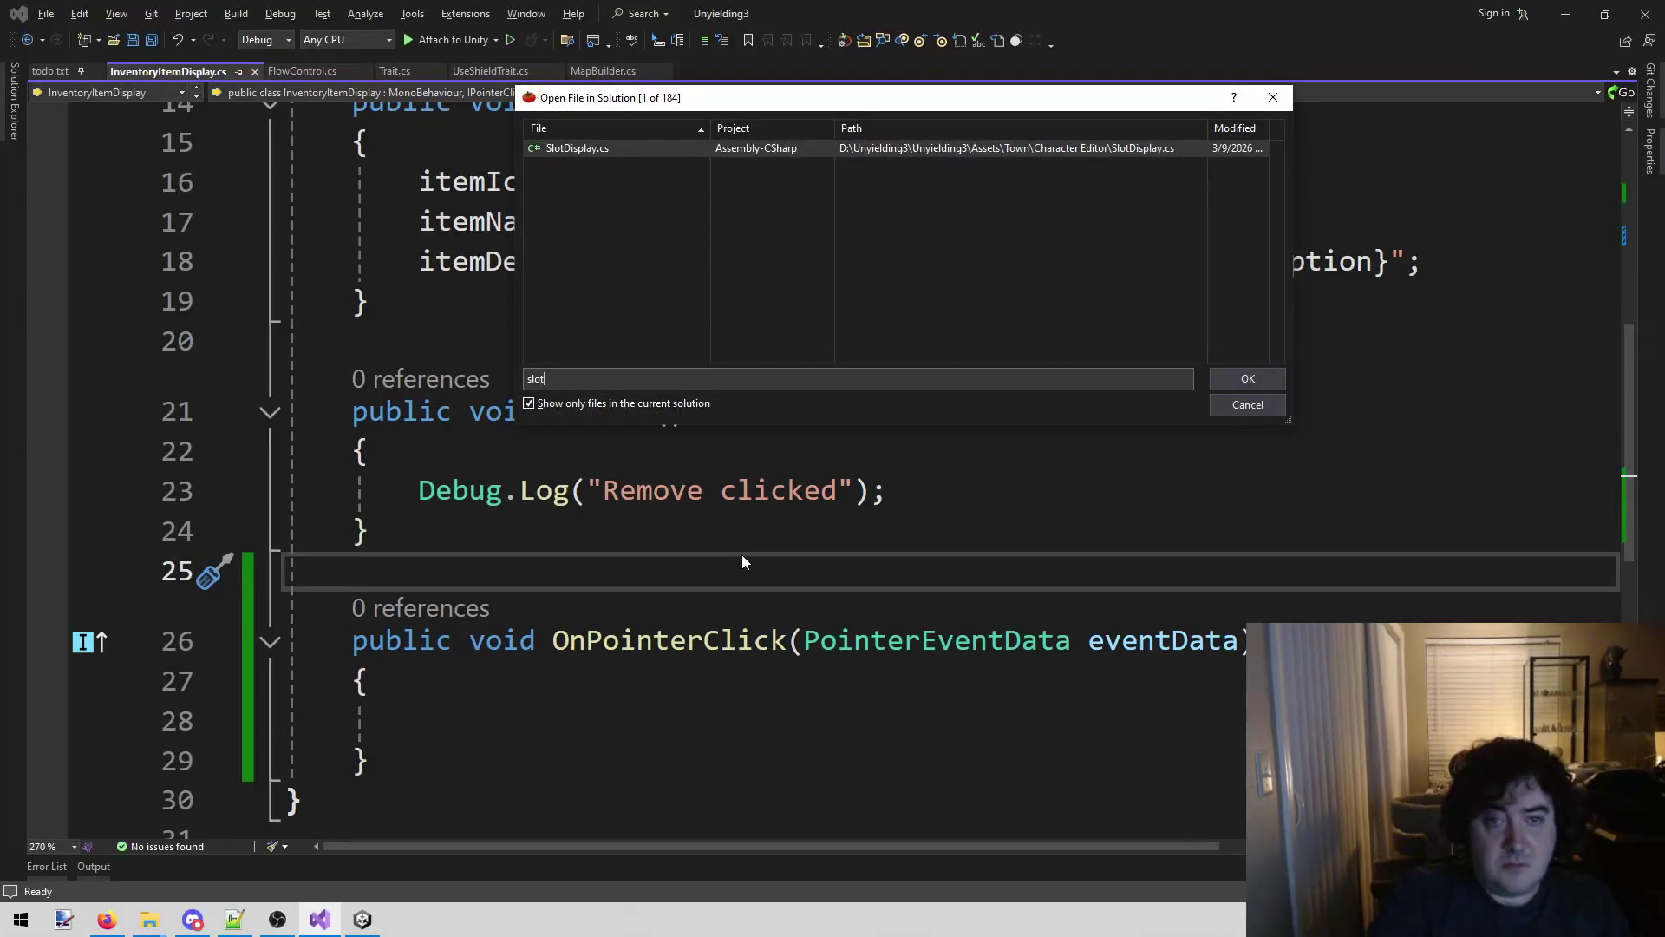
key("Return")
scroll(717, 562, "down", 7)
scroll(717, 562, "down", 13)
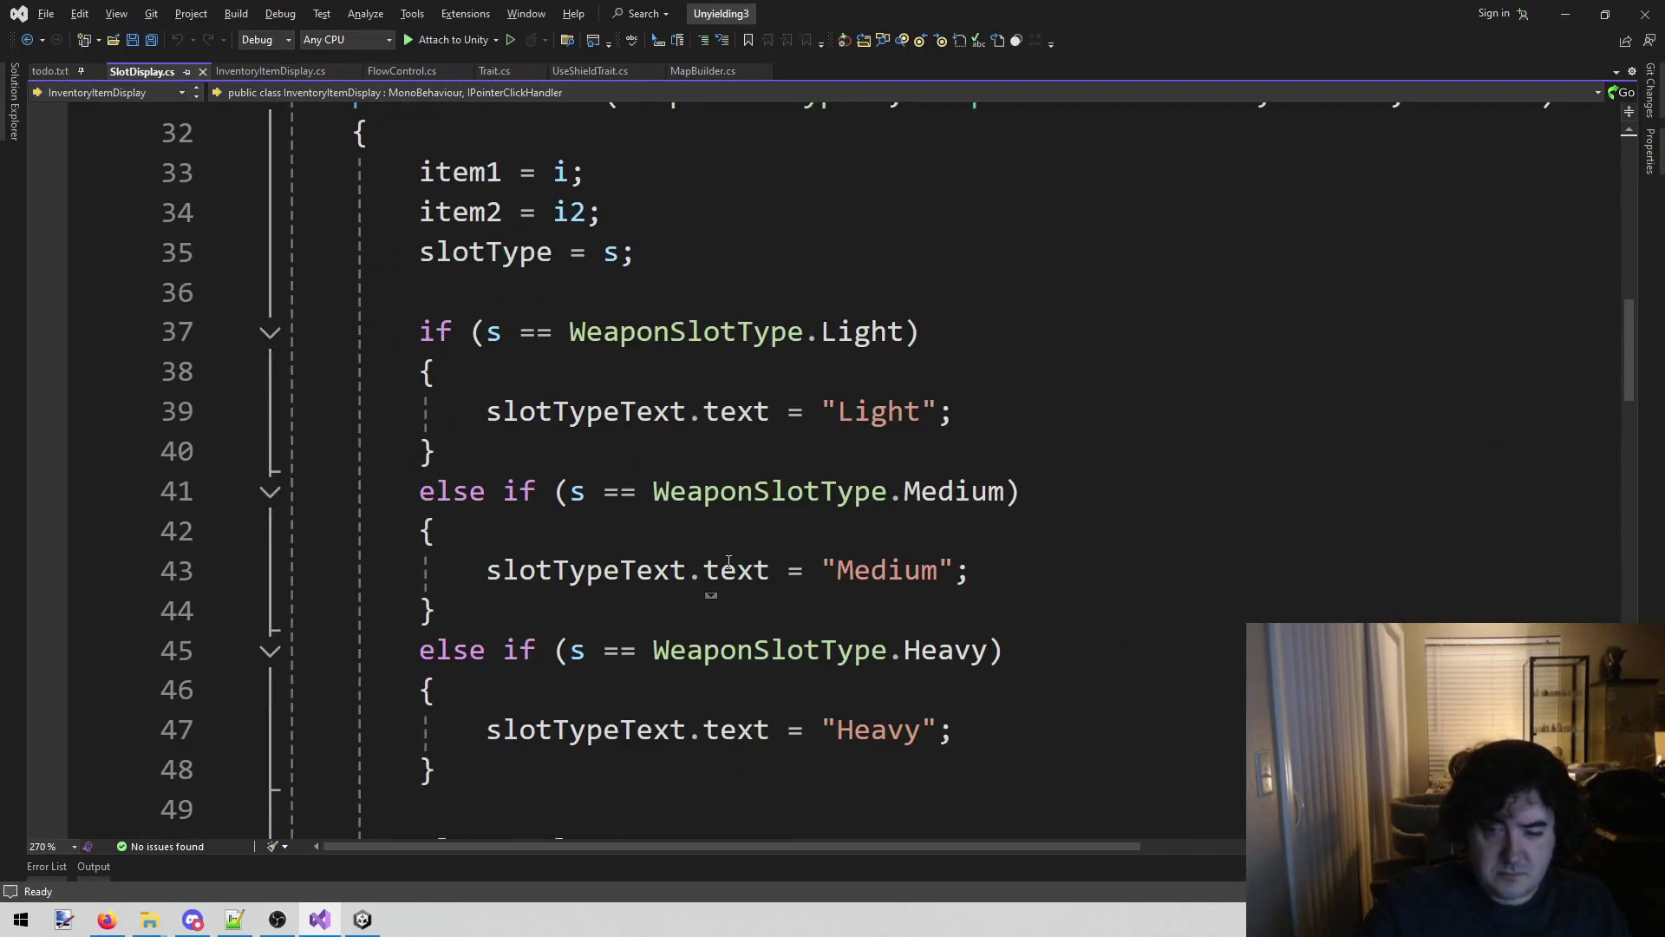
scroll(951, 431, "down", 9)
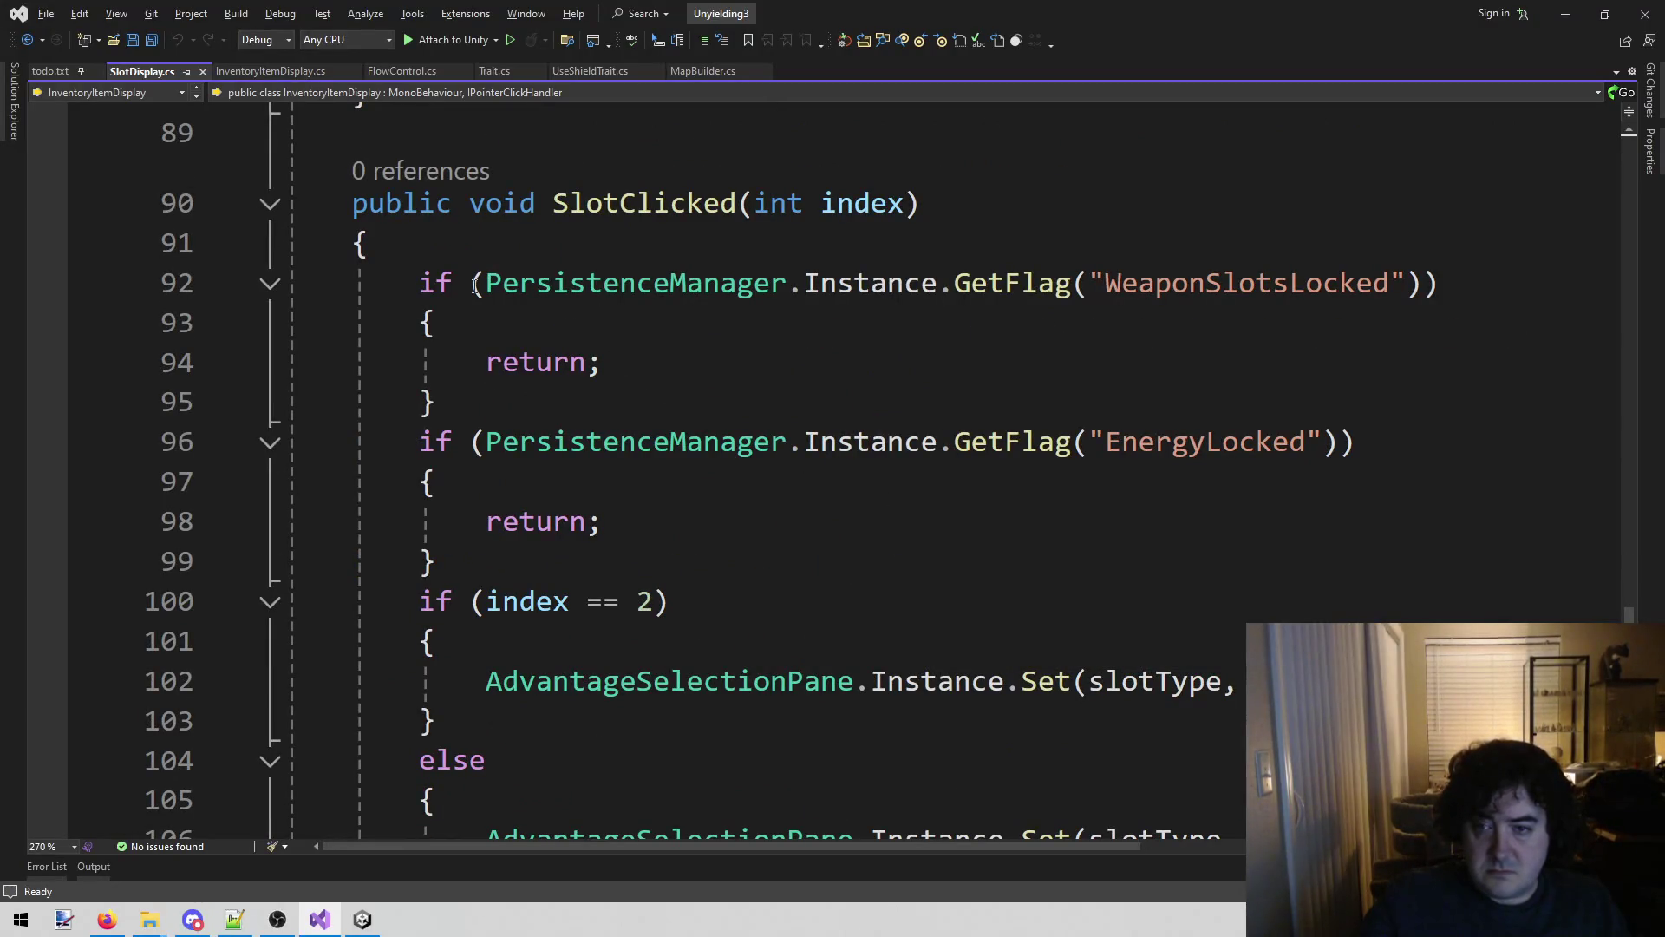
scroll(955, 302, "down", 2)
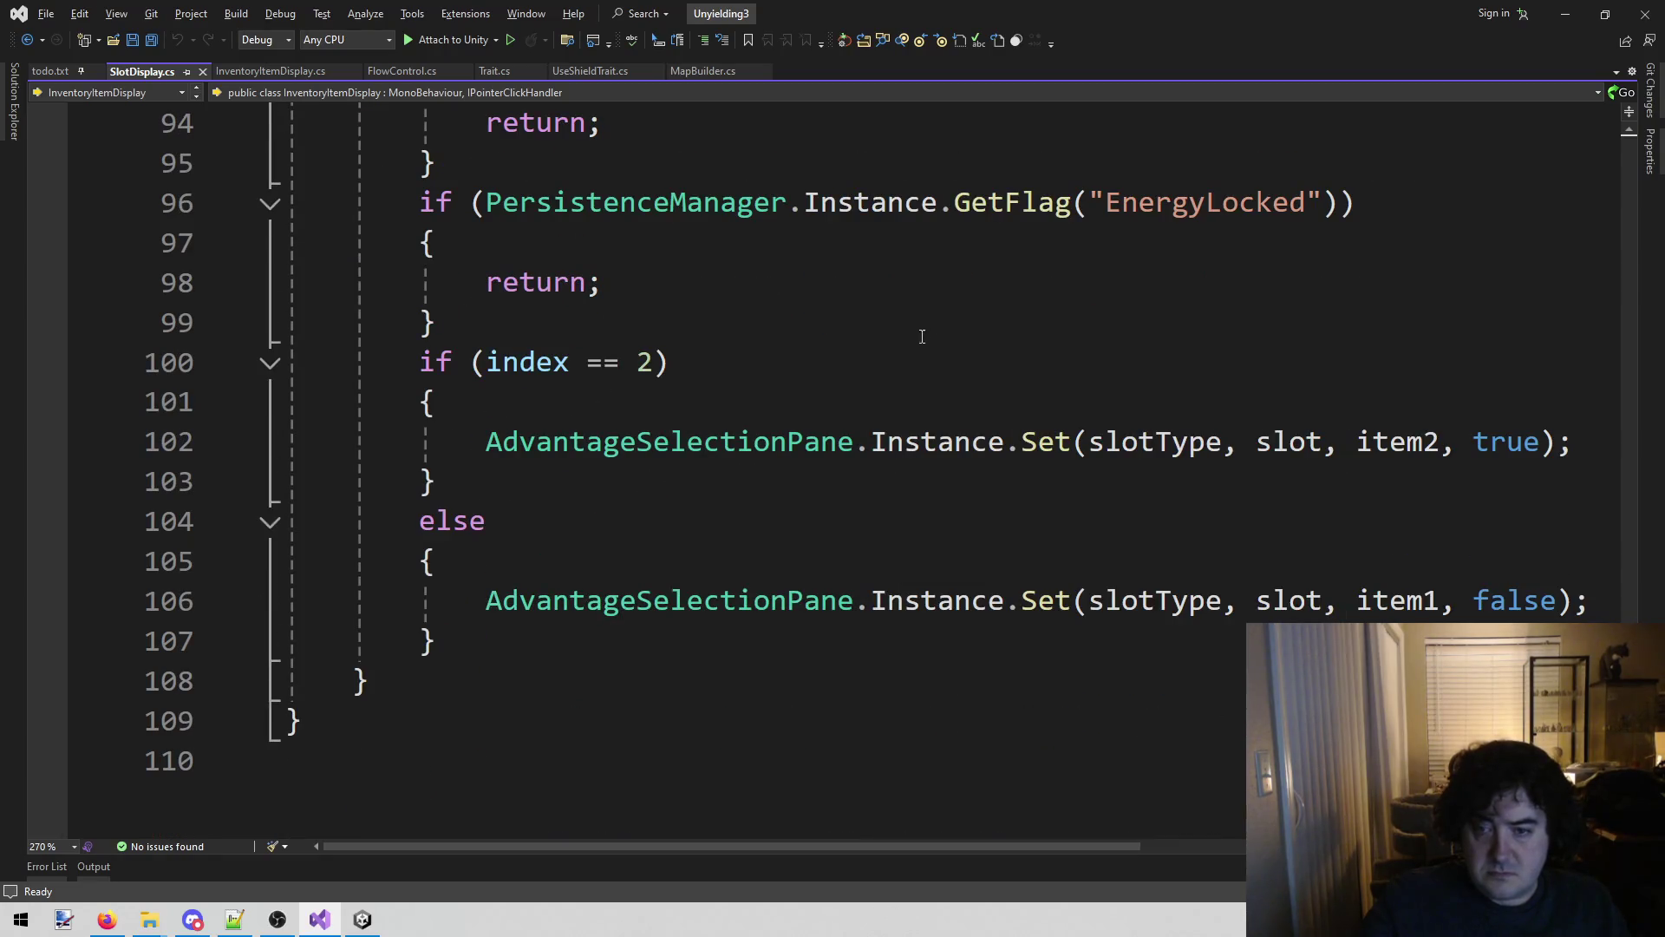
mouse_move(487, 433)
left_mouse_down()
mouse_move(613, 439)
mouse_move(438, 481)
mouse_move(1577, 447)
left_mouse_up()
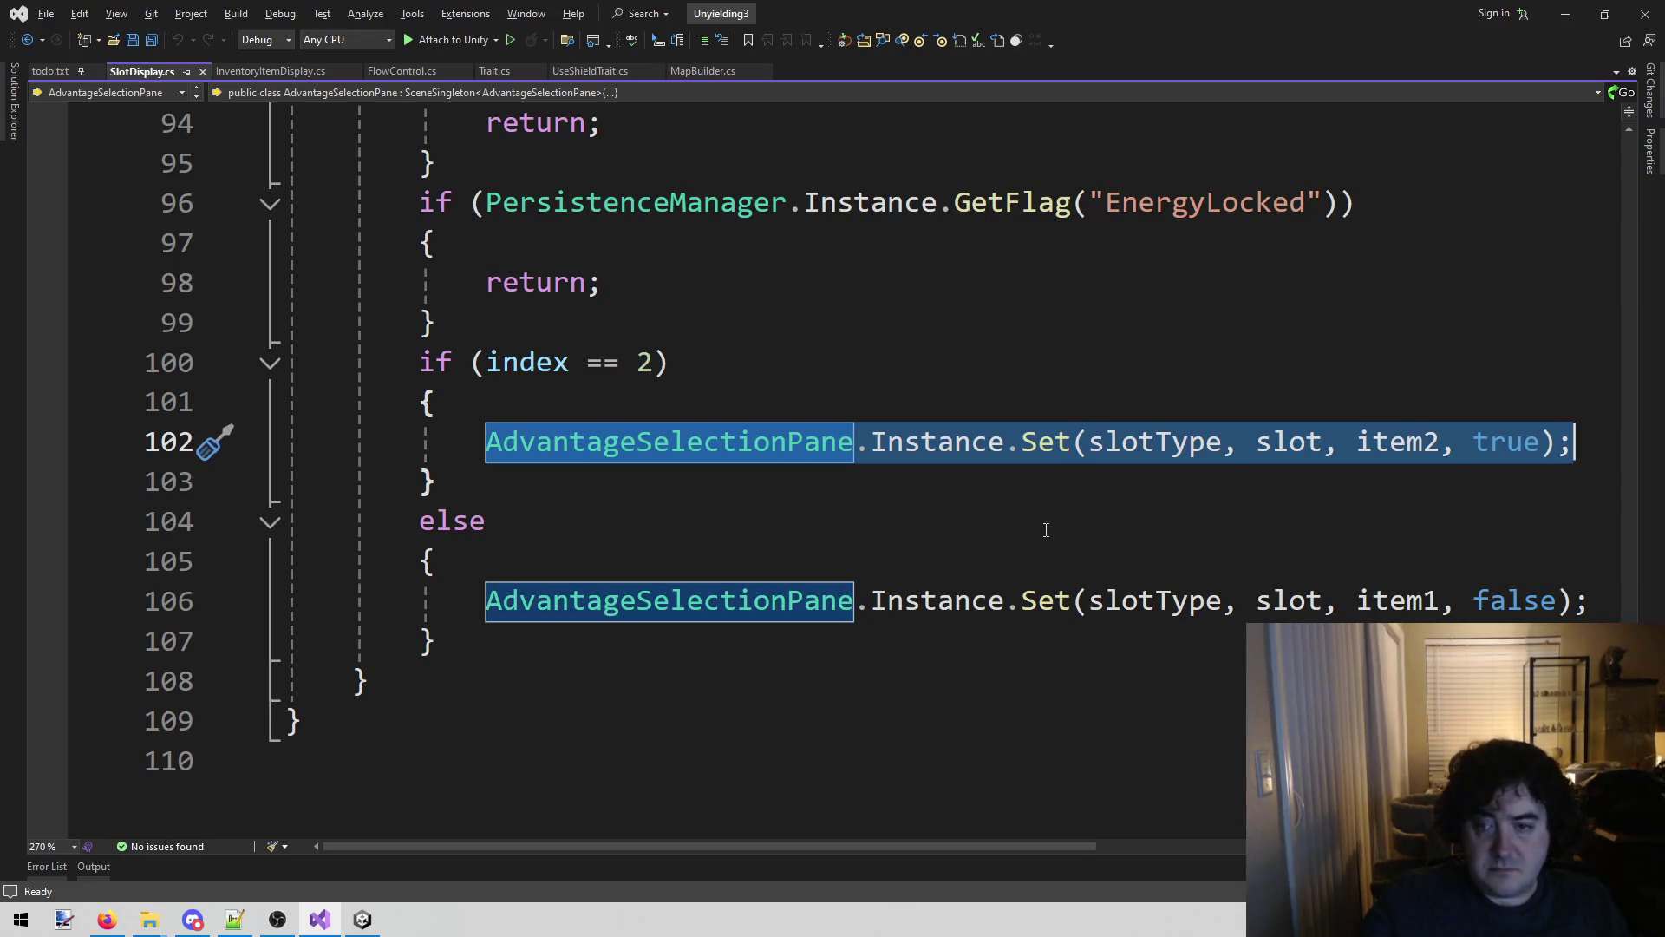
Close SlotDisplay.cs and paste the Set call into InventoryItemDisplay's OnPointerClick body.
middle_click(130, 71)
left_click(502, 705)
key("ctrl+v")
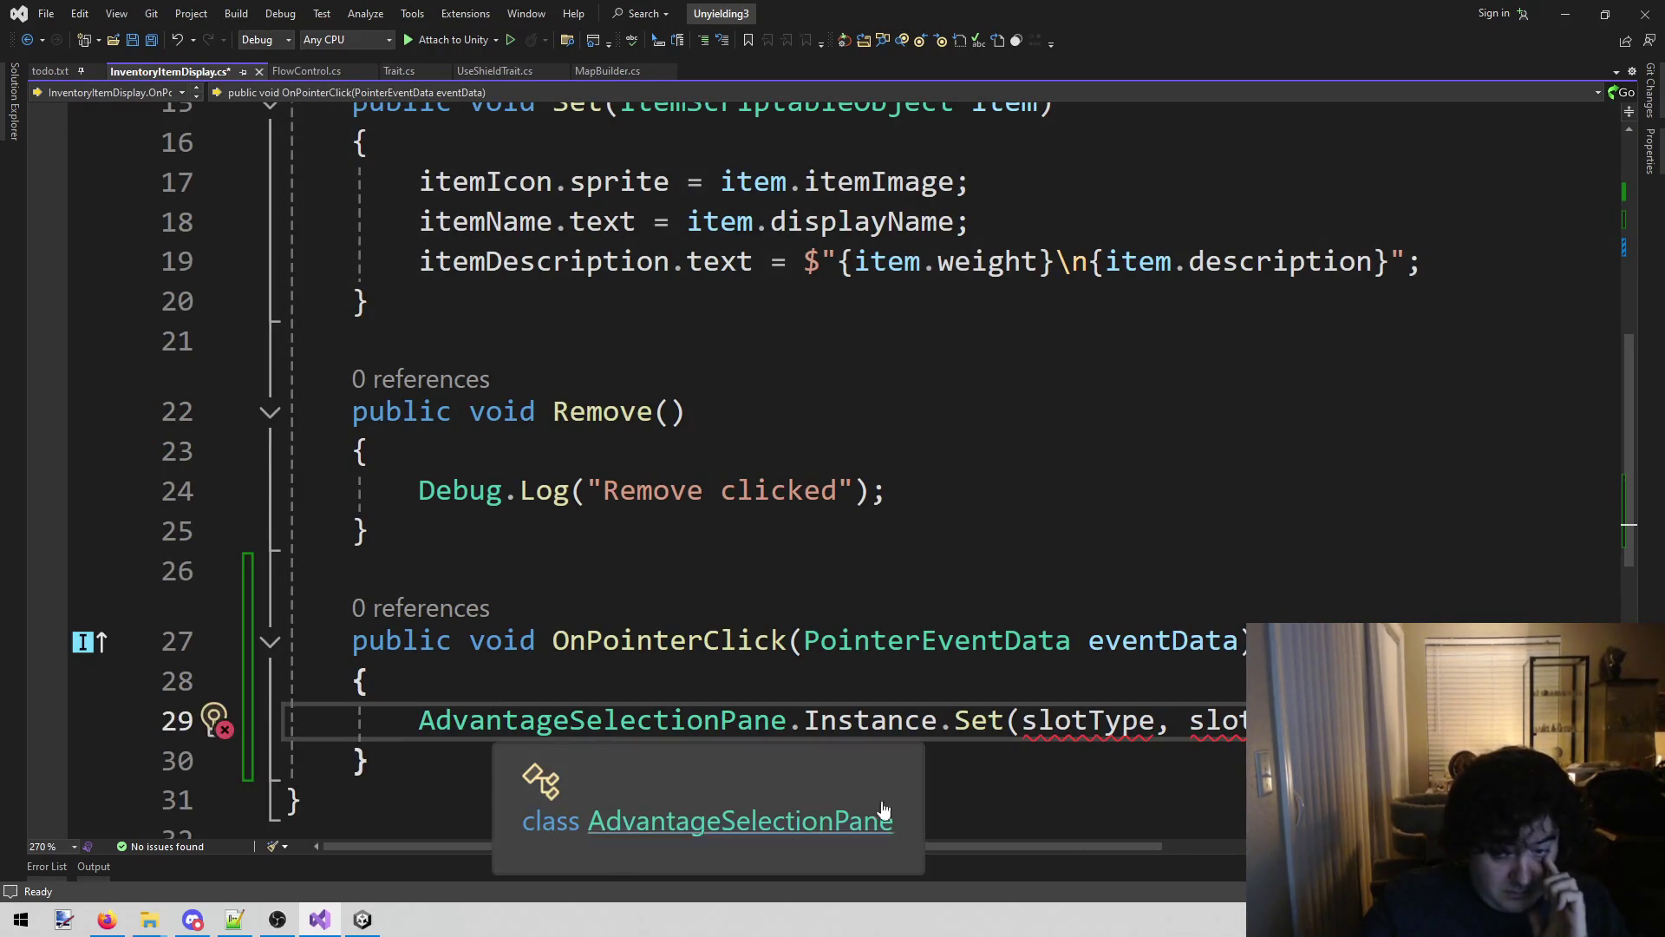
mouse_move(981, 710)
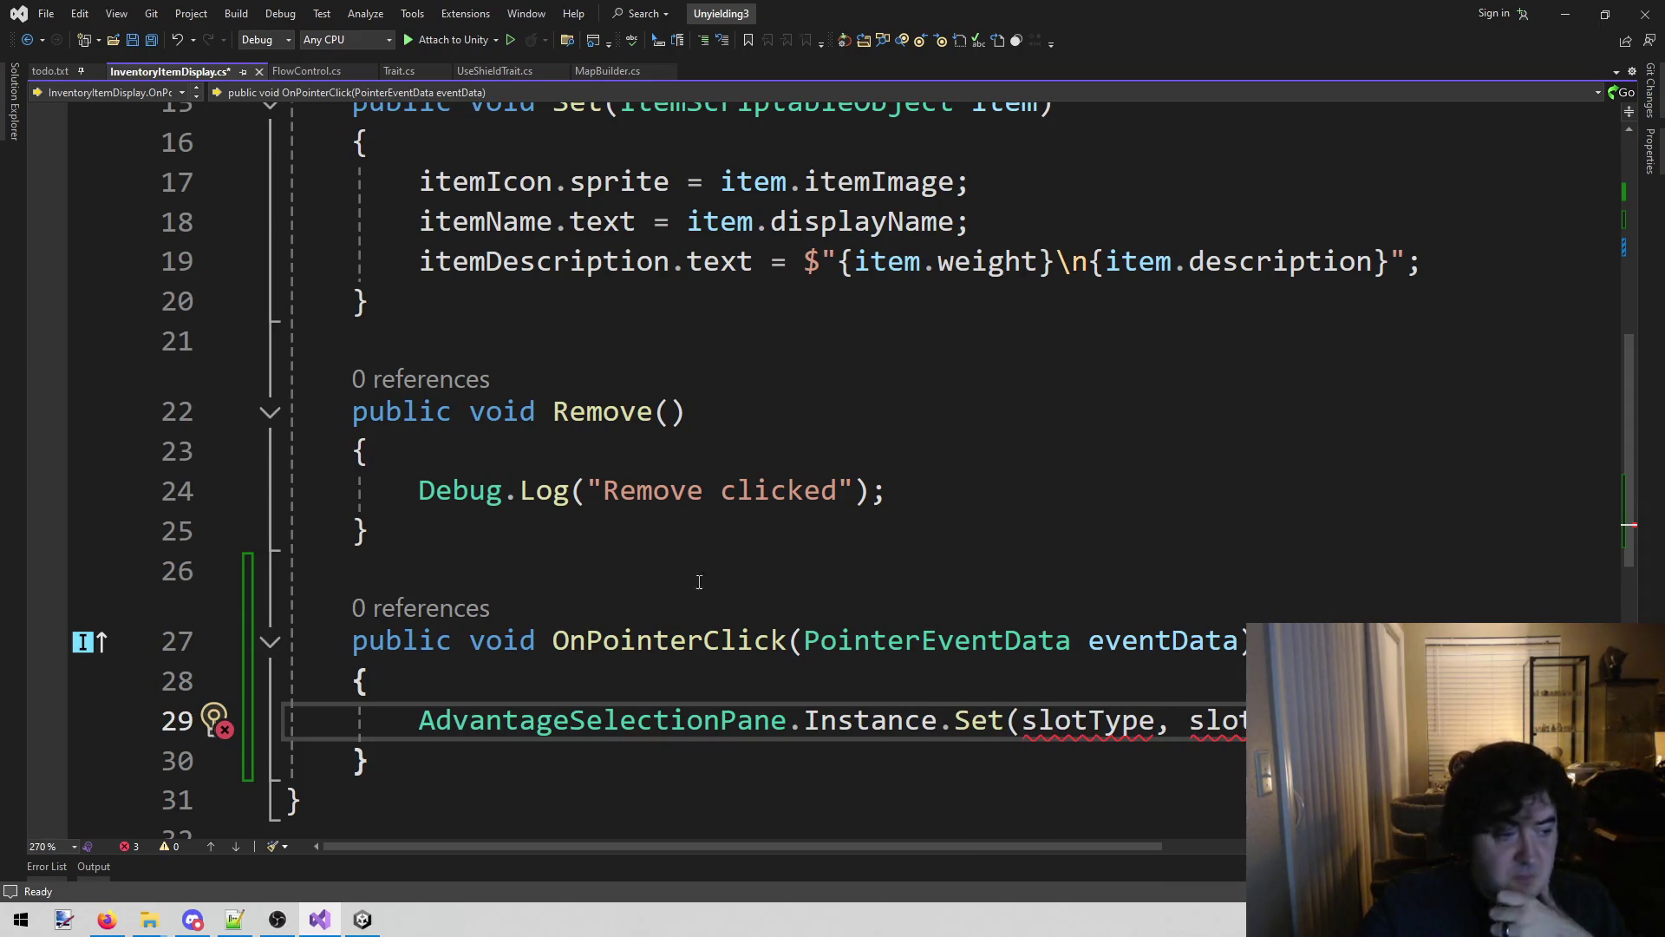
key("alt+Tab")
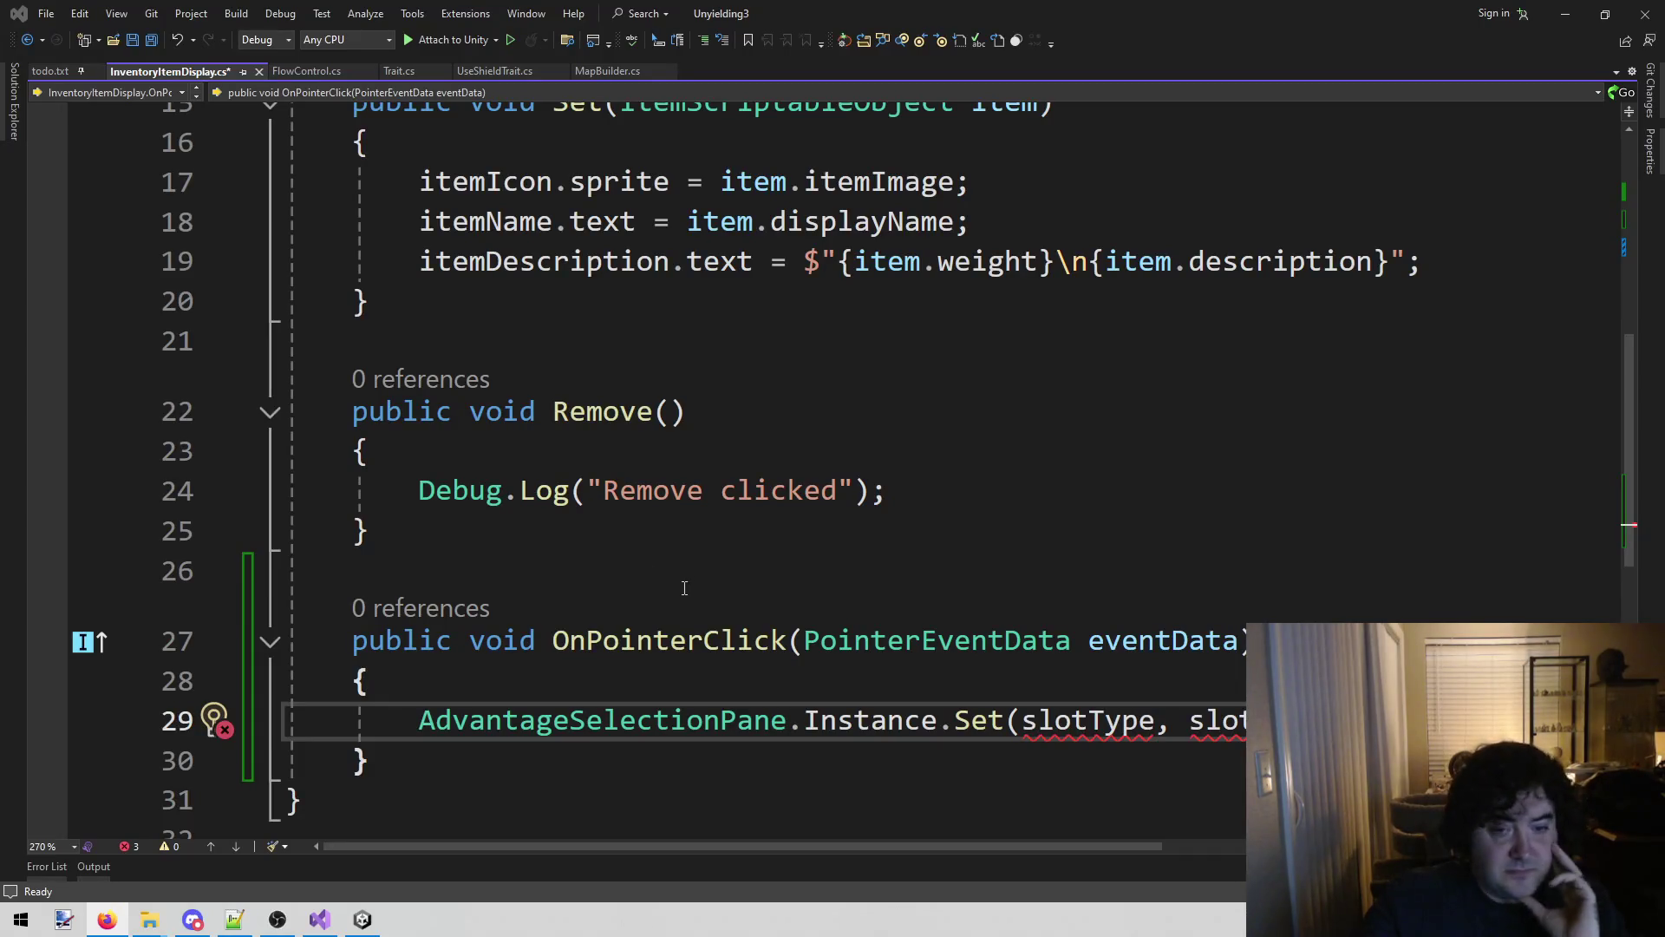
Go to Set's definition in AdvantageSelectionPane.cs and review how it instantiates weapon displays.
right_click(960, 720)
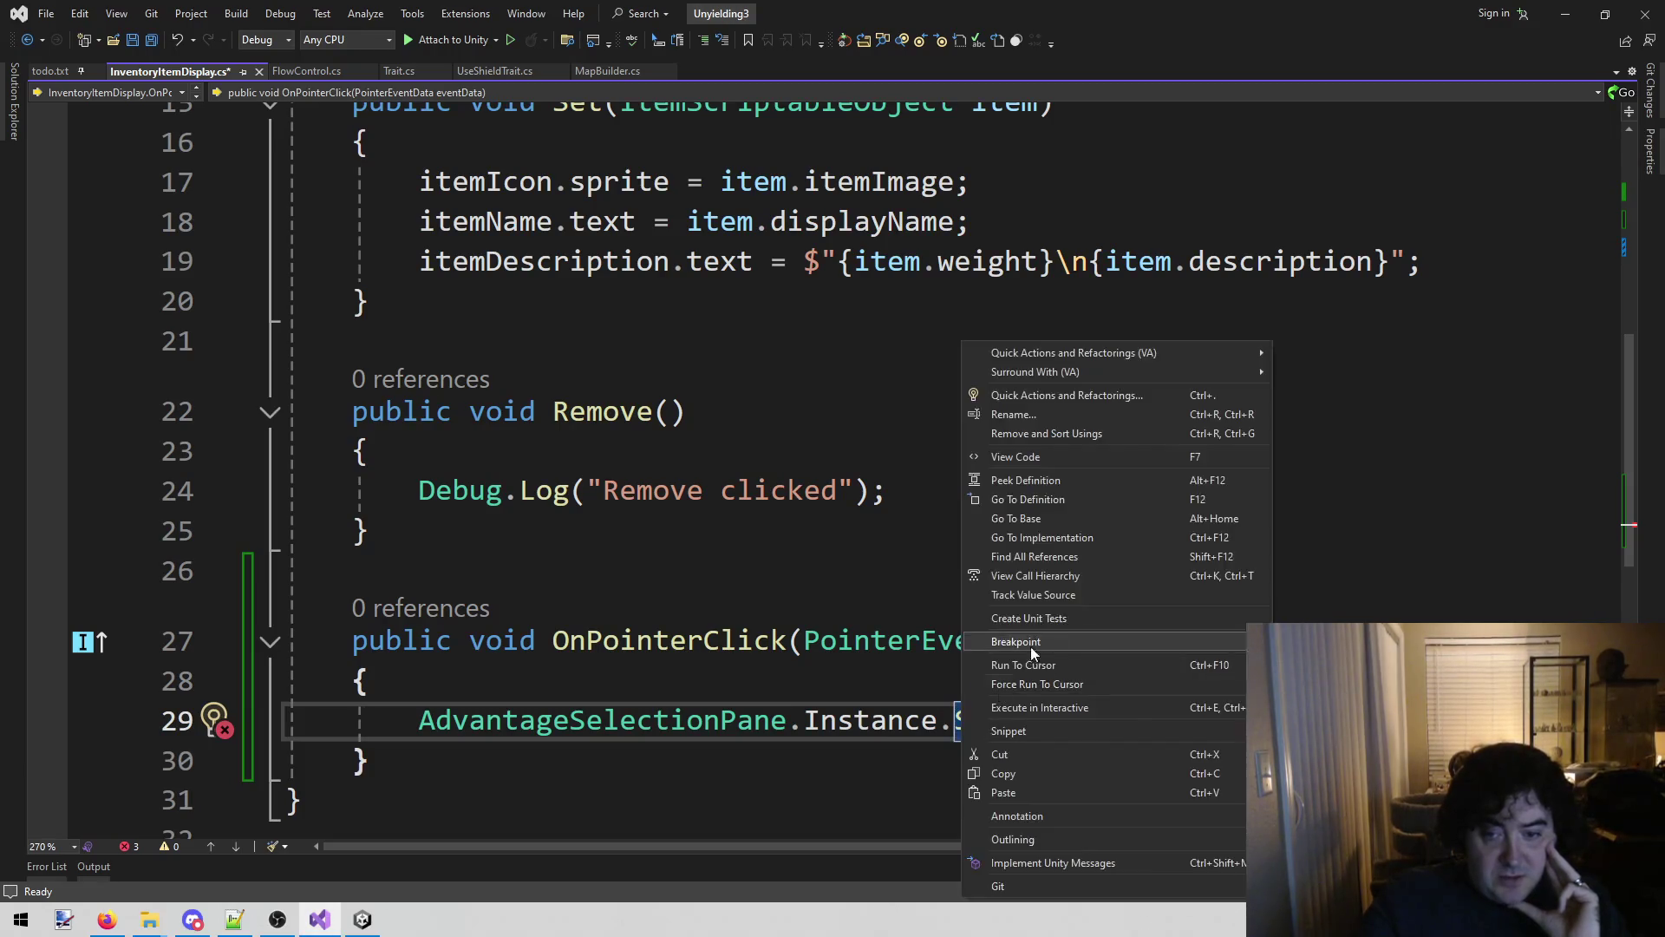
left_click(1041, 499)
scroll(651, 477, "down", 10)
scroll(678, 460, "up", 2)
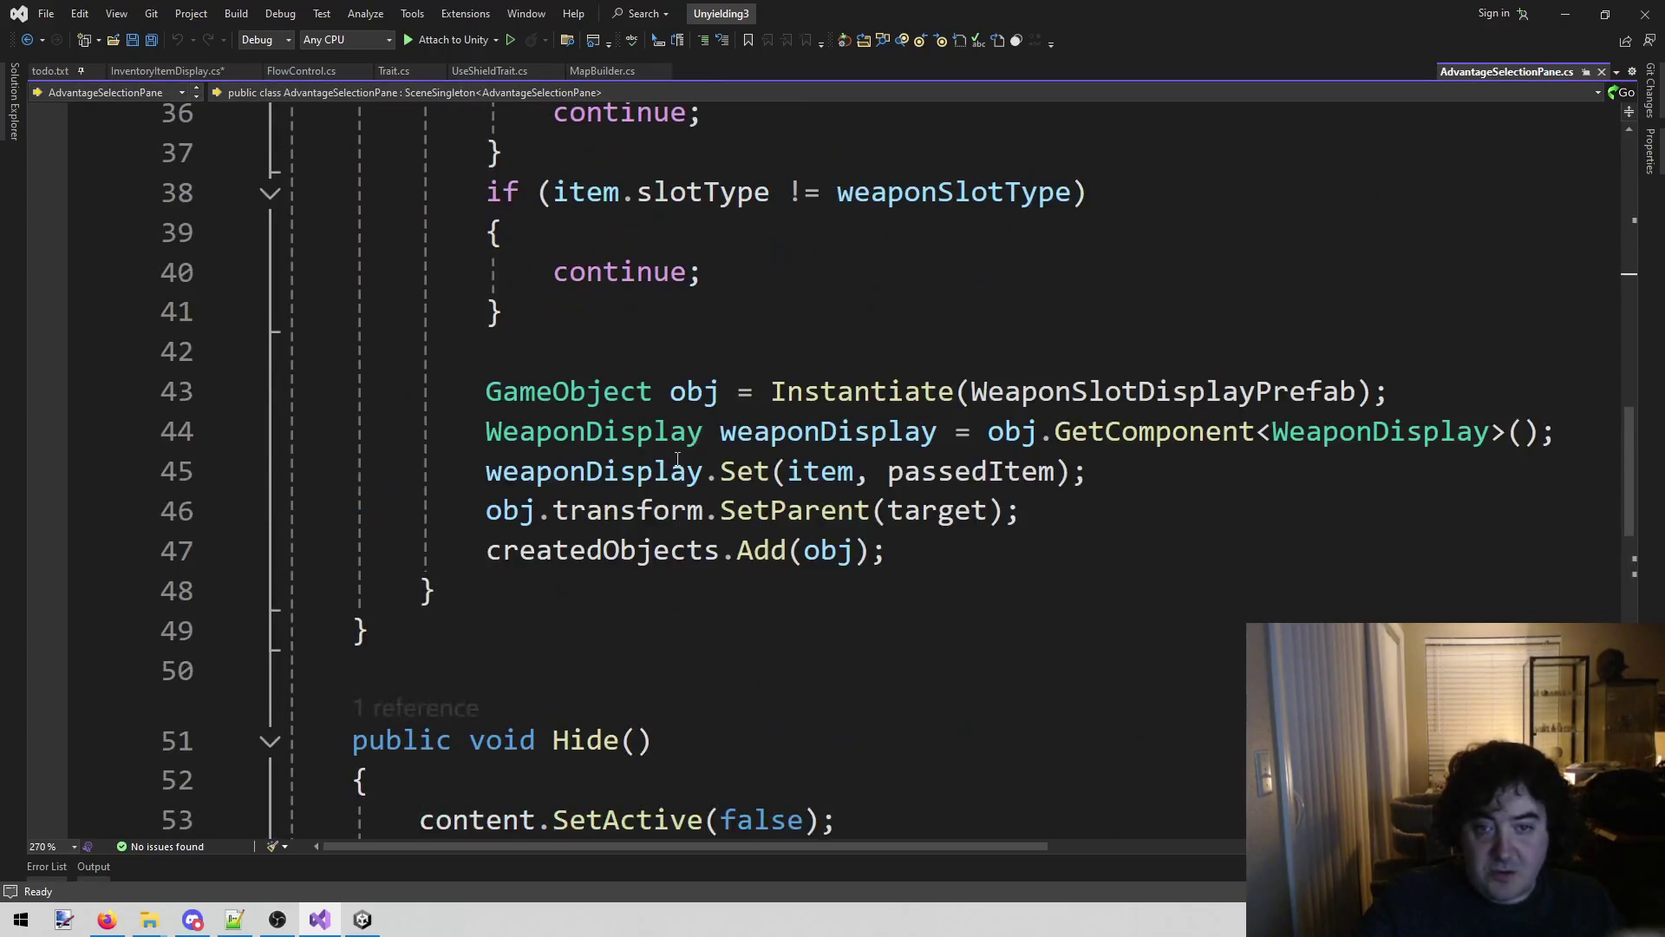
scroll(677, 460, "up", 2)
scroll(663, 484, "up", 1)
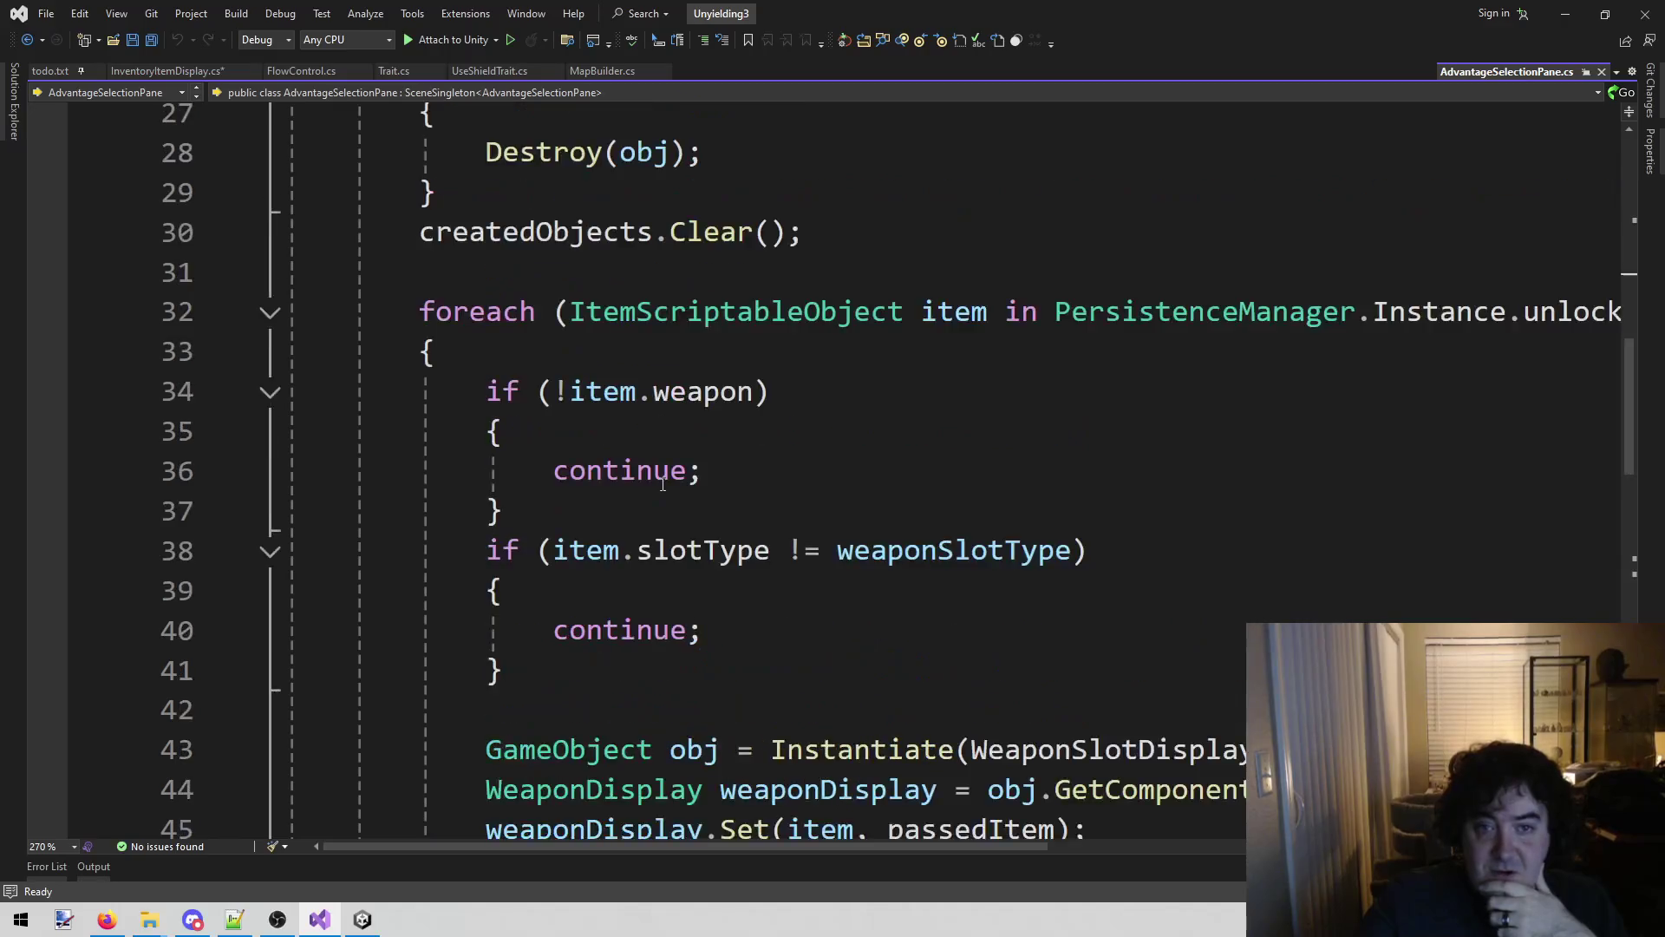
scroll(663, 484, "up", 3)
scroll(639, 470, "down", 1)
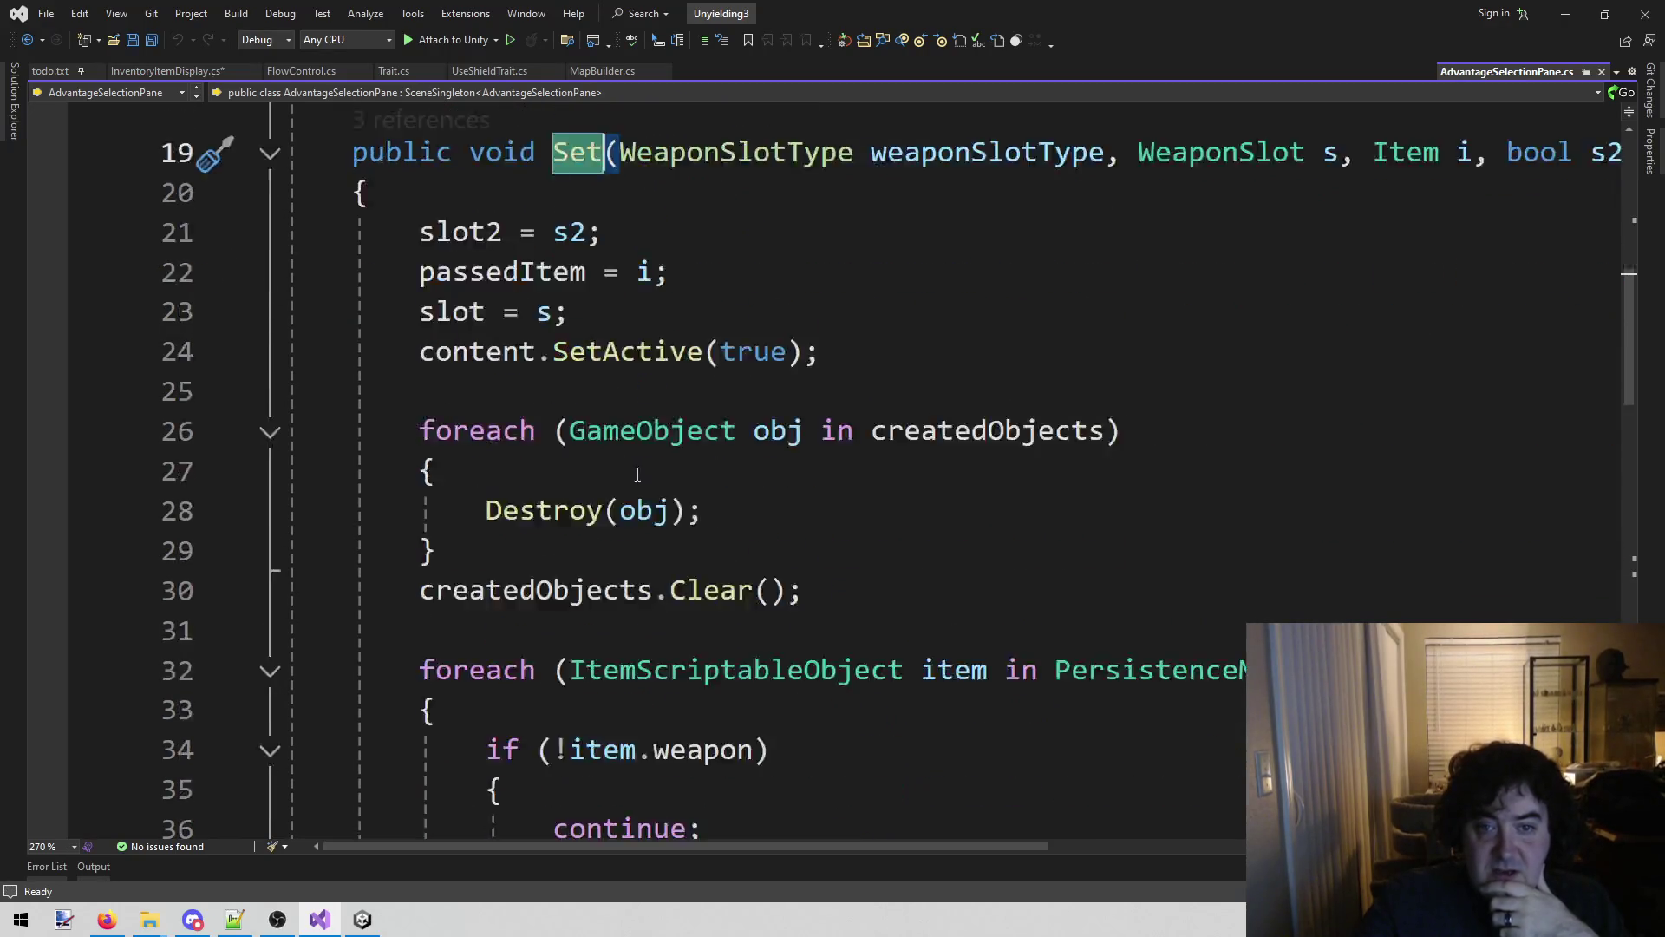
scroll(640, 468, "down", 7)
scroll(601, 528, "up", 7)
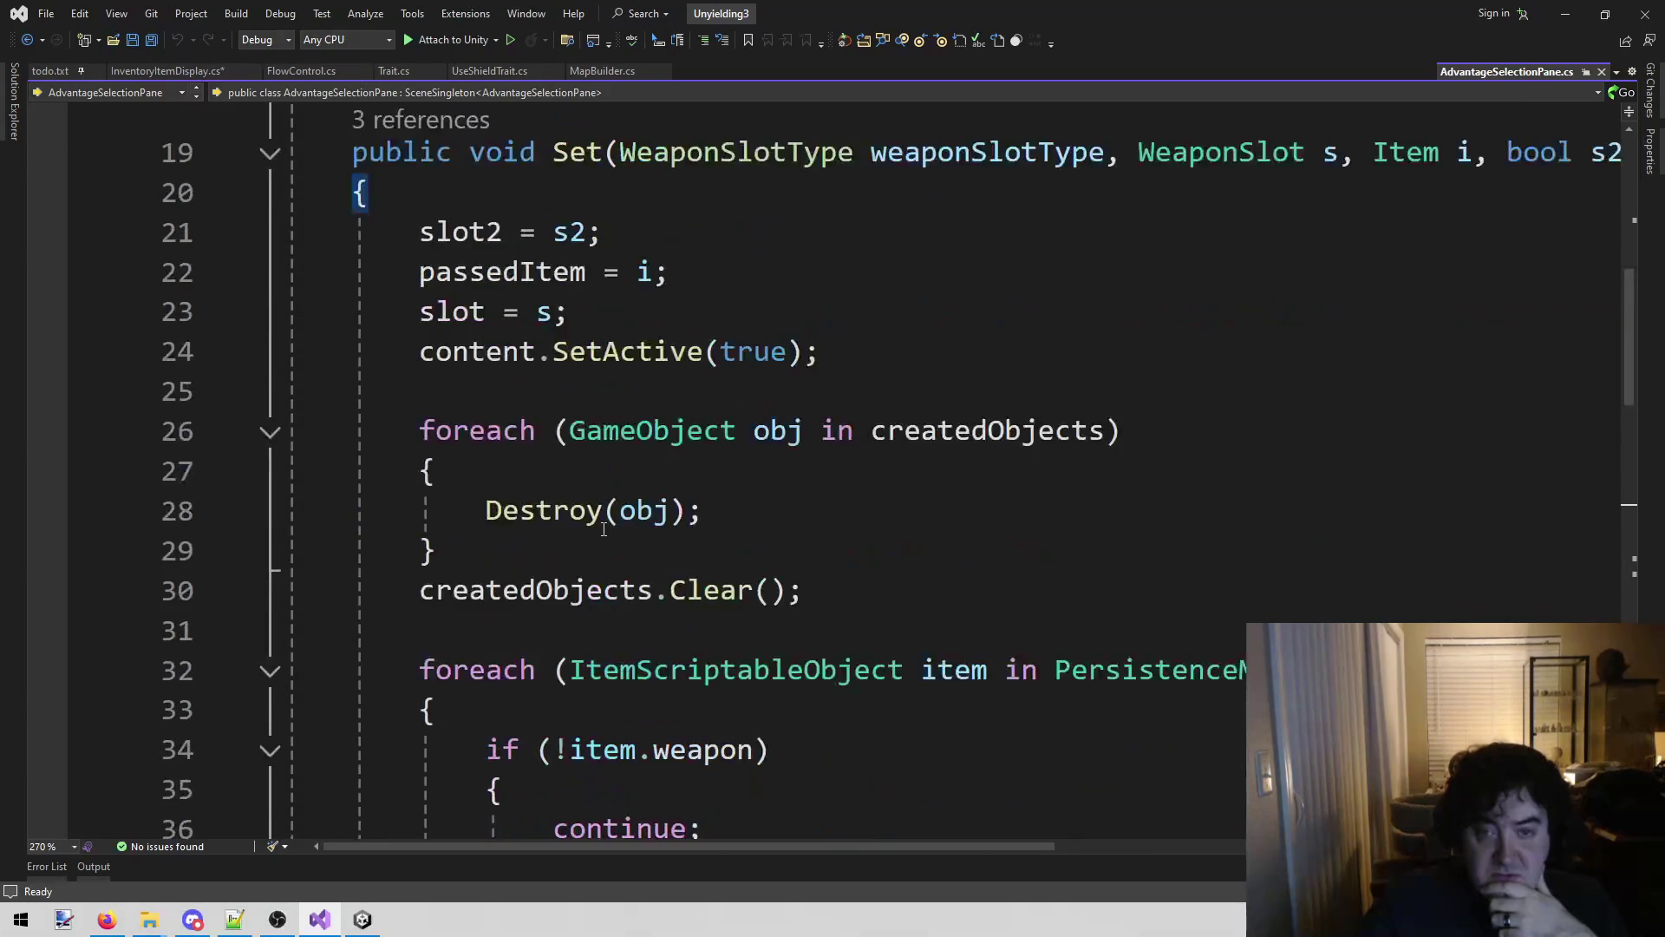
scroll(653, 412, "down", 4)
scroll(607, 460, "down", 3)
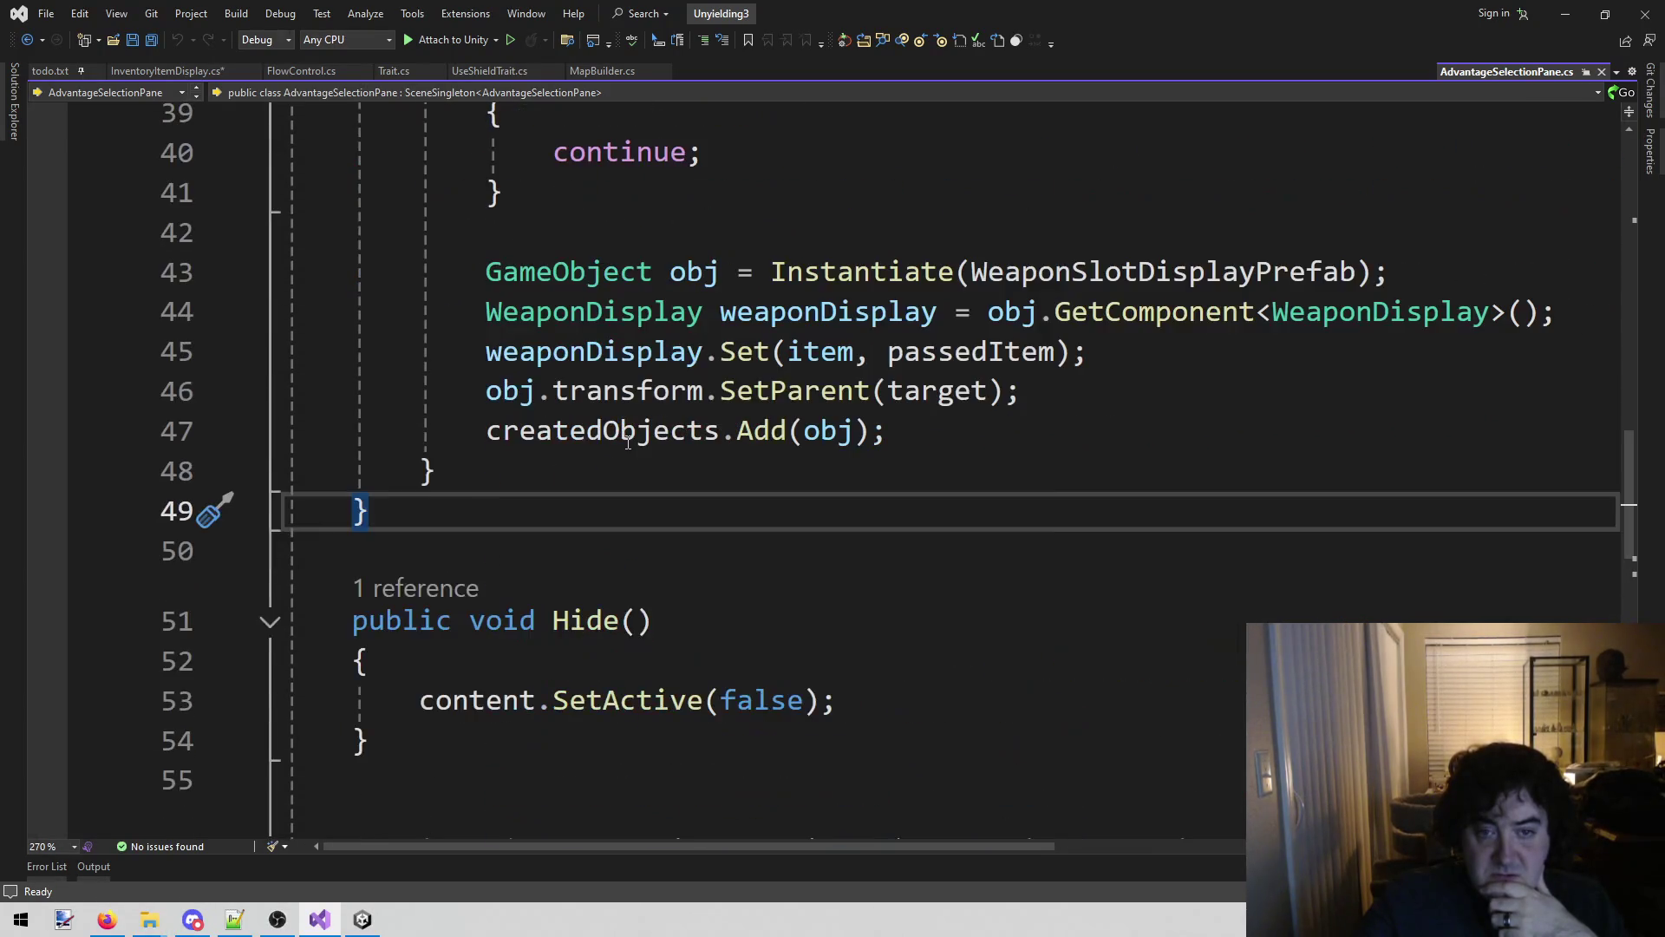
Add a public void Set() method with an empty body below the existing Set overload.
key("Return")
key("Return")
type("publ")
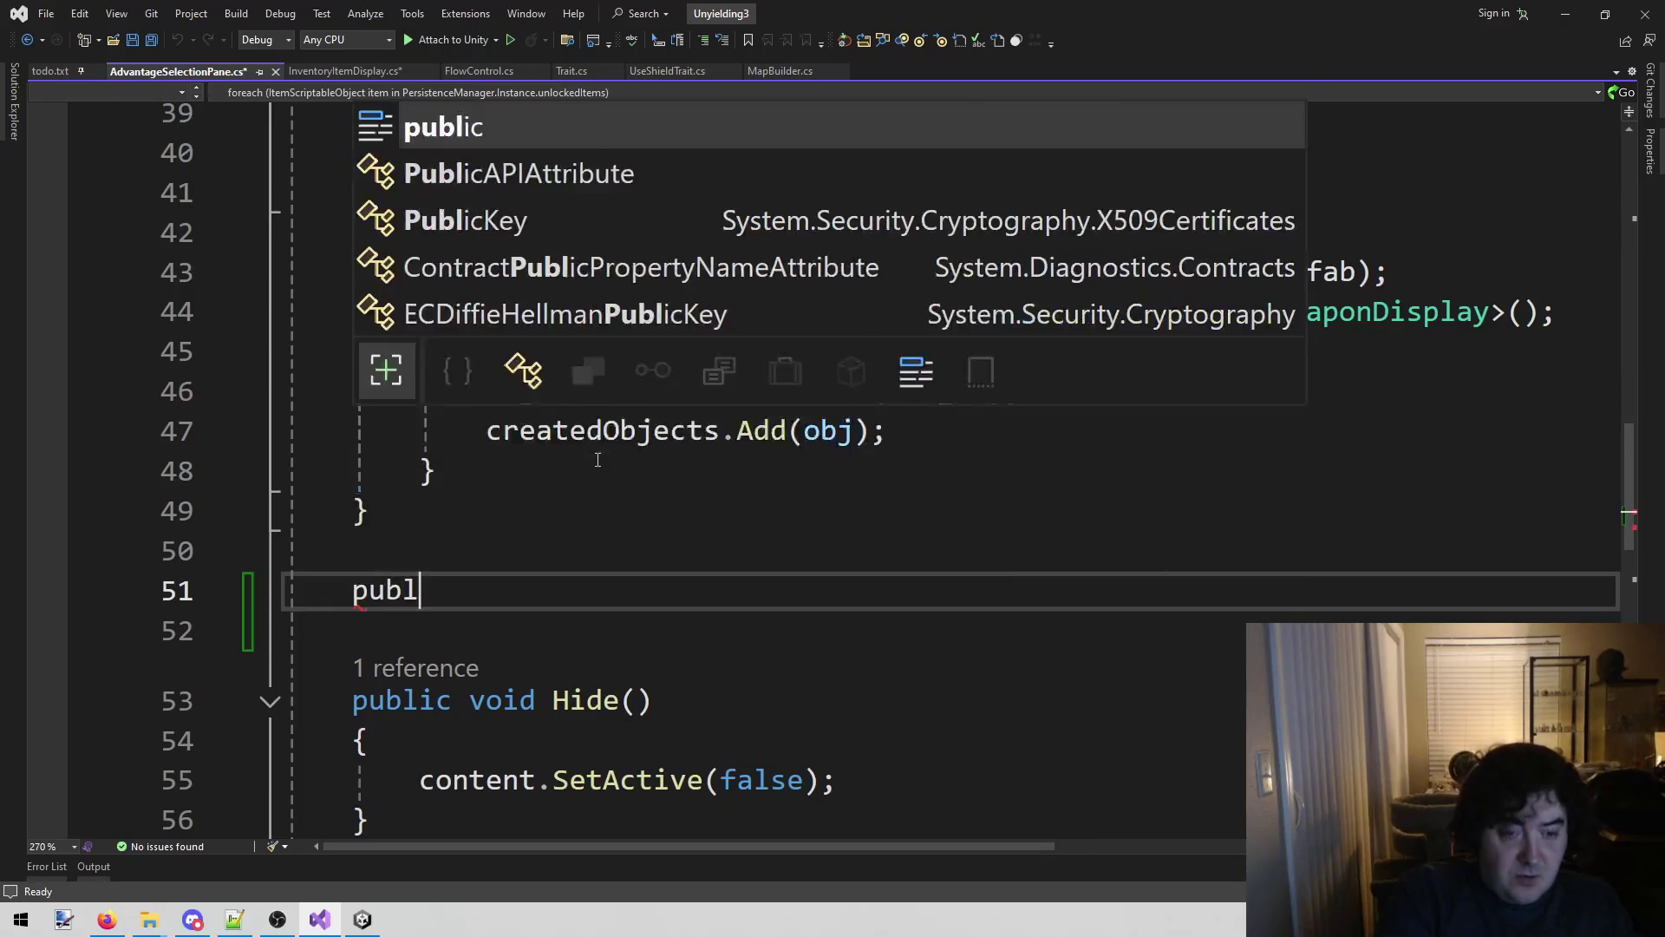
type("ic void Set()")
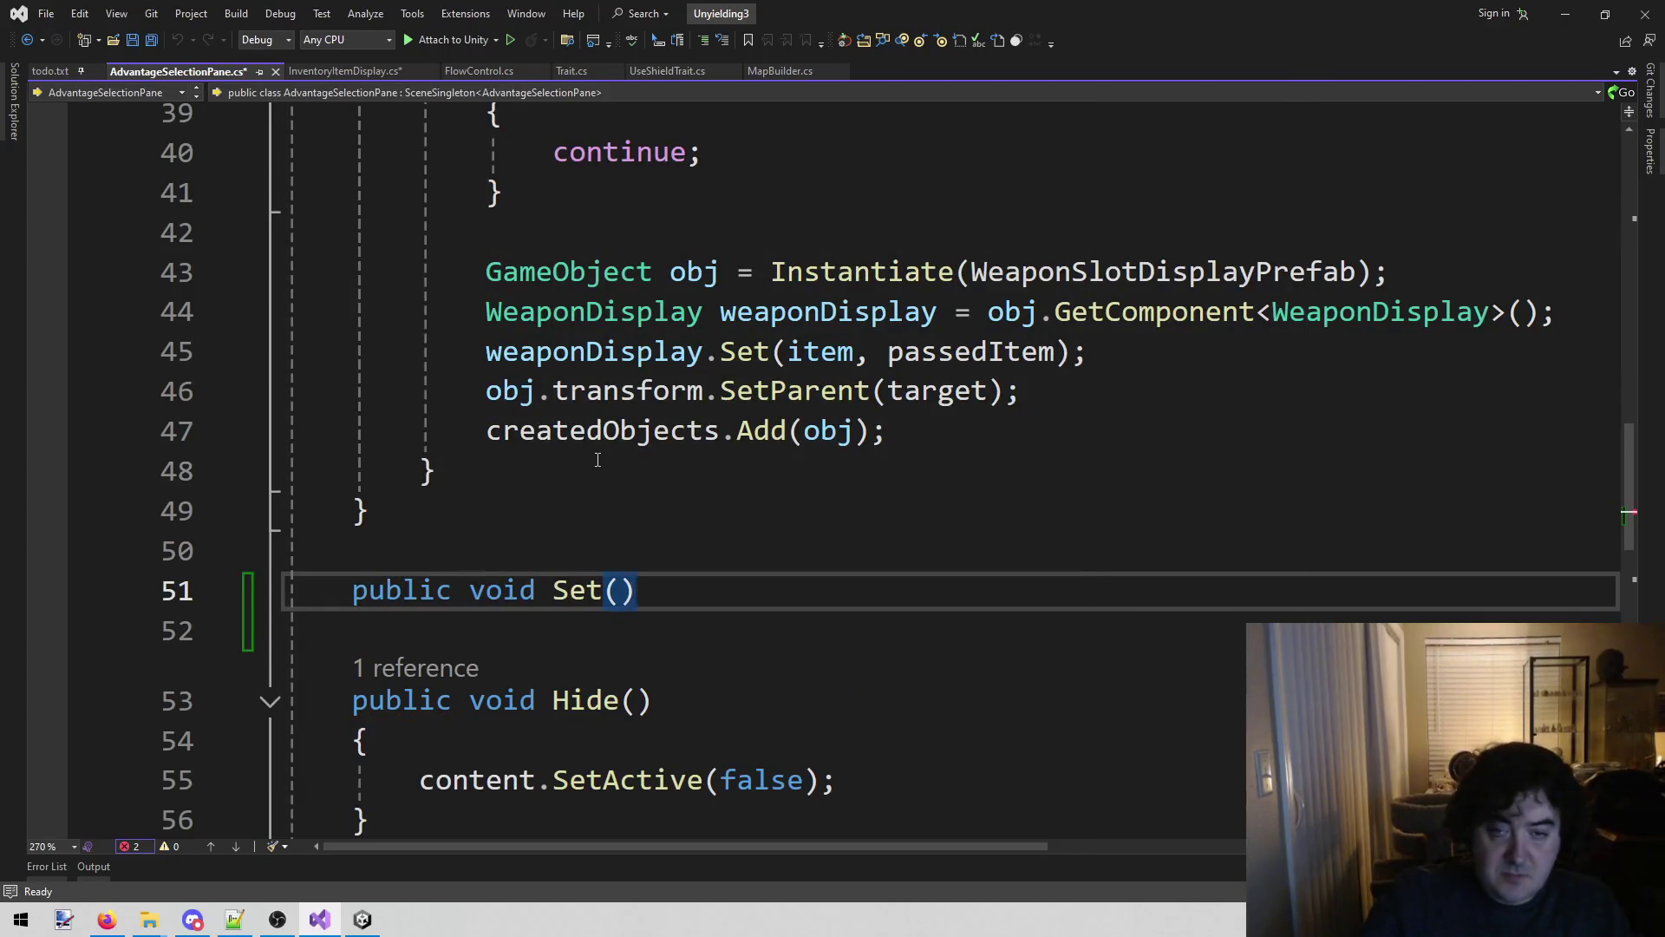
scroll(598, 460, "up", 10)
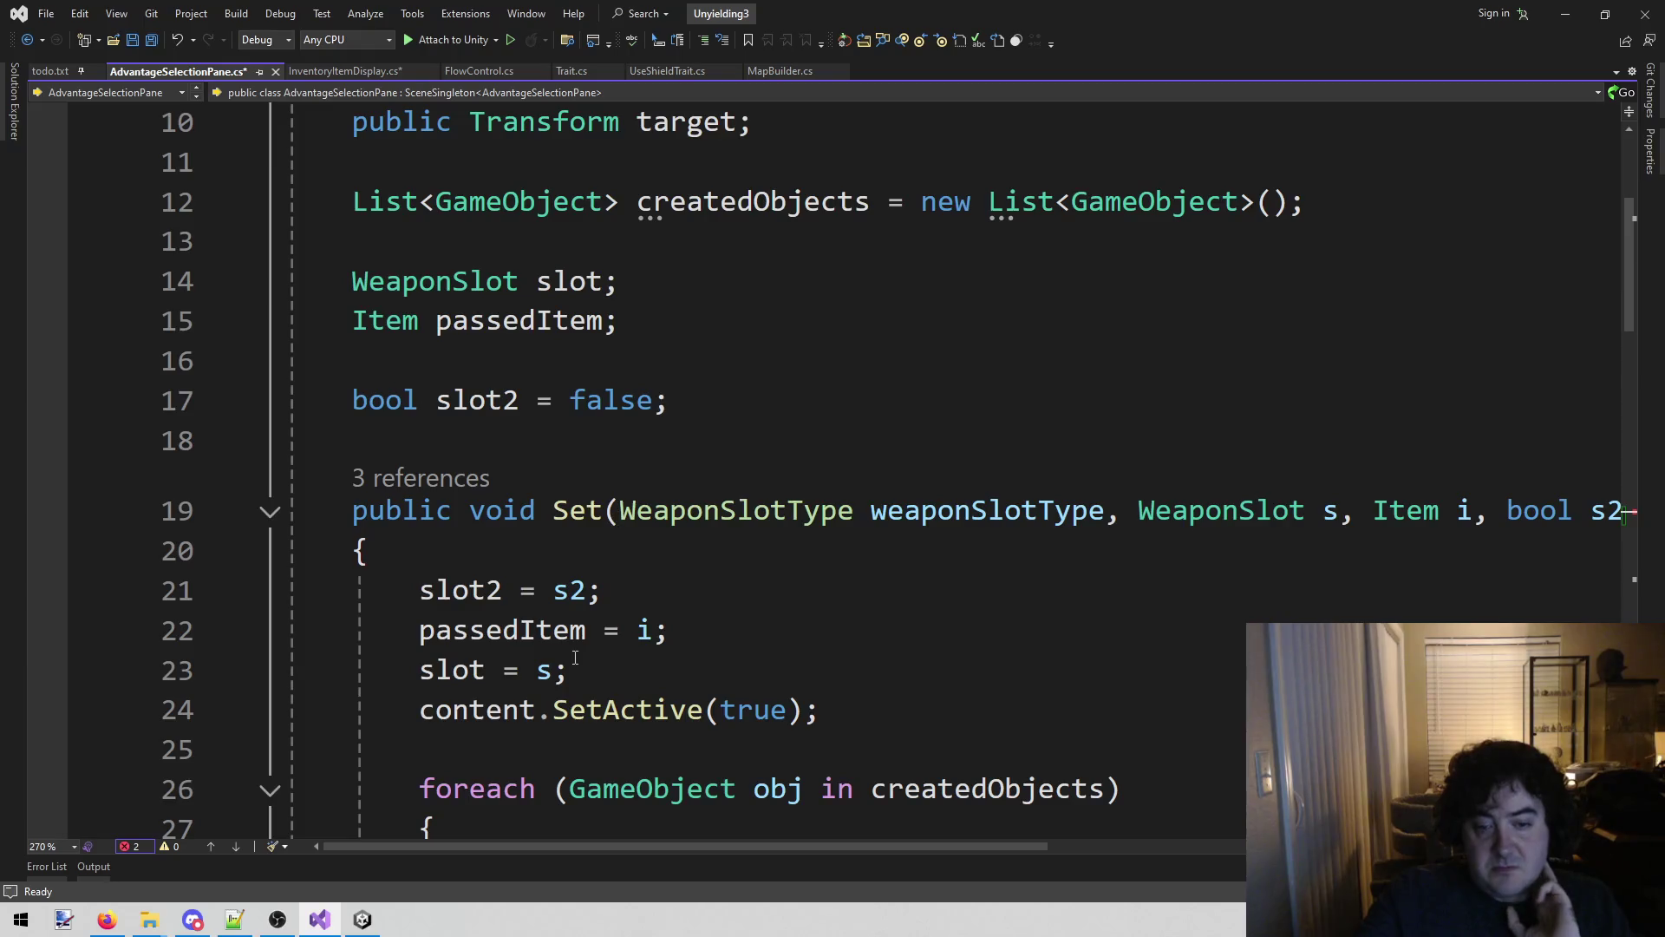
scroll(575, 658, "down", 10)
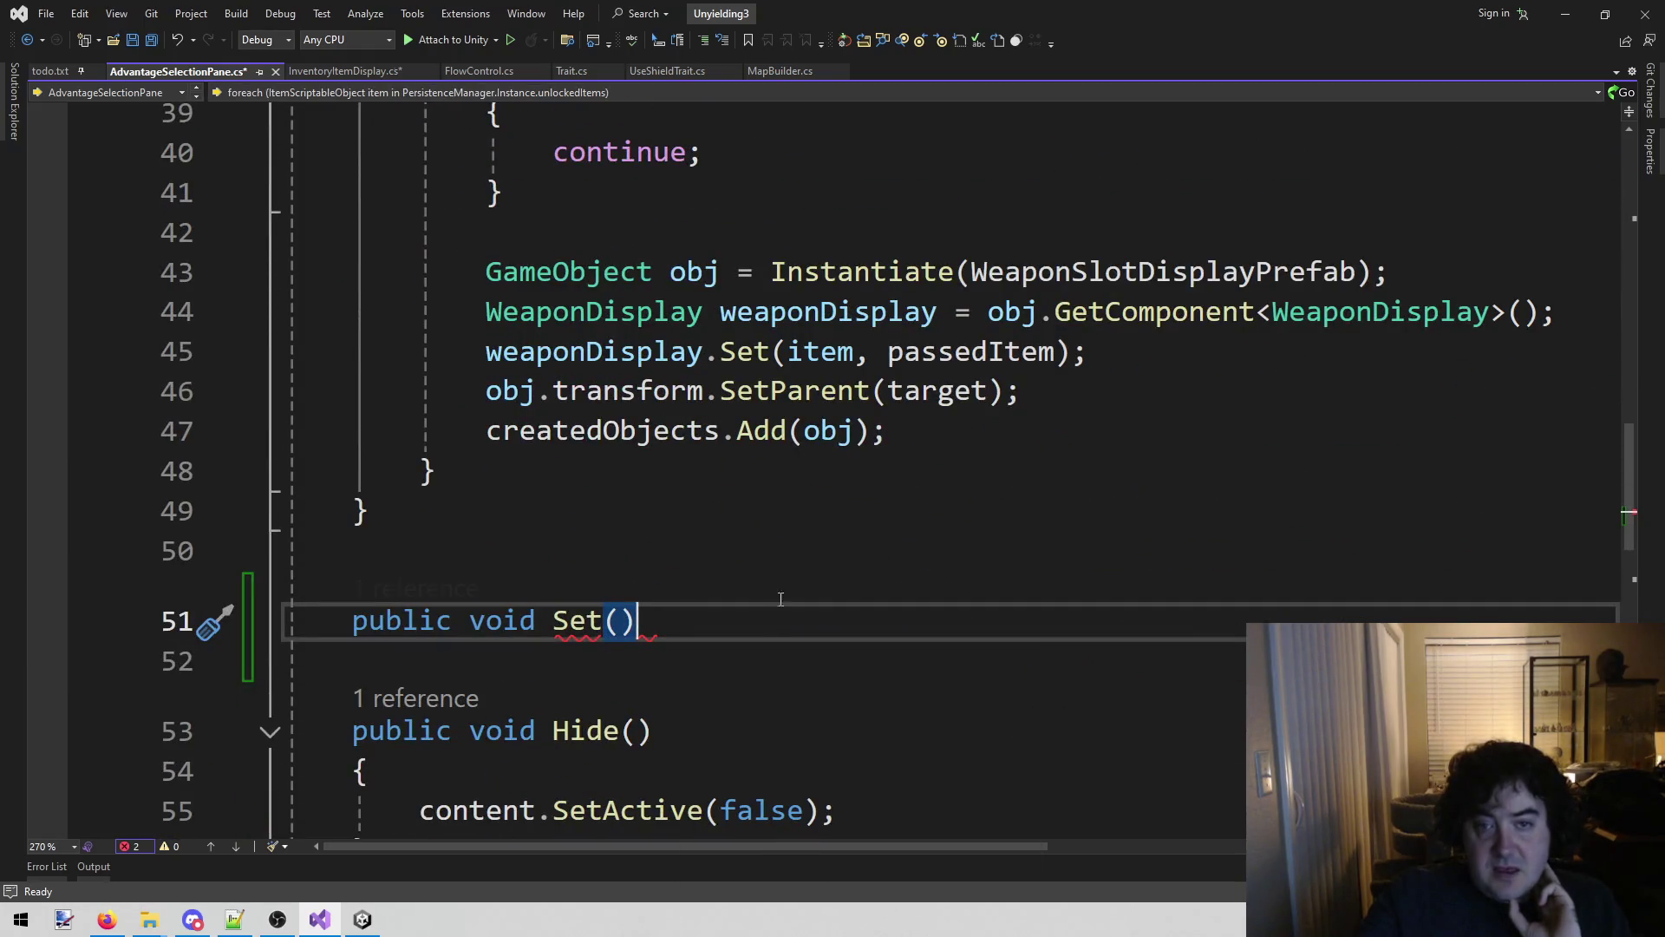
scroll(744, 642, "up", 3)
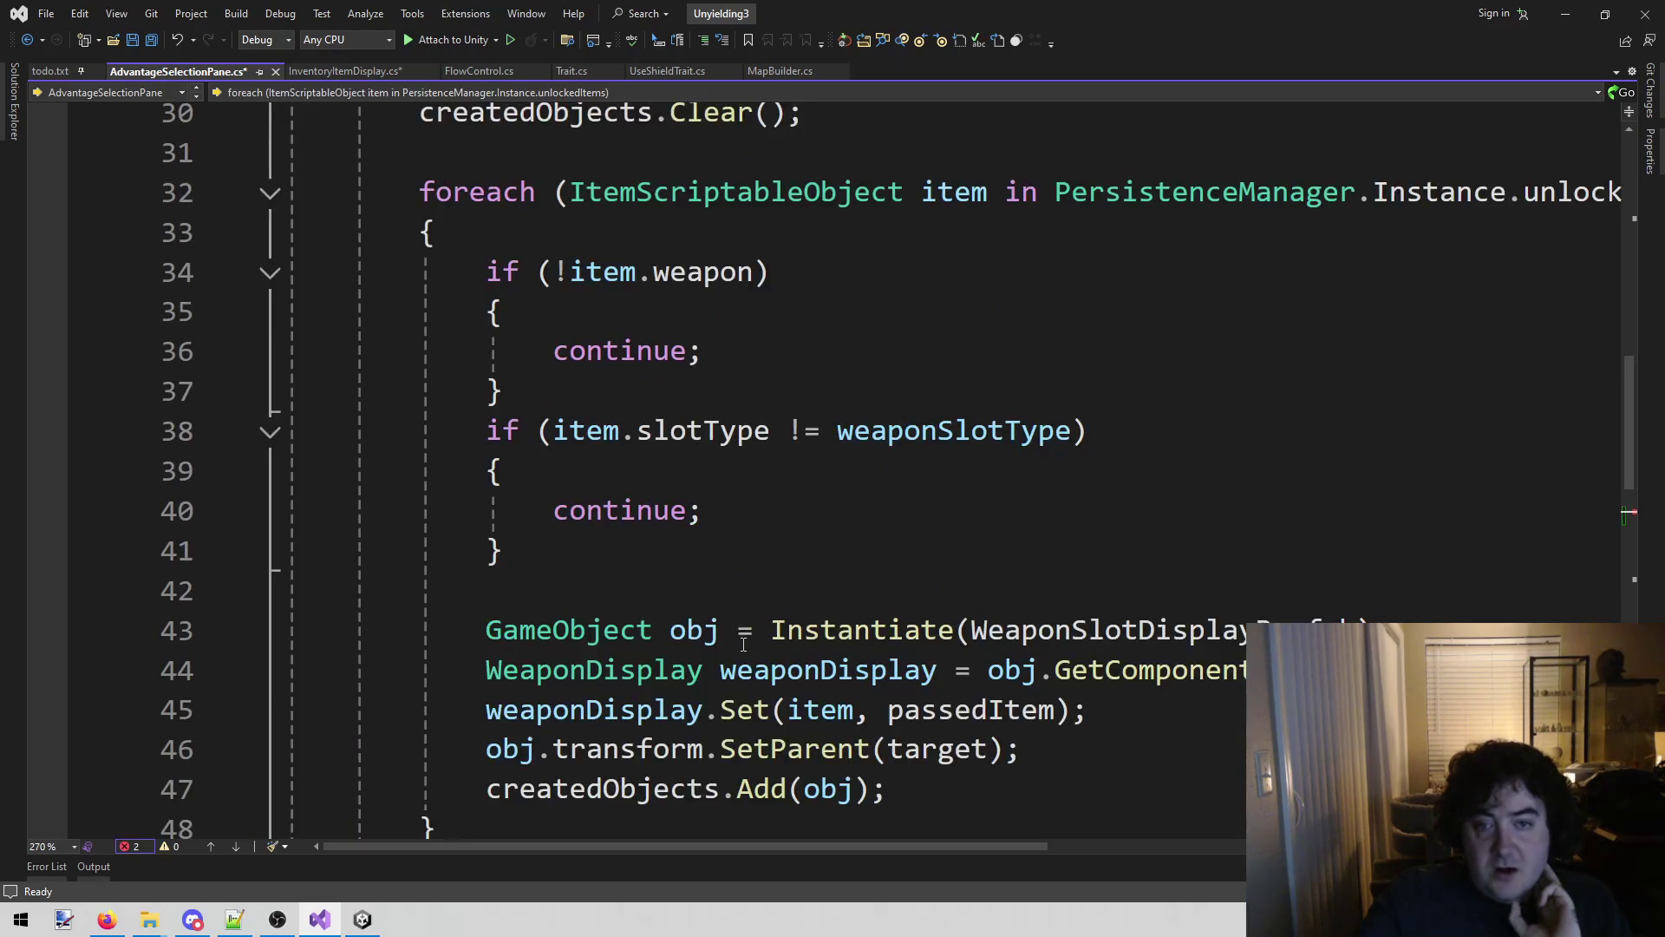
scroll(743, 642, "up", 2)
scroll(746, 633, "down", 7)
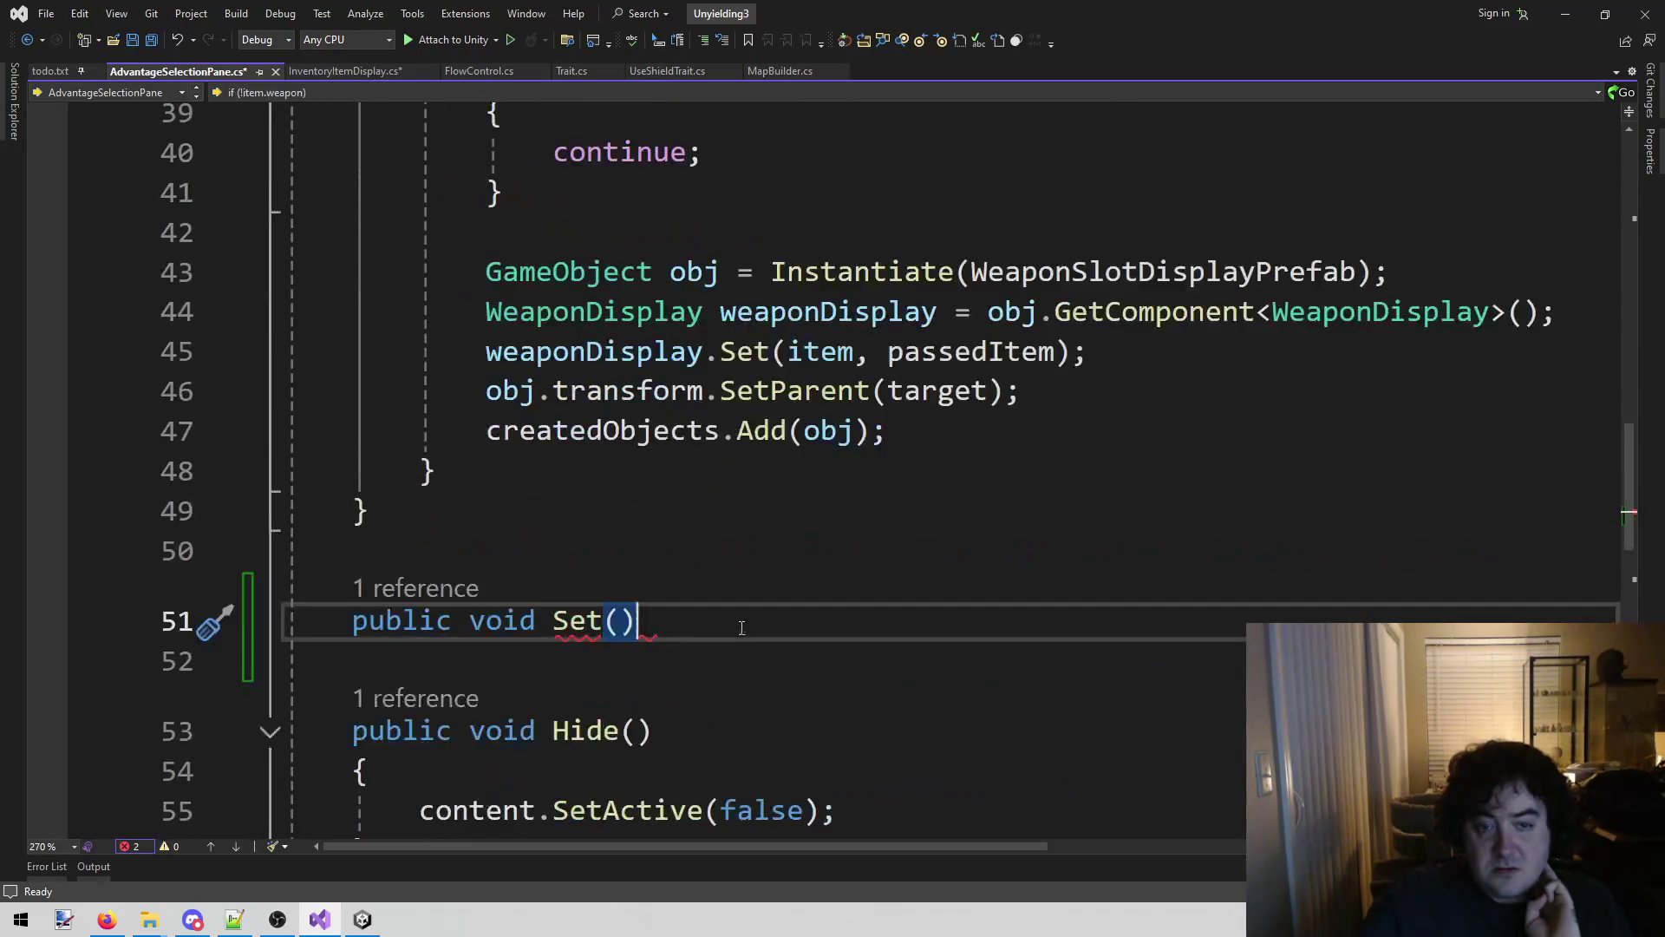
scroll(748, 620, "up", 2)
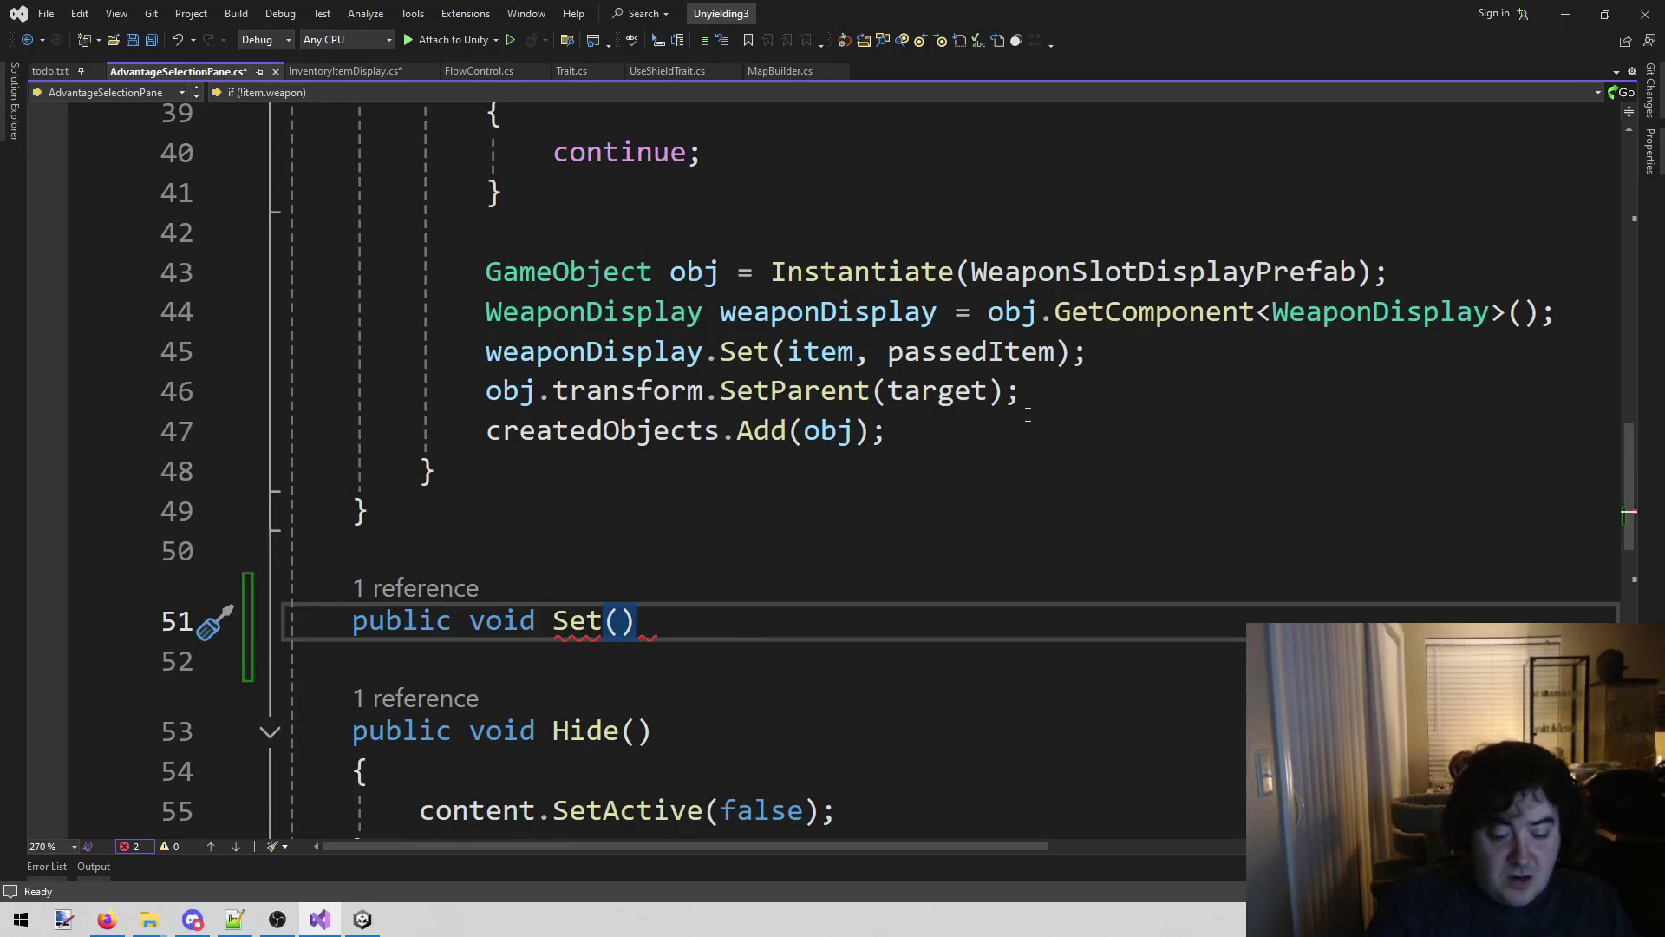
key("Return")
type("{")
key("Return")
scroll(1028, 415, "up", 1)
key("Return")
scroll(1006, 434, "up", 7)
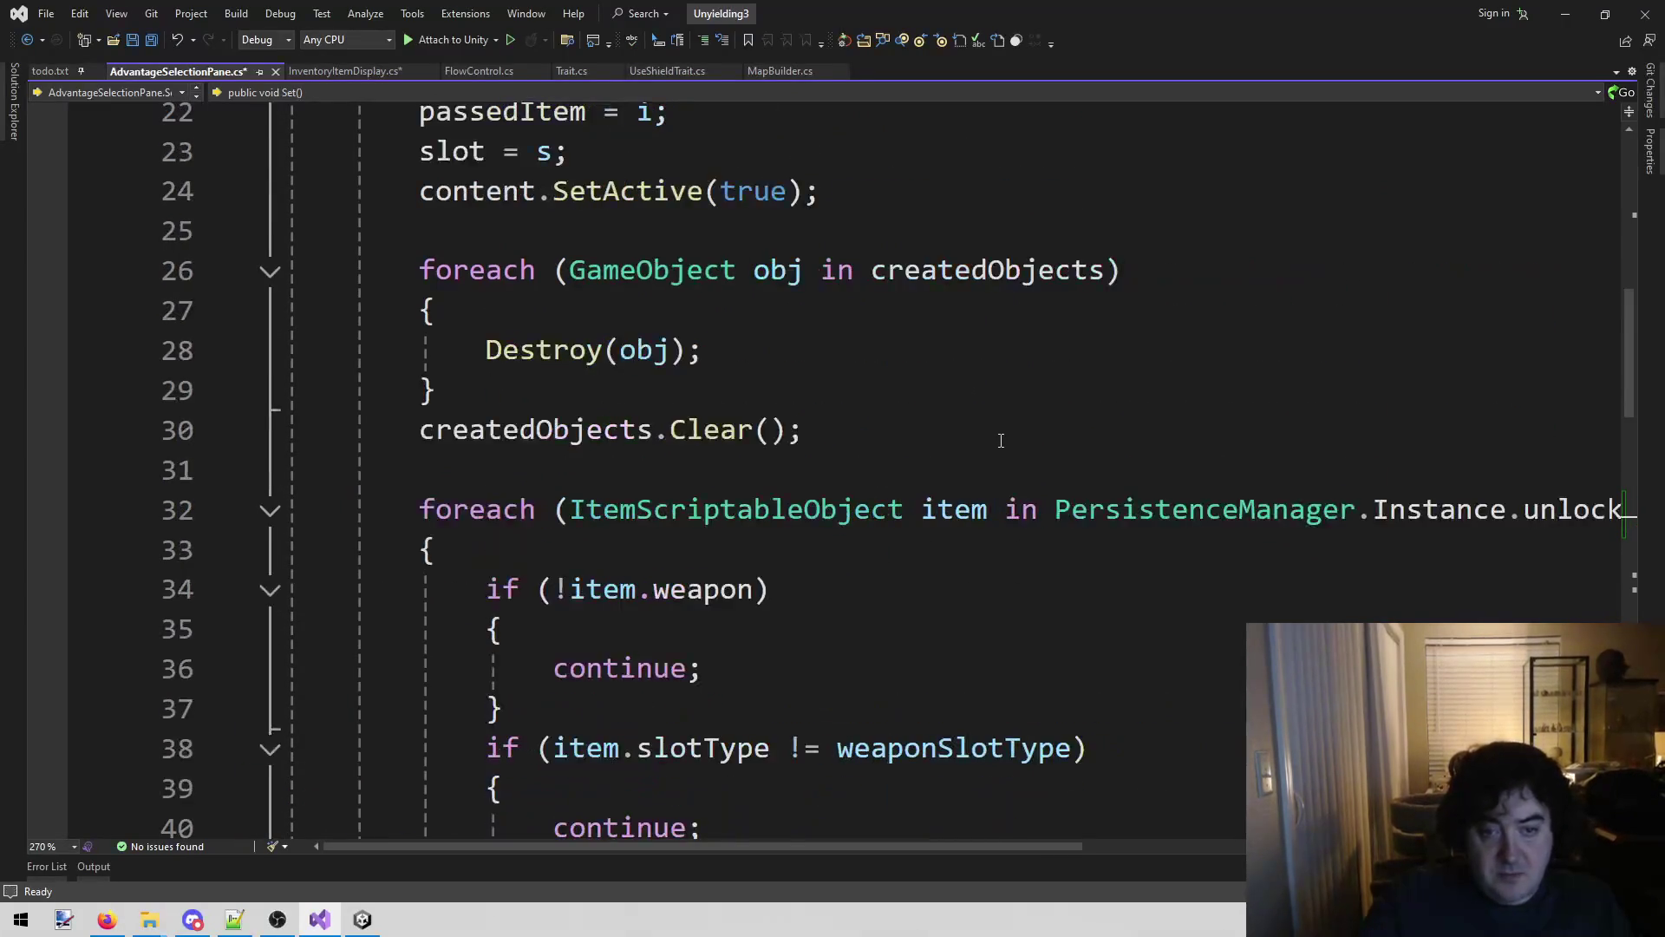
Check the uses of the s2 parameter and select the whole unlocked-items foreach loop.
mouse_move(836, 845)
left_mouse_down()
mouse_move(994, 827)
mouse_move(938, 827)
left_mouse_up()
left_click(1423, 232)
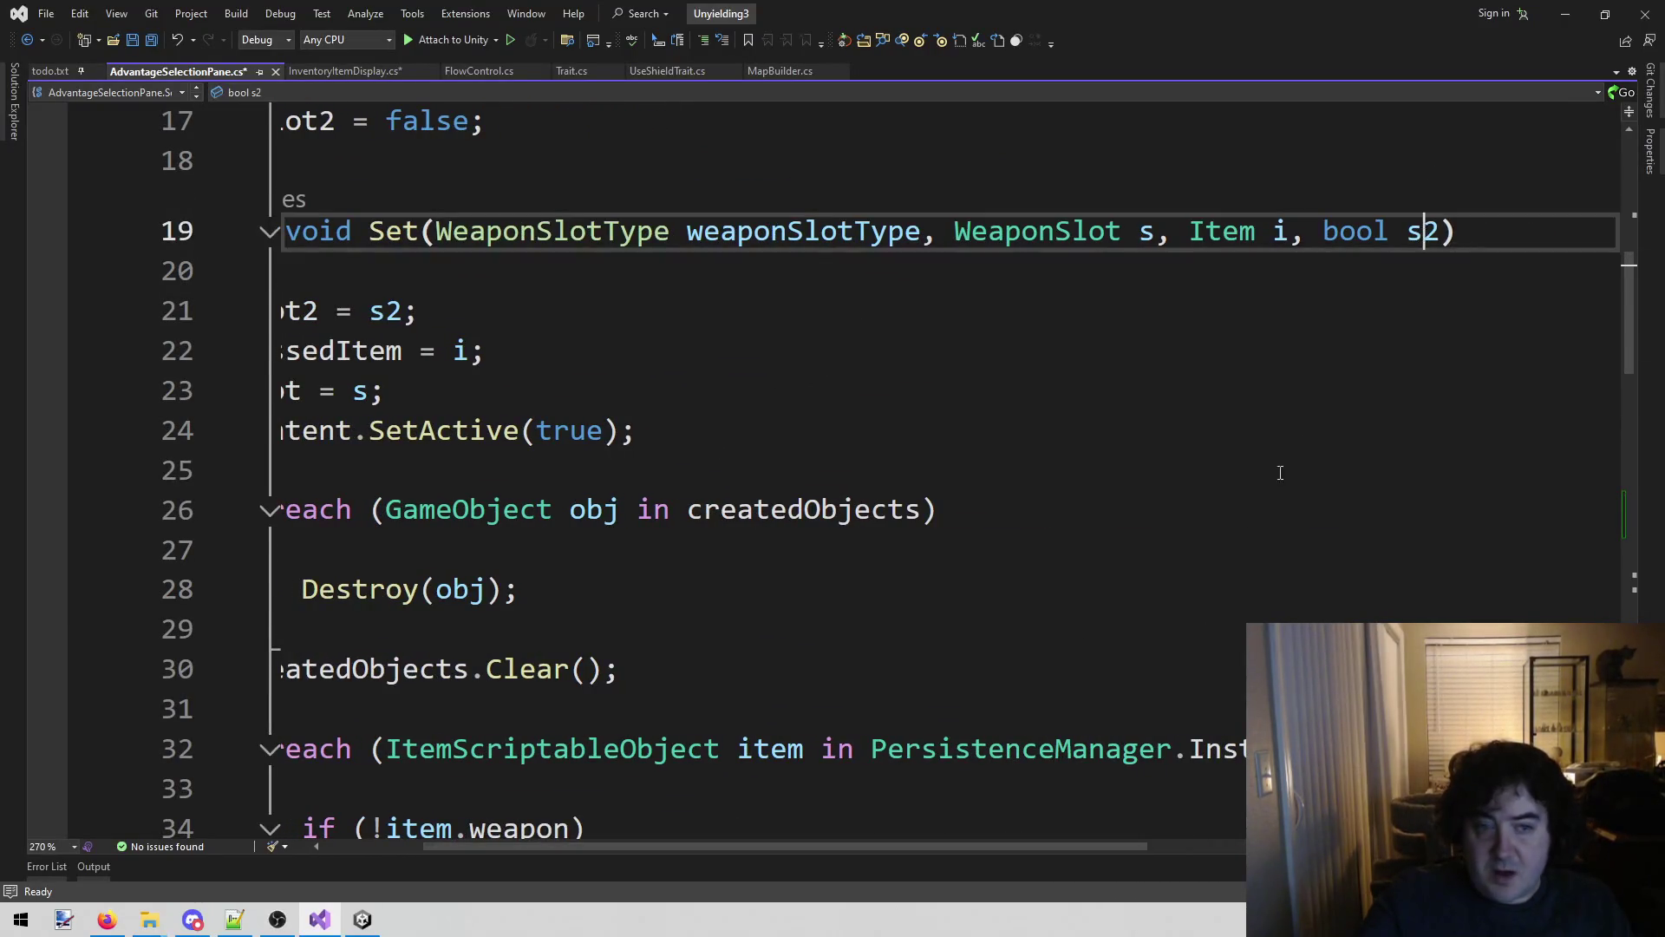
left_click_drag(814, 847, 707, 846)
scroll(634, 738, "up", 5)
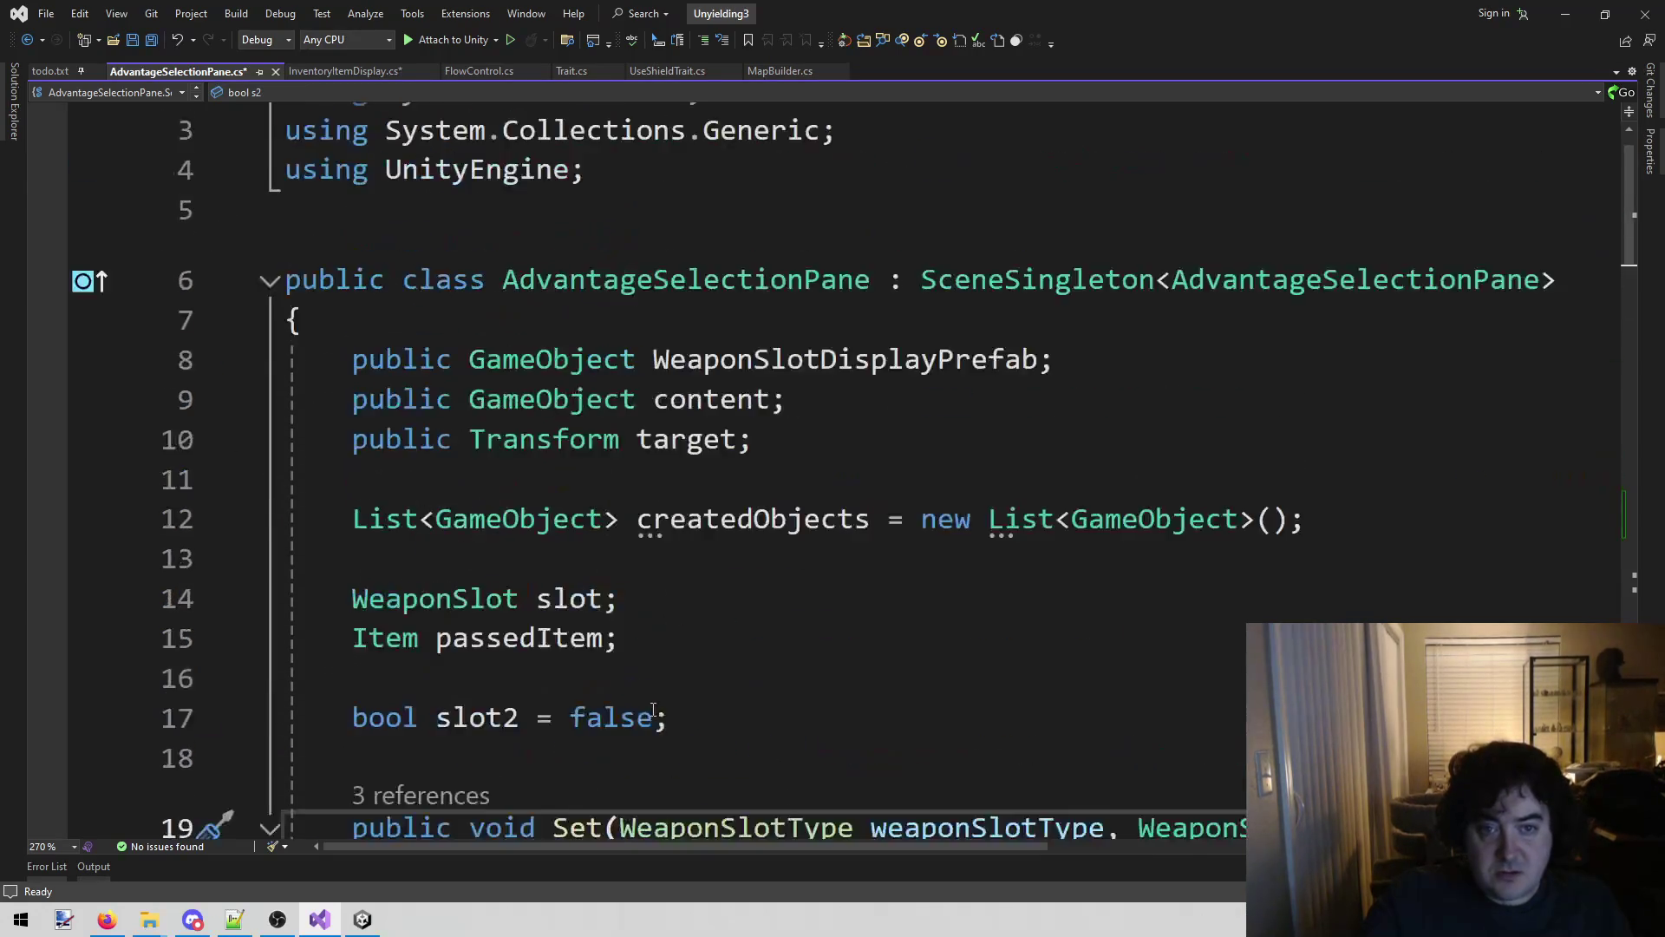
scroll(648, 717, "down", 2)
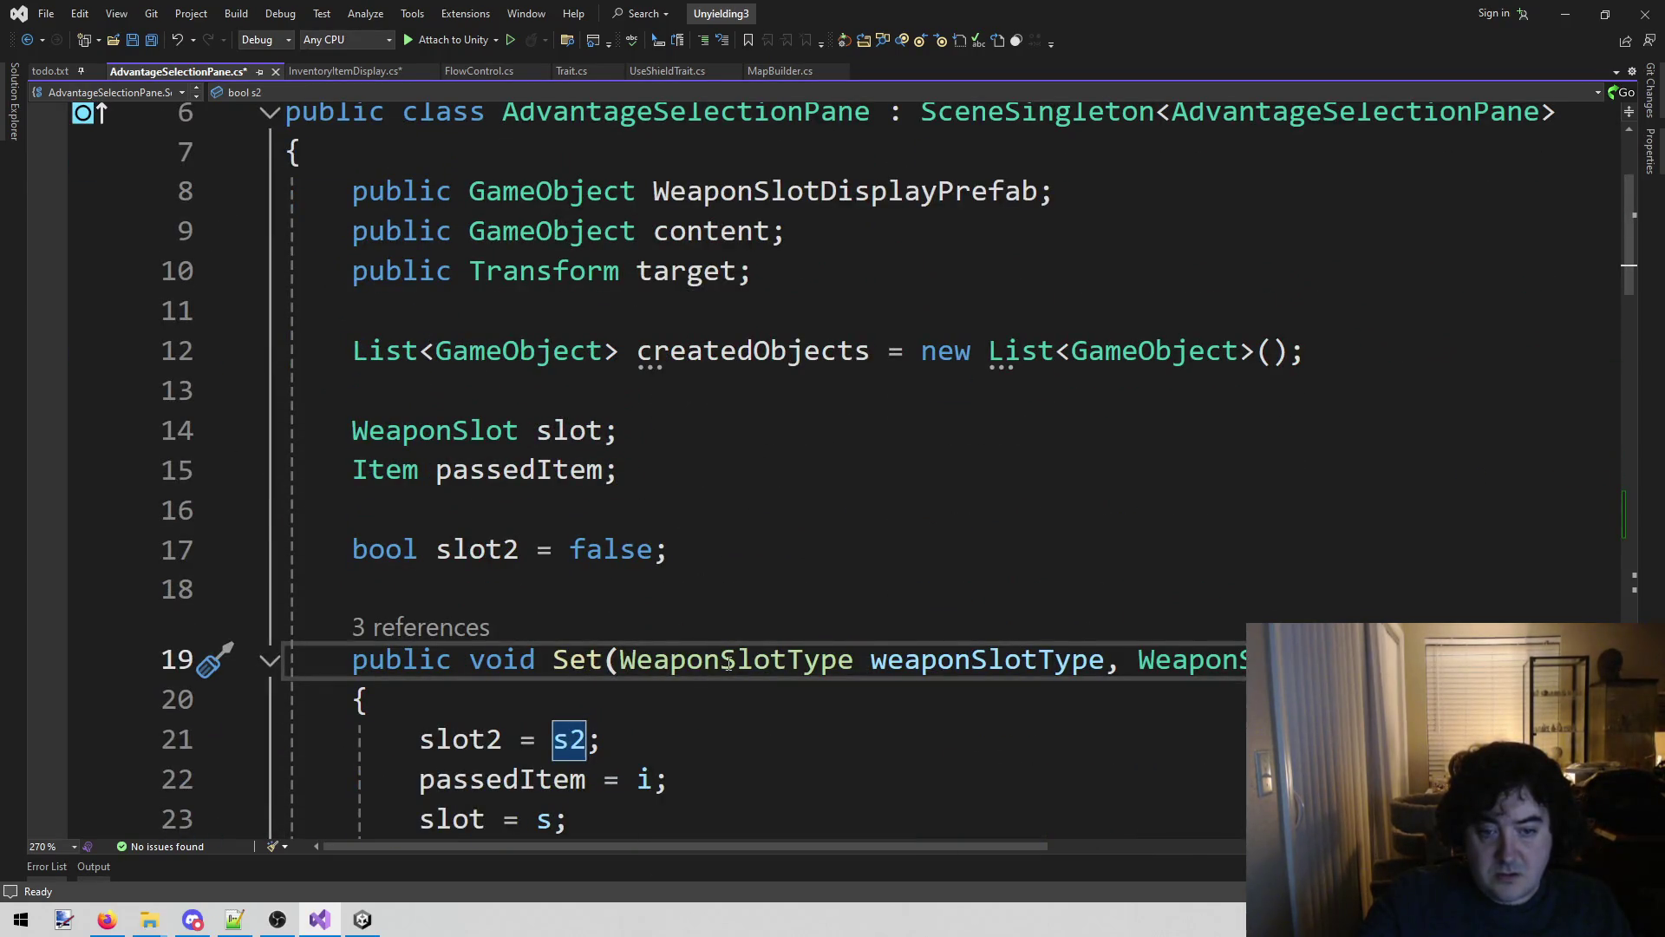
scroll(728, 668, "down", 2)
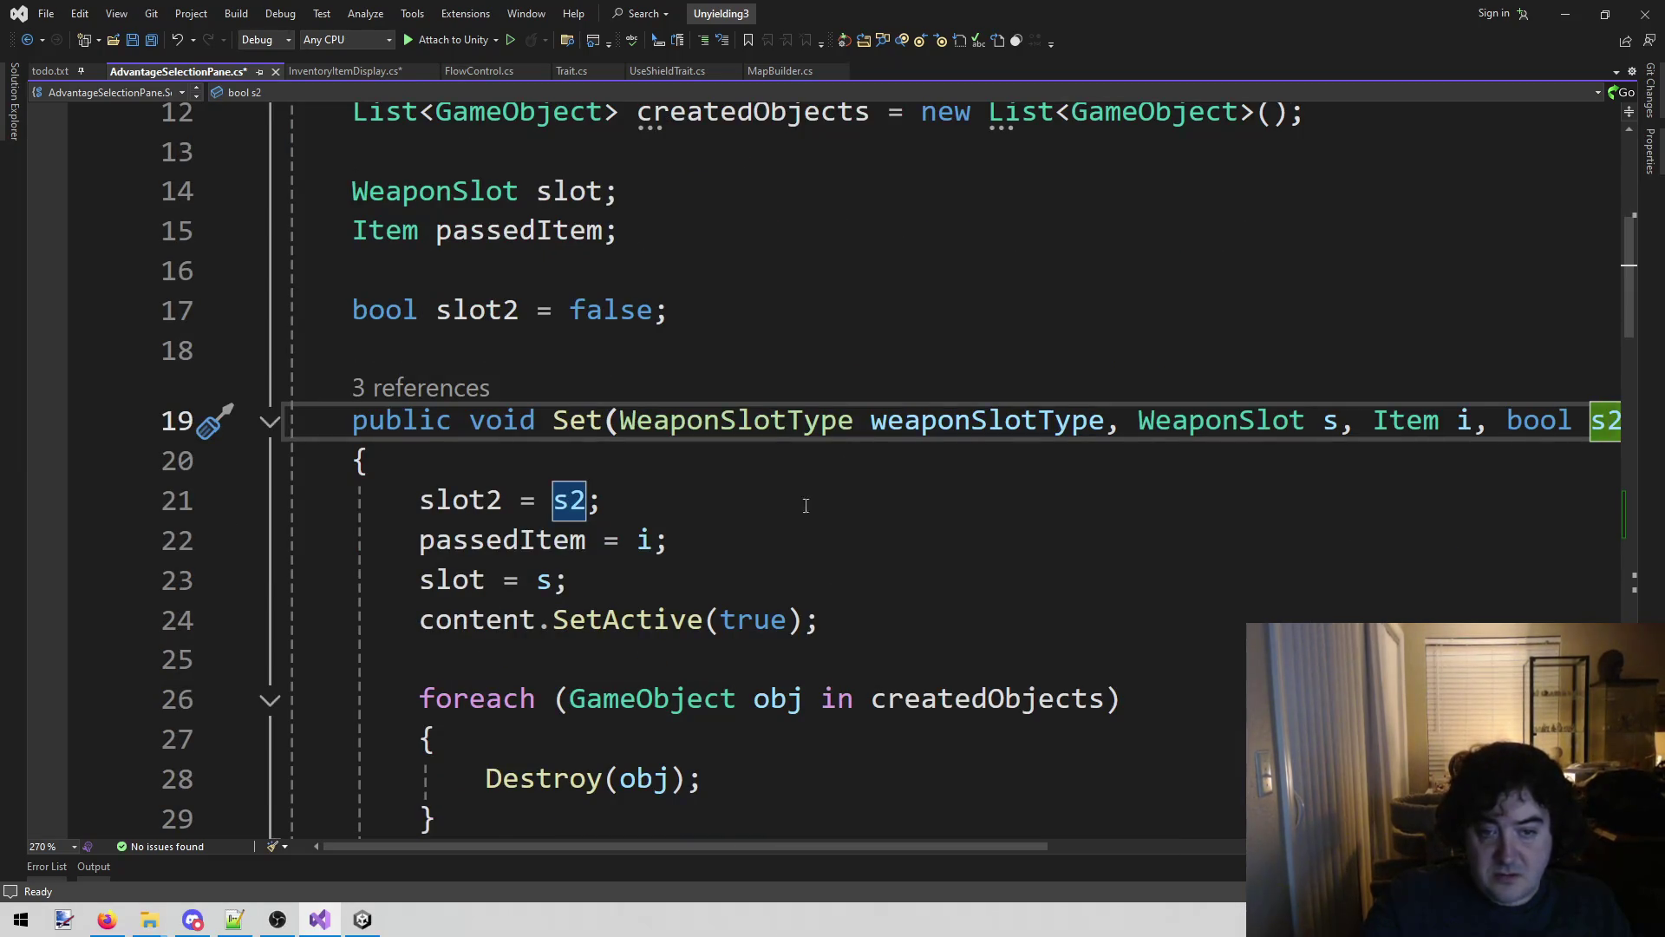
scroll(811, 498, "down", 2)
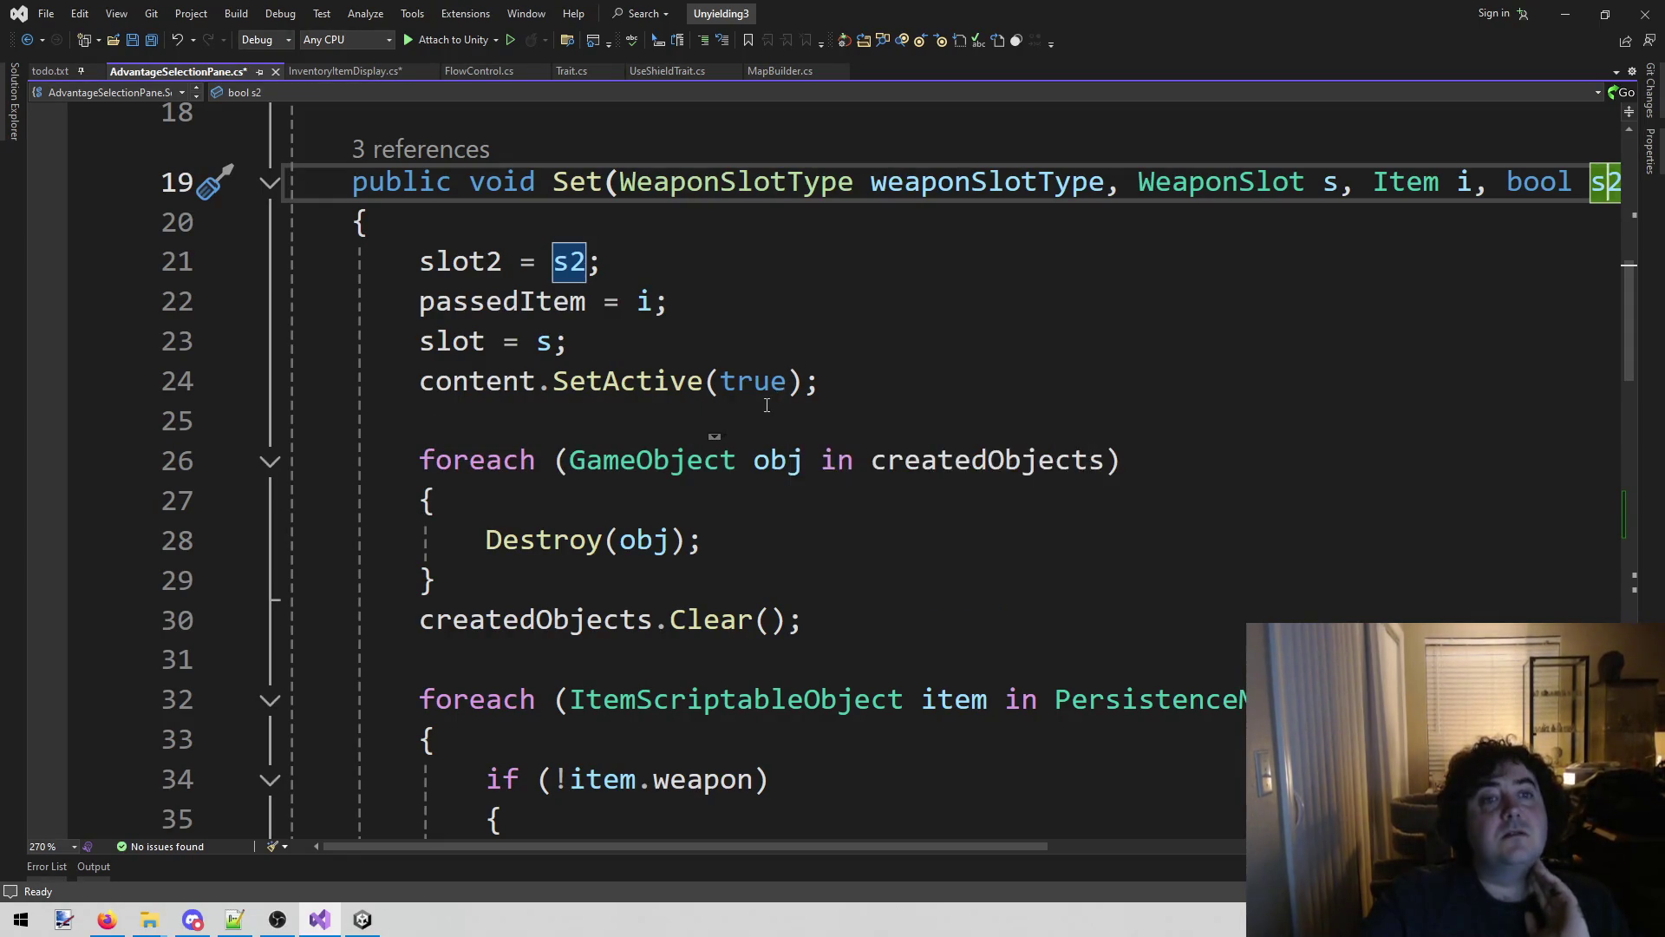
scroll(733, 420, "down", 4)
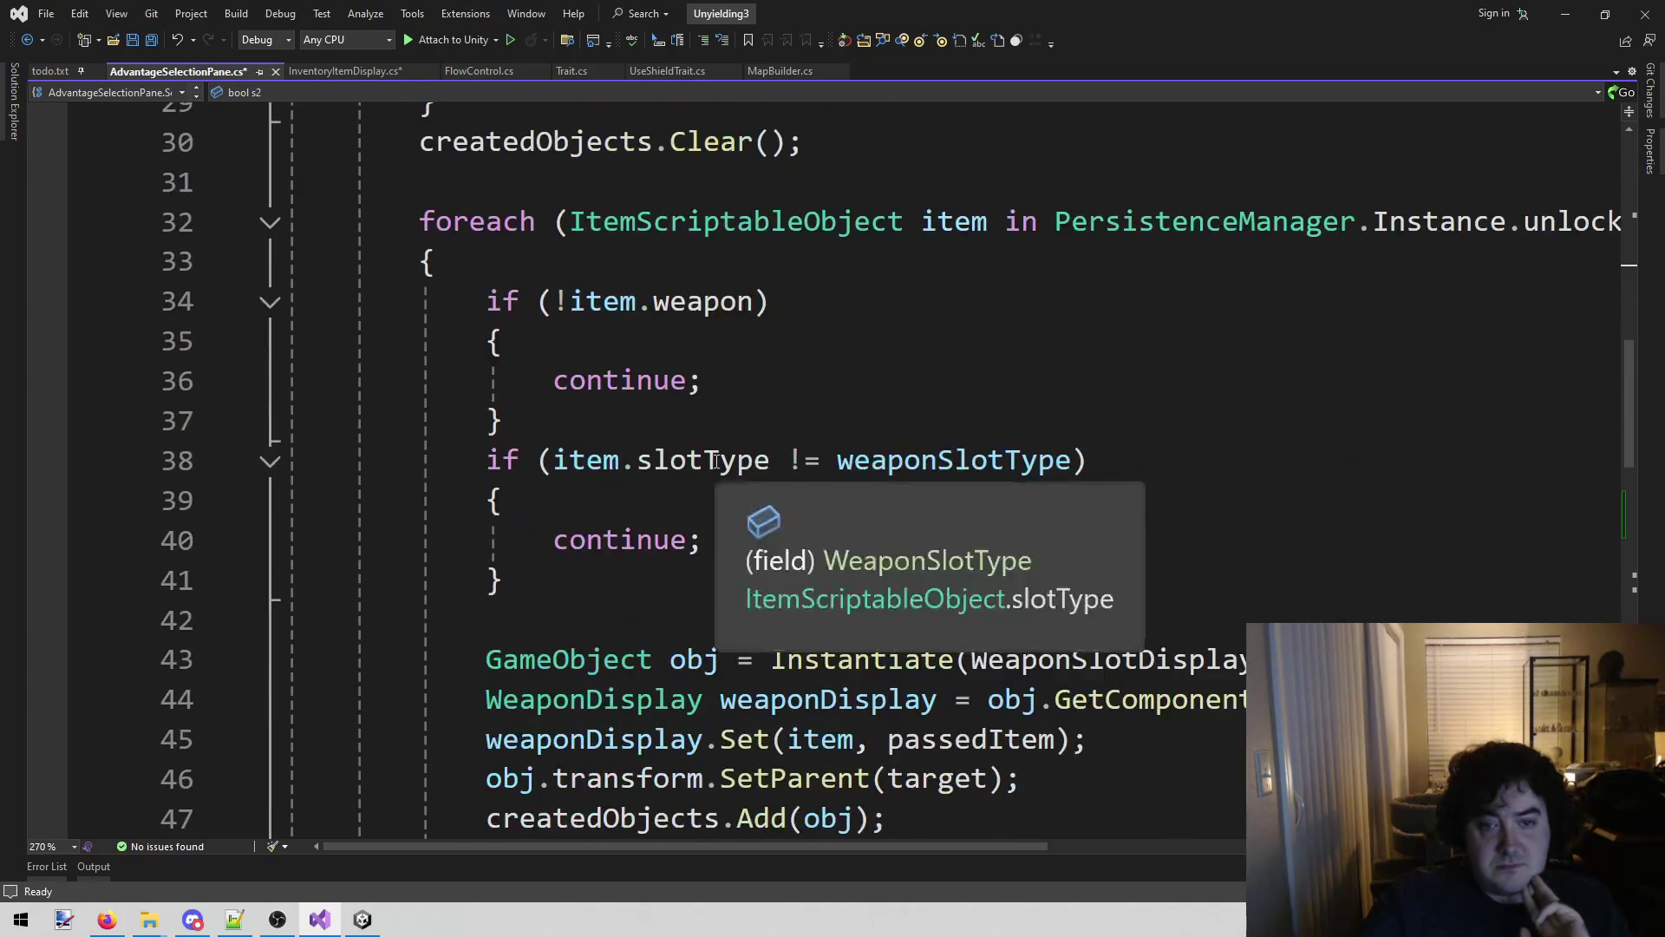
scroll(716, 461, "down", 3)
scroll(840, 452, "up", 4)
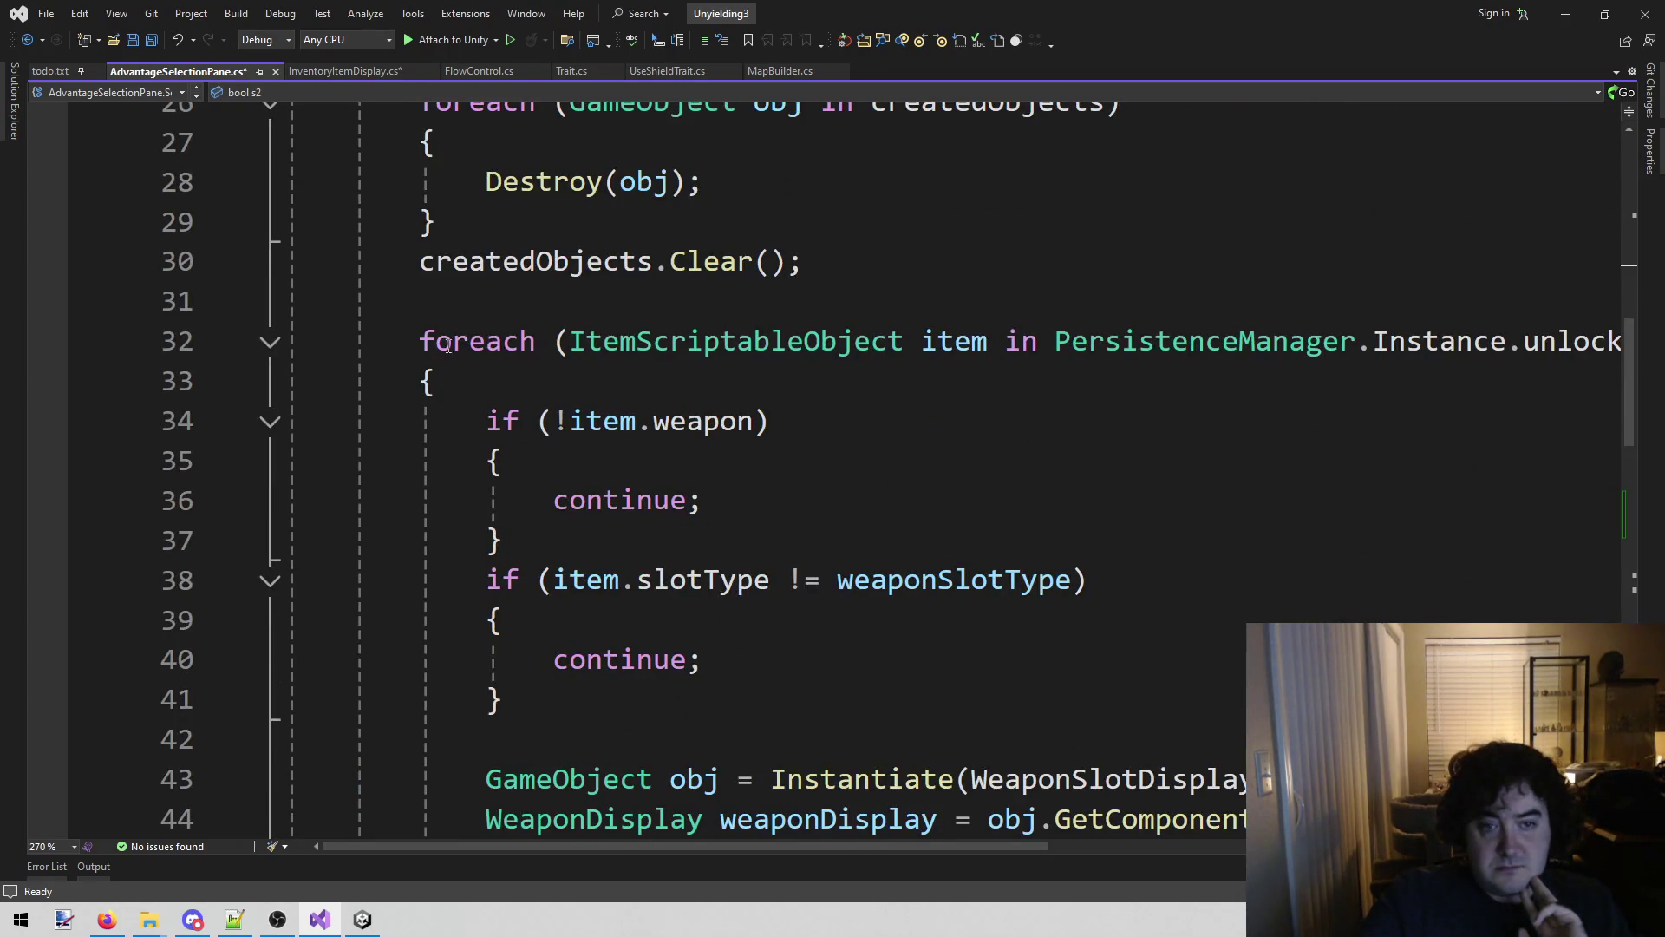
mouse_move(413, 339)
left_mouse_down()
mouse_move(680, 342)
mouse_move(662, 419)
mouse_move(587, 373)
left_mouse_up()
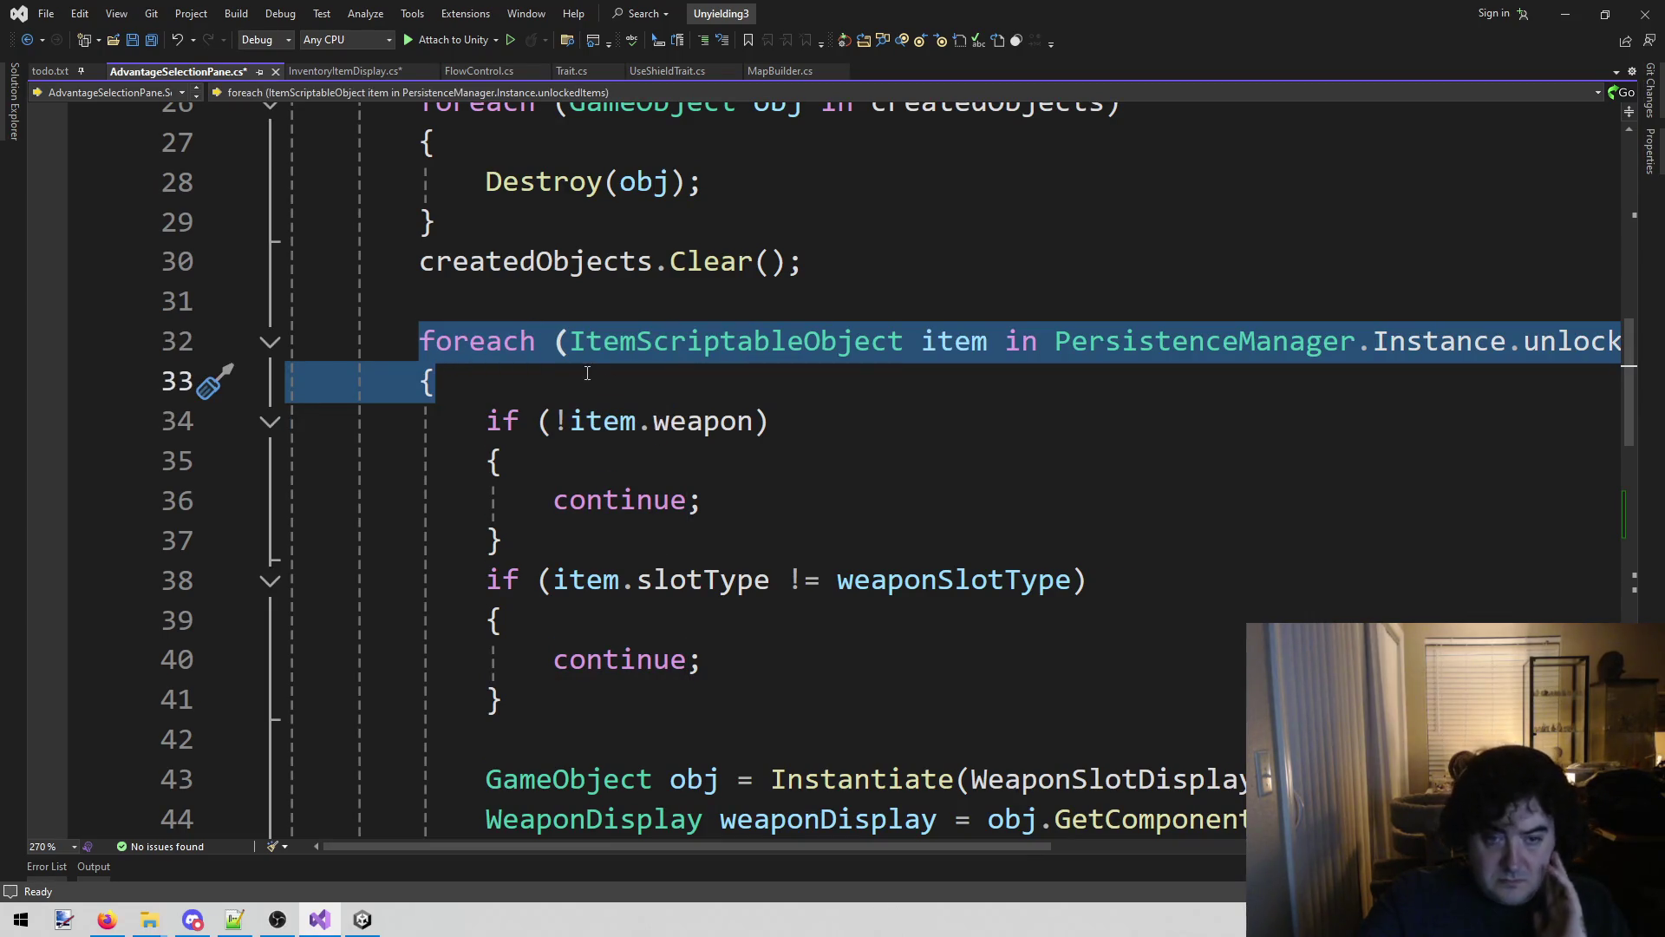
scroll(587, 373, "down", 3)
mouse_move(587, 373)
left_mouse_down()
mouse_move(548, 586)
mouse_move(435, 621)
left_mouse_up()
Paste the unlocked-items foreach loop into the new empty Set() body.
scroll(533, 618, "down", 2)
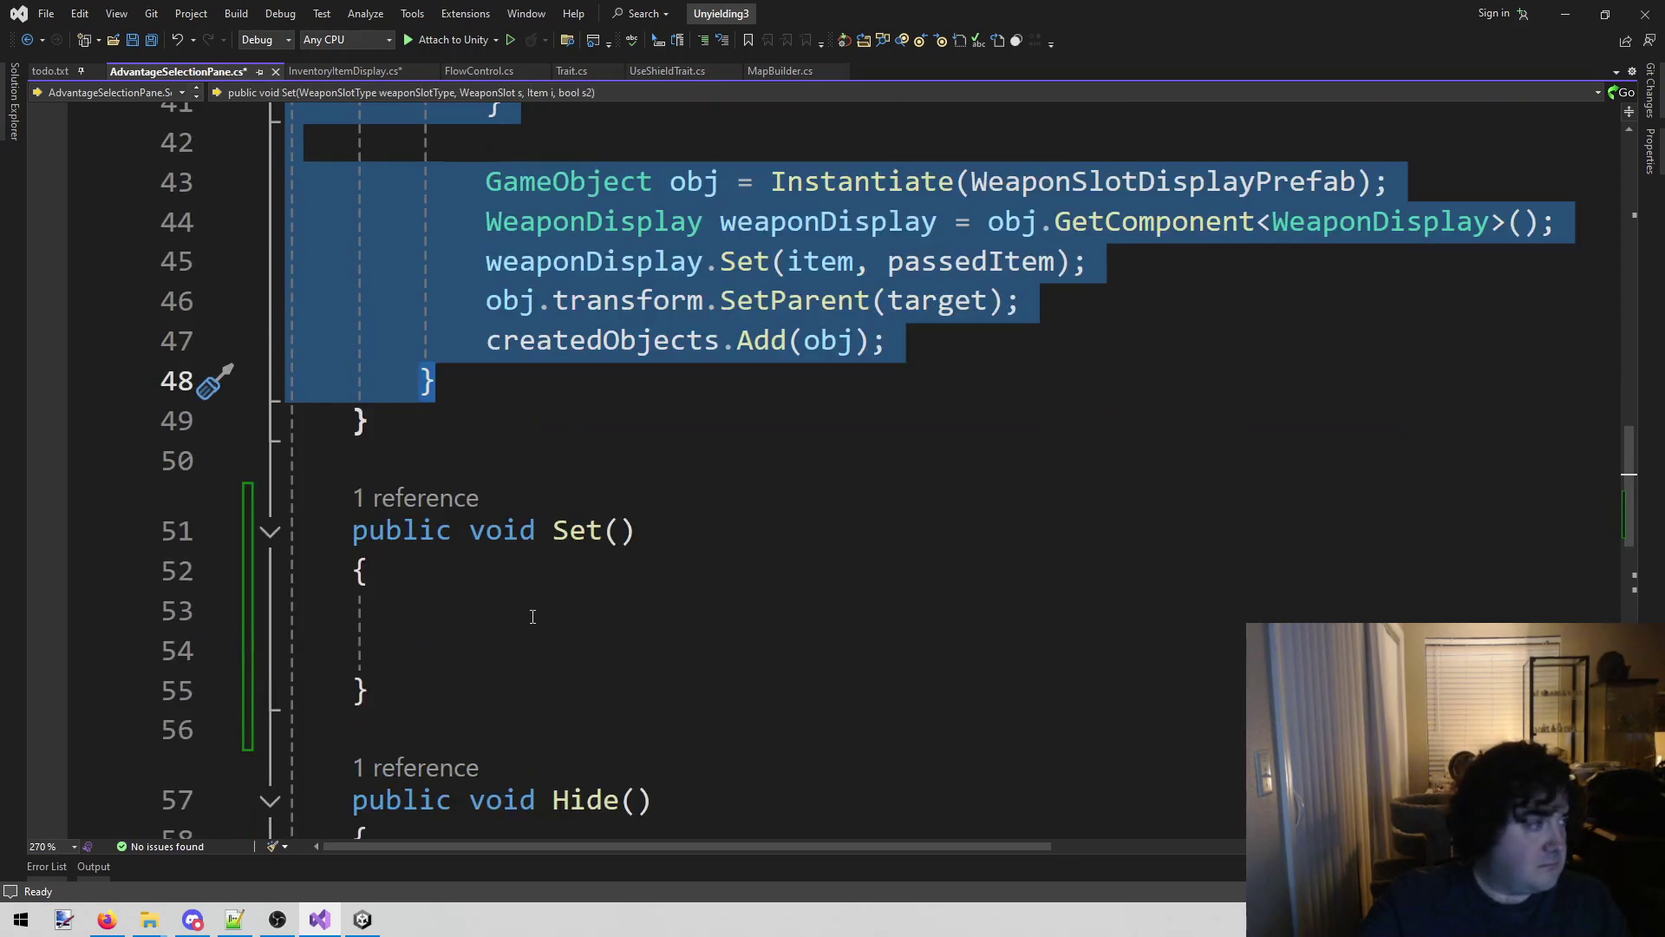
left_click(472, 617)
key("ctrl+v")
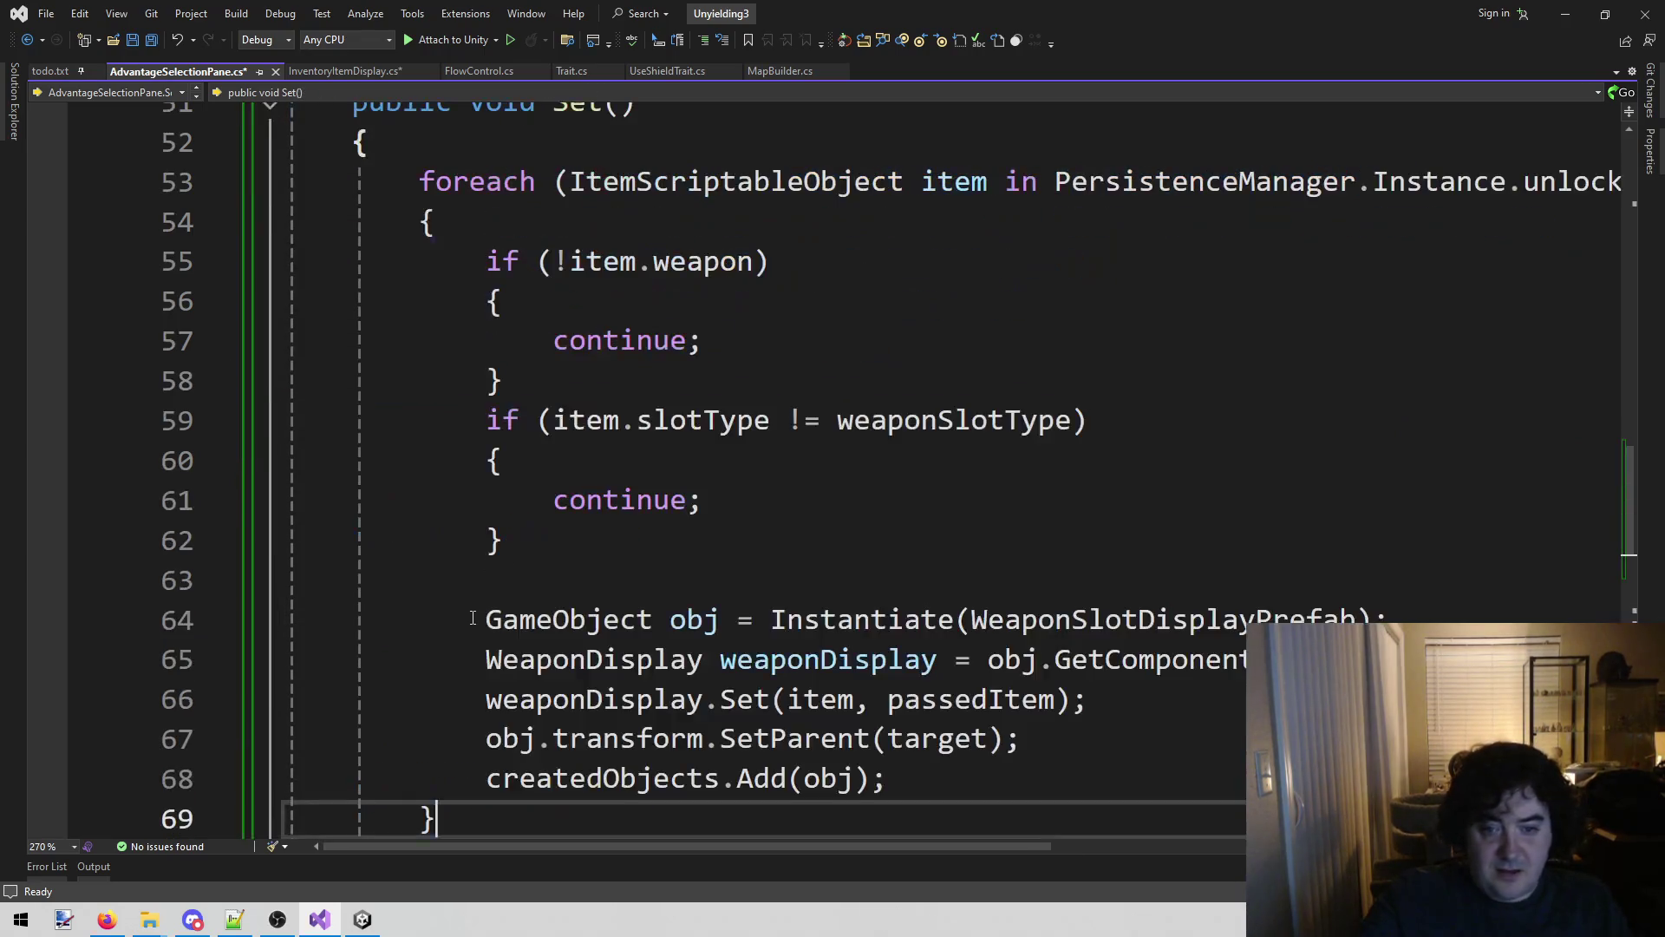
scroll(661, 594, "up", 2)
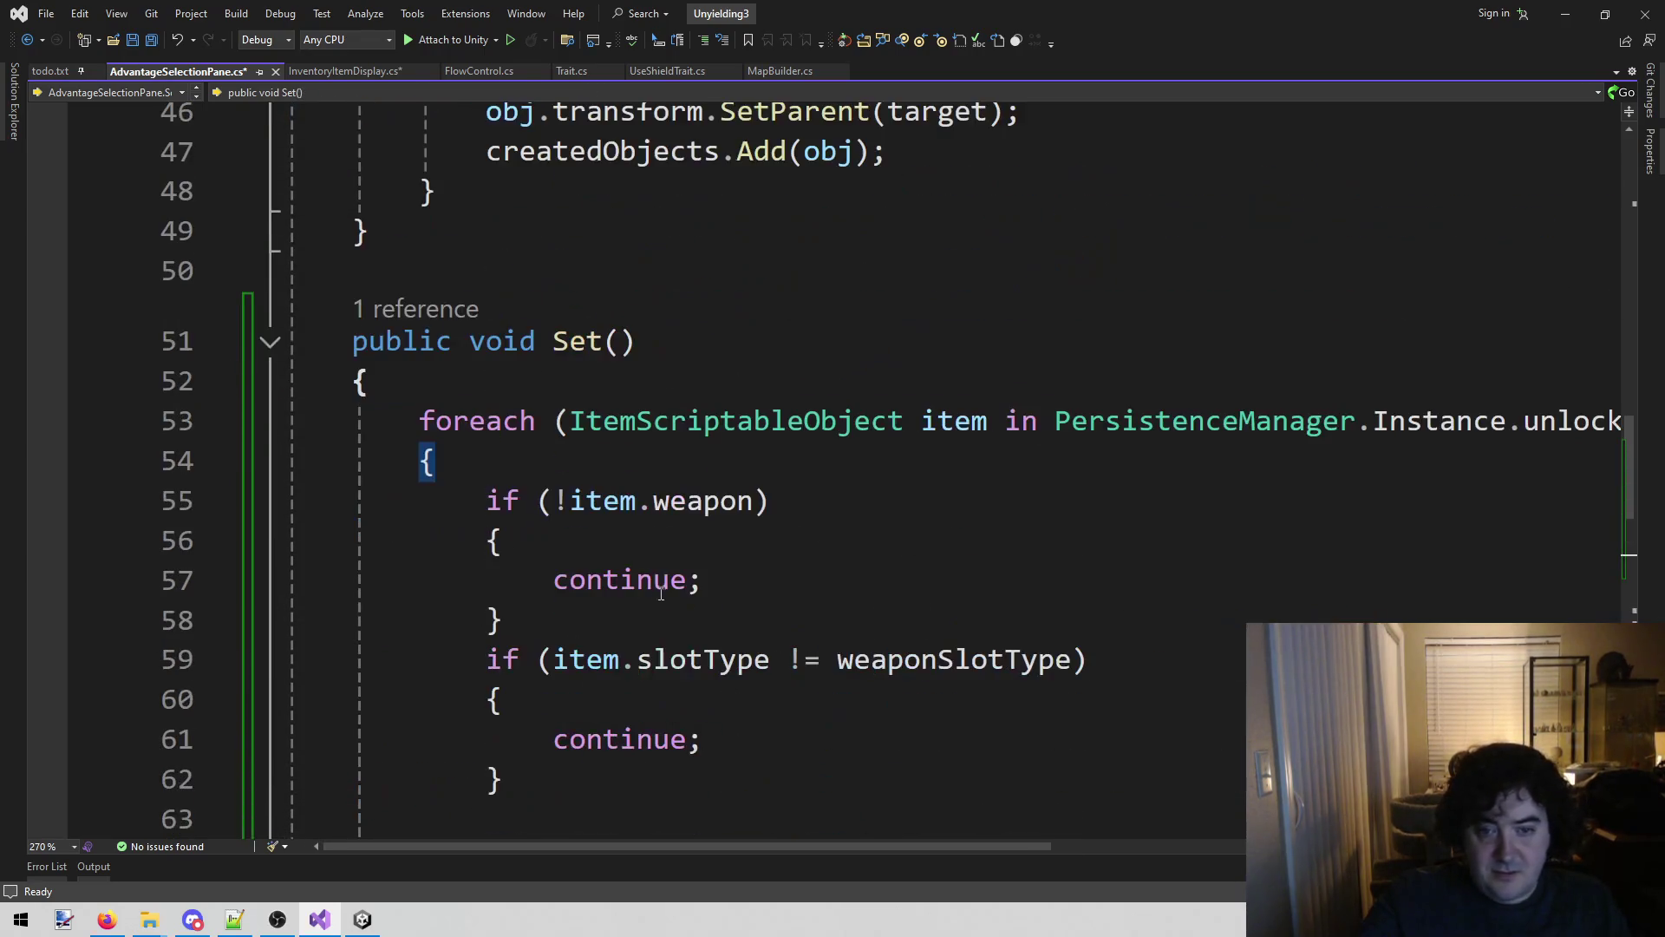
Delete the slotType if-block and its blank line, save, and return to InventoryItemDisplay.cs.
left_click(569, 500)
scroll(824, 440, "down", 2)
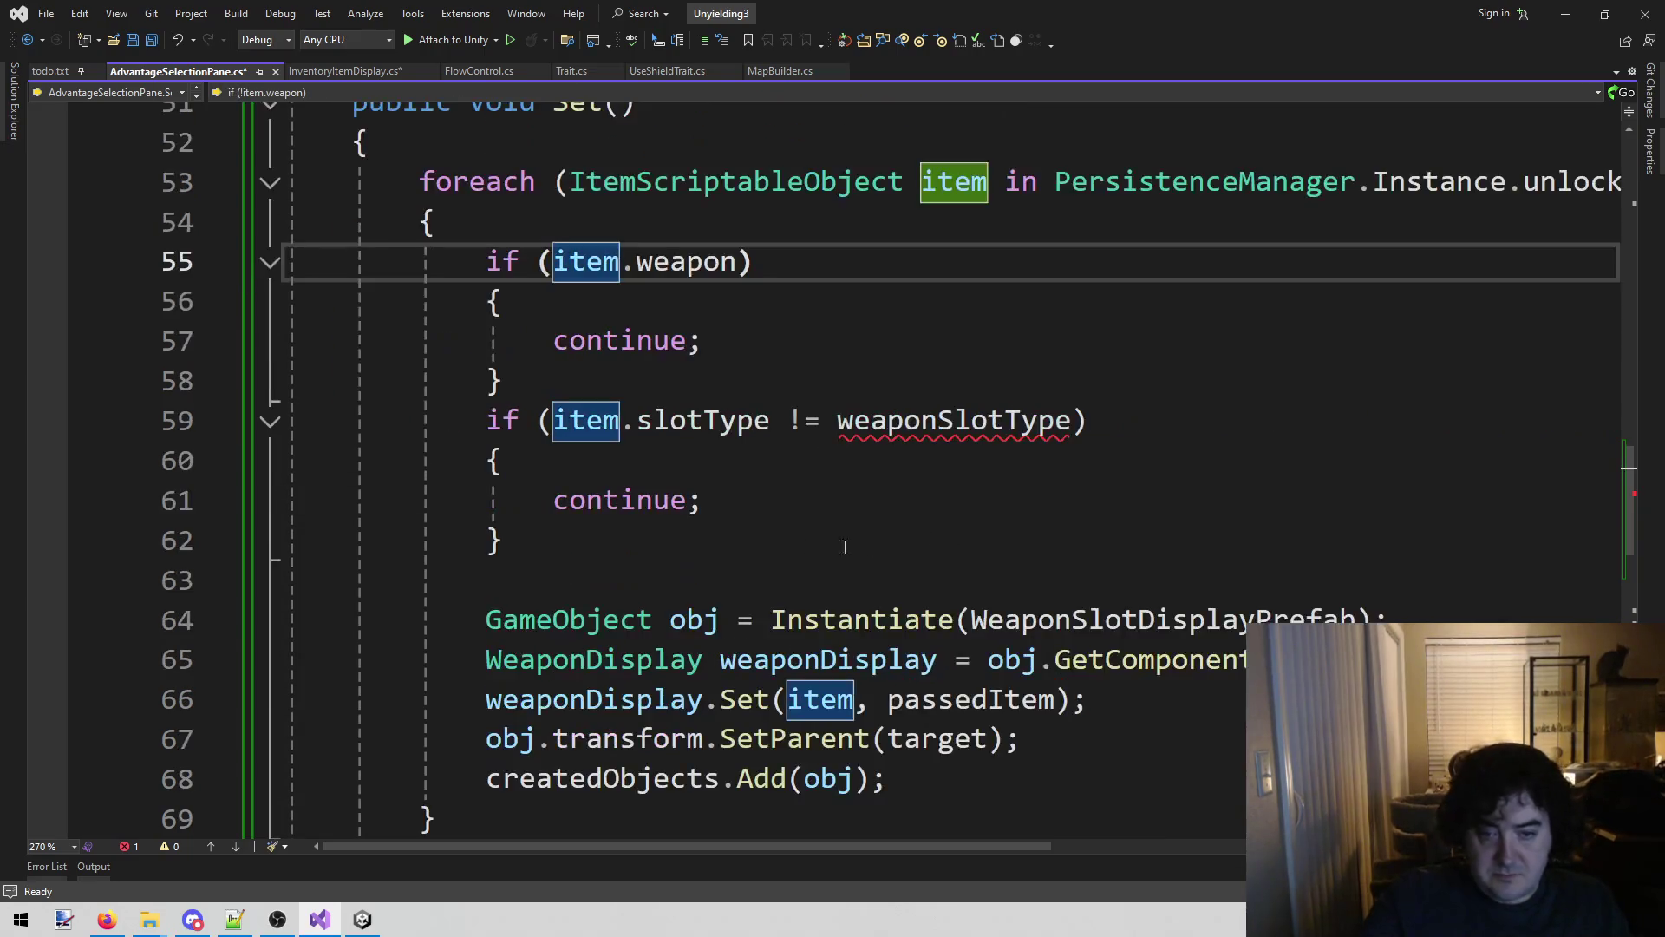
mouse_move(508, 540)
left_mouse_down()
mouse_move(131, 460)
mouse_move(118, 438)
left_mouse_up()
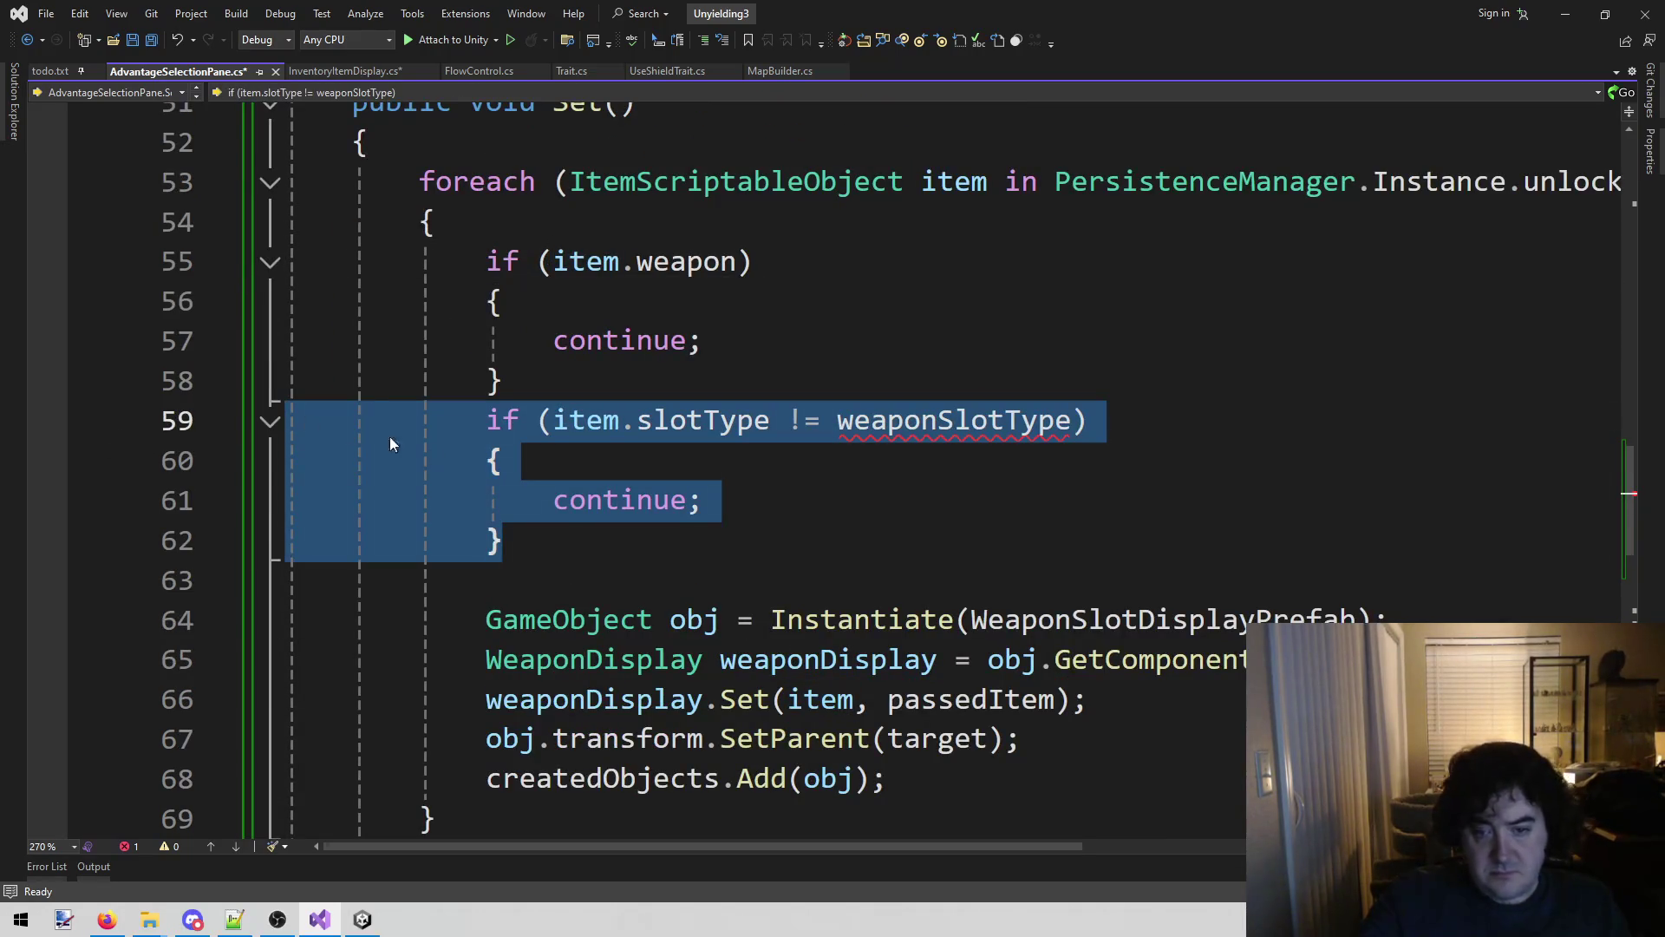
key("Delete")
key("Down")
key("BackSpace")
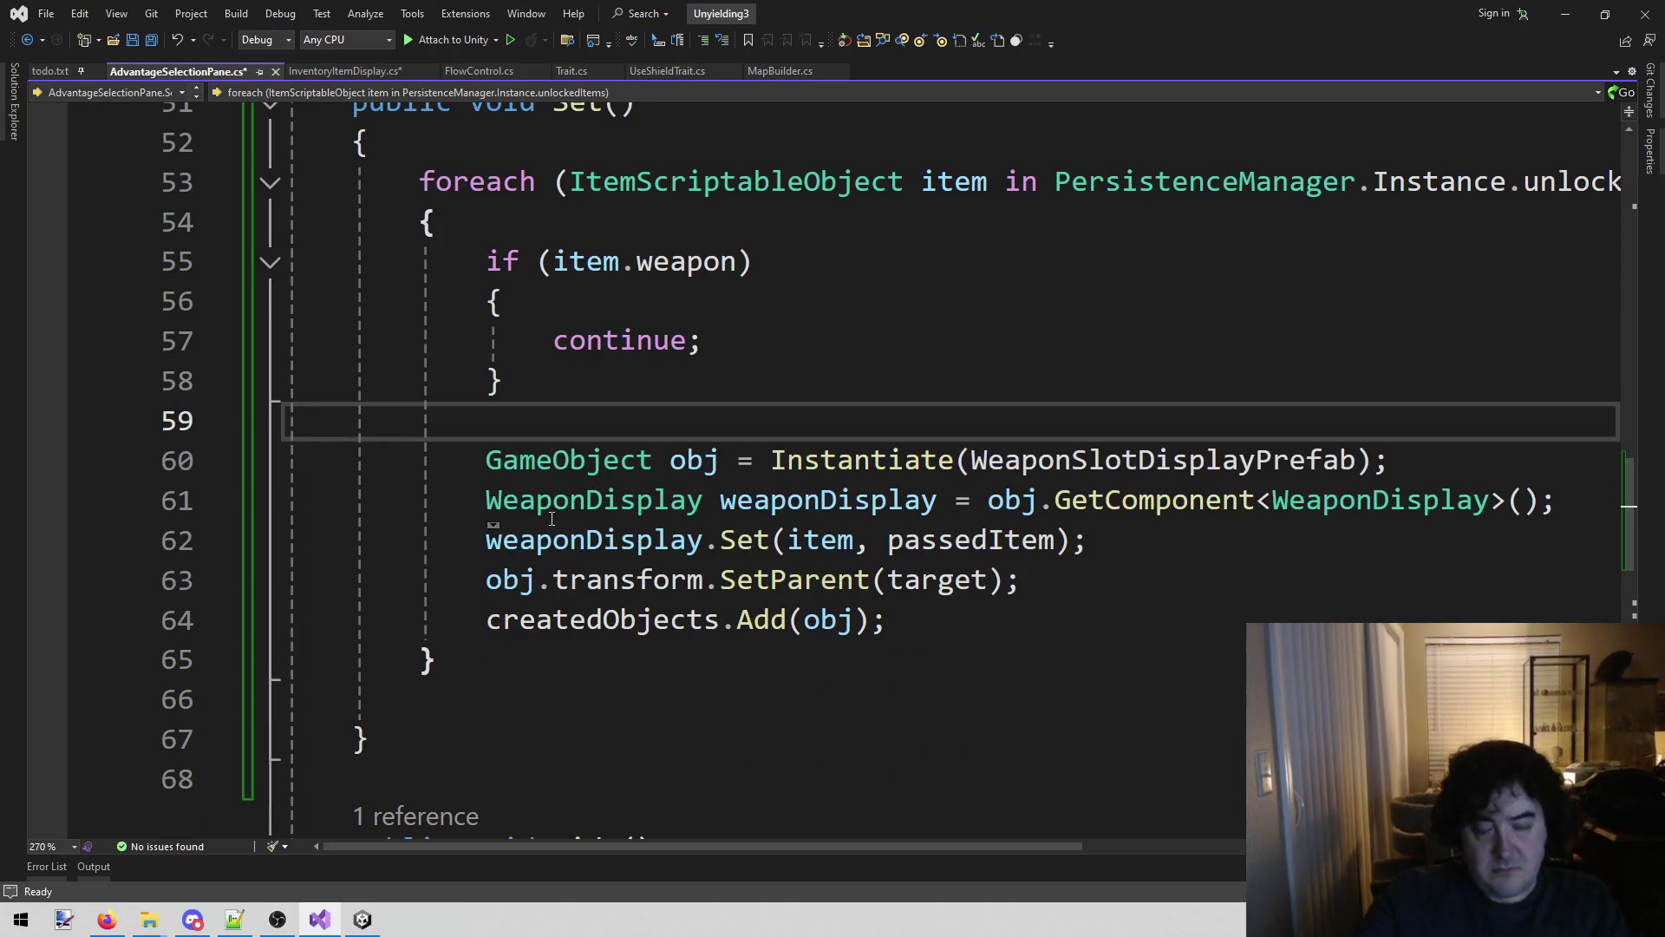
key("ctrl+s")
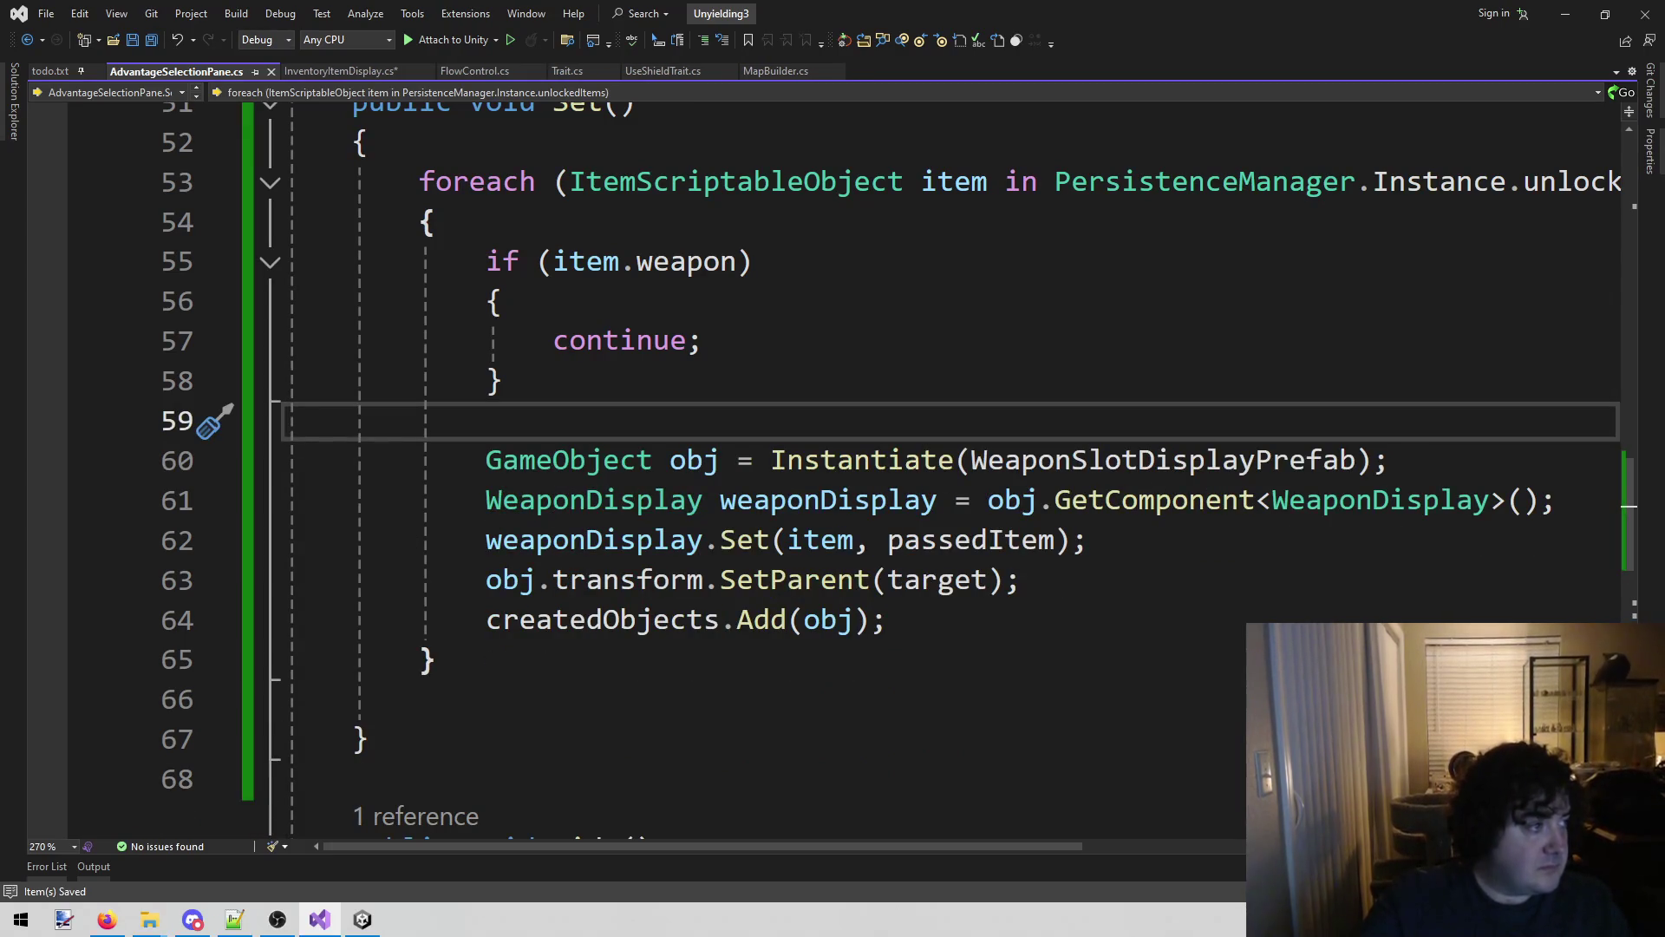
key("alt+Tab")
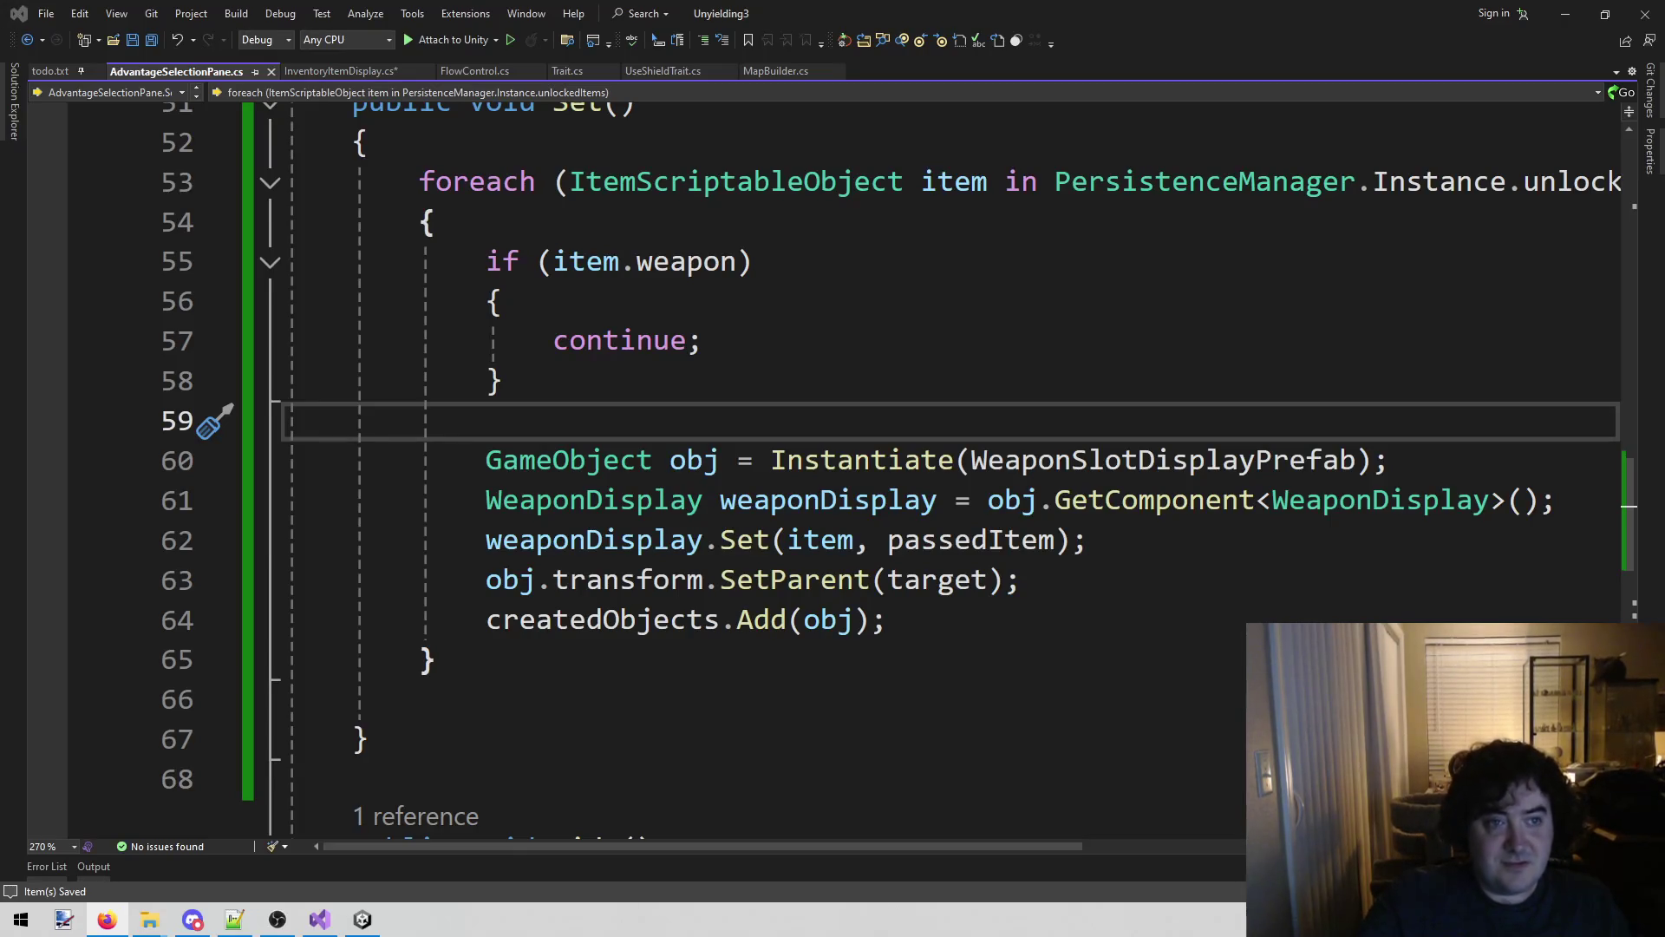
left_click(303, 72)
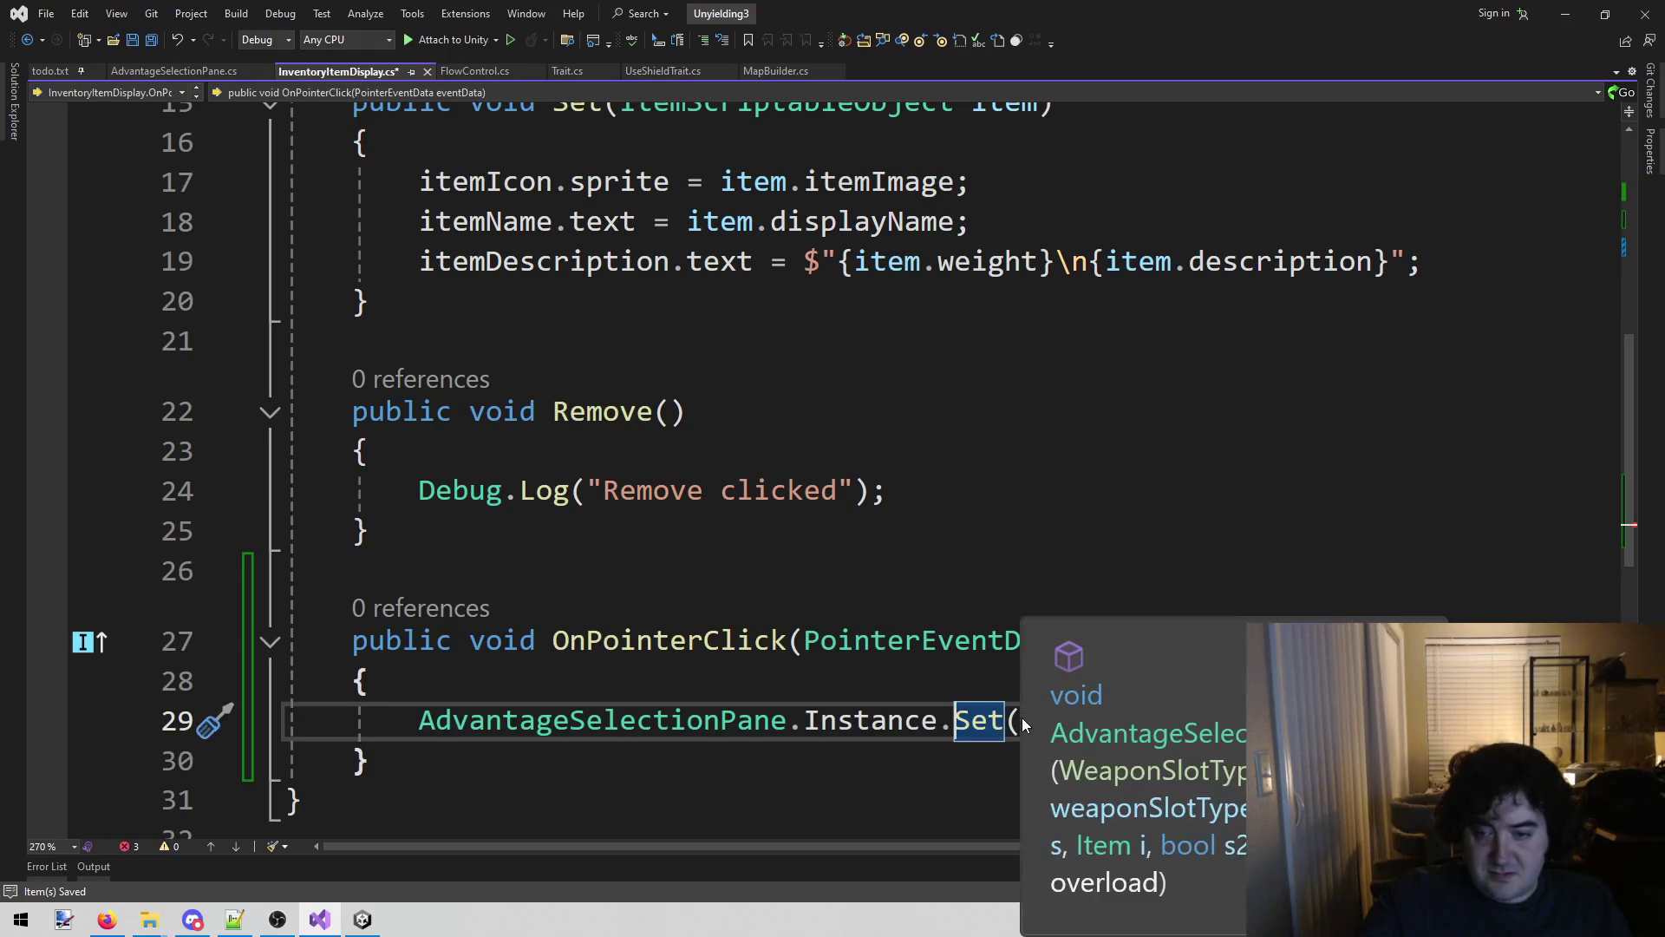
Strip the arguments from line 29's Set call, save InventoryItemDisplay.cs, and switch to Unity.
left_click(817, 419)
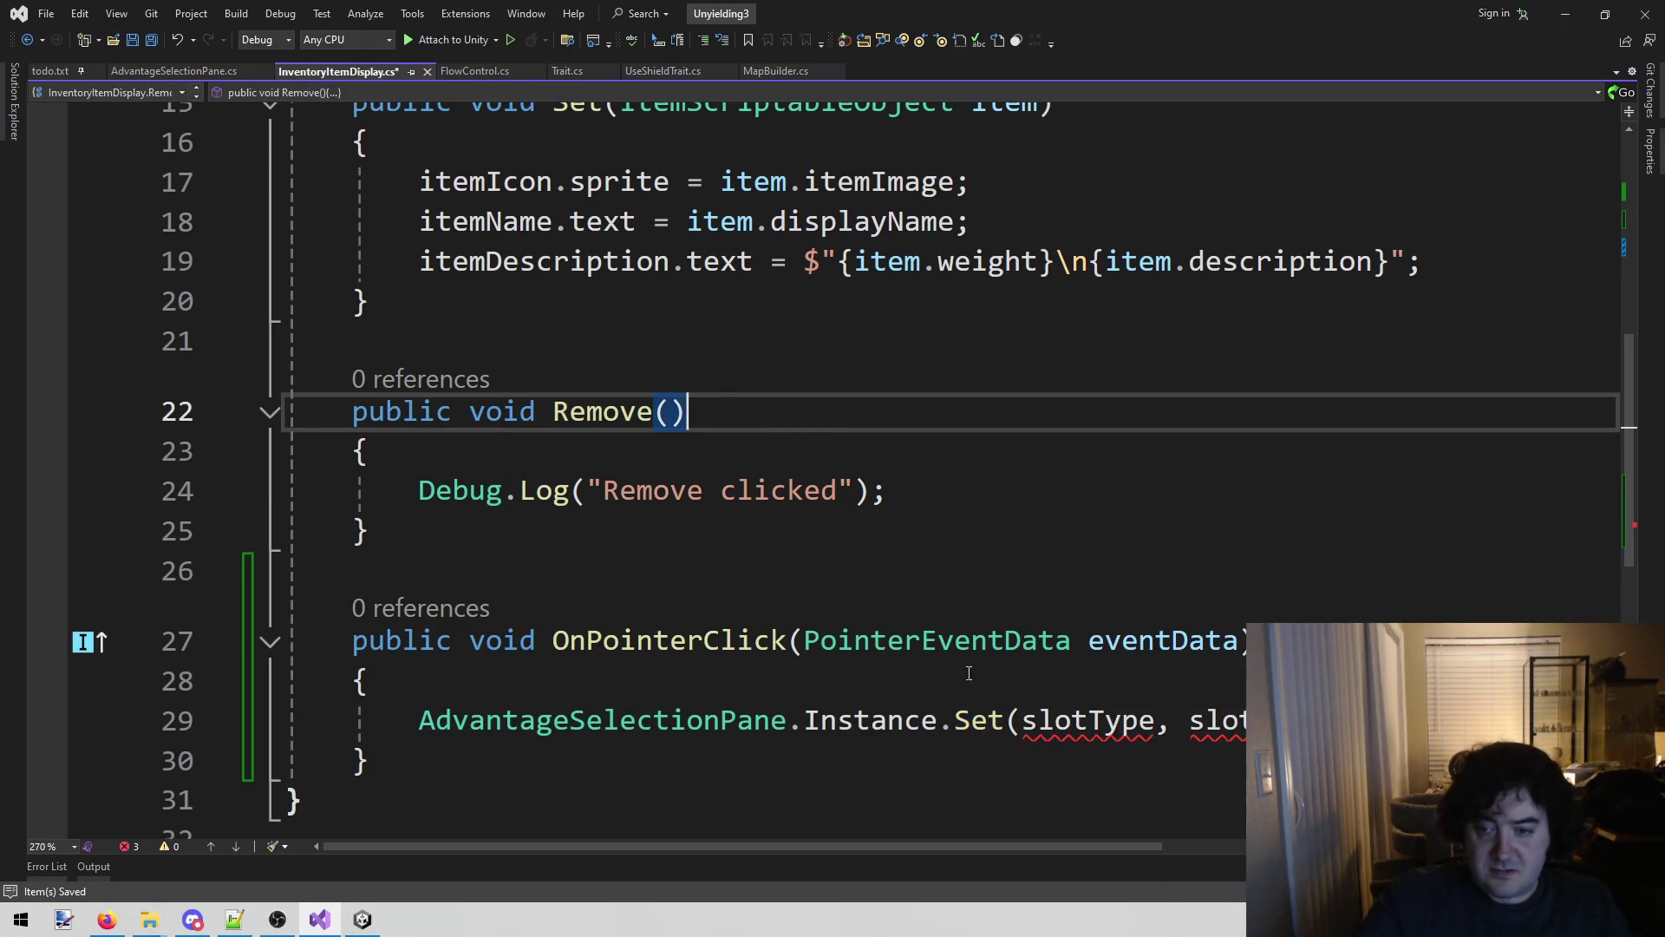
left_click(1023, 720)
left_click_drag(1024, 720, 1245, 720)
key("Delete")
key("ctrl+s")
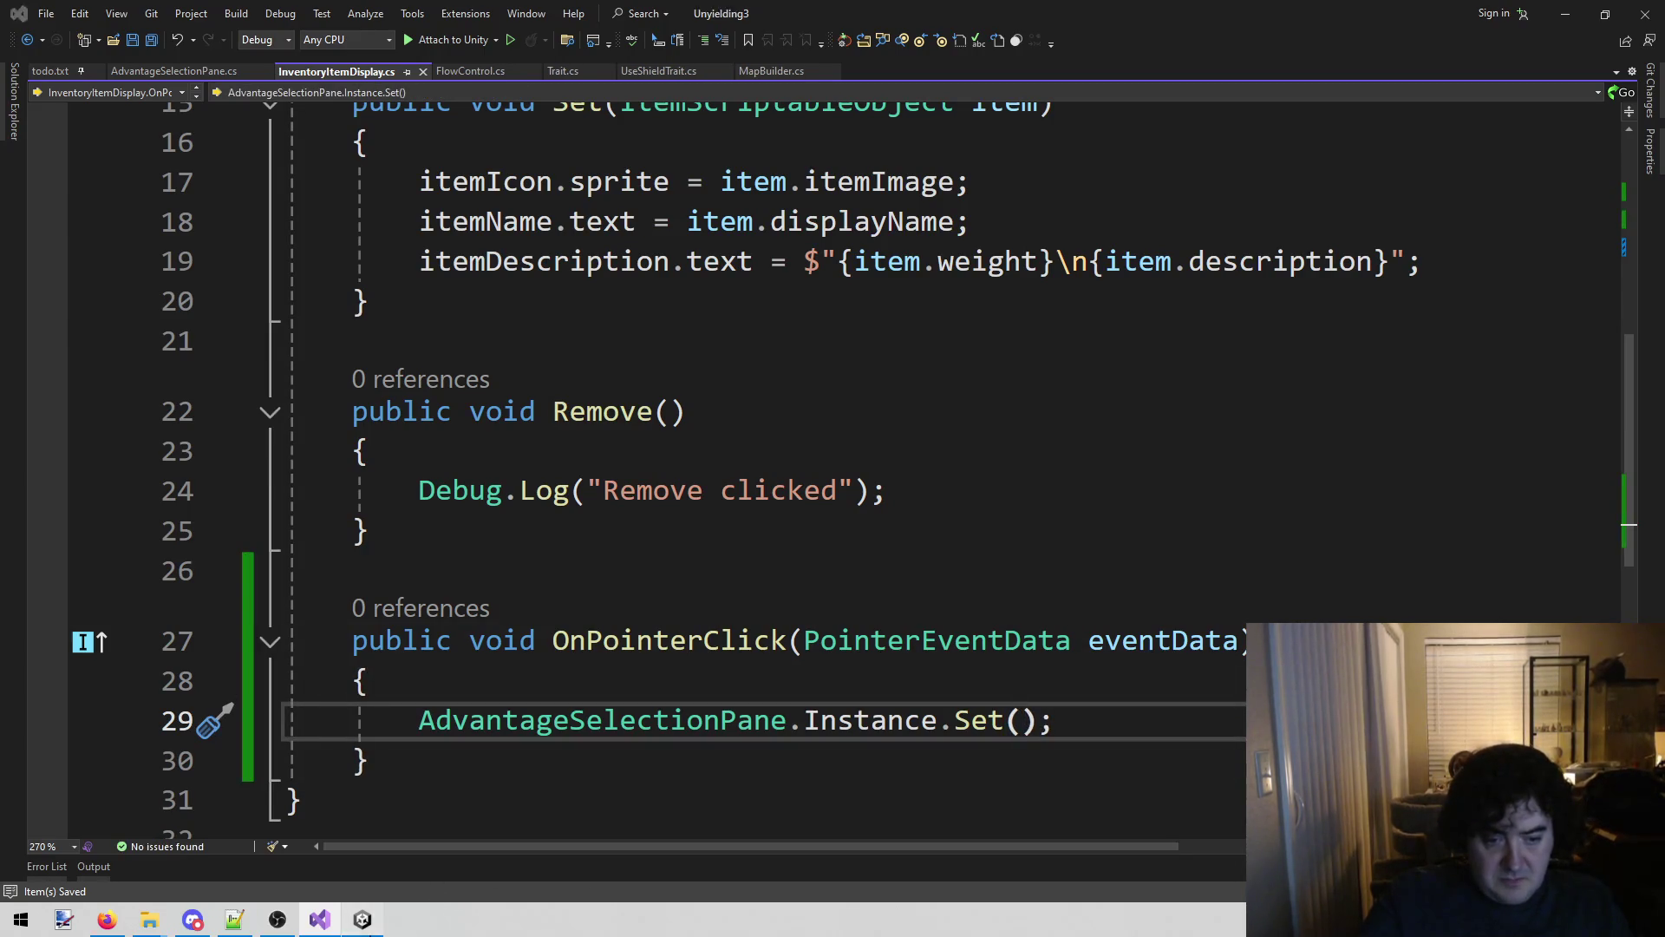
left_click(363, 920)
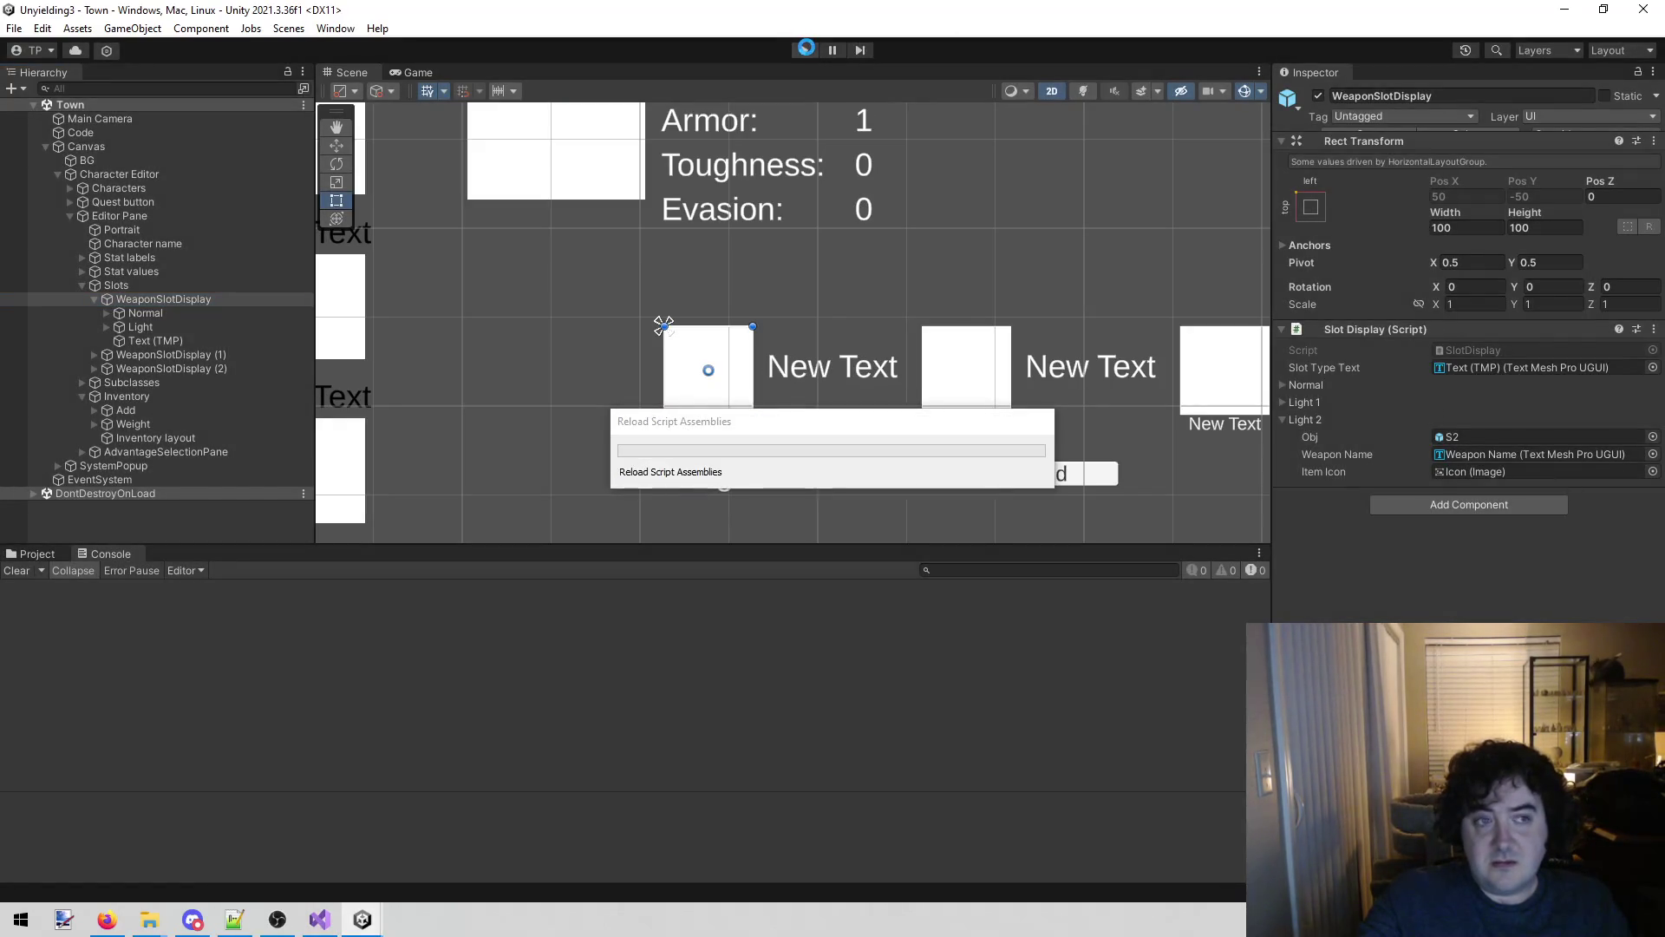
Enter play mode, view David in the character editor, stop, and return to Visual Studio.
left_click(807, 49)
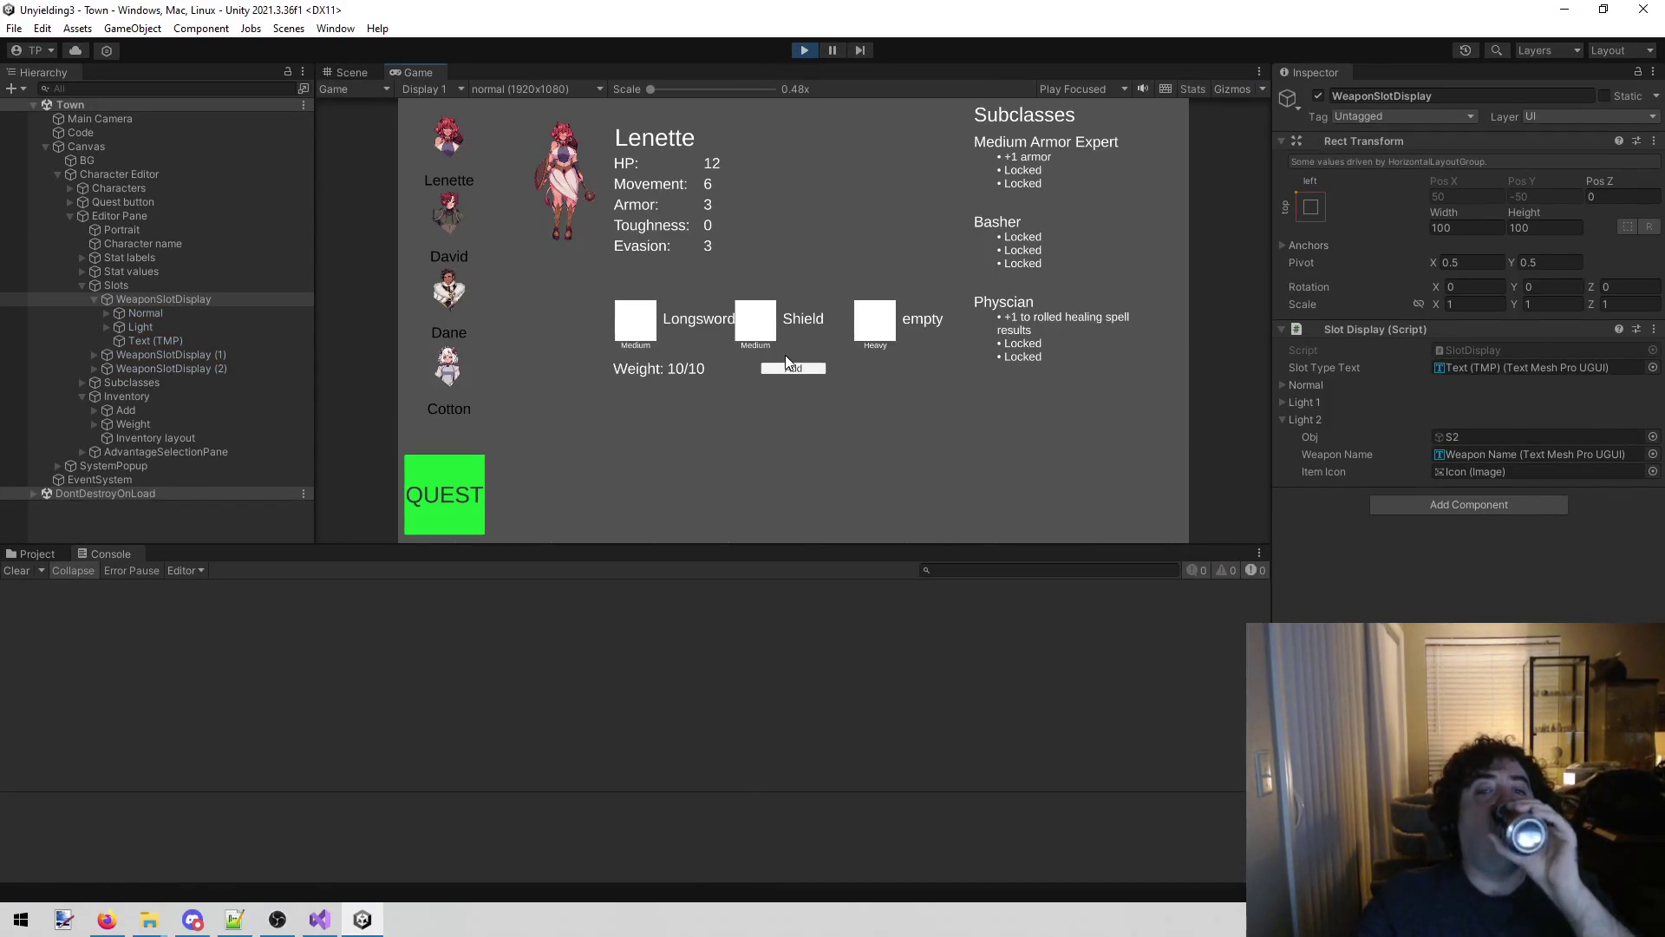
left_click(464, 213)
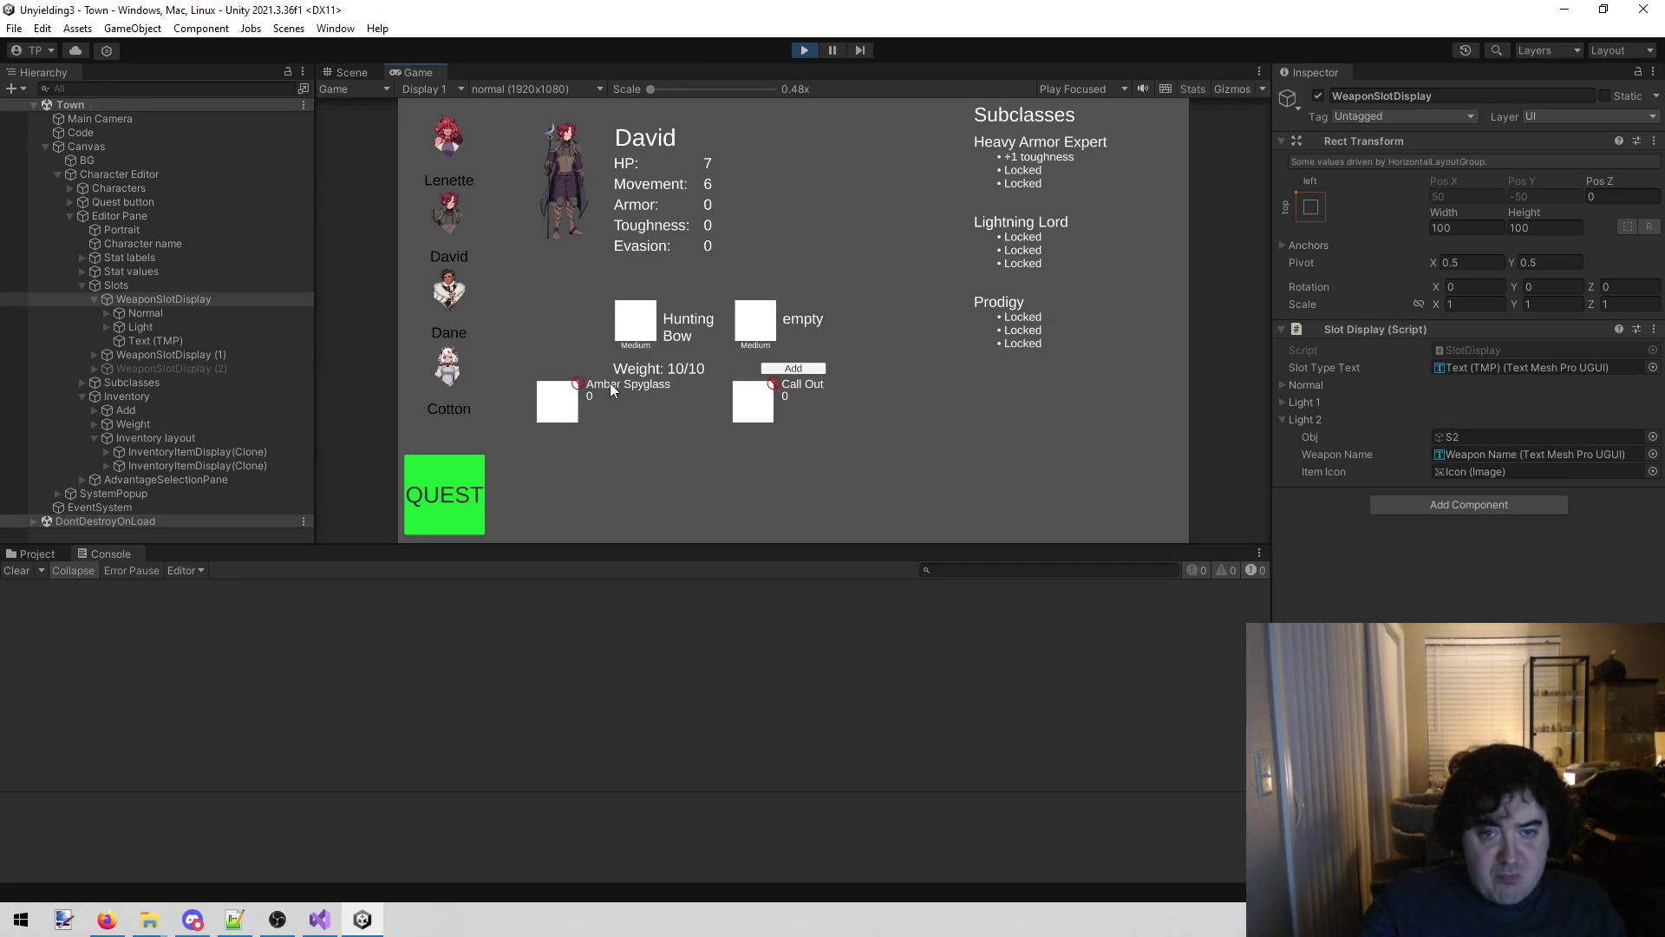
left_click(805, 51)
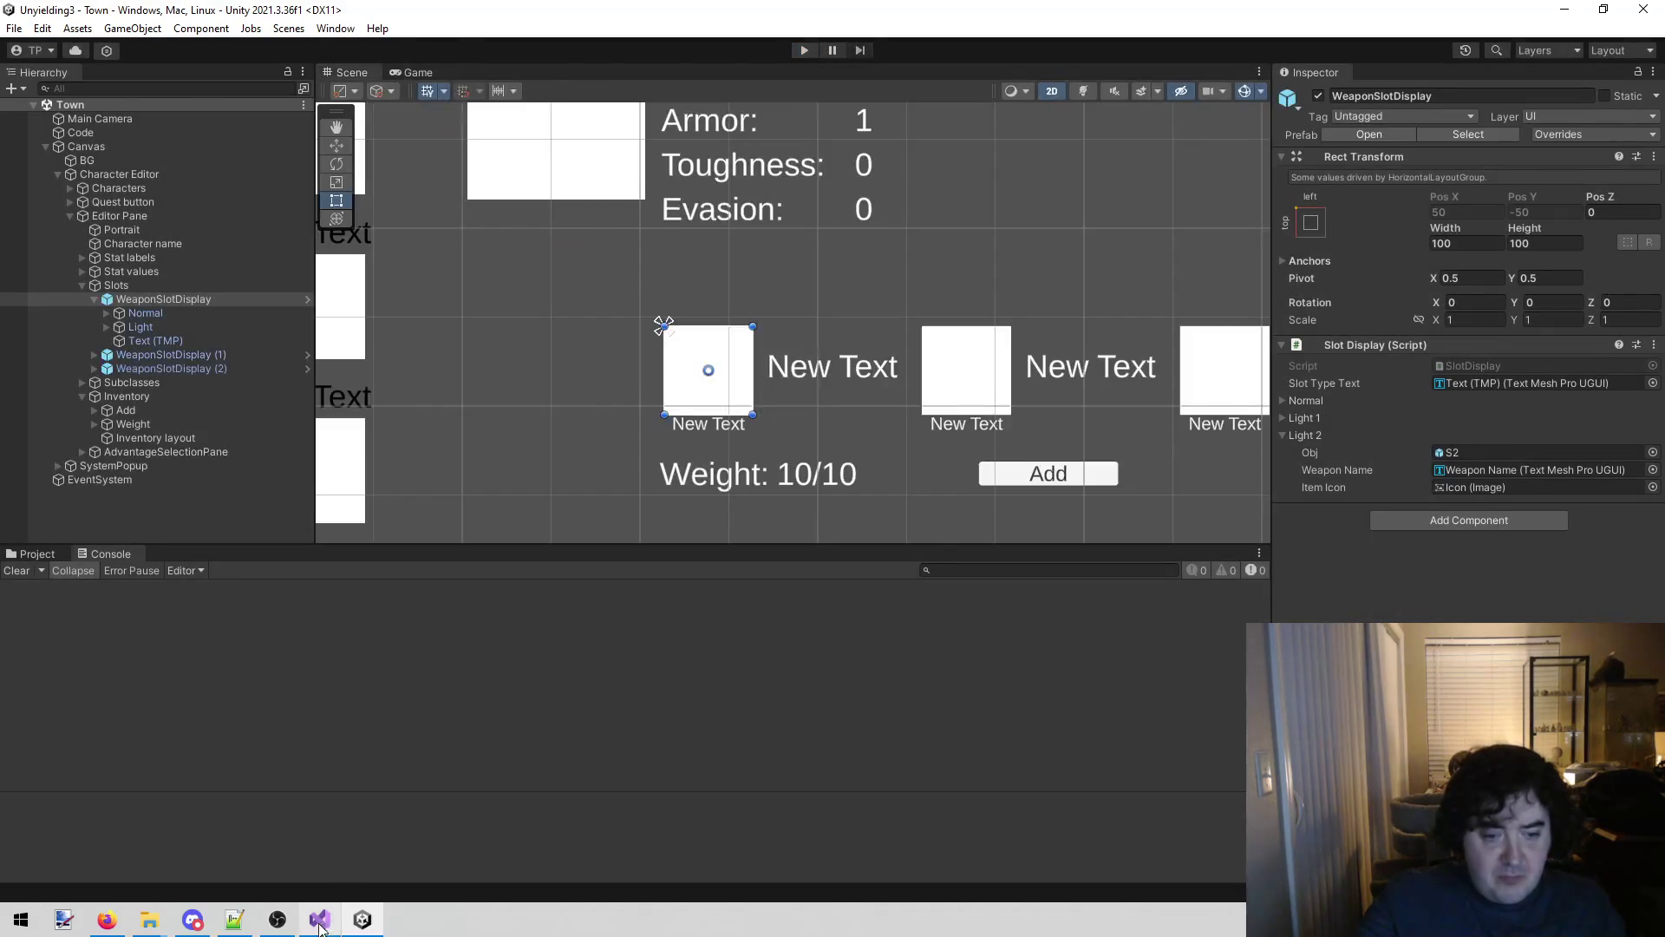
left_click(319, 918)
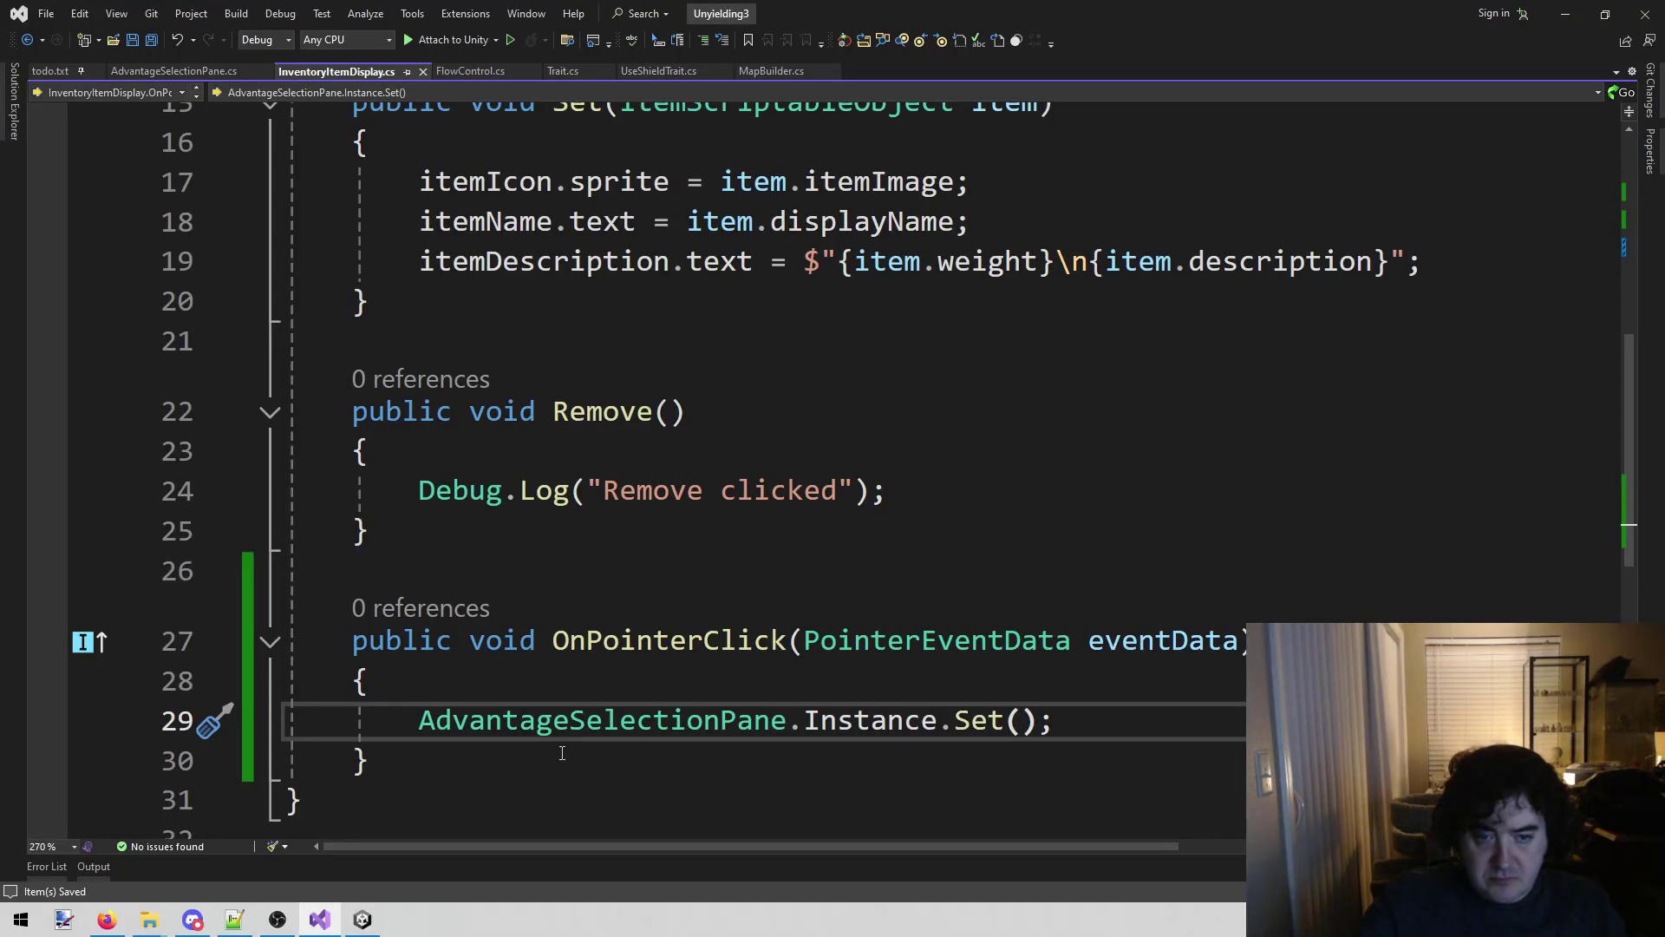
Delete the Set call on line 29 and the now-empty OnPointerClick method.
left_click(420, 720)
key("ctrl+shift+Right")
key("shift+End")
key("Delete")
key("Down")
key("shift+Up")
key("shift+Up")
key("shift+Up")
key("shift+Home")
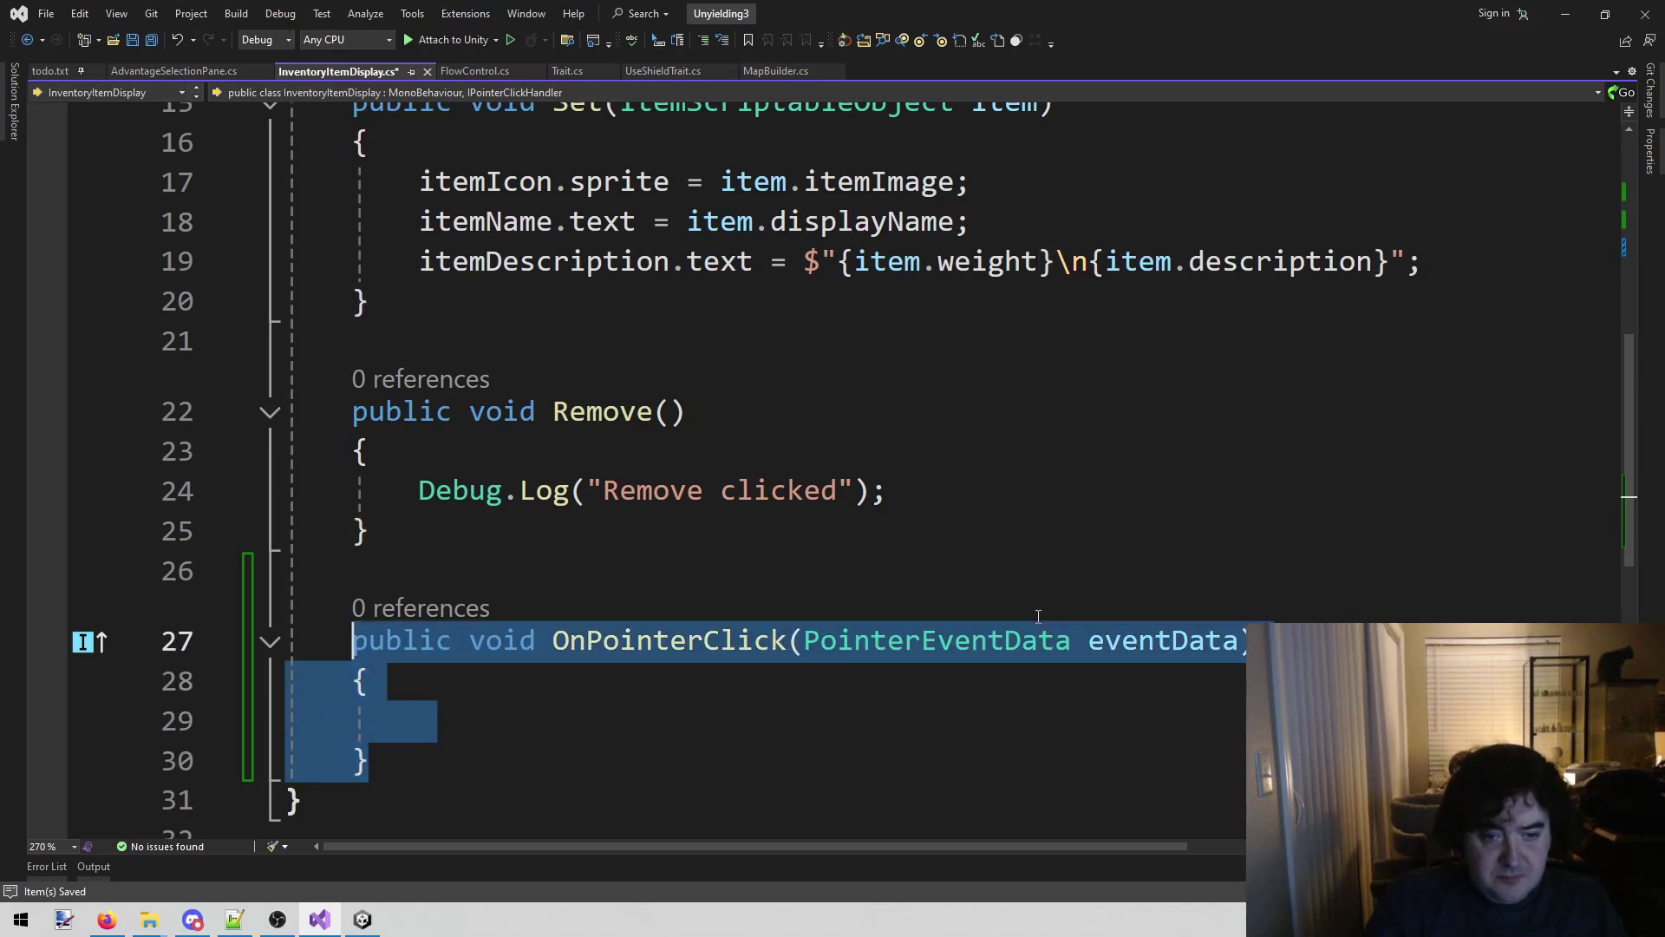
key("Delete")
Remove IPointerClickHandler and its comma from the class declaration, save, and switch to Unity.
scroll(1036, 614, "up", 5)
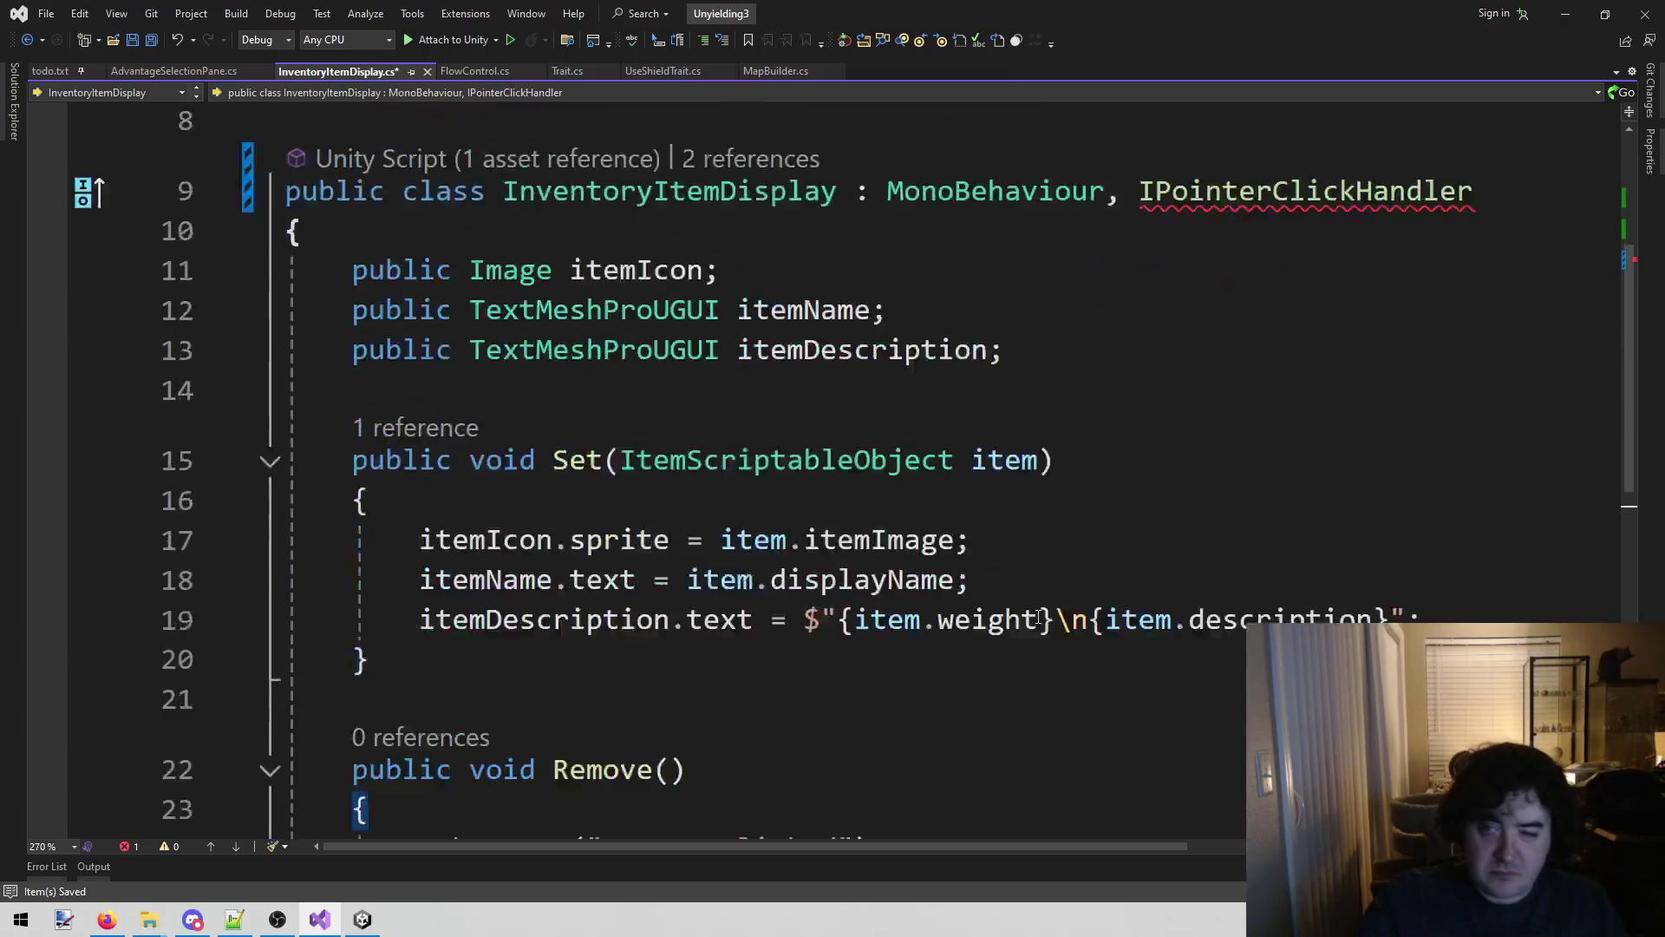
double_click(1189, 491)
key("Delete")
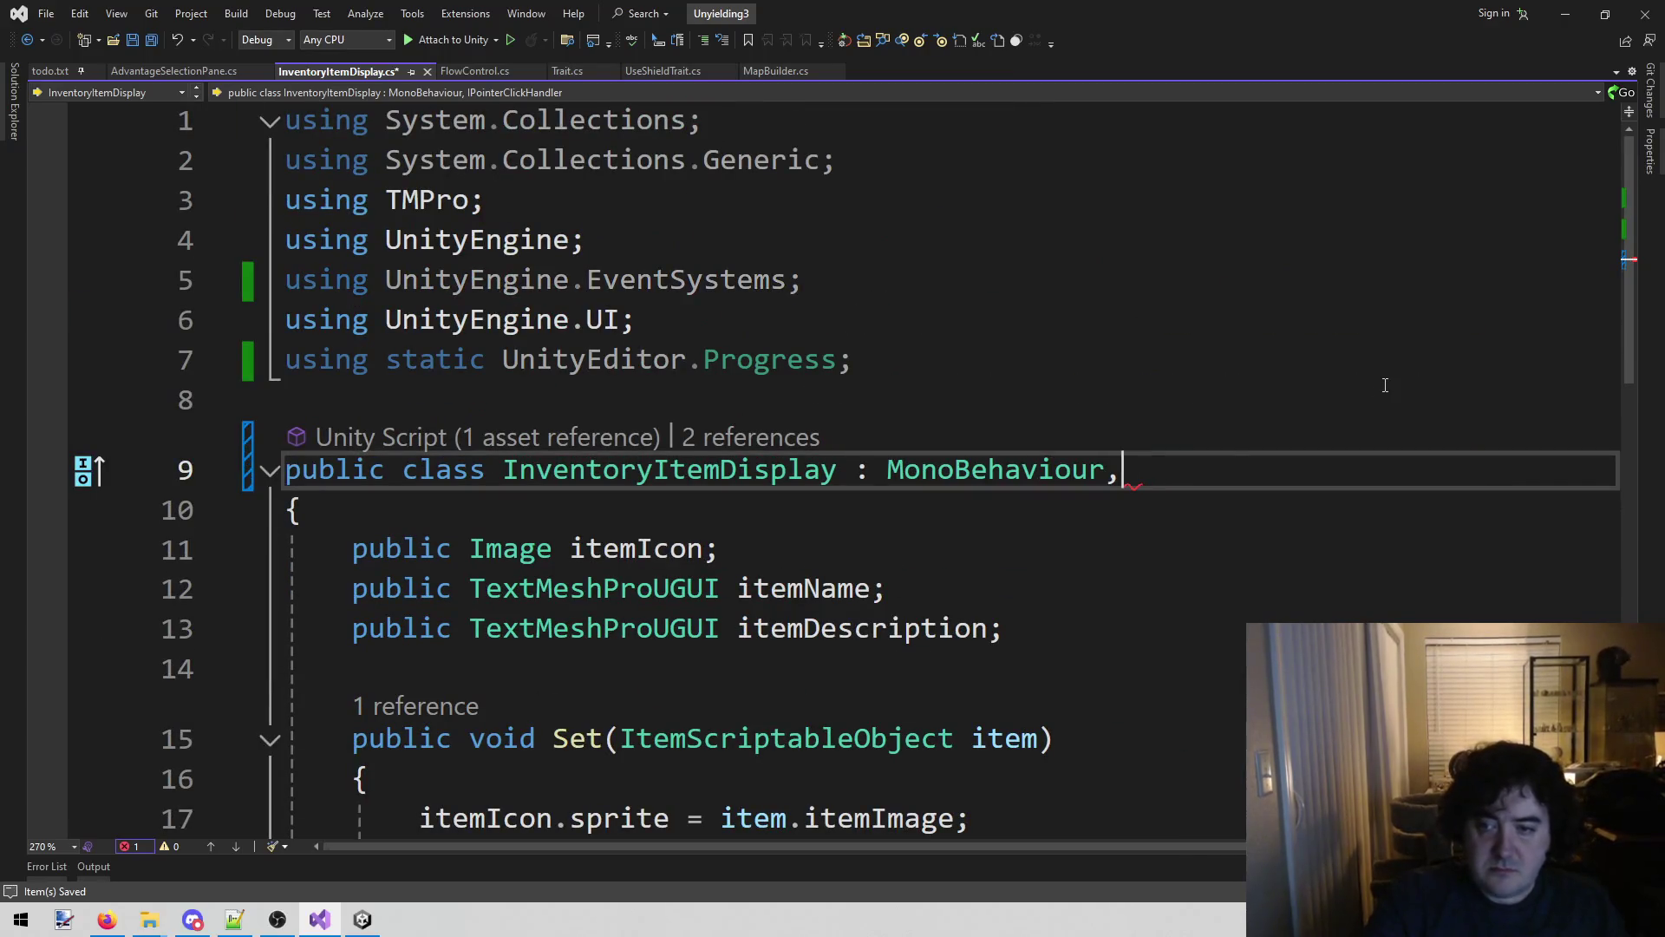
key("BackSpace")
key("BackSpace")
key("ctrl+shift+Left")
key("ctrl+s")
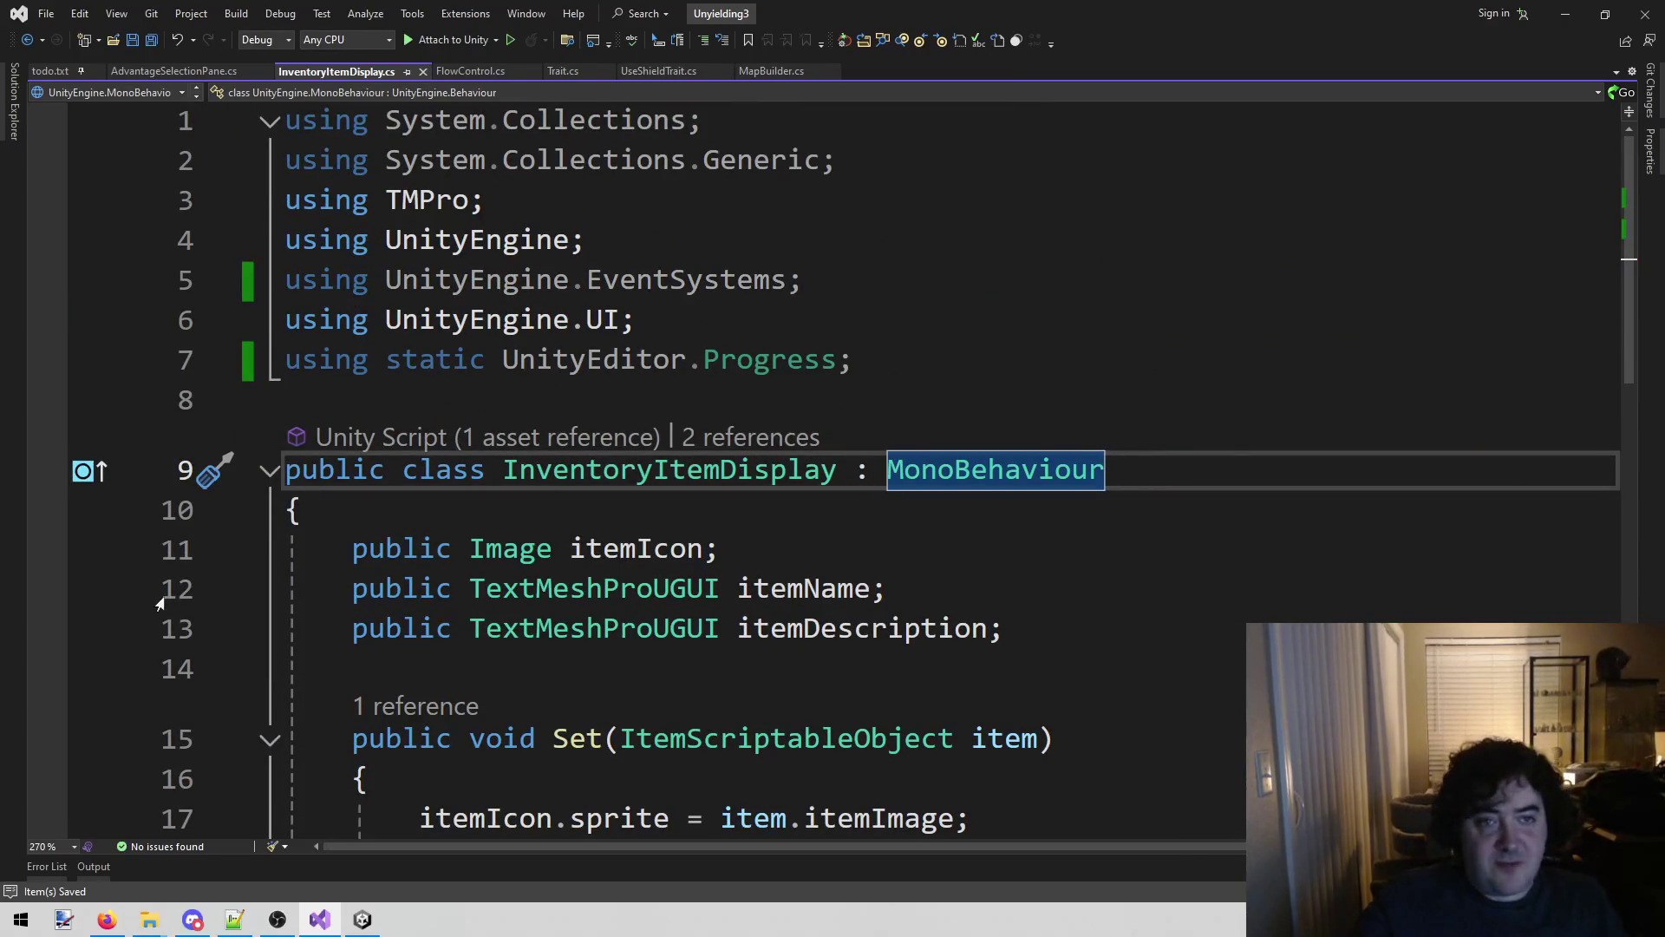
left_click(362, 920)
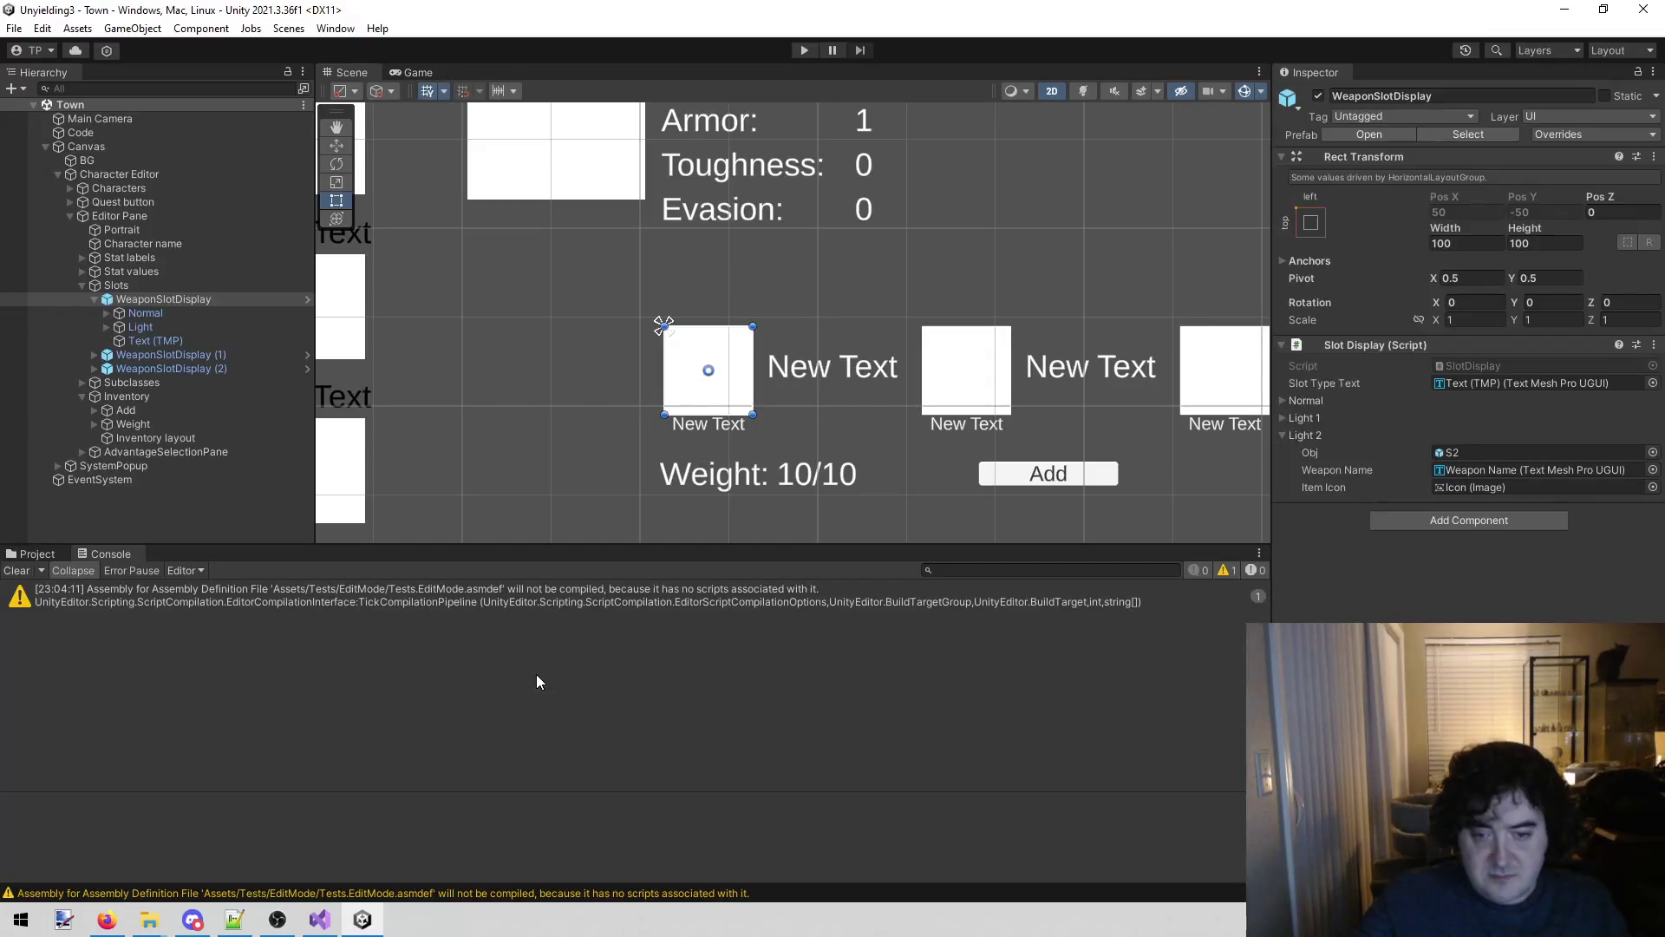
Select the Add button, inspect its Button component, then return to Visual Studio.
left_click_drag(1013, 398, 744, 366)
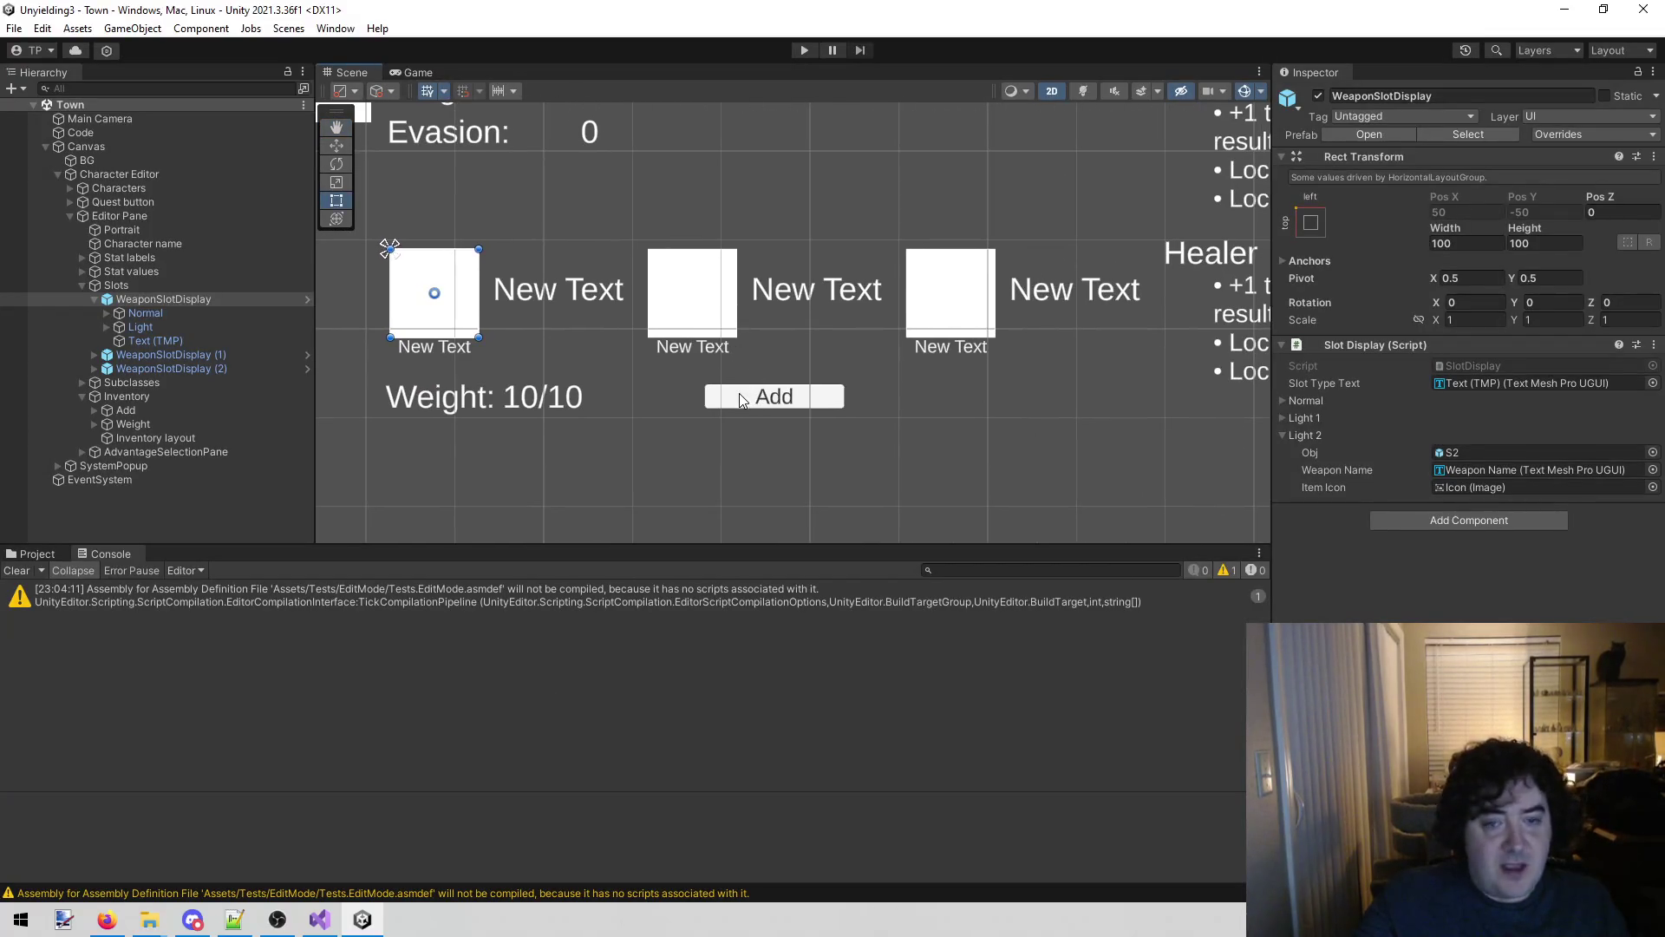
left_click(742, 399)
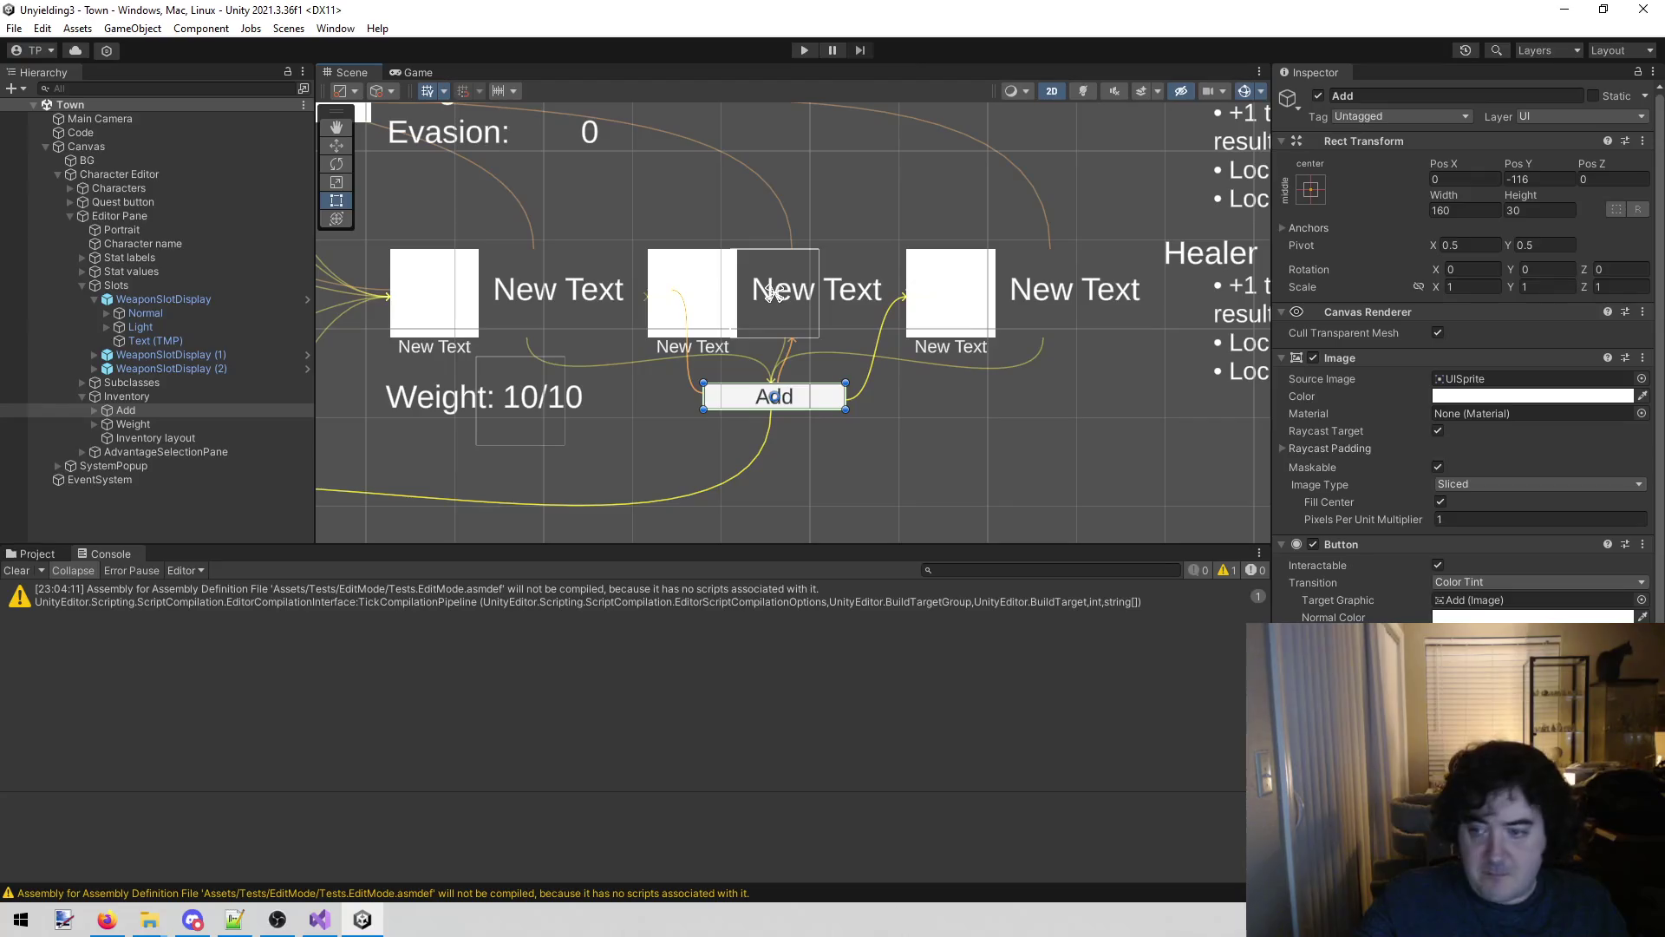
scroll(1466, 347, "down", 3)
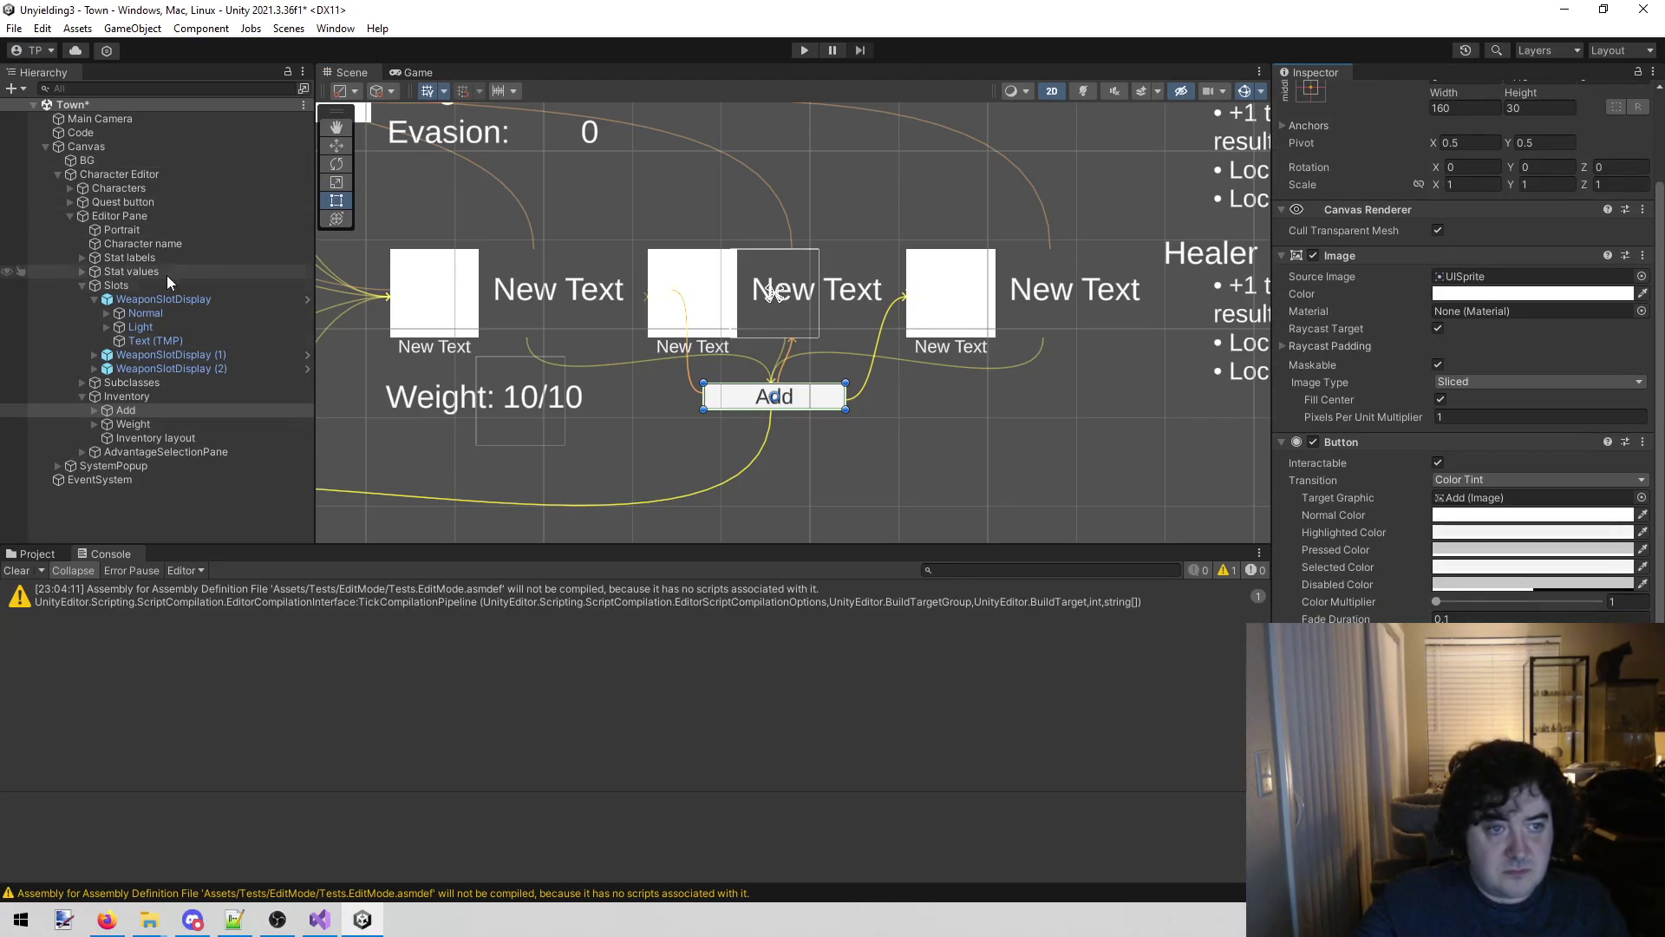
left_click(336, 923)
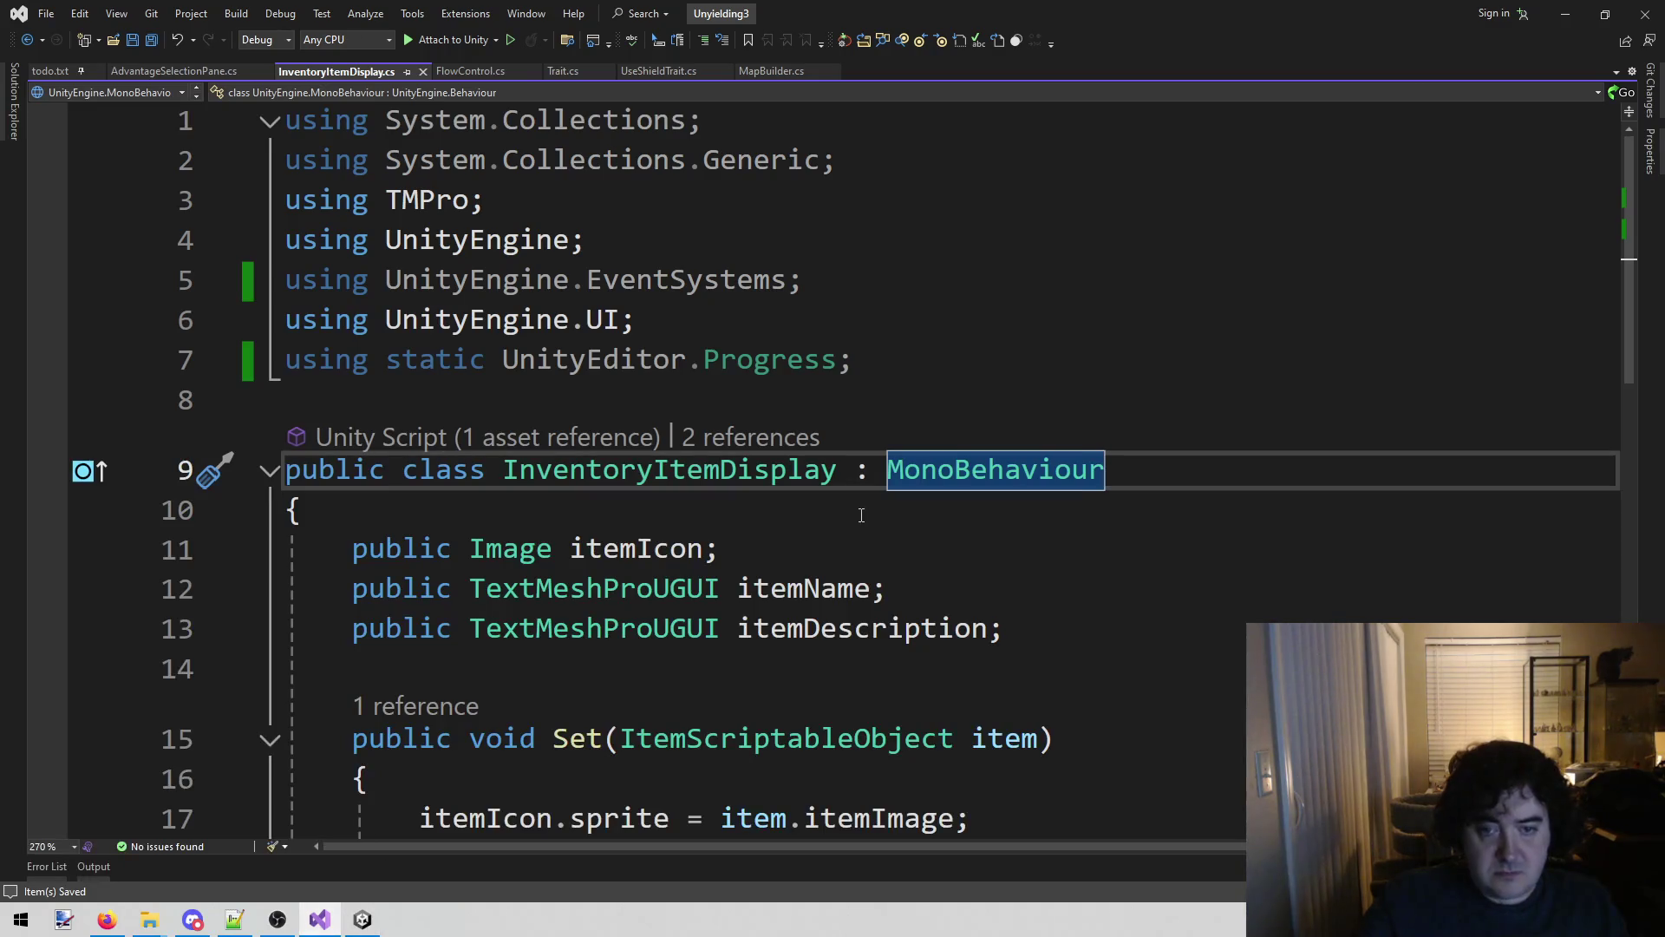
Undo and redo through the OnPointerClick and IPointerClickHandler removals to confirm them.
scroll(861, 516, "down", 7)
key("ctrl+z")
key("ctrl+z")
key("ctrl+z")
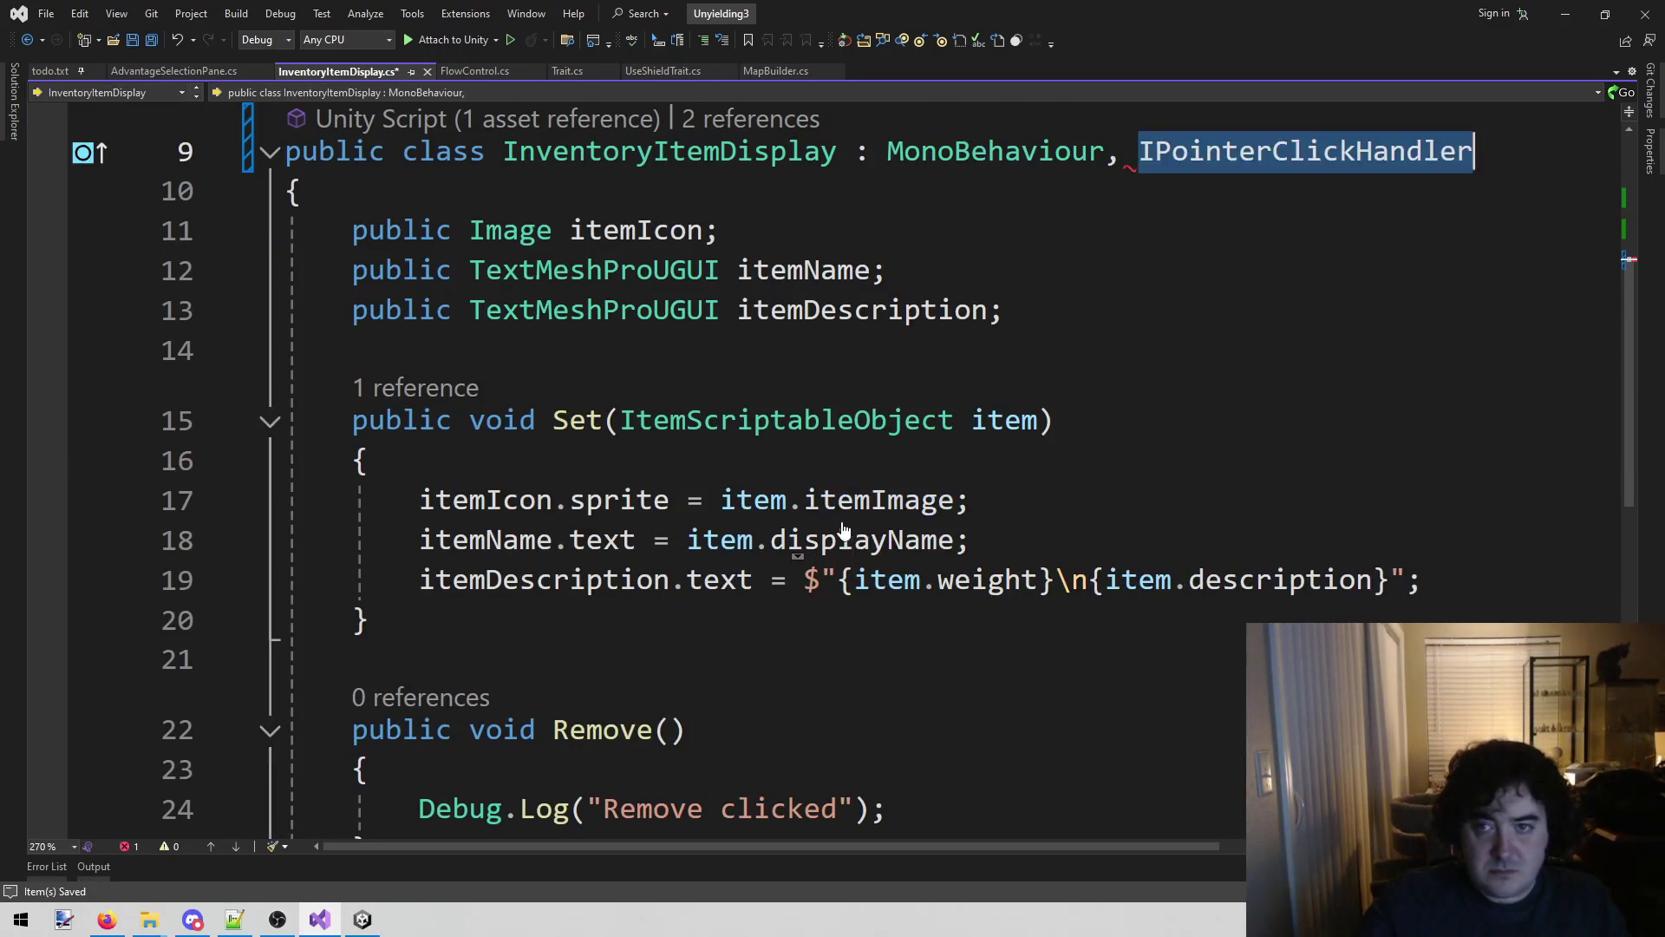
key("ctrl+y")
key("ctrl+y")
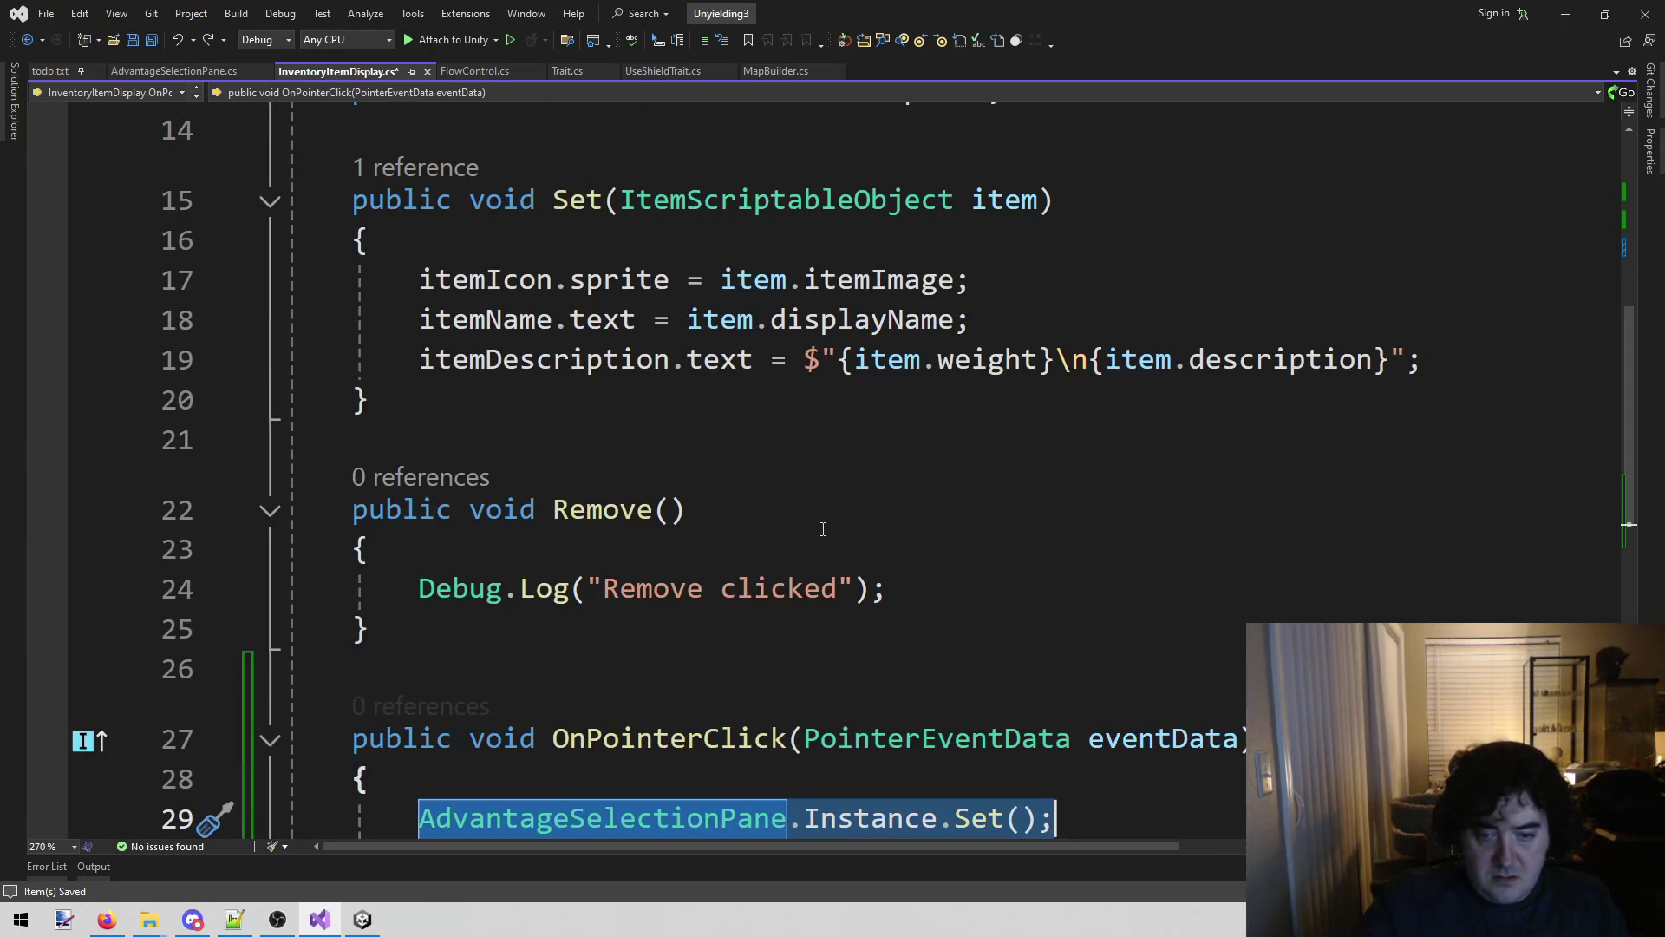
key("ctrl+z")
key("ctrl+z")
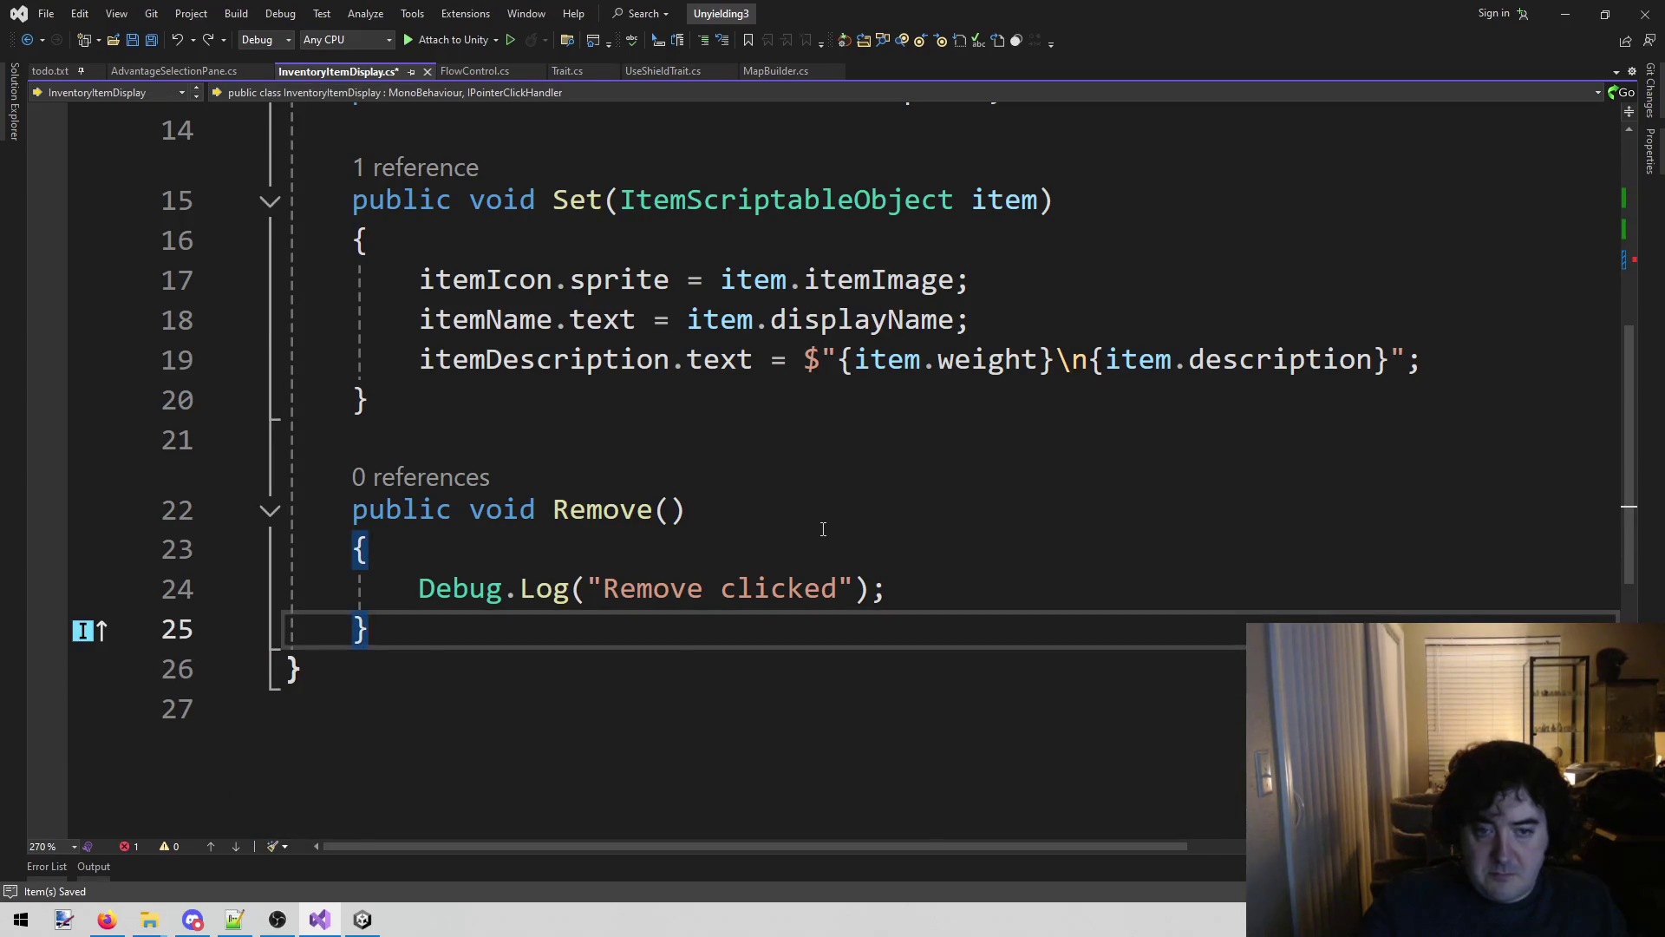
key("ctrl+z")
key("ctrl+z")
key("ctrl+z")
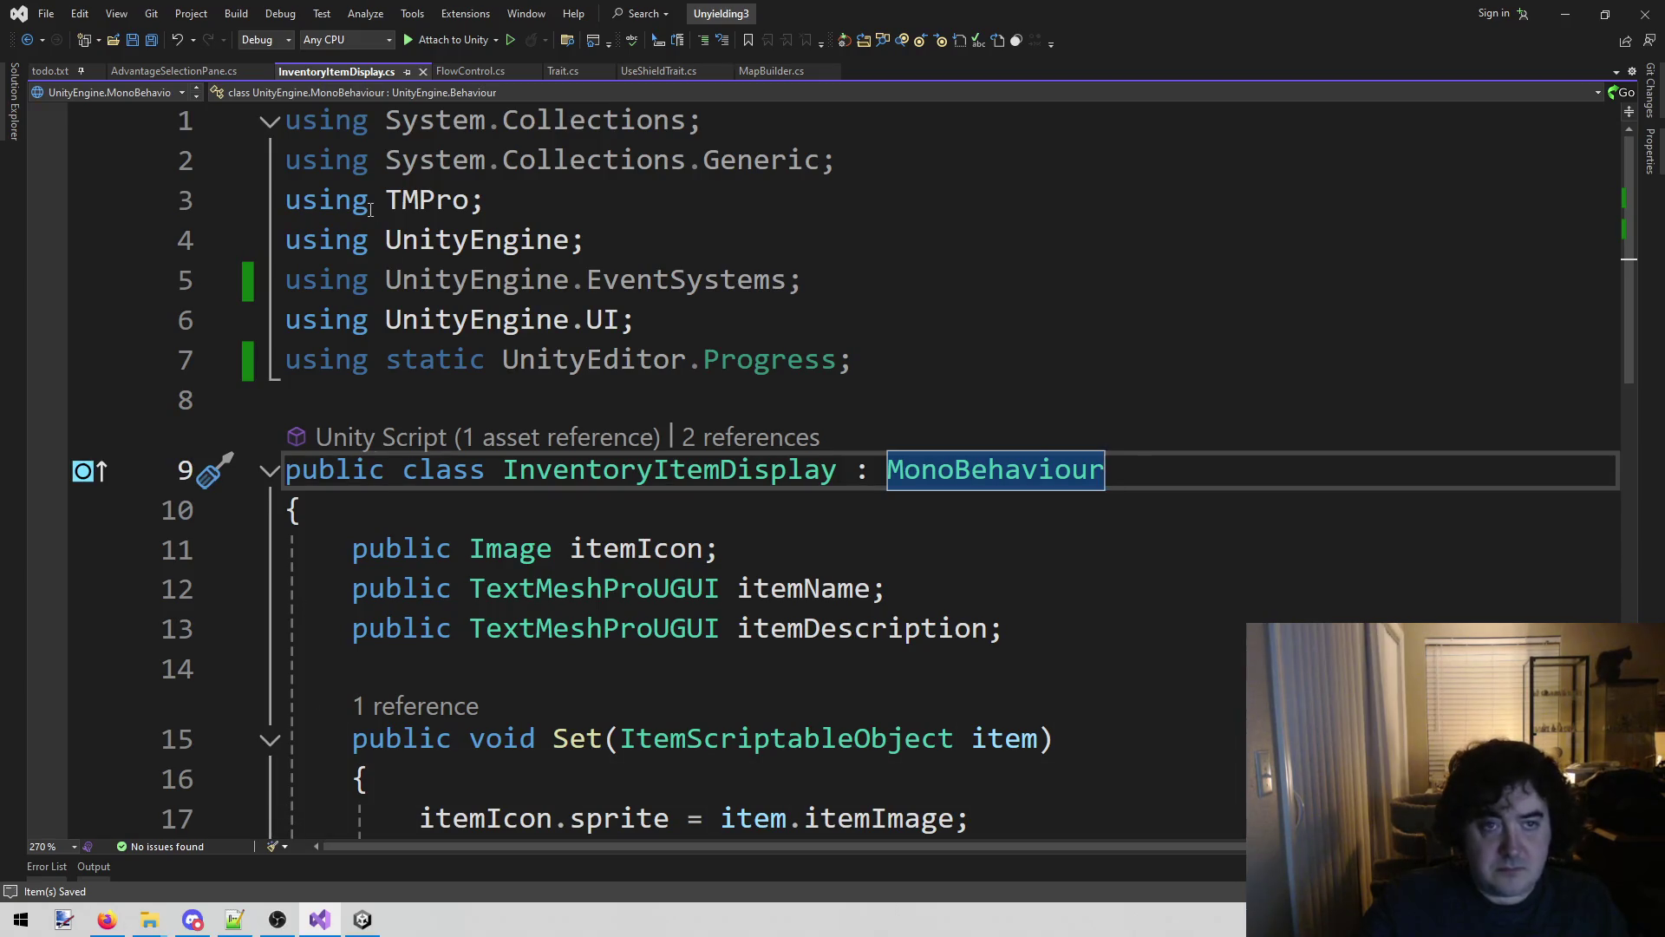
scroll(371, 210, "down", 4)
Paste a commented-out AdvantageSelectionPane.Instance.Set() on line 21, save, and switch to Unity.
left_click(492, 498)
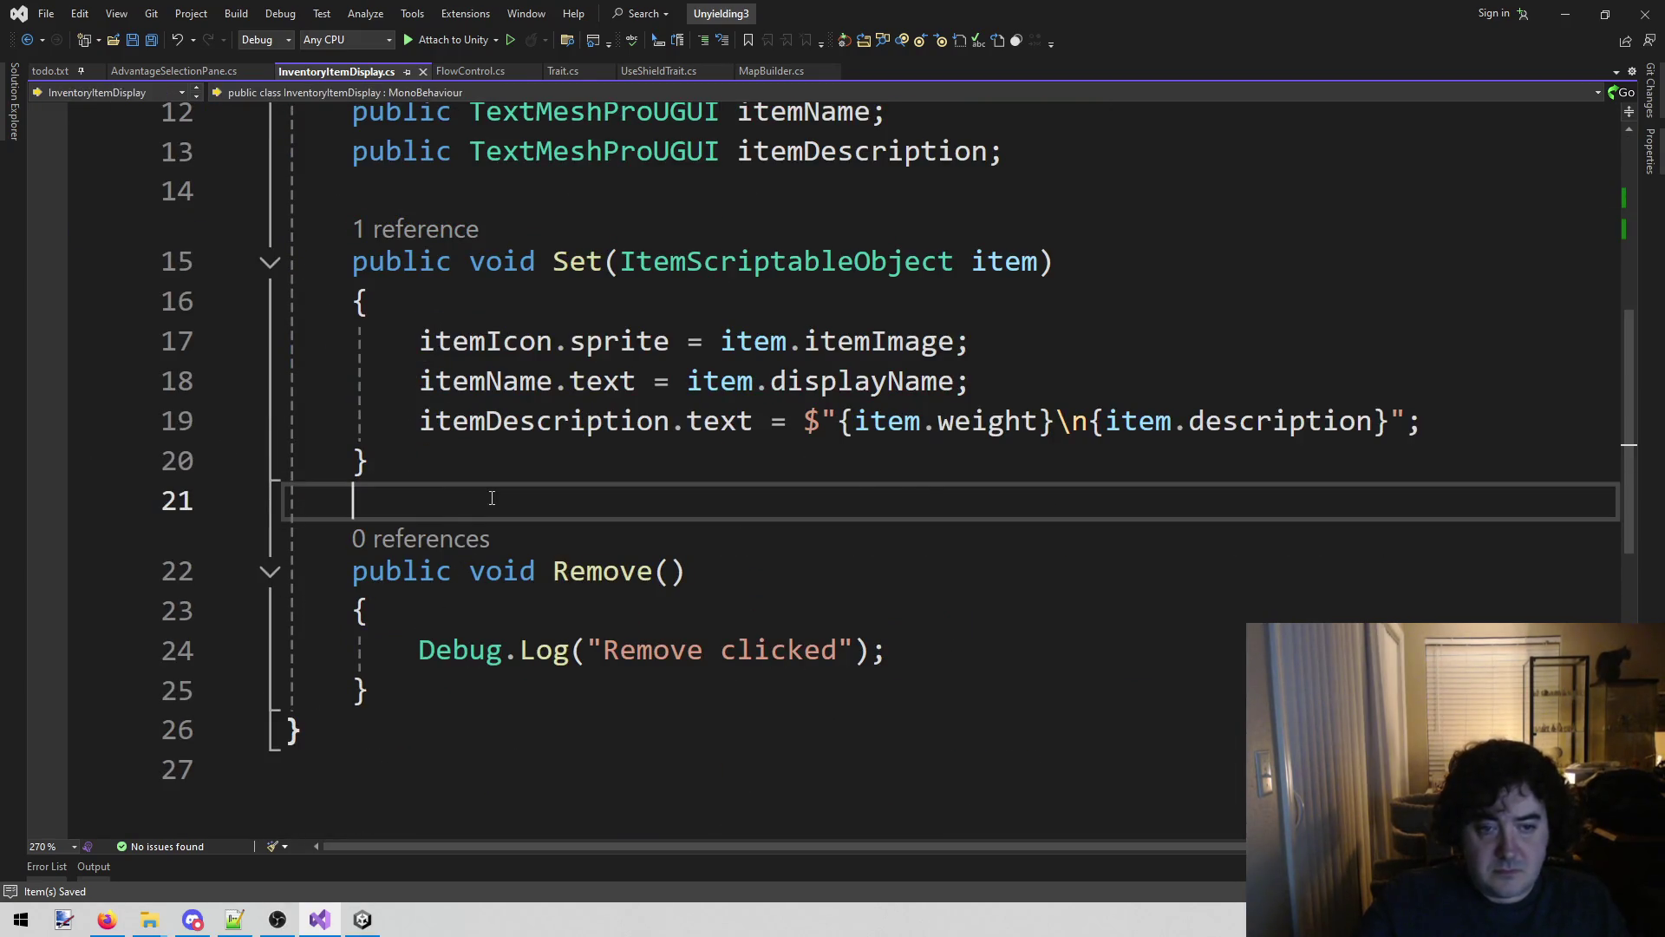
type("AdvantageSelectionPane.Instance.Set();")
key("Home")
type("//")
key("ctrl+s")
left_click(362, 920)
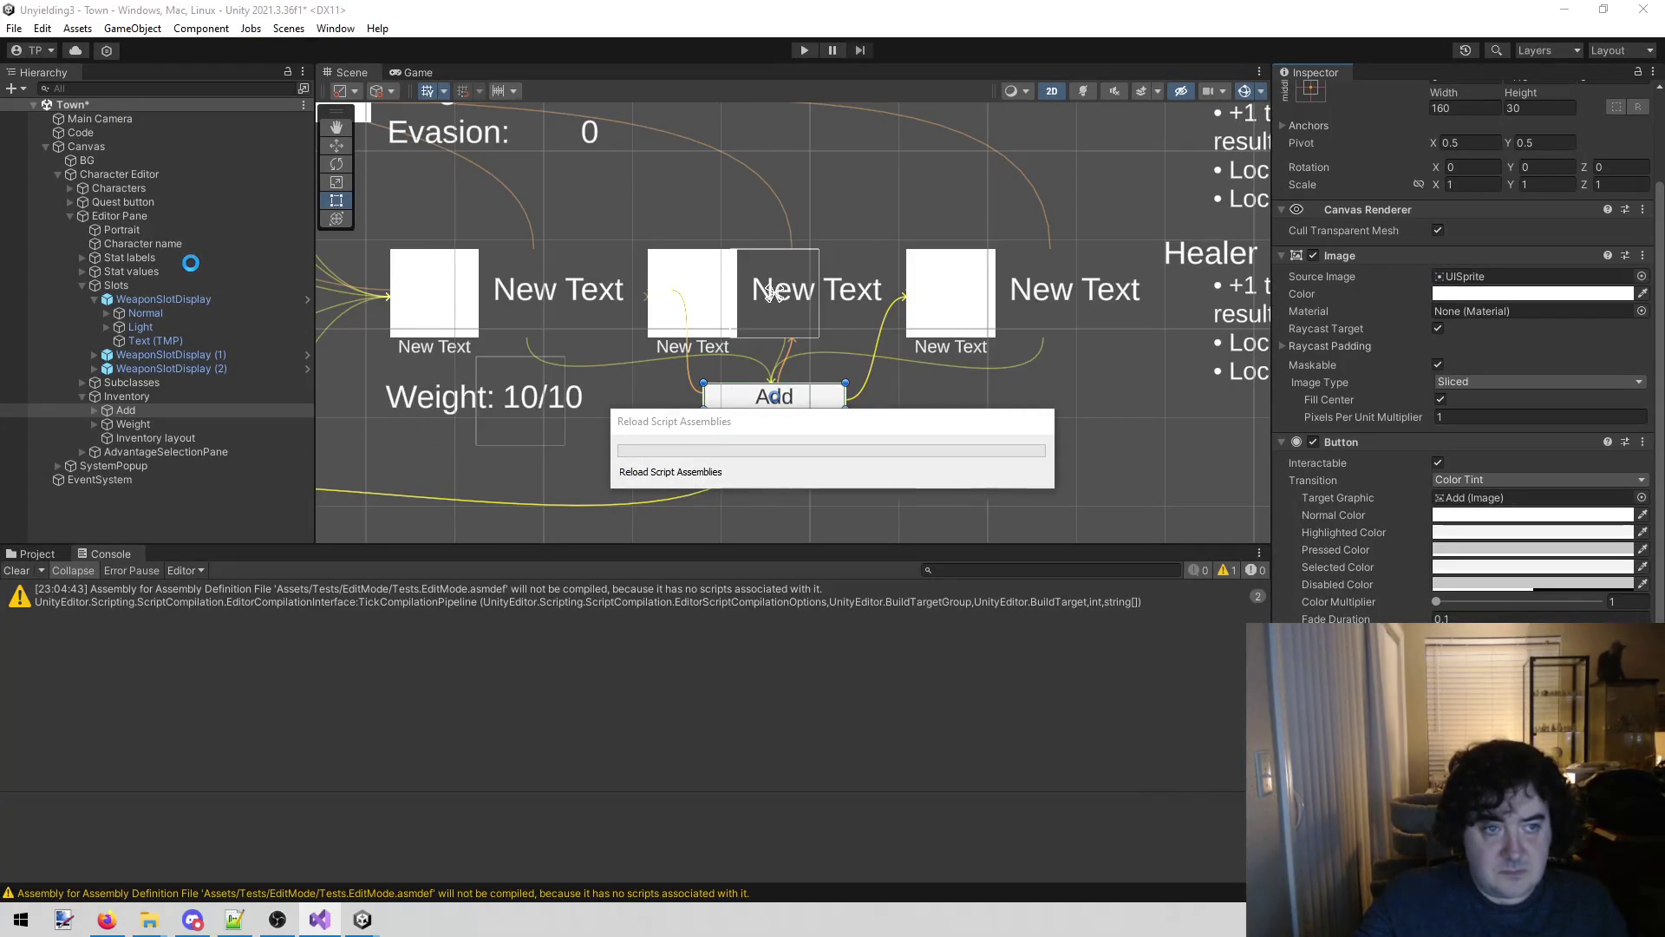
Inspect the Editor Pane and Code objects, then return to InventoryItemDisplay.cs in Visual Studio.
left_click(139, 216)
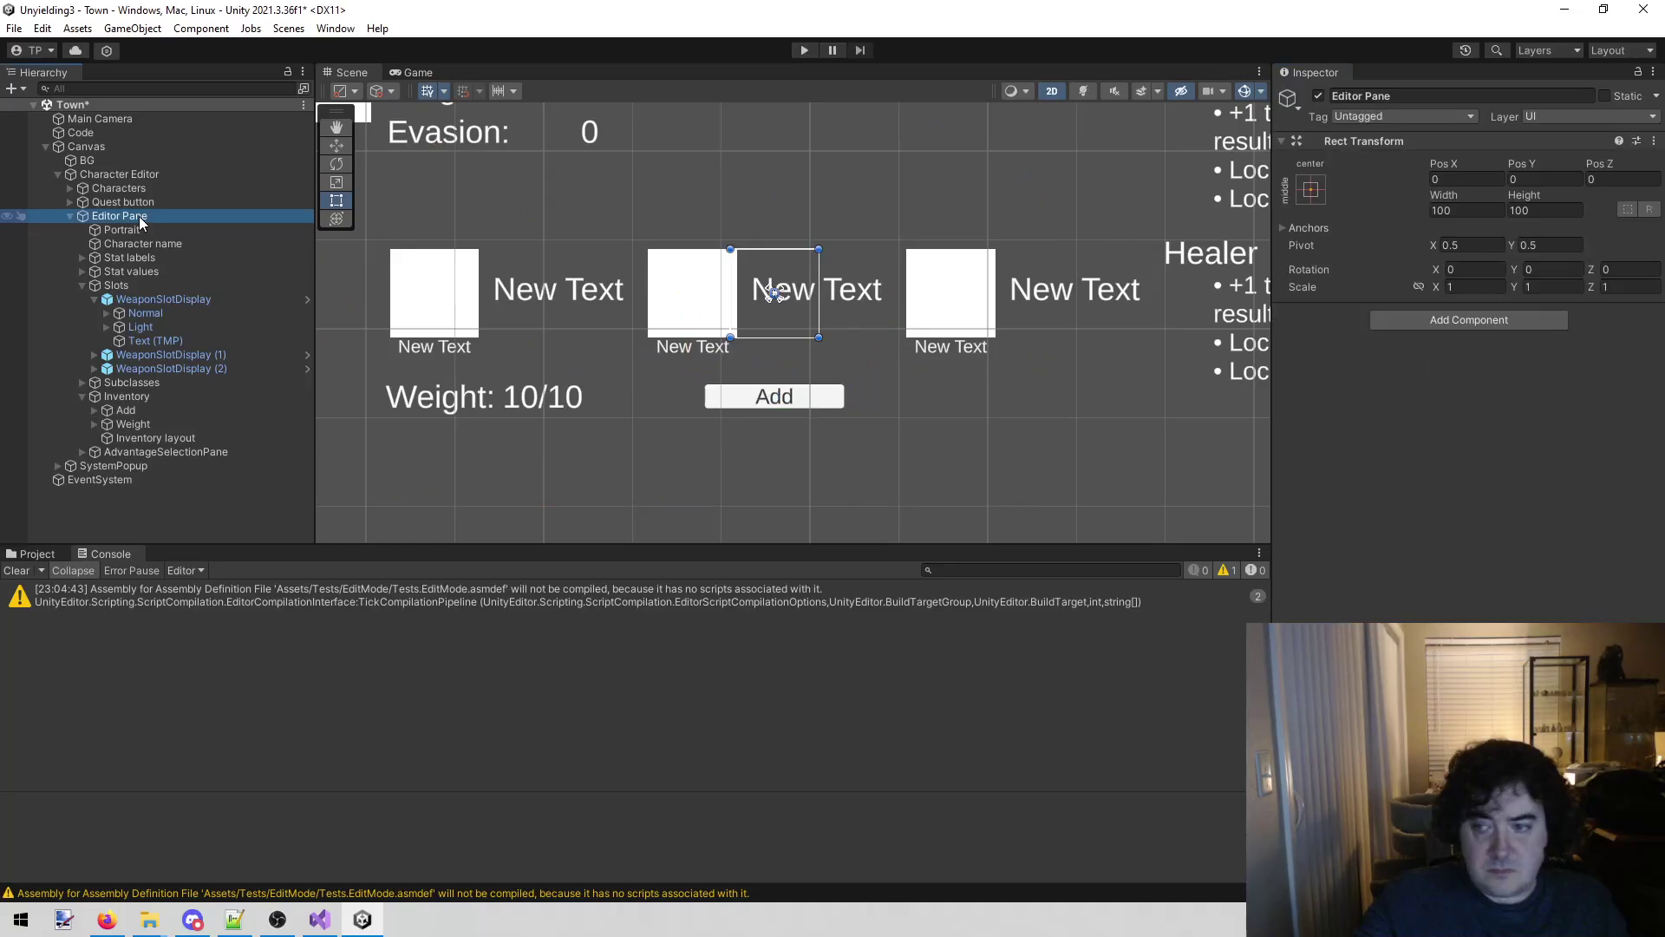
left_click(163, 131)
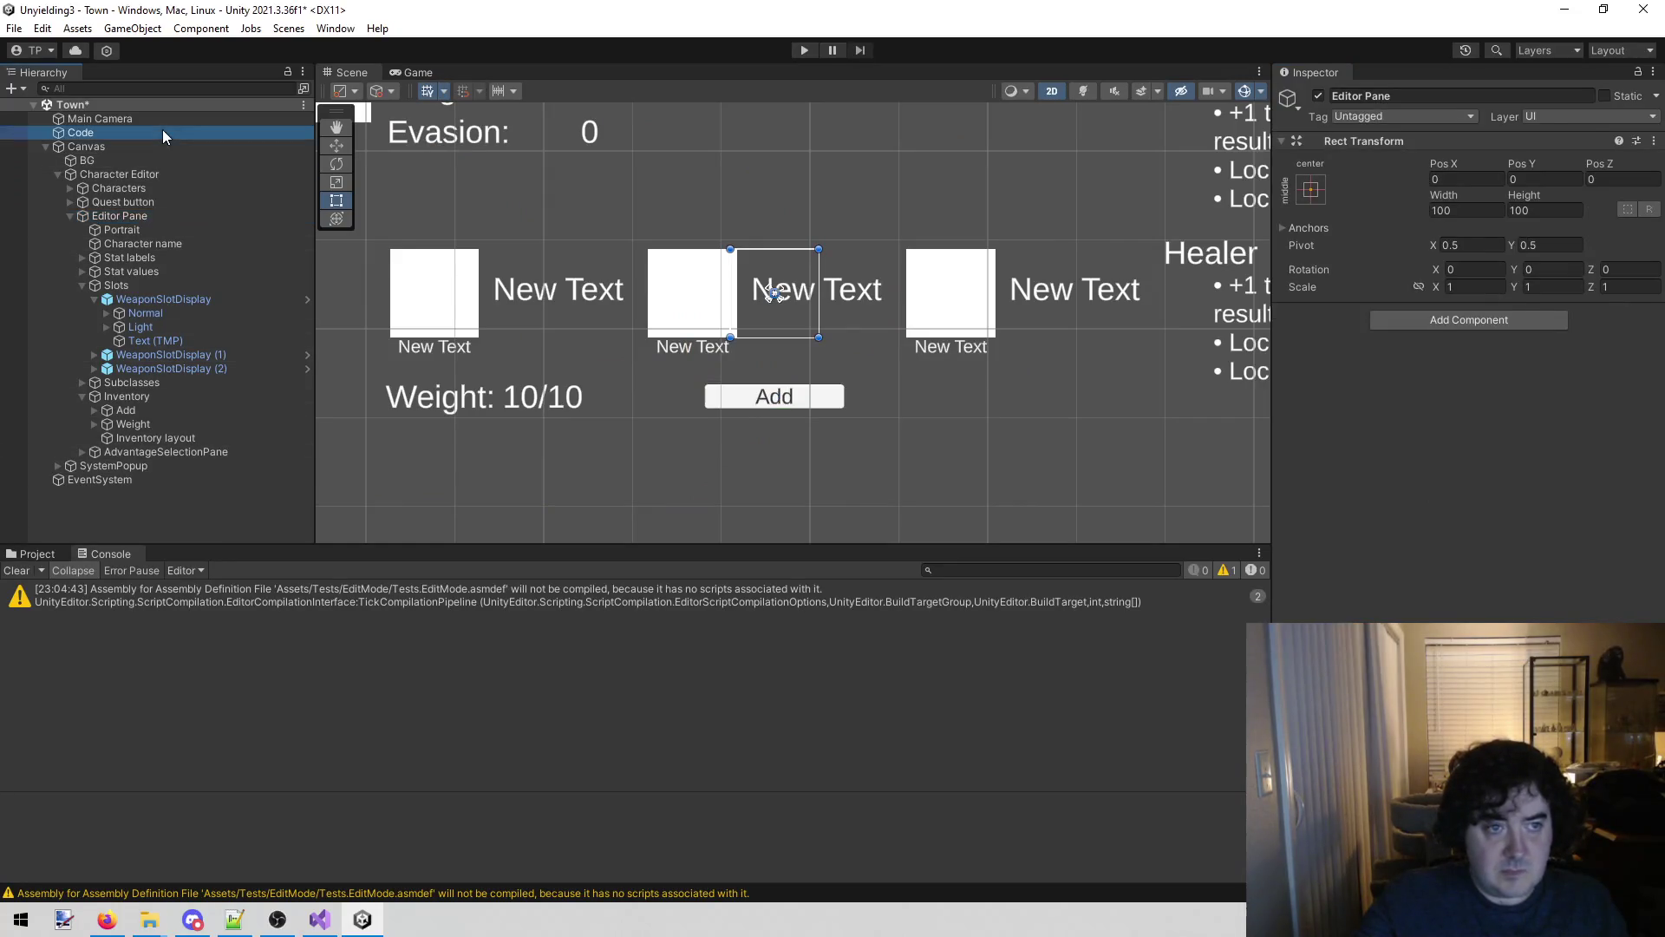
scroll(1391, 343, "down", 5)
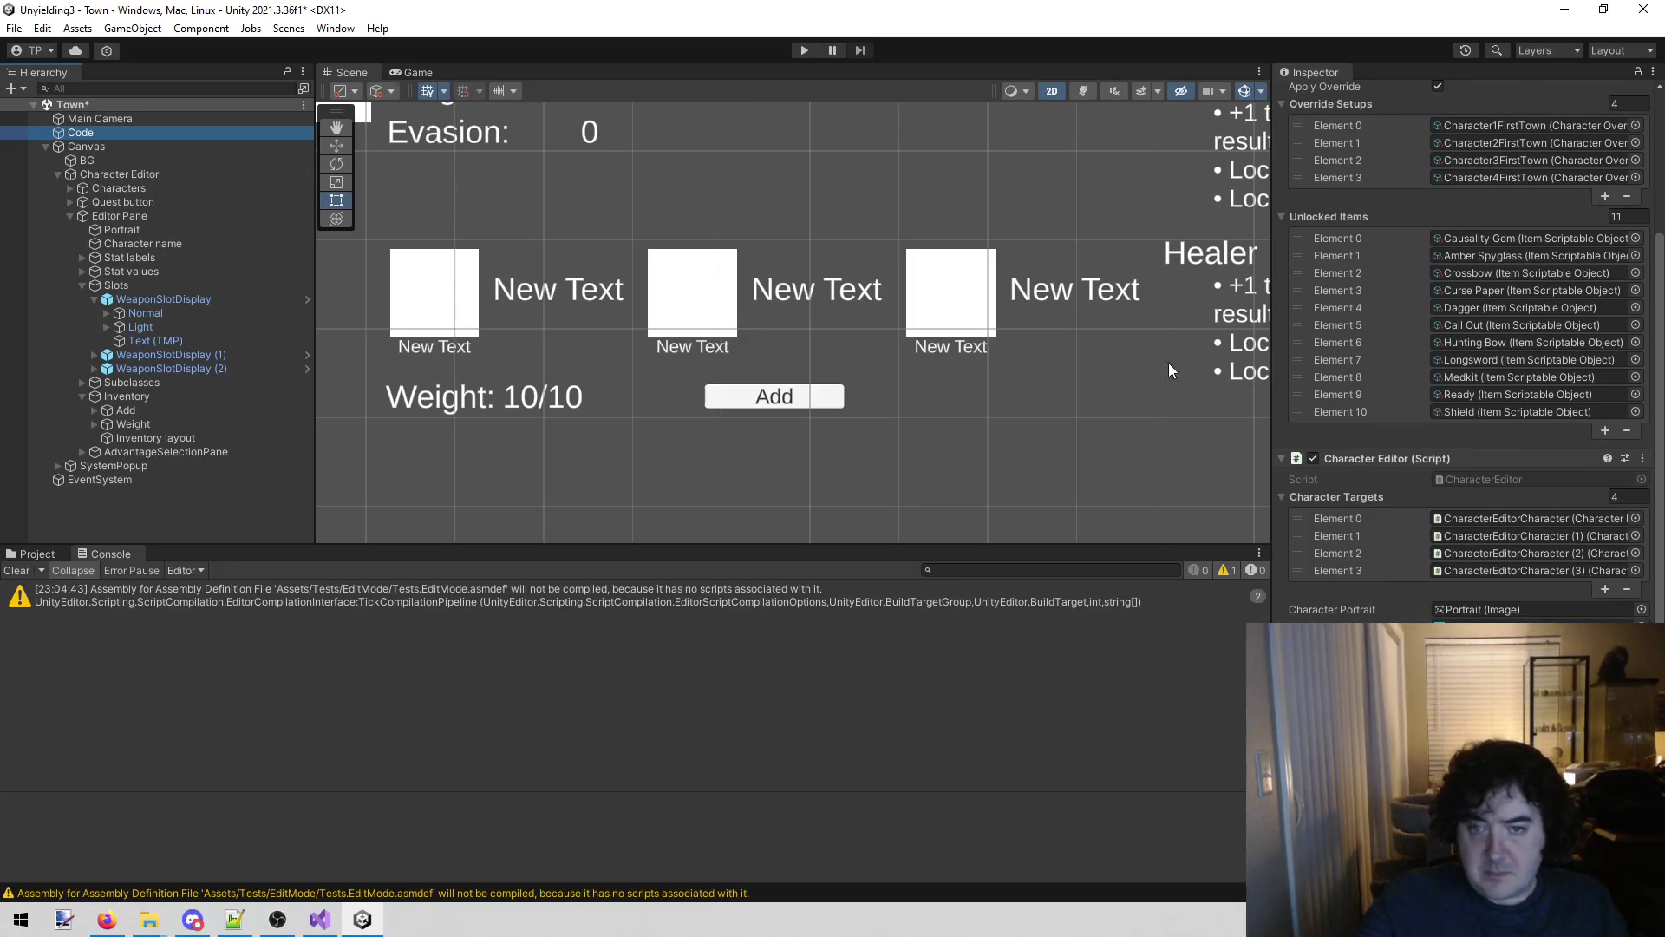
mouse_move(904, 335)
left_mouse_down()
mouse_move(618, 232)
mouse_move(864, 338)
left_mouse_up()
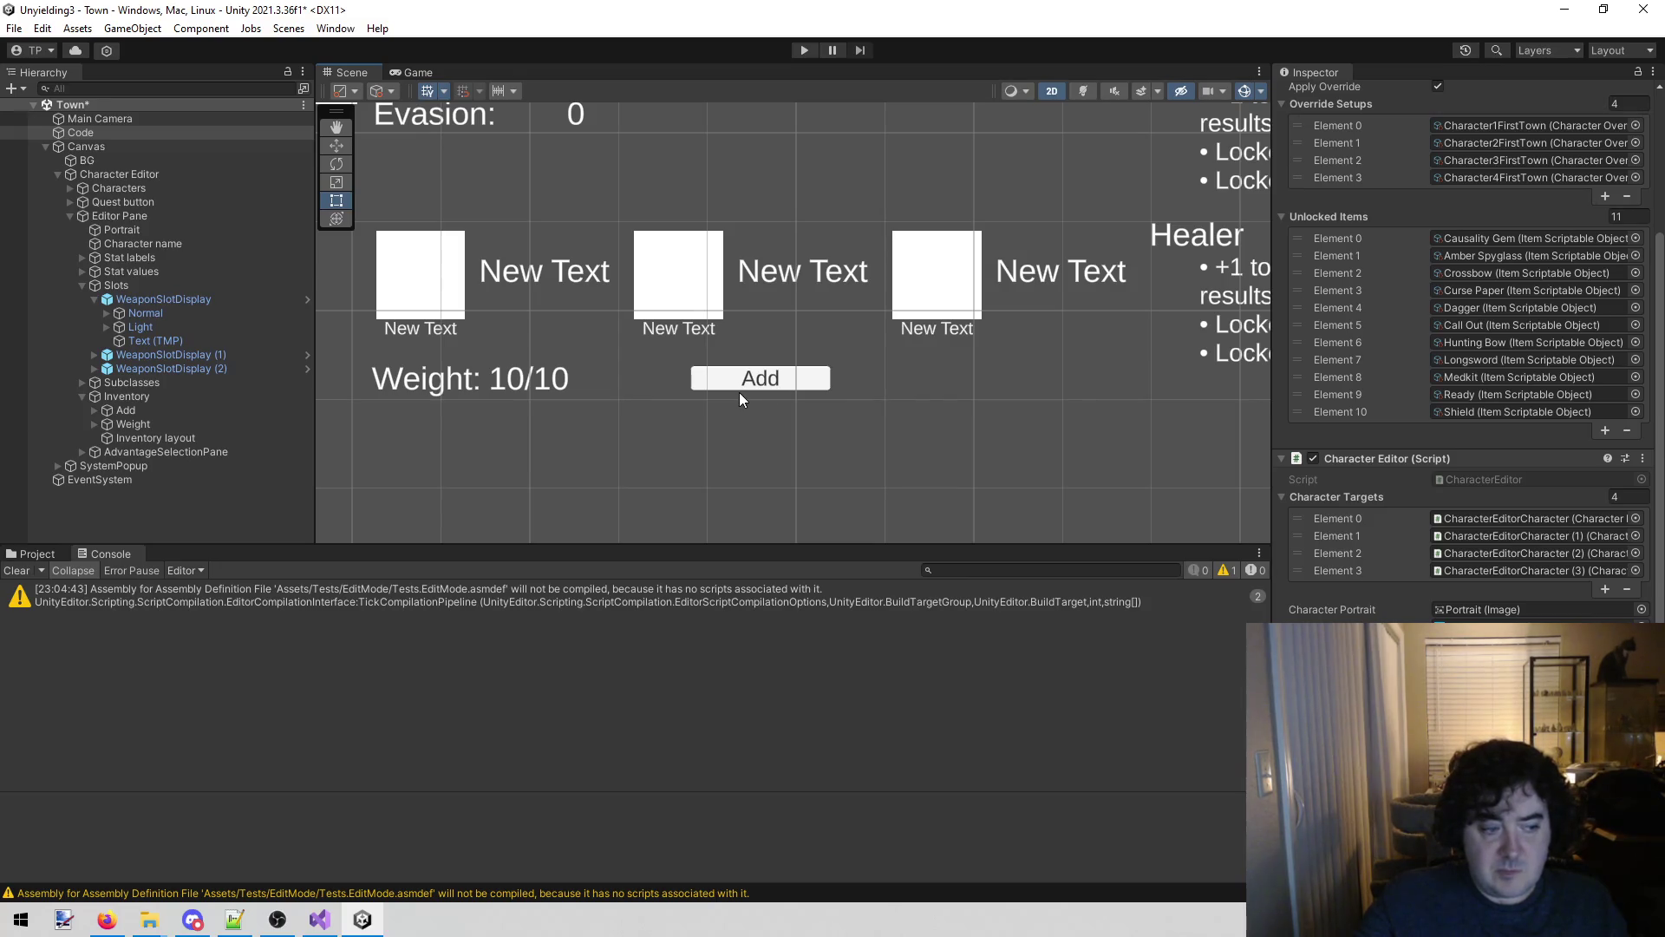
left_click(329, 918)
left_click(854, 651)
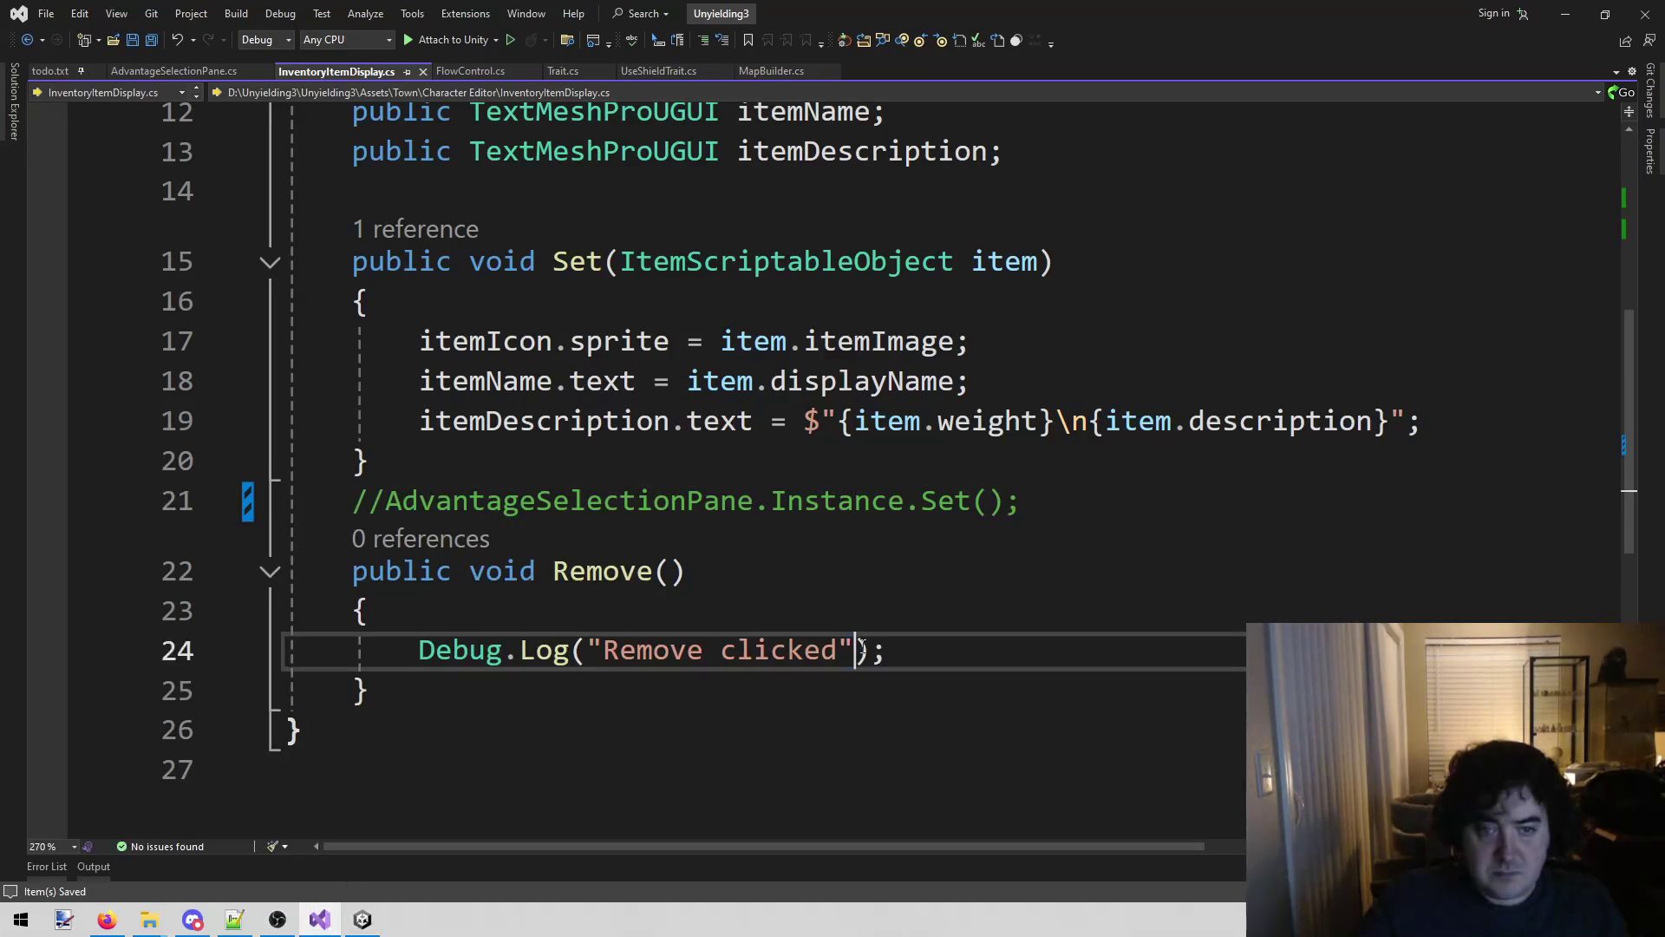
Open CharacterEditor.cs through Open File in Solution by searching 'charaeditor'.
key("alt+shift+o")
type("character")
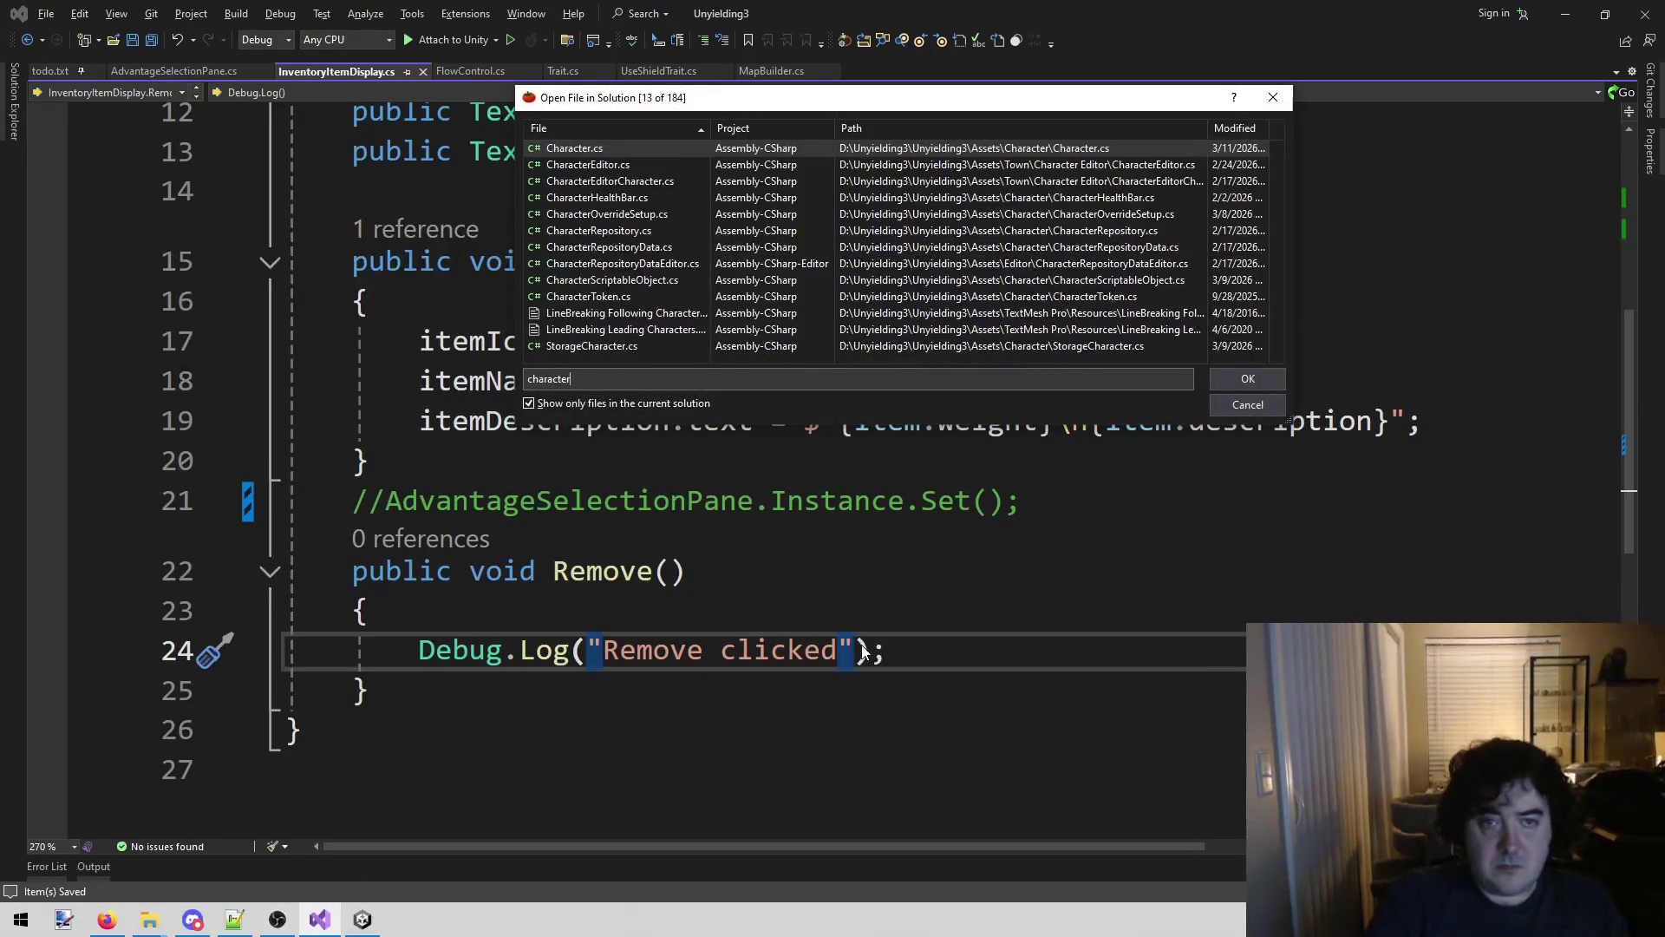
type("editor")
key("Return")
scroll(841, 662, "down", 20)
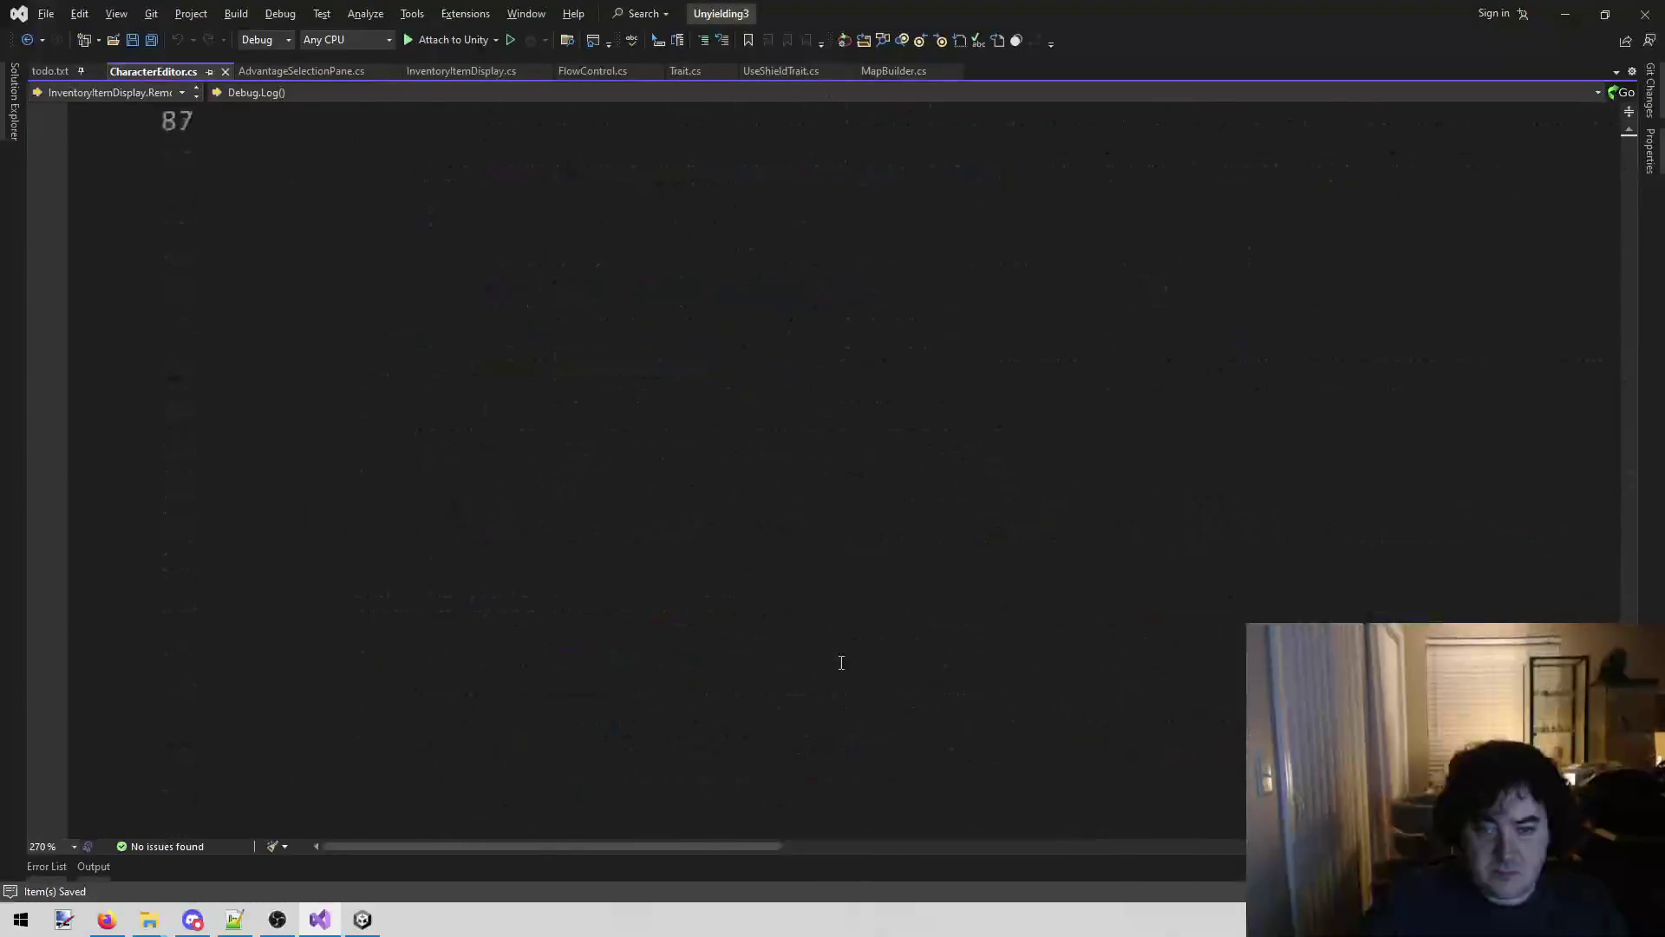
Start a new 'public void AddAdvantageClicked()' method with an opening brace below ResetToBase.
left_click(691, 675)
left_click(690, 652)
key("Return")
key("Return")
type("public void Add")
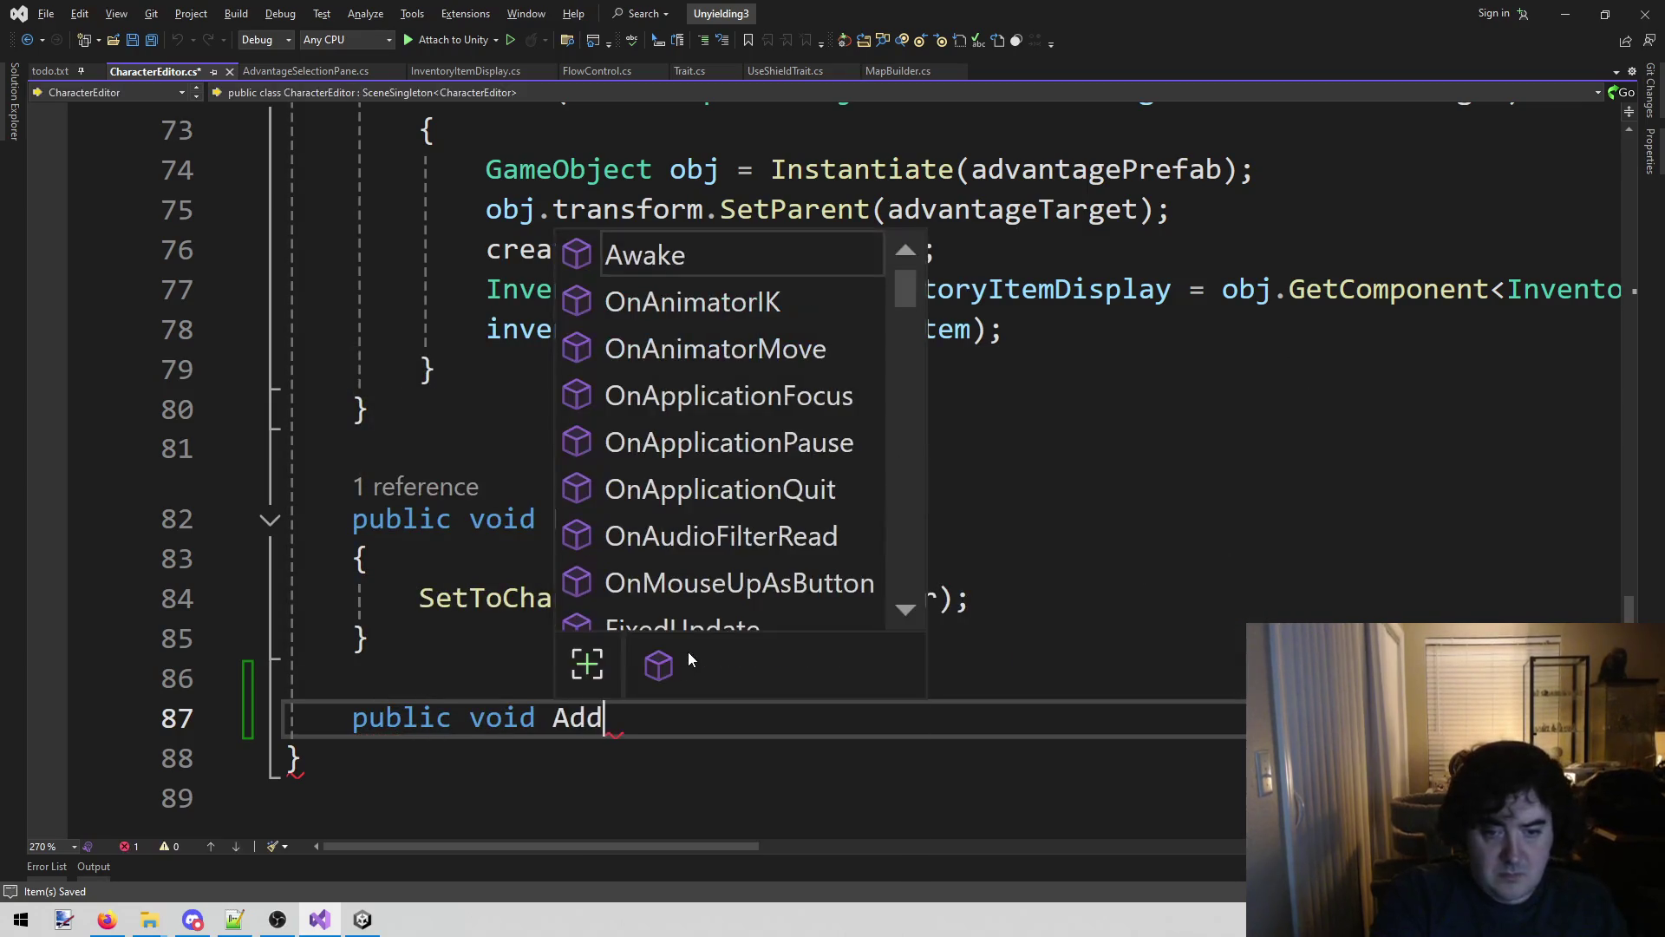
type("AdvantageClicked()")
key("Return")
type("{")
key("Return")
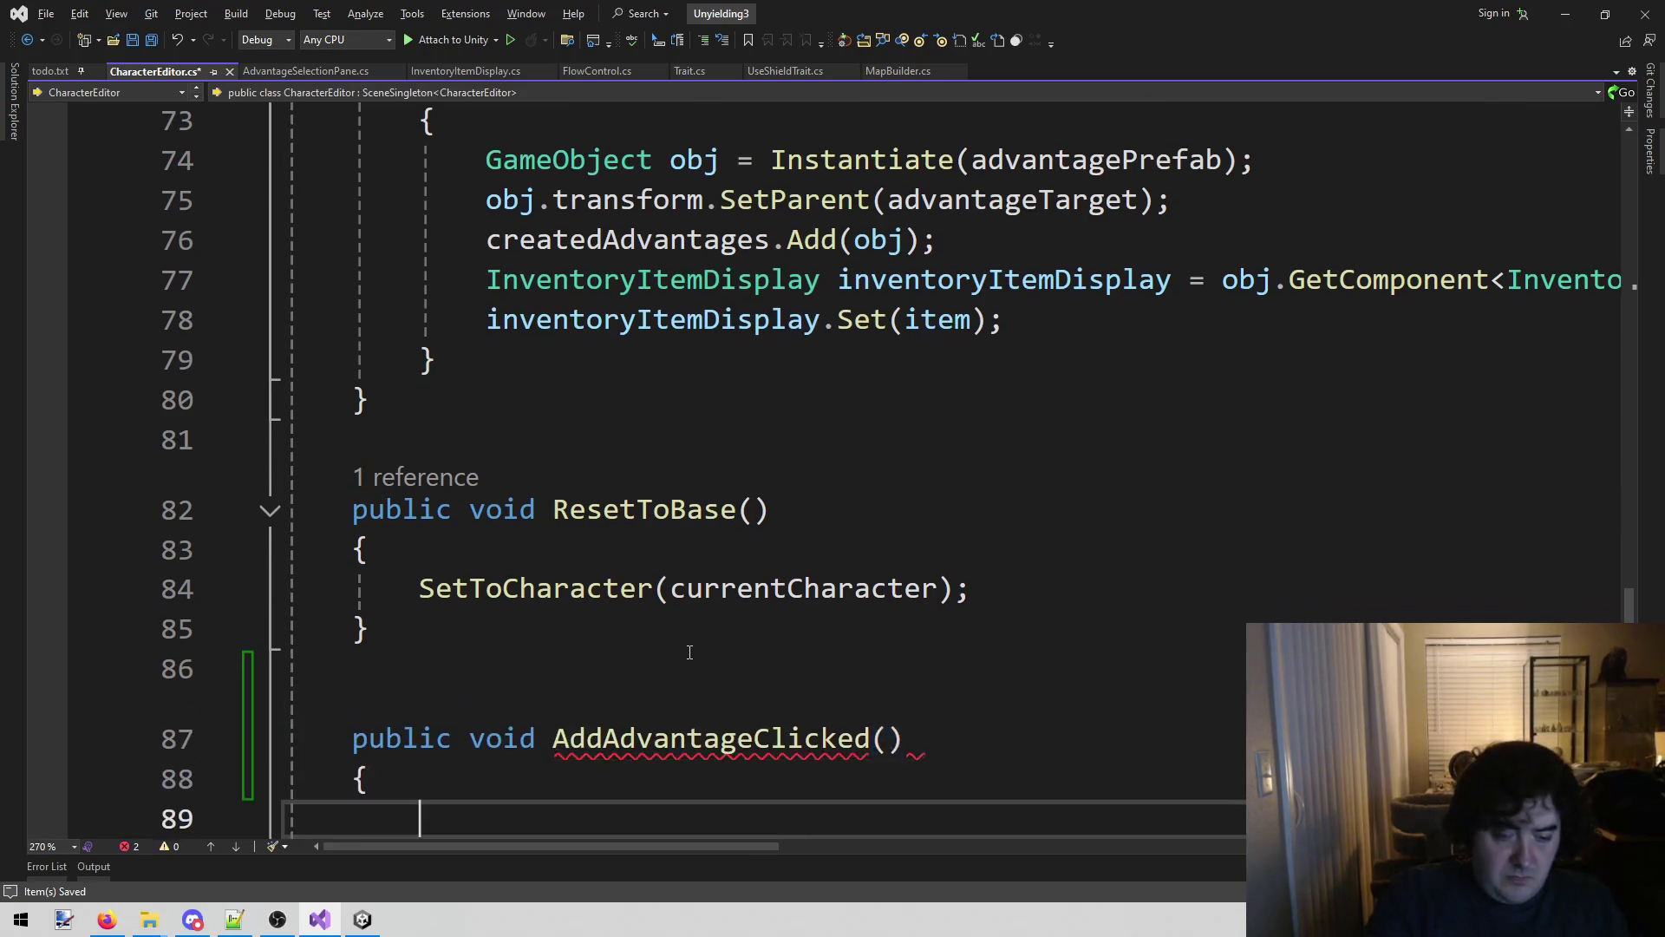
scroll(688, 652, "down", 3)
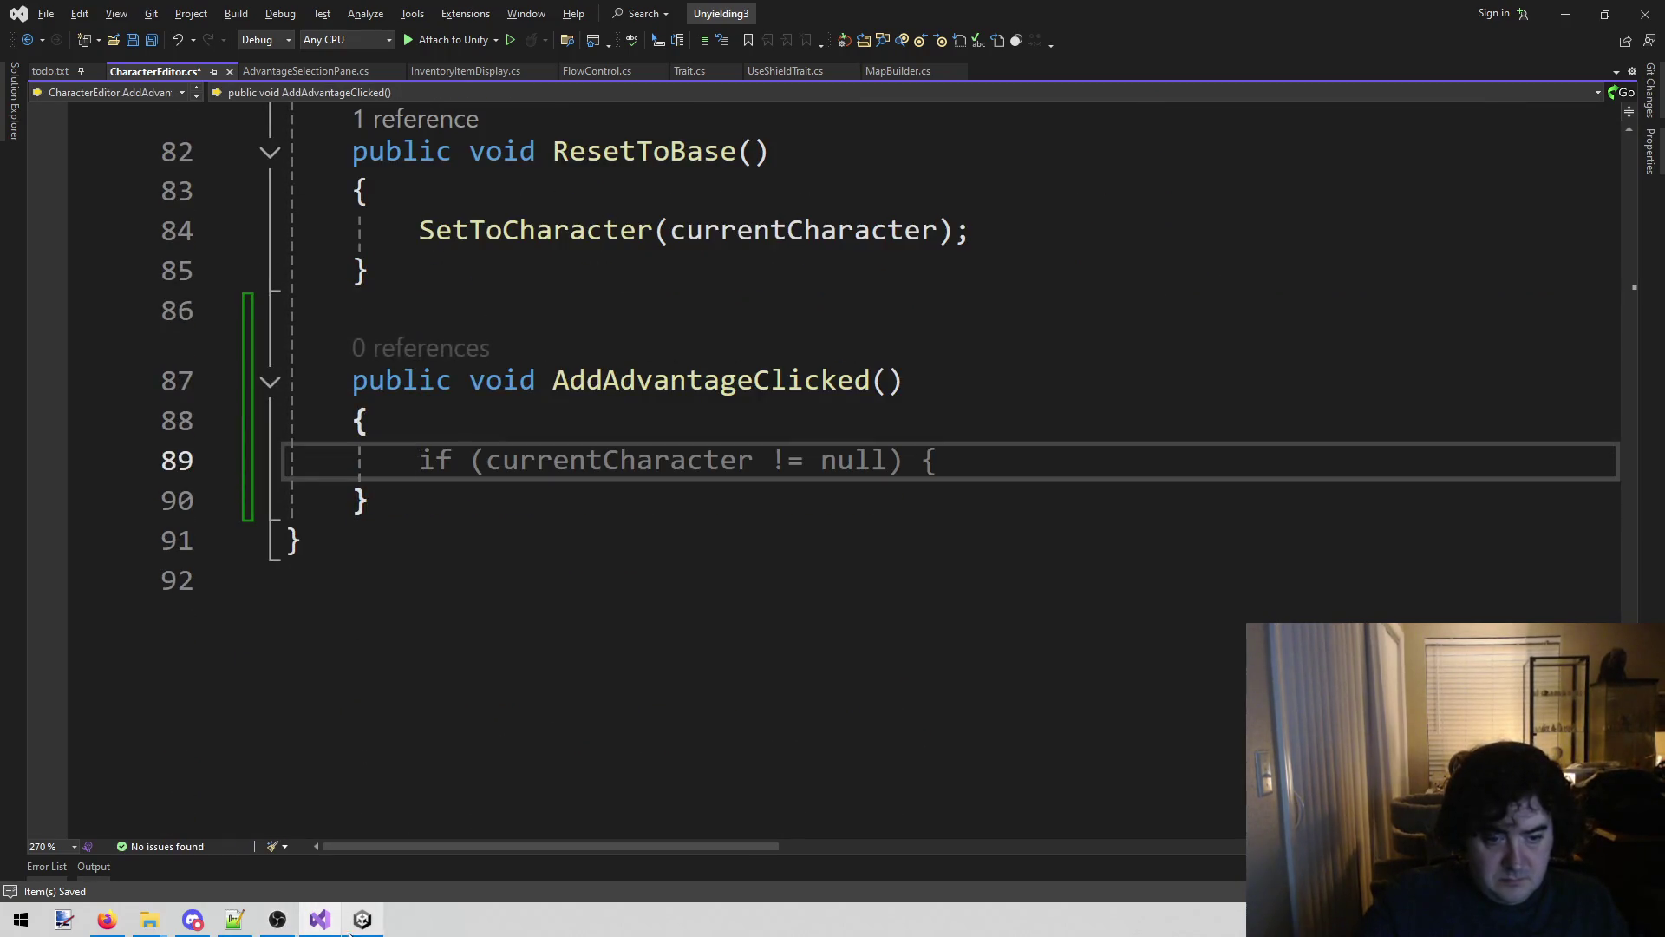
left_click(355, 927)
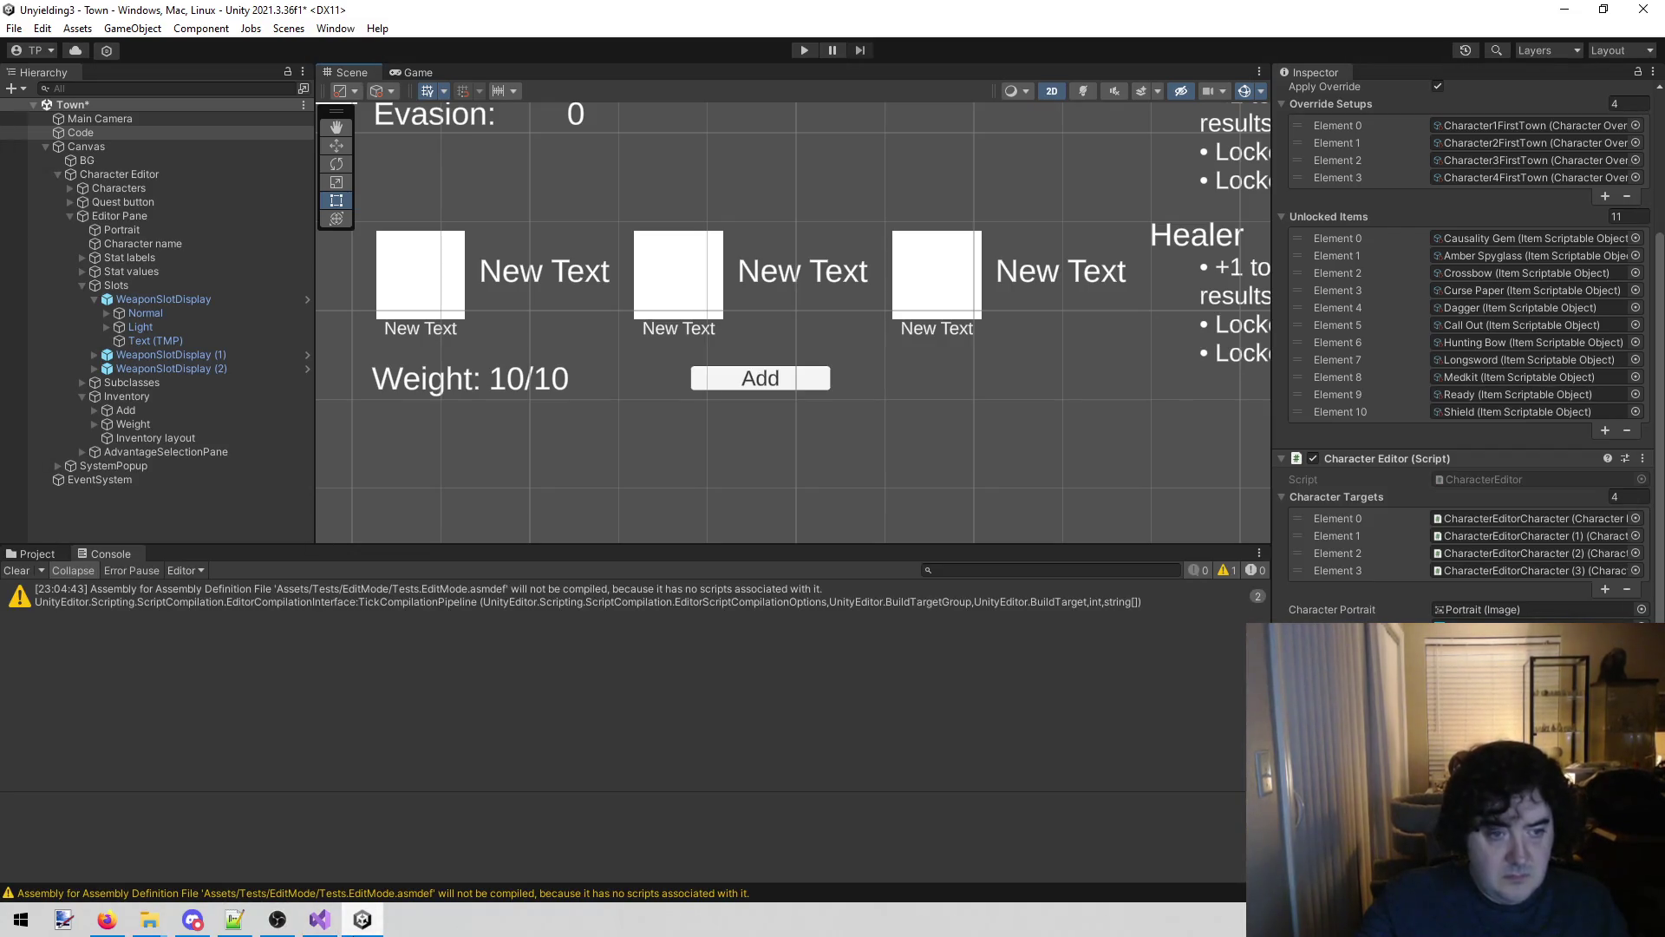
Check the InventoryItemDisplay prefab in the Project tab, then paste AdvantageSelectionPane.Instance.Set(); into line 89.
left_click(28, 553)
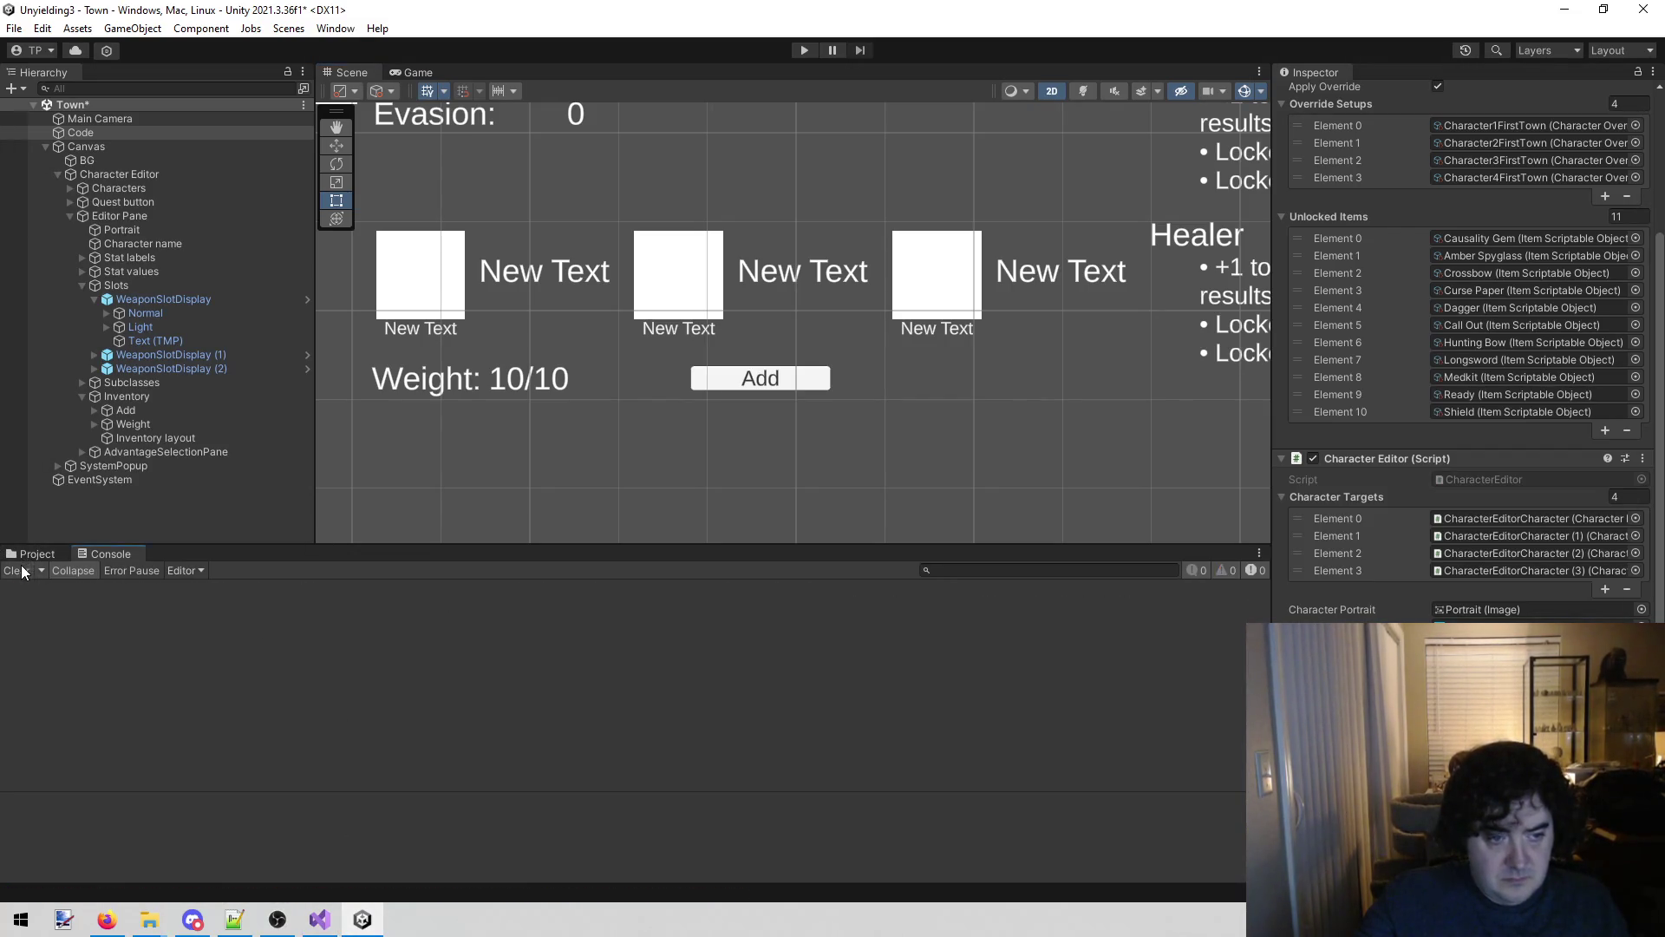
left_click(288, 627)
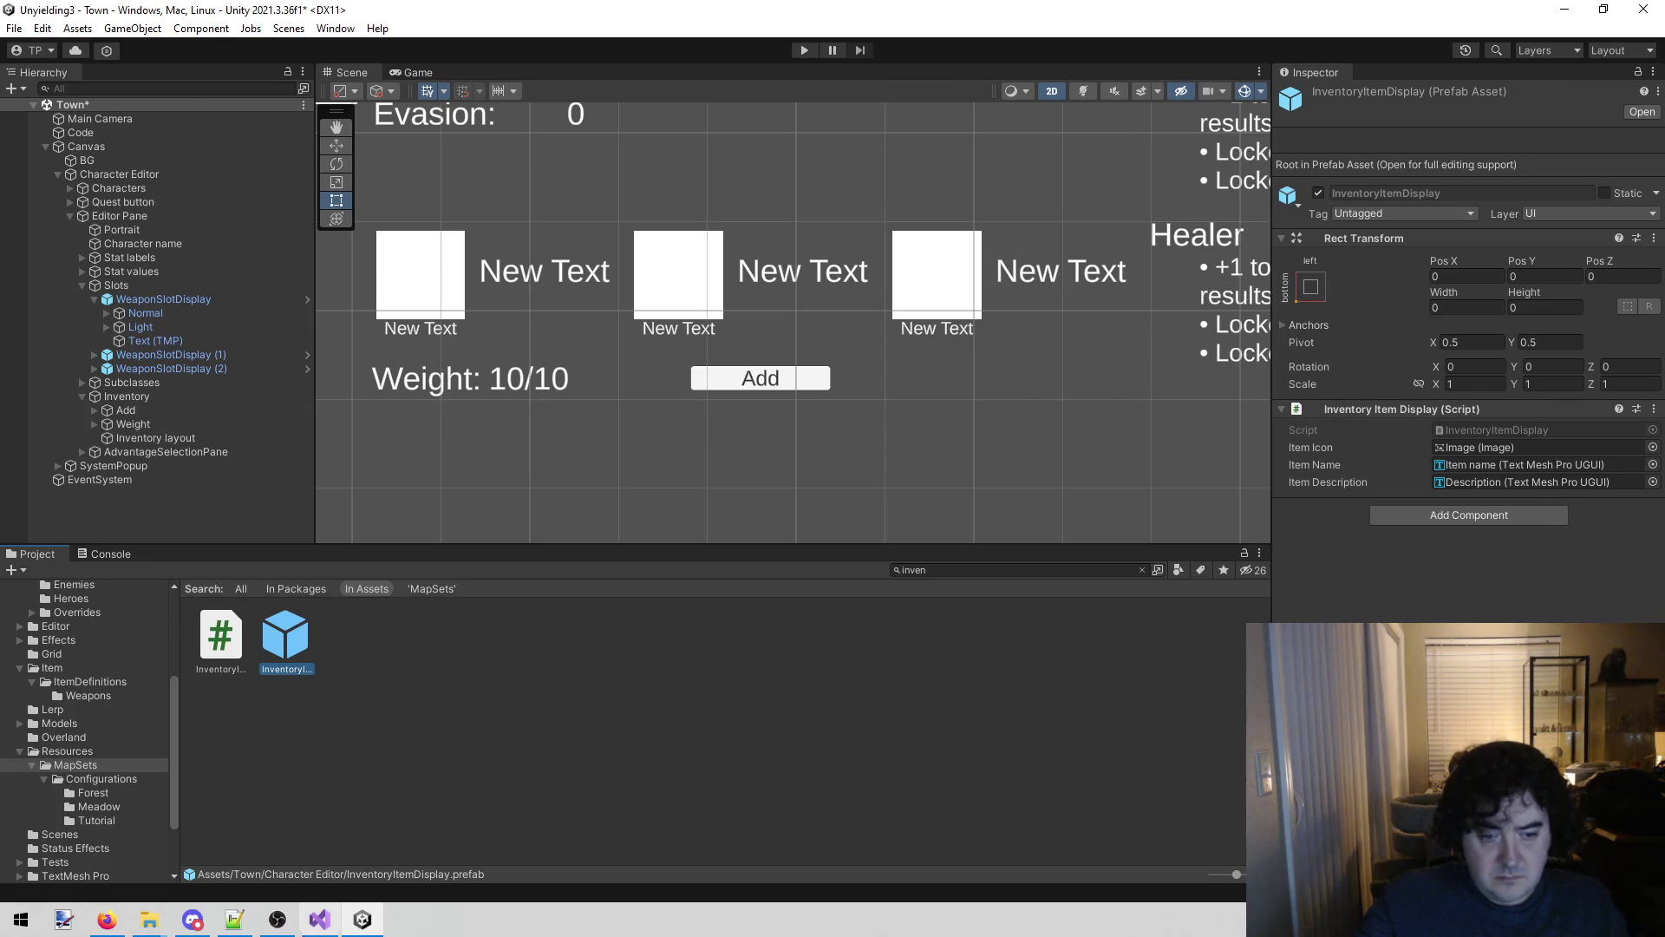
left_click(319, 919)
type("AdvantageSelectionPane.Instance.Set();")
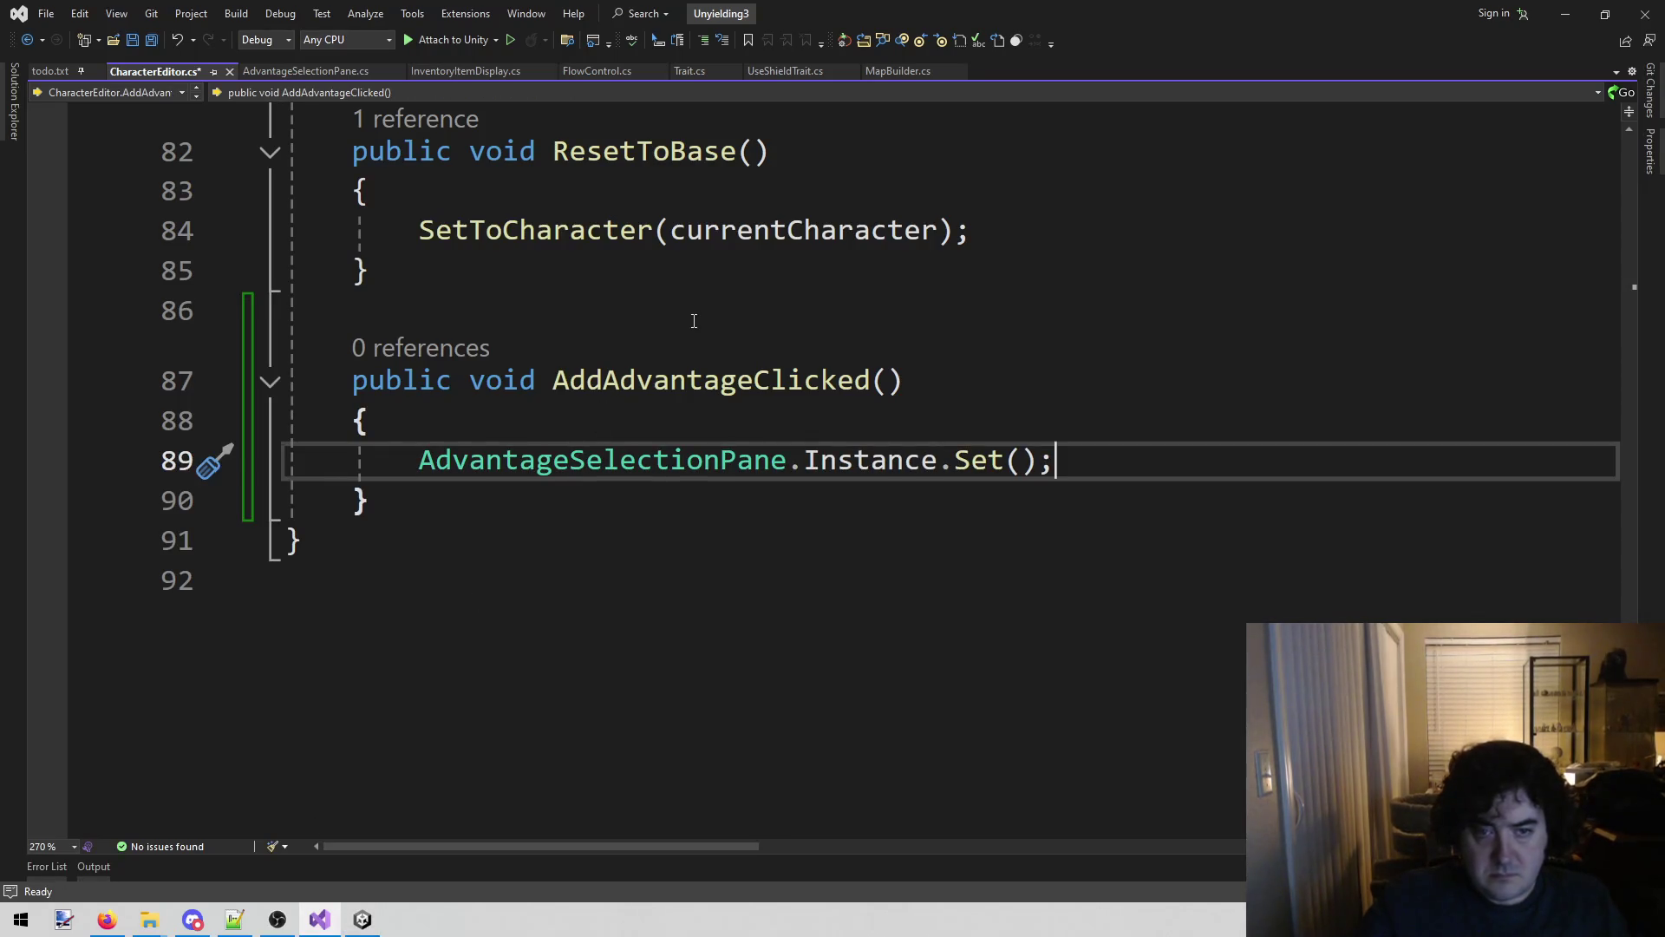
Save CharacterEditor.cs, let Unity recompile, and review the Set method in AdvantageSelectionPane.cs.
key("ctrl+s")
left_click(362, 919)
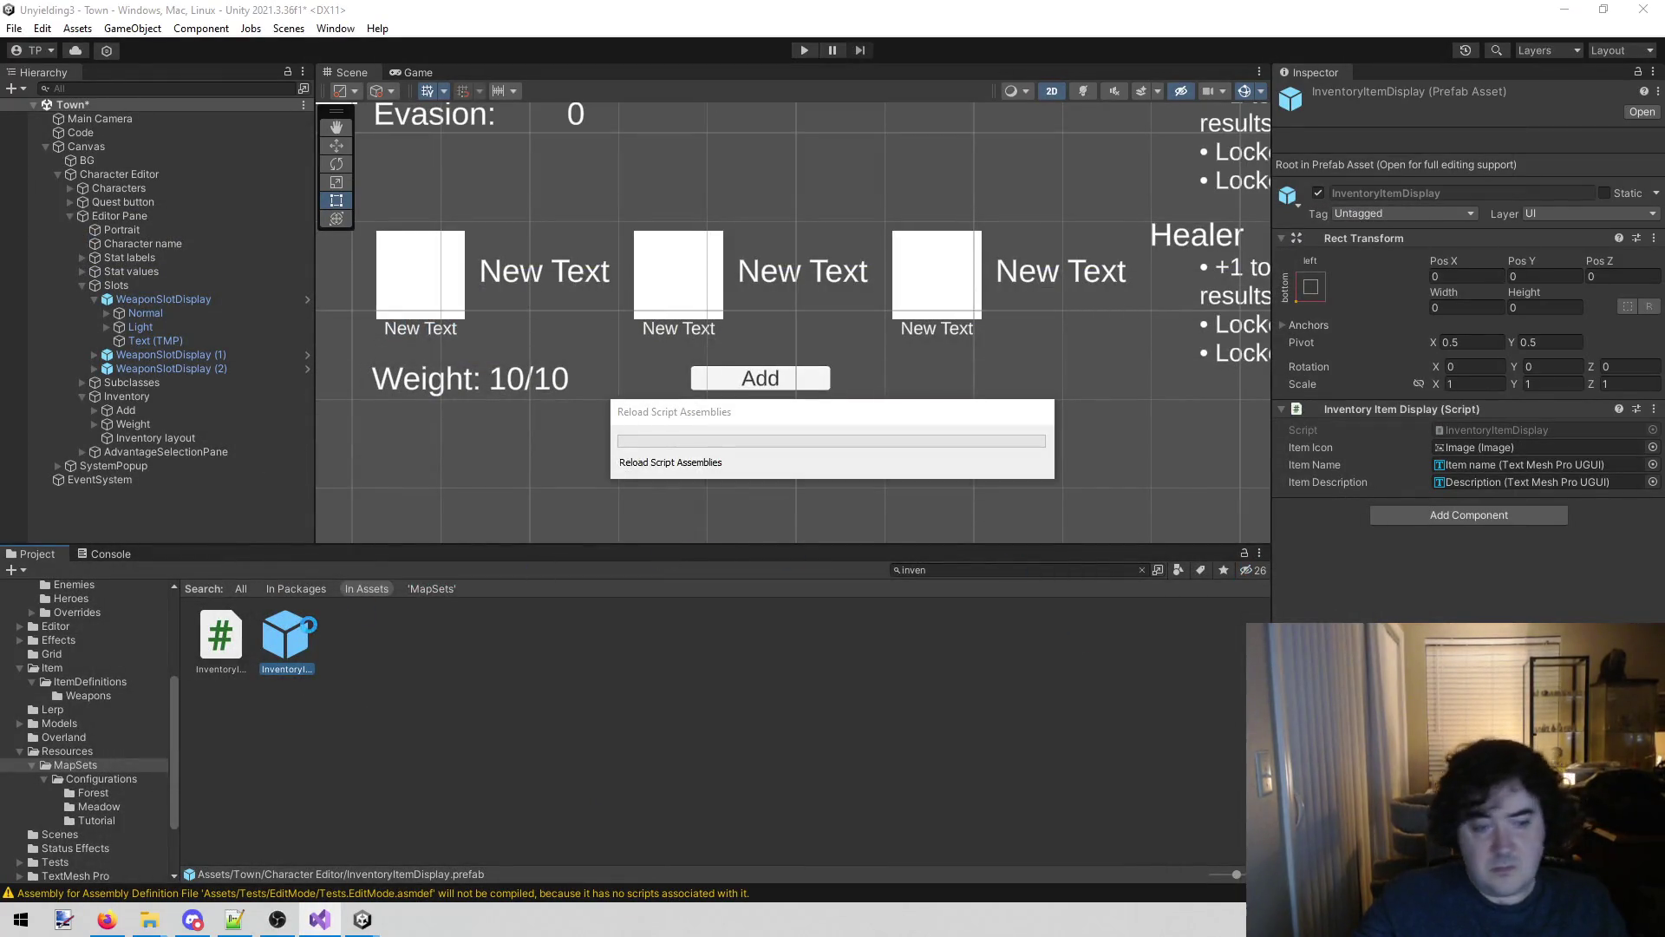
left_click(321, 918)
left_click(253, 71)
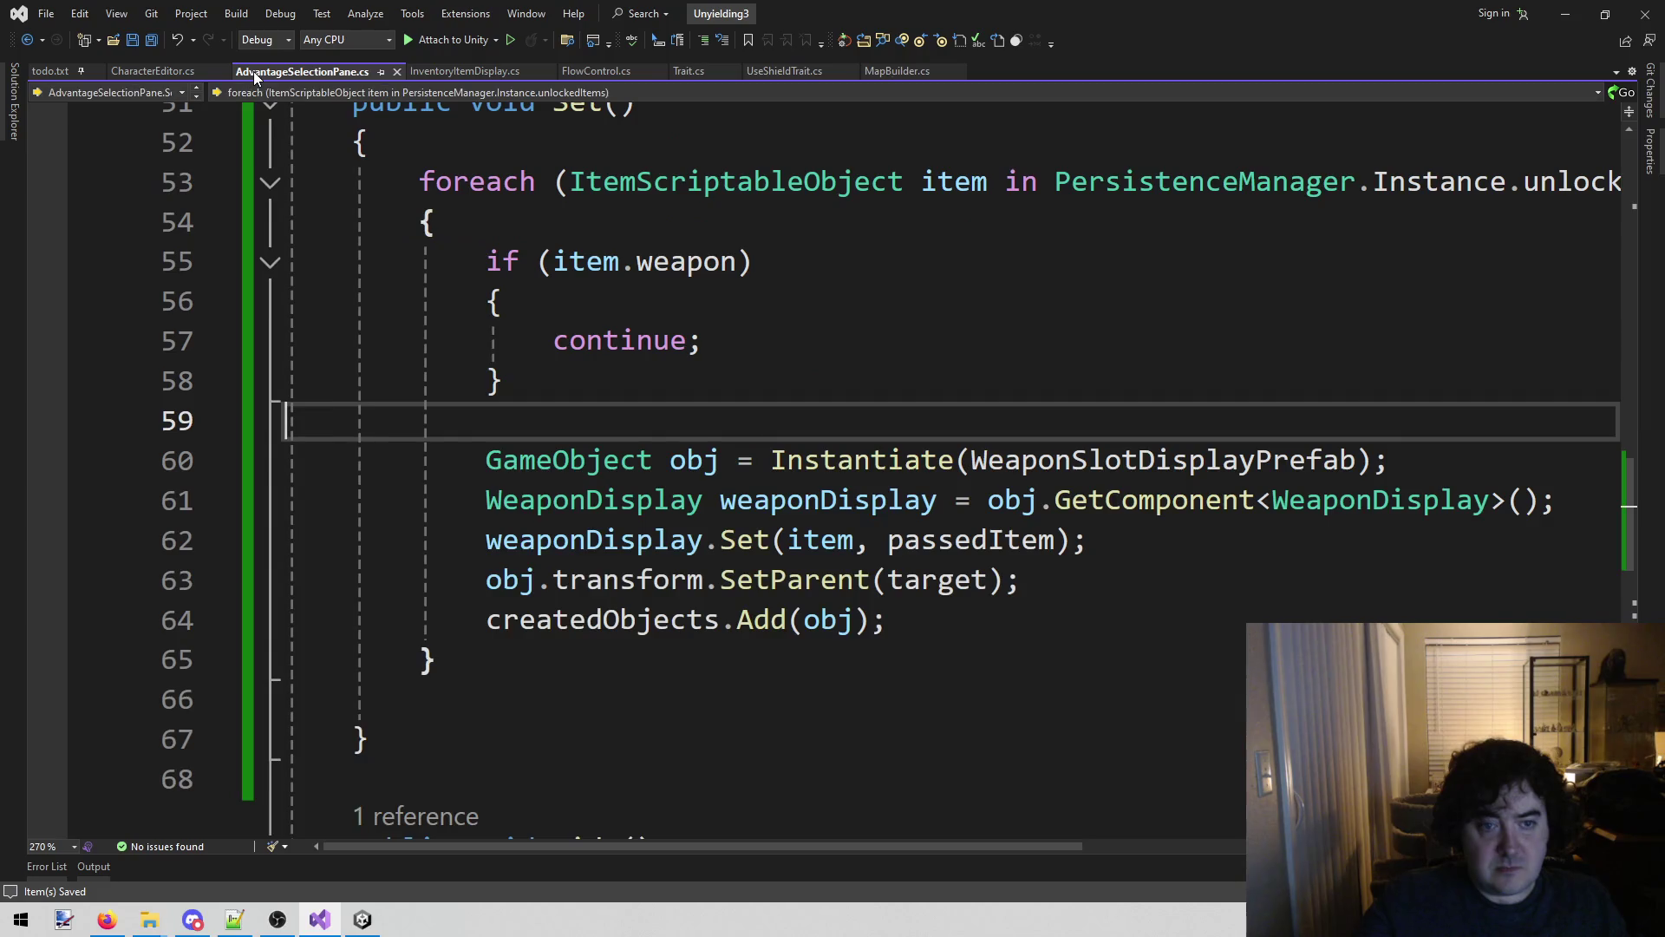
scroll(764, 312, "up", 1)
scroll(631, 133, "down", 7)
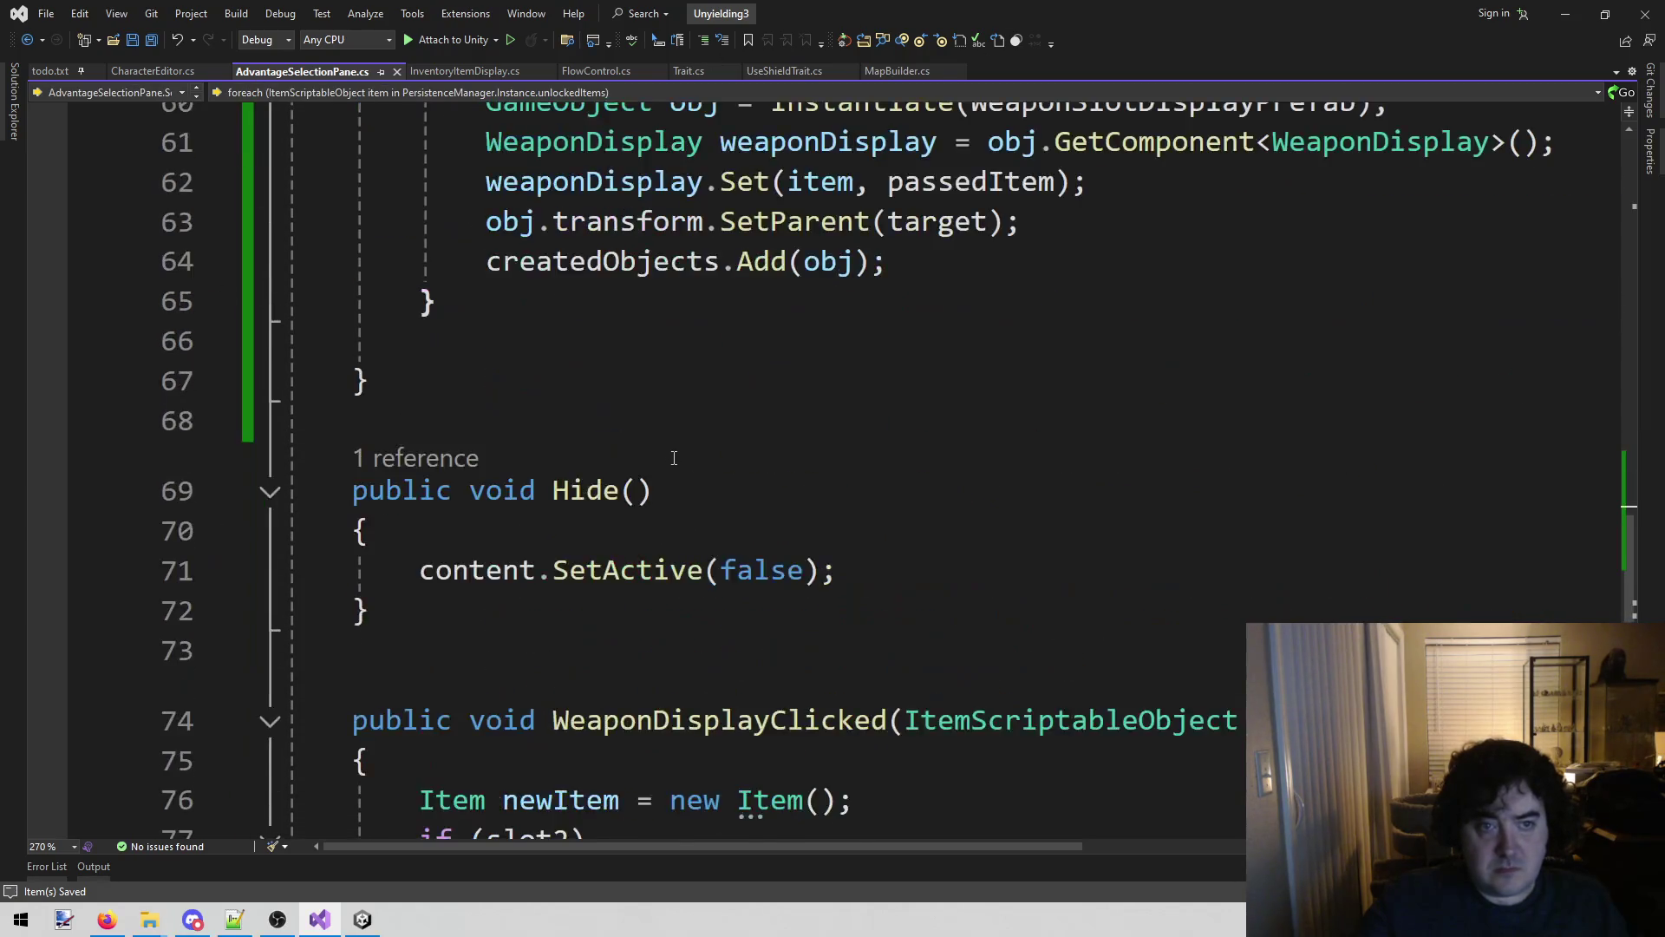
scroll(685, 451, "up", 1)
scroll(691, 435, "down", 2)
scroll(692, 435, "up", 17)
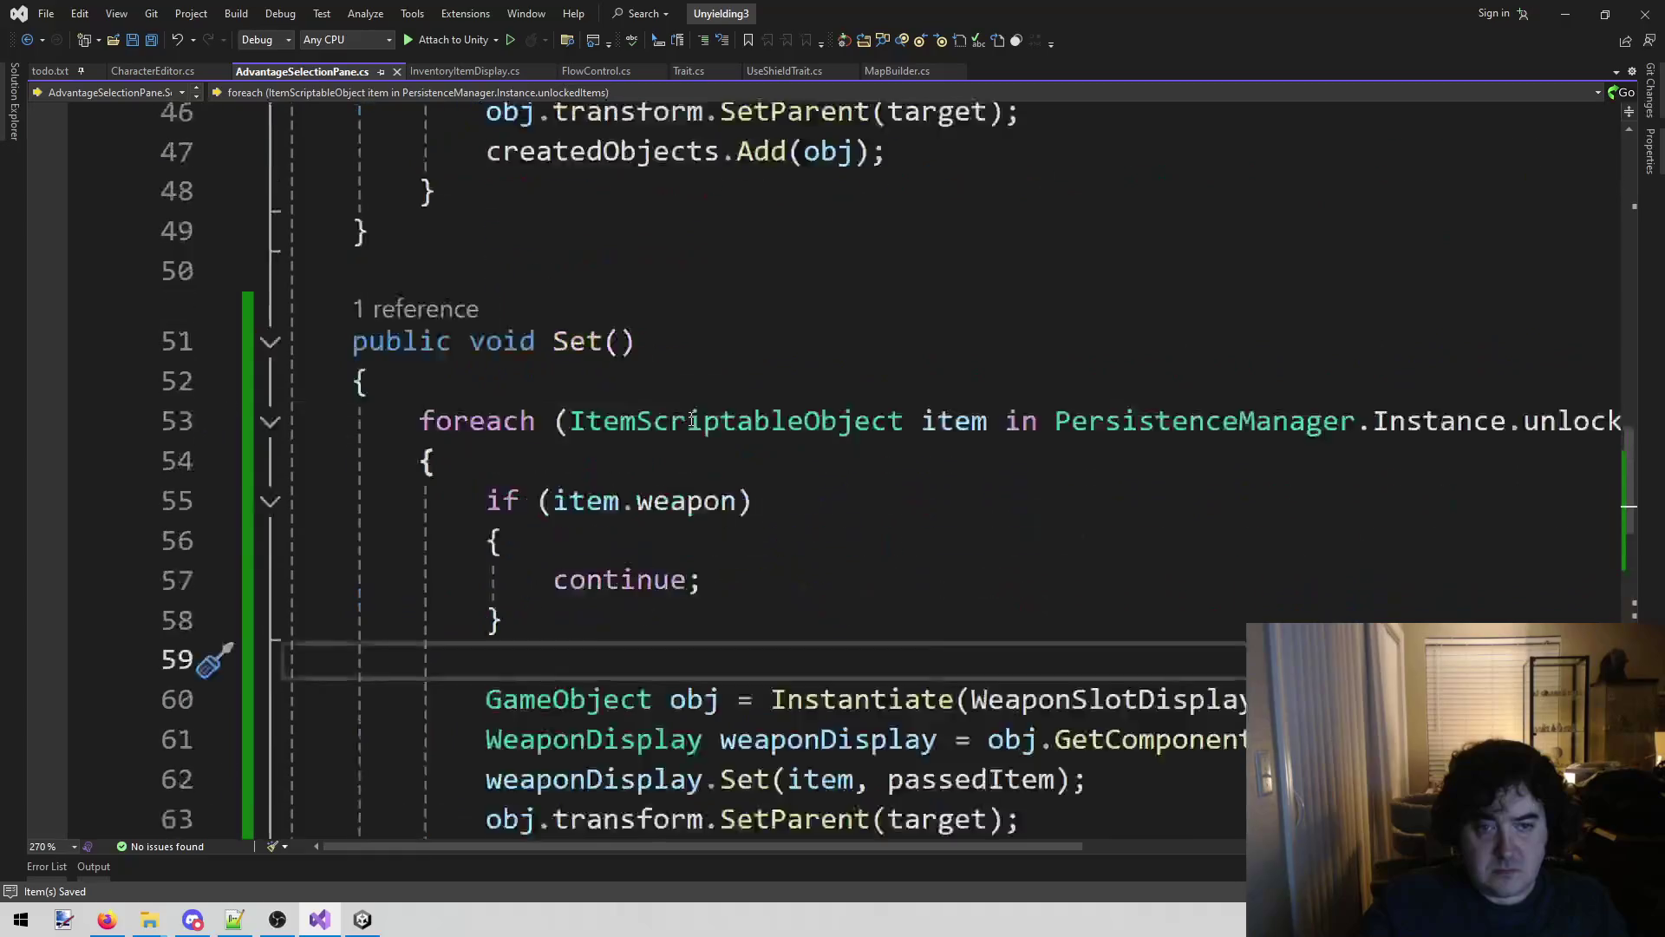
scroll(680, 413, "down", 4)
scroll(680, 413, "down", 7)
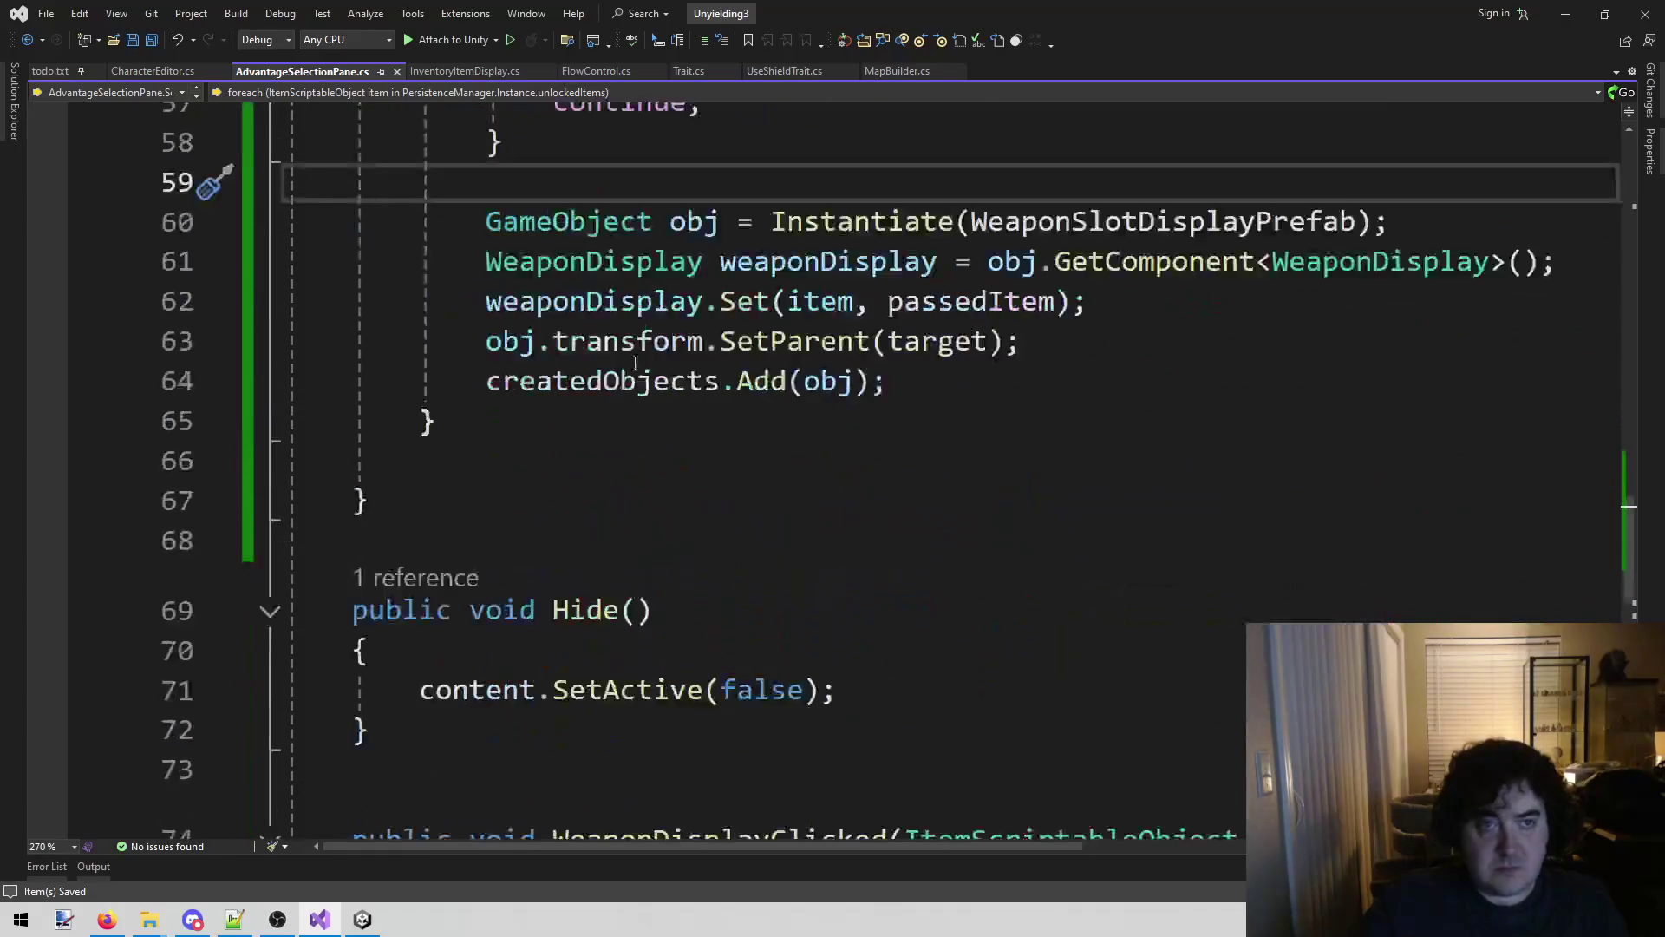
Delete the commented-out AdvantageSelectionPane.Instance.Set() line 21 from InventoryItemDisplay.cs.
left_click(486, 72)
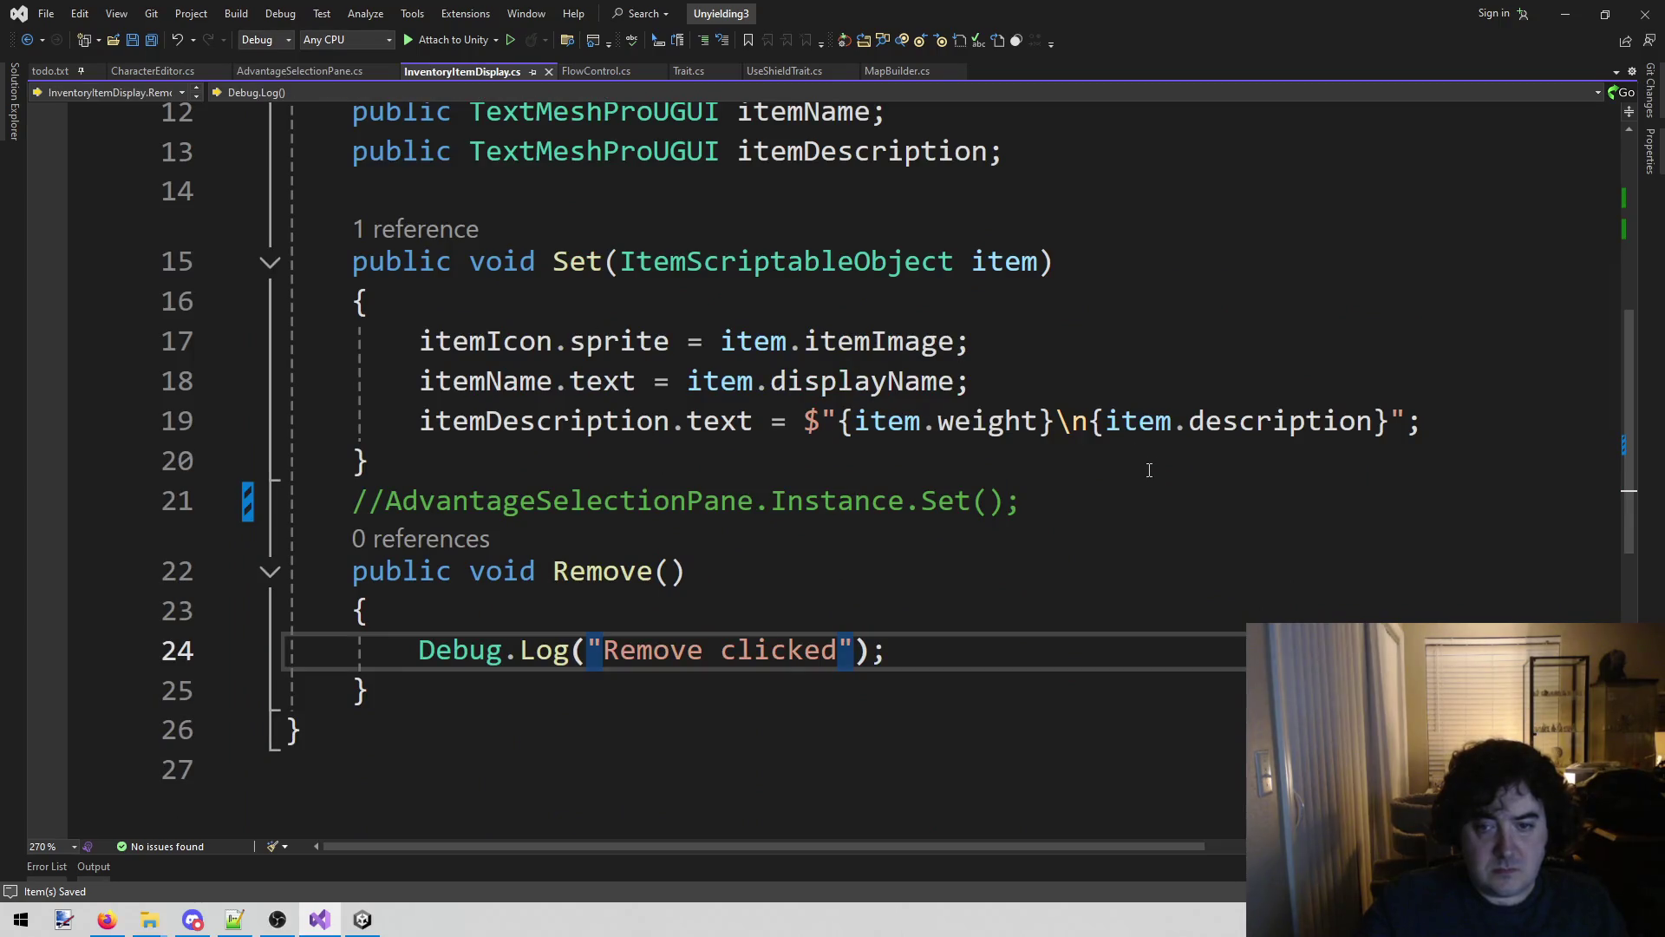
left_click(1123, 485)
key("ctrl+k")
key("ctrl+u")
key("shift+Home")
key("BackSpace")
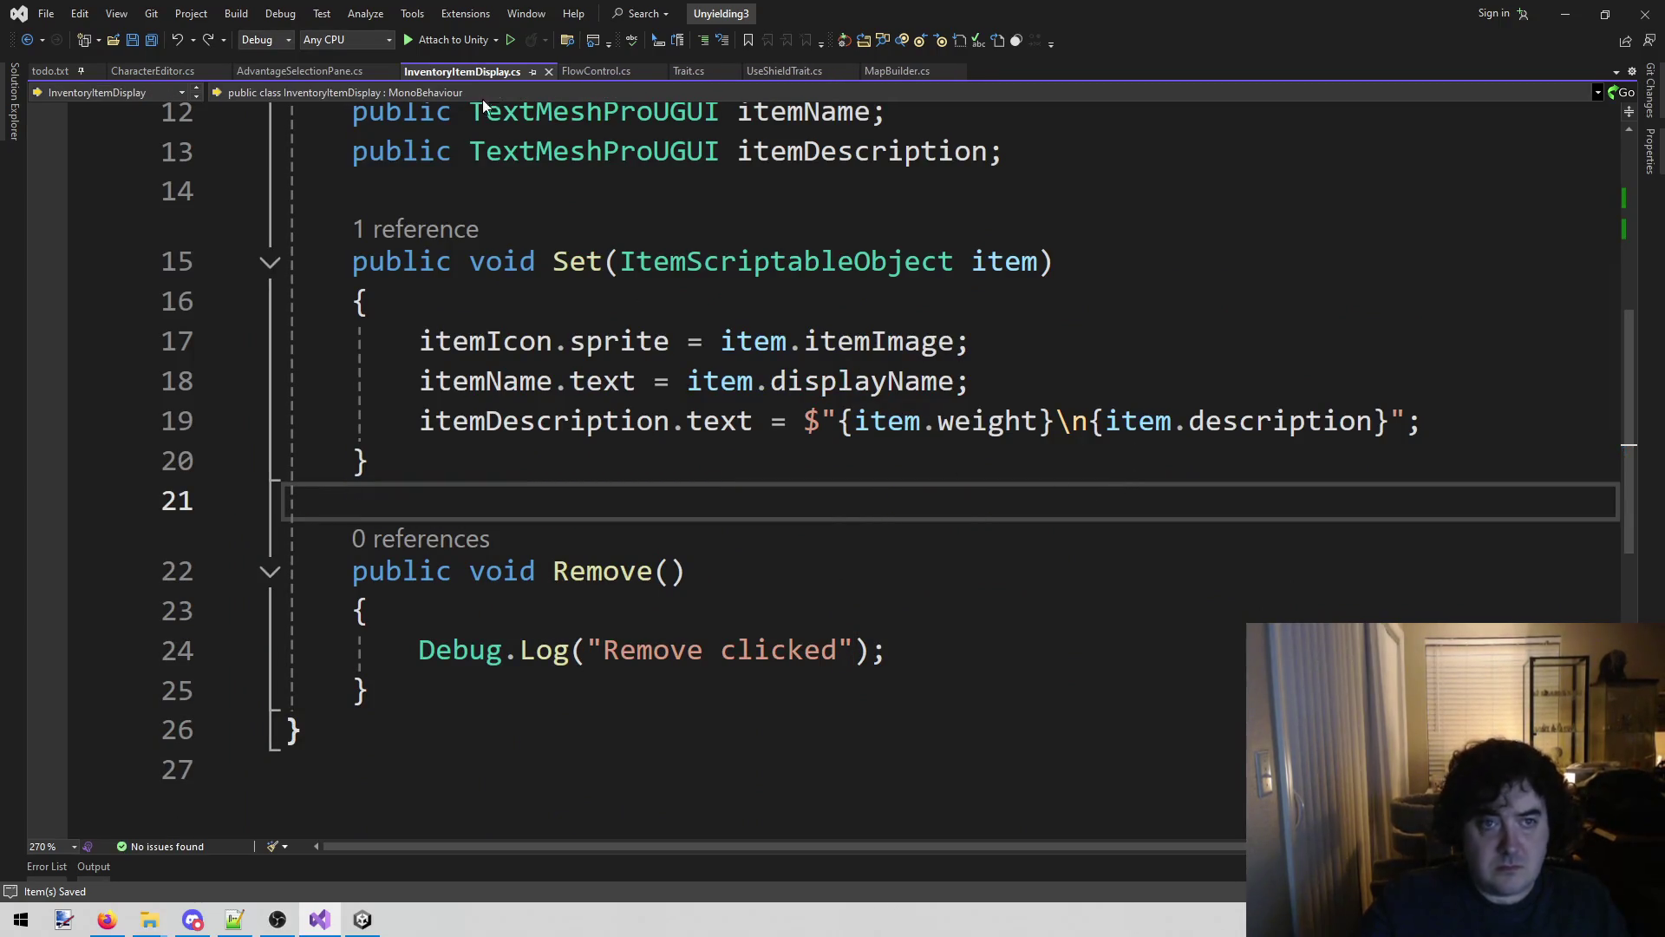
left_click(174, 72)
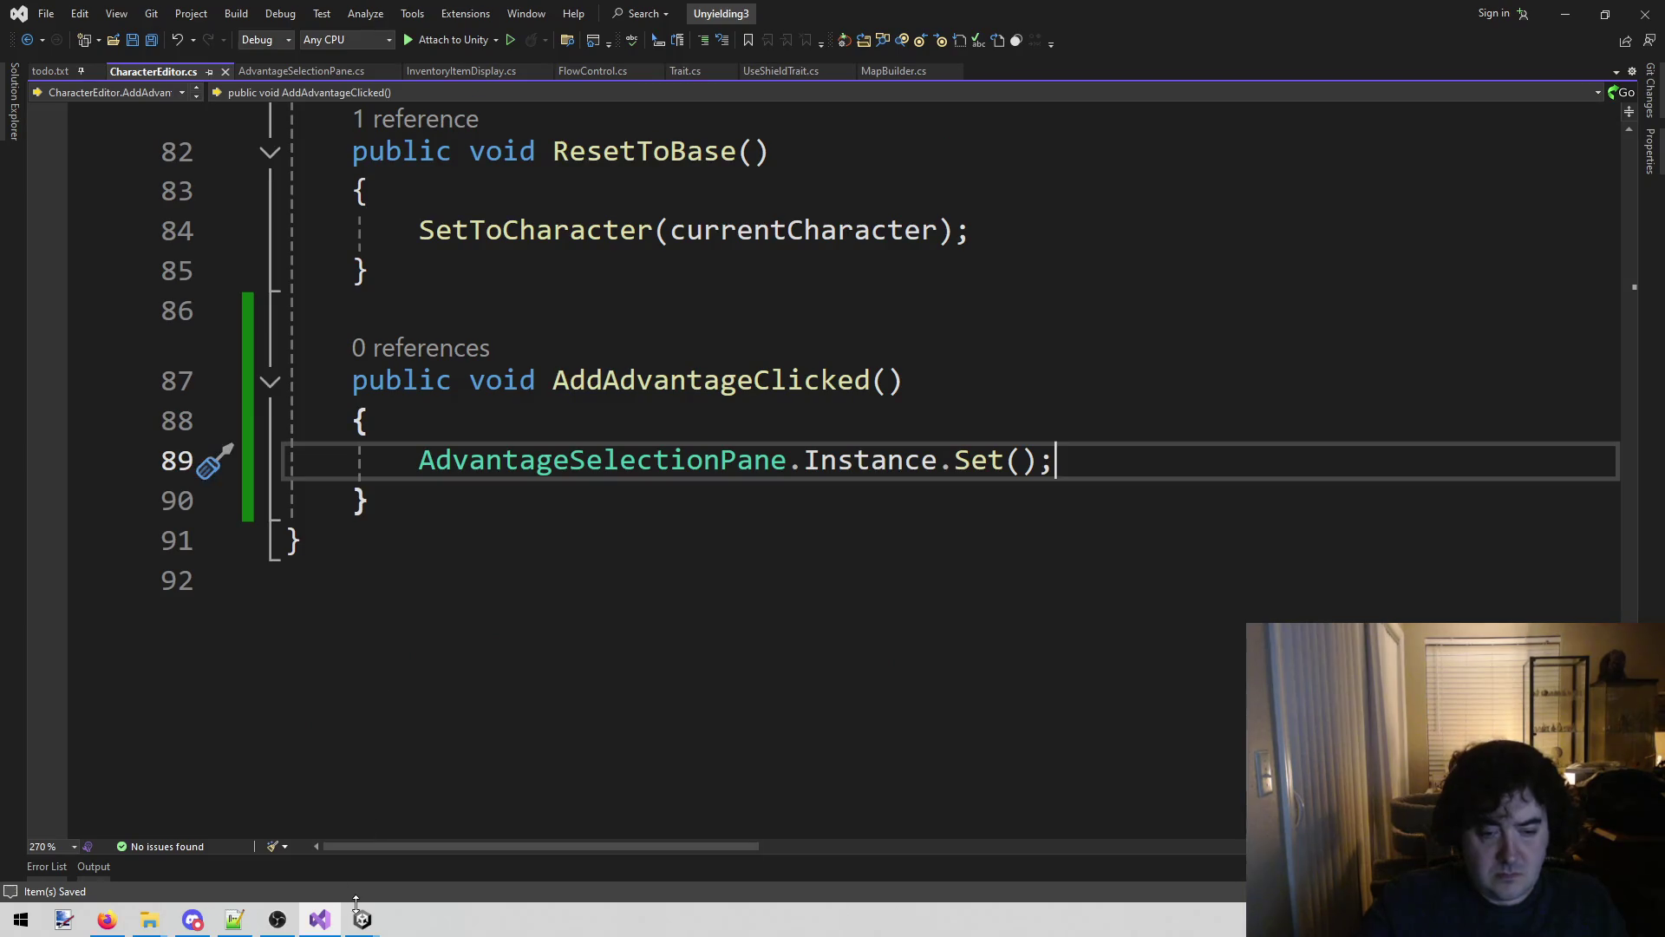
key("alt+Tab")
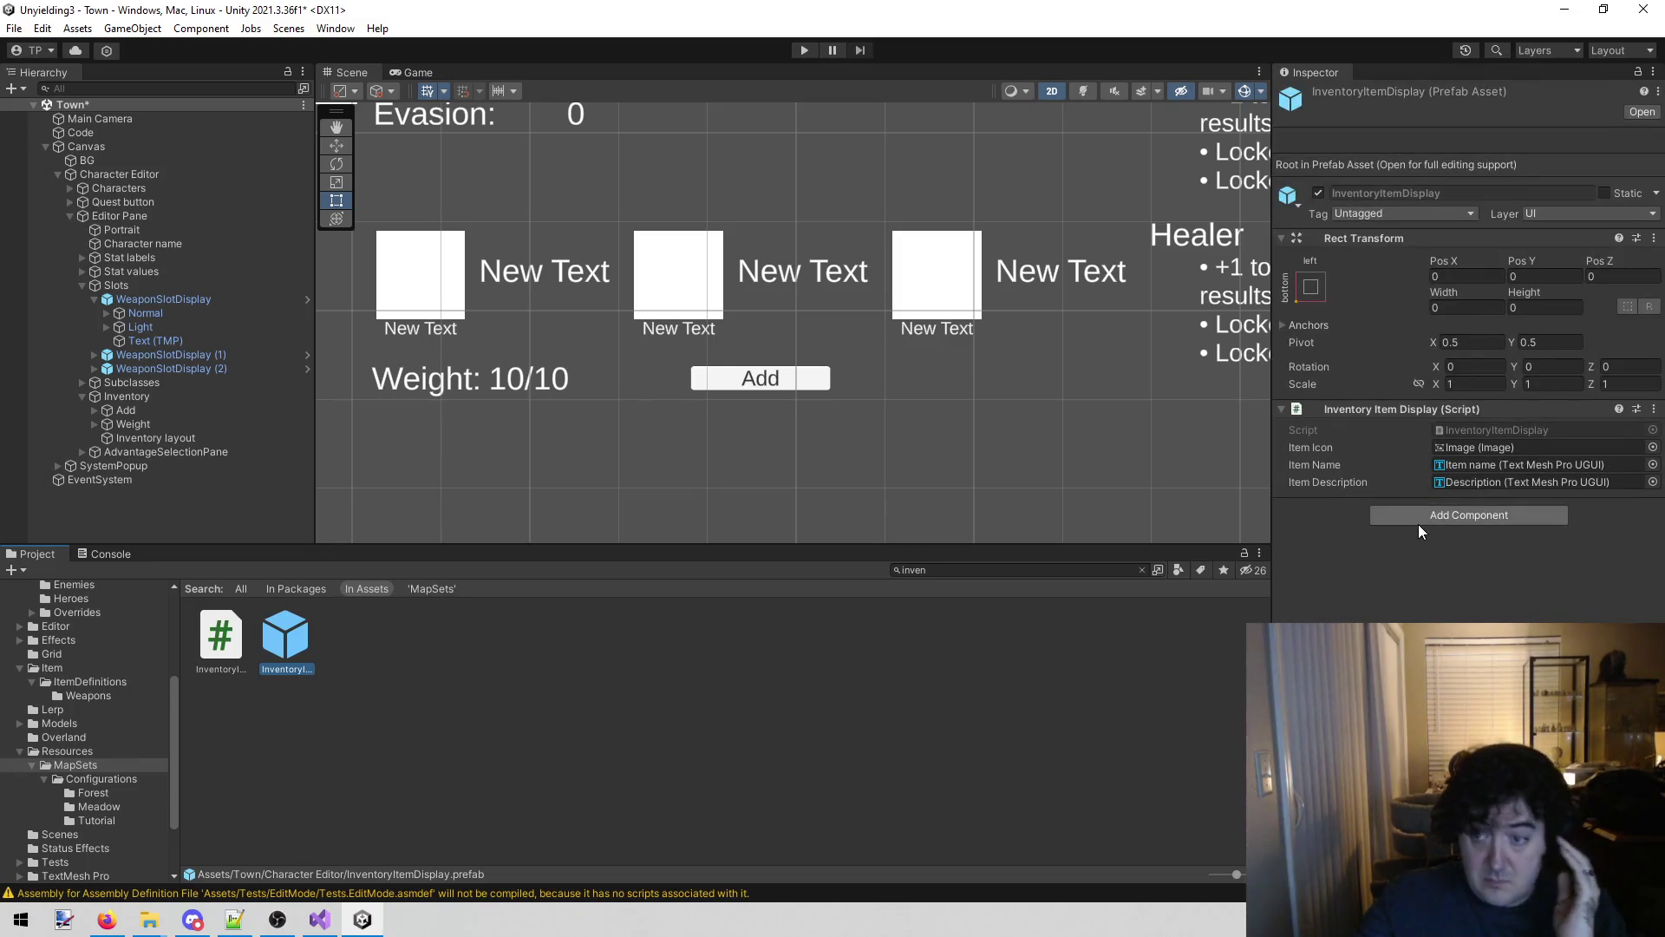
Inspect the Add button's OnClick event and its list of available functions.
left_click(798, 374)
scroll(1553, 605, "down", 3)
scroll(1552, 605, "down", 1)
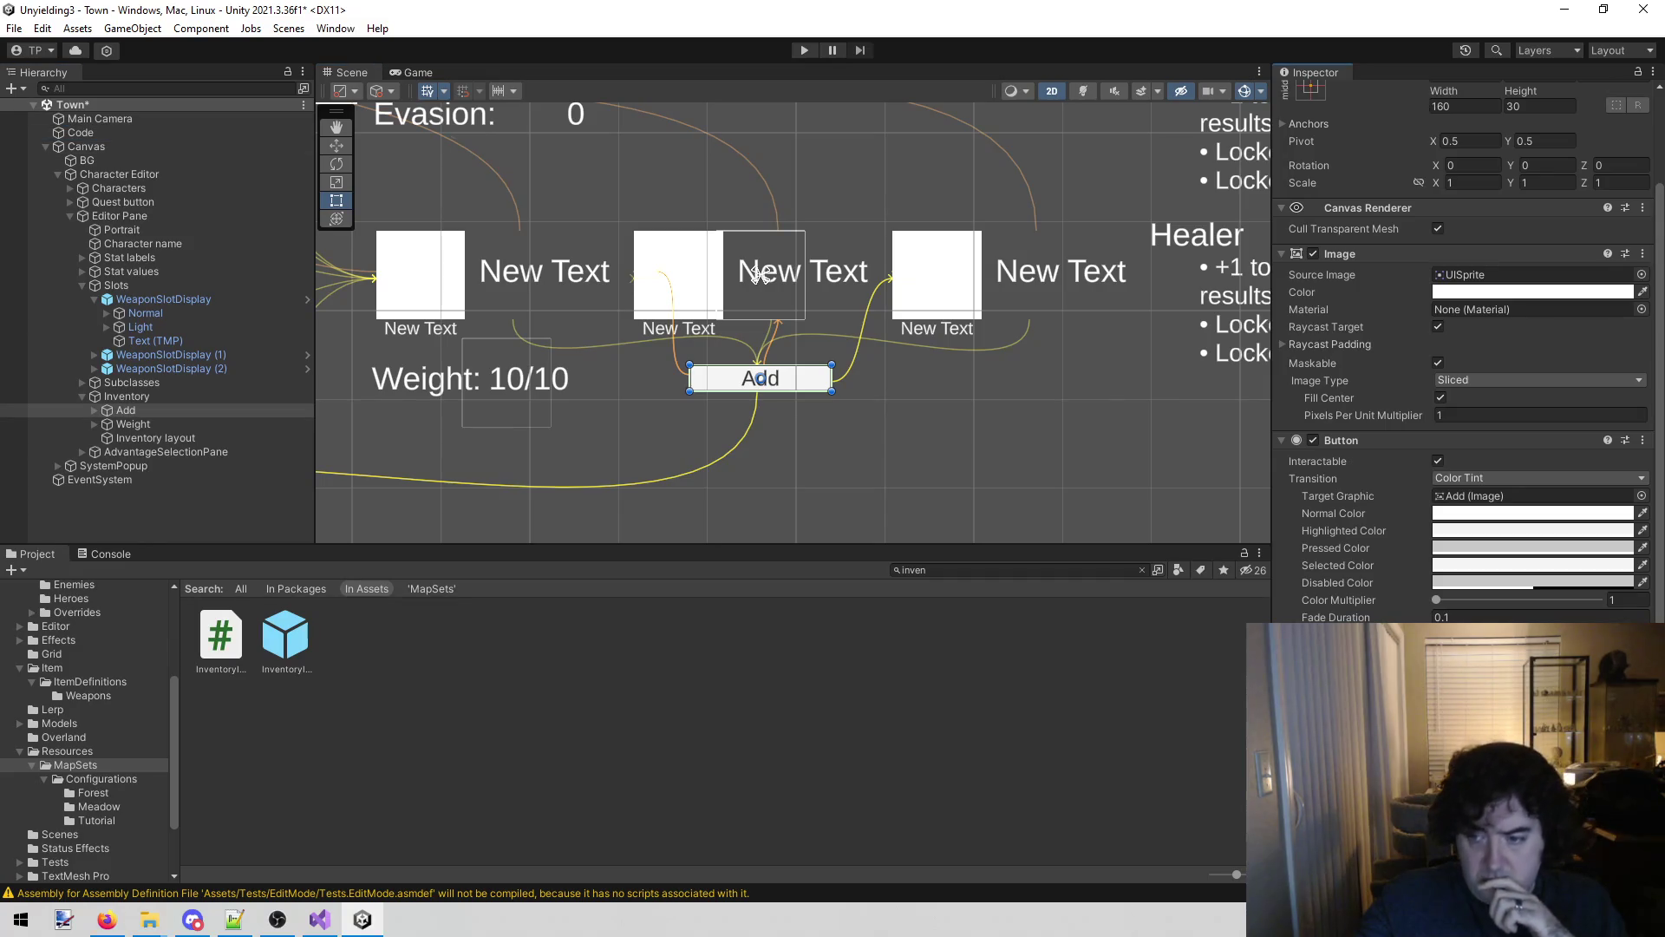
left_click(1474, 833)
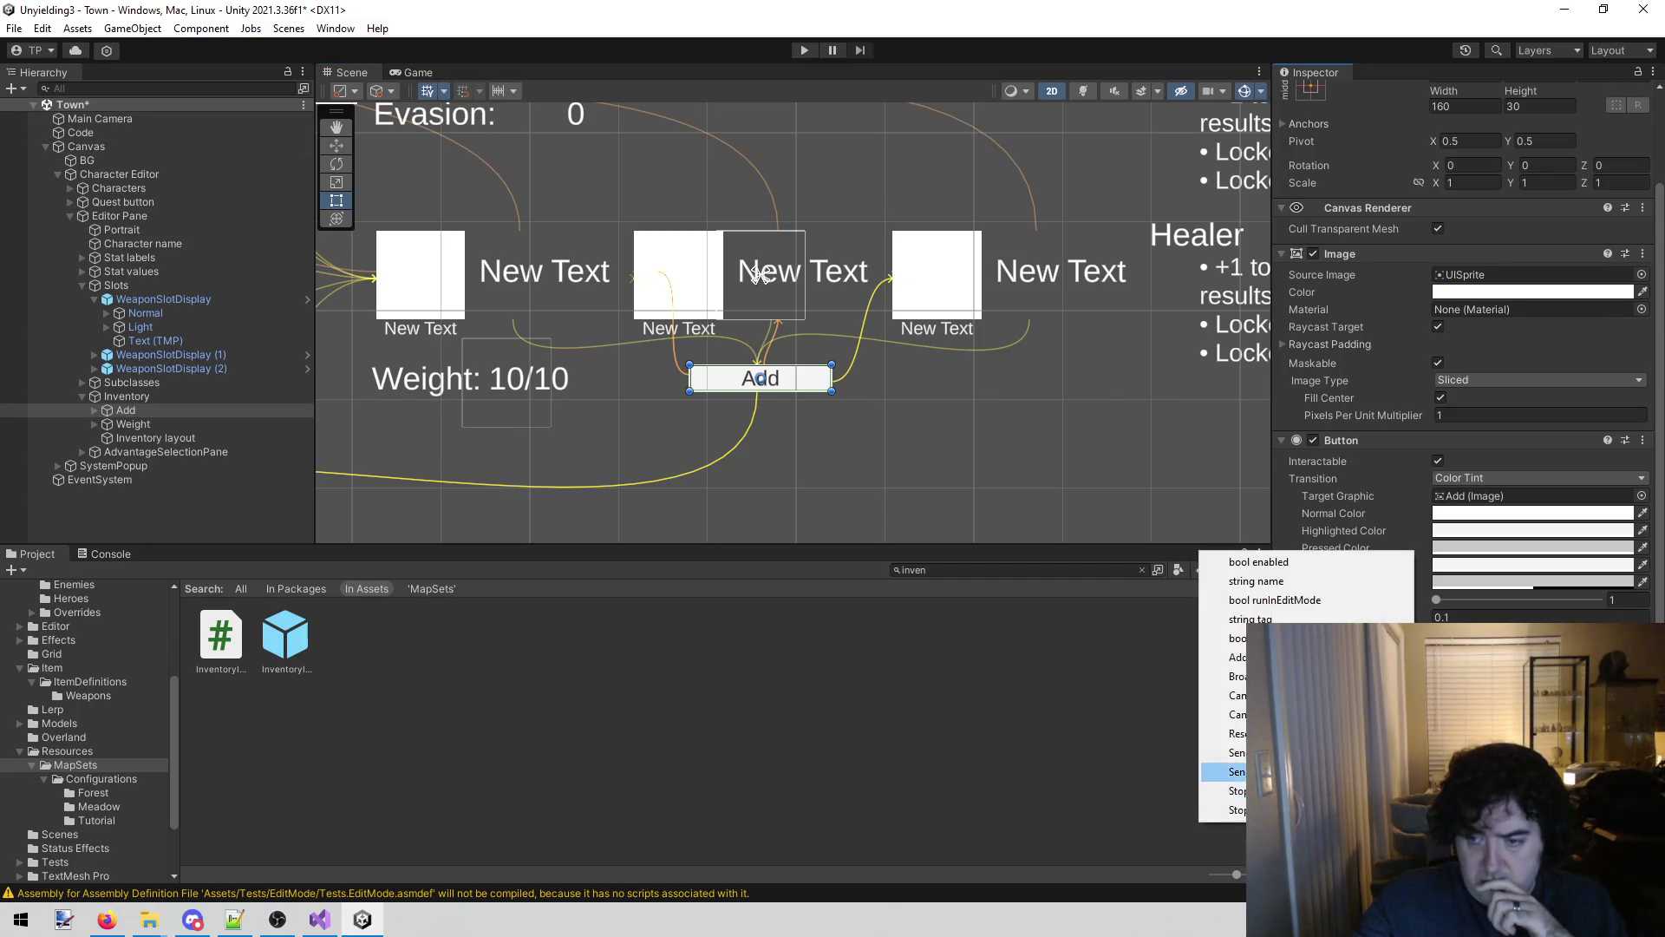
left_click(824, 234)
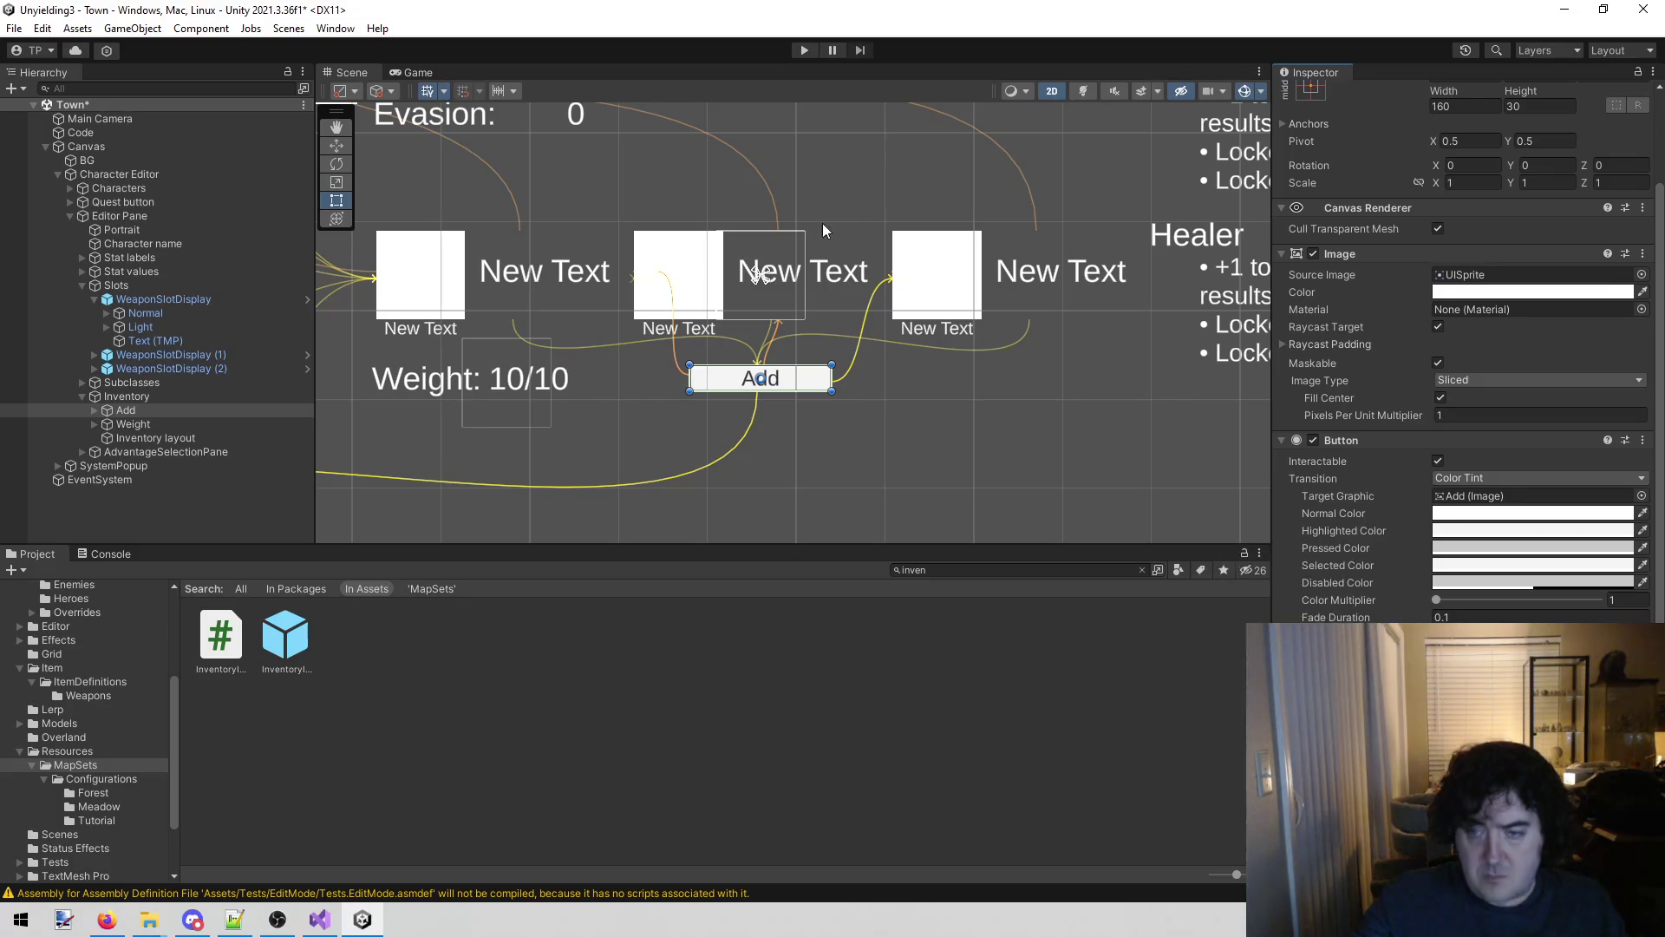
Run the game to view the character editor, then bring up code actions on the Set call.
left_click(795, 54)
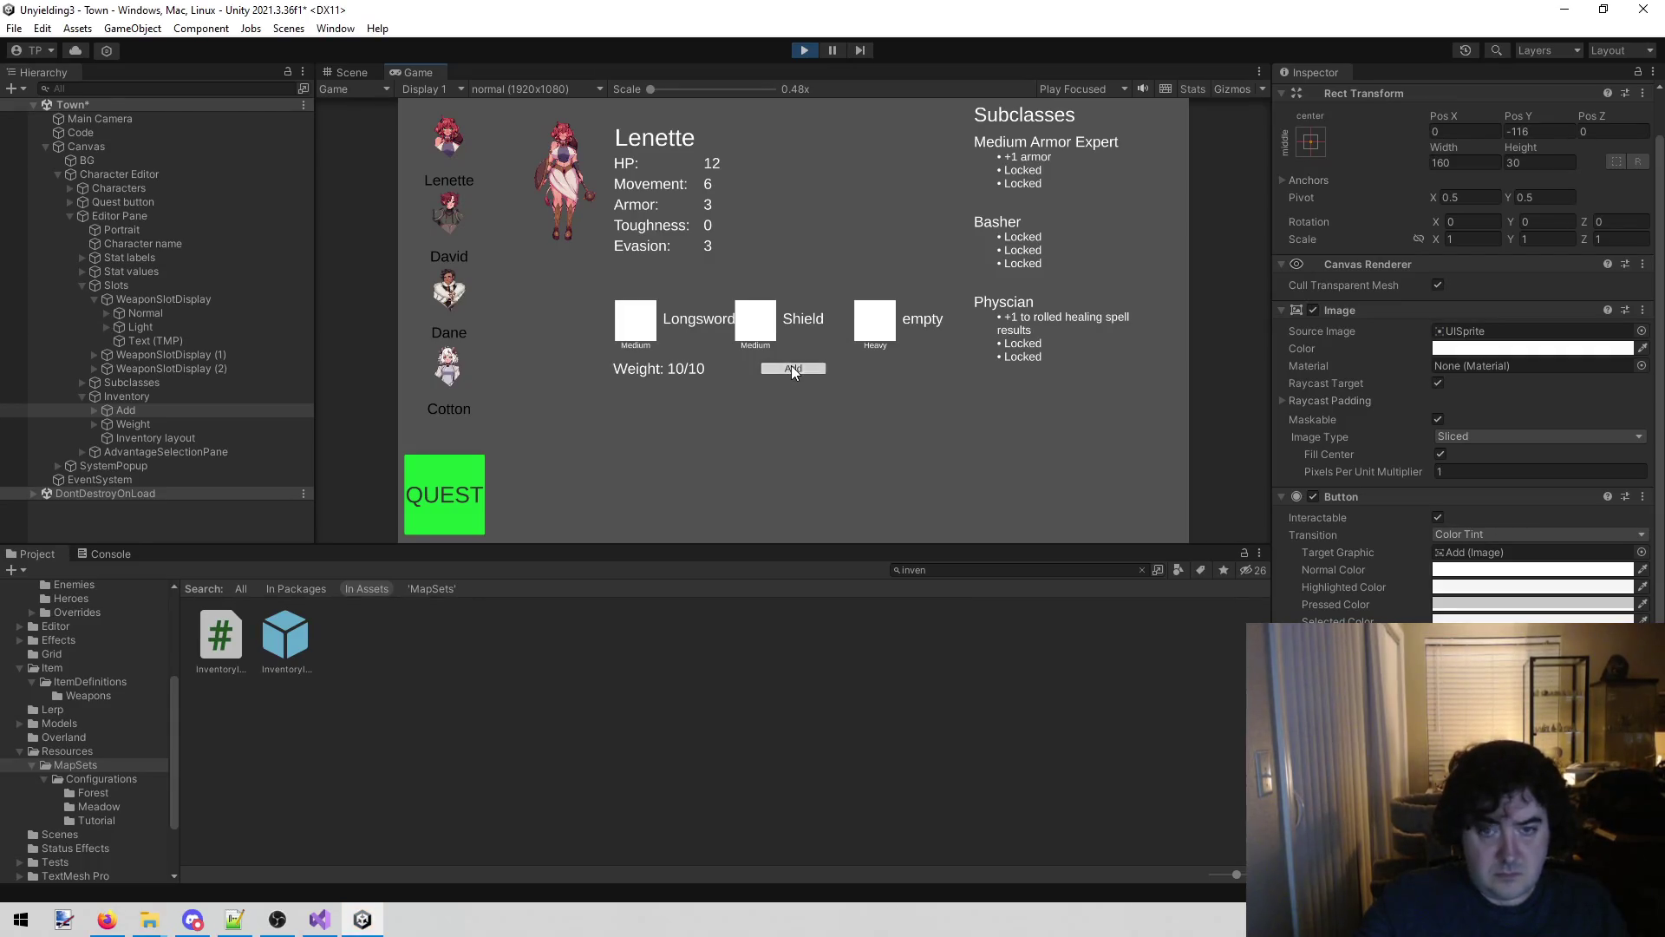
left_click(320, 918)
right_click(987, 458)
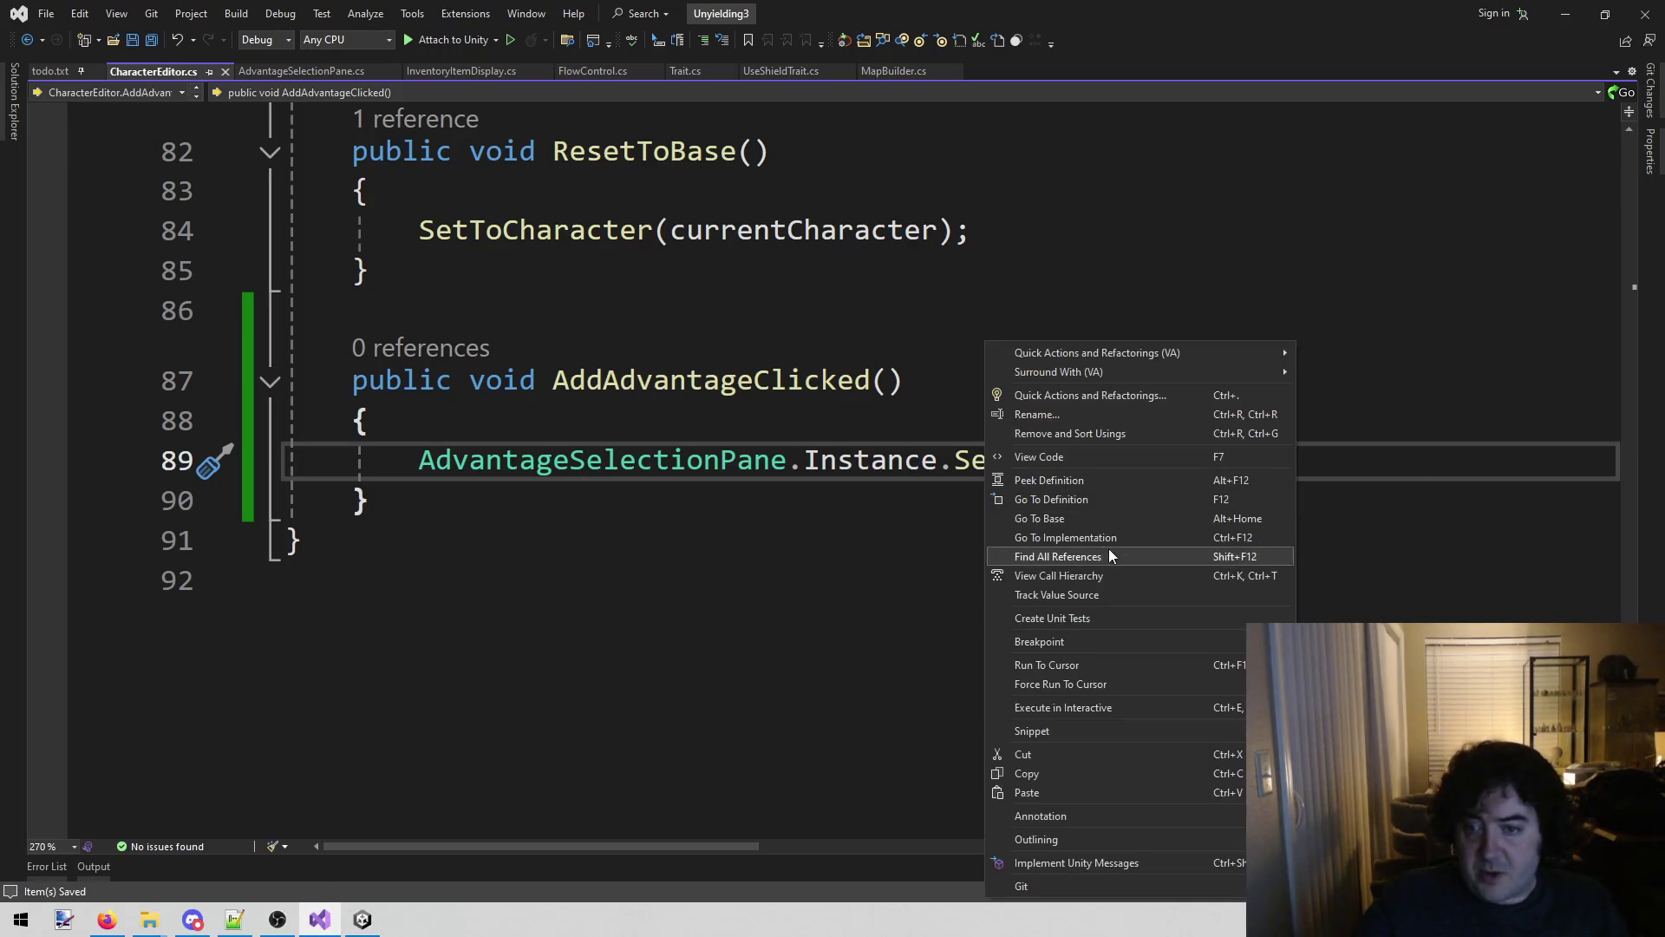
Jump to the pane's Set definition and select the reset code on lines 24–30.
left_click(1081, 500)
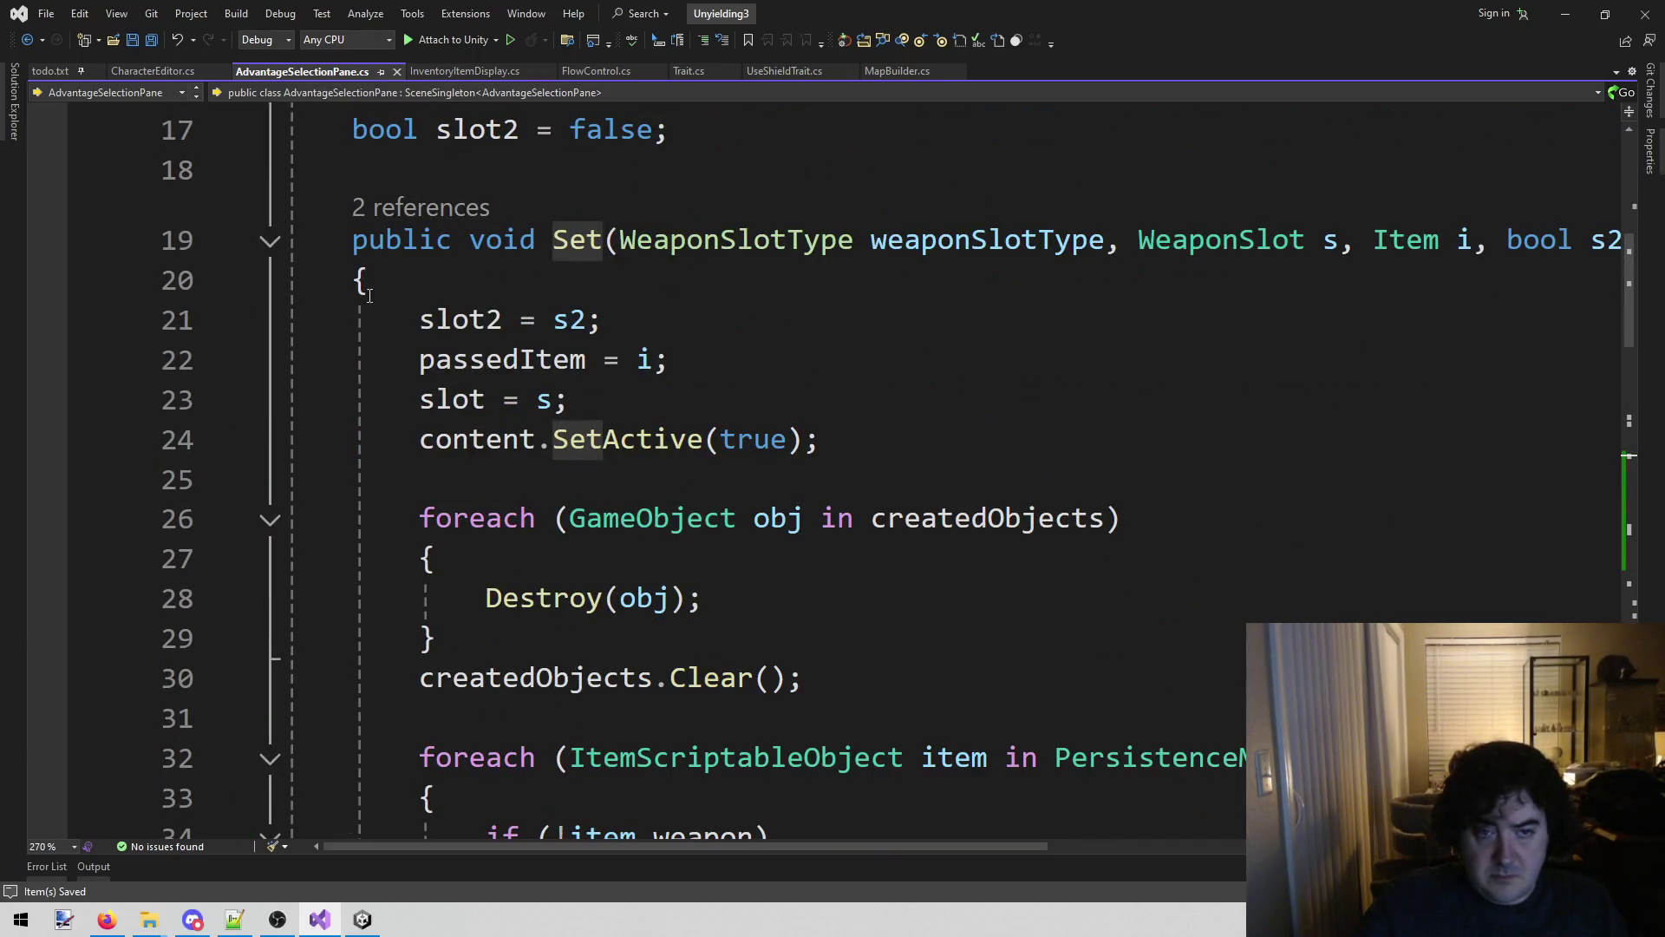
left_click_drag(420, 439, 873, 428)
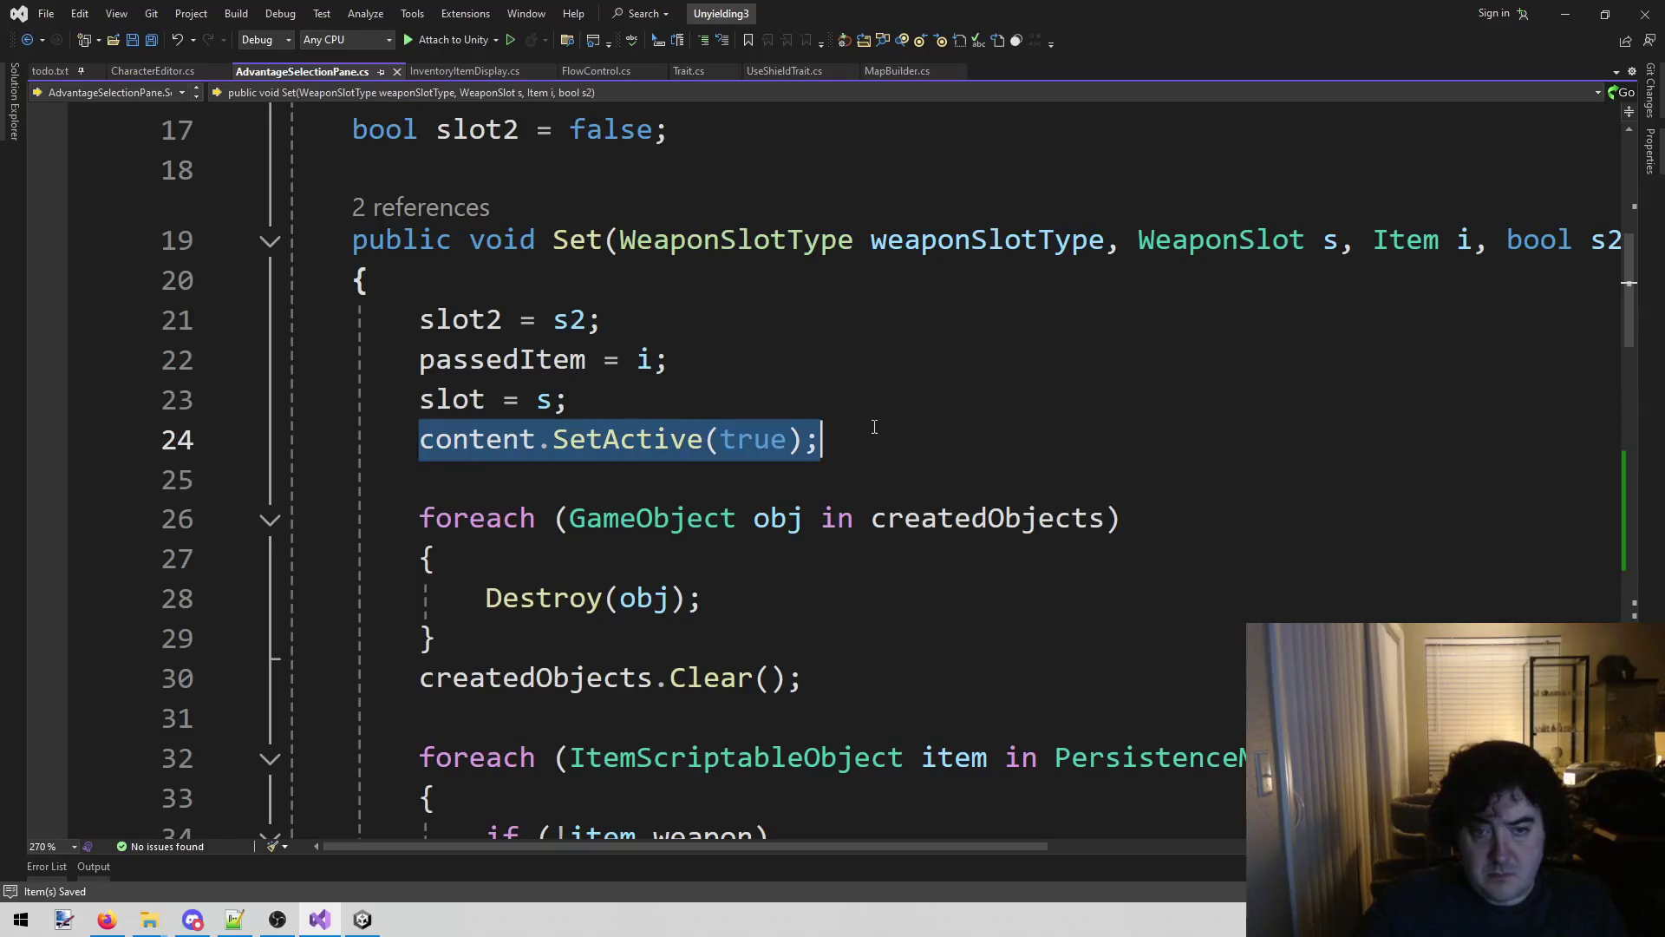
left_click(922, 399)
left_click_drag(420, 439, 811, 677)
key("ctrl+c")
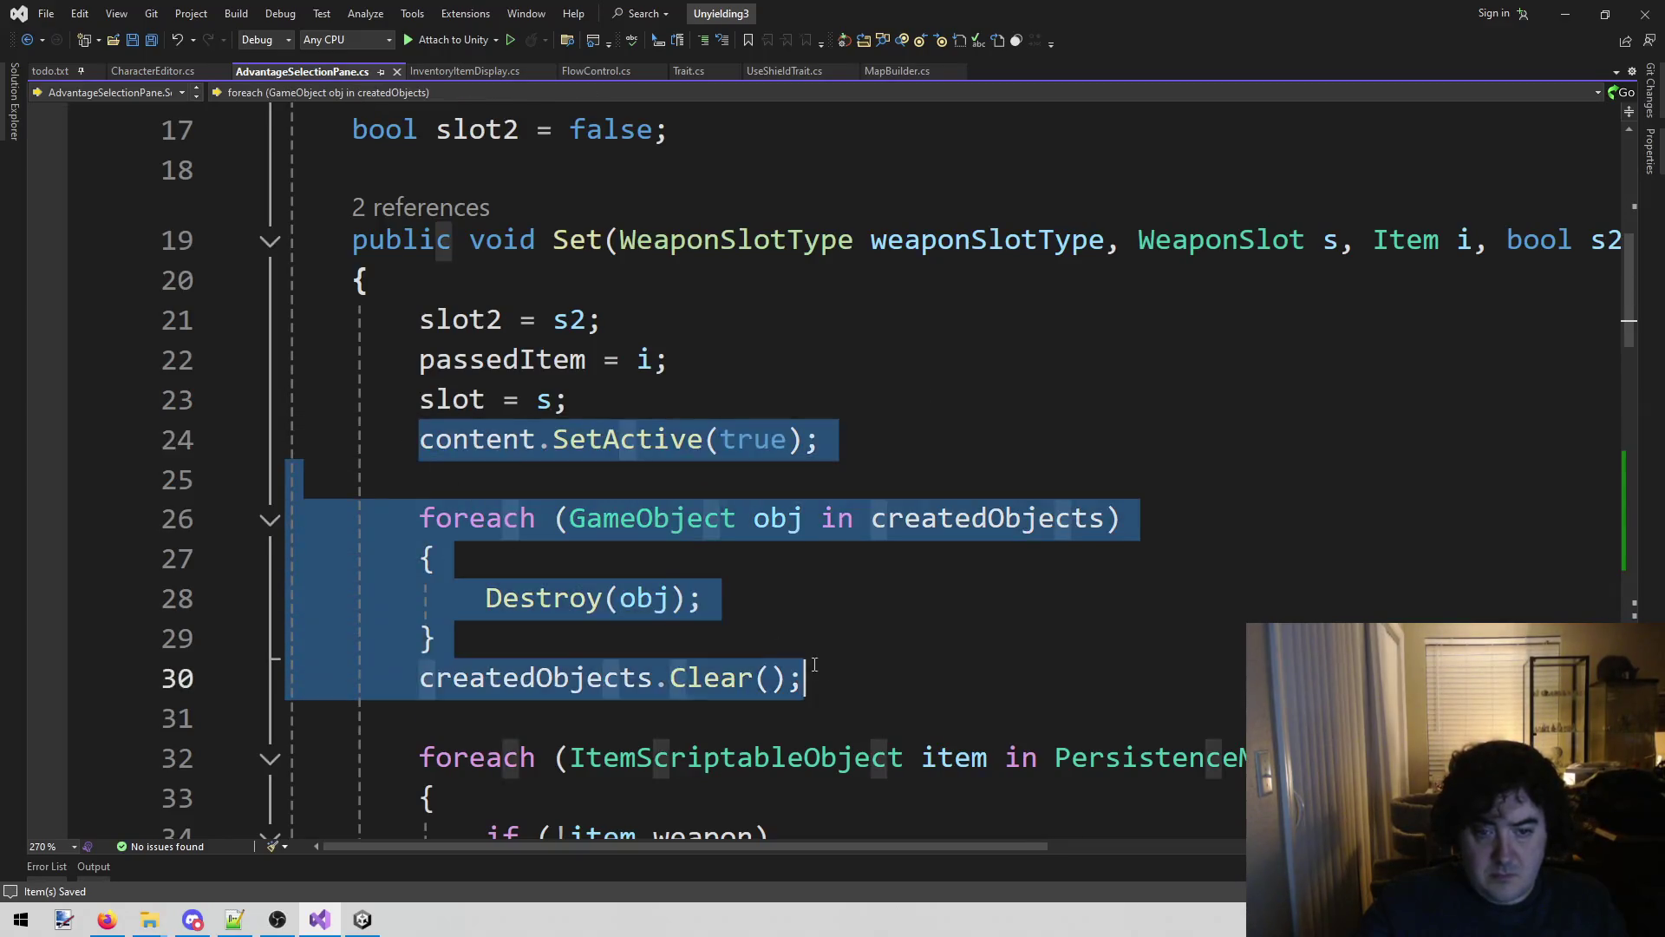
scroll(754, 598, "down", 14)
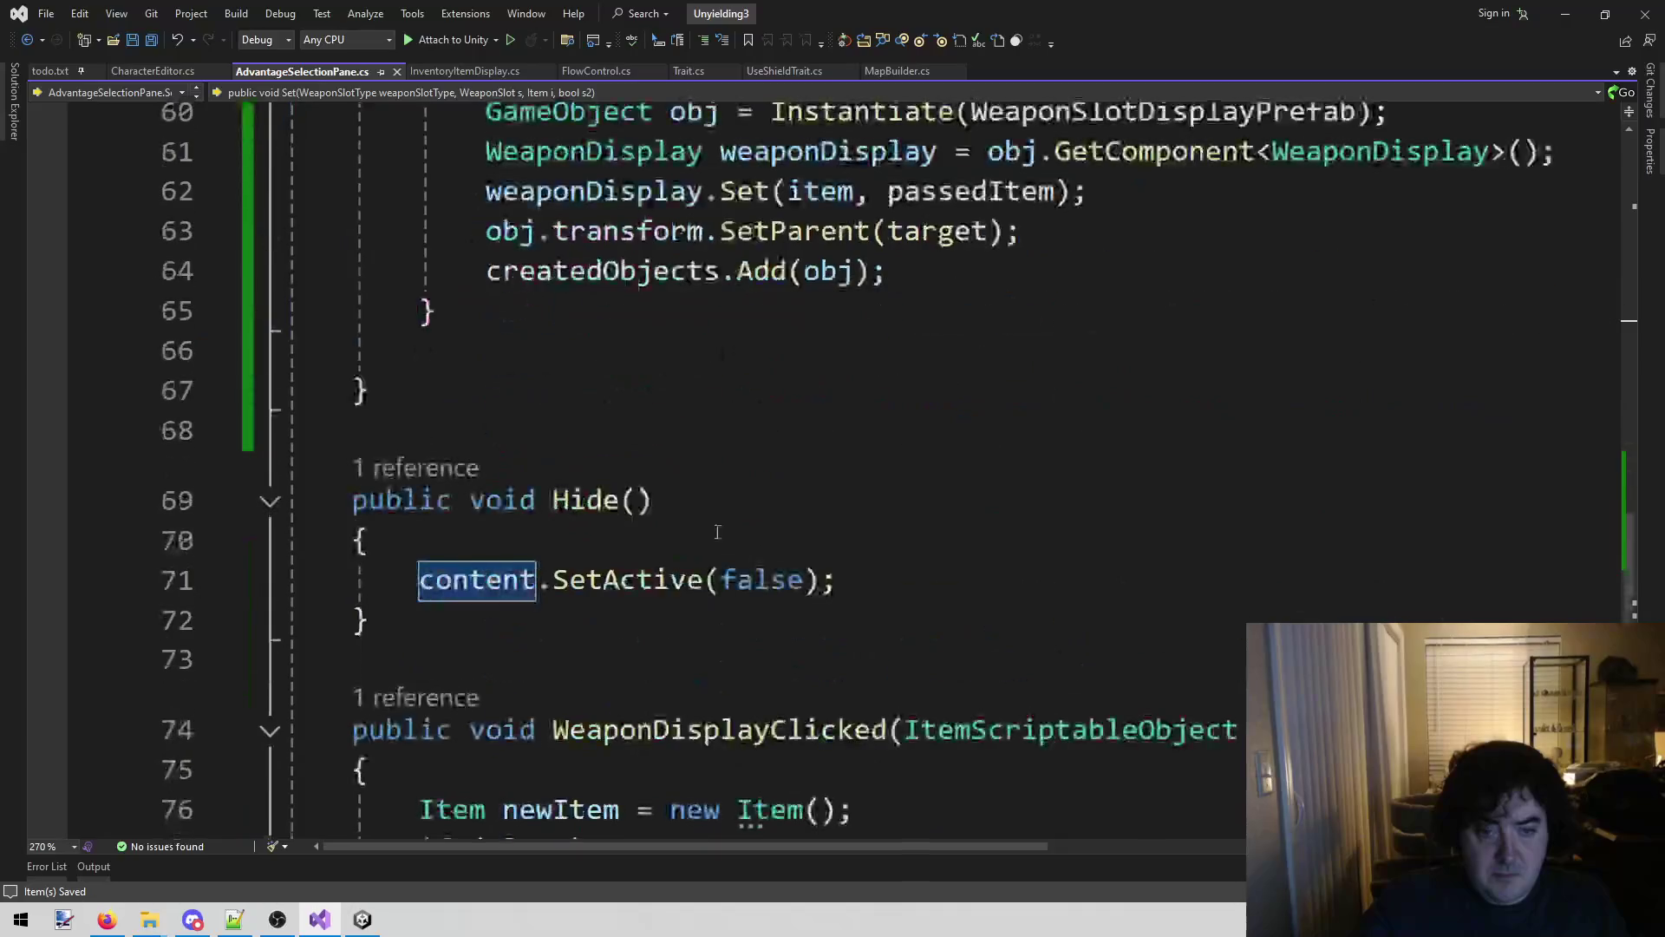
scroll(685, 524, "up", 4)
Paste the reset block at the top of Set(), then undo so Set() keeps starting with SetDisplay().
left_click(650, 274)
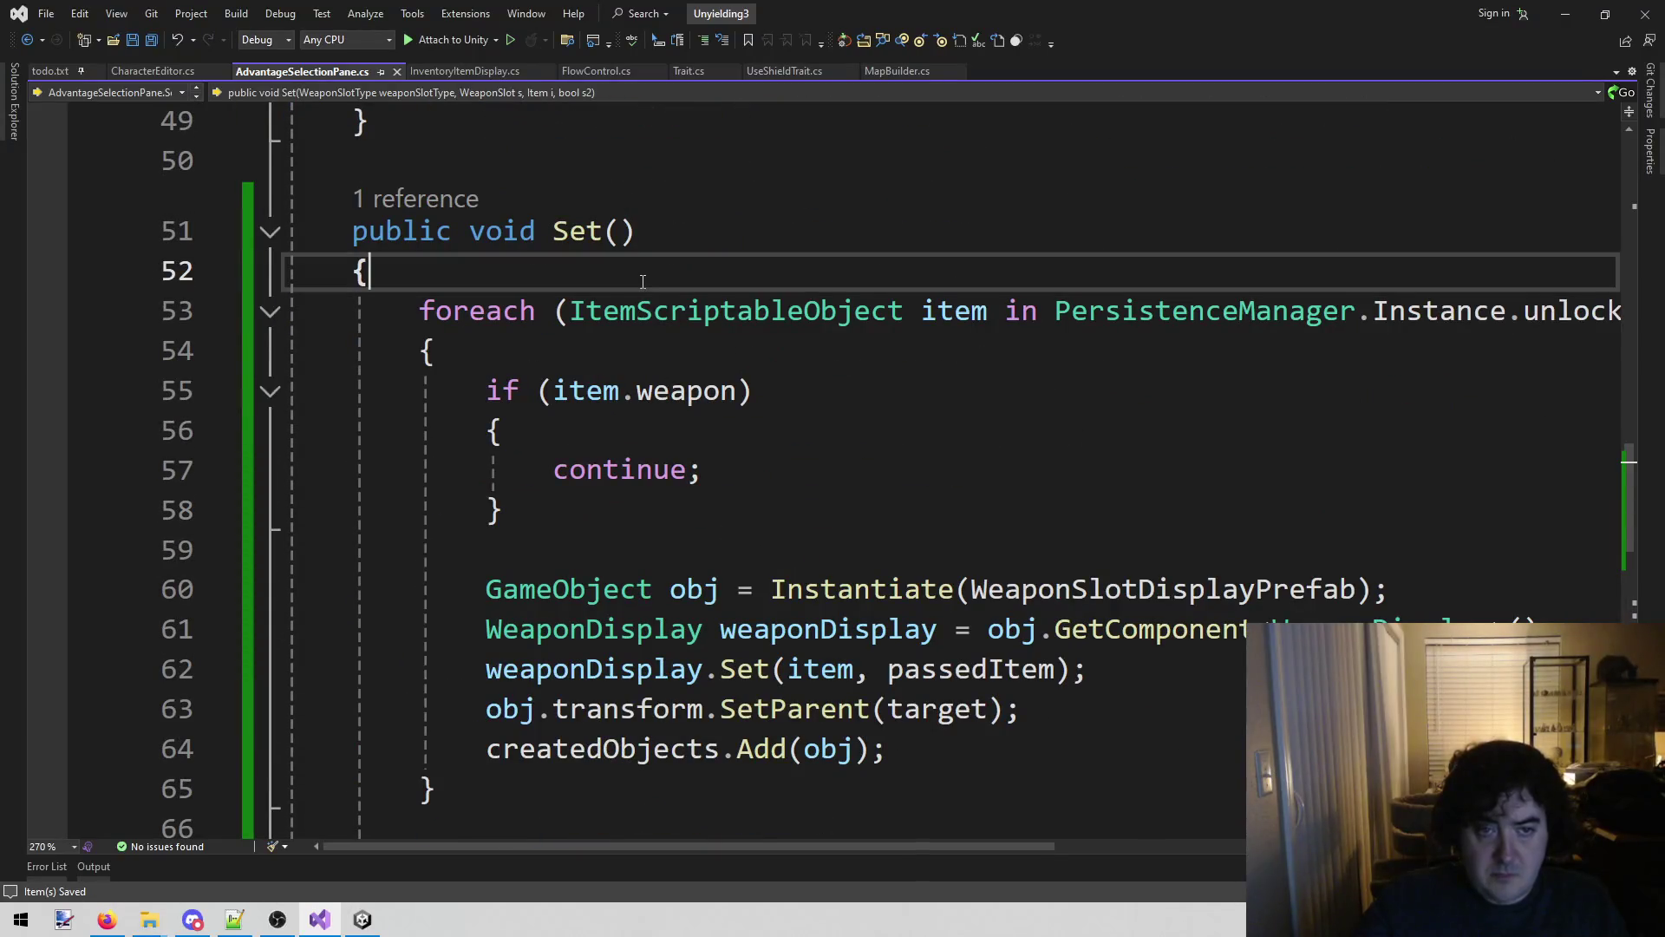
key("ctrl+v")
scroll(685, 330, "down", 4)
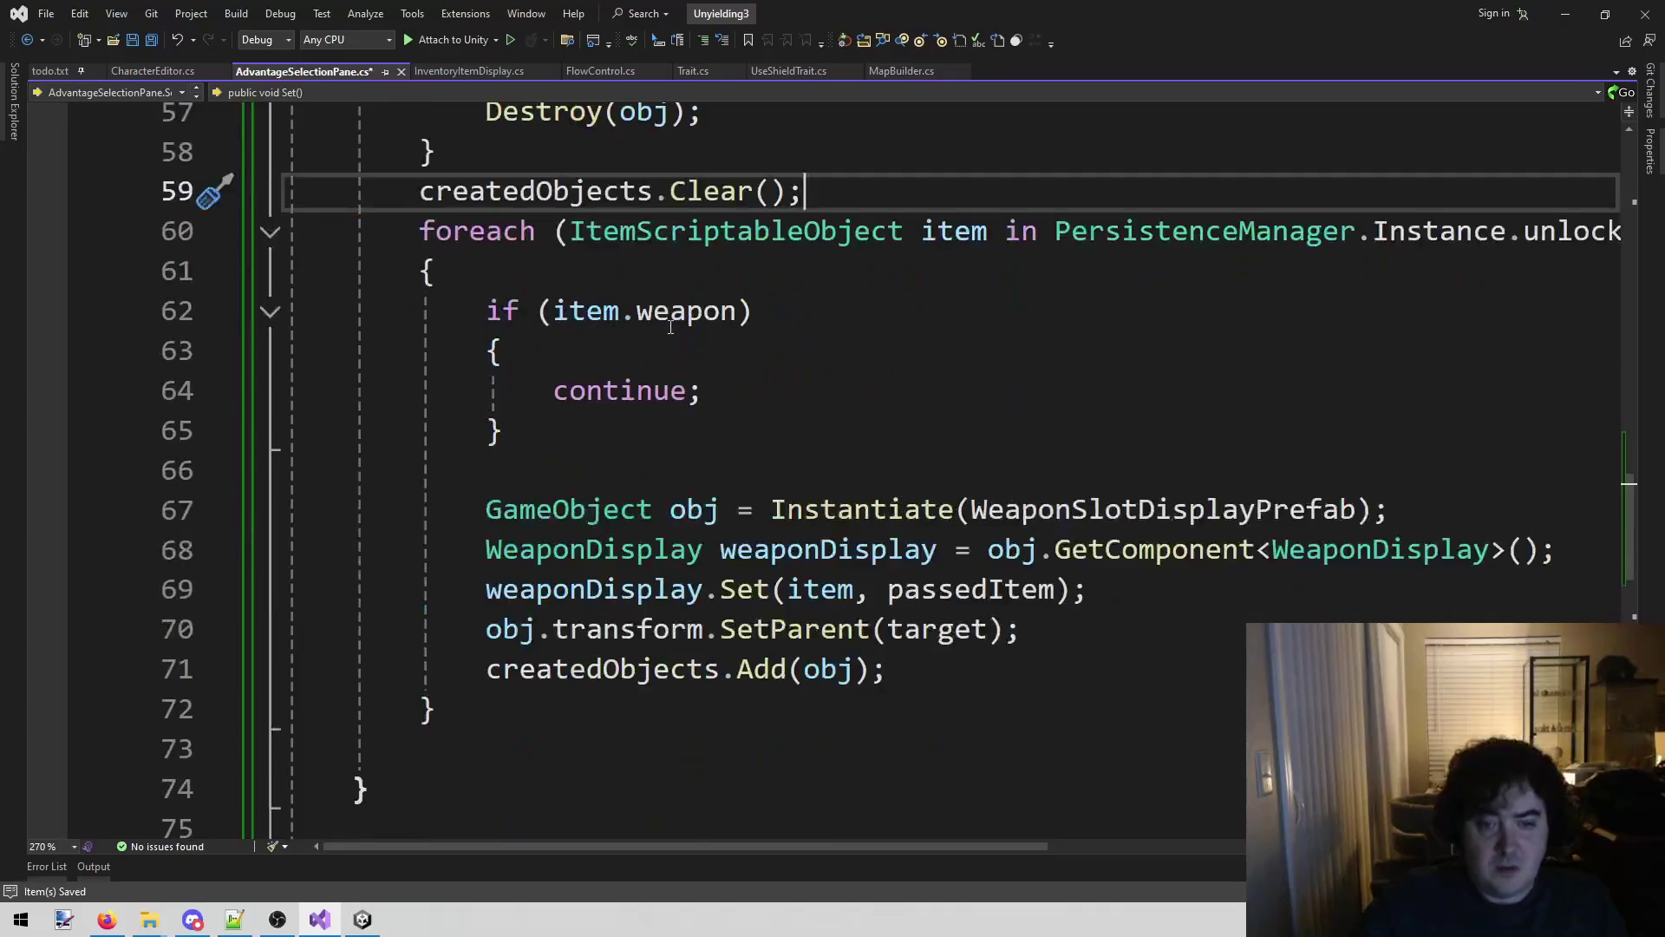
scroll(699, 347, "down", 9)
scroll(738, 357, "up", 9)
scroll(738, 357, "up", 18)
scroll(740, 357, "down", 13)
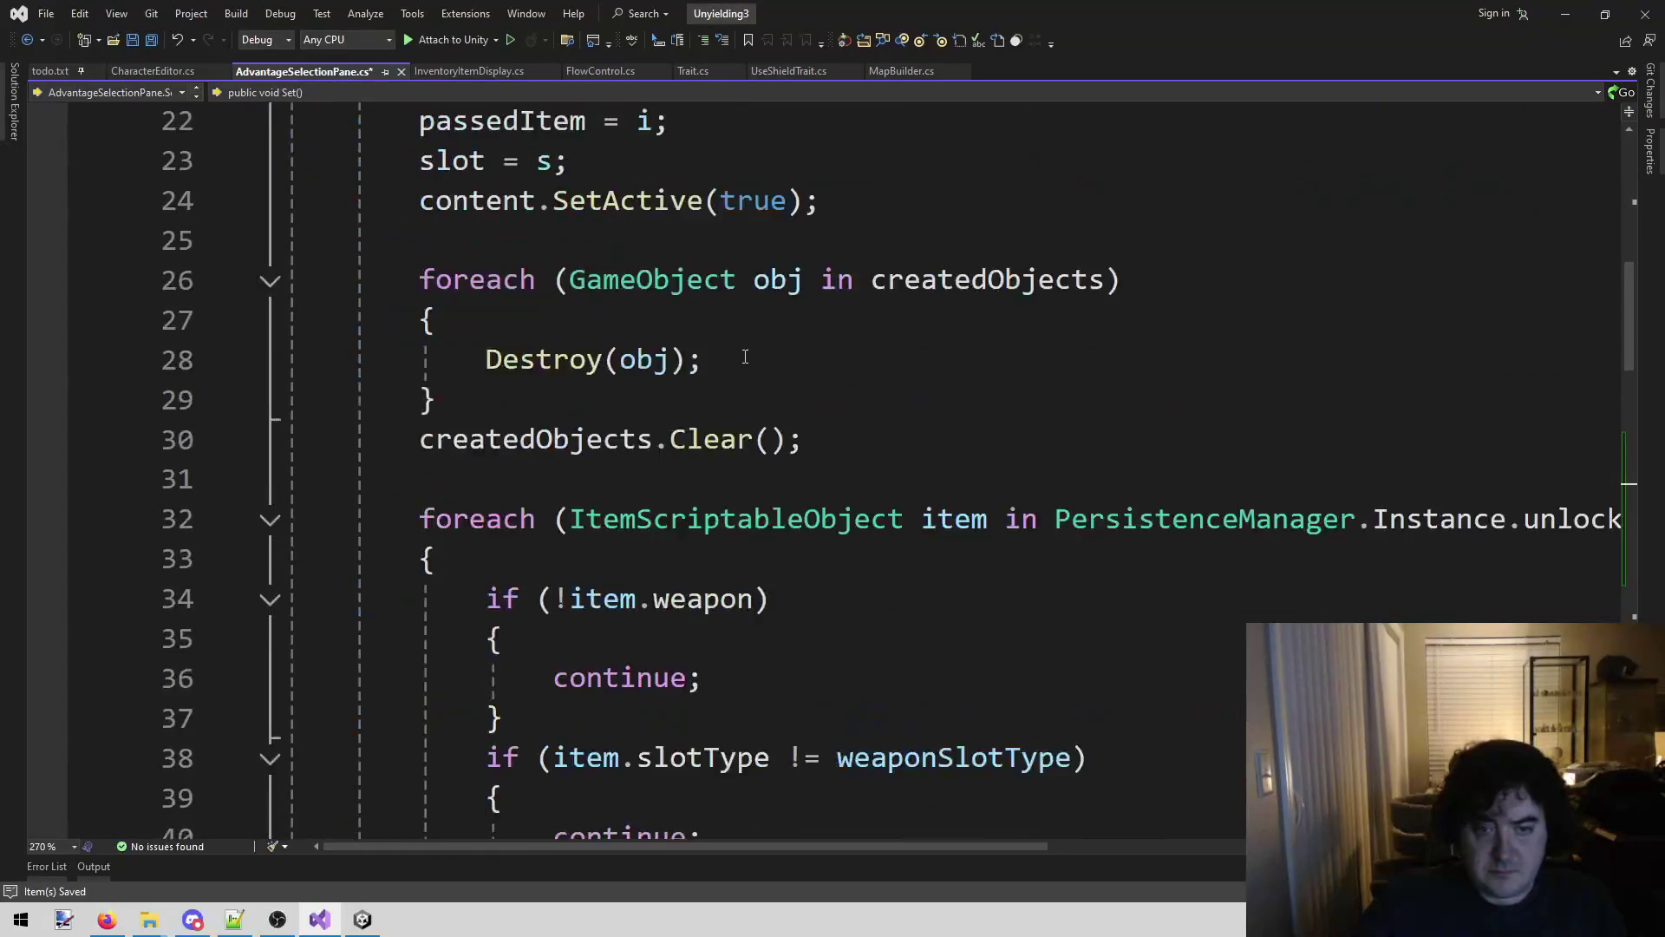
key("ctrl+z")
key("ctrl+z")
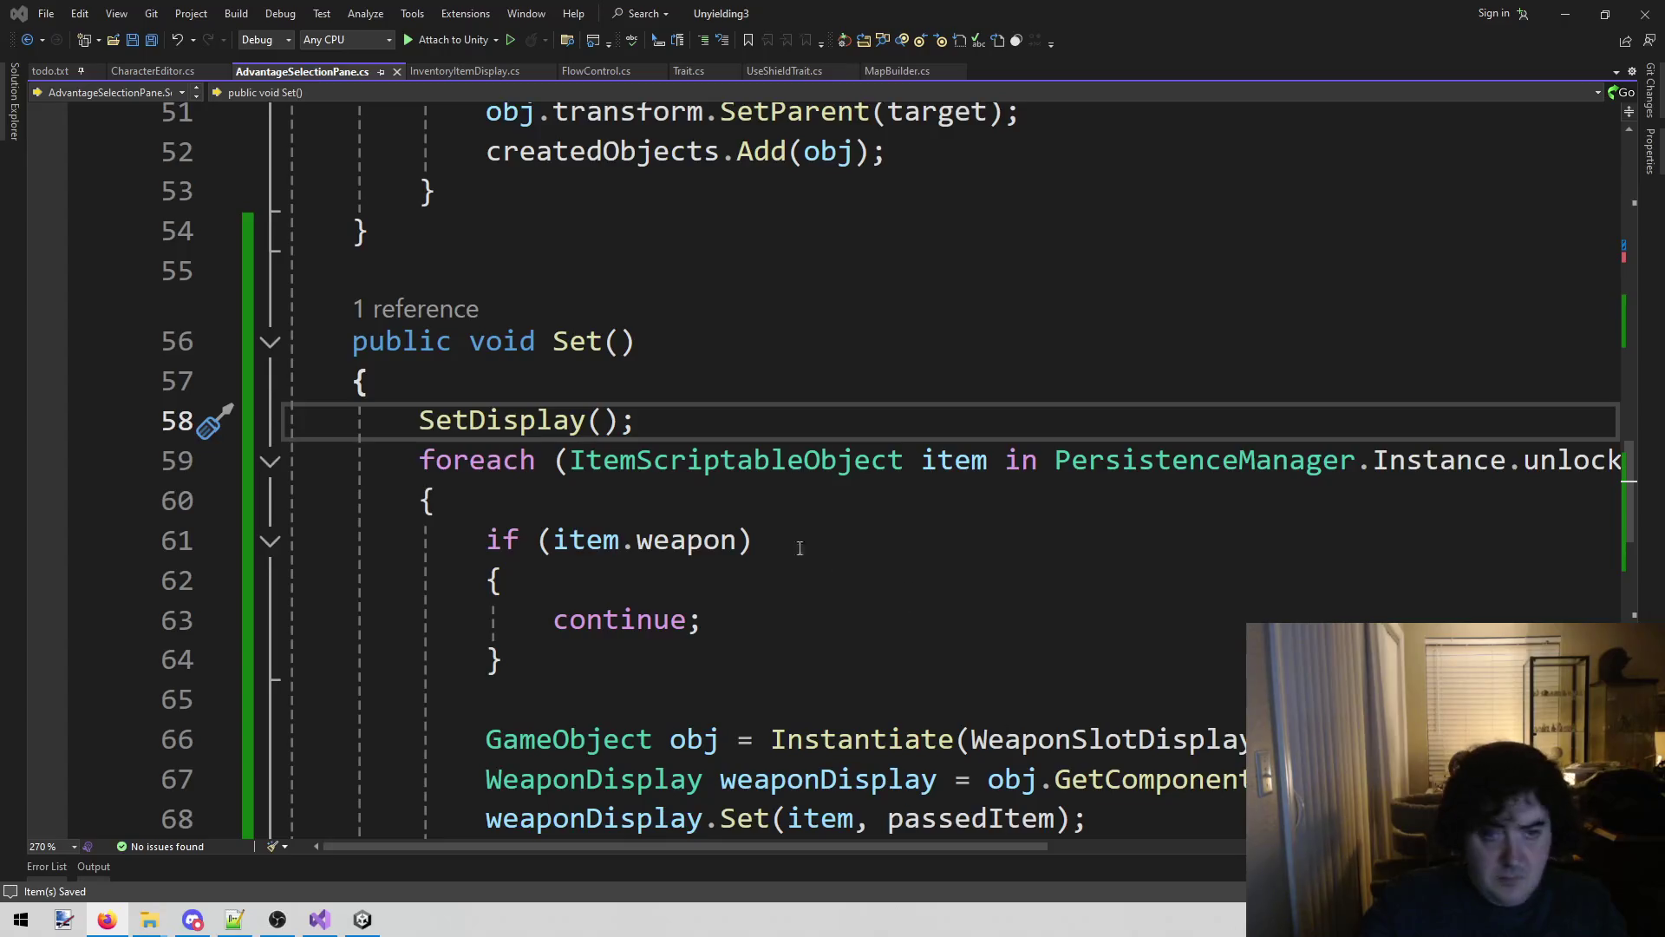
left_click(685, 540)
left_click(363, 919)
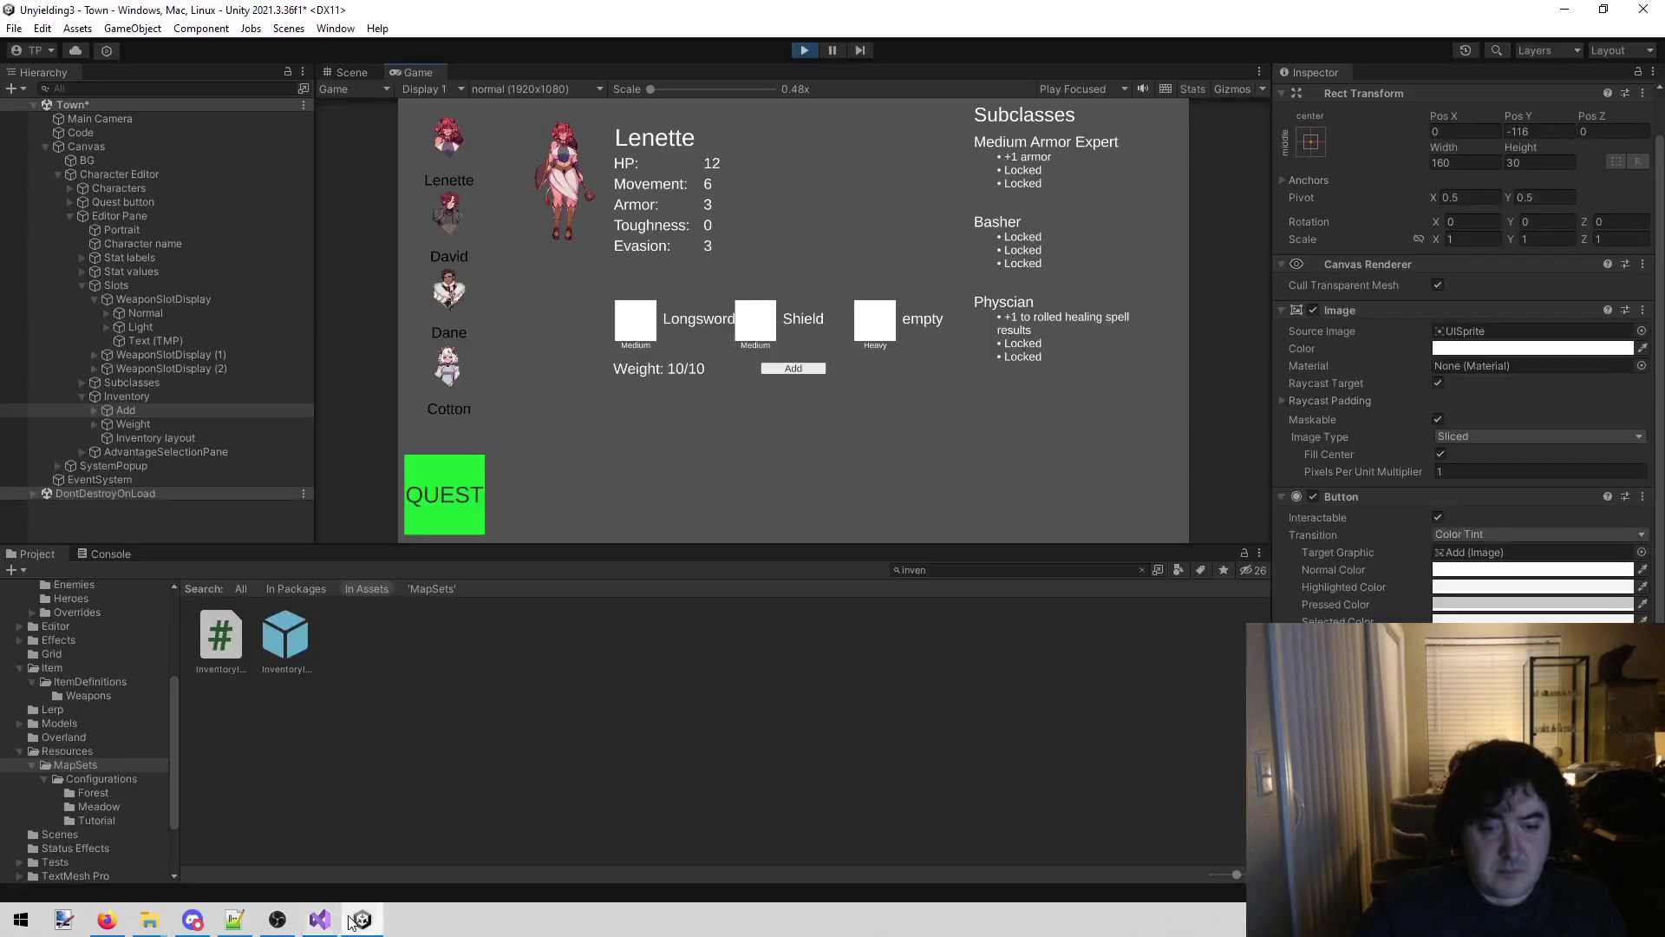
Stop Play mode so Unity reloads the scripts, then start the game again.
left_click(804, 50)
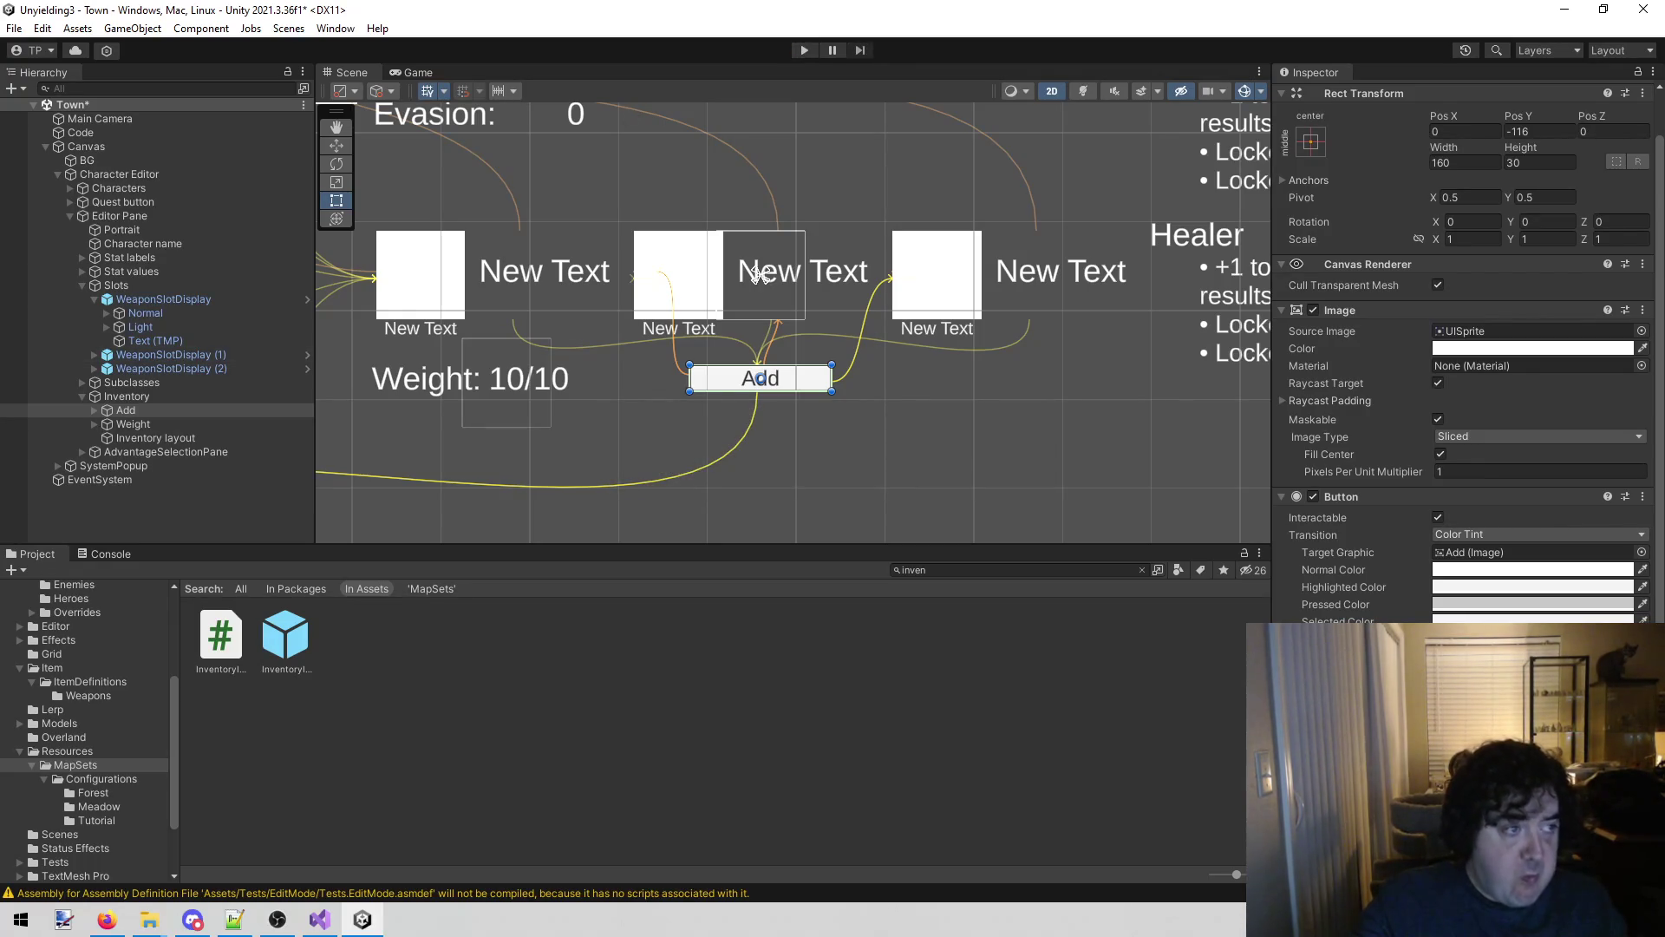
key("alt+Tab")
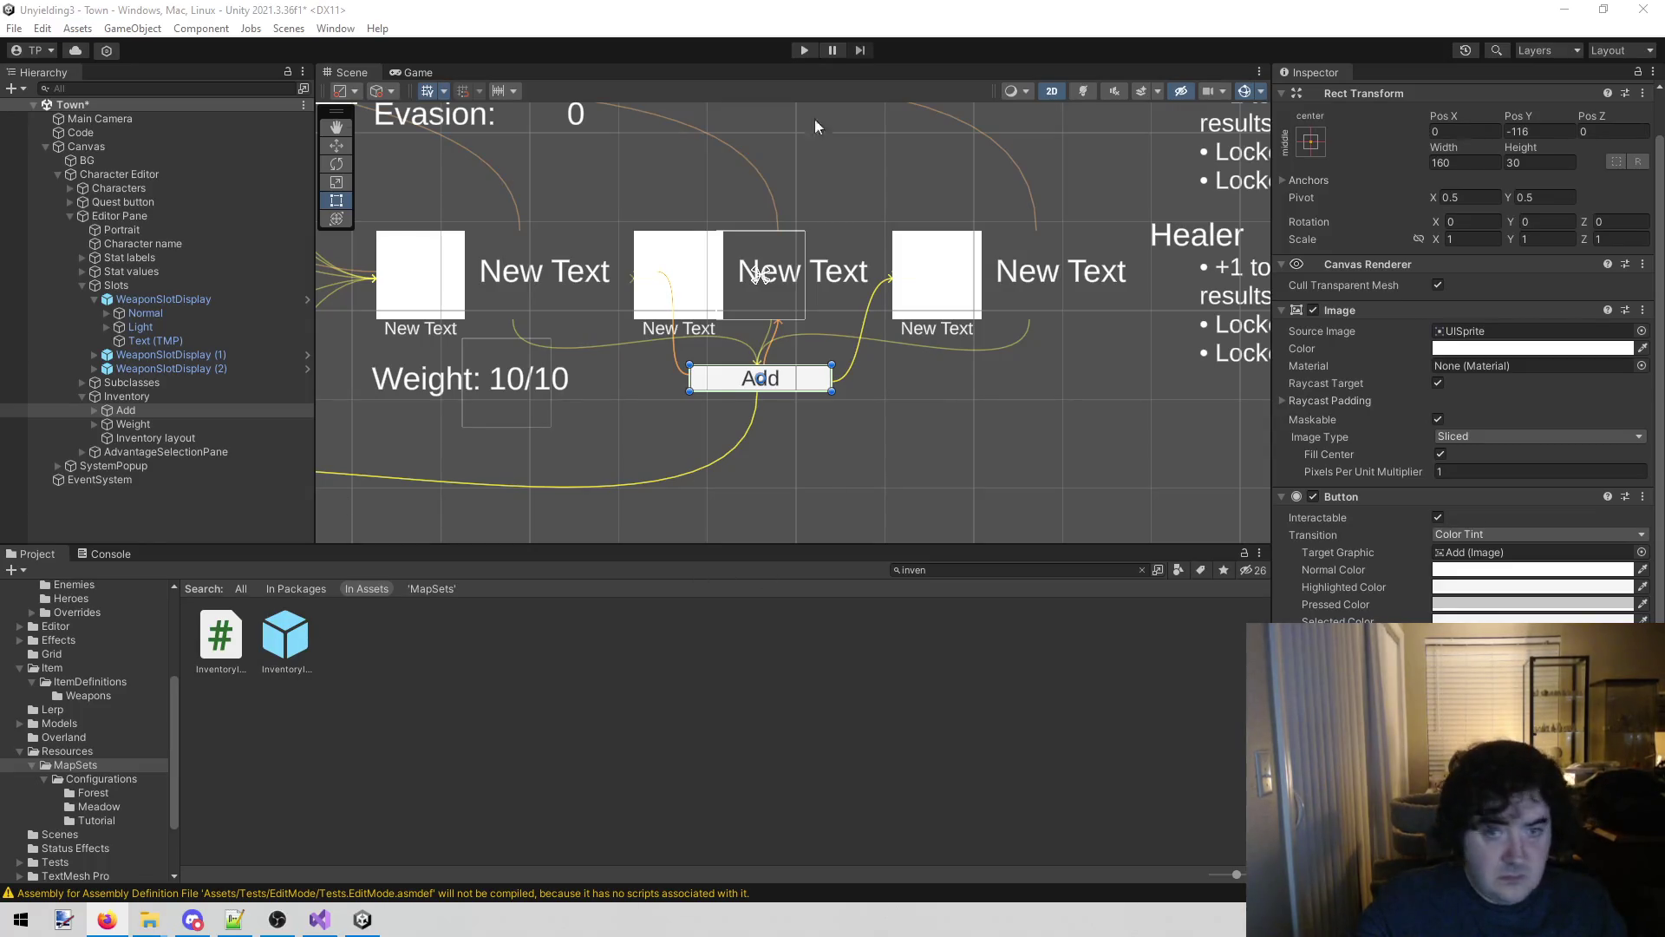
left_click(804, 49)
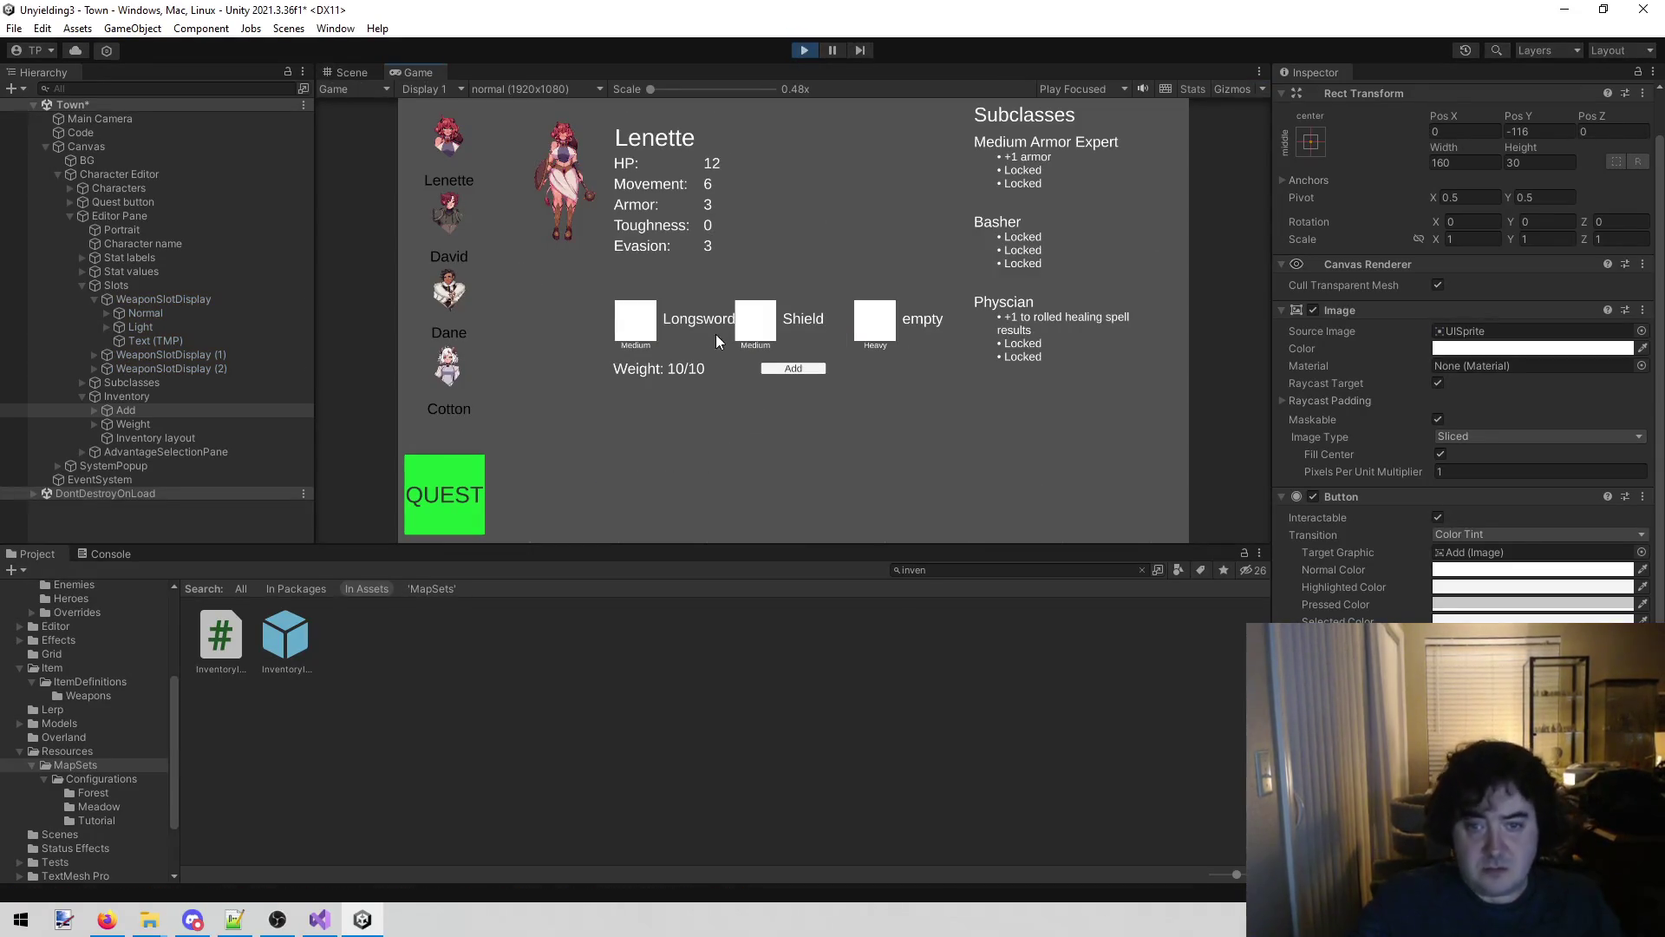
Click Add to list Causality Gem, Amber Spyglass, Curse Paper, Call Out, Medkit and Ready.
left_click(800, 371)
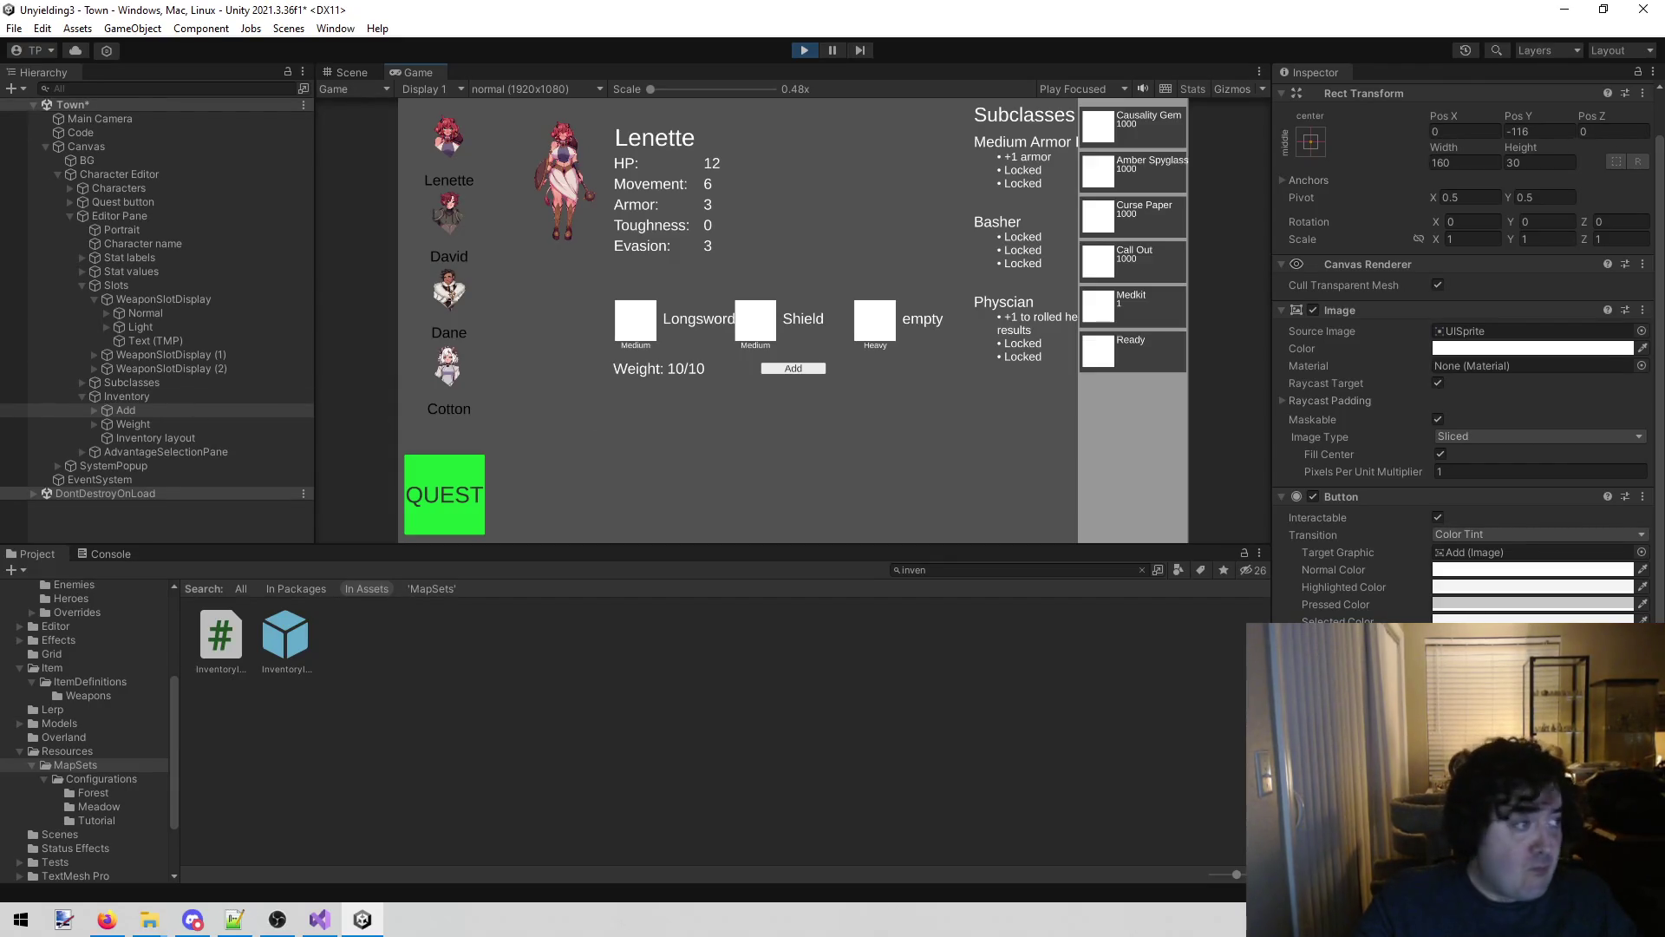
key("alt+Tab")
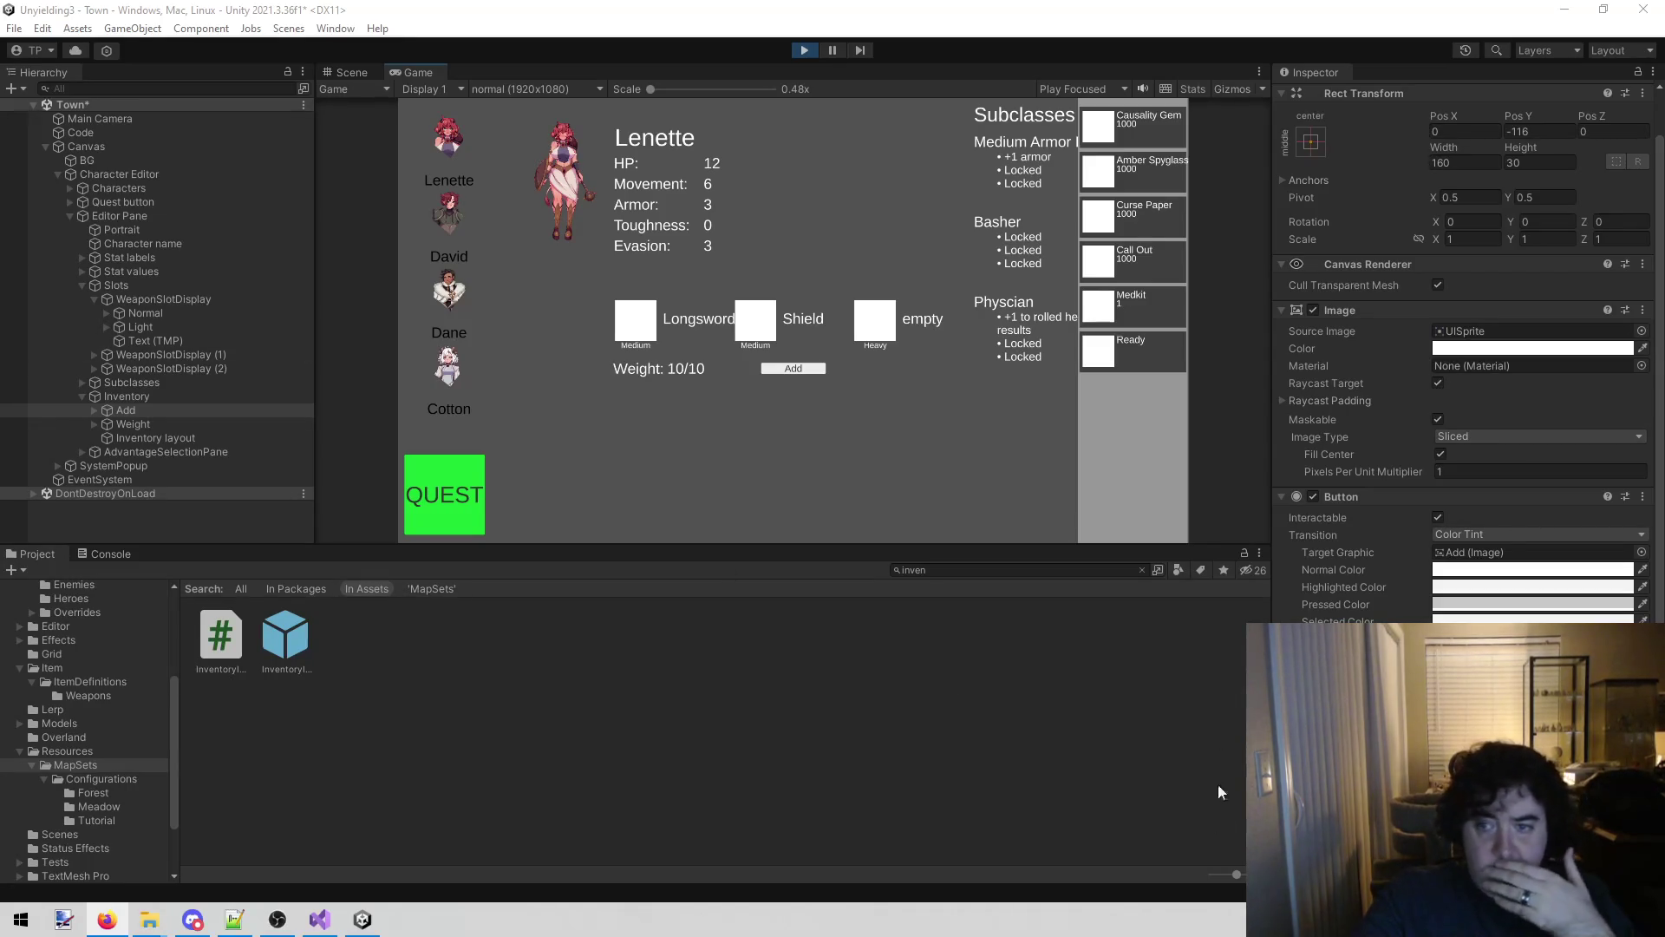
Pick Ready, which throws a NullReferenceException, and inspect the Amber Spyglass and Causality Gem clones in the Scene.
left_click(1094, 354)
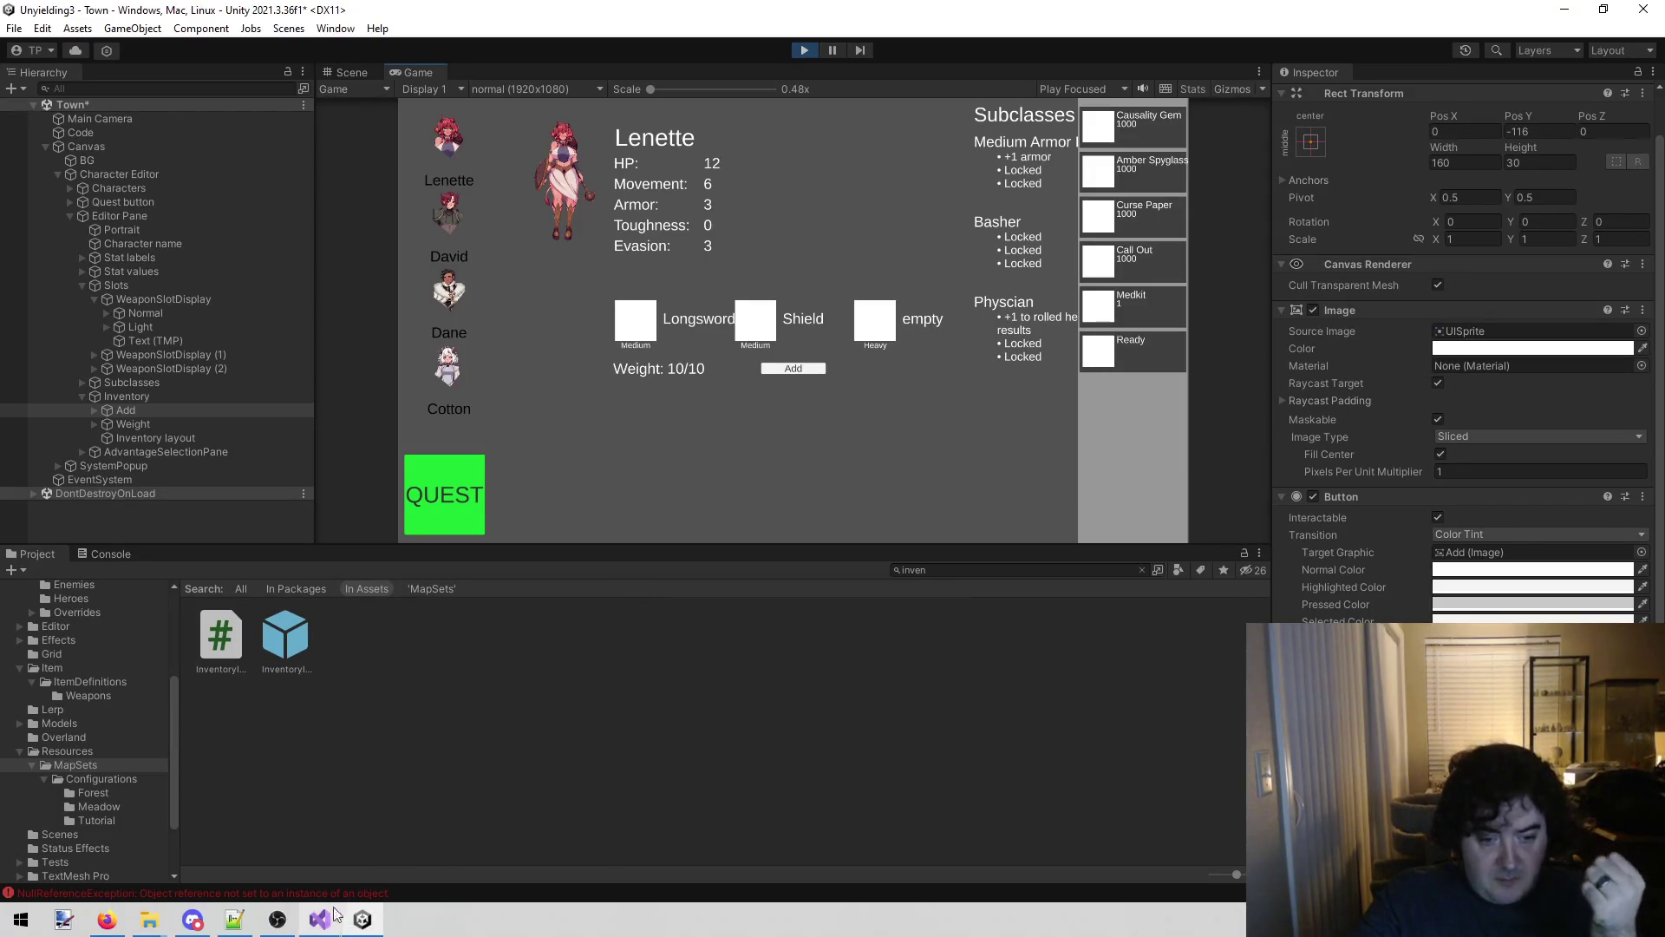
left_click(351, 72)
mouse_move(835, 248)
left_mouse_down()
mouse_move(564, 290)
mouse_move(713, 484)
left_mouse_up()
scroll(614, 373, "up", 4)
left_click(680, 356)
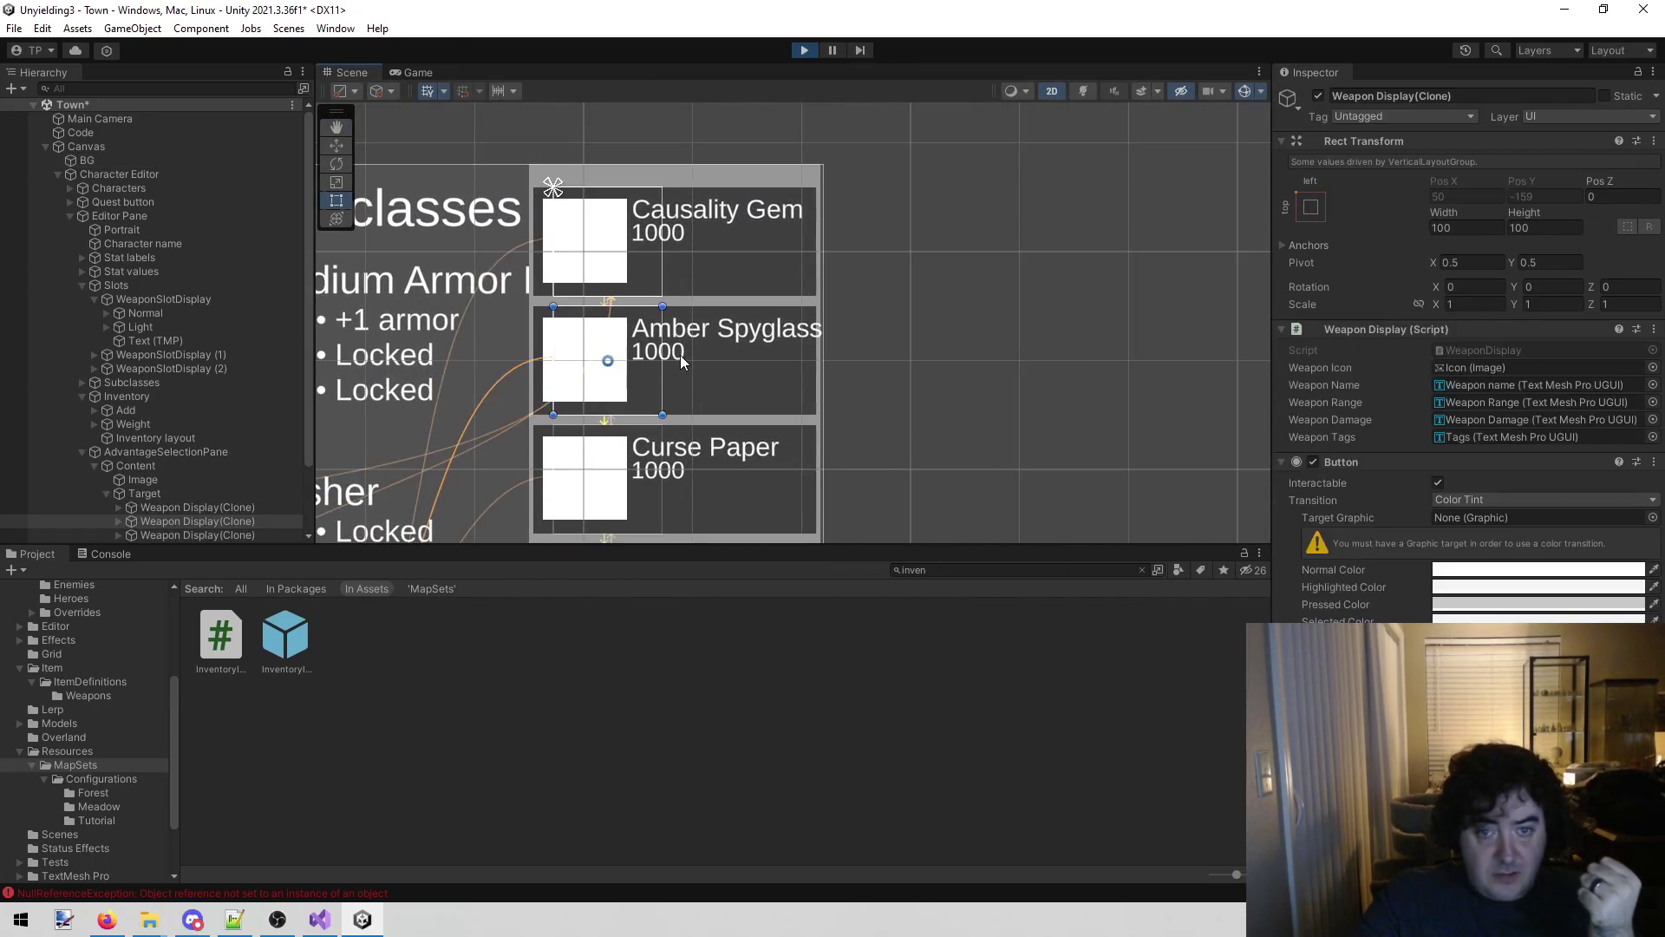
scroll(217, 468, "down", 3)
left_click(211, 457)
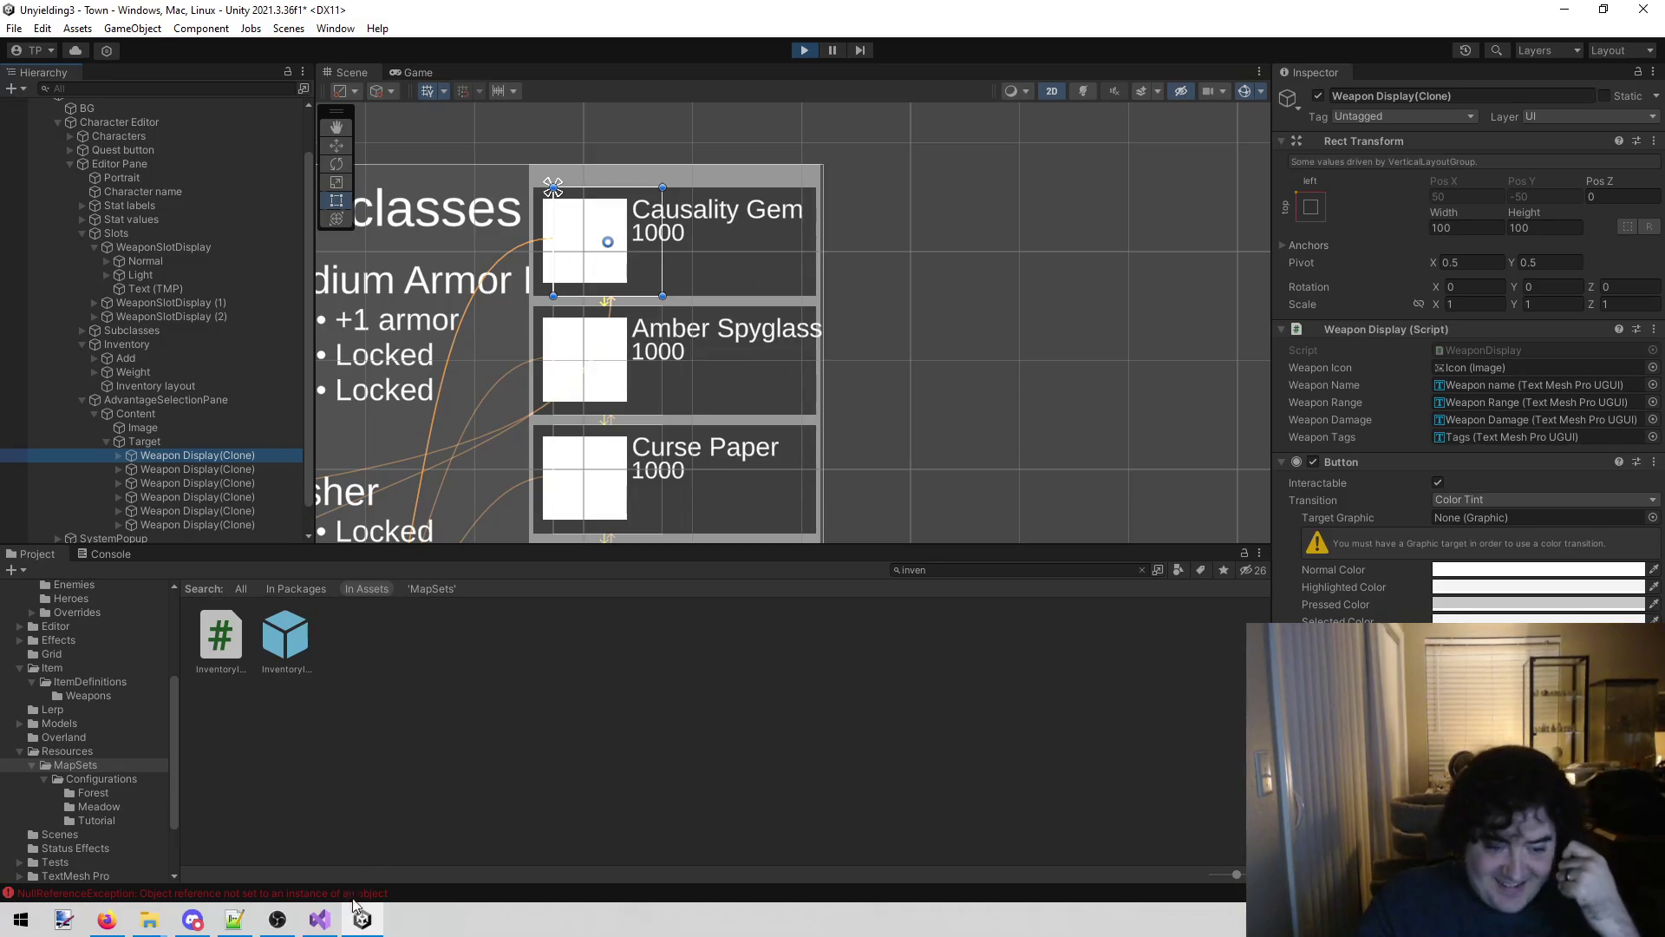
Back in AdvantageSelectionPane.cs, put the cursor on the loop's item variable and start a solution file search.
left_click(319, 919)
left_click(617, 540)
key("alt+shift+o")
Open WeaponDisplay.cs via 'weapondisplay' and review its Set() and Click() methods, then return to AdvantageSelectionPane.cs.
type("weapondisplay")
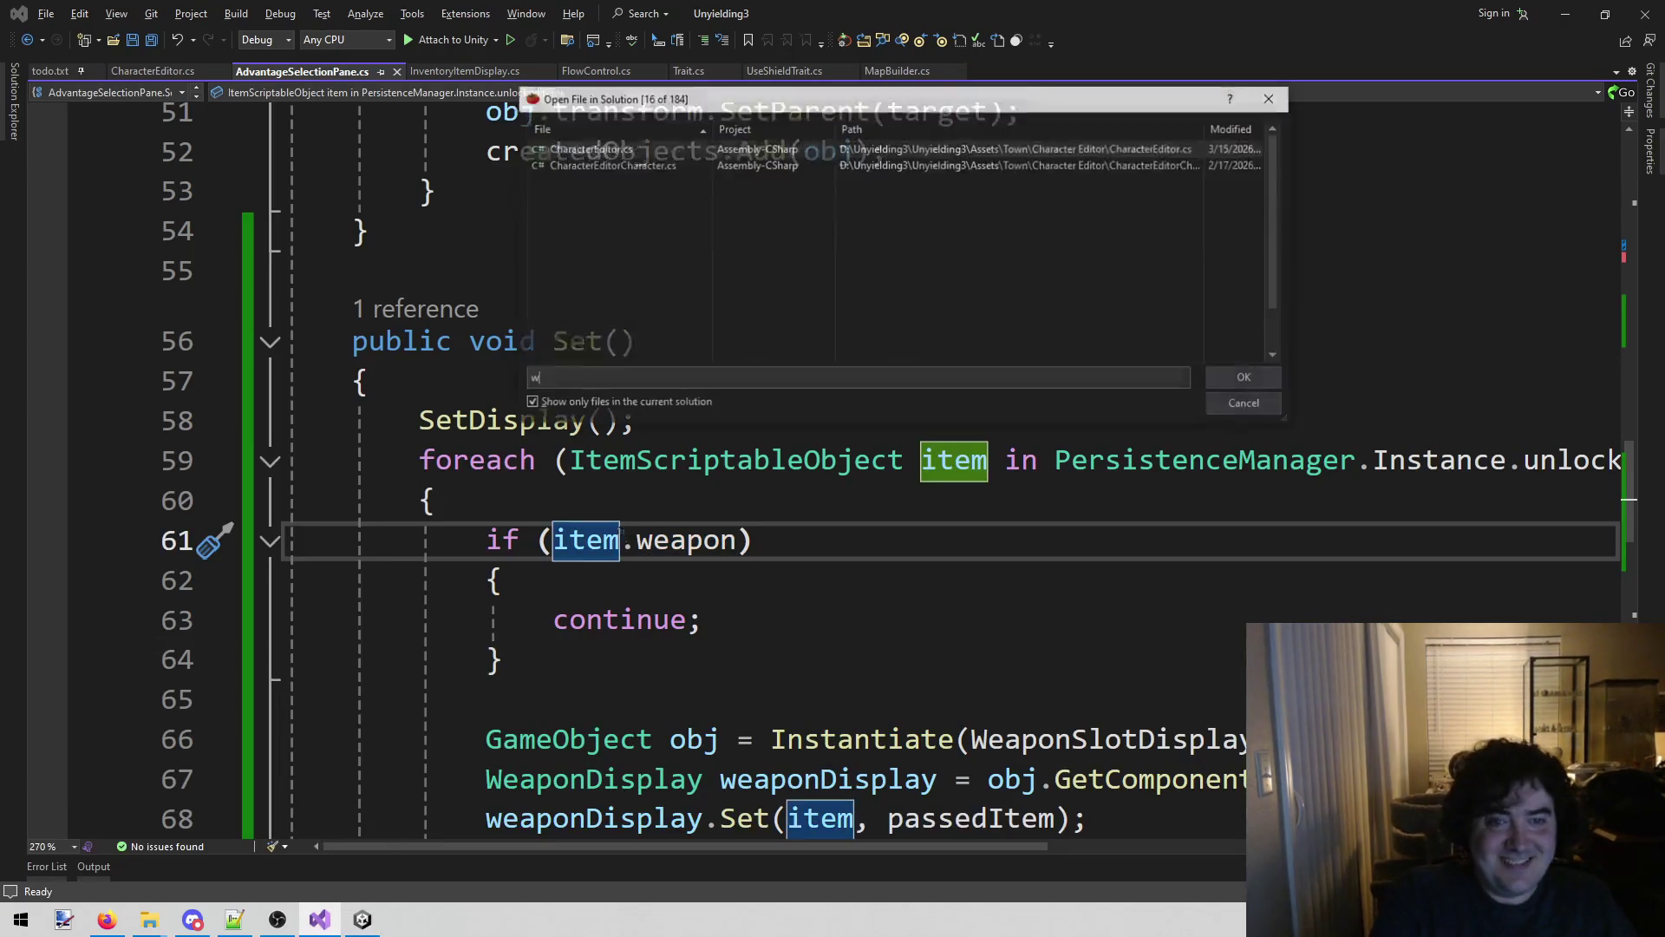
key("Return")
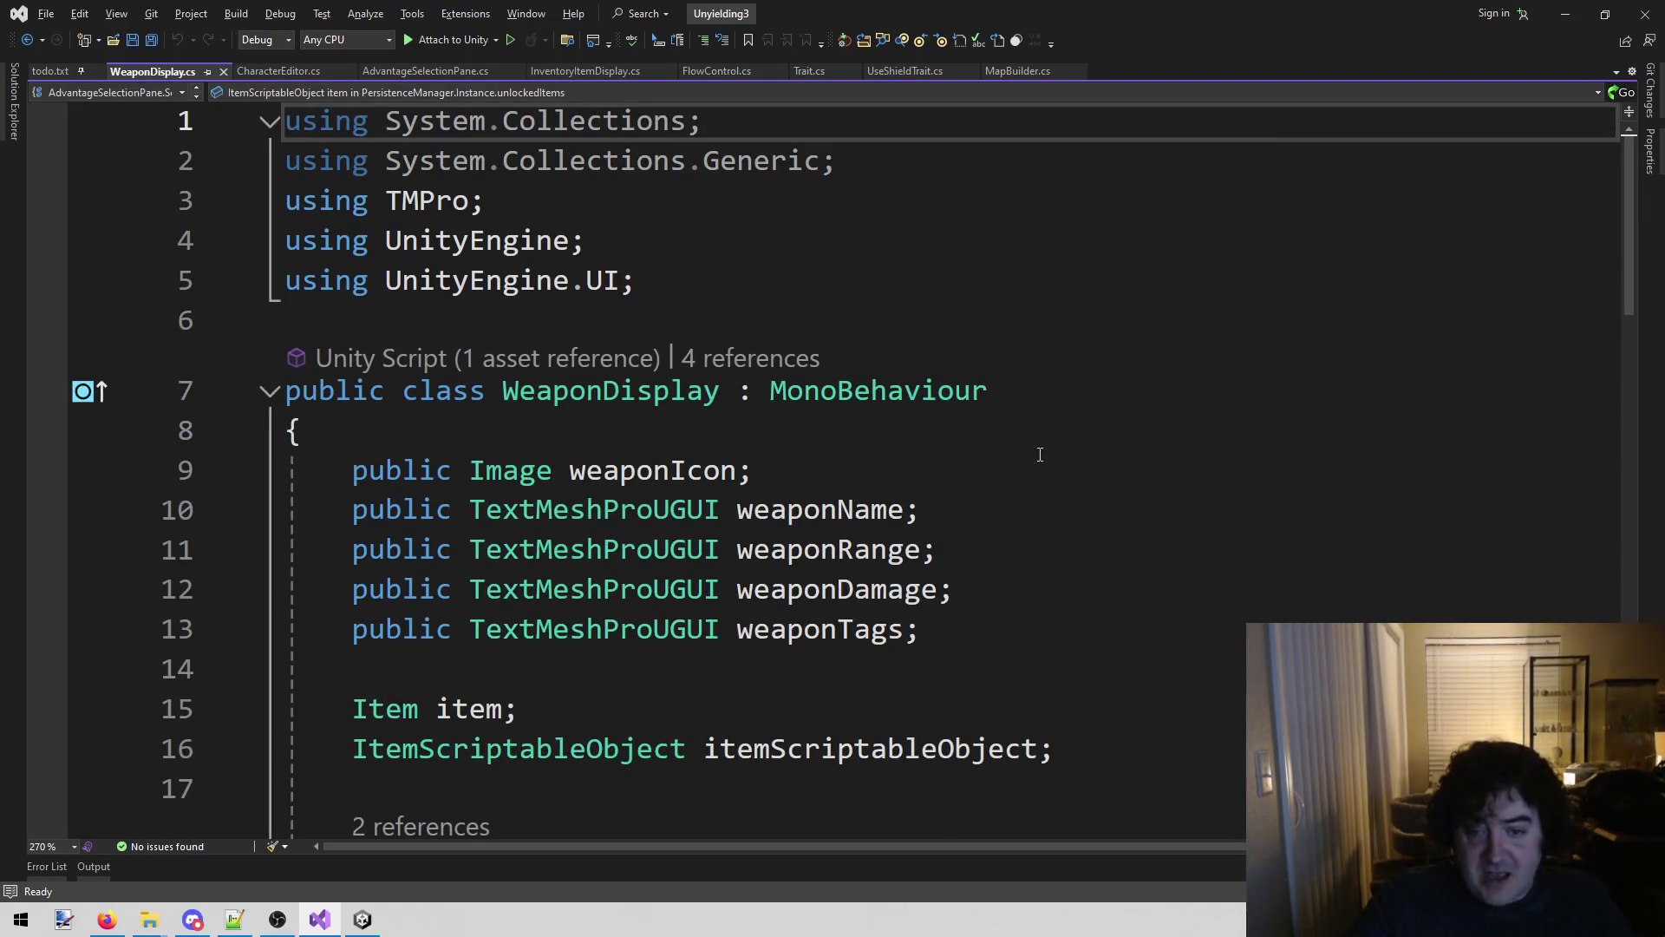
scroll(998, 425, "down", 9)
scroll(1084, 451, "up", 9)
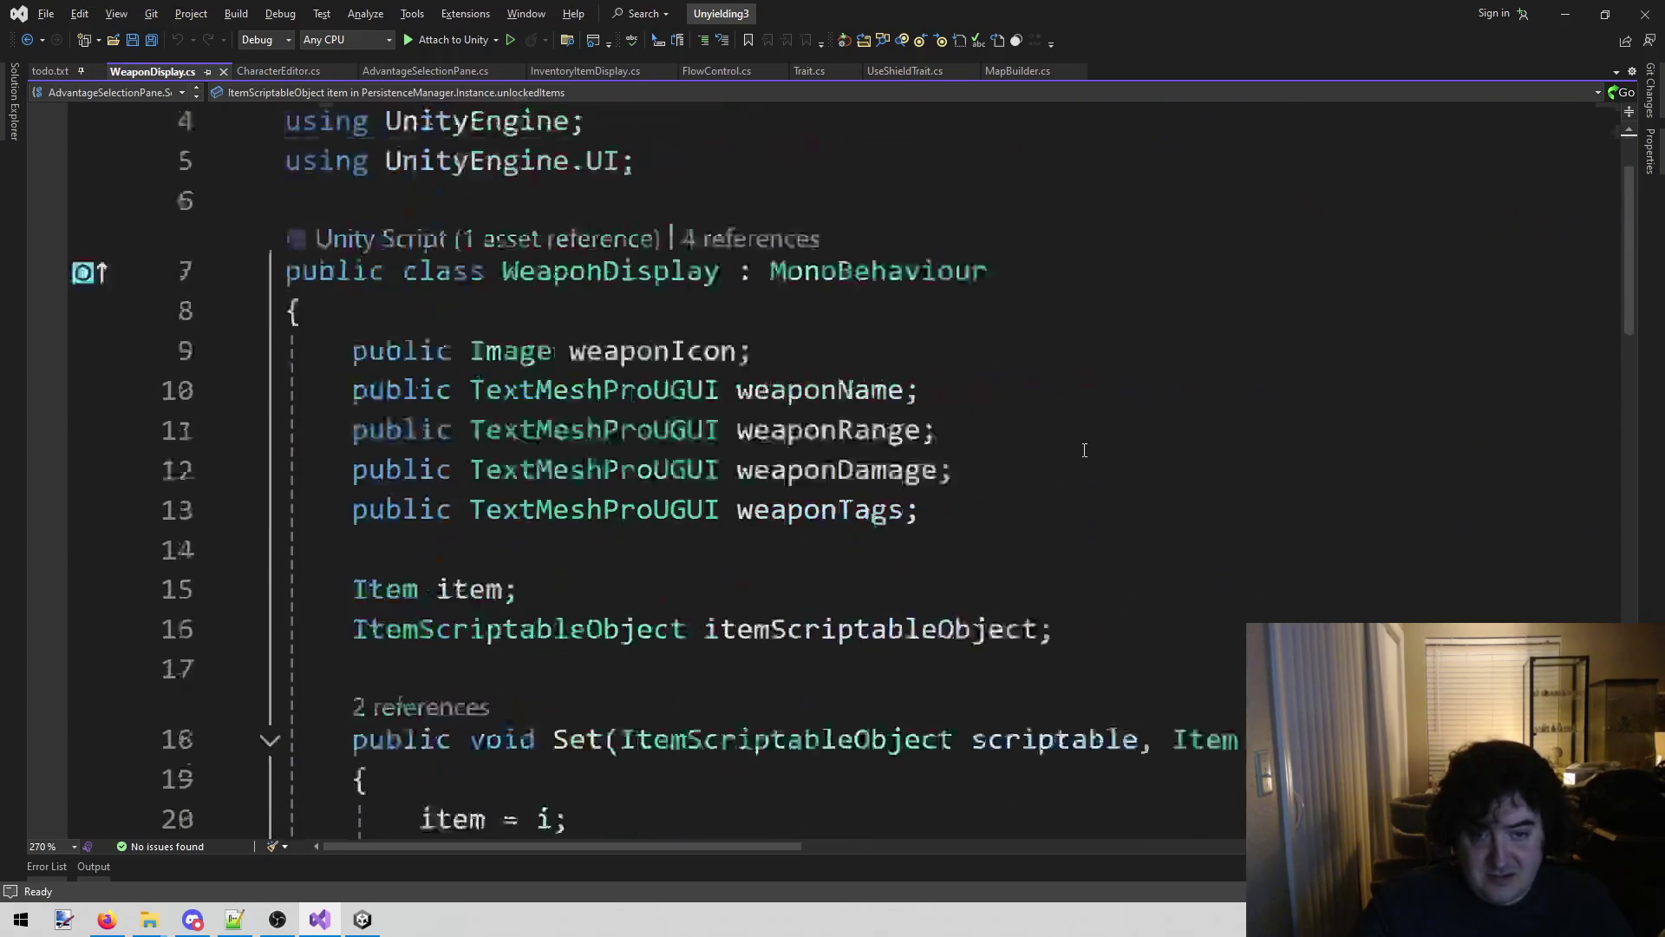
scroll(1076, 458, "down", 10)
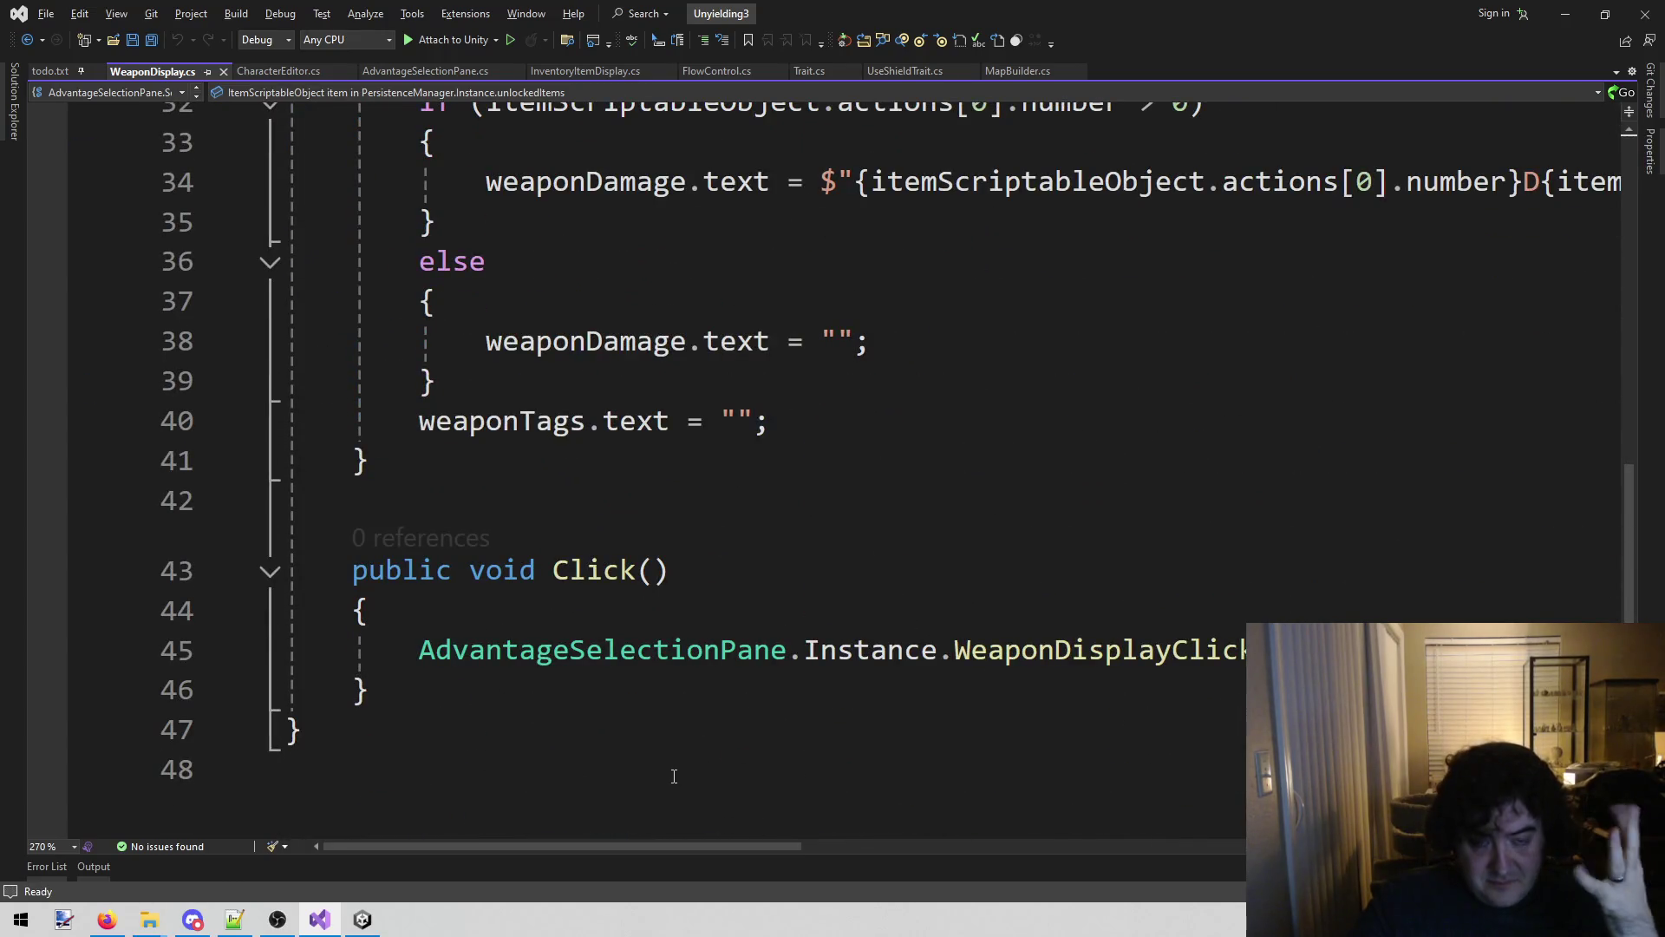
scroll(749, 725, "up", 7)
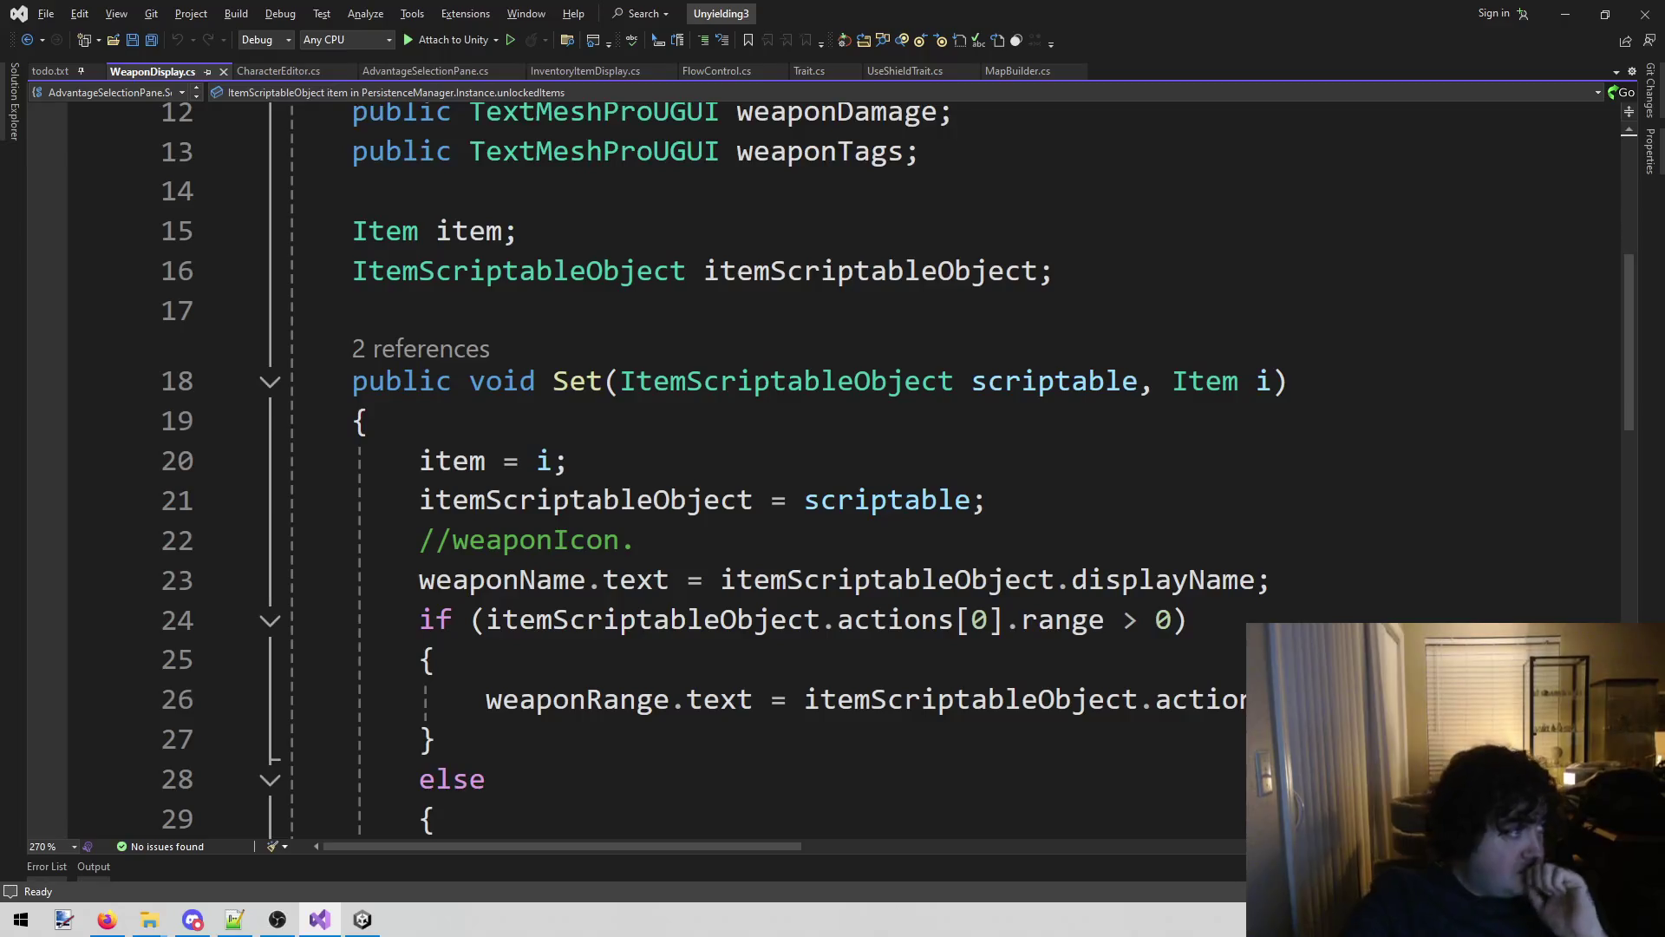
key("alt+Tab")
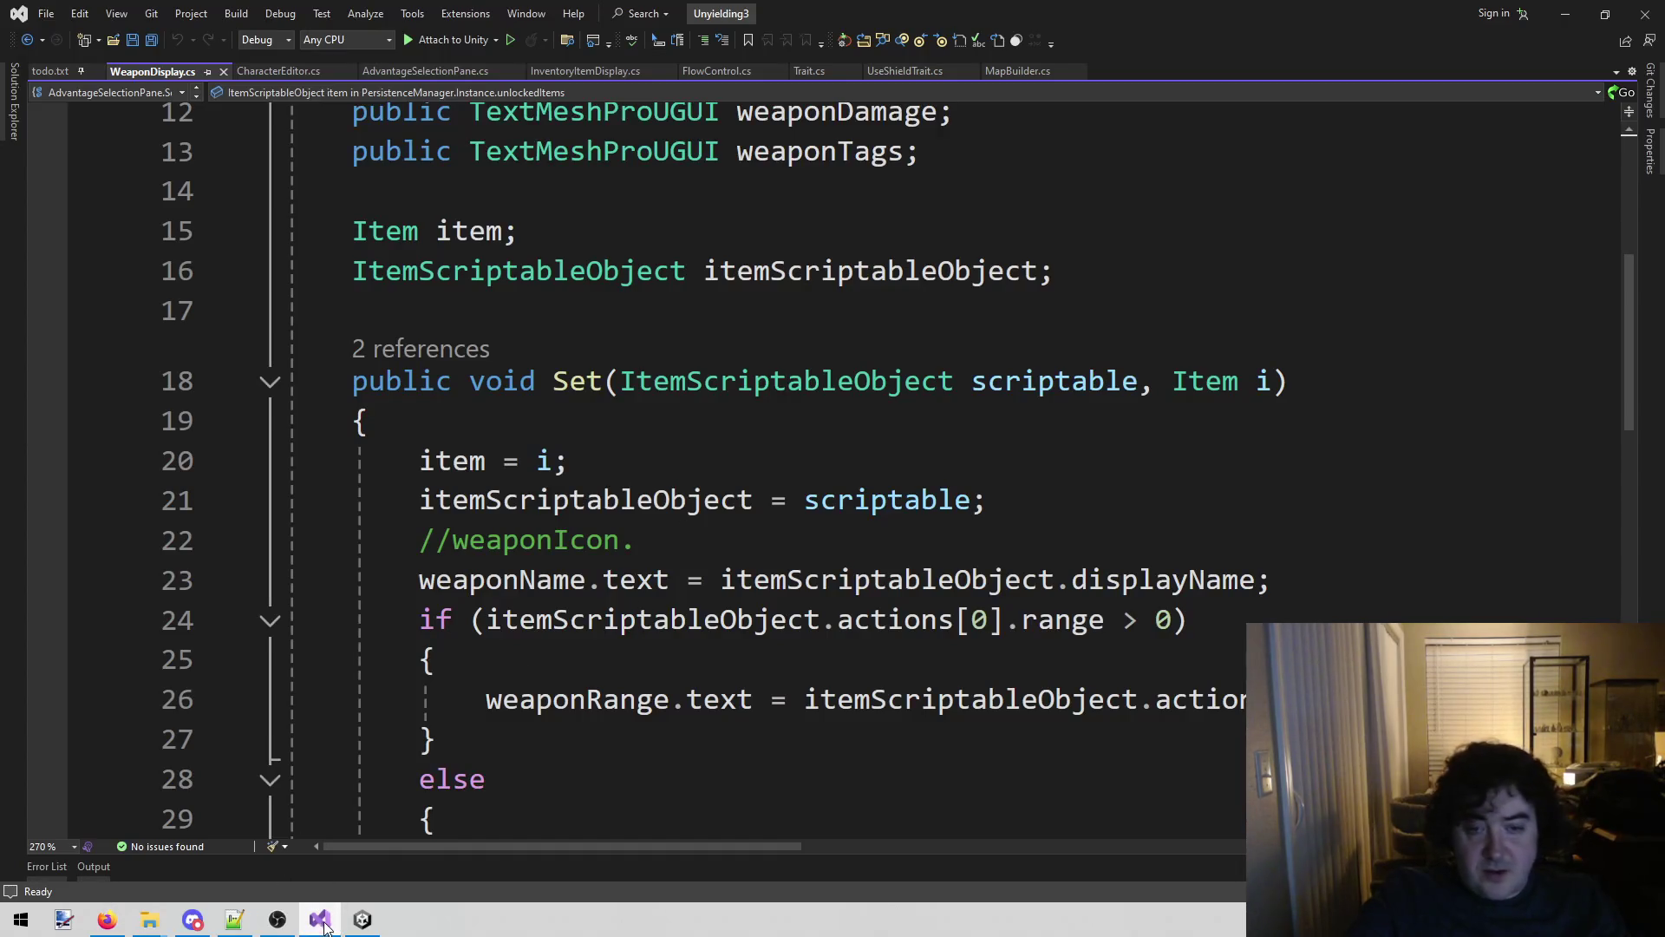
mouse_move(363, 927)
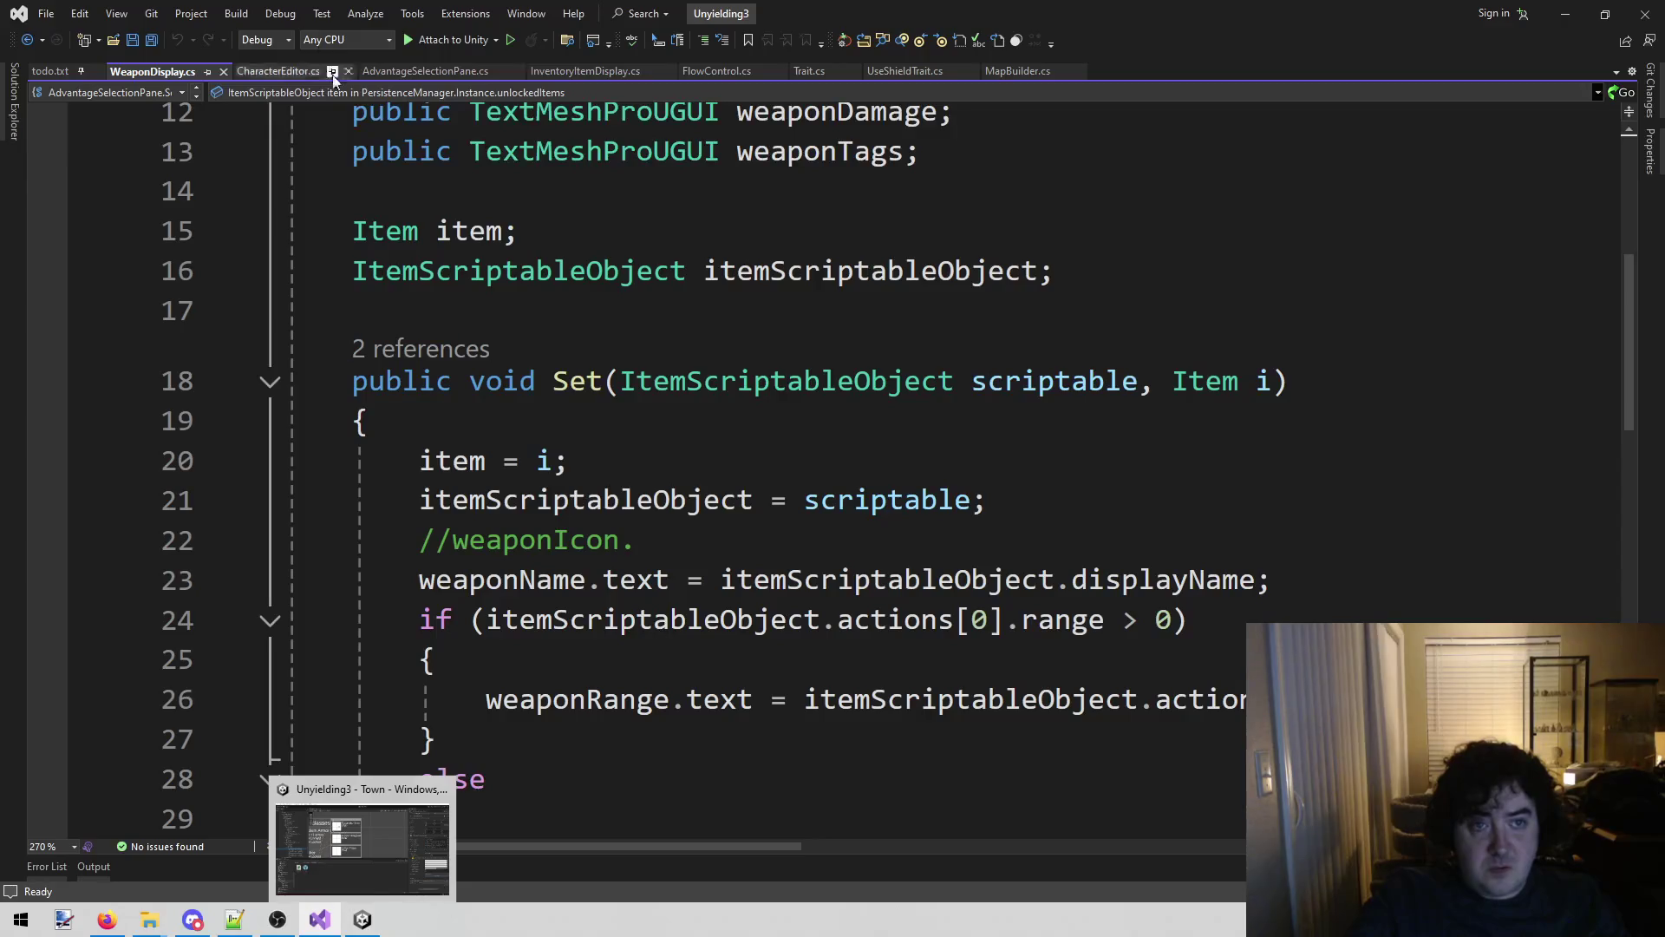
left_click(397, 76)
Duplicate the public GameObject WeaponSlotDisplayPrefab declaration onto line 9 of AdvantageSelectionPane.cs.
scroll(434, 457, "up", 9)
scroll(434, 457, "up", 10)
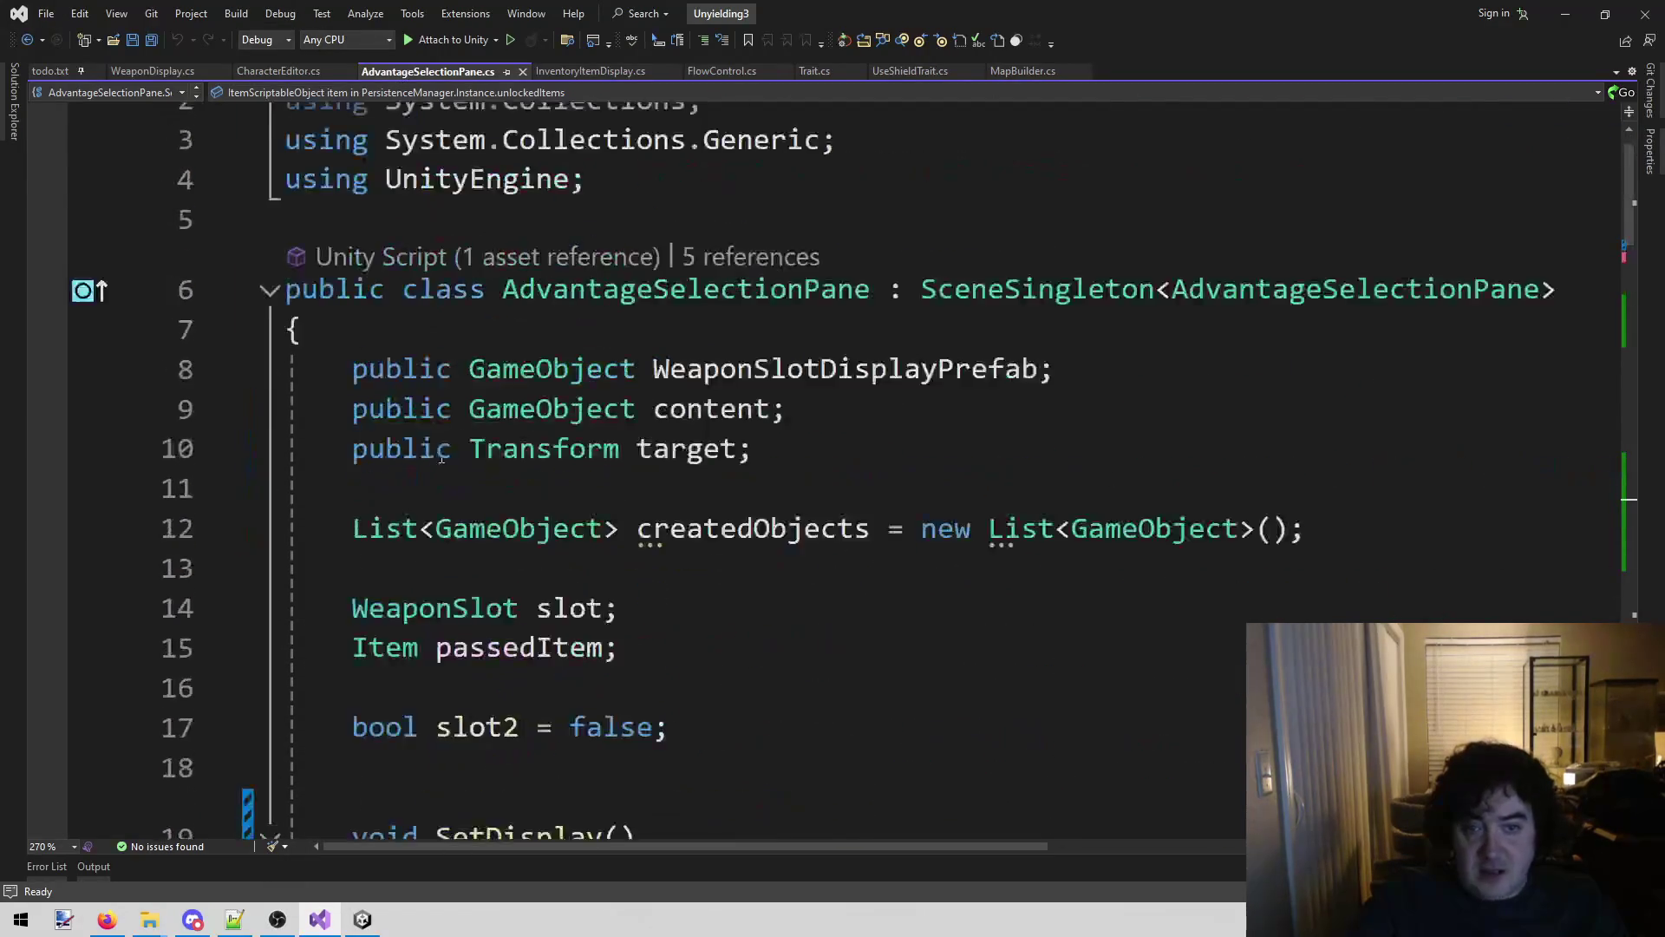
left_click(1214, 429)
key("shift+Home")
key("ctrl+c")
key("End")
key("Return")
key("ctrl+v")
Select the duplicated field's name for renaming and drag the Save As window off the code.
key("Home")
key("Right")
key("Right")
key("Right")
key("ctrl+w")
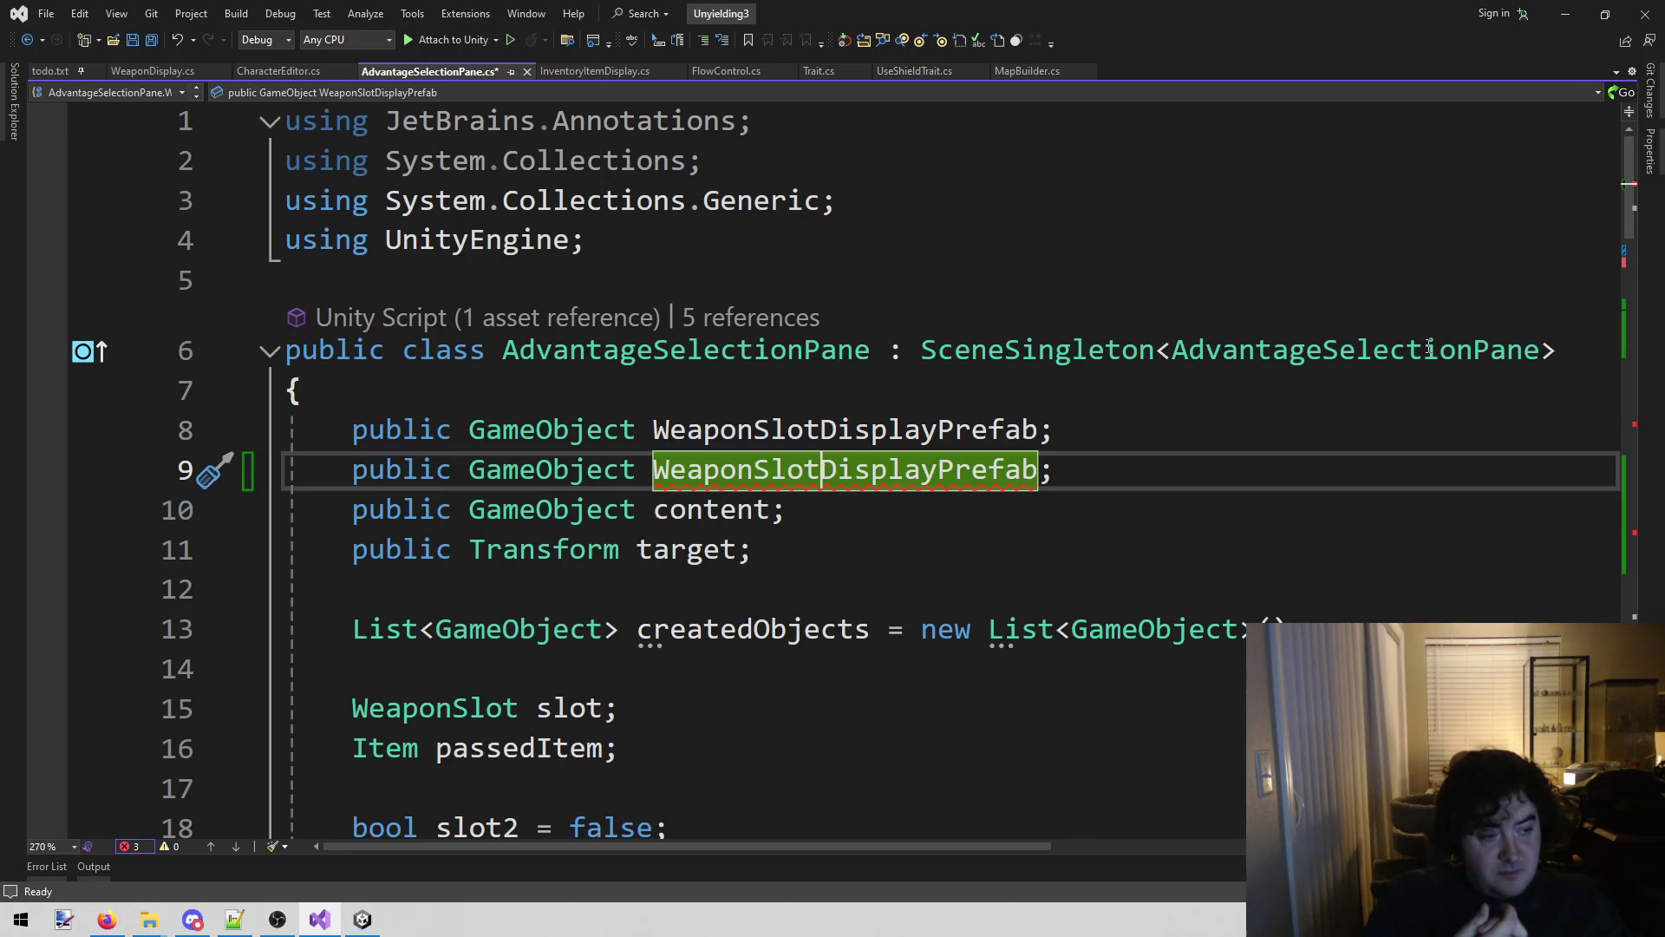
mouse_move(1430, 348)
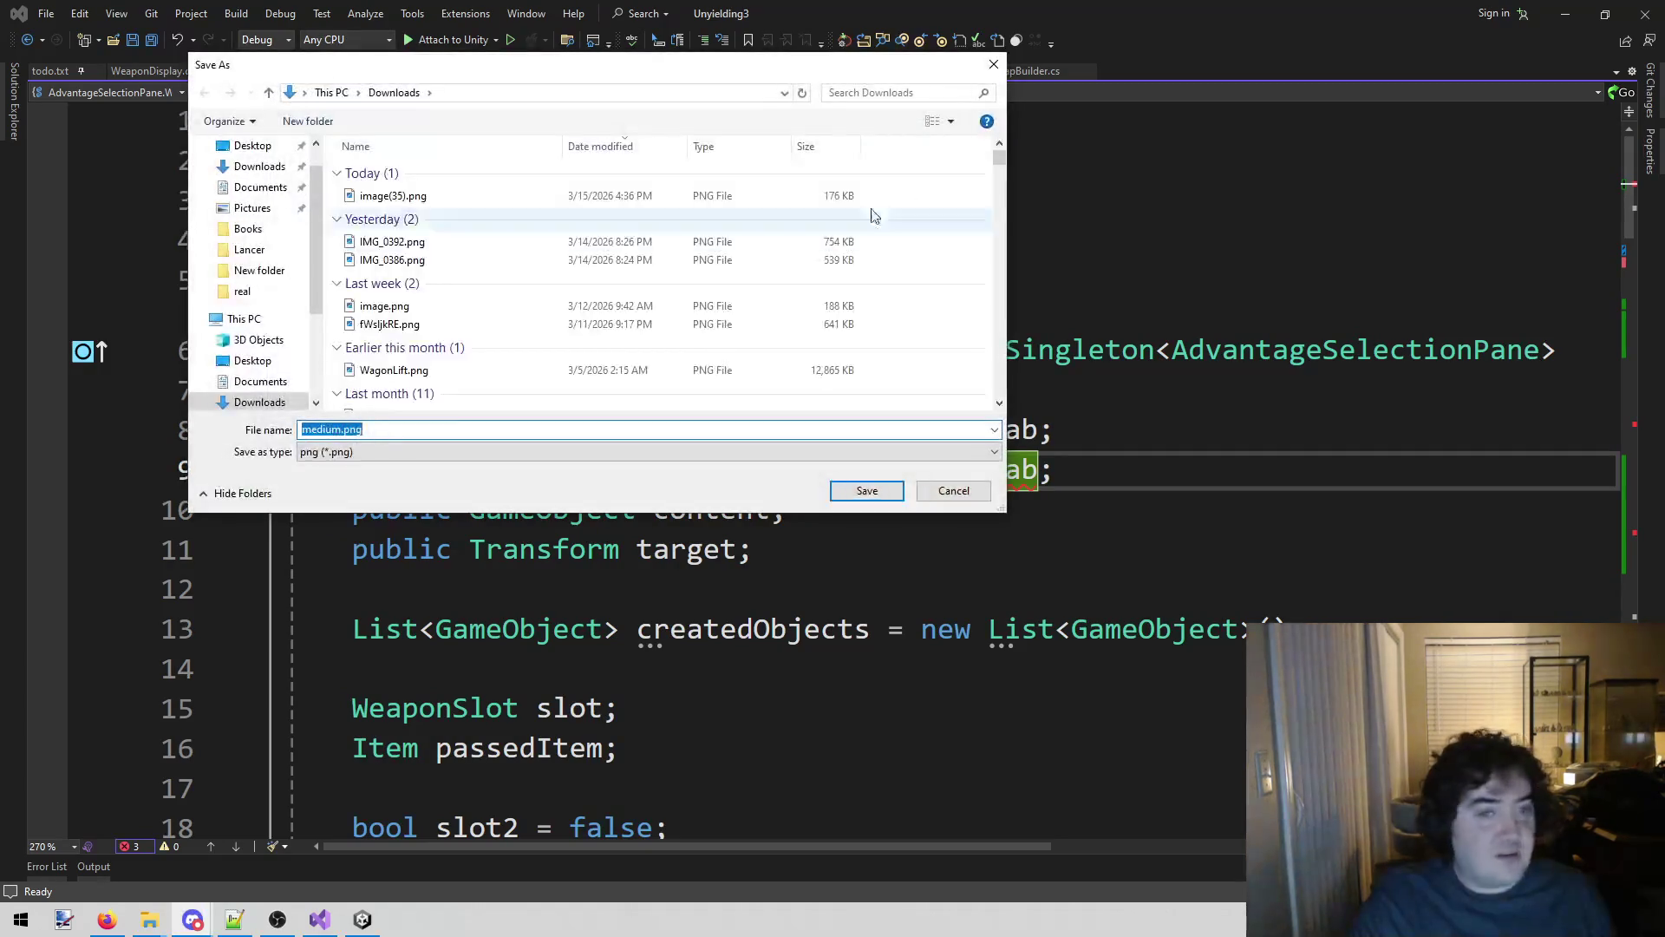
left_click_drag(863, 69, 0, 111)
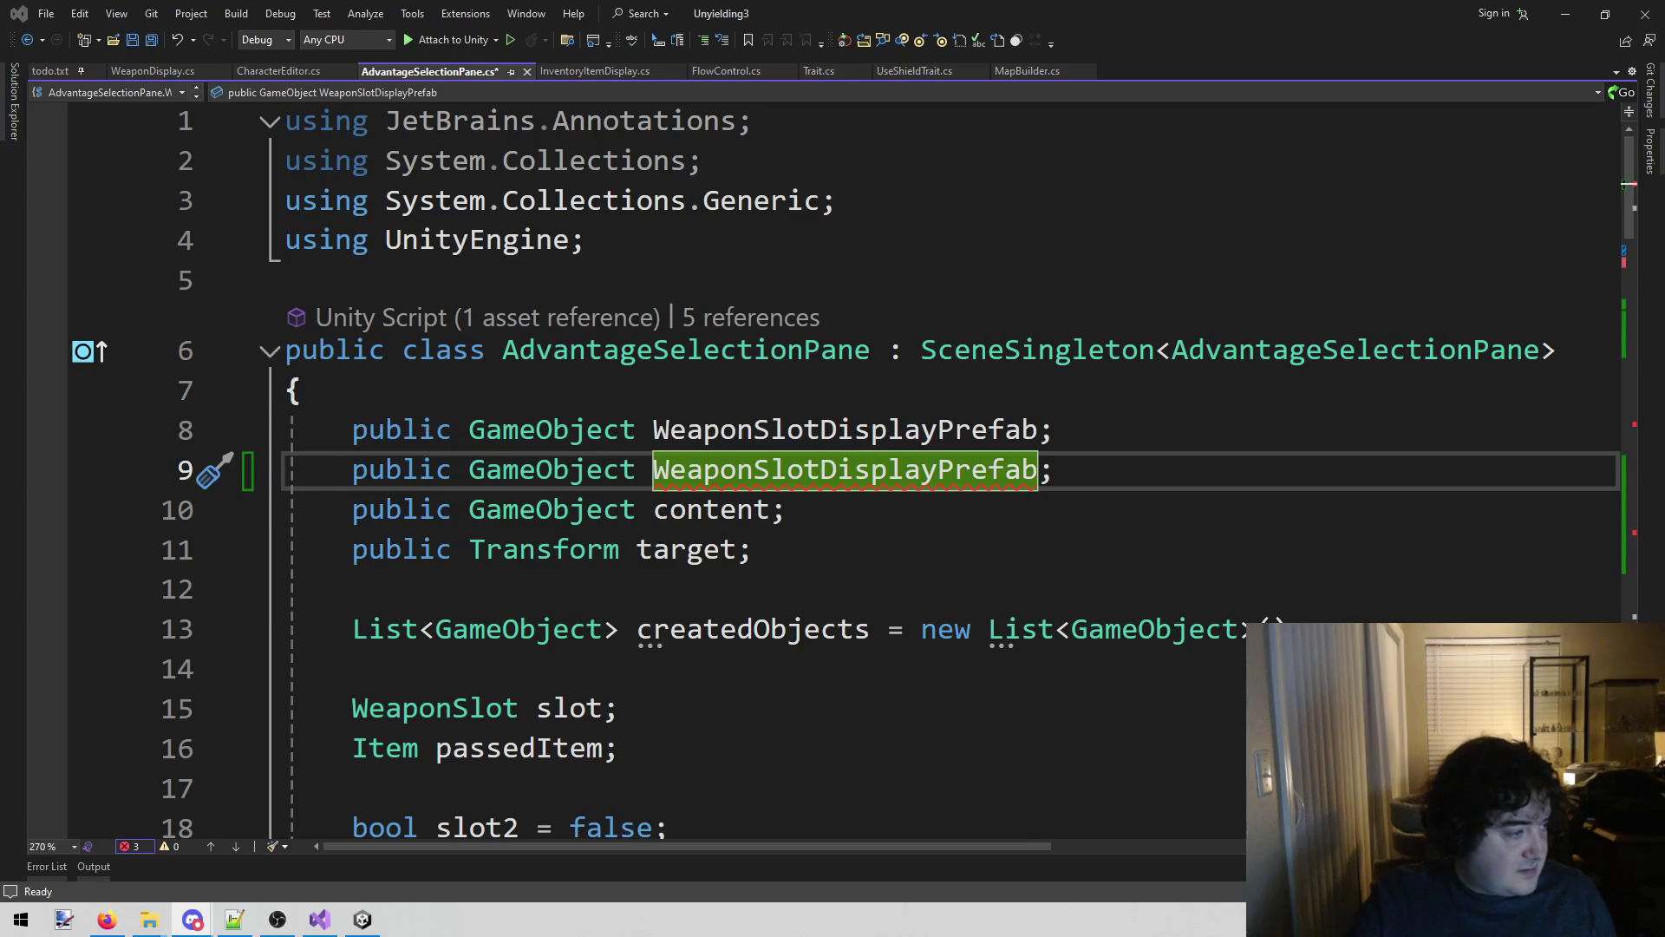
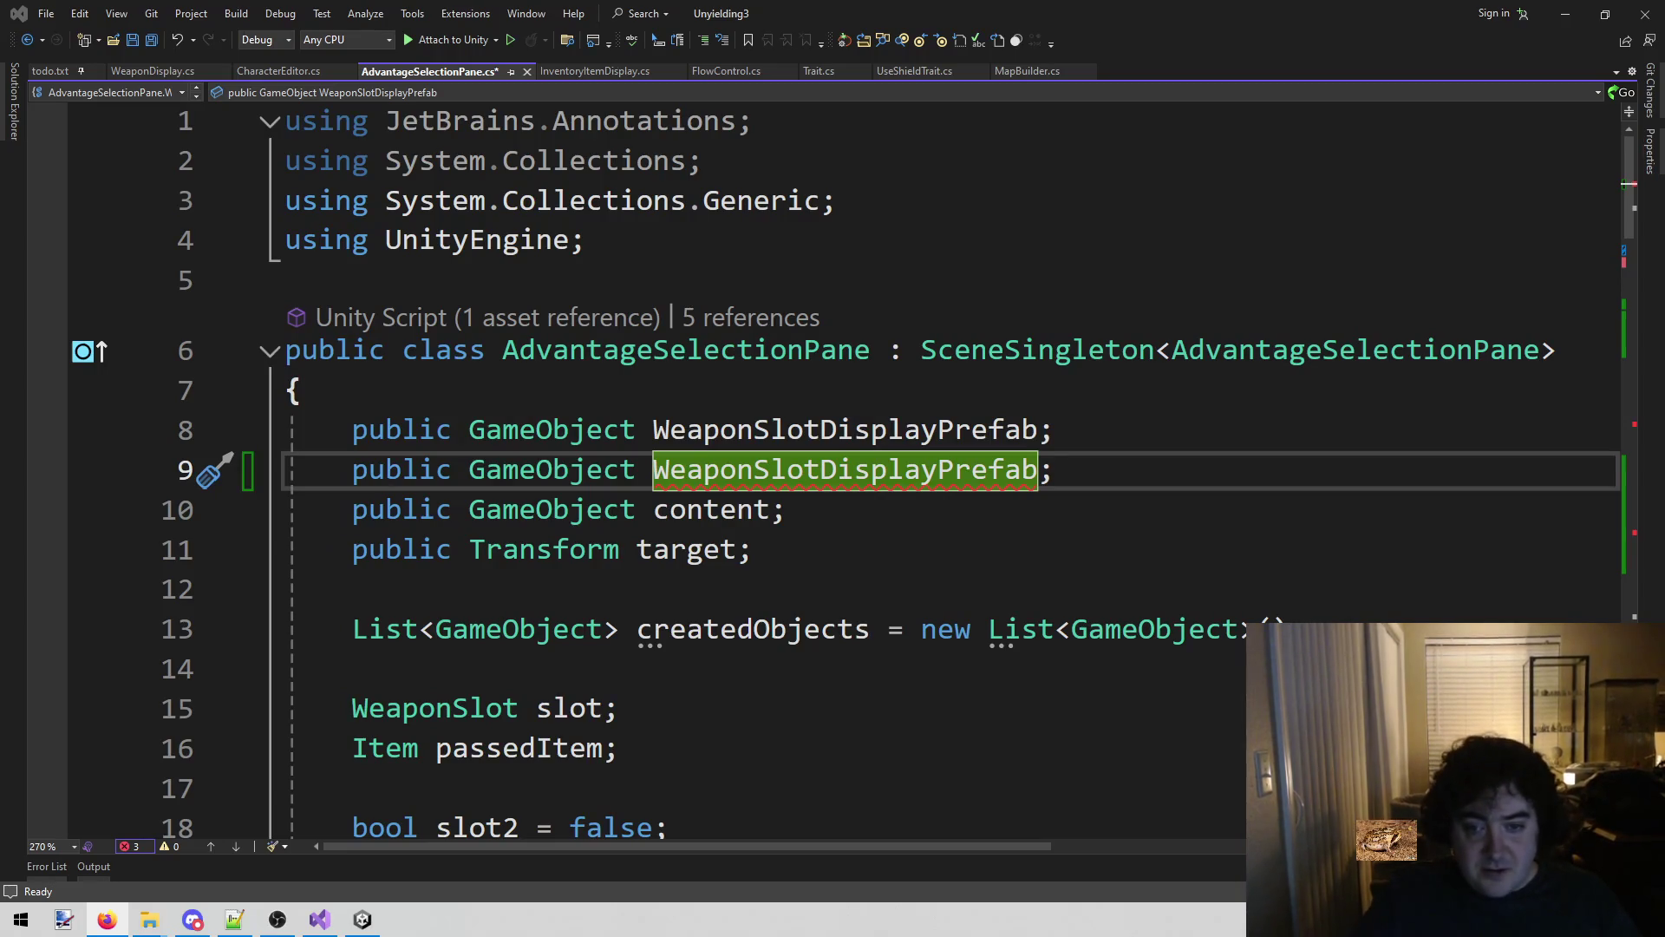
Rename the duplicated Weapon field on line 9 to AdvantageSlotDisplayPrefab.
key("alt+Tab")
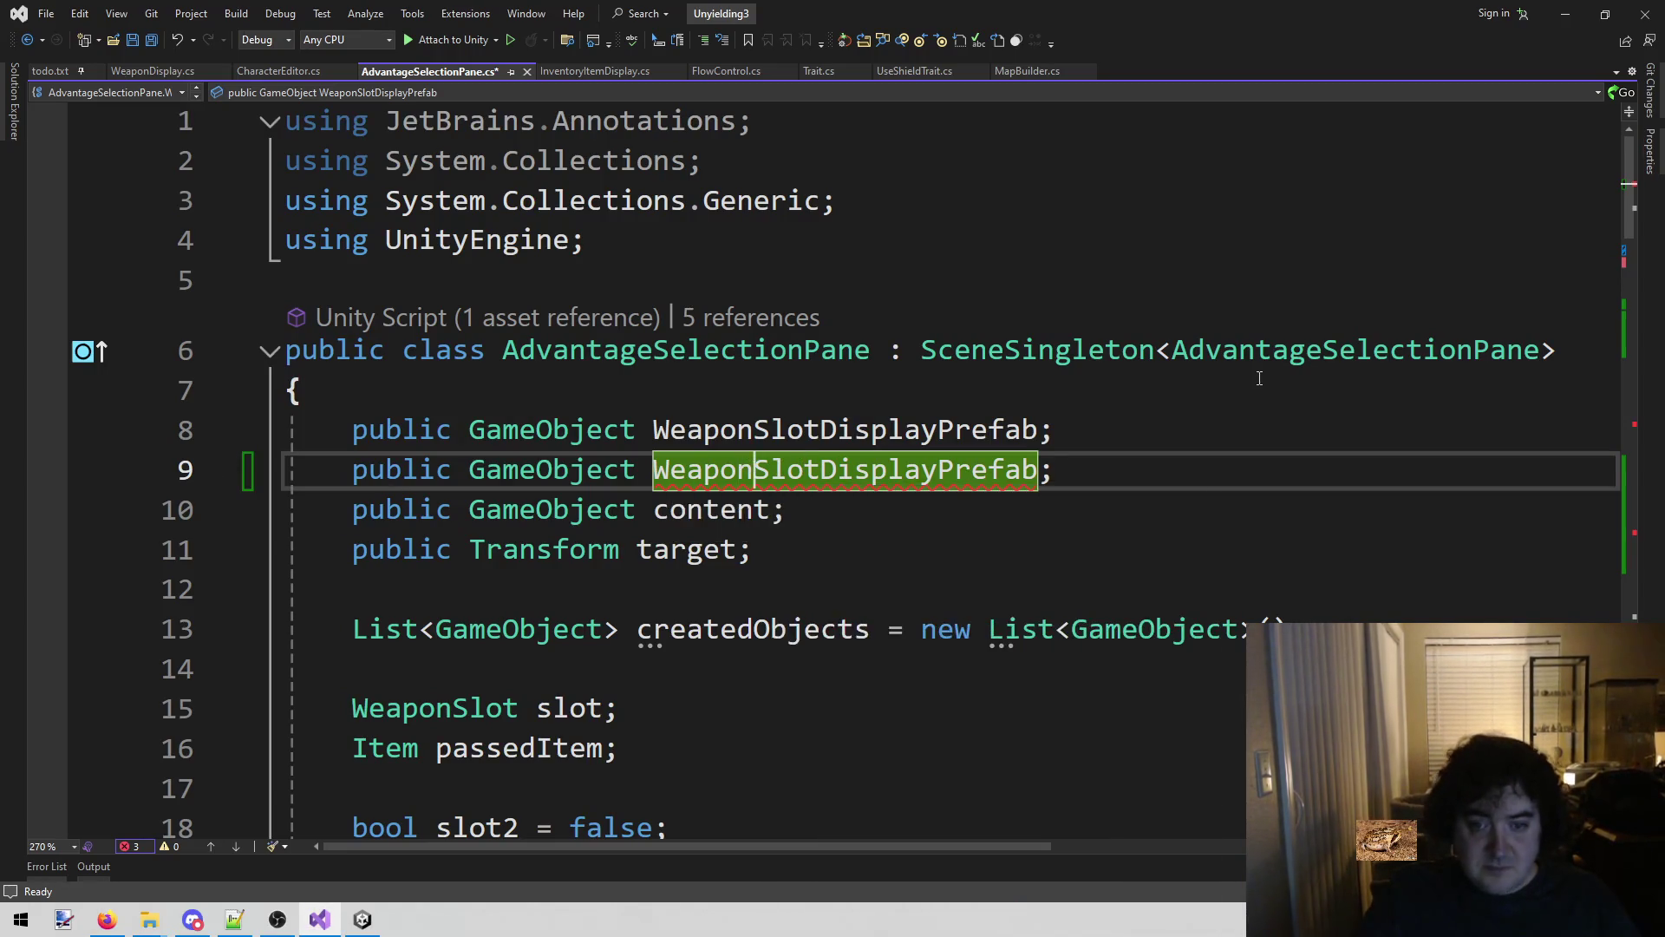
left_click(1259, 377)
type("ad")
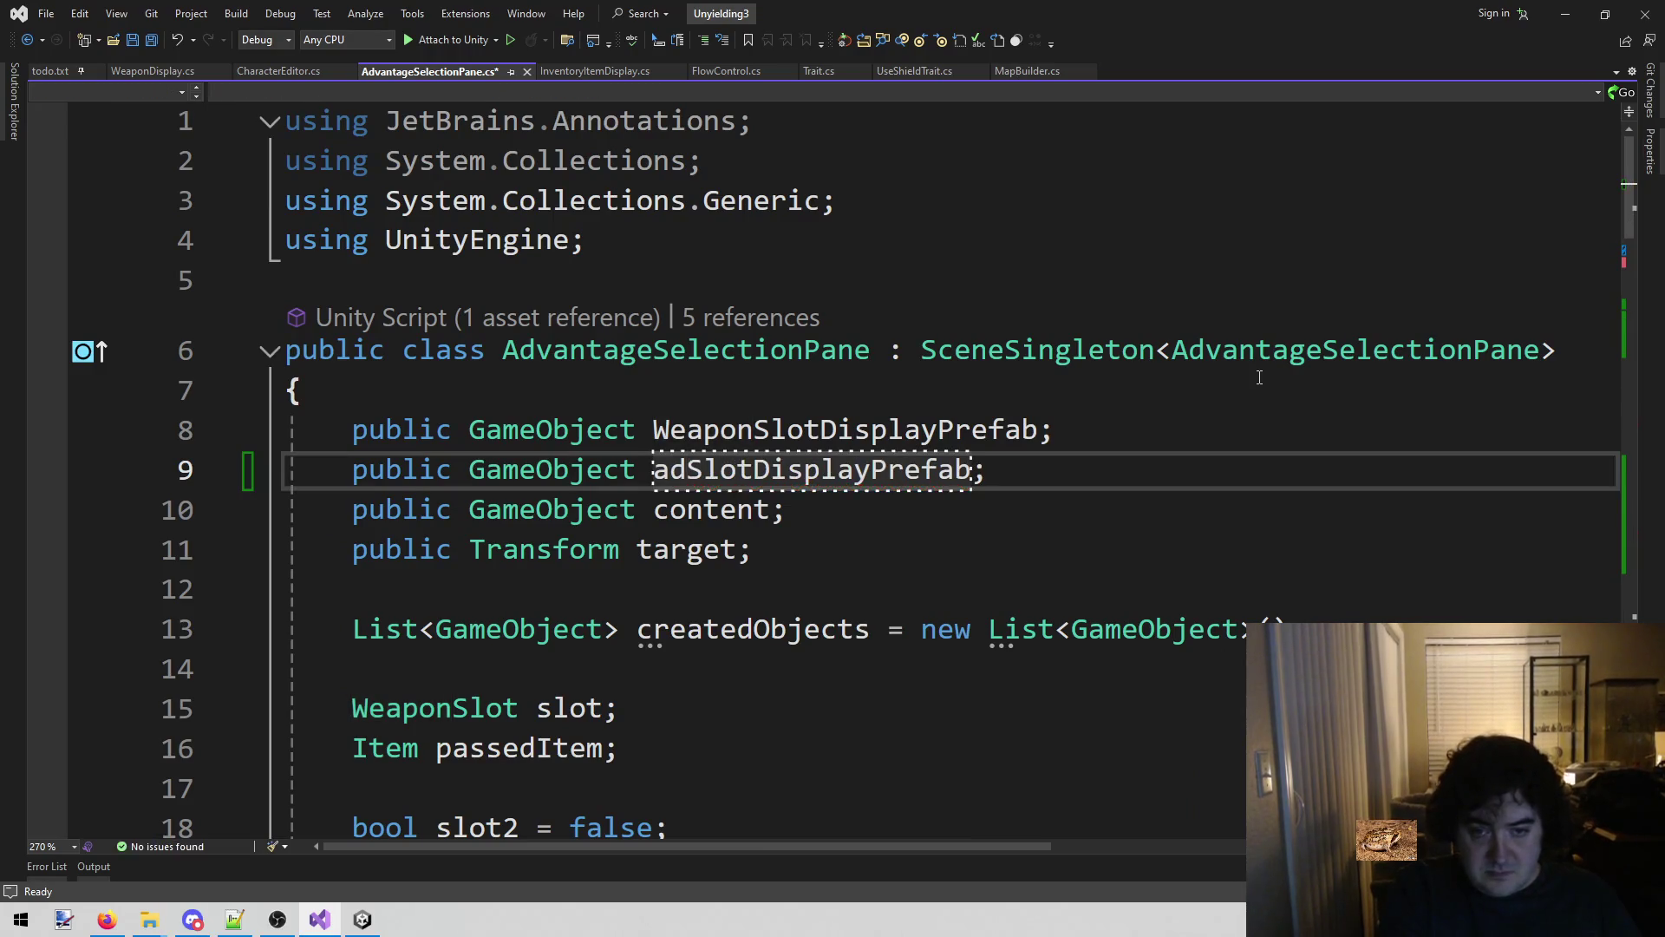
key("BackSpace")
key("BackSpace")
type("Adv")
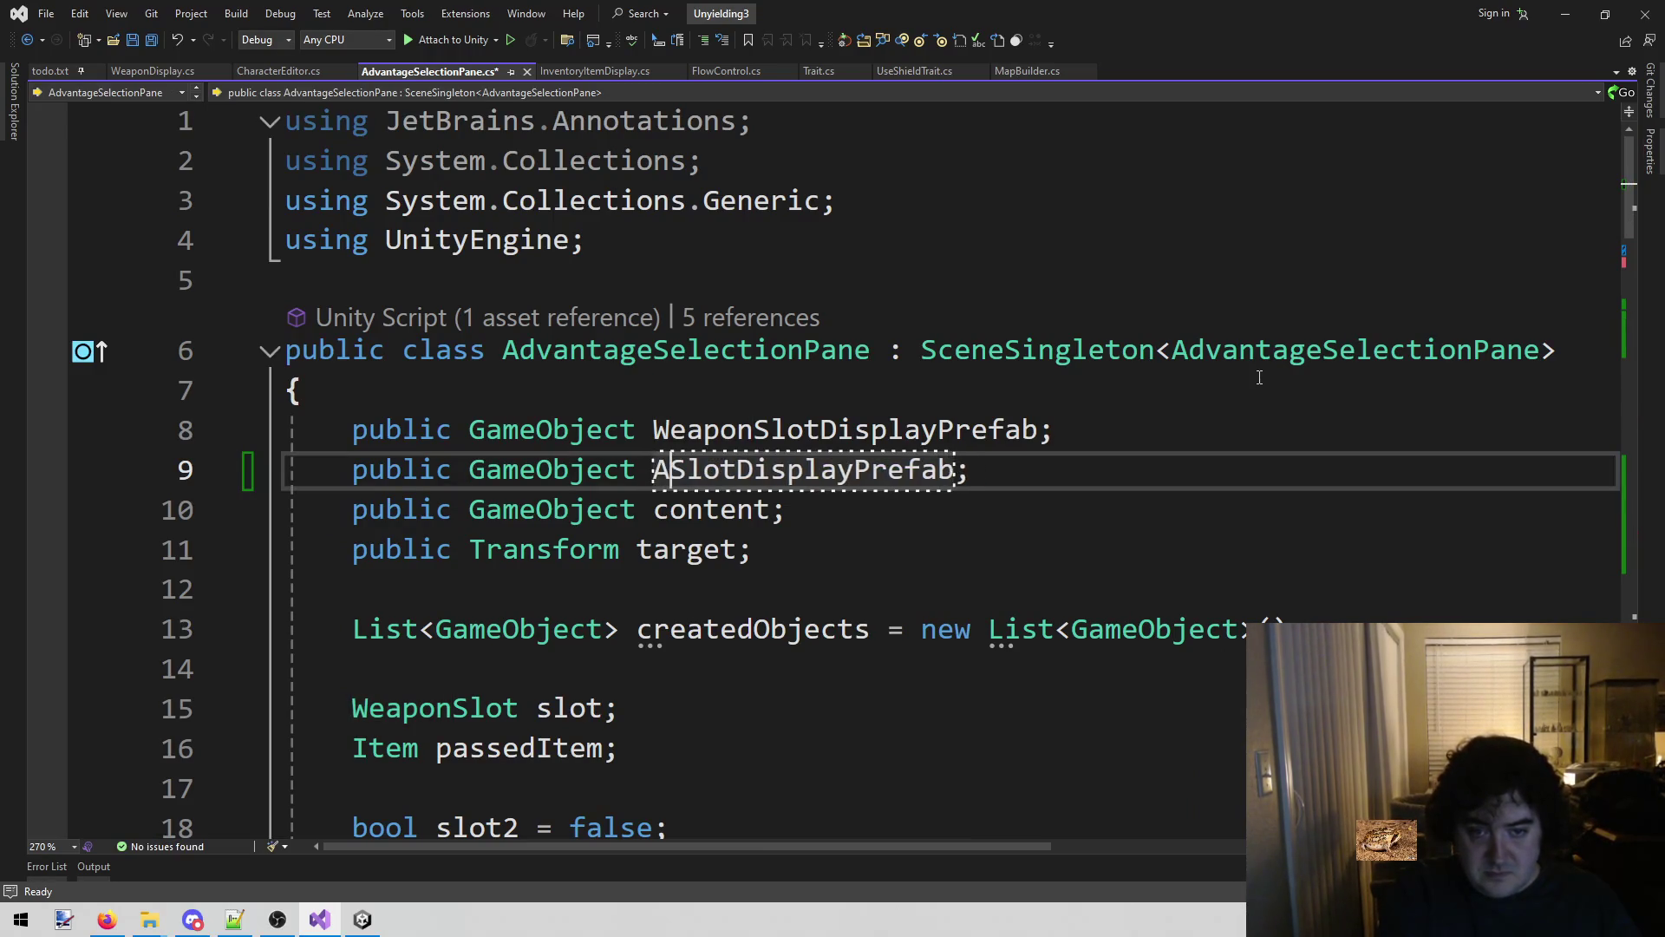
type("antage")
key("ctrl+period")
key("Return")
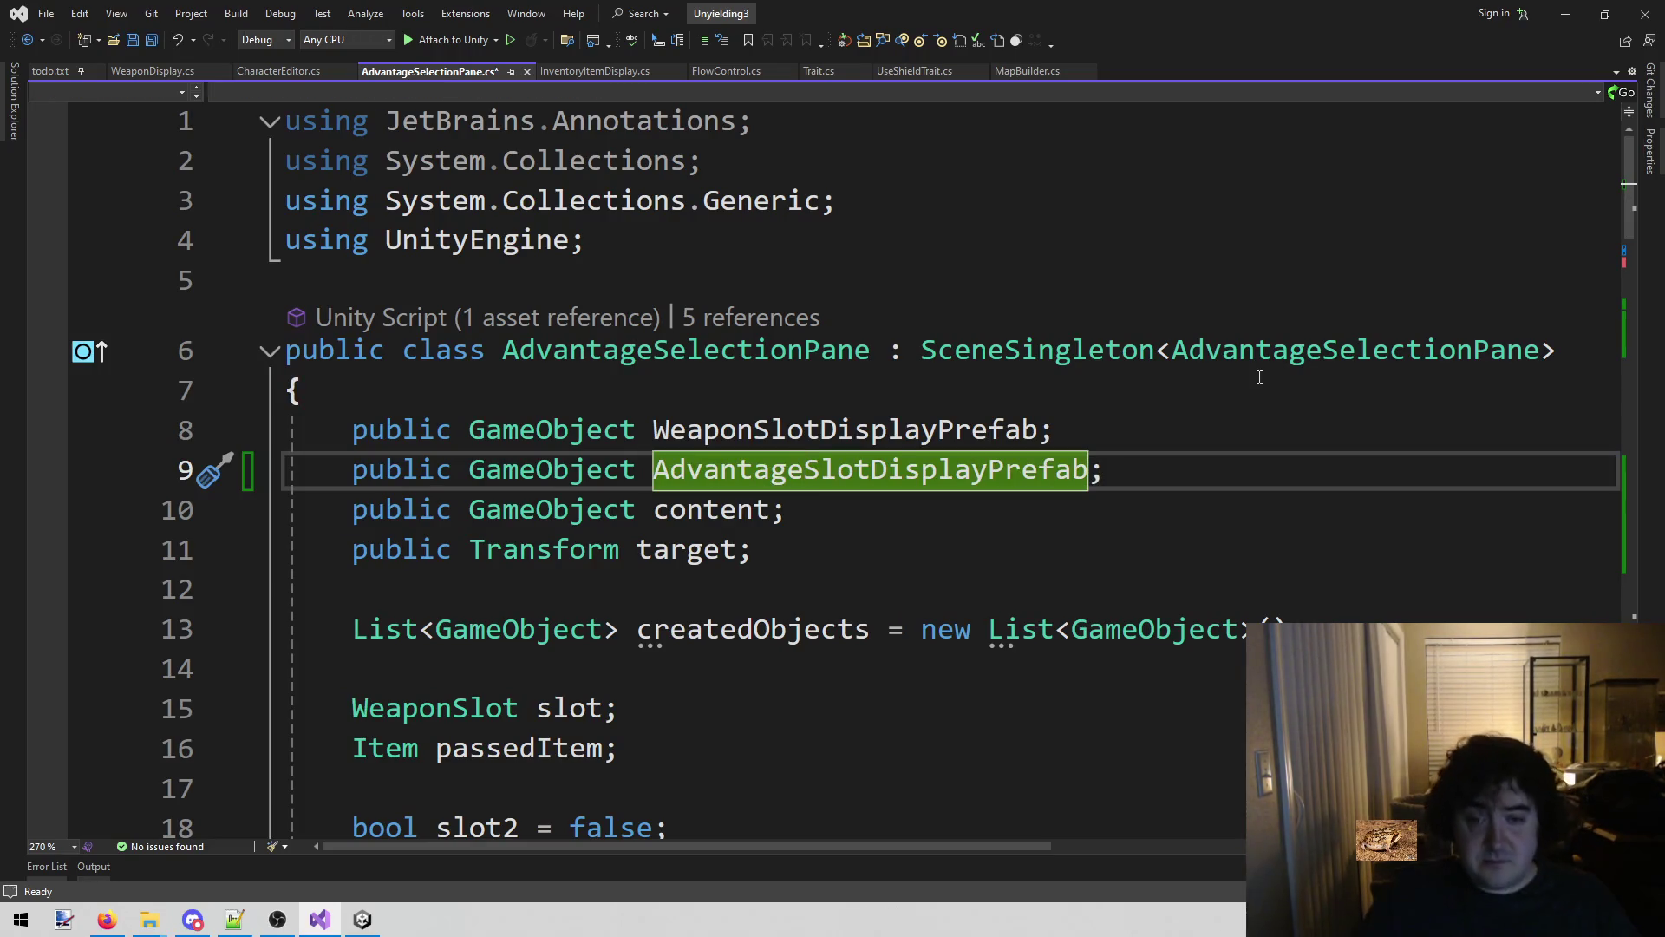
scroll(1128, 417, "down", 7)
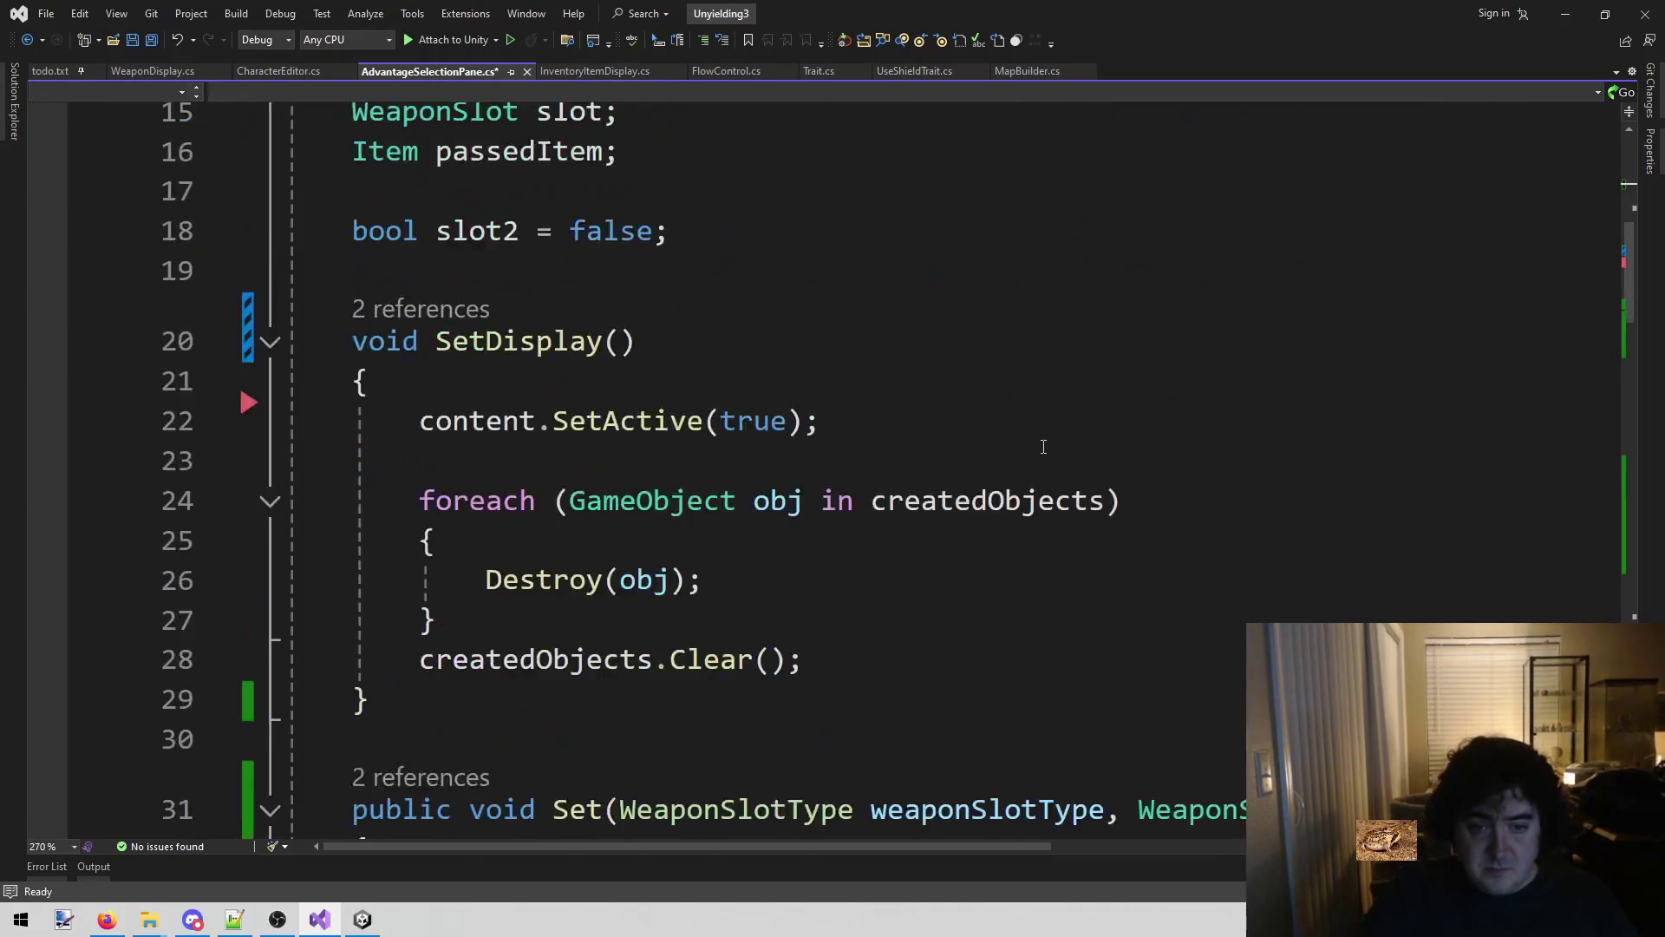
scroll(1041, 452, "up", 3)
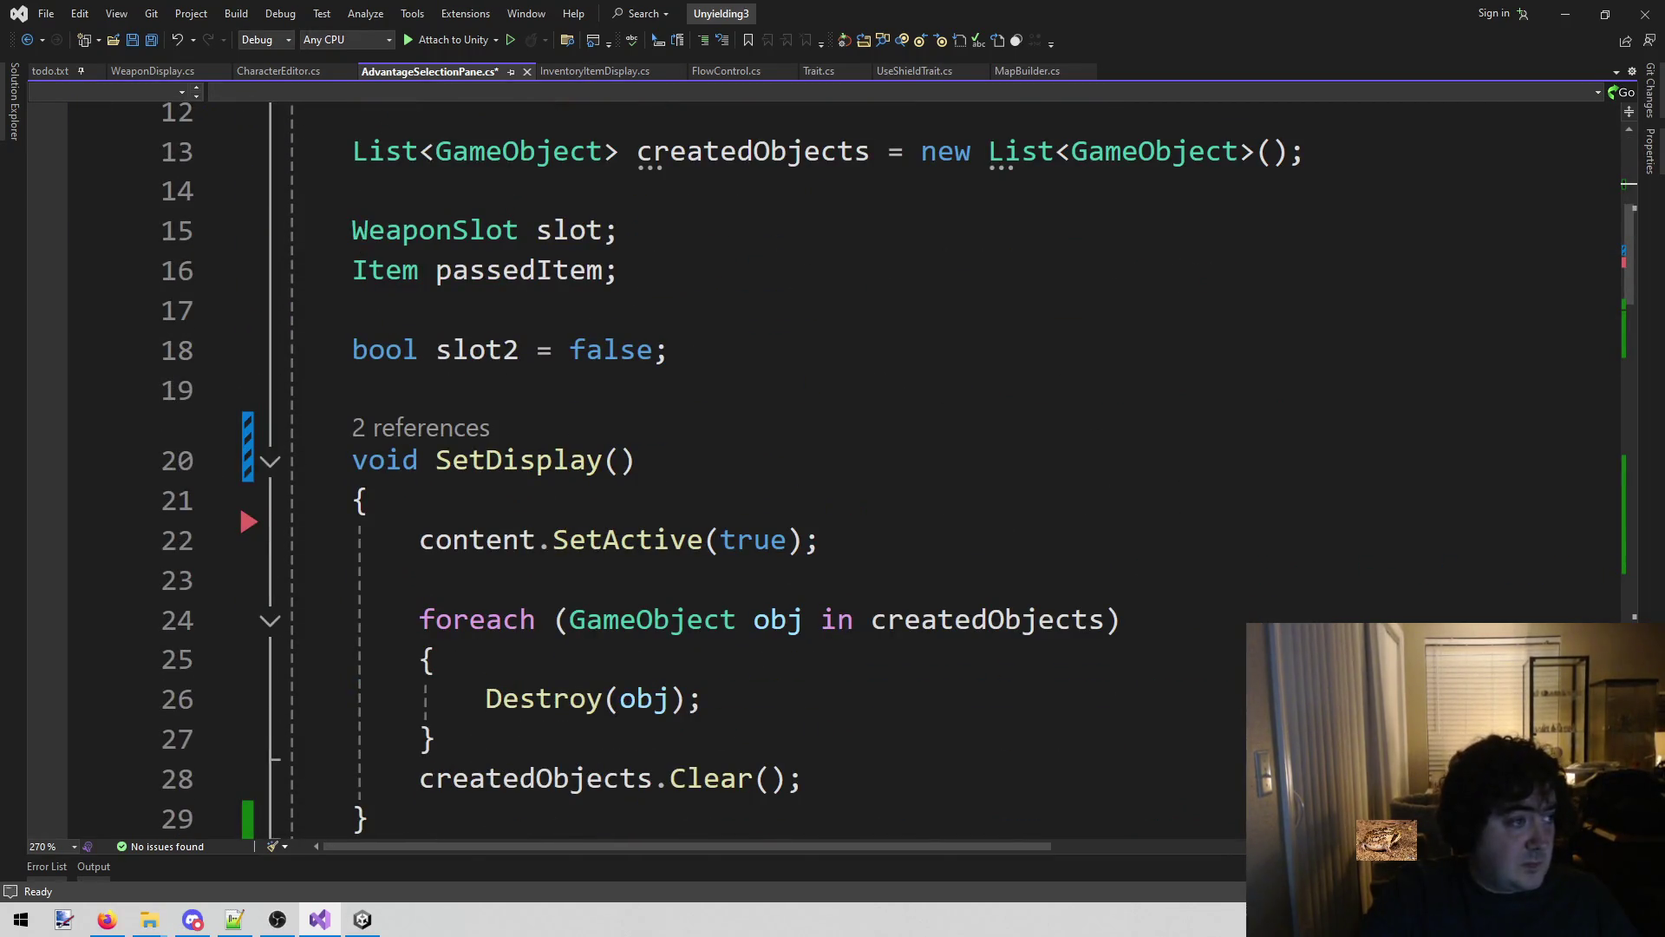
Check Firefox, then save AdvantageSelectionPane.cs with the AdvantageSlotDisplayPrefab field.
left_click(107, 920)
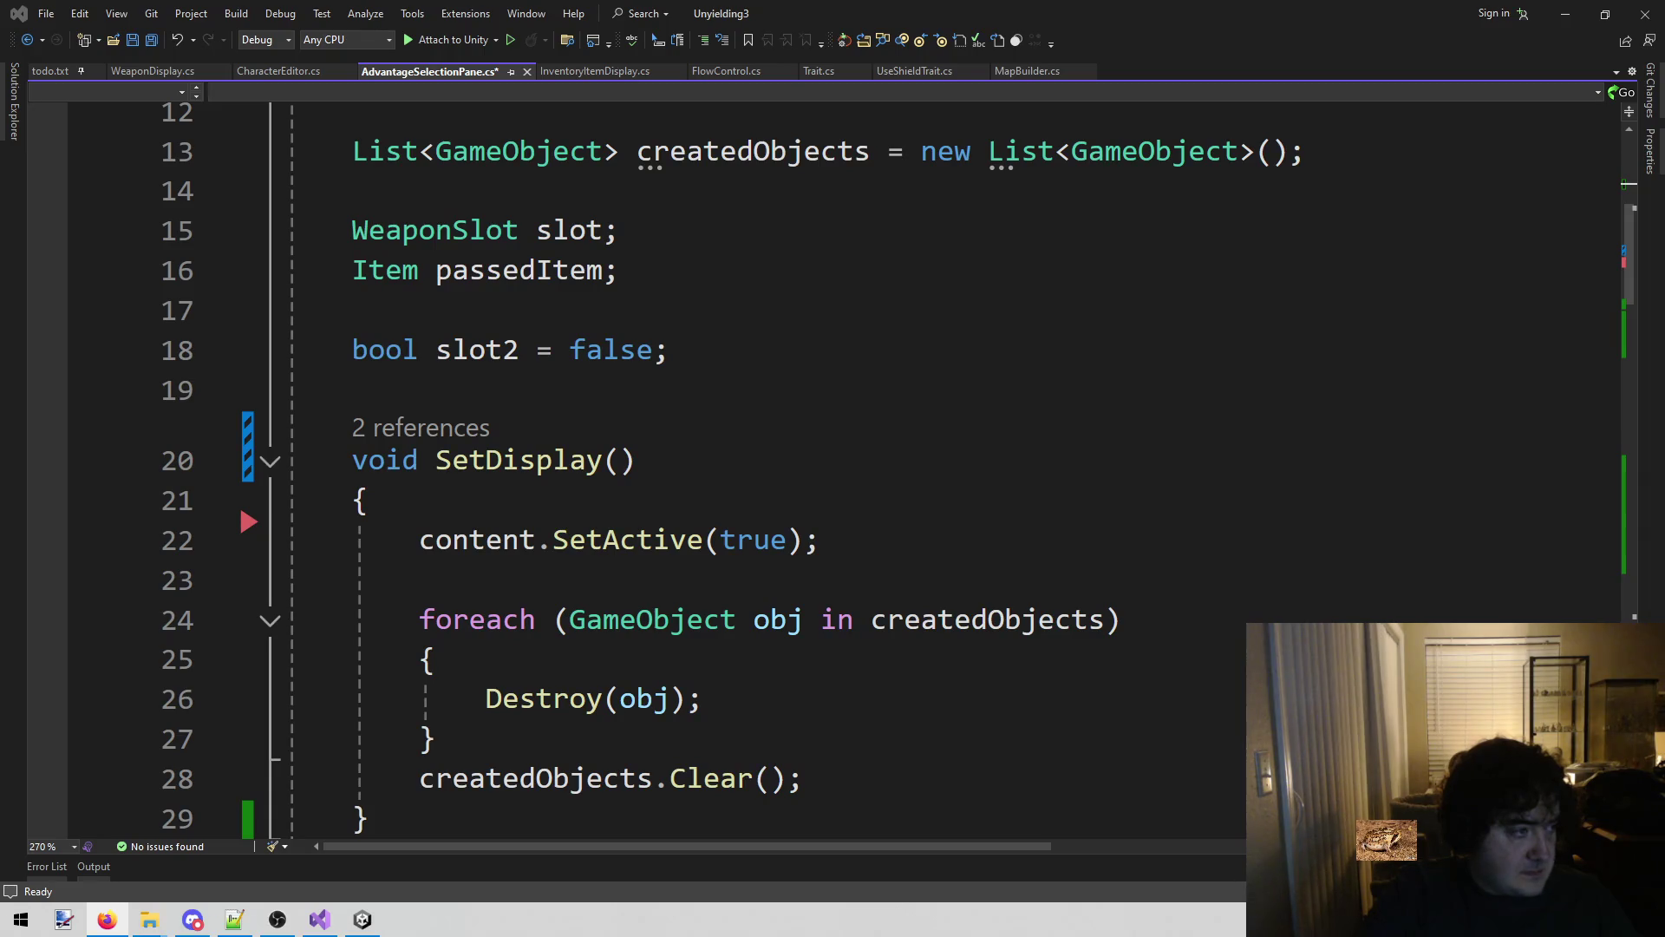
left_click(933, 428)
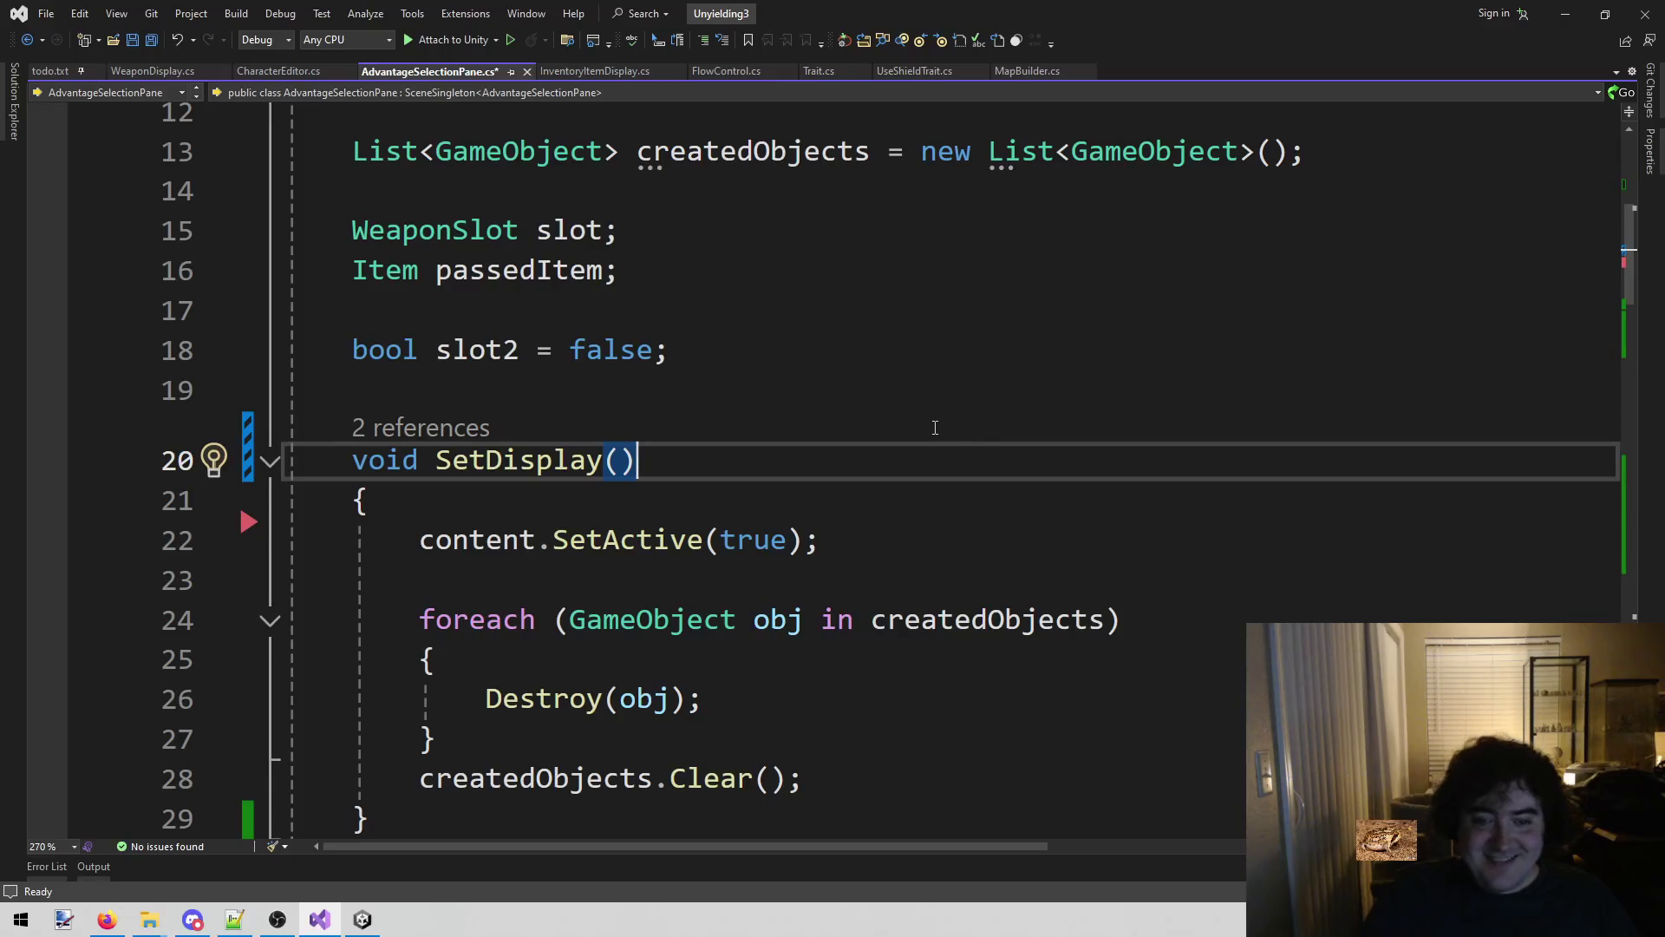
key("ctrl+s")
Change the line 67 prefab reference from WeaponSlotDisplayPrefab to AdvantageSlotDisplayPrefab.
scroll(935, 426, "down", 3)
scroll(932, 428, "up", 4)
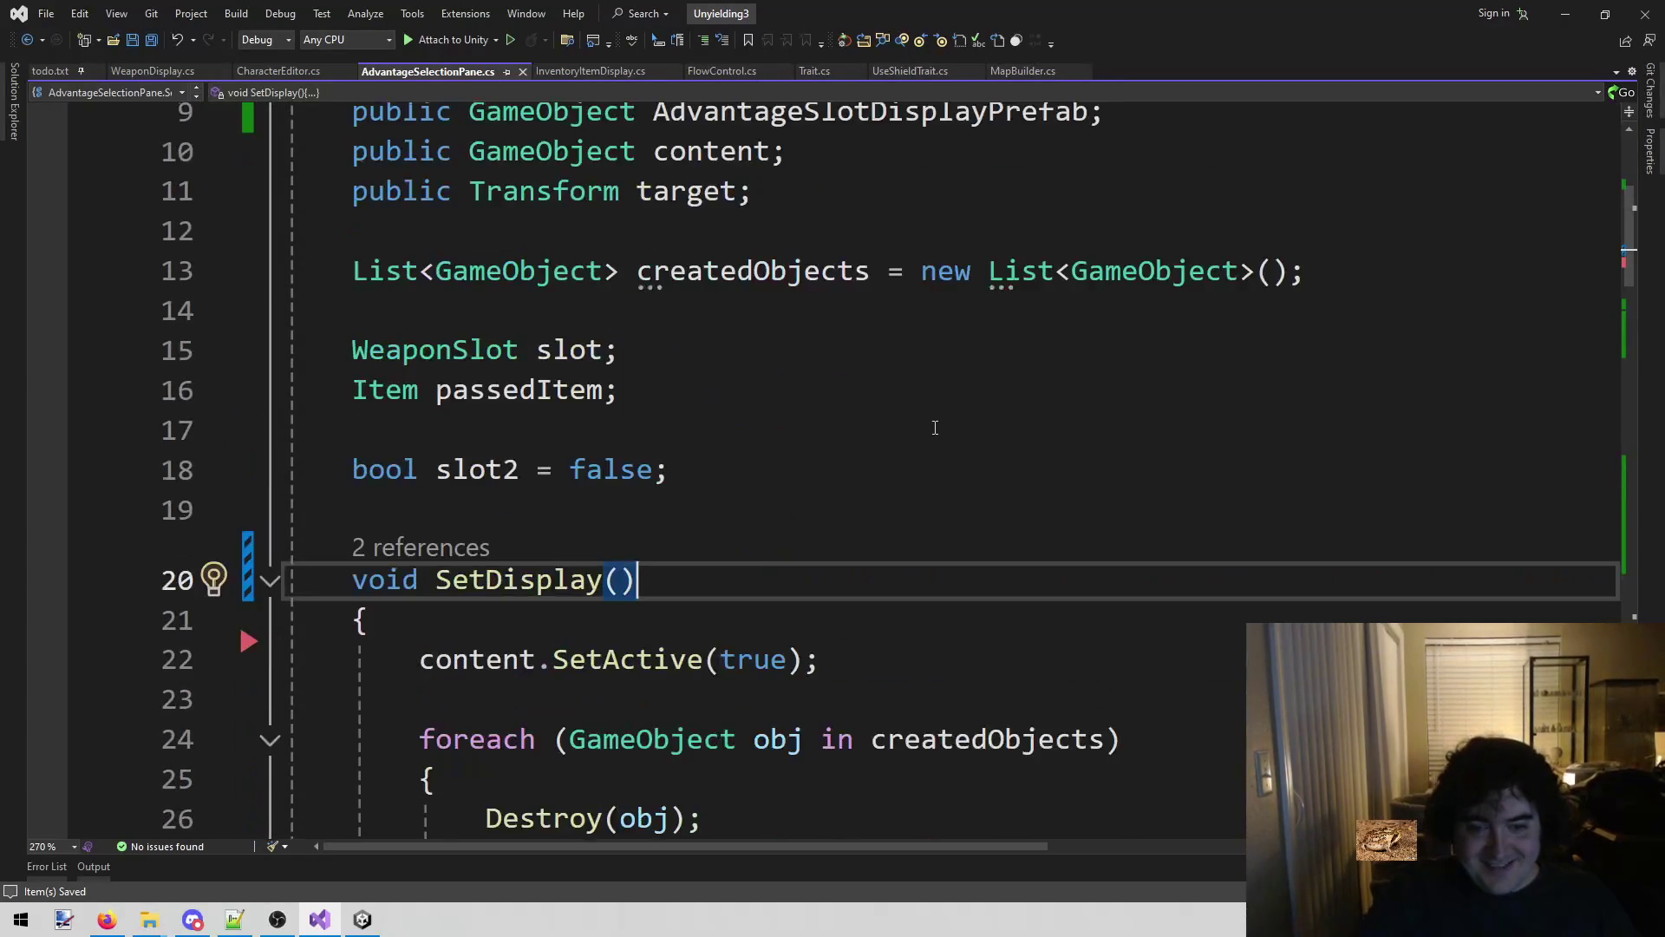
scroll(929, 428, "up", 2)
double_click(843, 350)
scroll(833, 347, "down", 7)
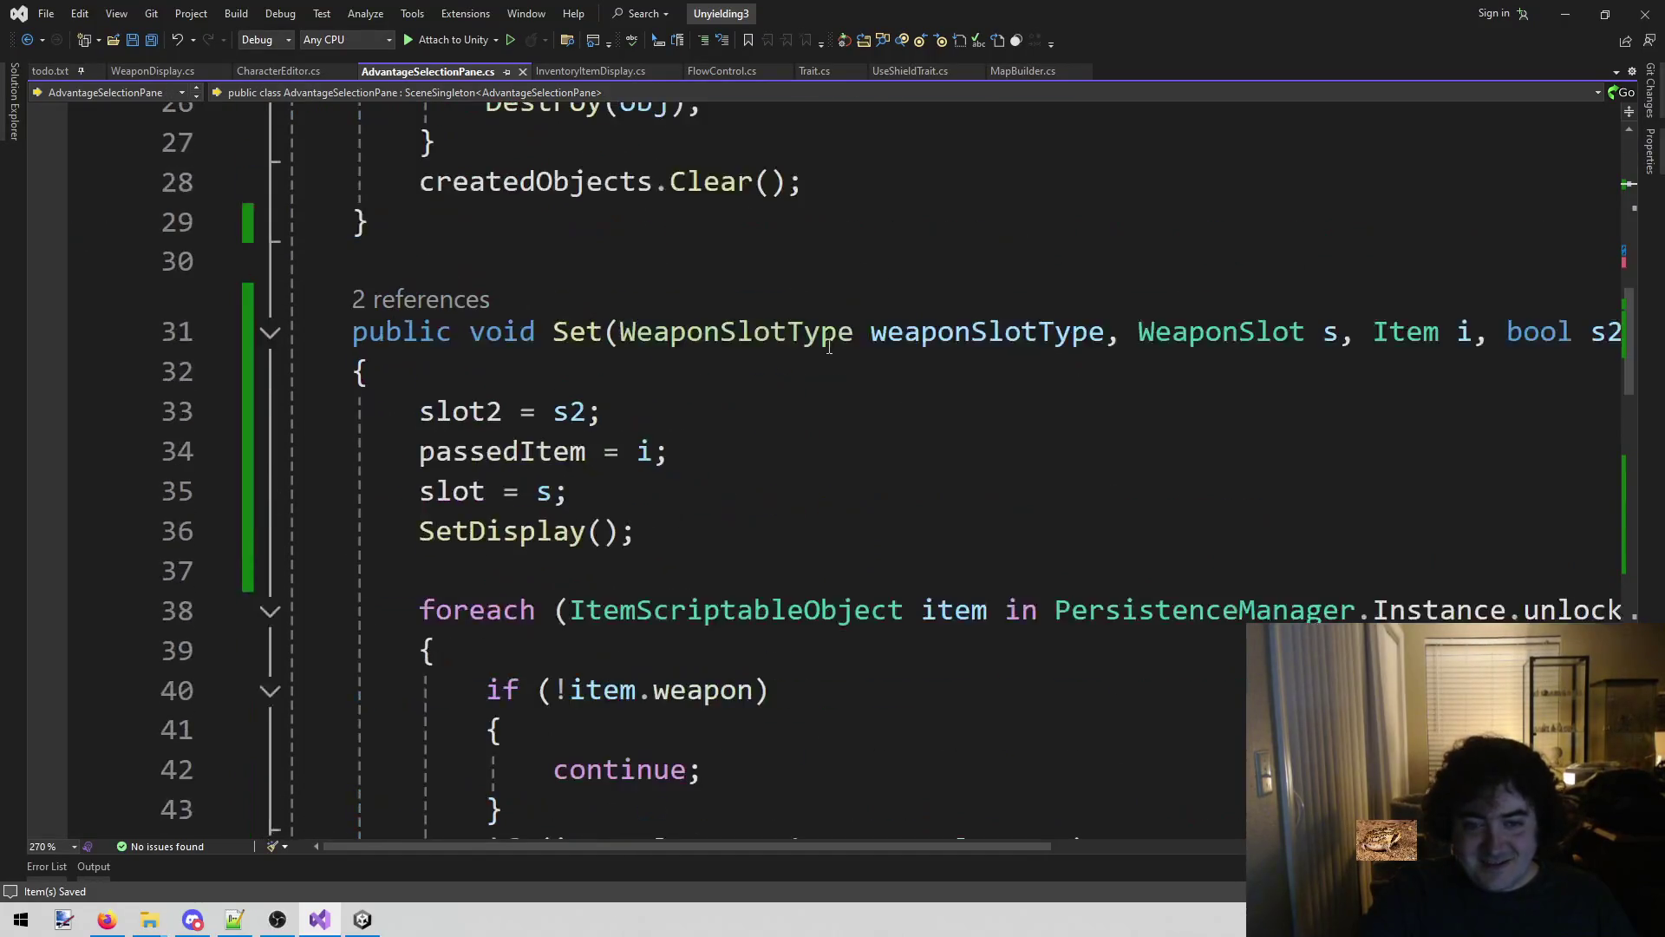
scroll(772, 486, "down", 12)
scroll(751, 526, "up", 1)
scroll(751, 527, "up", 1)
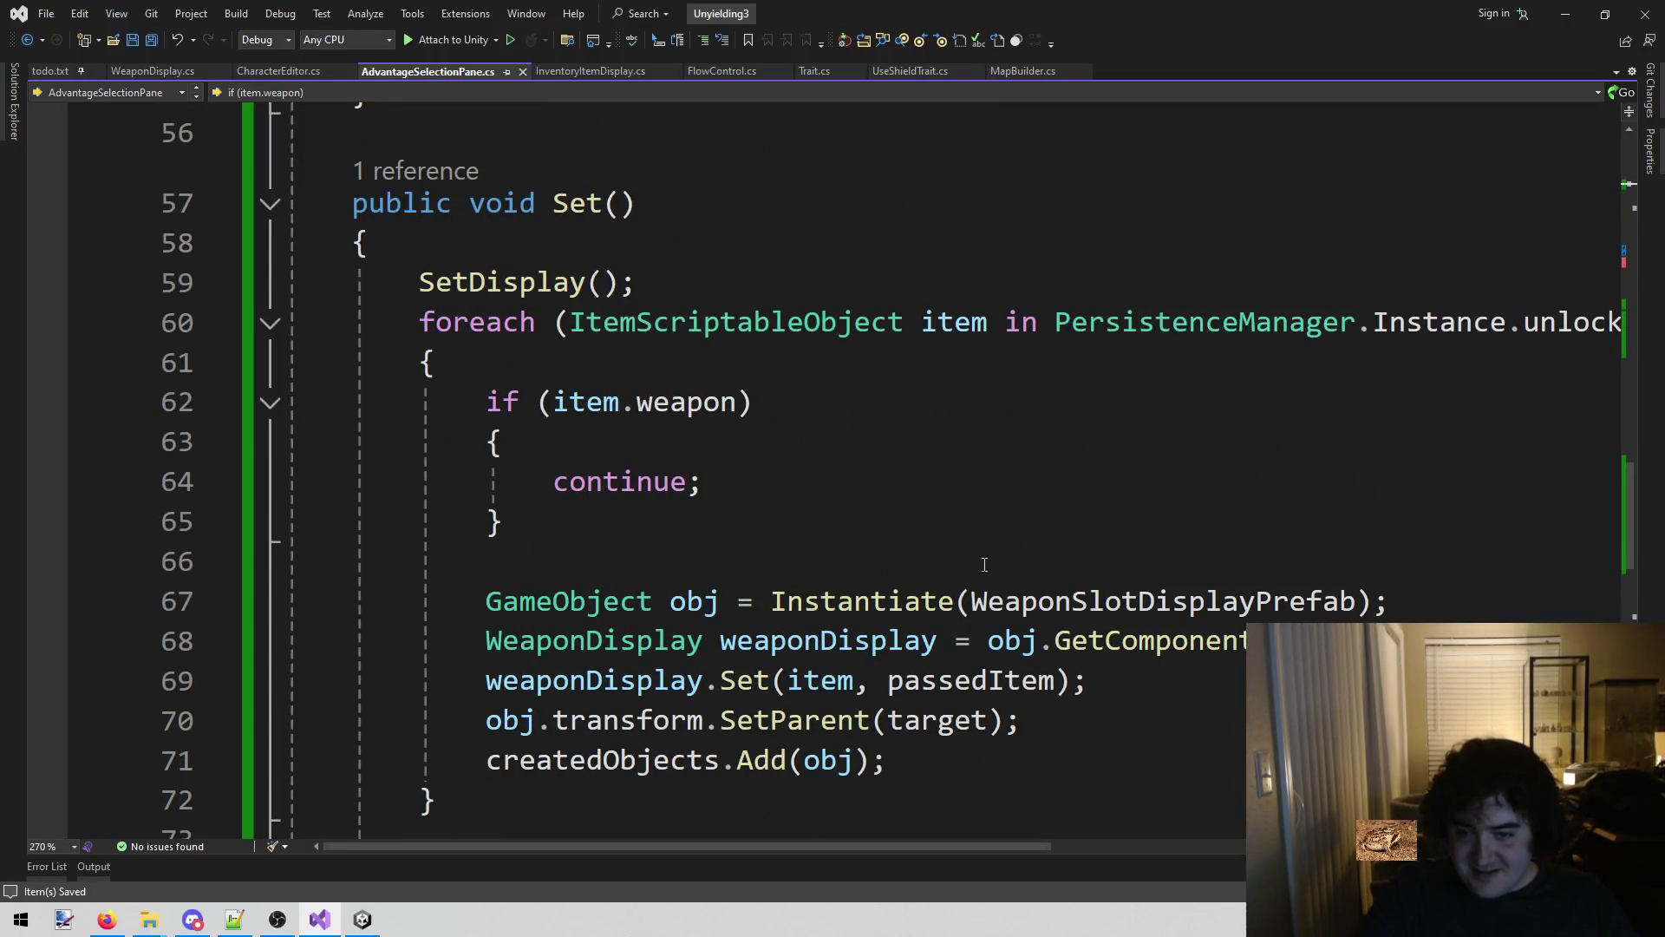
left_click(1084, 602)
left_click(1088, 480)
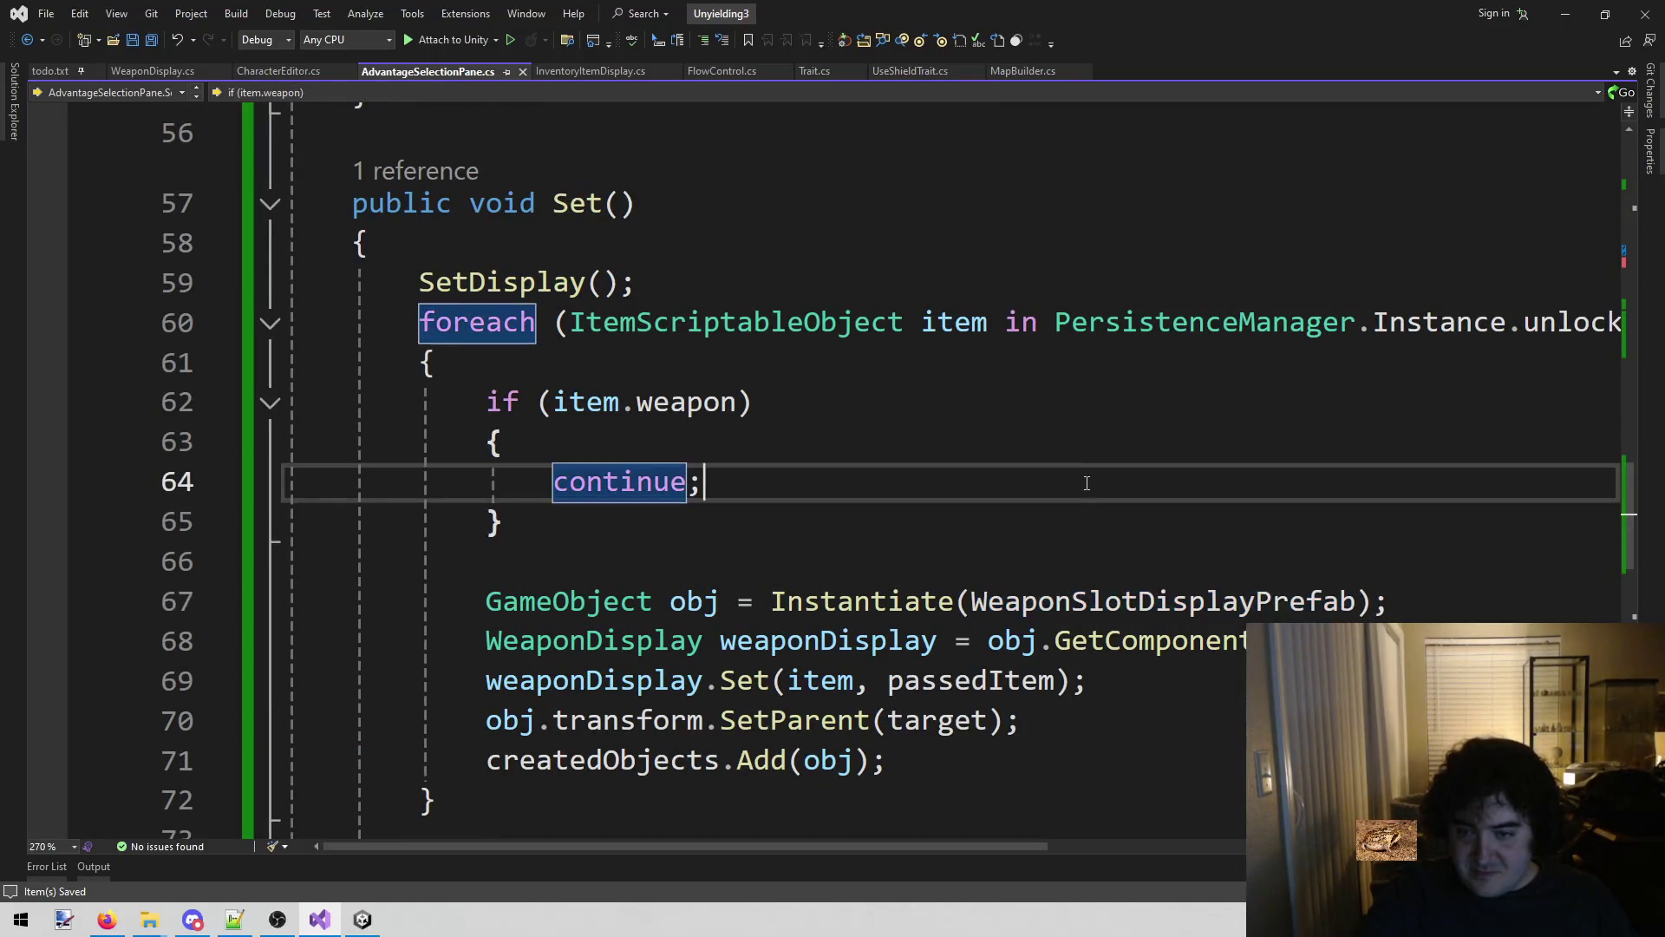
key("ctrl+minus")
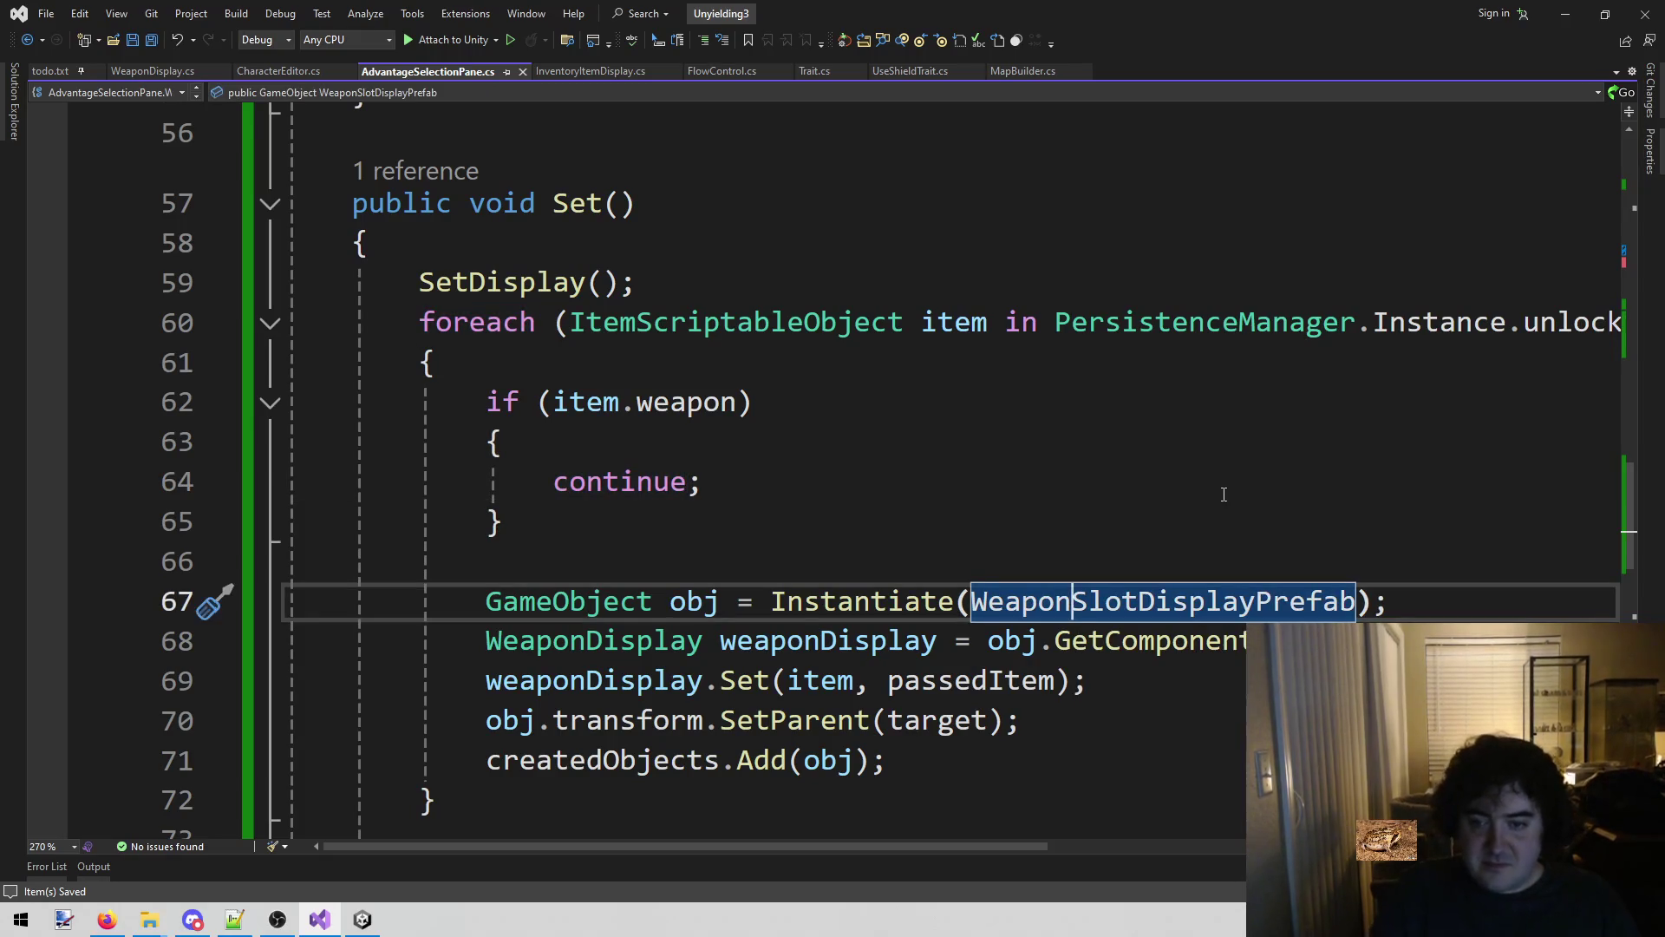
type("Adv")
key("BackSpace")
key("BackSpace")
key("BackSpace")
type("Advtage")
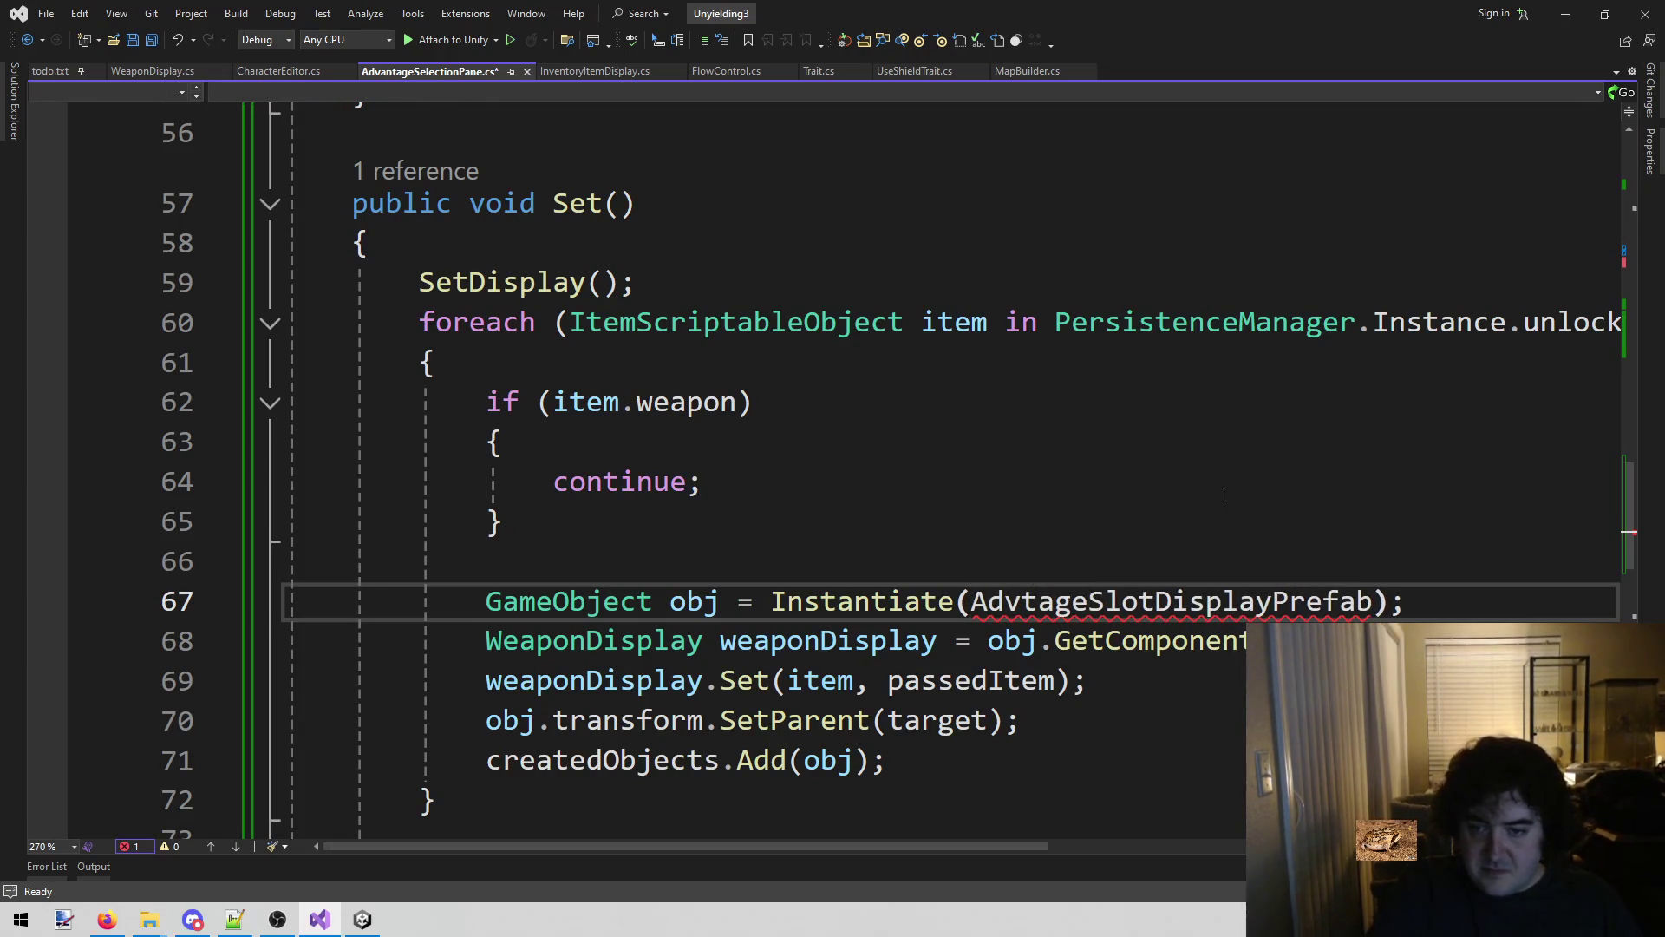
key("BackSpace")
key("BackSpace")
key("BackSpace")
type("antage")
key("ctrl+w")
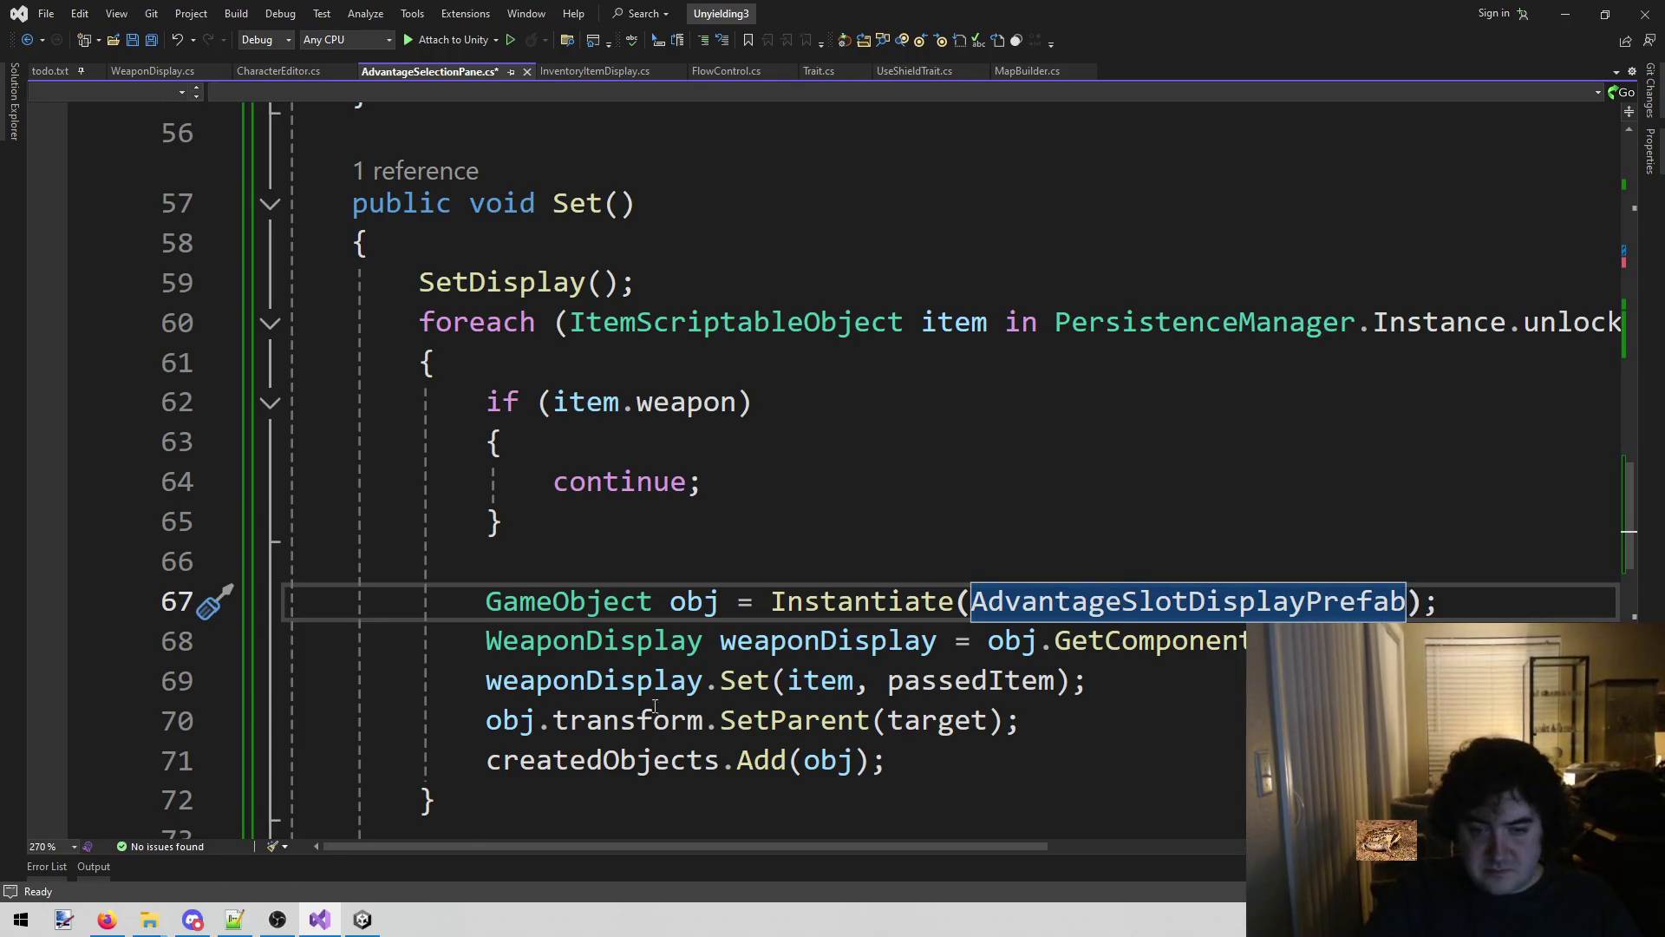
Review the Set() loop, save AdvantageSelectionPane.cs, and return to Unity.
left_click(592, 642)
scroll(1111, 691, "down", 1)
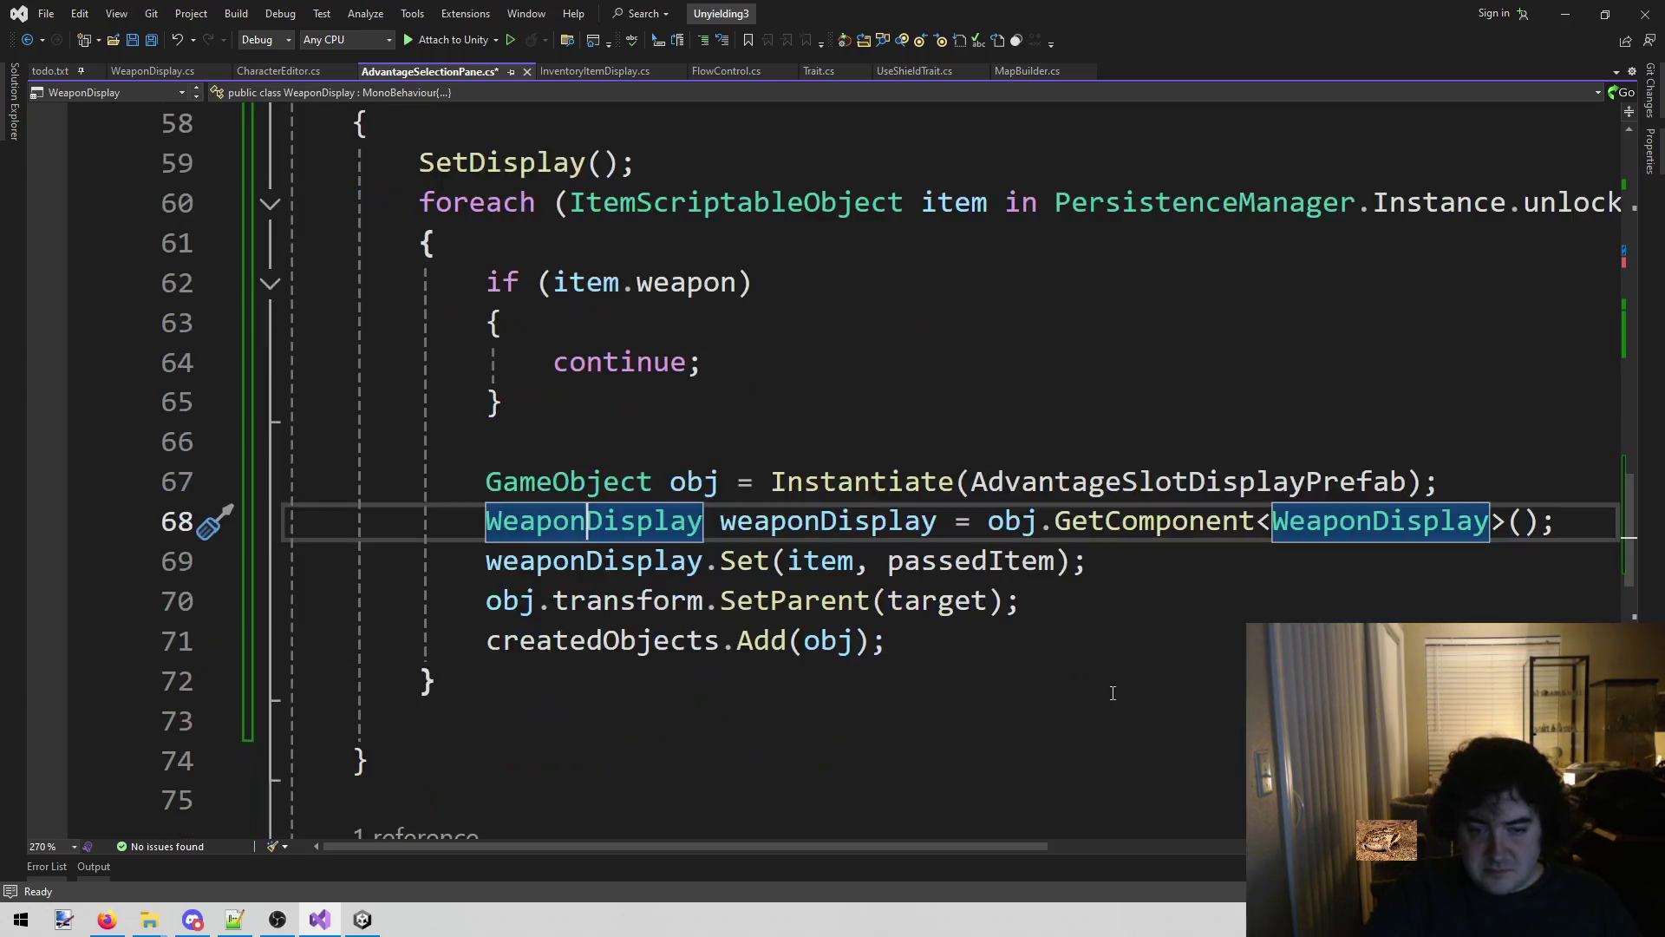
scroll(1035, 678, "up", 2)
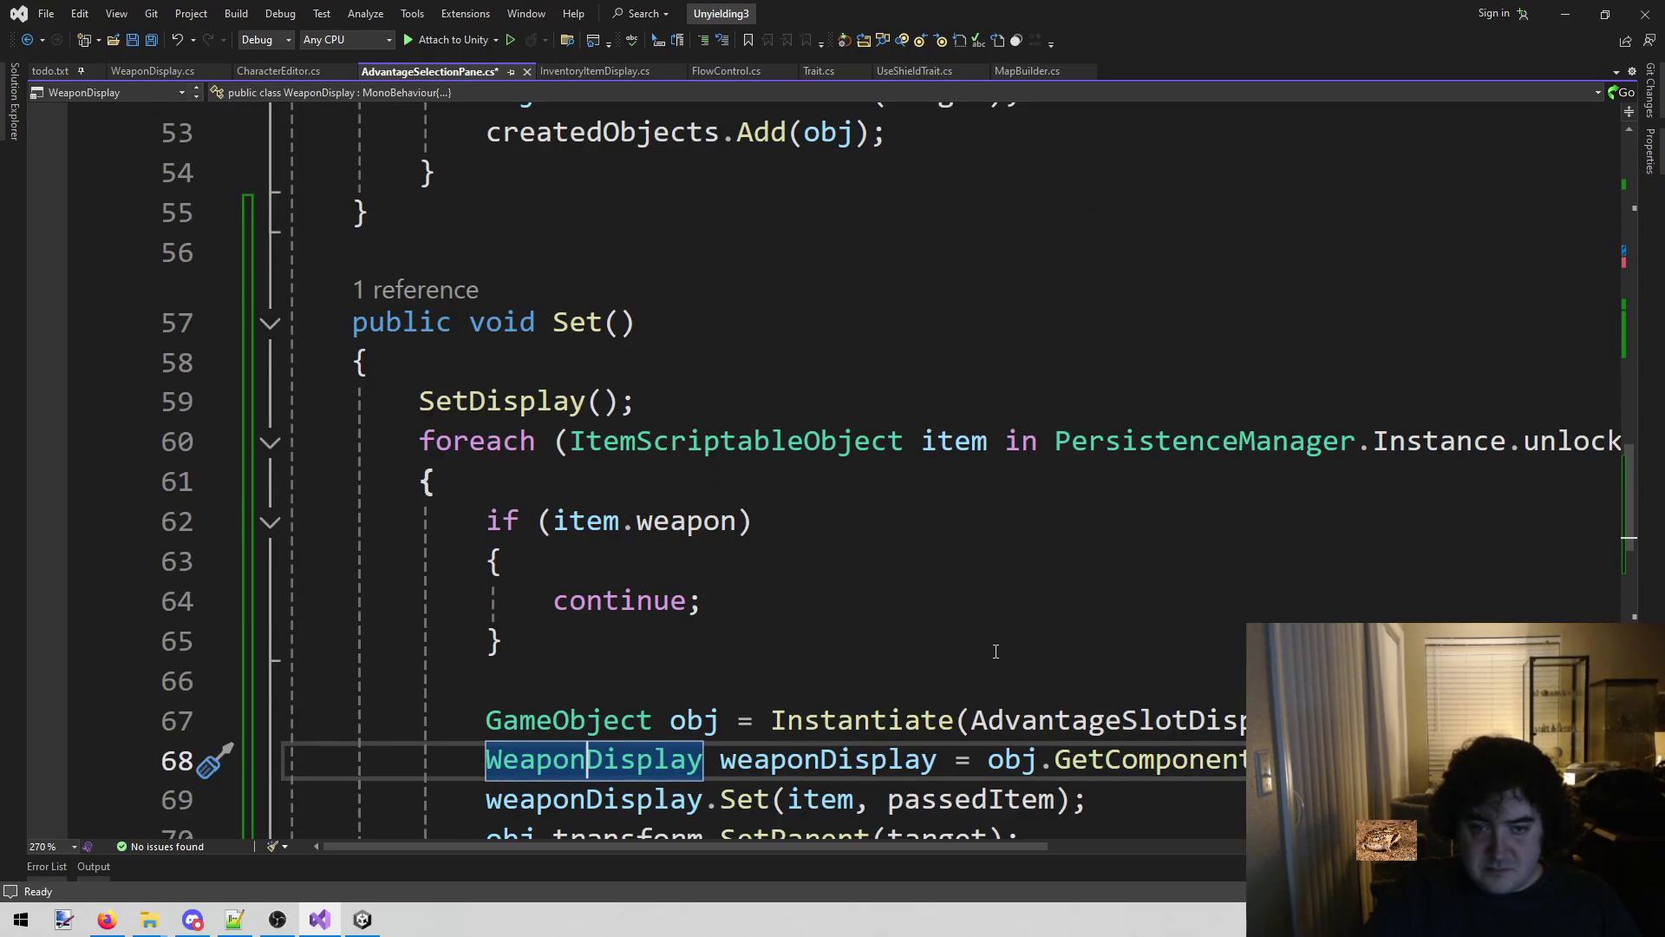
scroll(958, 670, "down", 3)
scroll(959, 669, "down", 3)
scroll(958, 670, "up", 3)
scroll(737, 503, "up", 5)
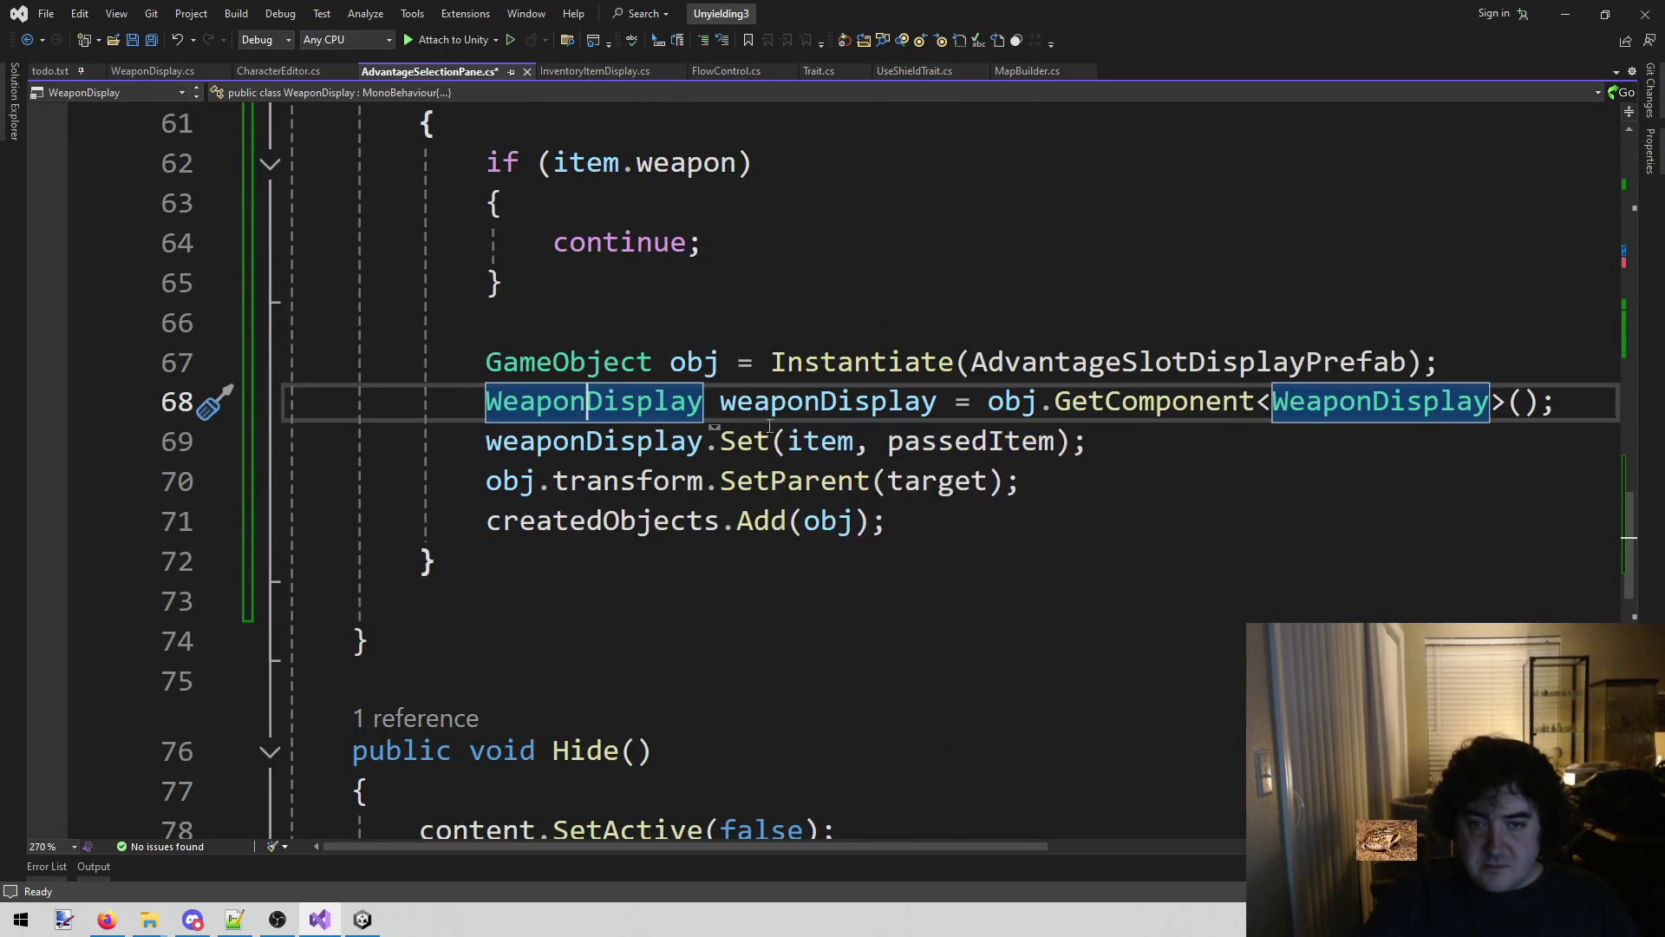
scroll(711, 555, "down", 5)
left_click(687, 594)
key("ctrl+s")
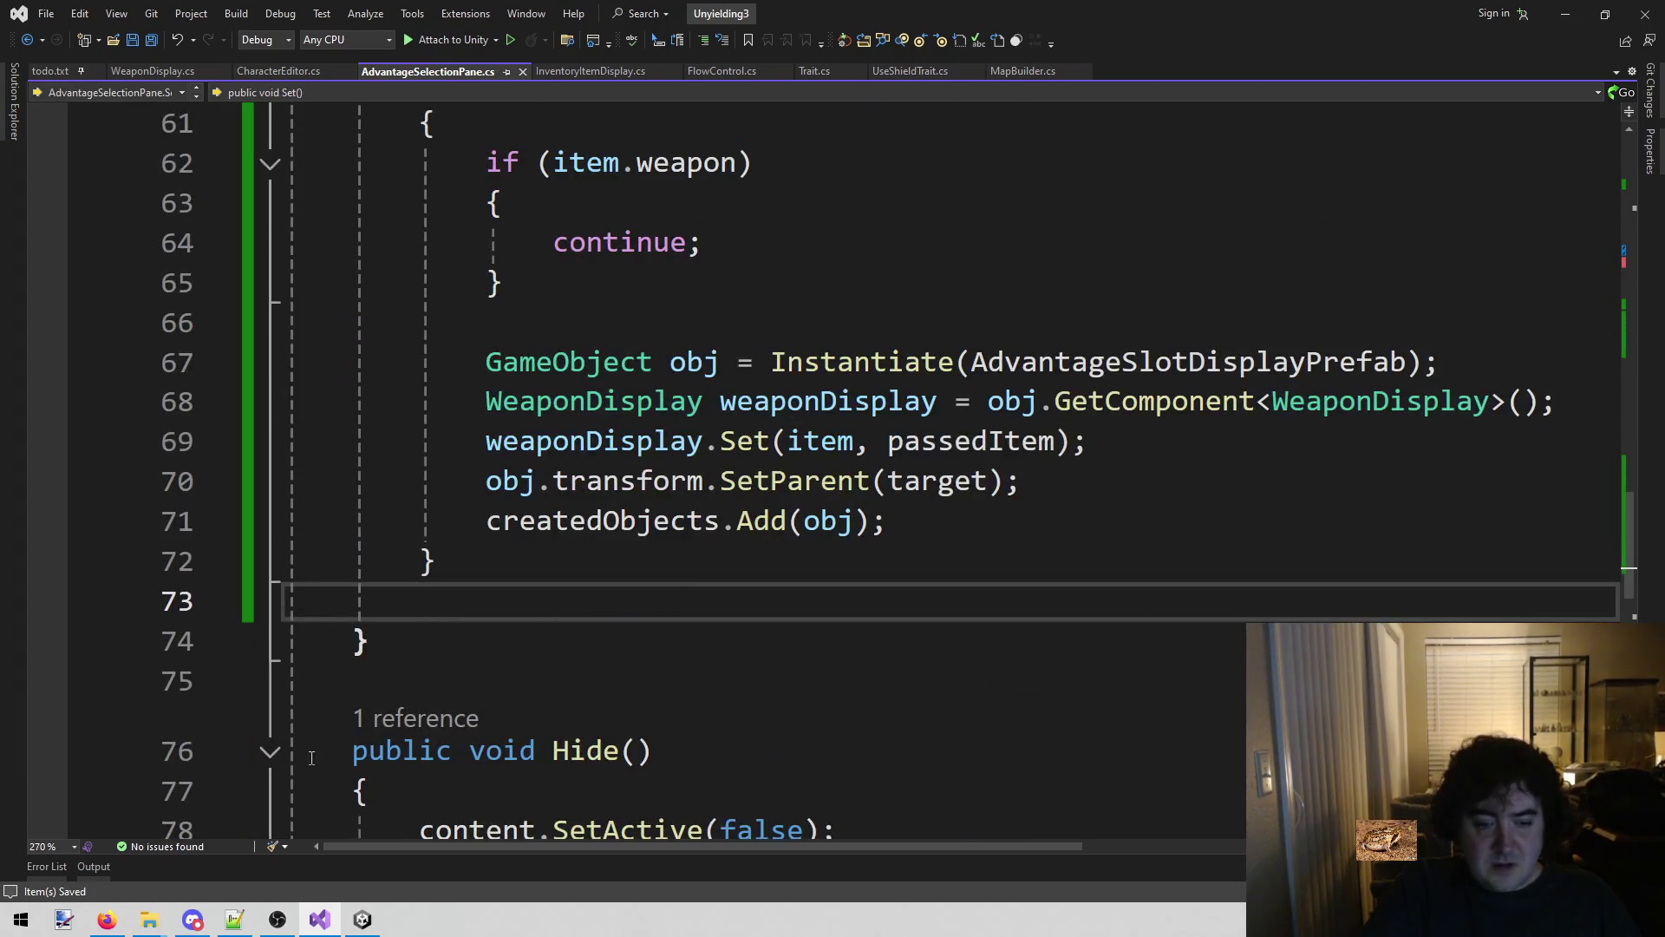
left_click(356, 922)
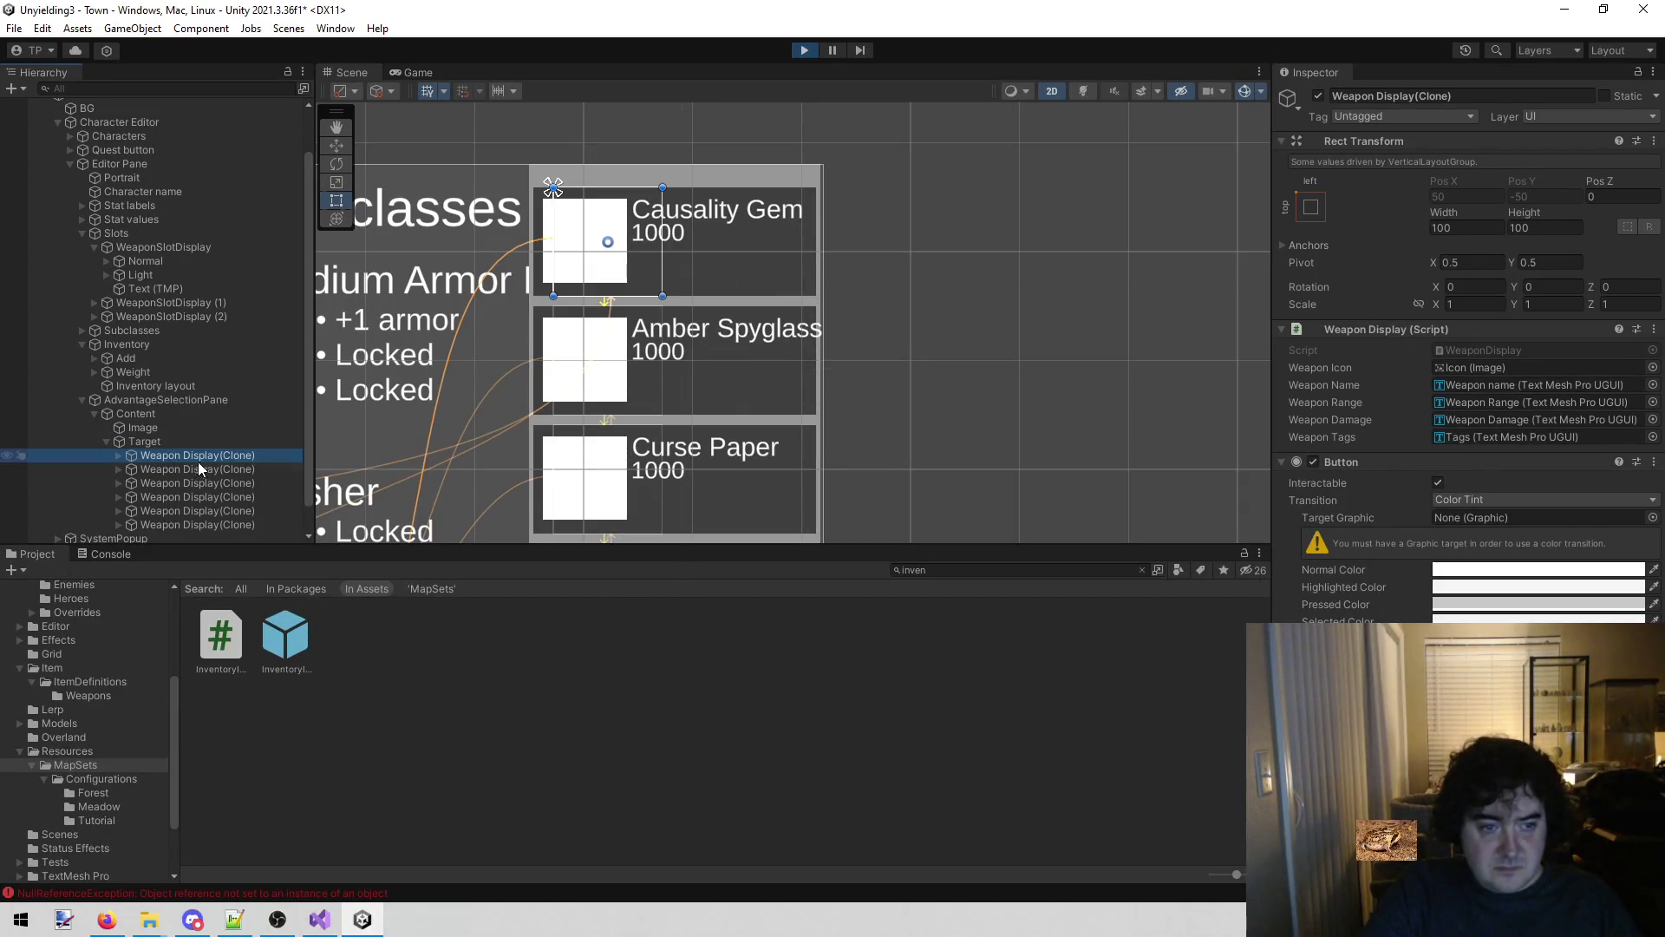
Search the Project for 'weapon di', select the WeaponSlotDisplay prefab, and pan the Scene view.
left_click(966, 570)
type("weapon di")
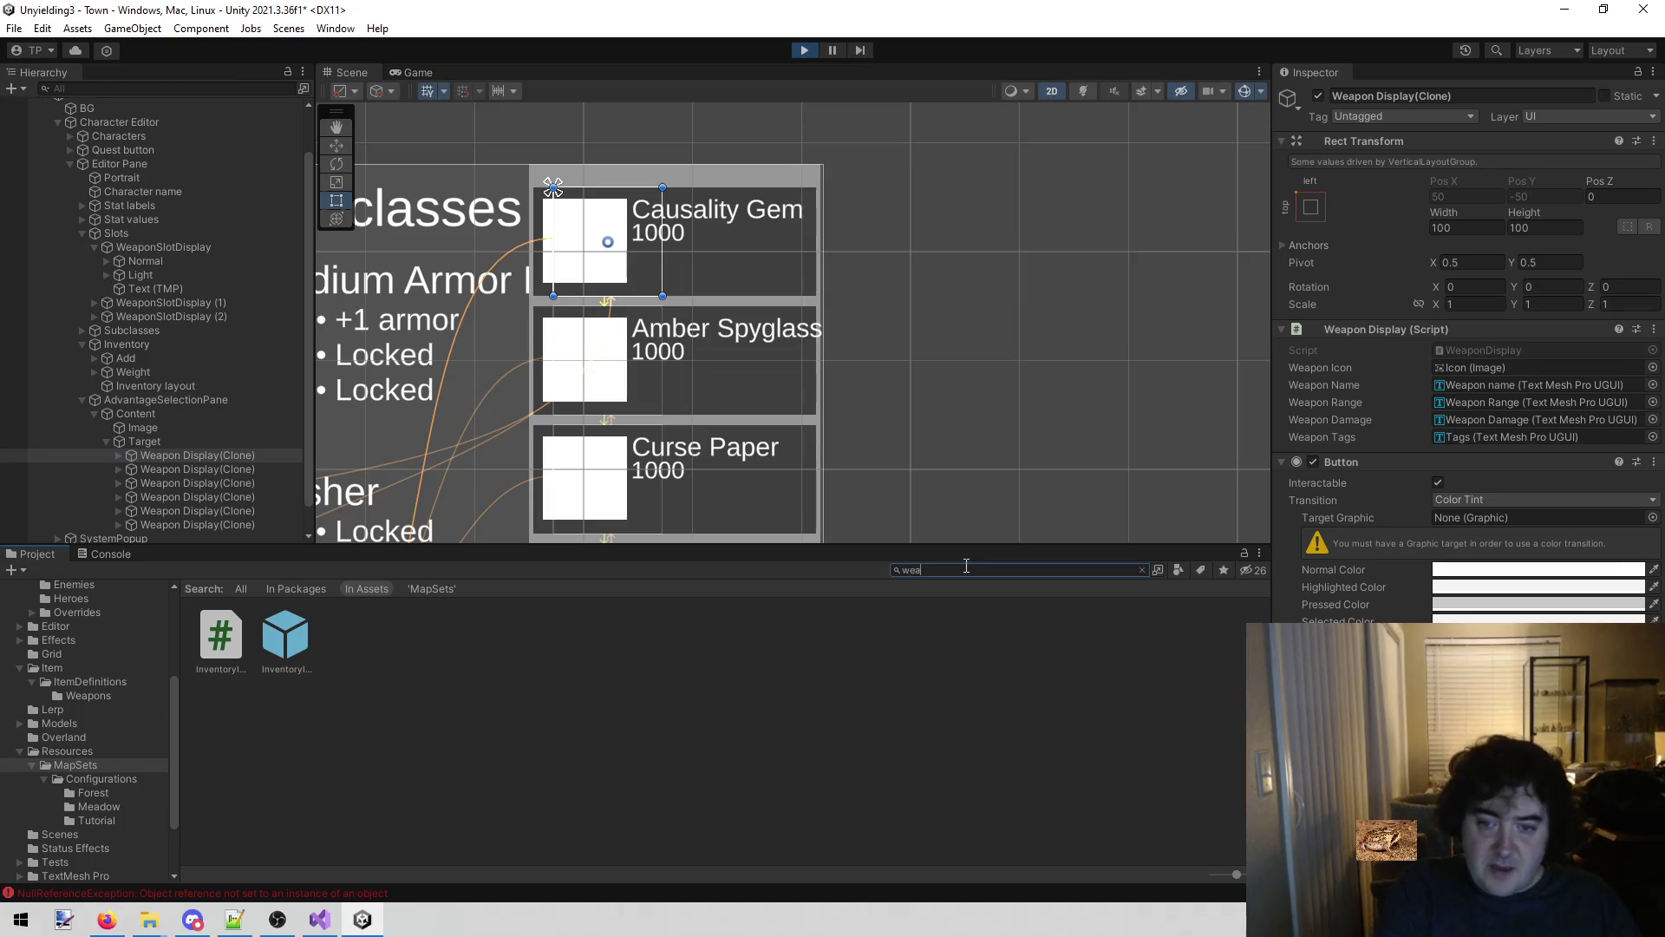
left_click(364, 635)
mouse_move(558, 341)
left_mouse_down()
mouse_move(933, 197)
mouse_move(910, 182)
mouse_move(1201, 150)
mouse_move(918, 345)
mouse_move(1234, 267)
left_mouse_up()
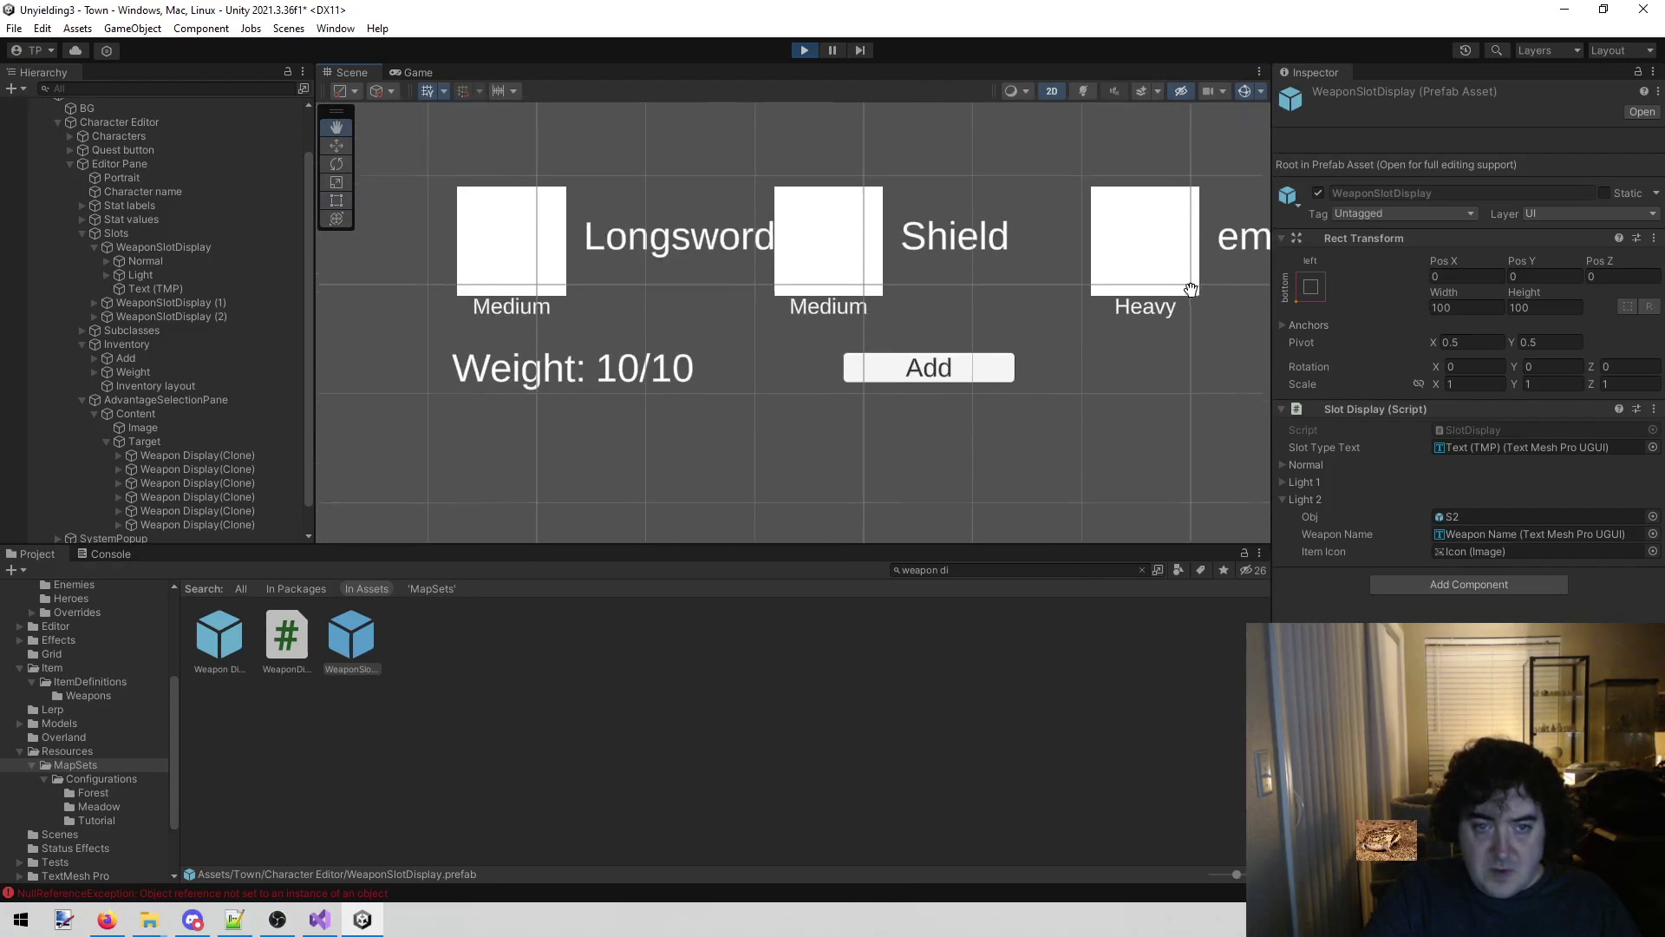
scroll(726, 342, "down", 2)
scroll(727, 342, "down", 3)
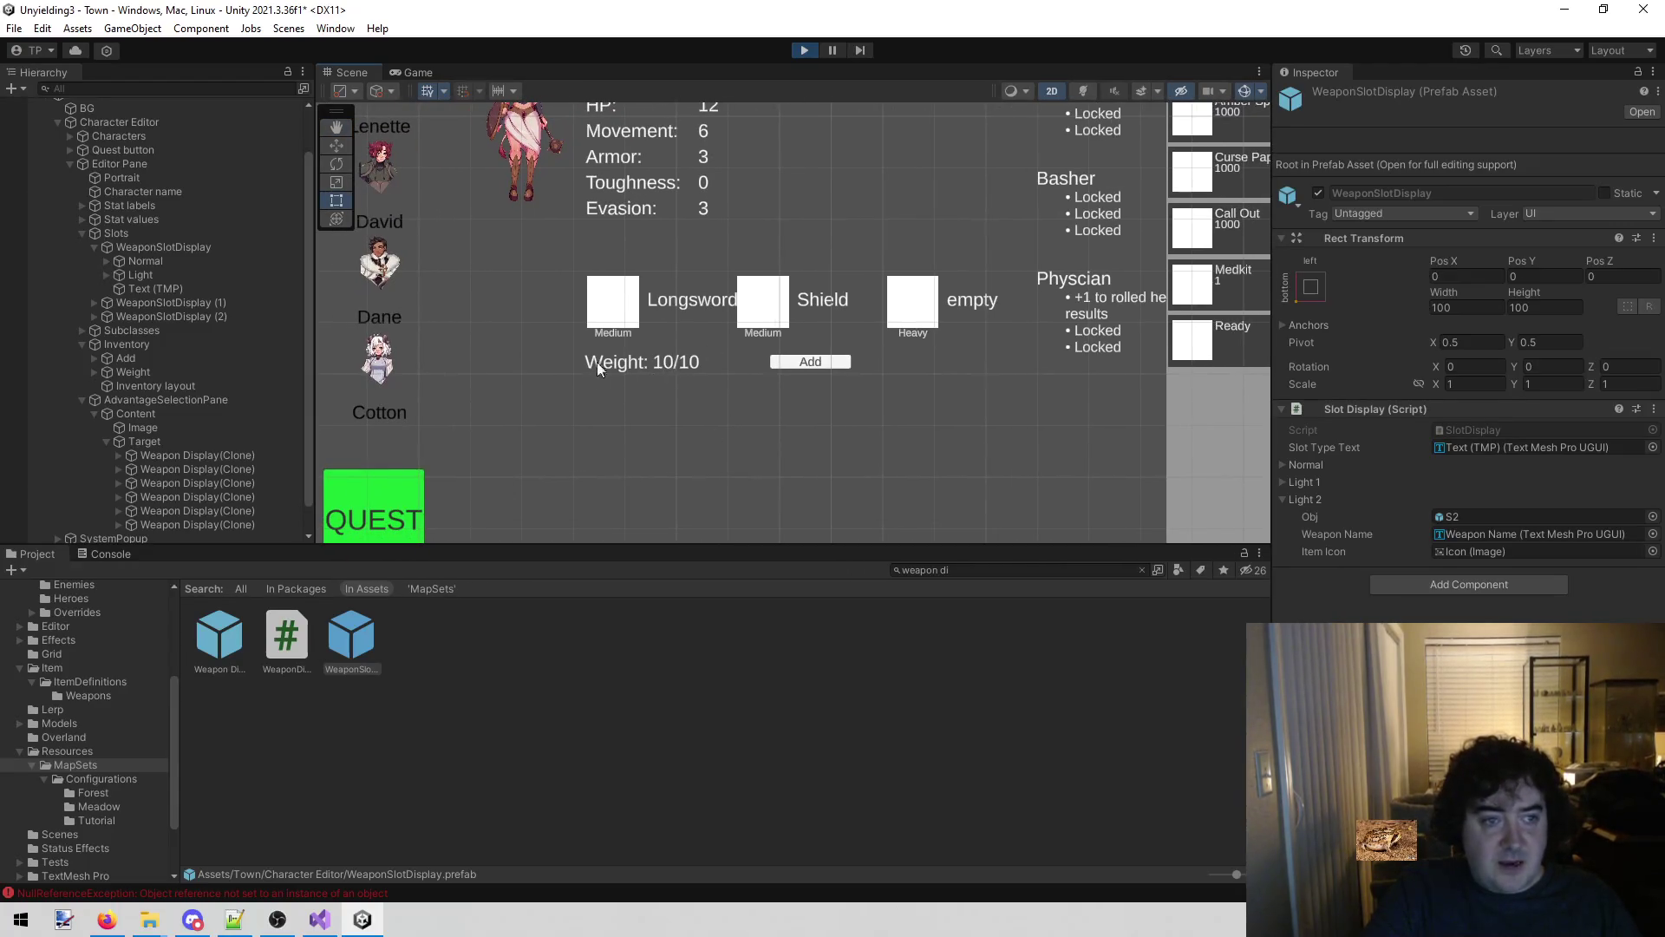
left_click_drag(774, 392, 538, 450)
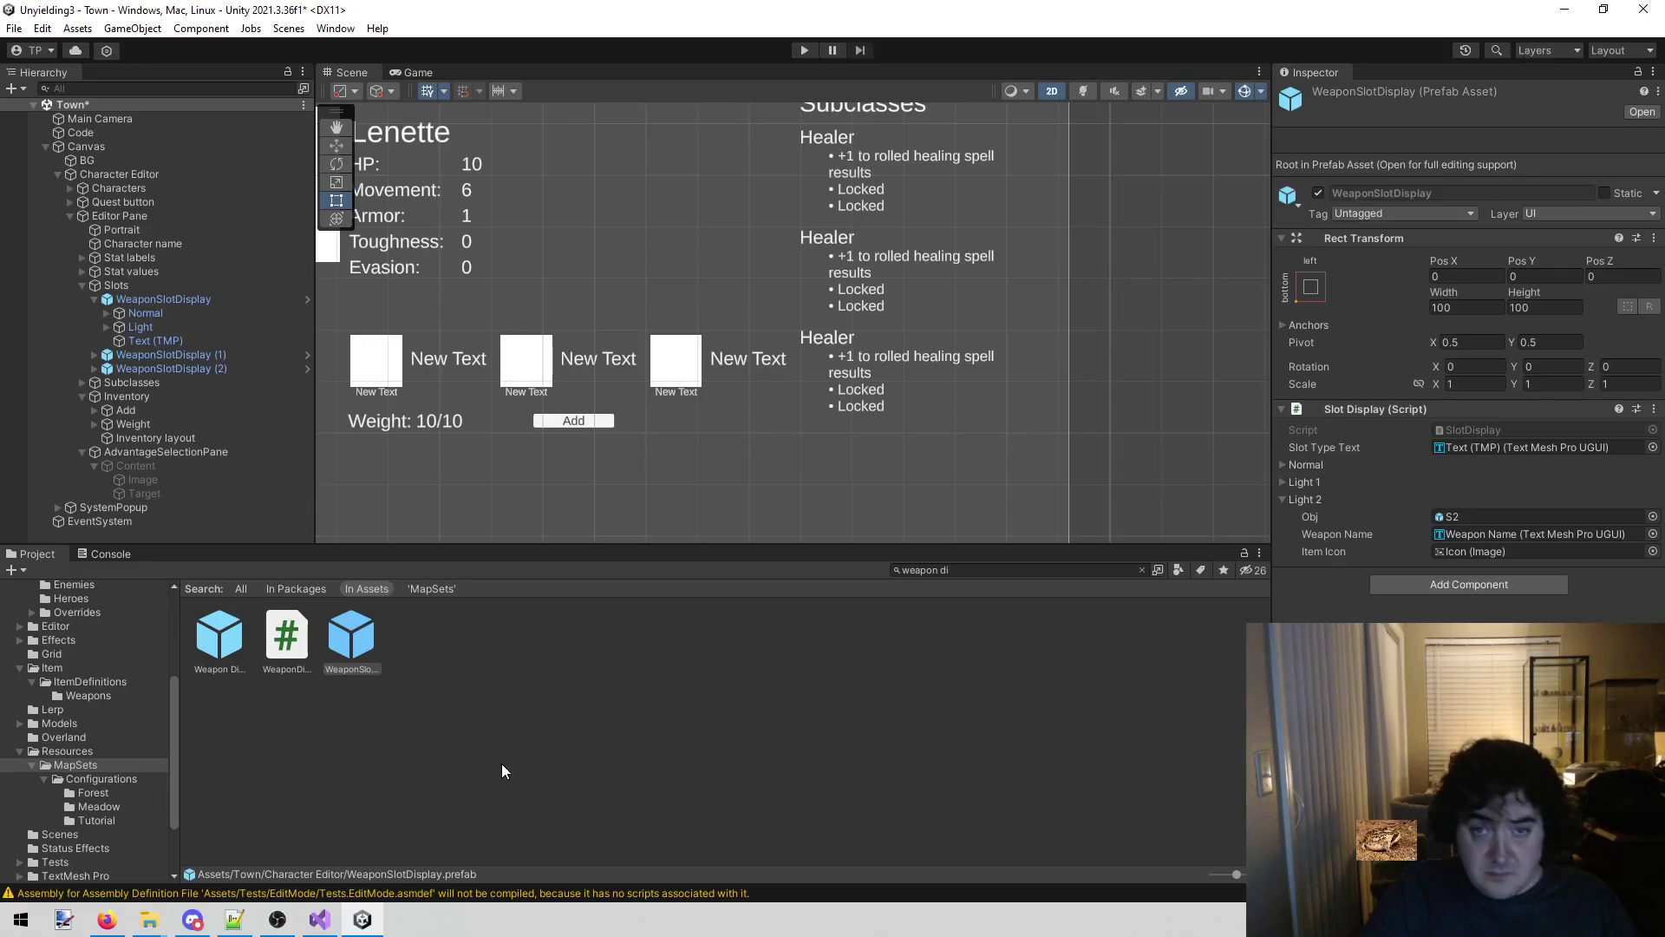
Inspect the WeaponSlotDisplay, Code and AdvantageSelectionPane objects in the Hierarchy.
mouse_move(831, 355)
left_mouse_down()
mouse_move(998, 314)
mouse_move(839, 408)
mouse_move(885, 354)
mouse_move(482, 347)
mouse_move(394, 280)
left_mouse_up()
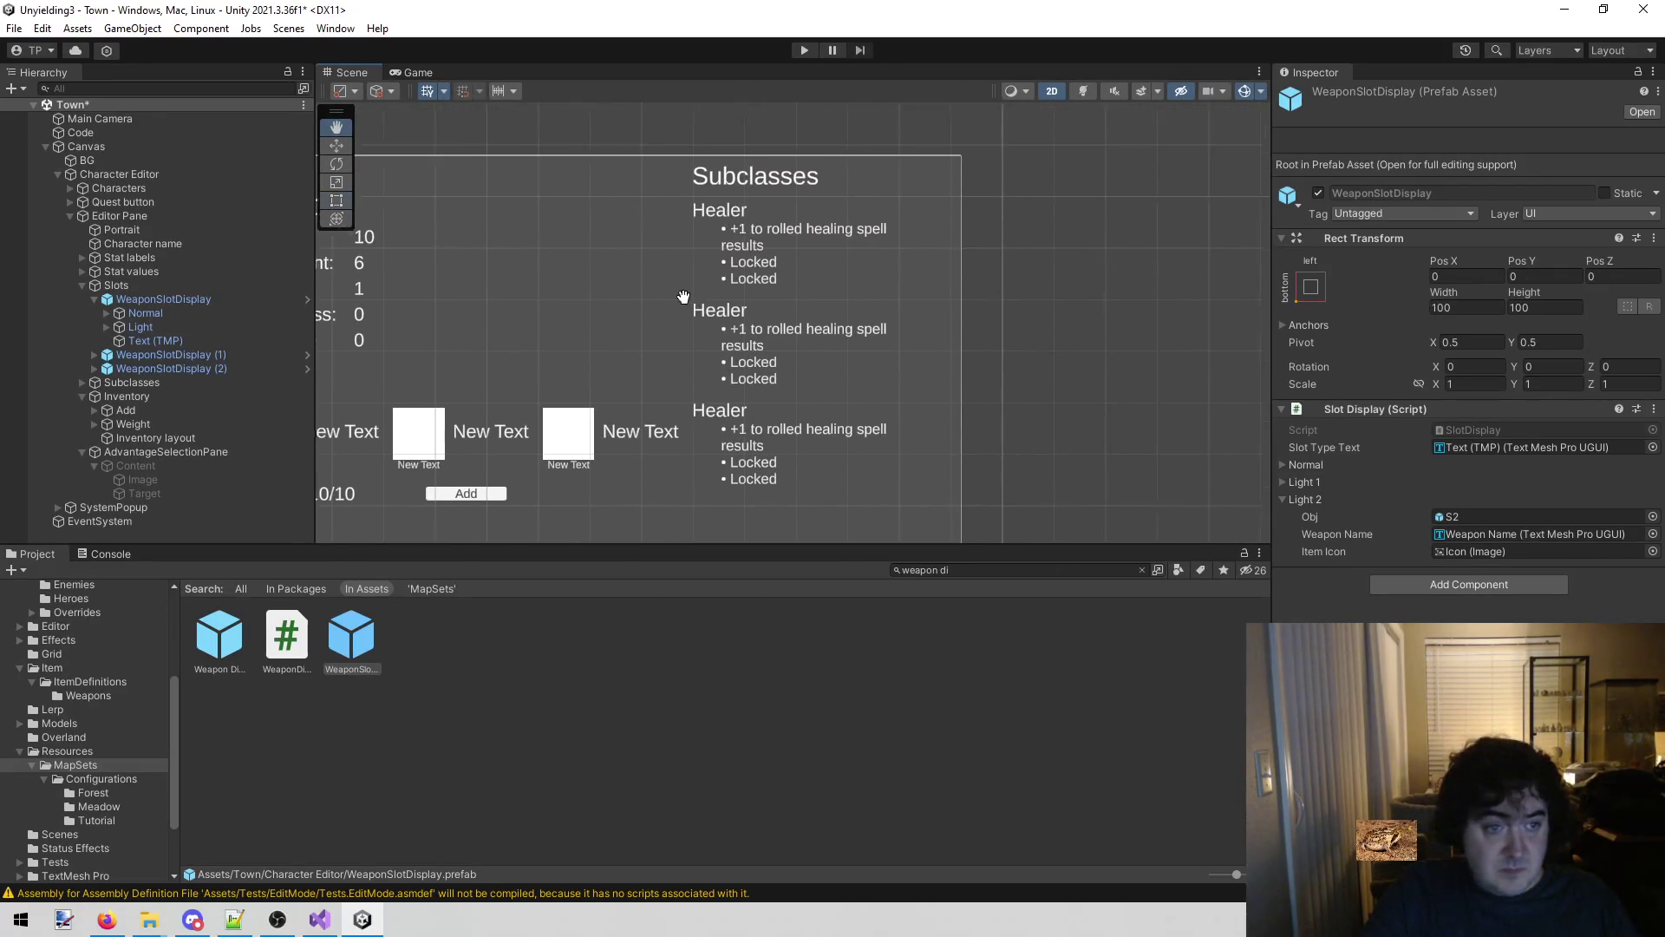
left_click(212, 300)
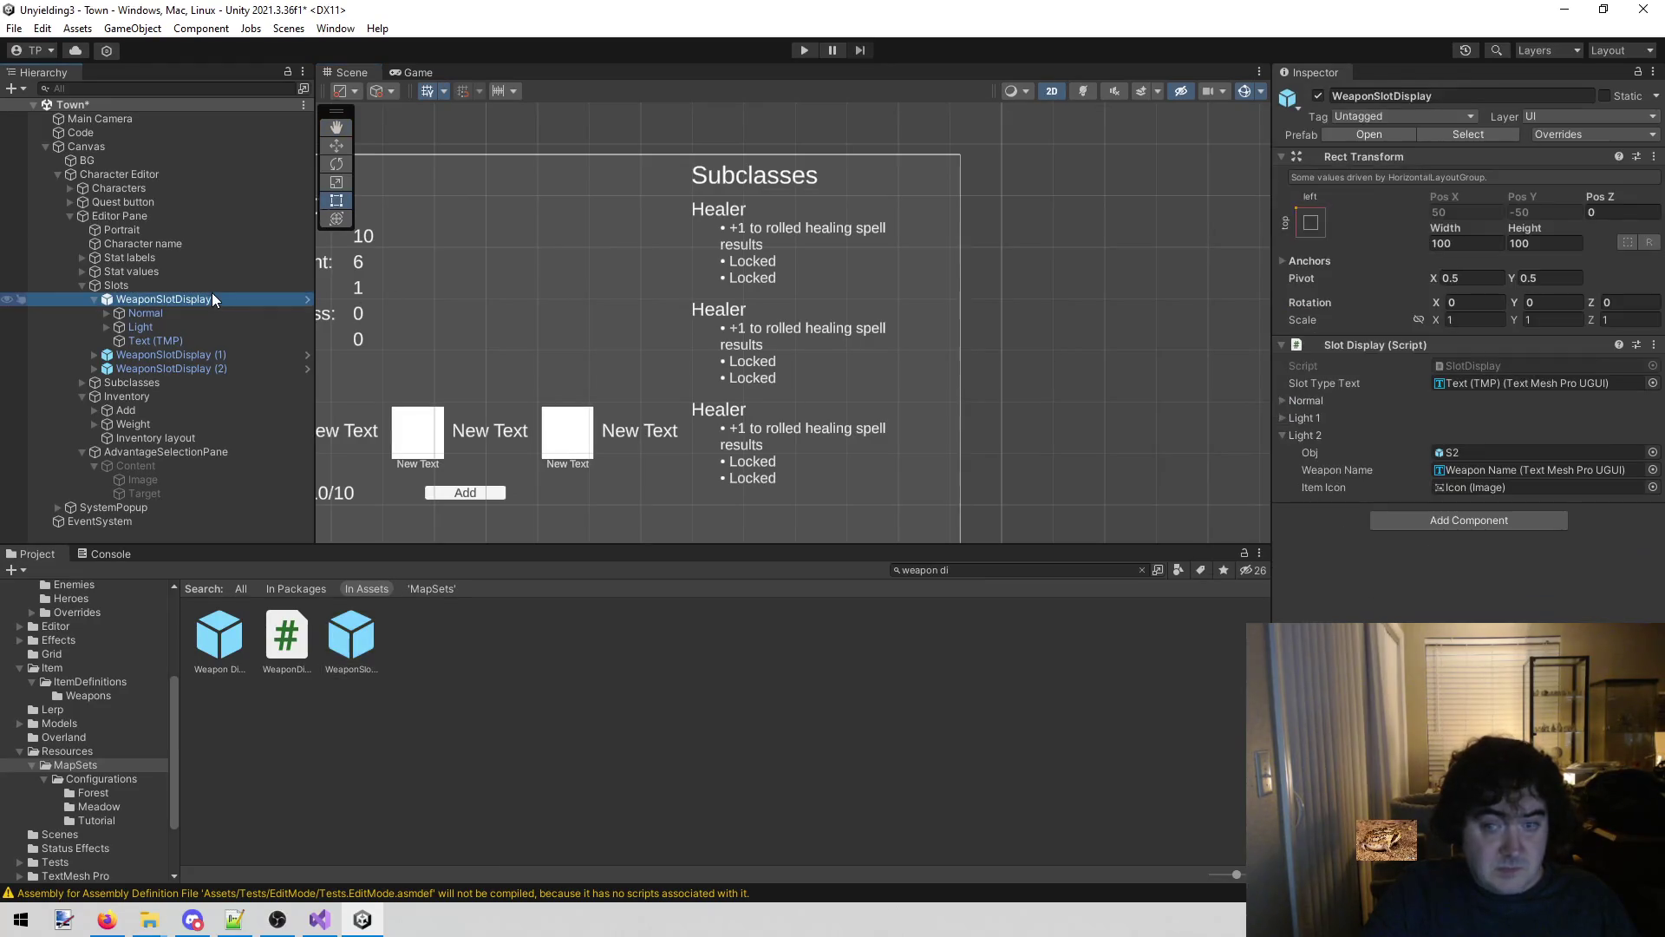
left_click_drag(742, 422, 722, 390)
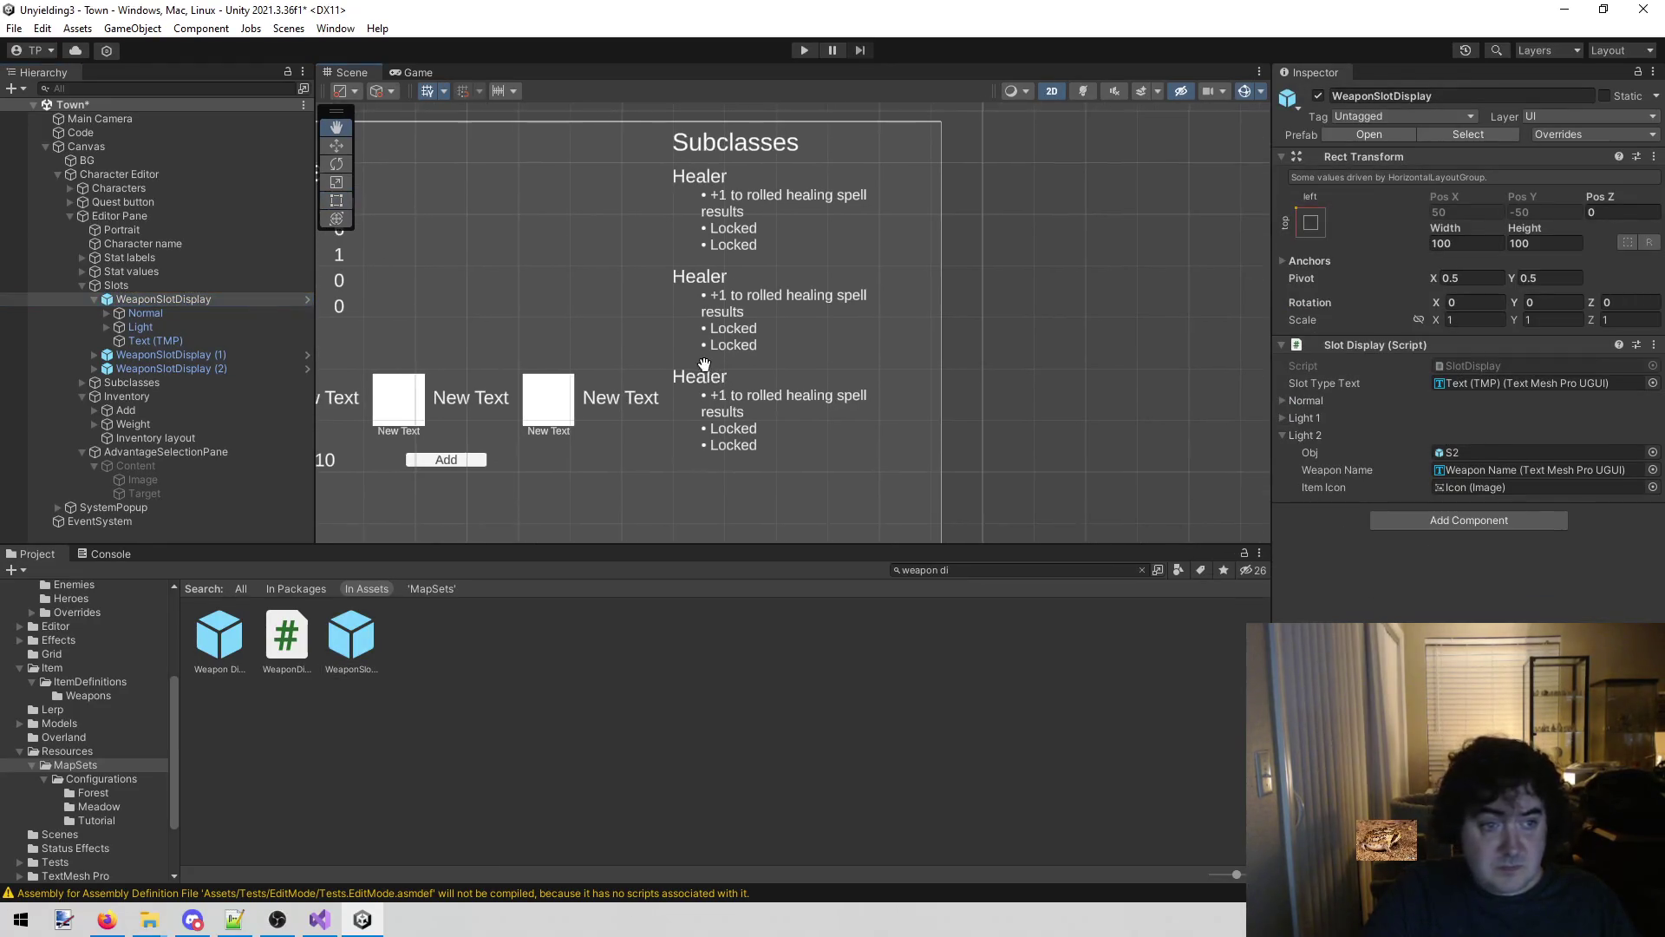
left_click(85, 288)
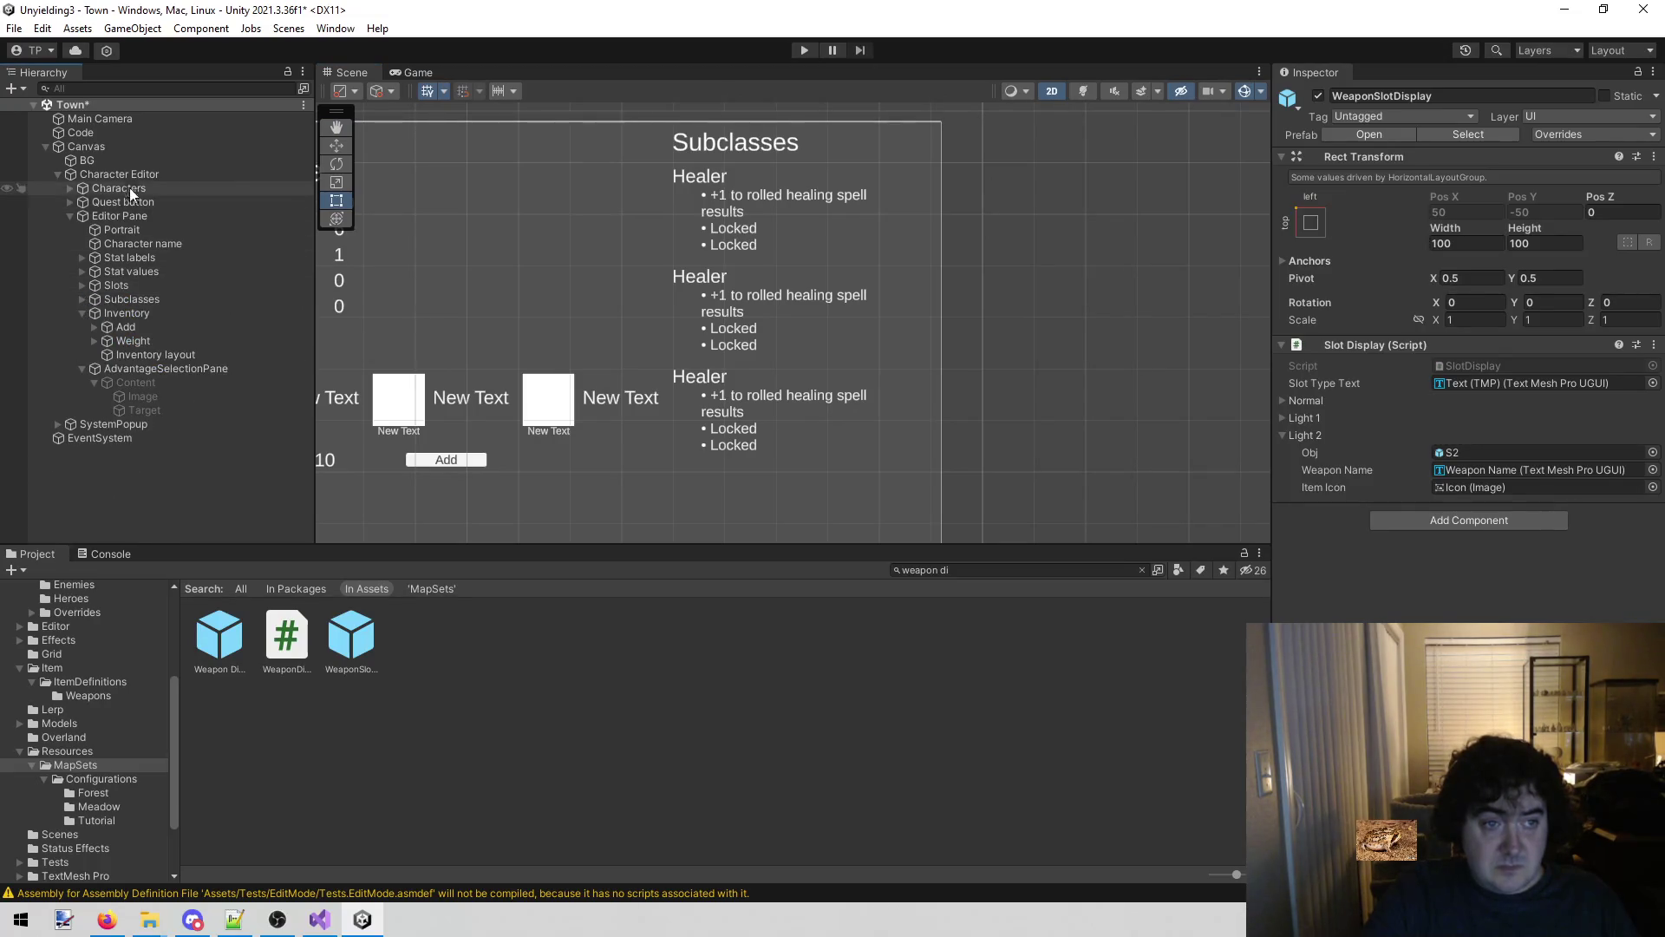
left_click(111, 130)
scroll(1403, 562, "down", 5)
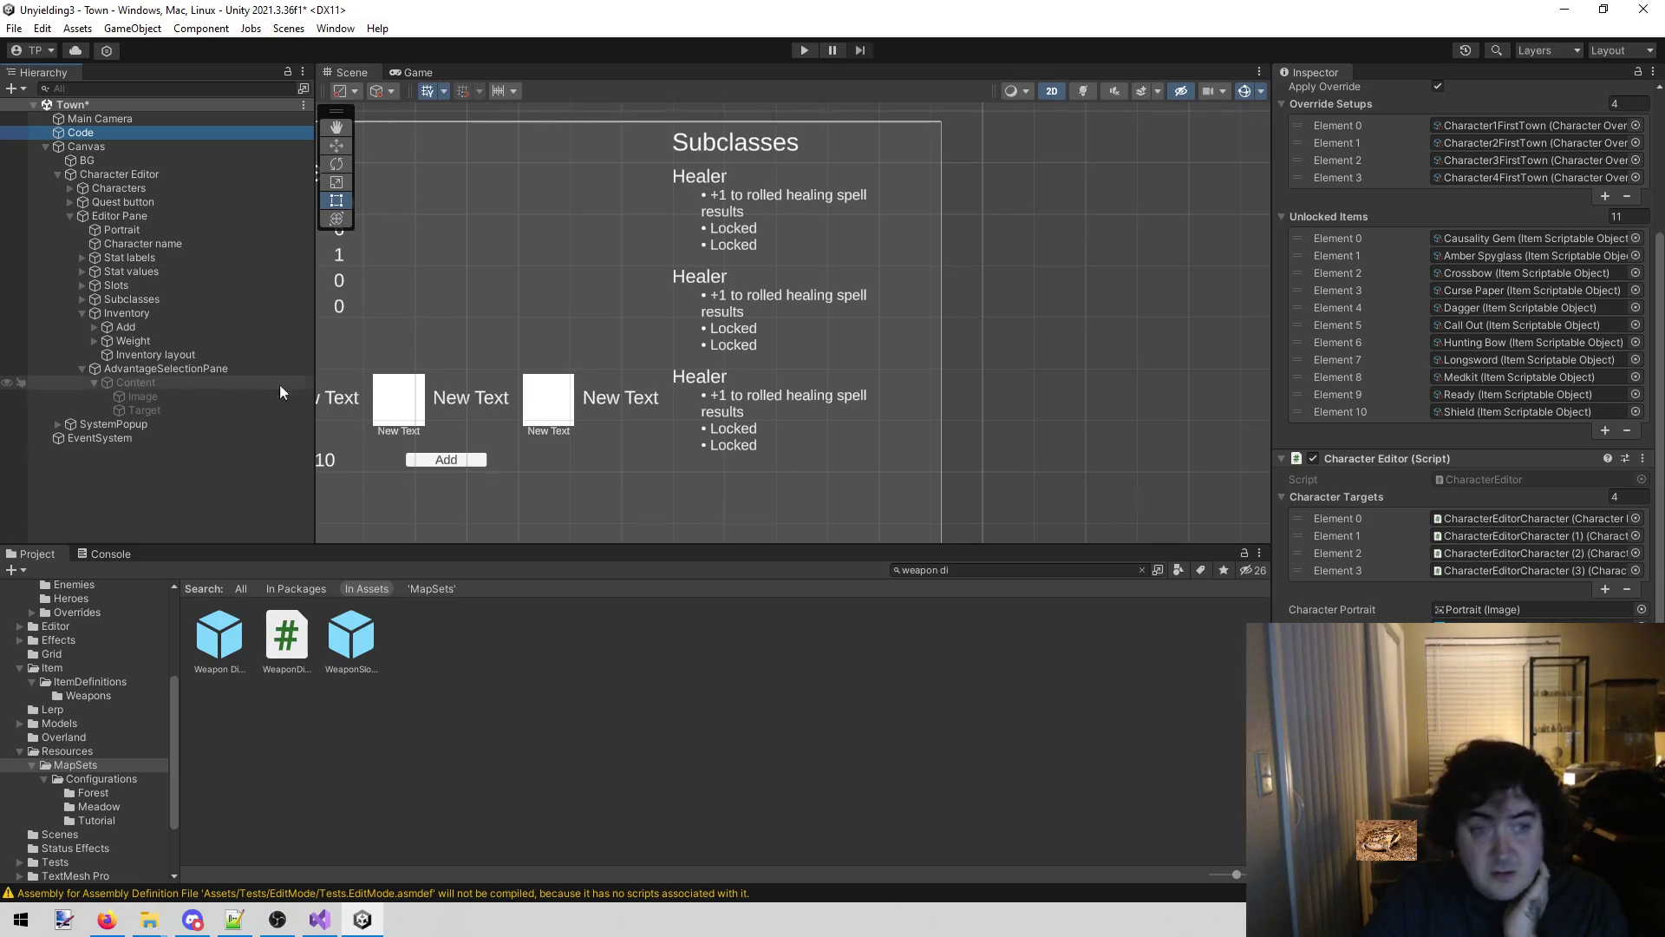
left_click(179, 372)
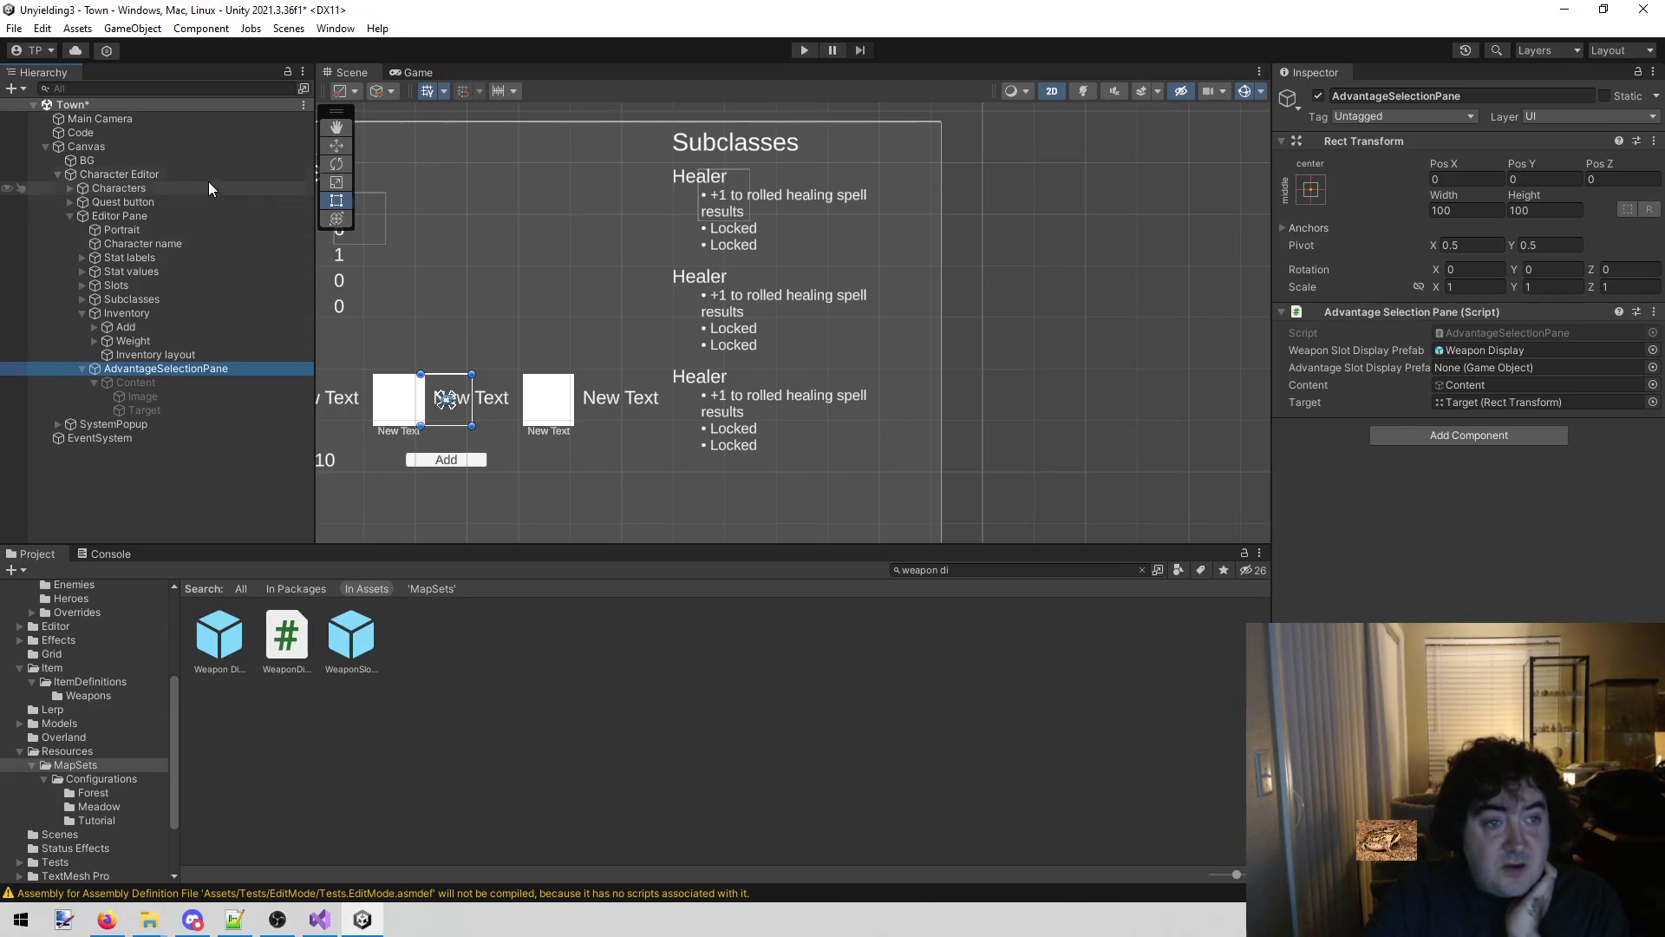
left_click(181, 133)
scroll(1289, 553, "down", 5)
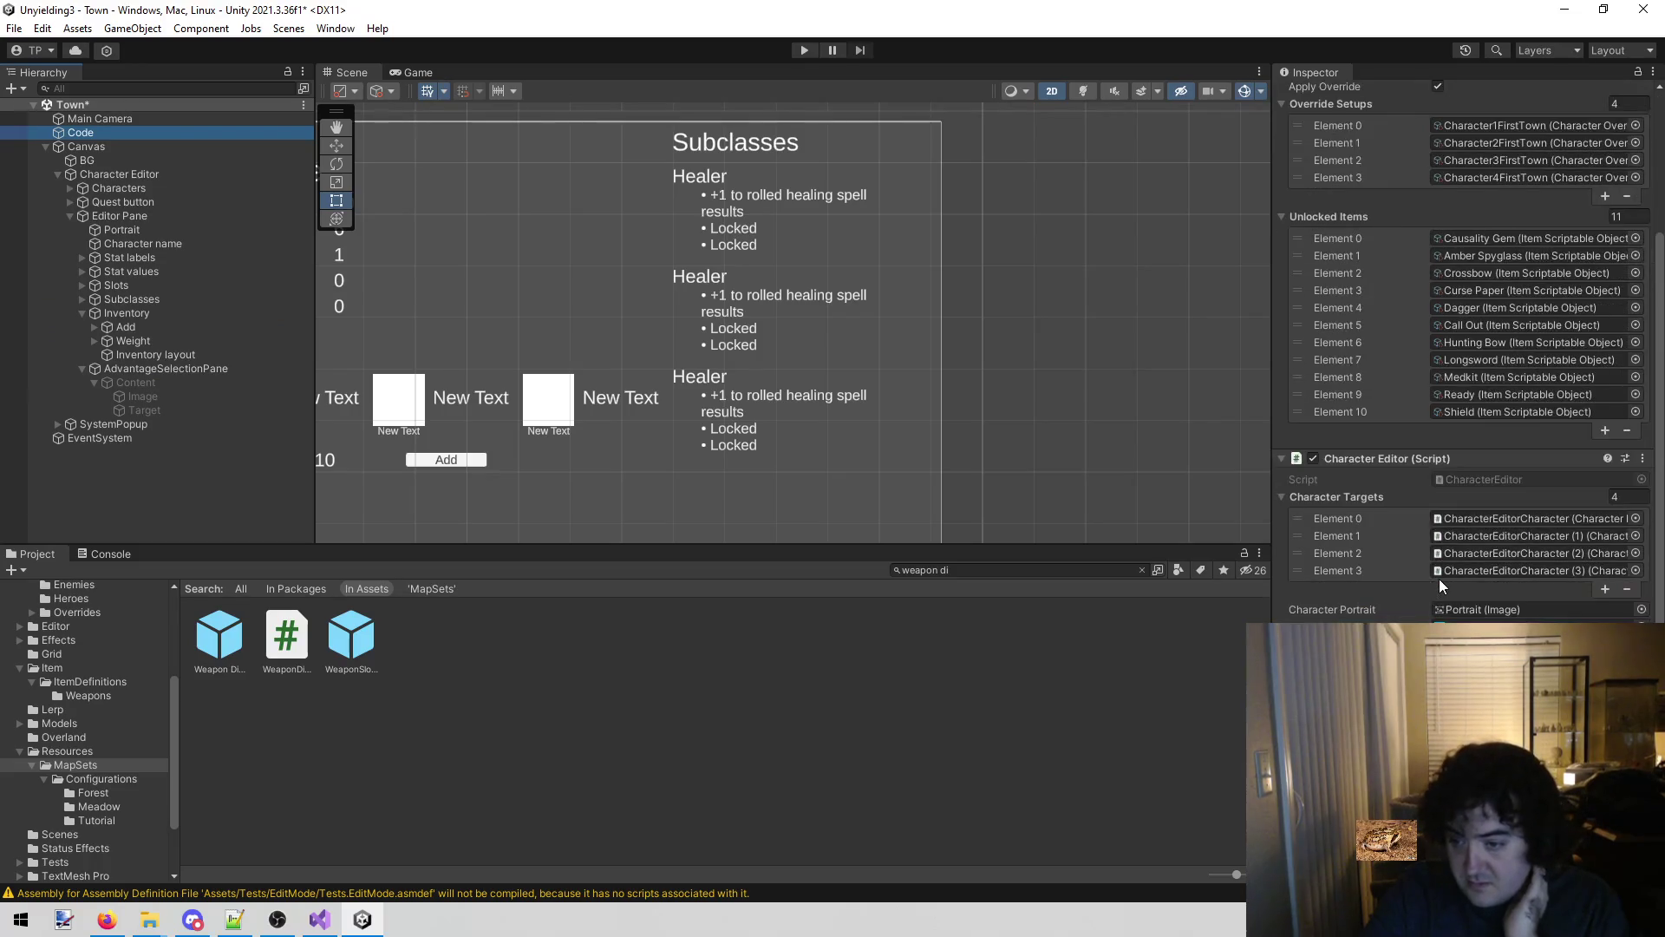
Set AdvantageSelectionPane's Advantage Slot Display Prefab to InventoryItemDisplay and save the Town scene.
left_click(1526, 644)
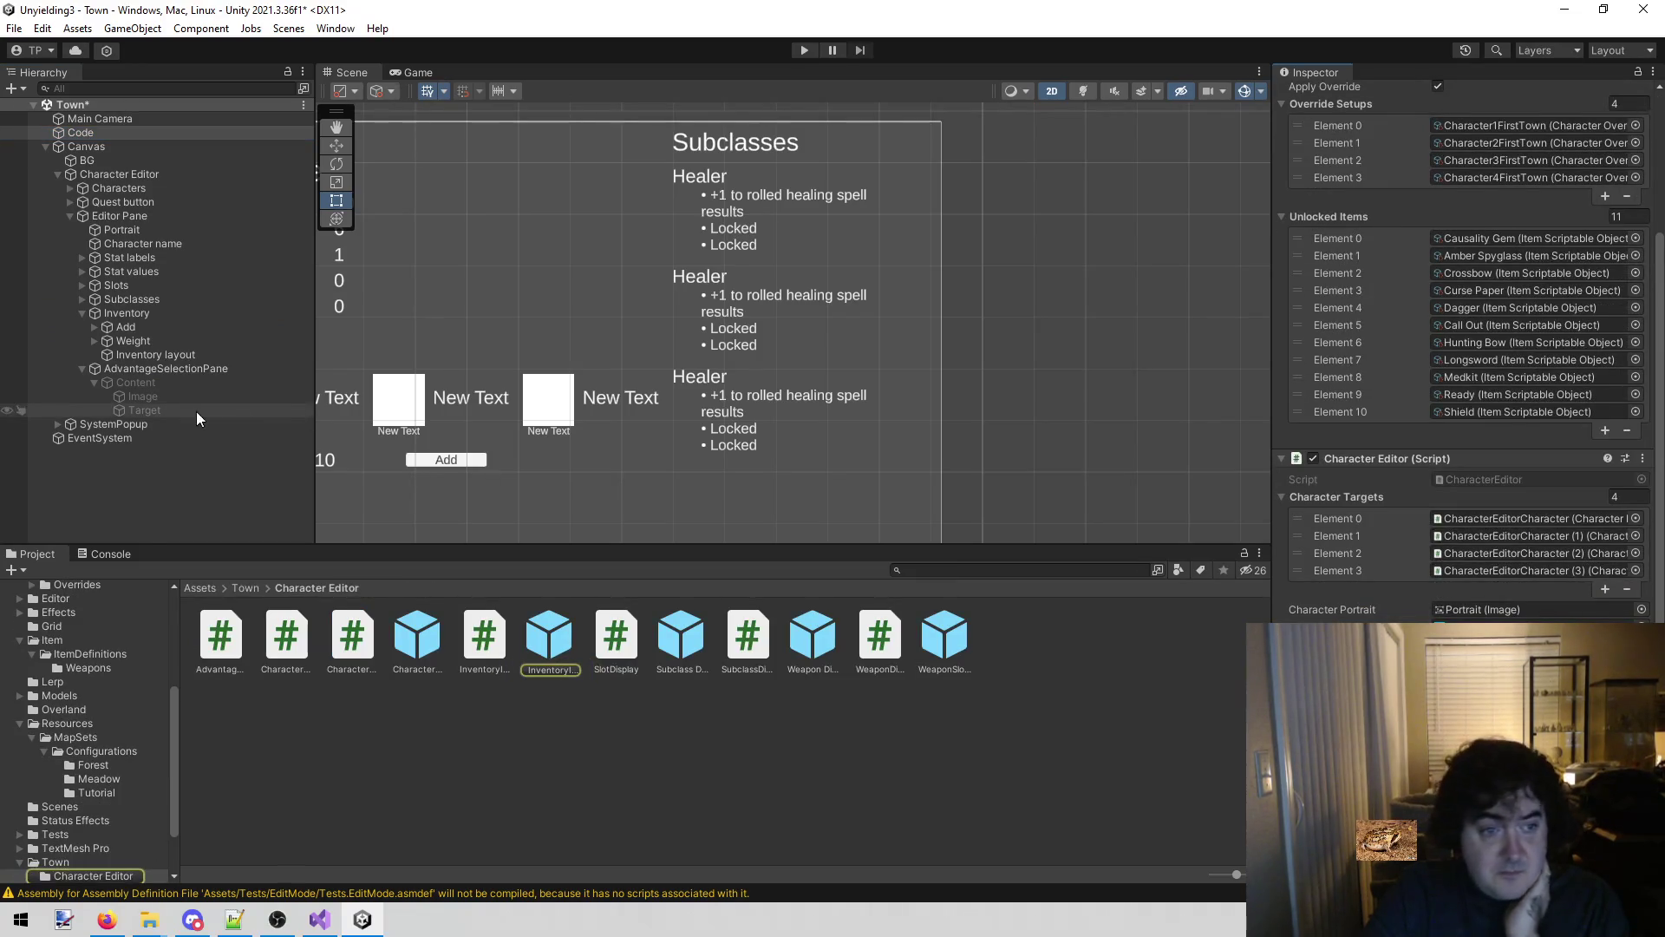
left_click(198, 368)
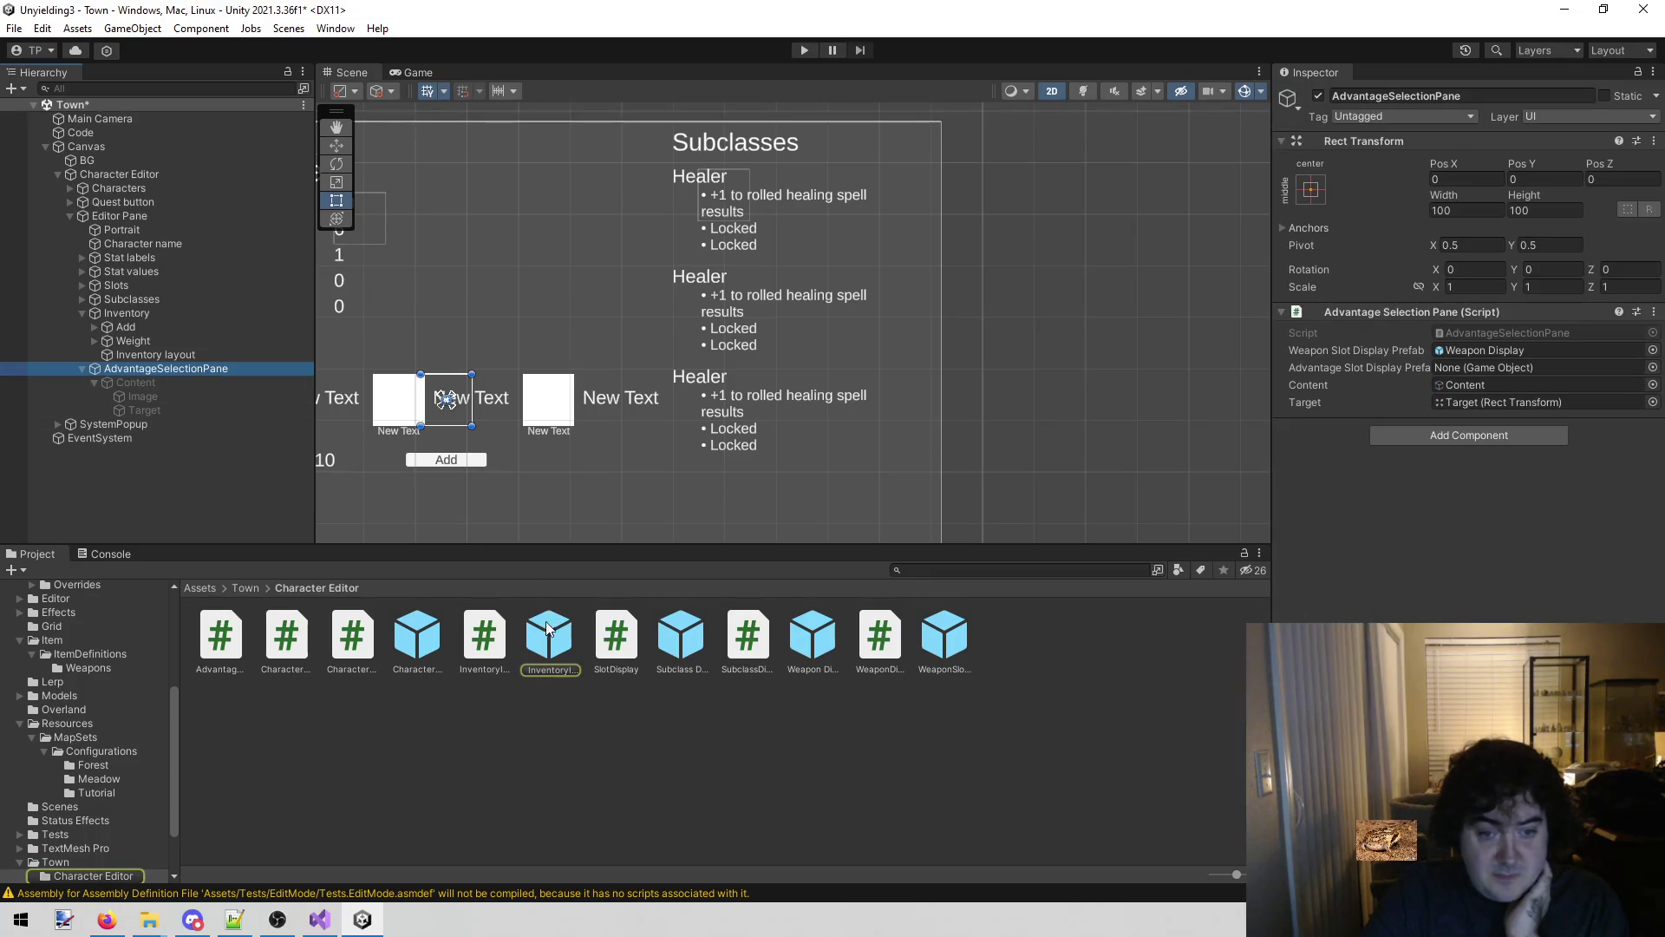
left_click_drag(1492, 359, 1492, 367)
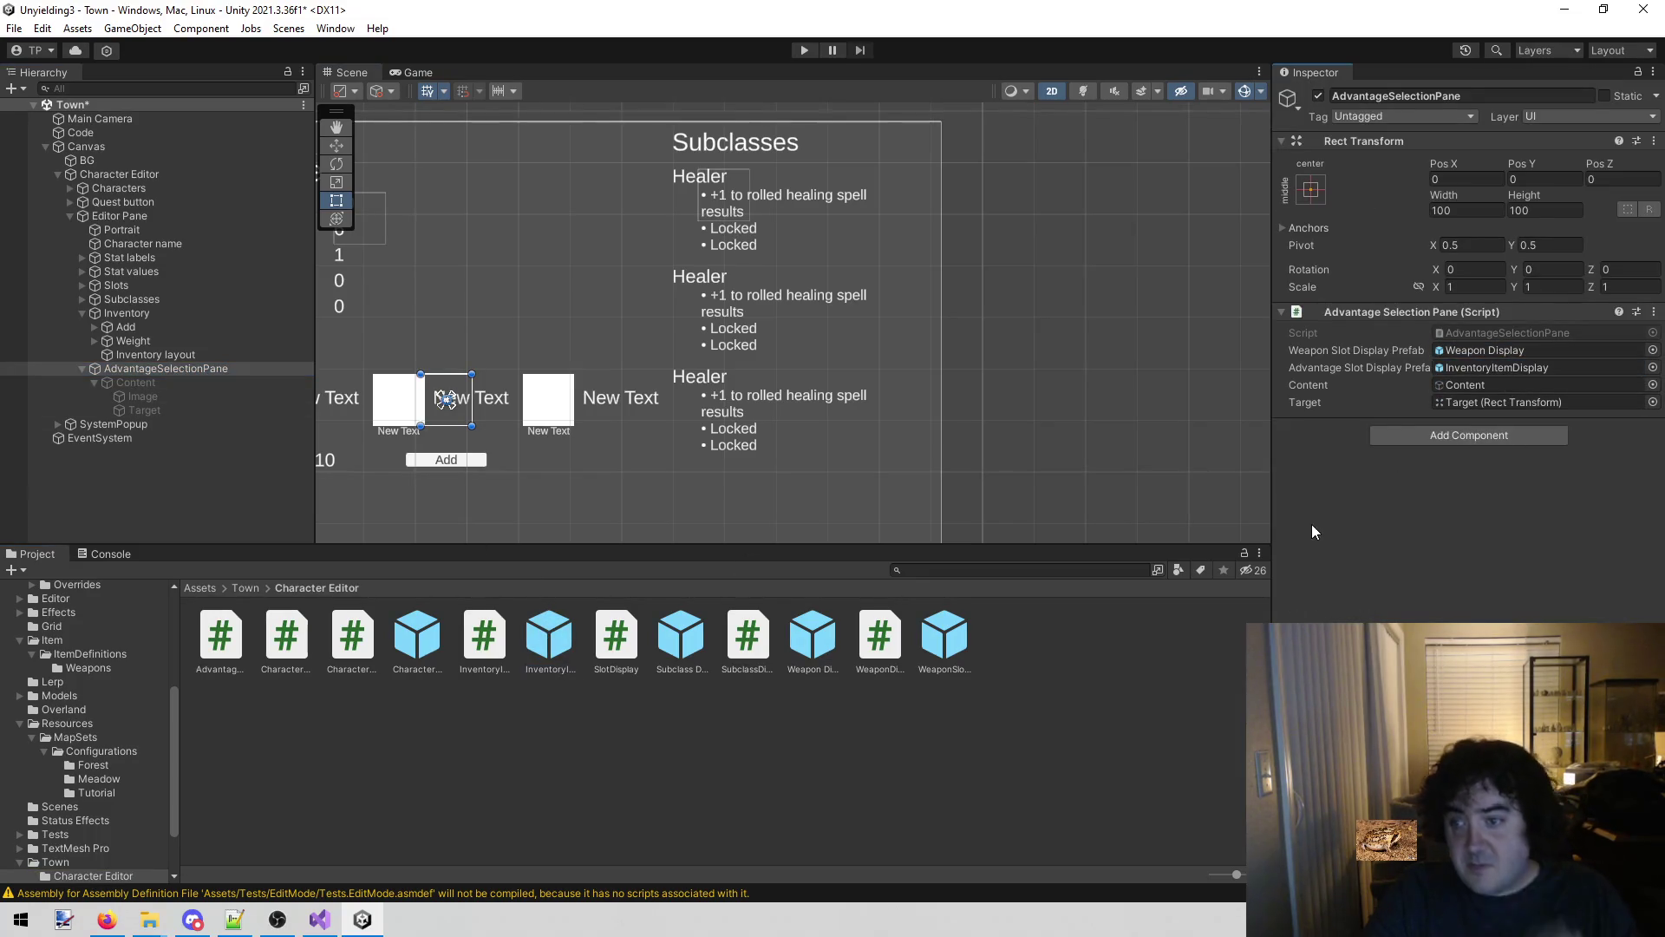
key("ctrl+s")
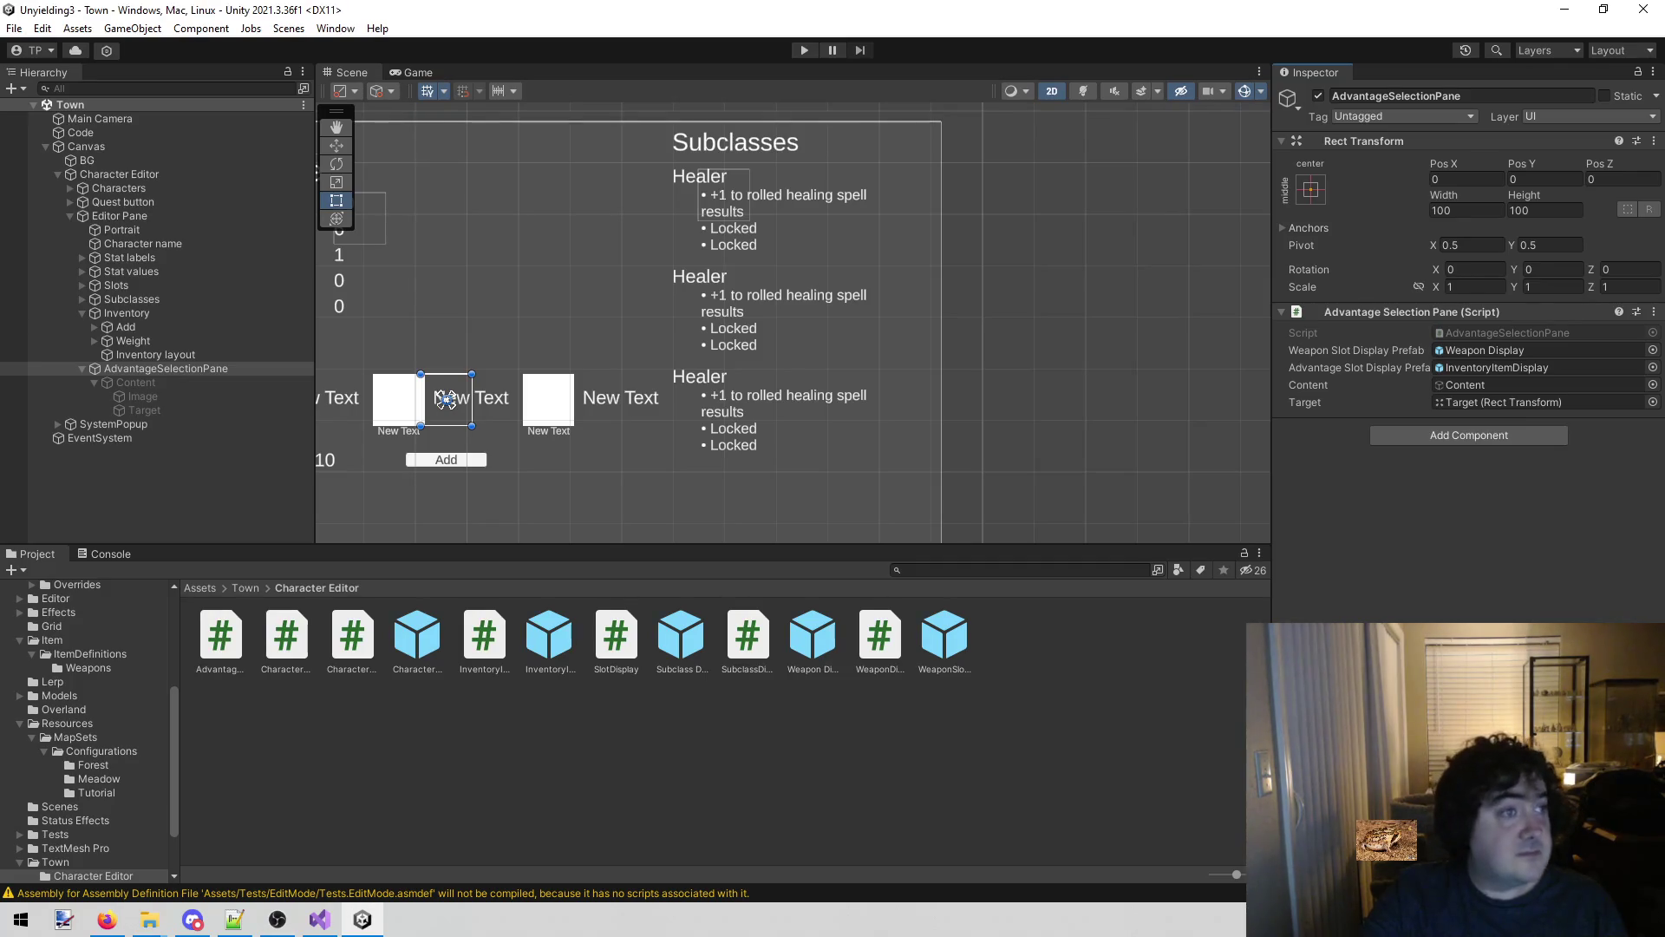
key("alt+Tab")
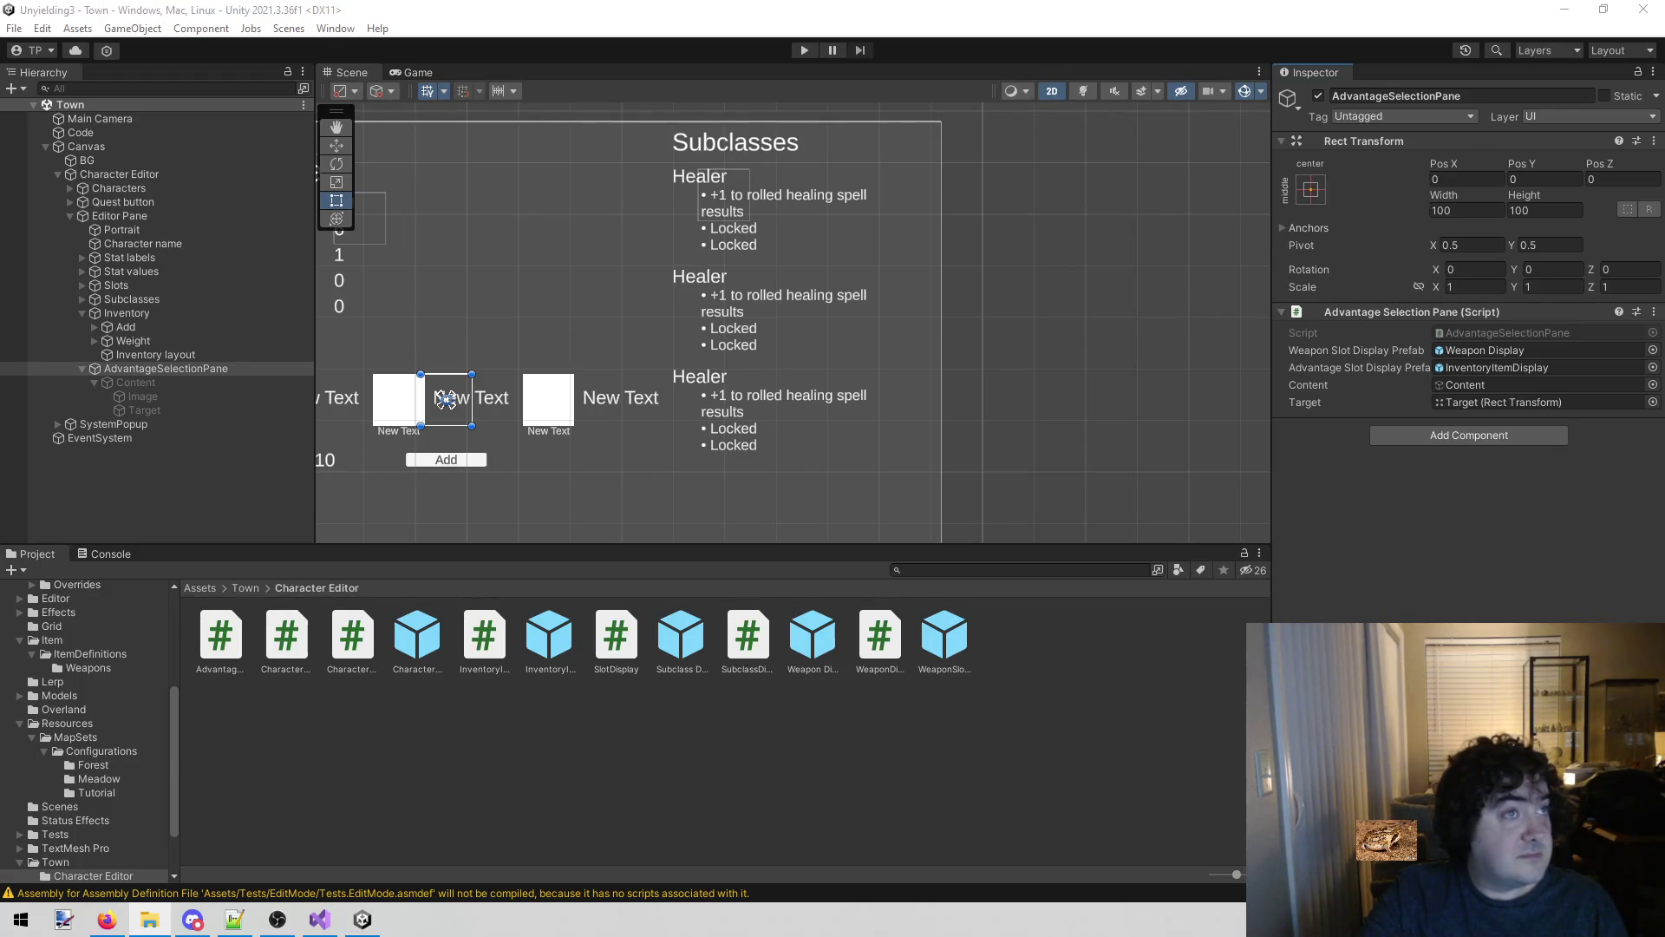
key("alt+Tab")
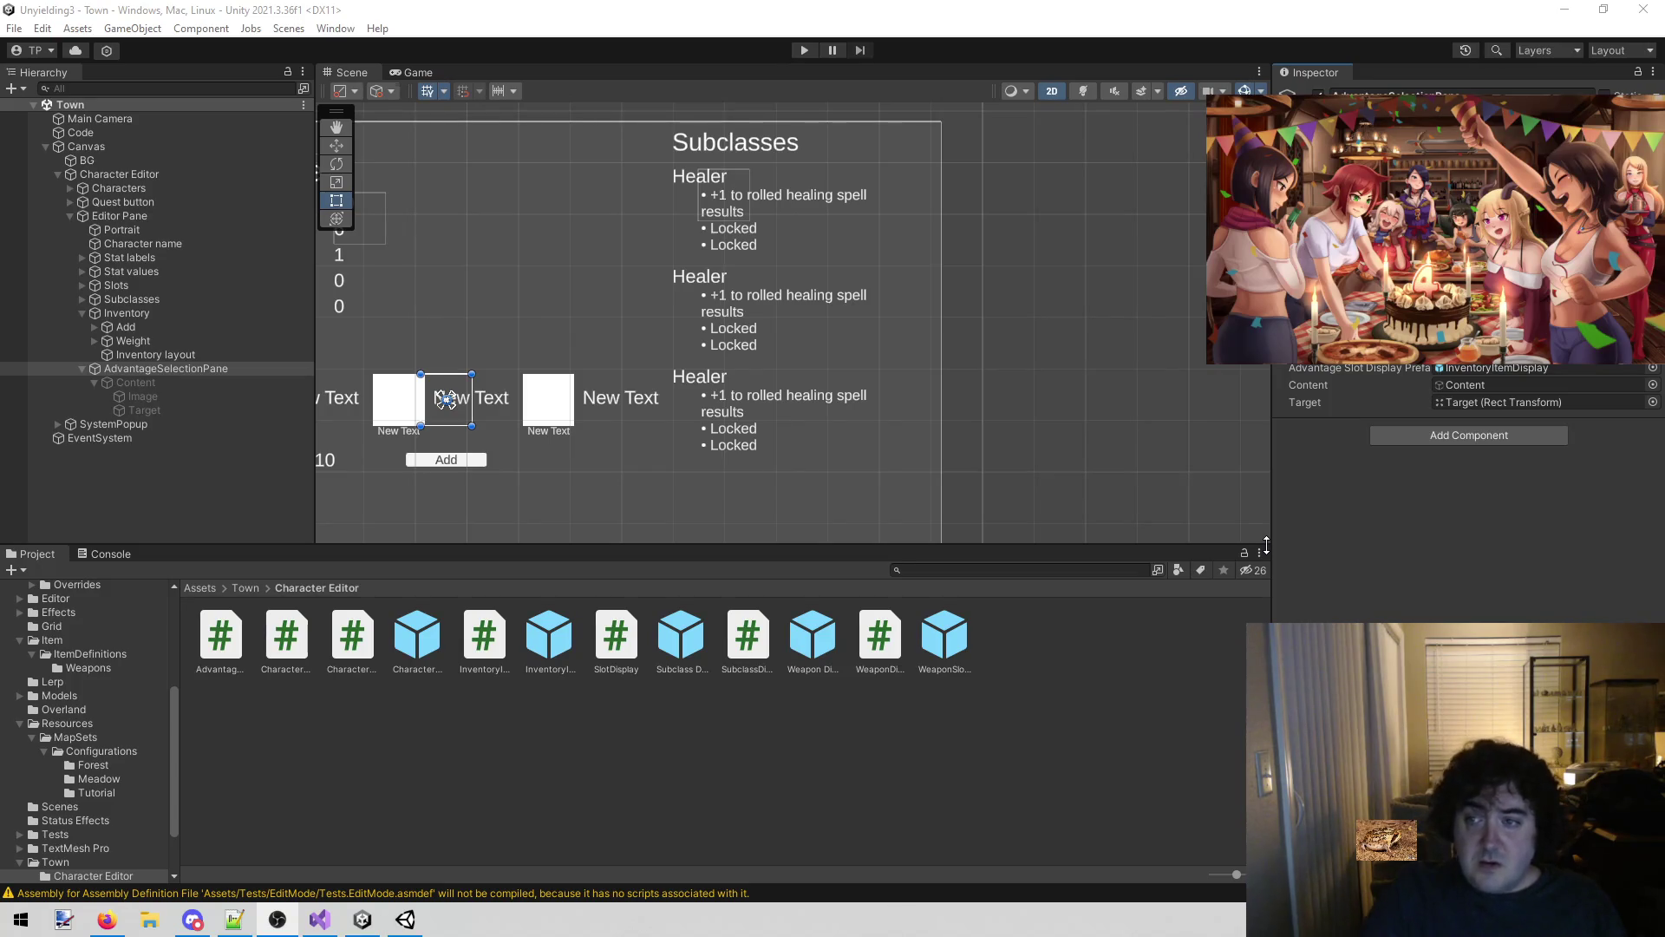
left_click_drag(405, 921, 278, 922)
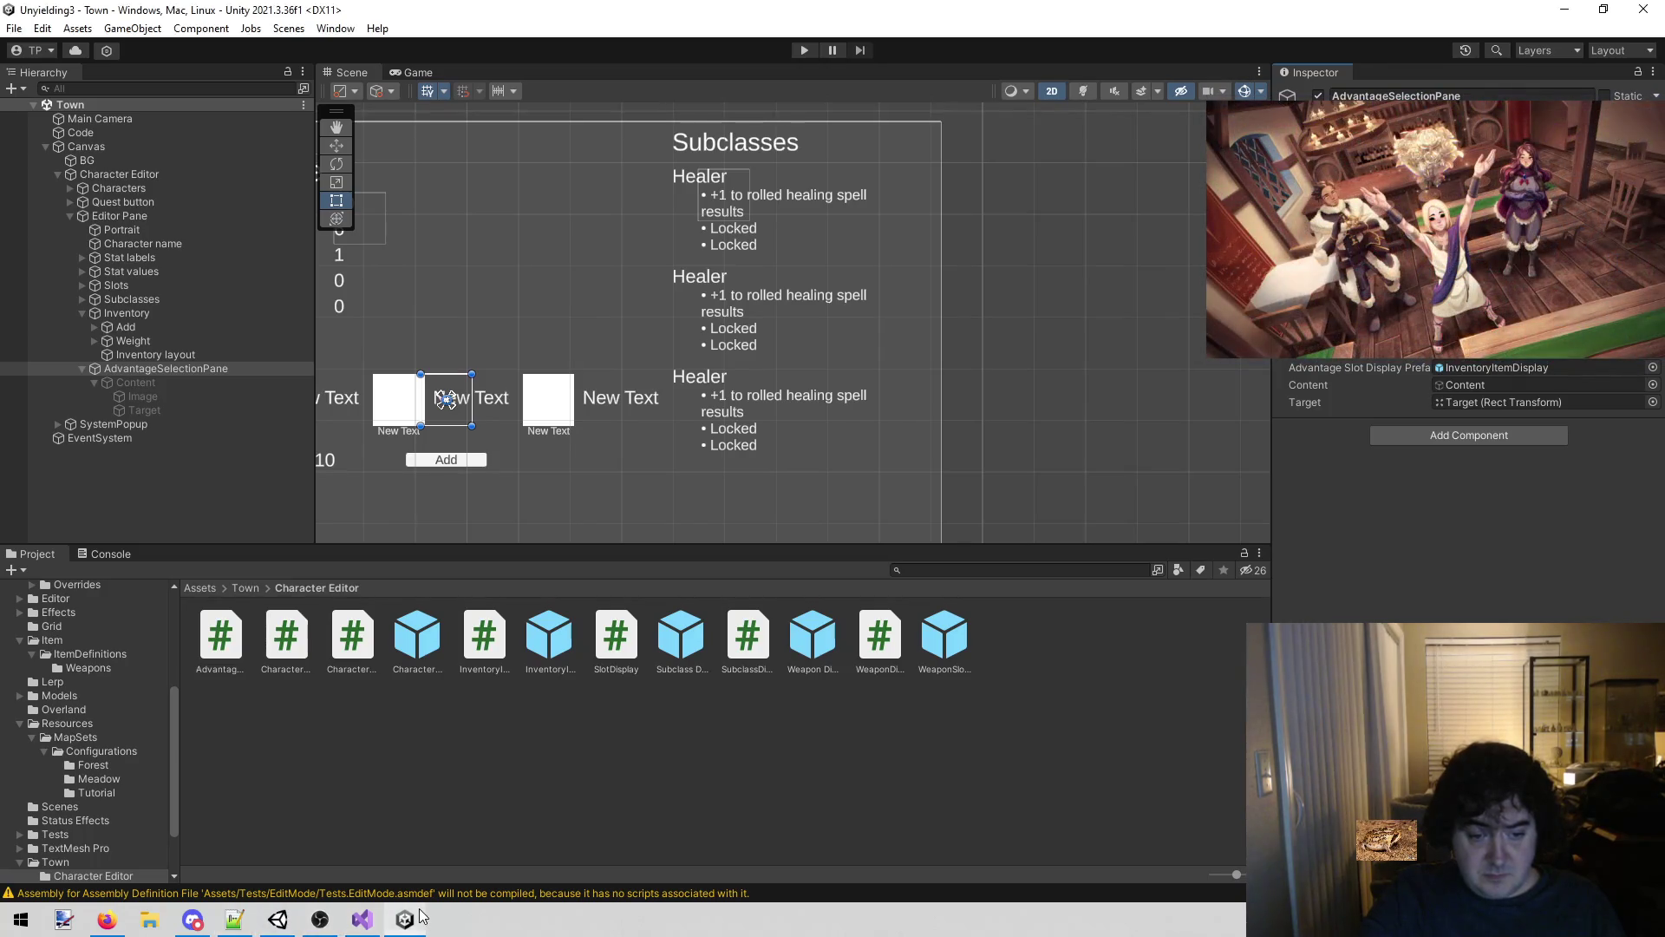
Review the Set() foreach loop in AdvantageSelectionPane.cs, then switch back to Unity.
left_click(362, 919)
left_click(364, 921)
left_click(365, 921)
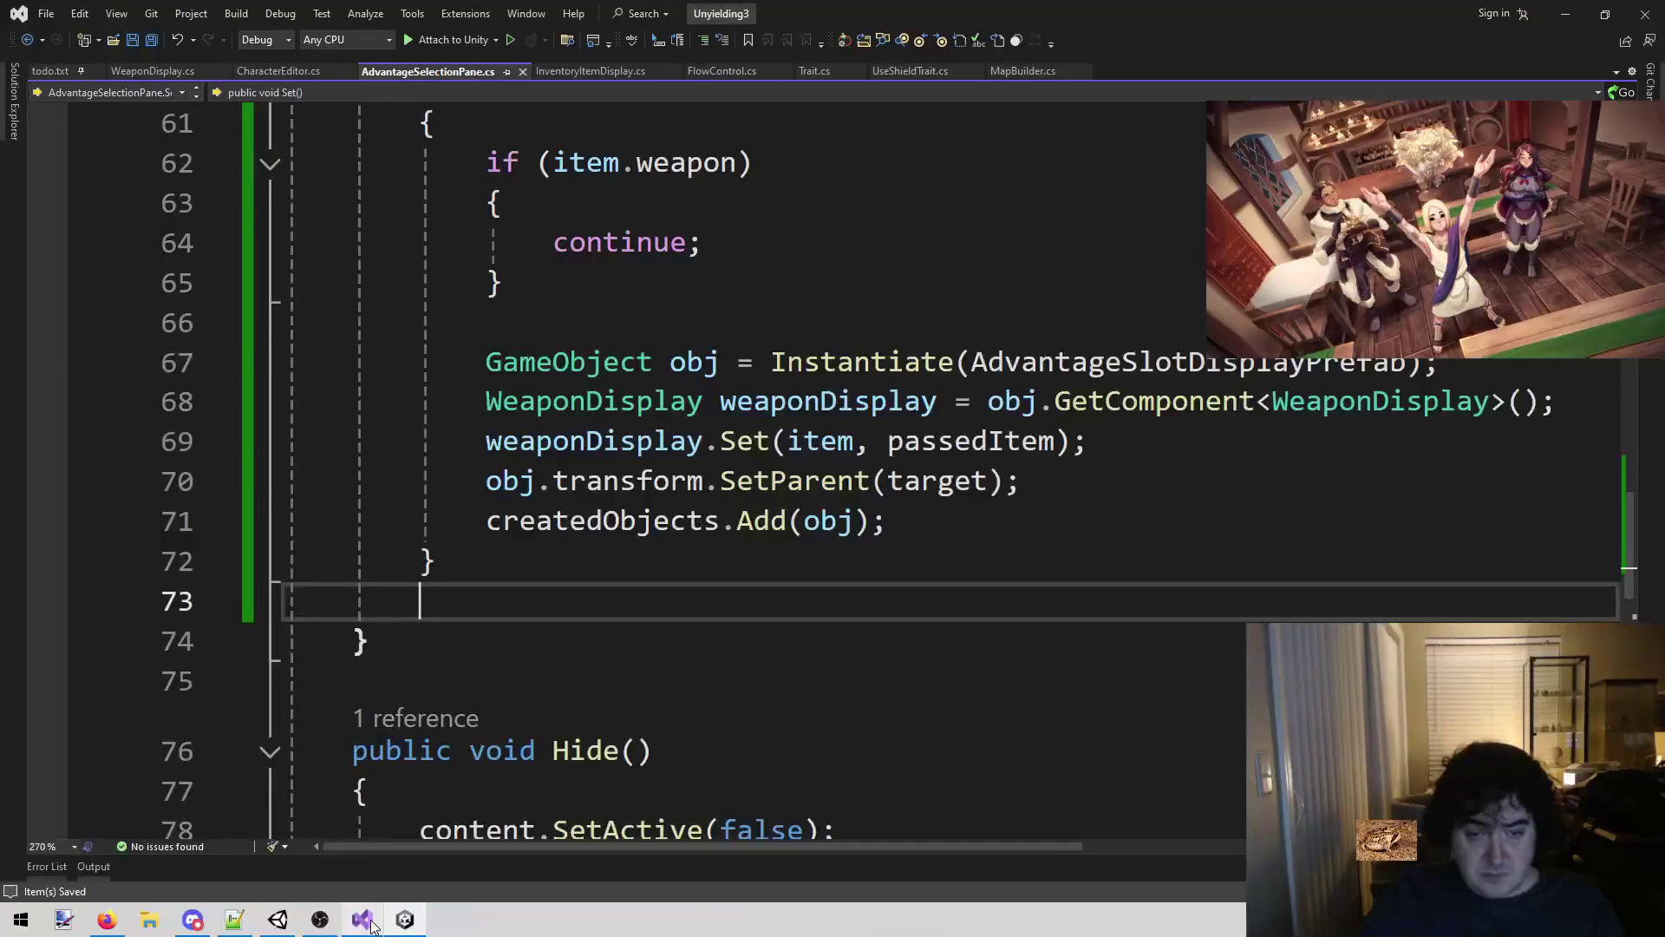
scroll(1132, 400, "up", 4)
scroll(1128, 404, "down", 3)
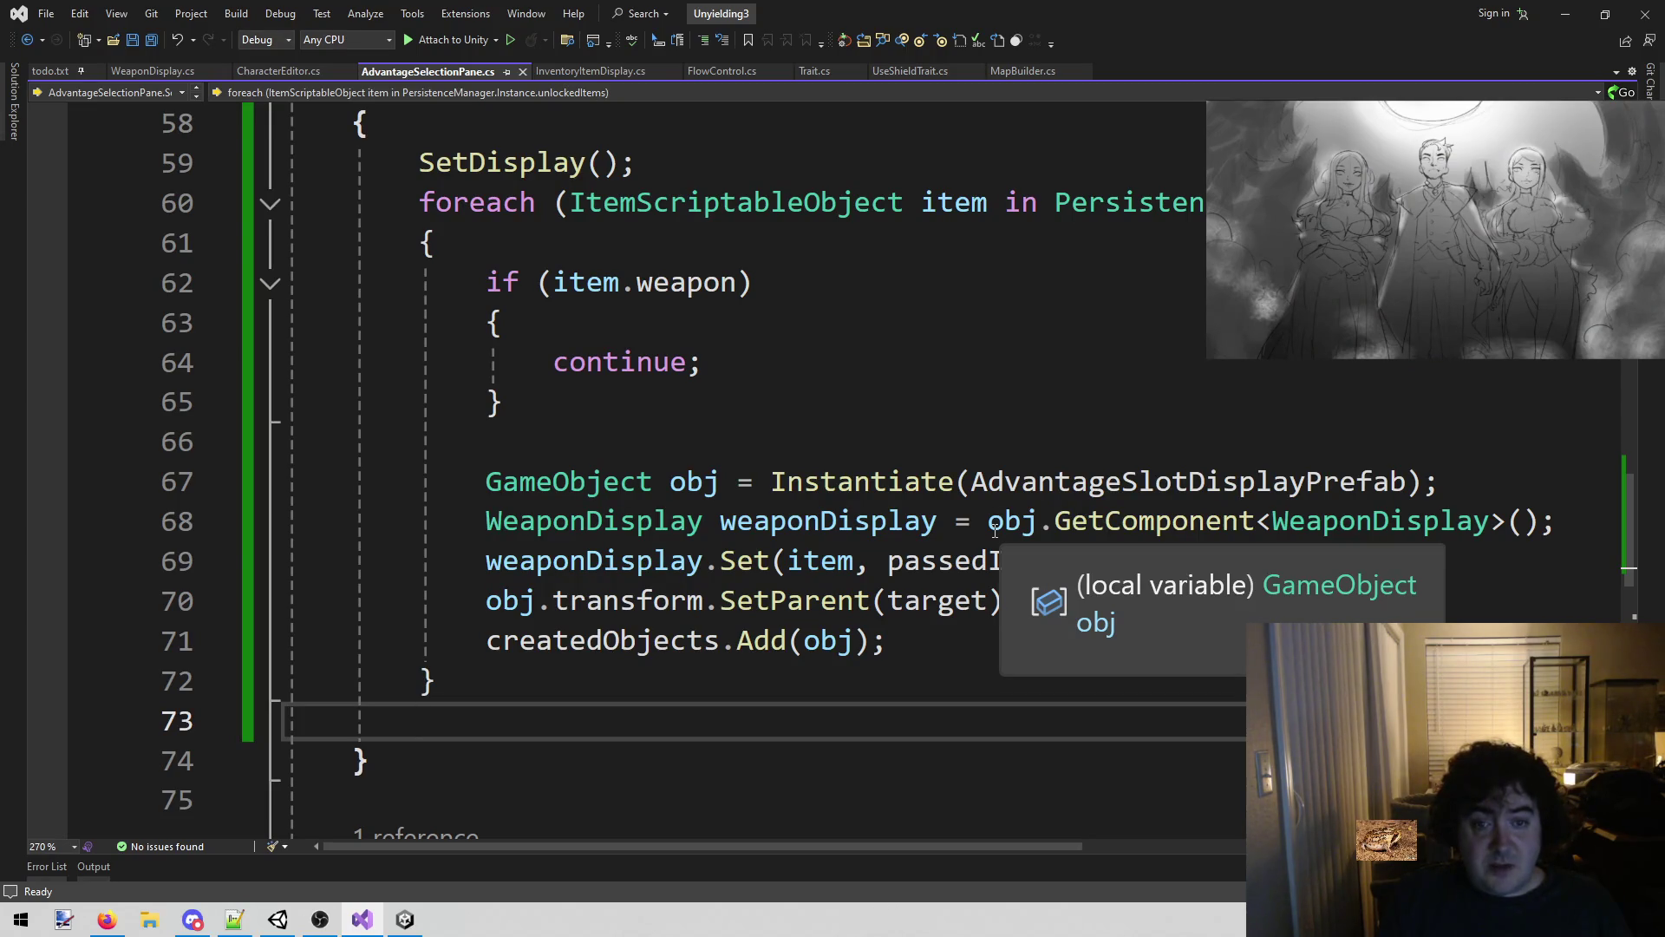
scroll(1007, 543, "down", 3)
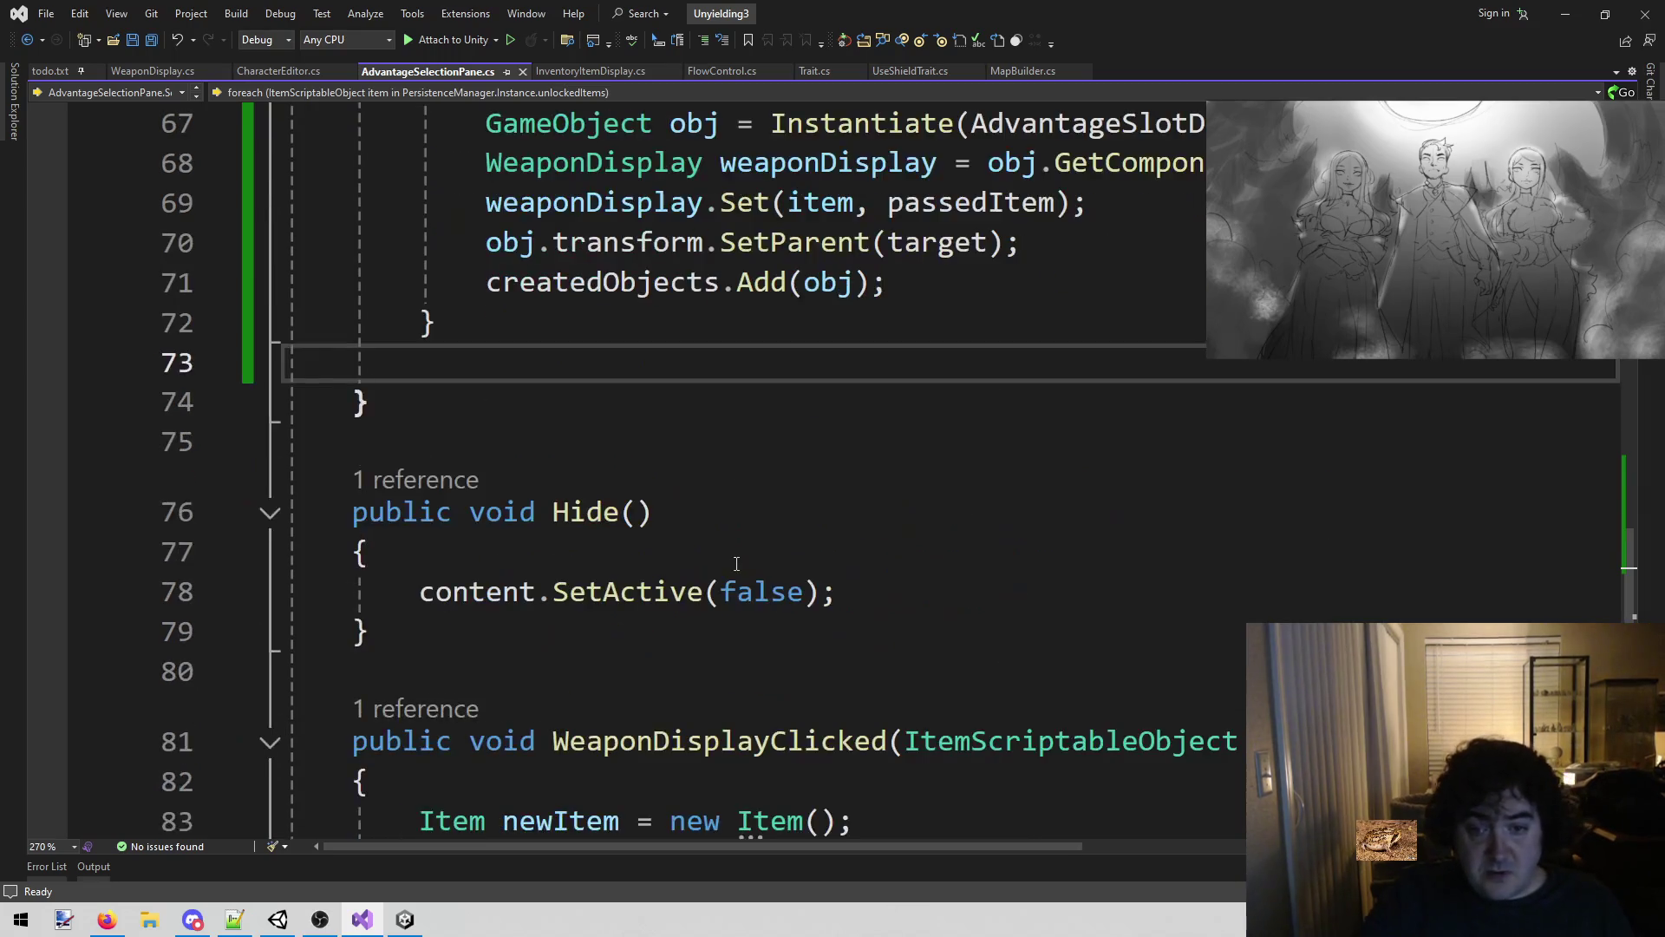
scroll(627, 421, "up", 2)
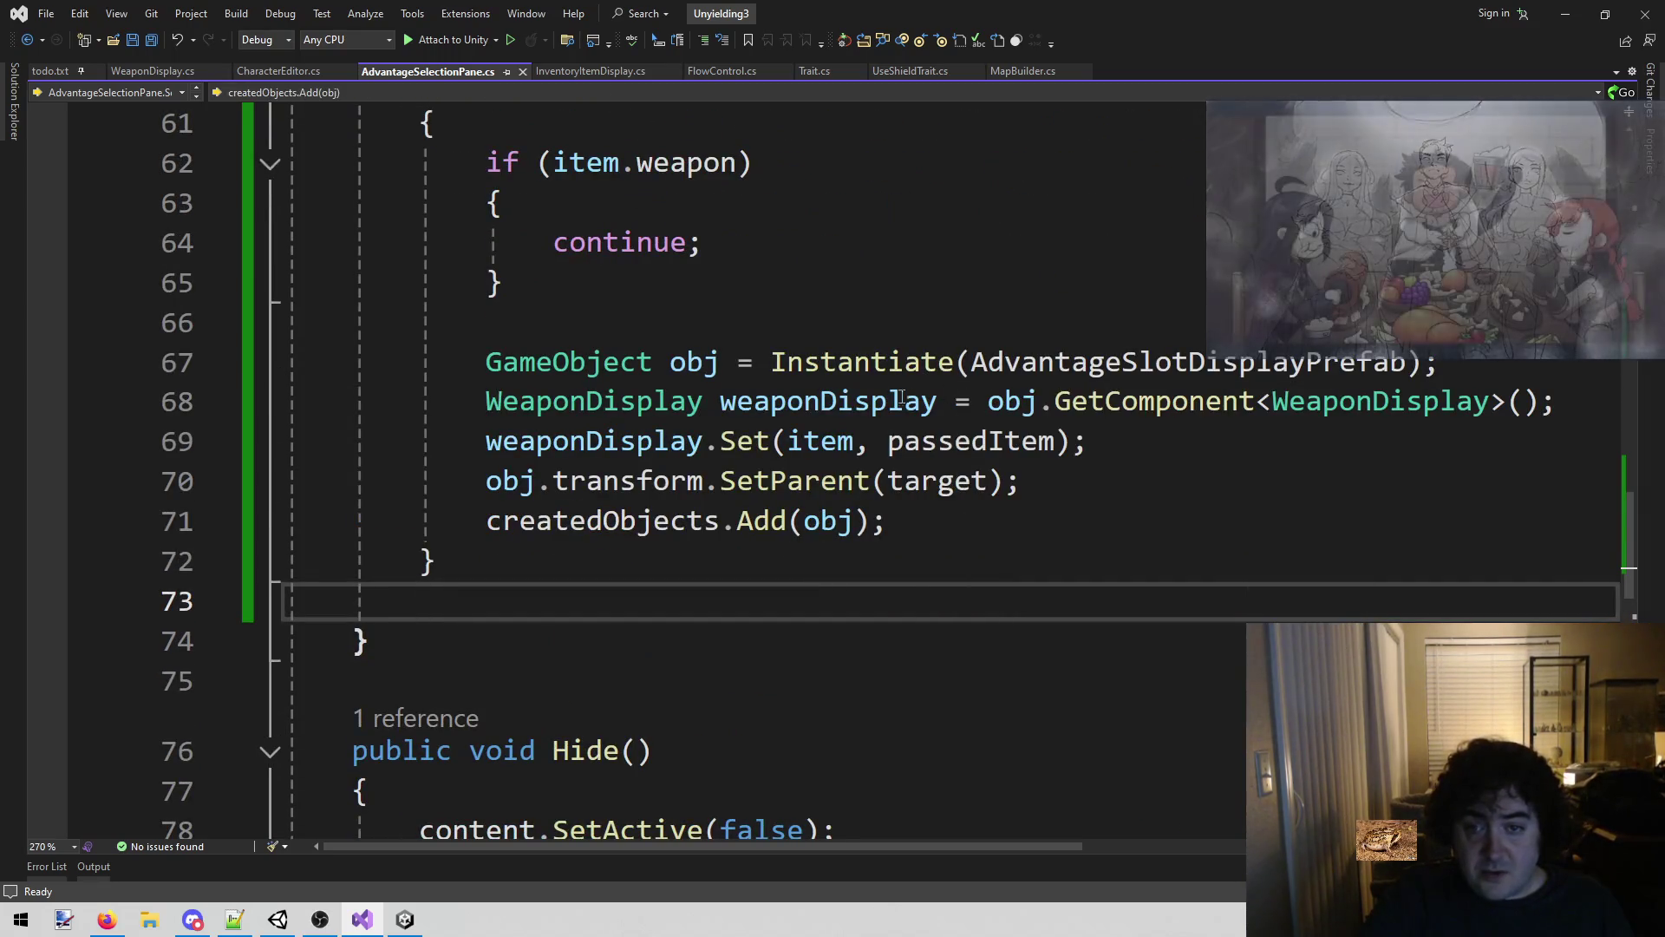
scroll(555, 520, "up", 2)
scroll(555, 520, "down", 1)
scroll(555, 520, "up", 2)
scroll(555, 520, "down", 4)
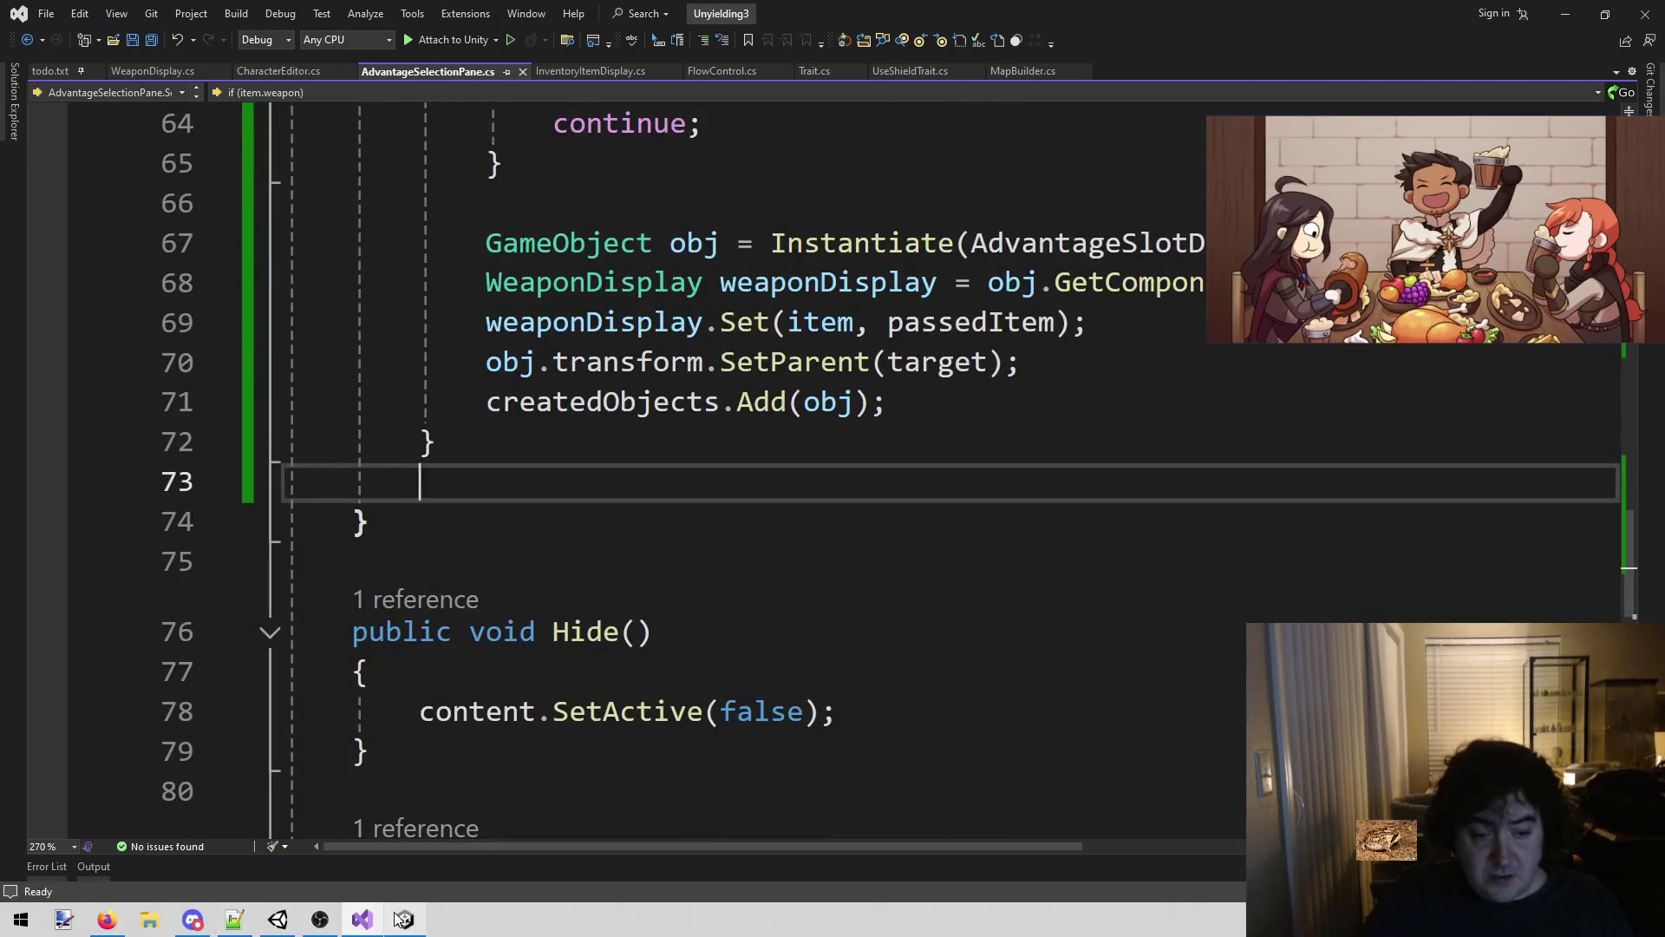
left_click(399, 921)
left_click(362, 919)
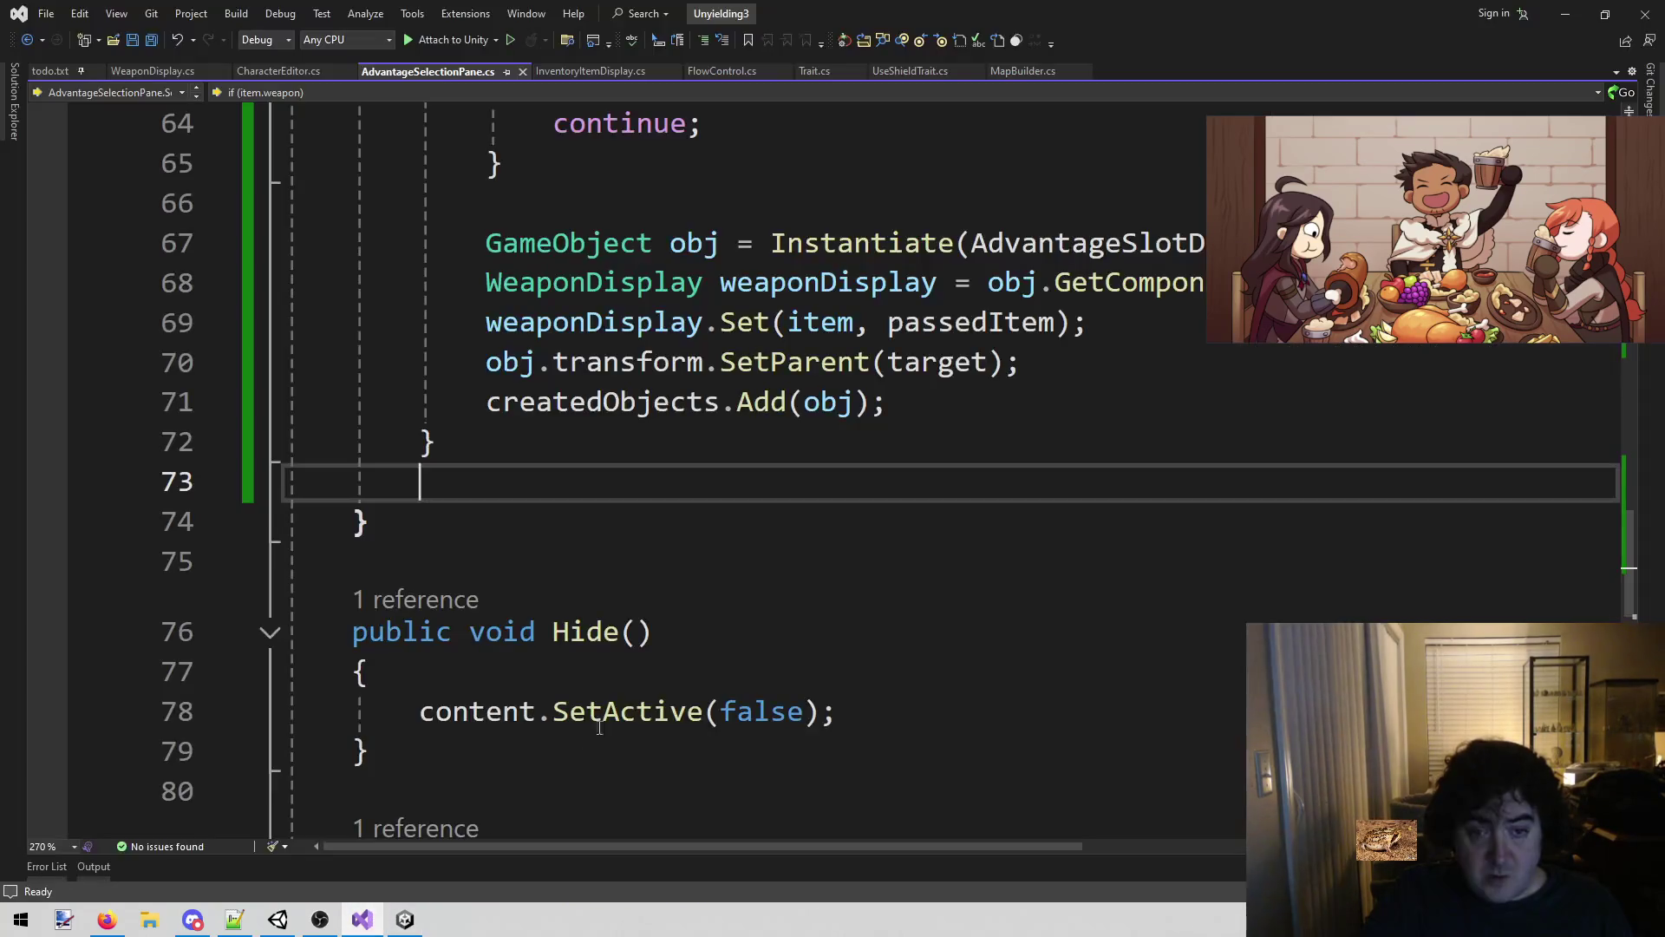
left_click(405, 920)
View the InventoryItemDisplay prefab's Item Name and Item Description fields, then return to Visual Studio.
left_click_drag(584, 315, 799, 237)
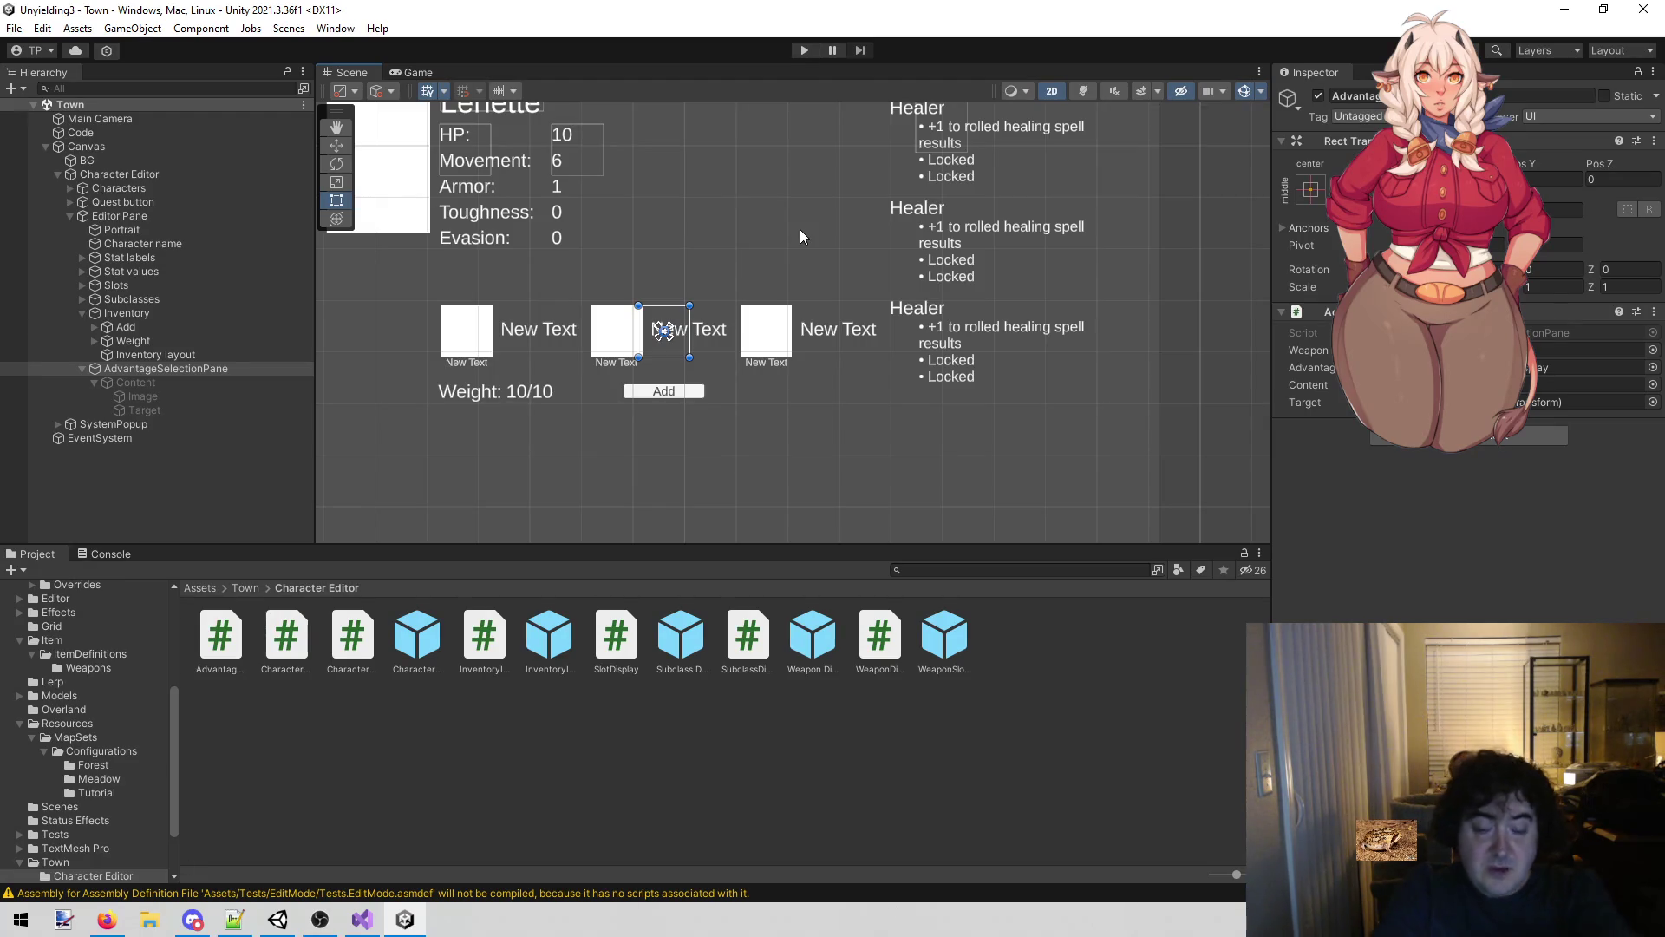
left_click(549, 637)
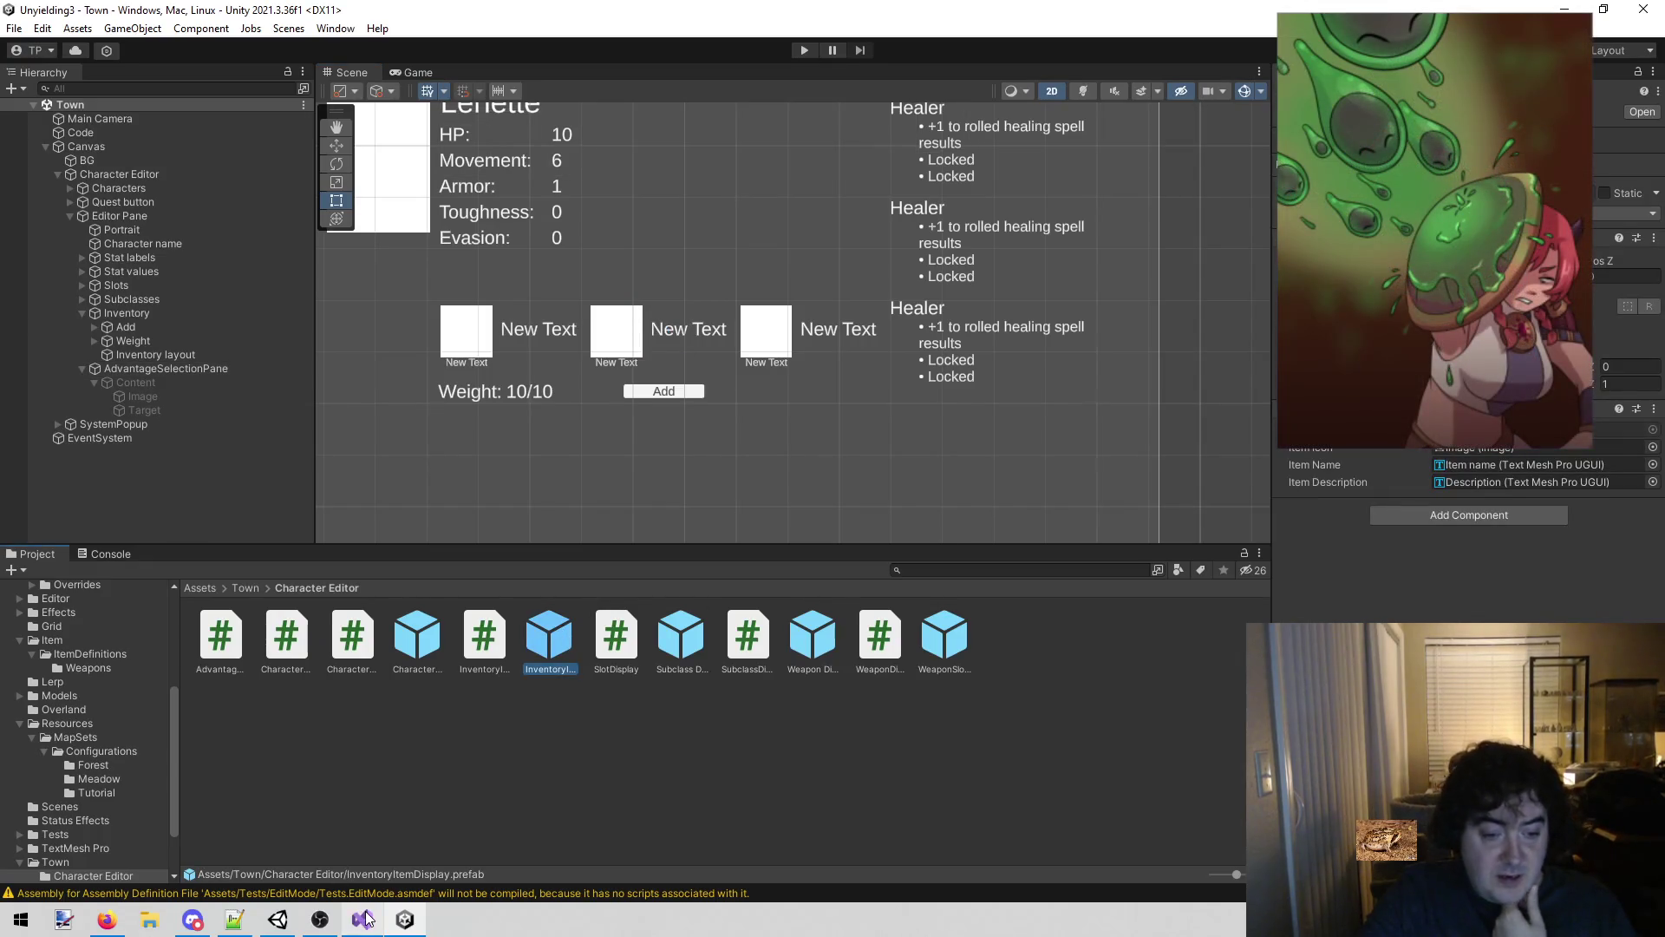
left_click(361, 920)
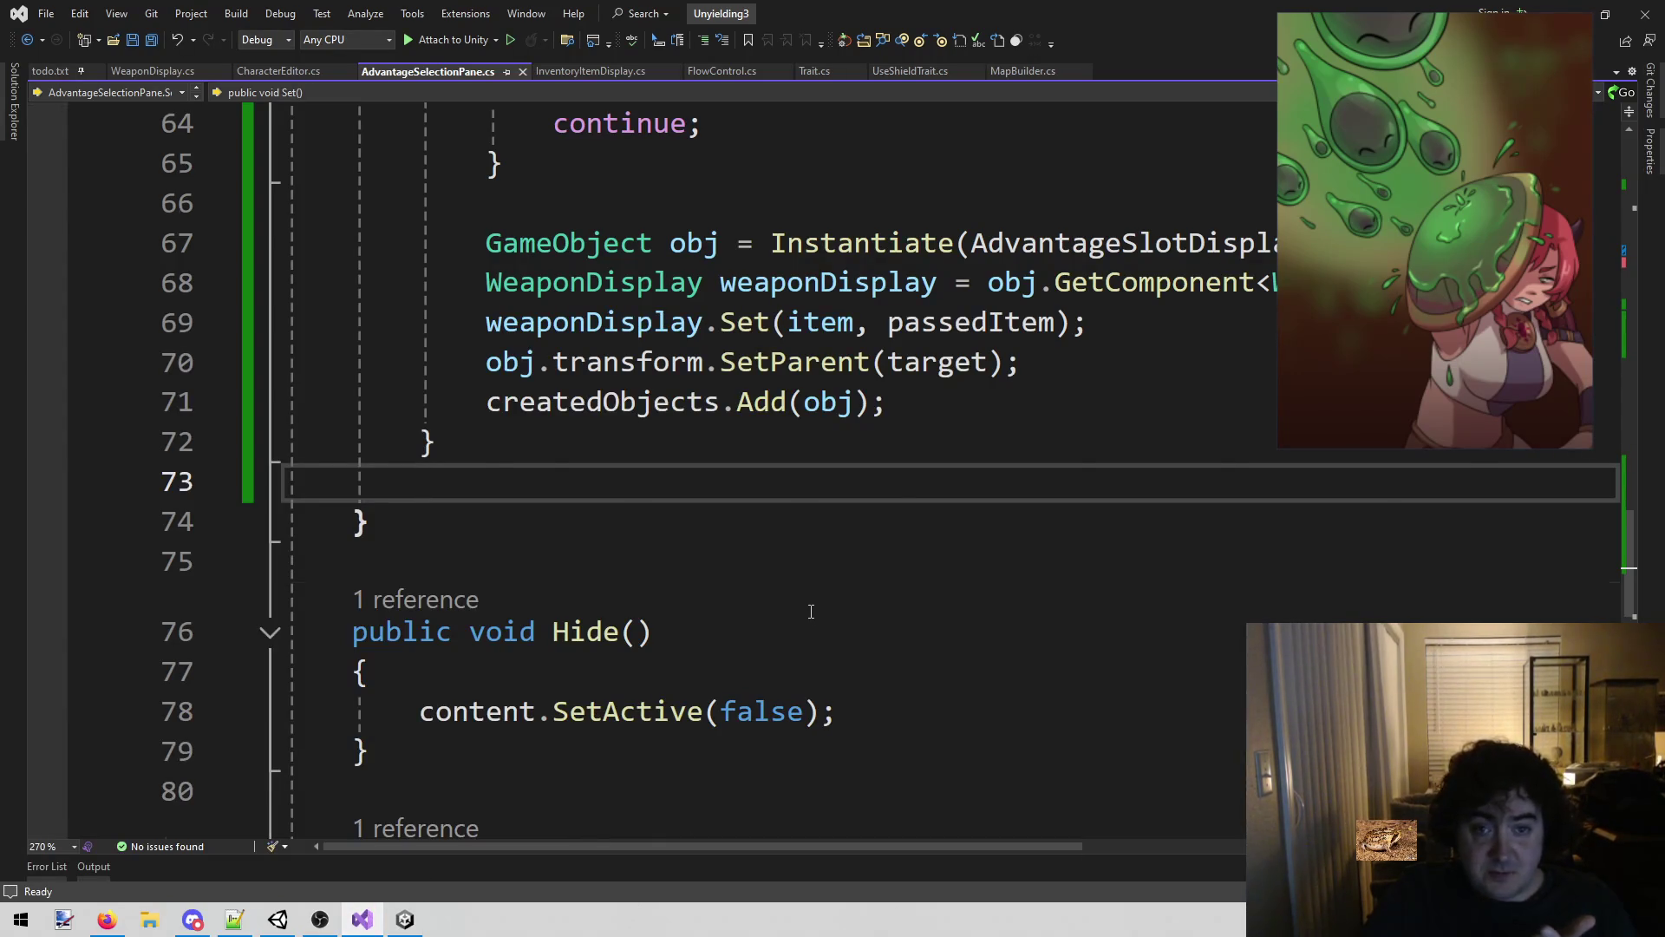
Begin replacing the WeaponDisplay type on line 68, checking the prefab's script name in Unity.
scroll(813, 607, "up", 2)
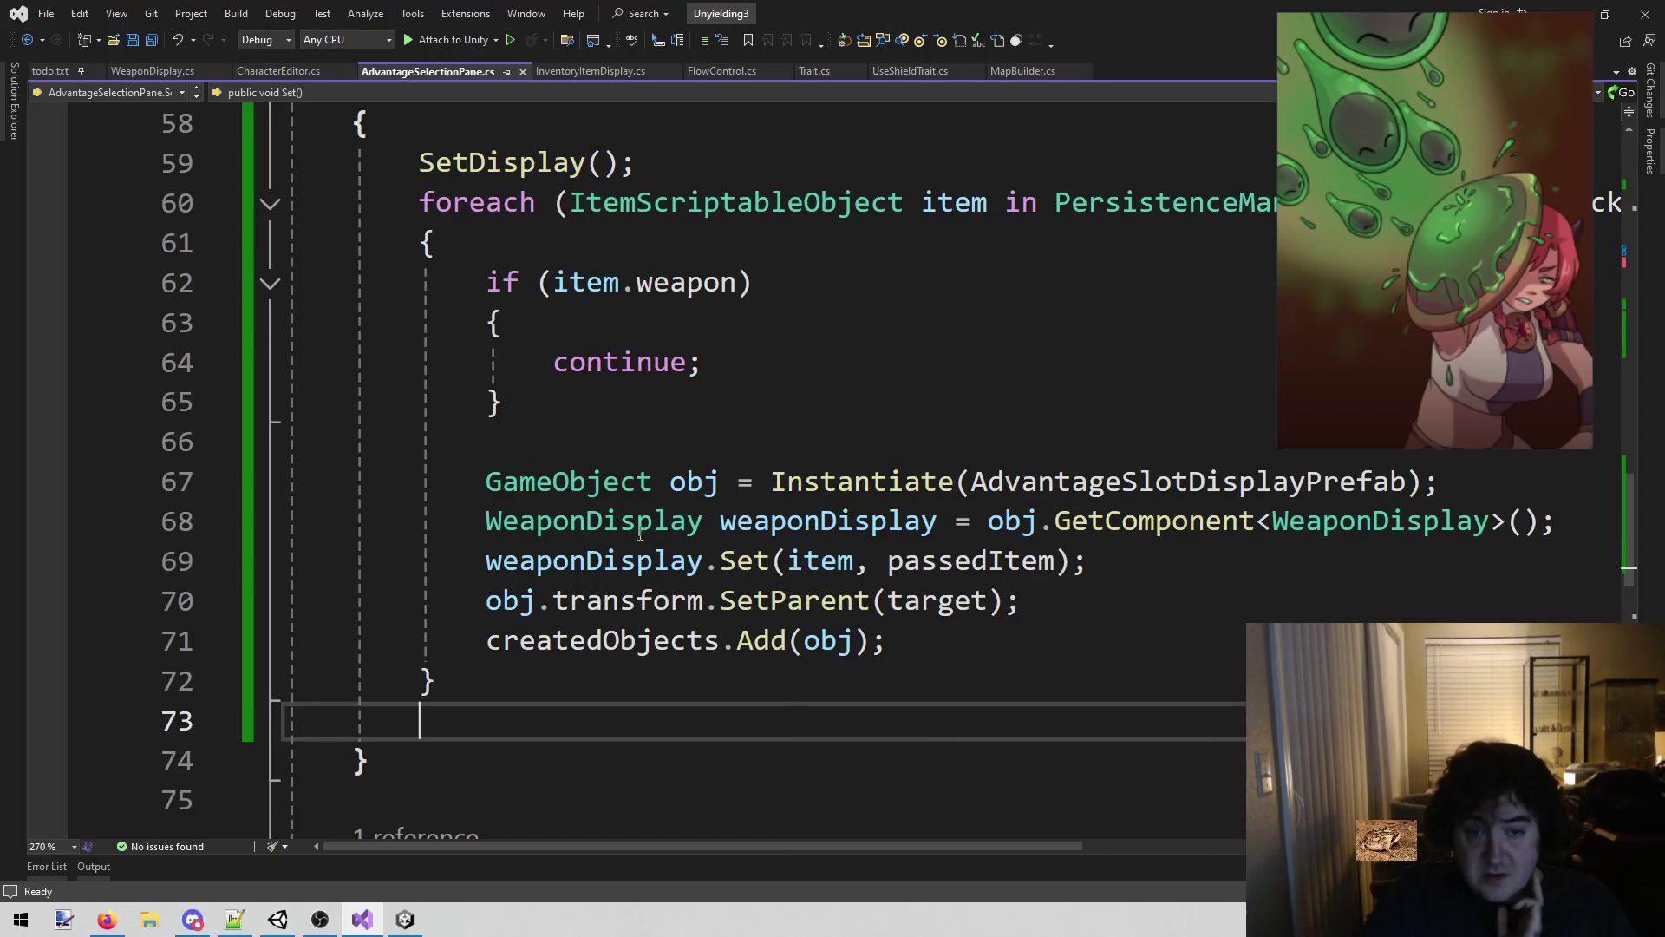
left_click(638, 520)
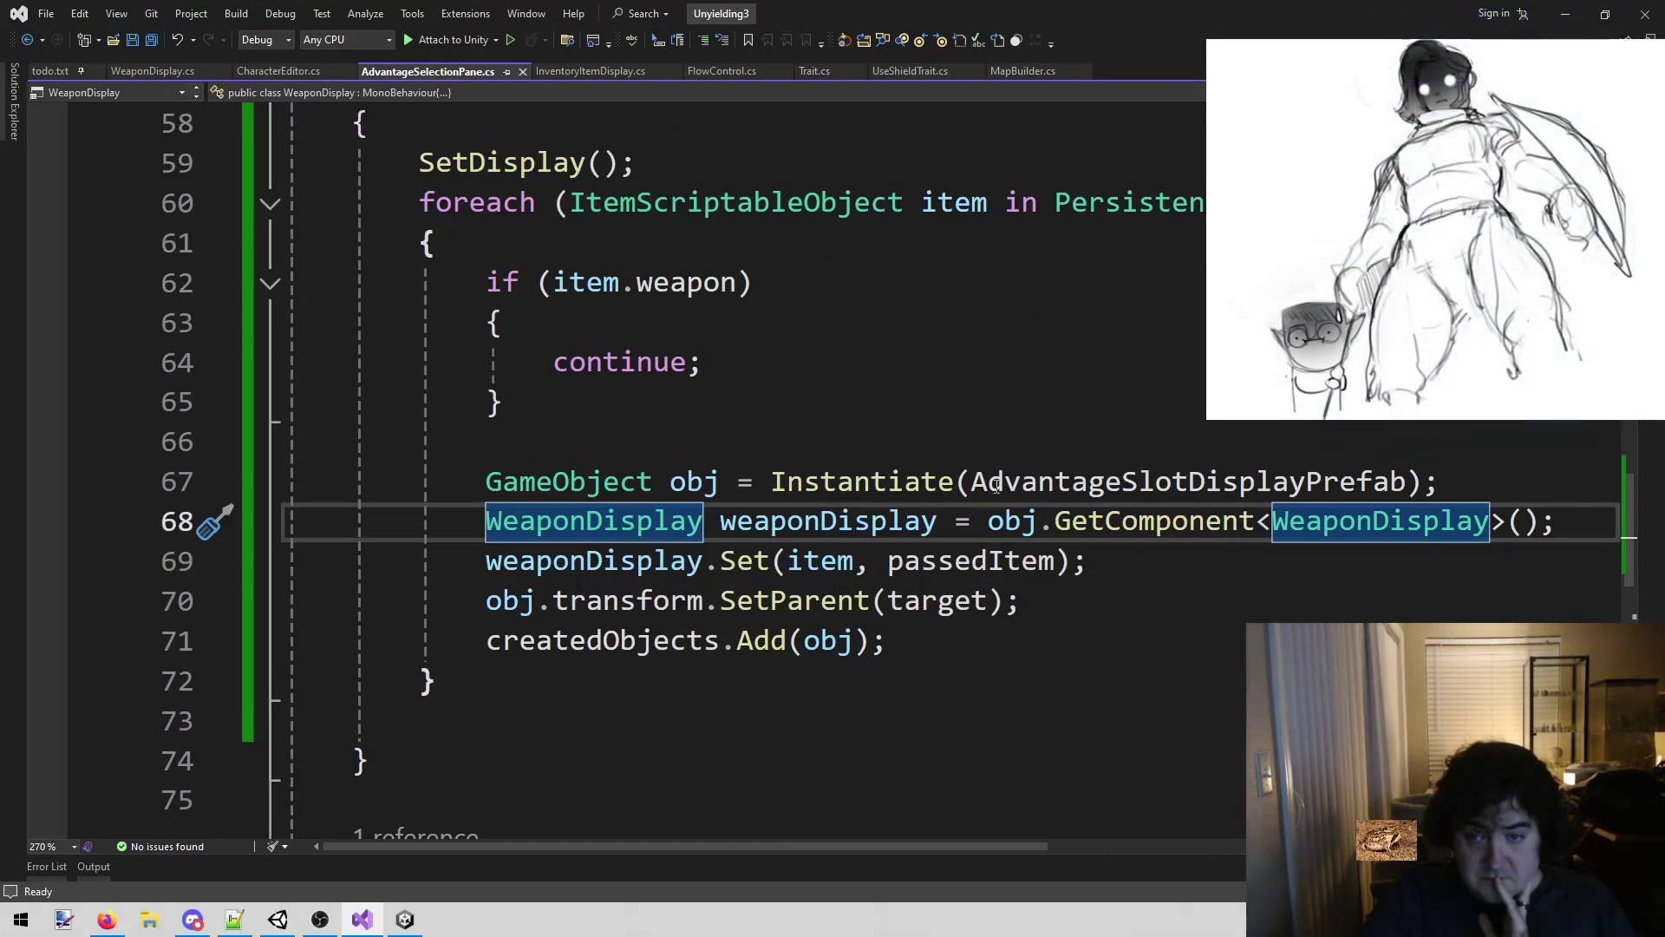
left_click(970, 482)
double_click(605, 519)
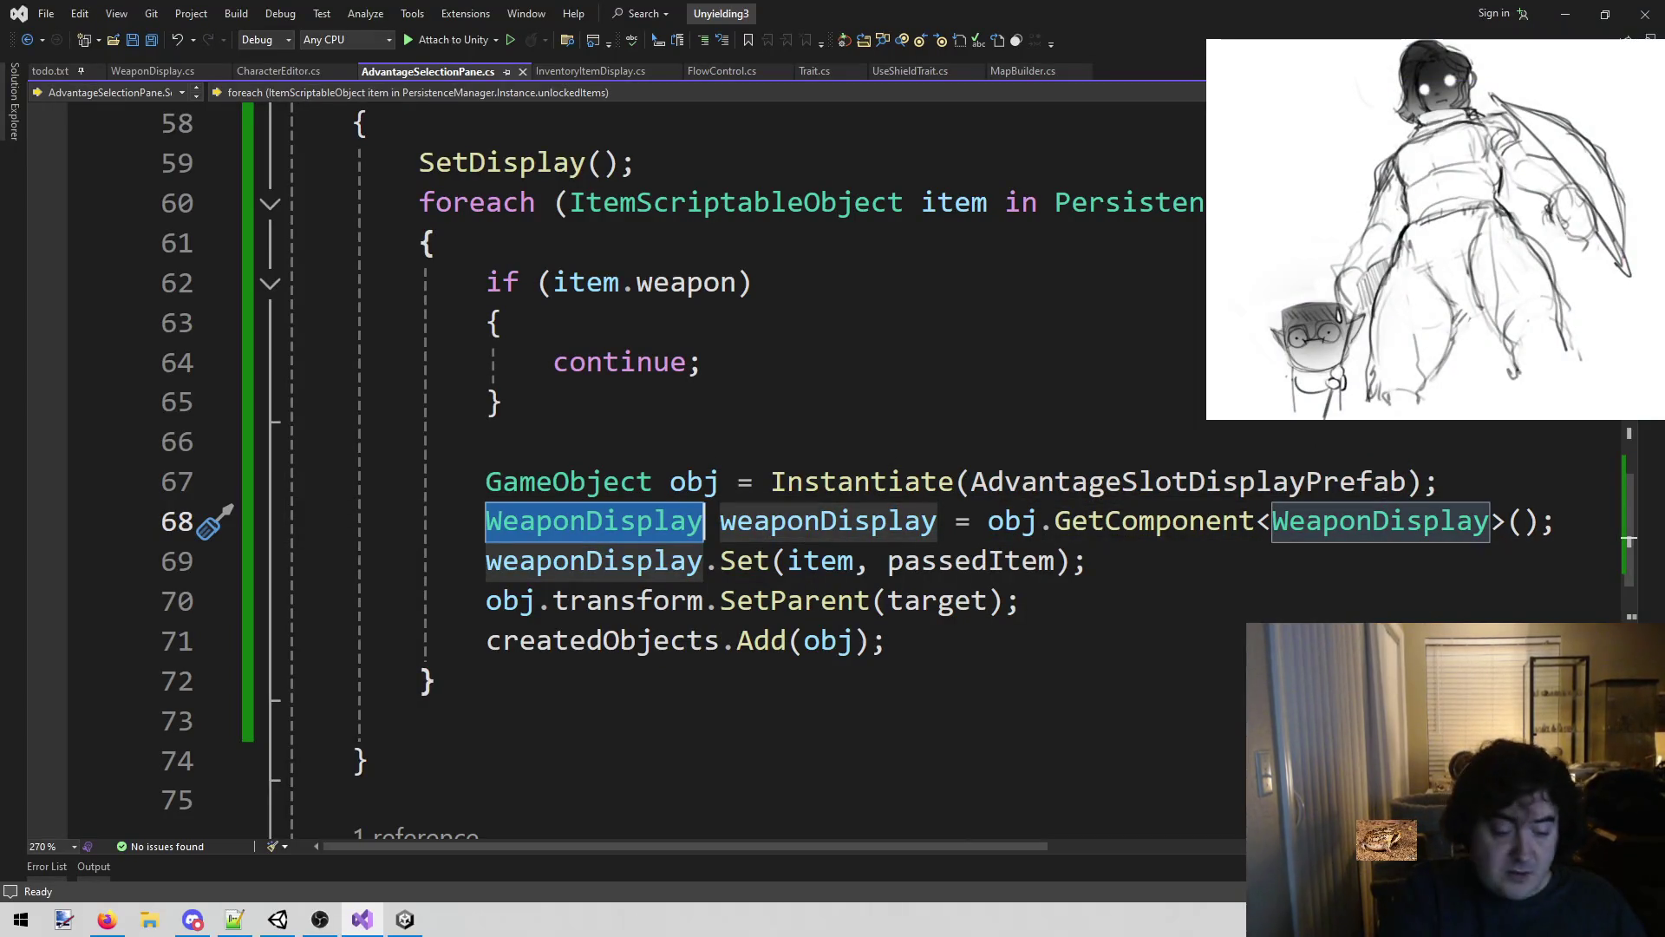
type("Itemd")
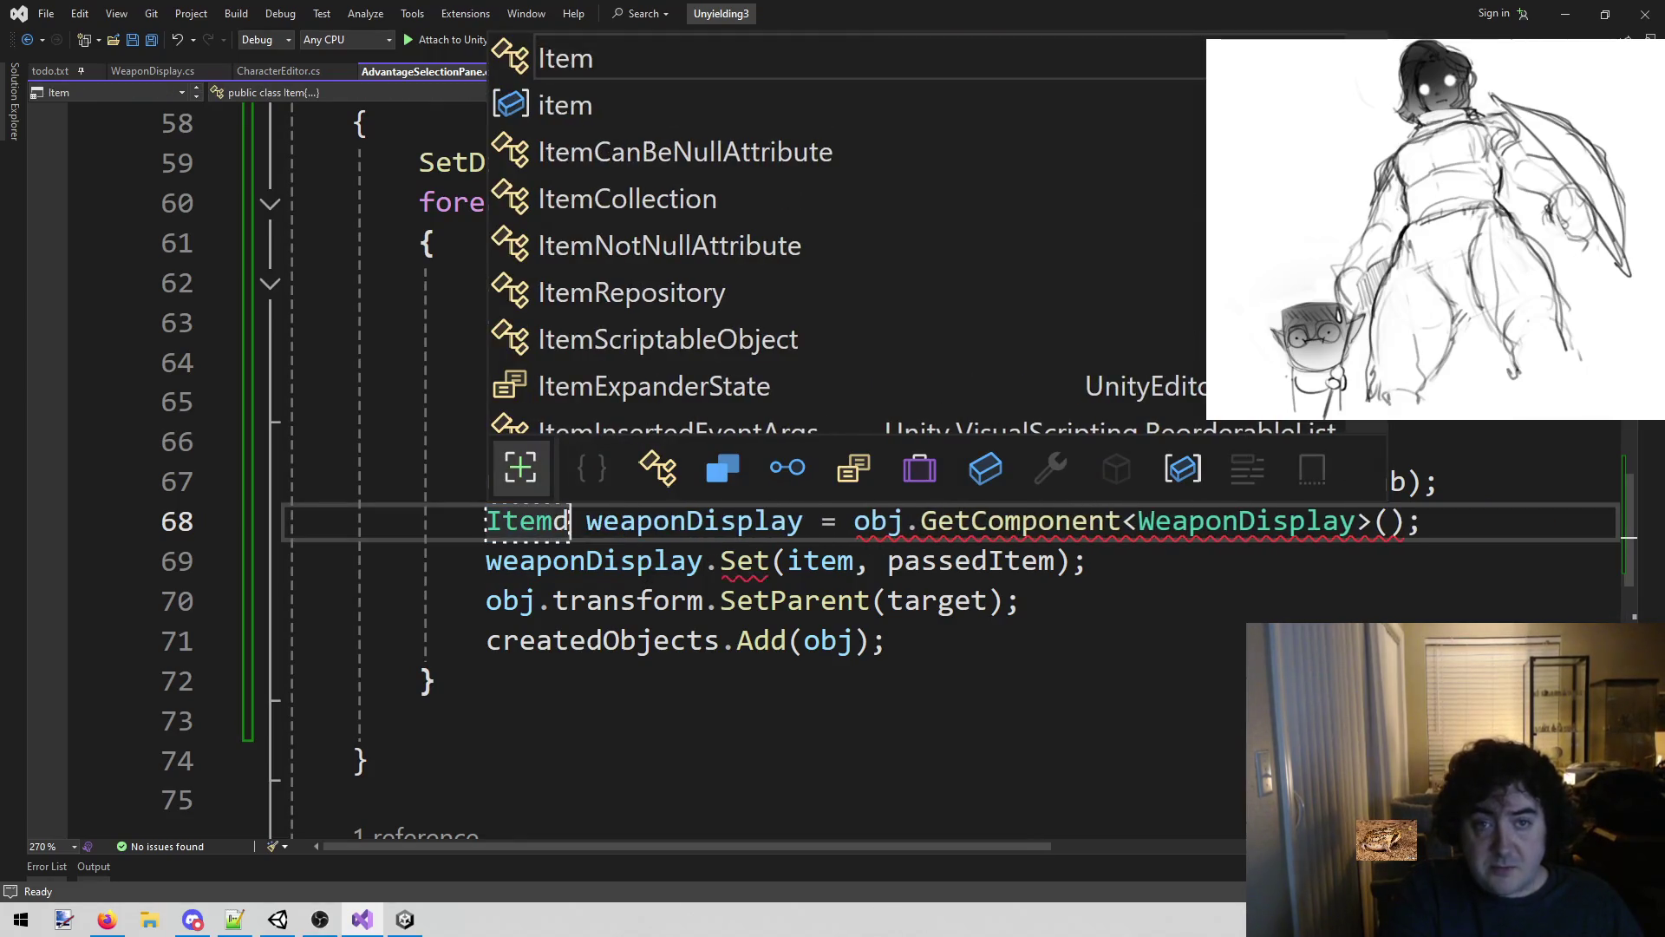
key("Escape")
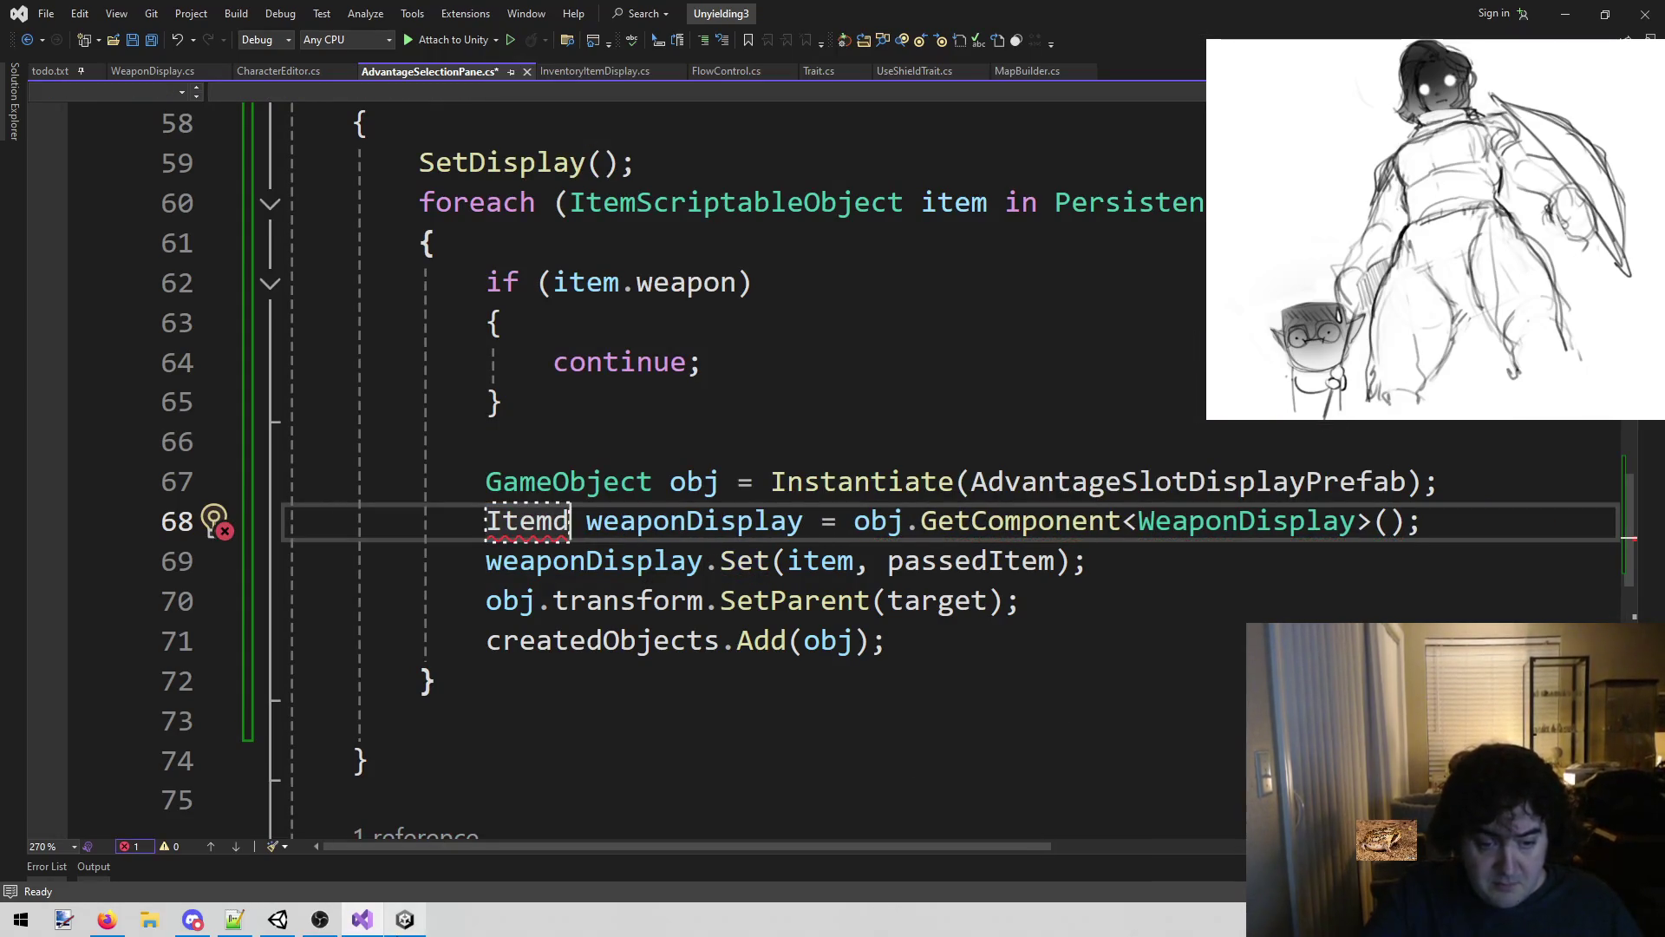
left_click(405, 920)
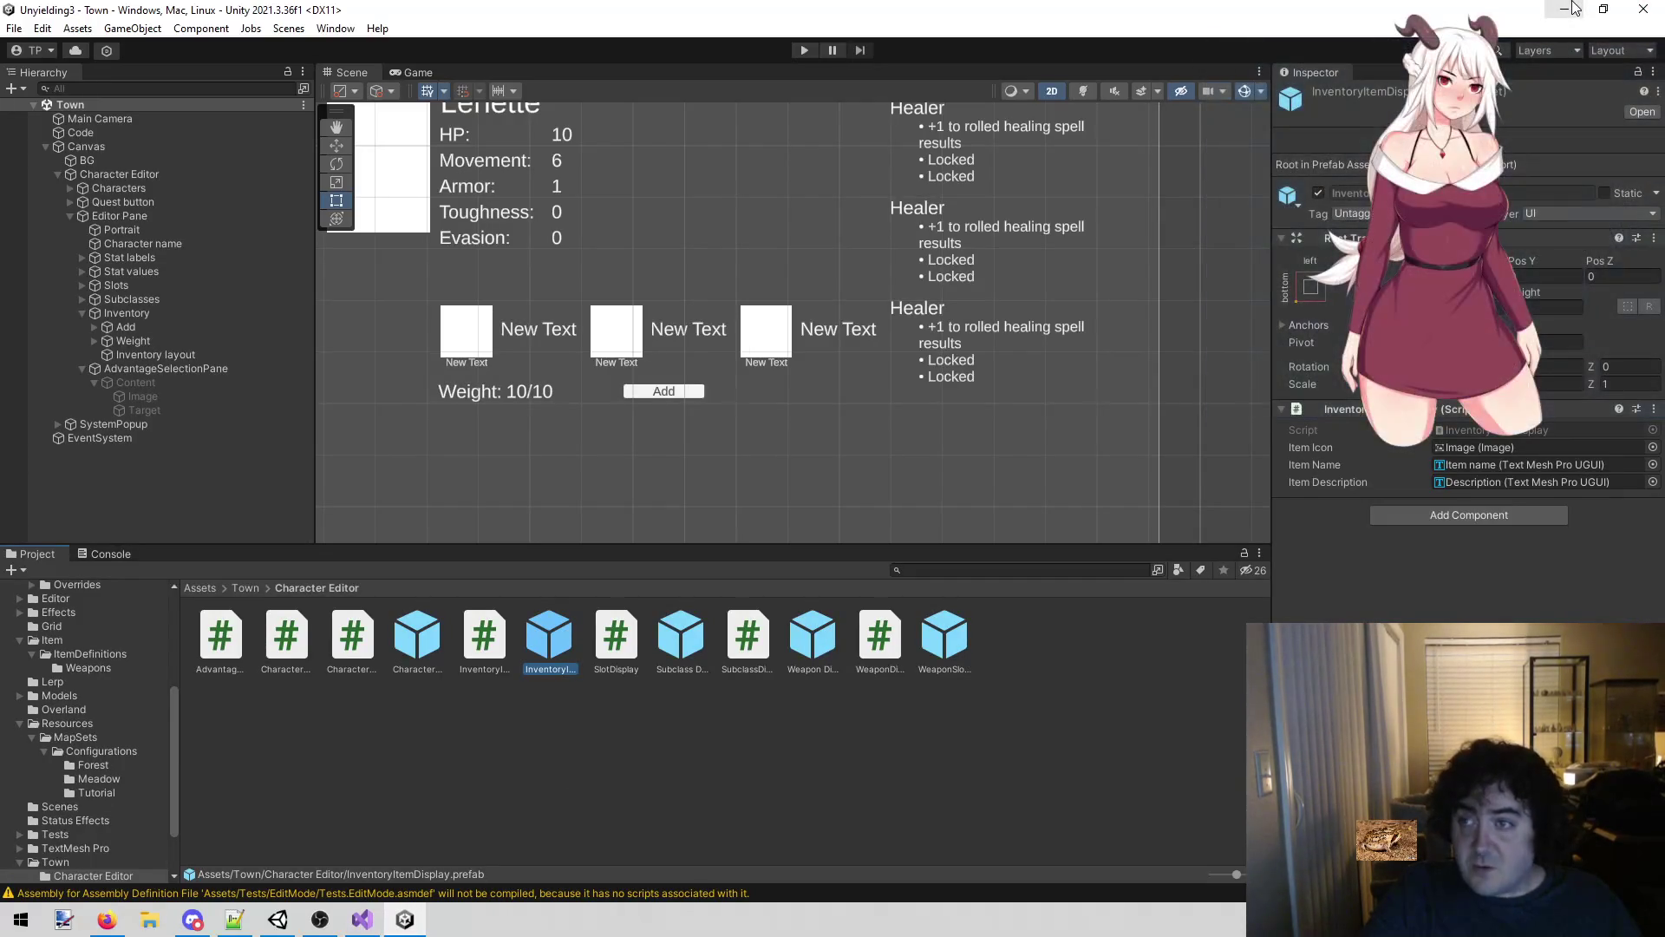
left_click(1564, 9)
Declare the line 68 variable as InventoryItemDisplay named itemDispaly.
left_click(485, 477)
double_click(527, 521)
type("Inven weaponDisplay = obj.GetComponent<WeaponDisplay>();")
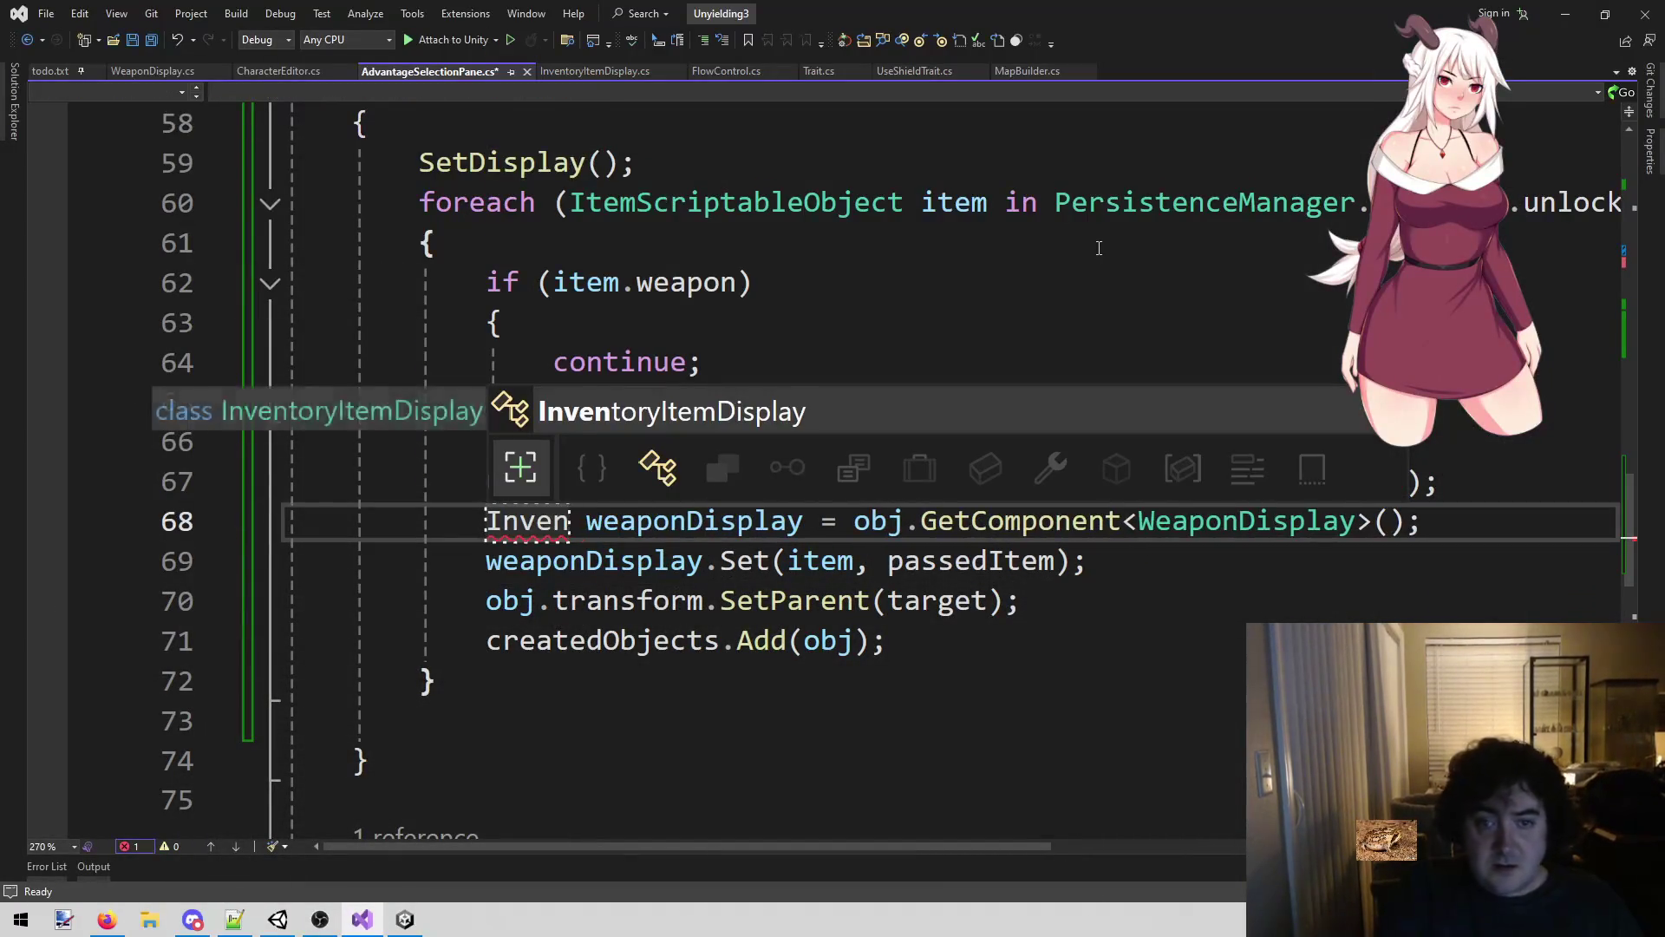
key("Tab")
key("ctrl+Right")
key("ctrl+w")
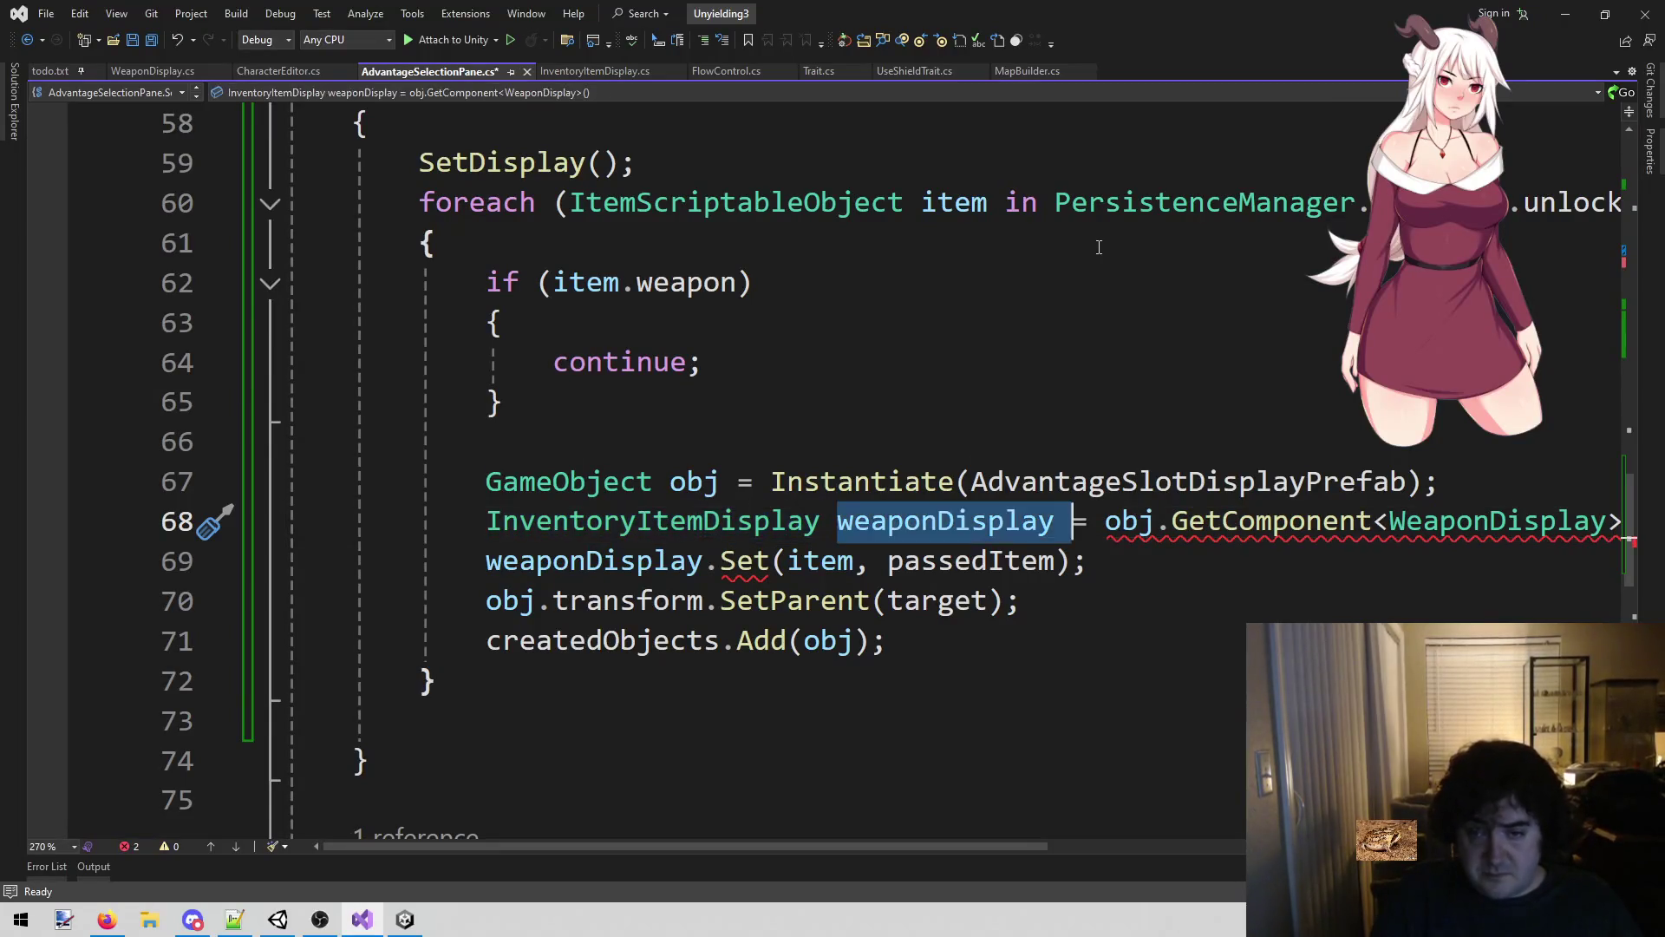
type("itemDispaly")
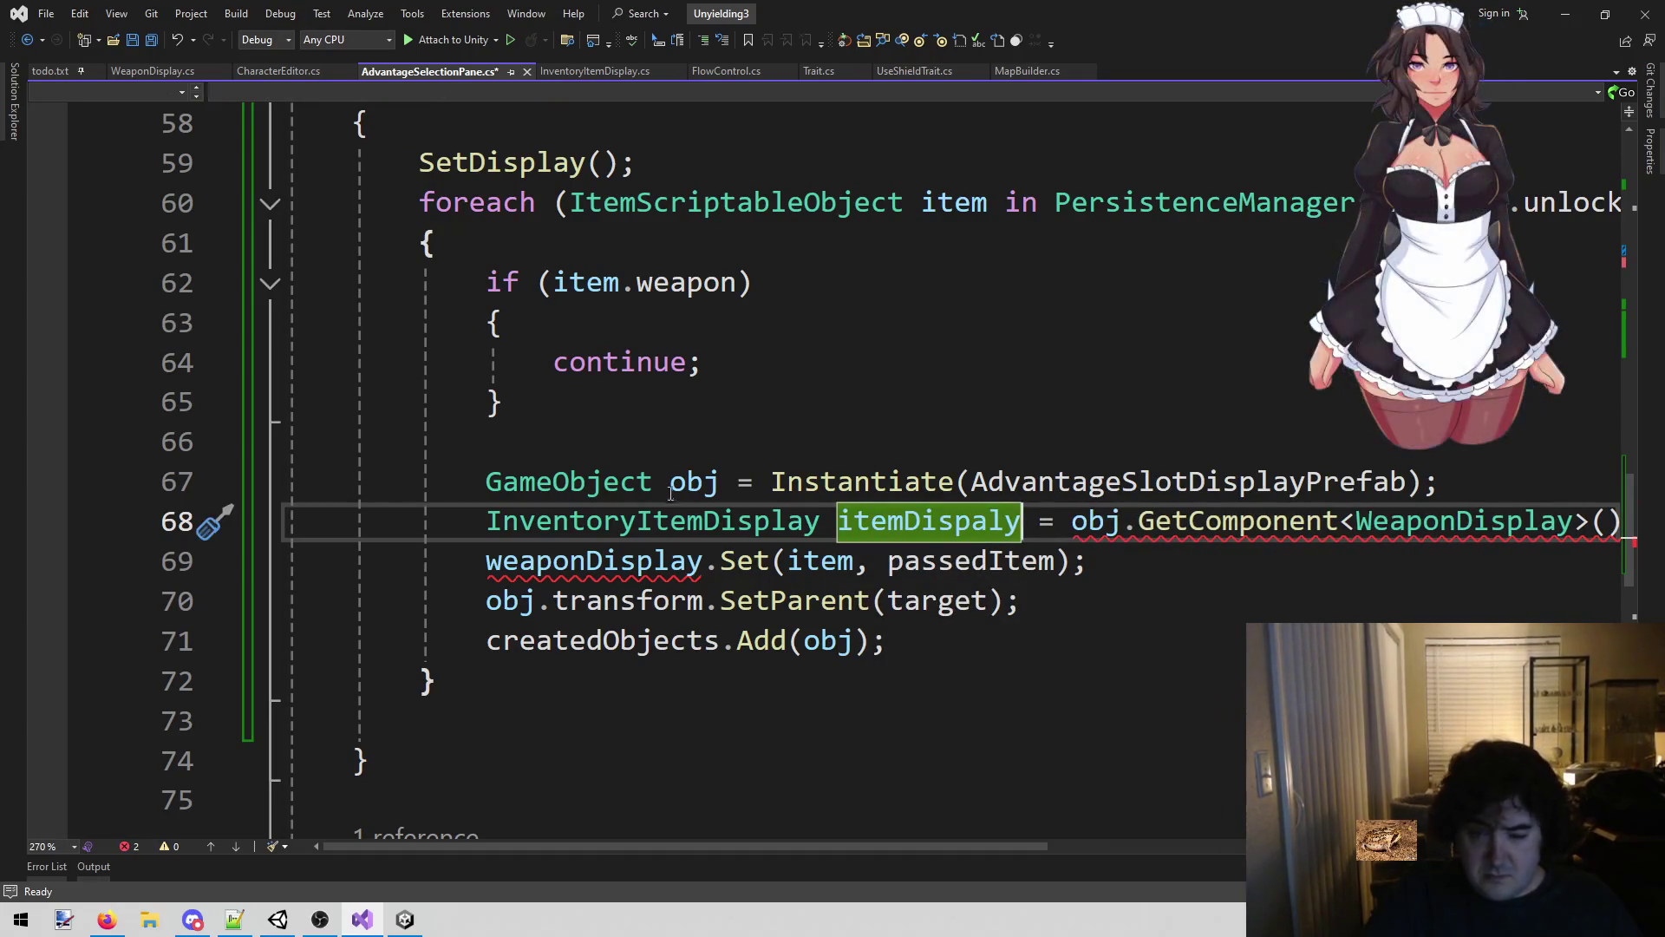
Make GetComponent fetch InventoryItemDisplay and save the script.
left_click(651, 521)
key("ctrl+w")
left_click(1409, 525)
type("InventoryItemDisplay")
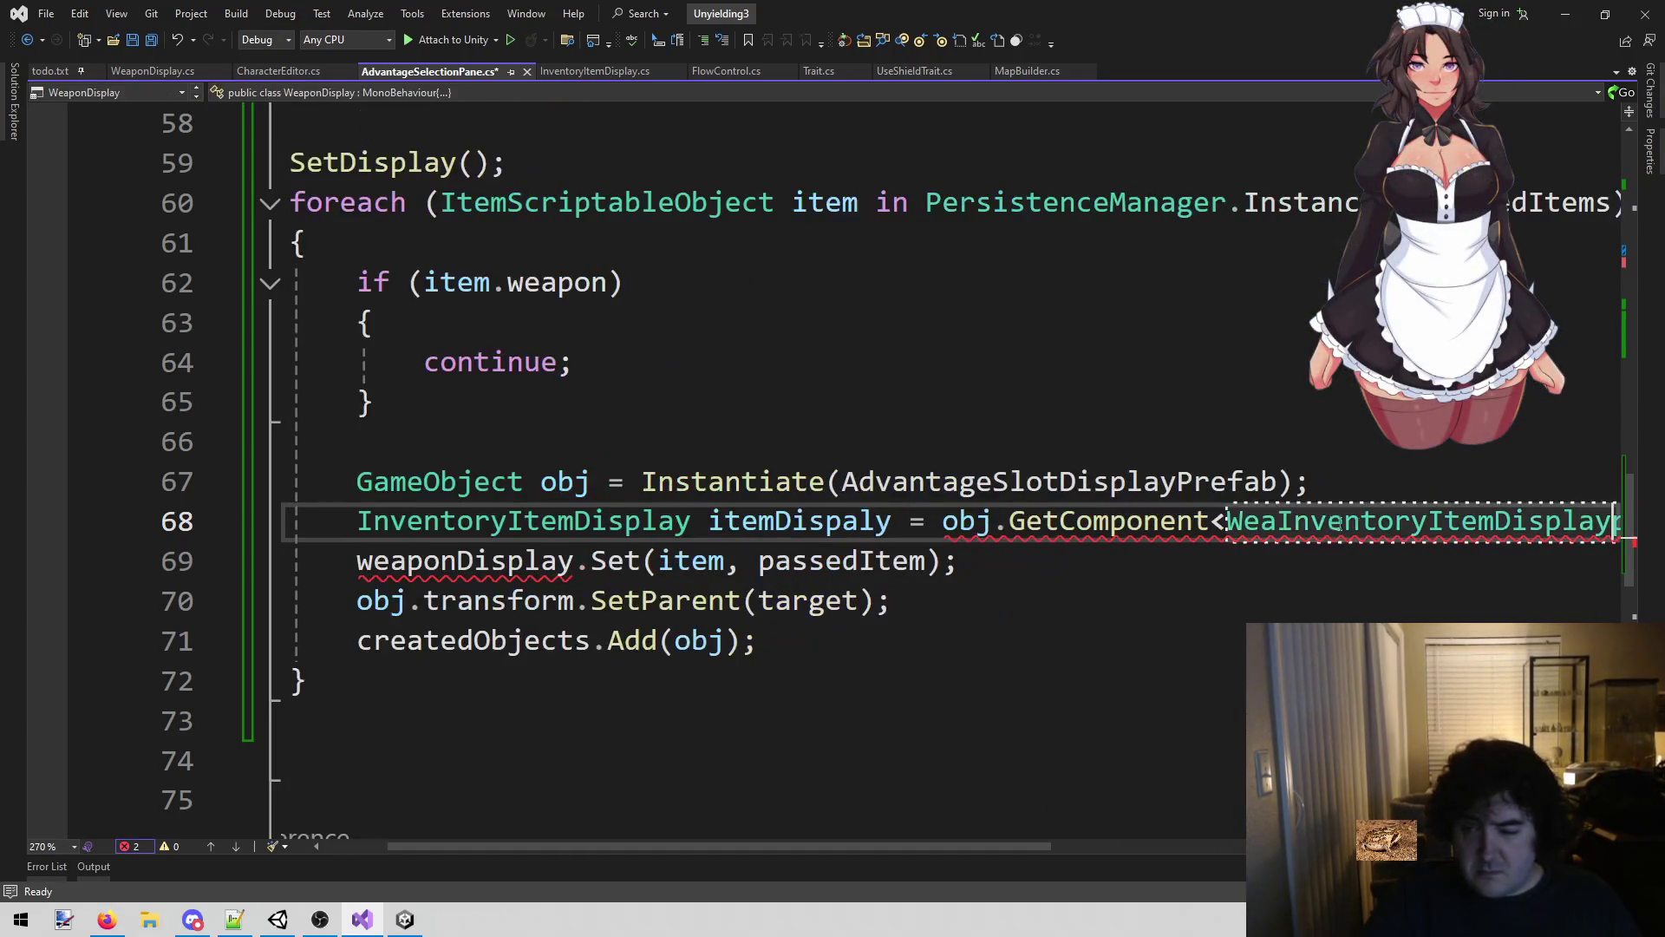
key("ctrl+w")
type("InventoryItemDisplay")
key("ctrl+s")
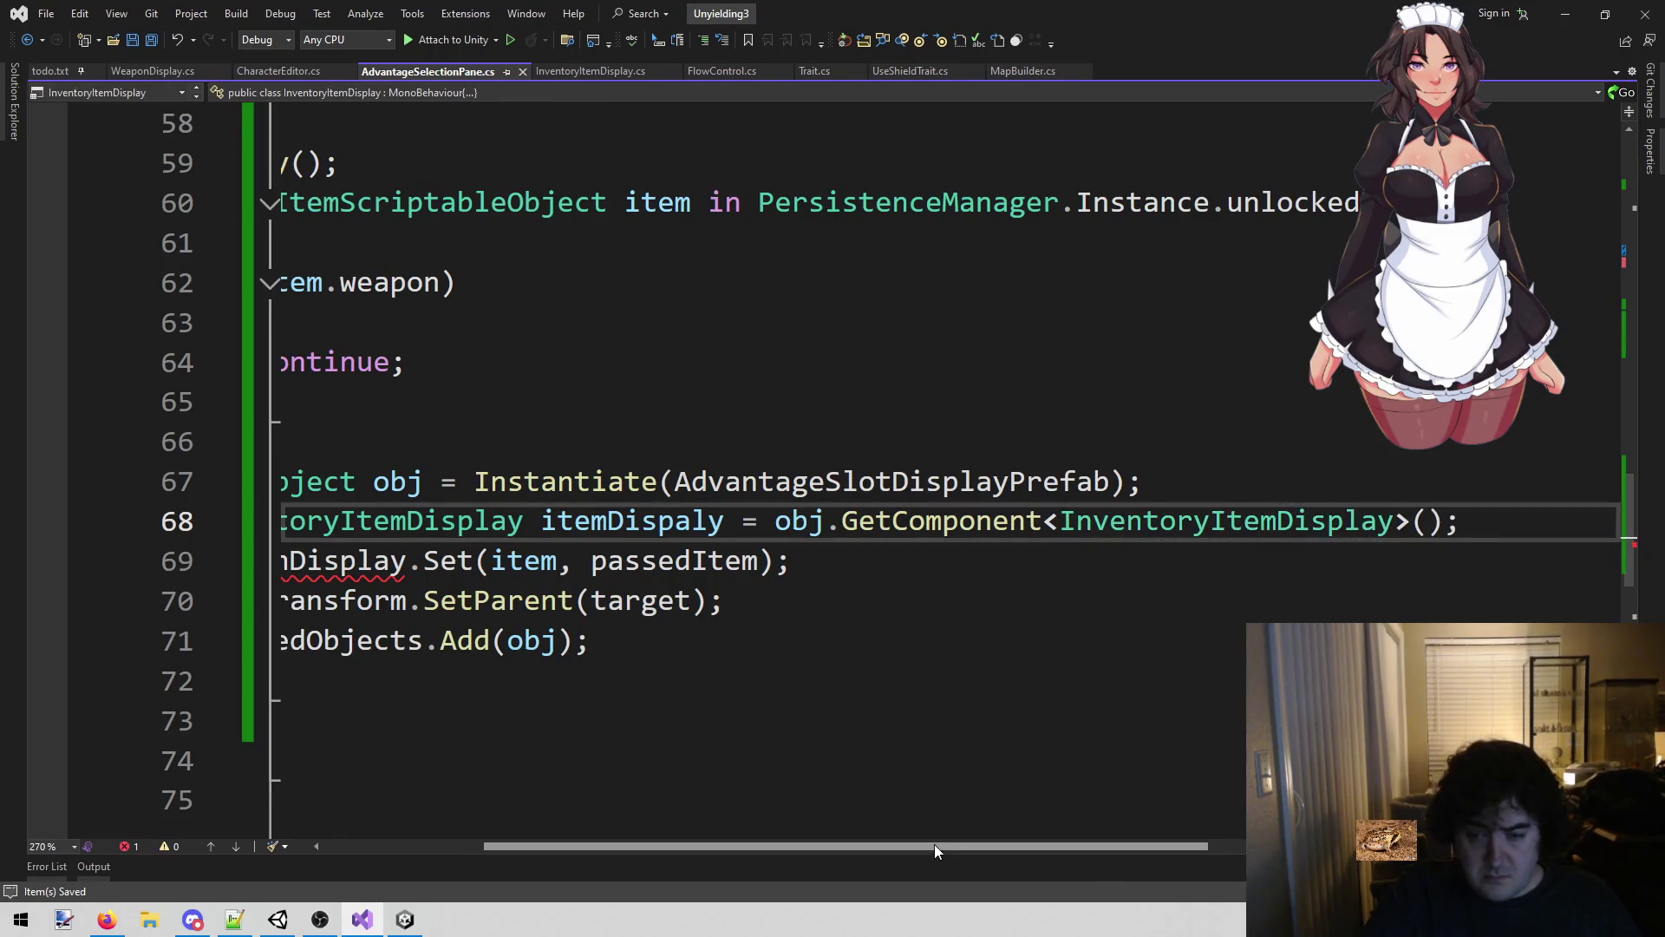
Change line 69 to itemDispaly.Set(item) without passedItem, save, and open Set's definition.
left_click_drag(934, 845, 775, 703)
double_click(595, 562)
double_click(928, 520)
key("ctrl+c")
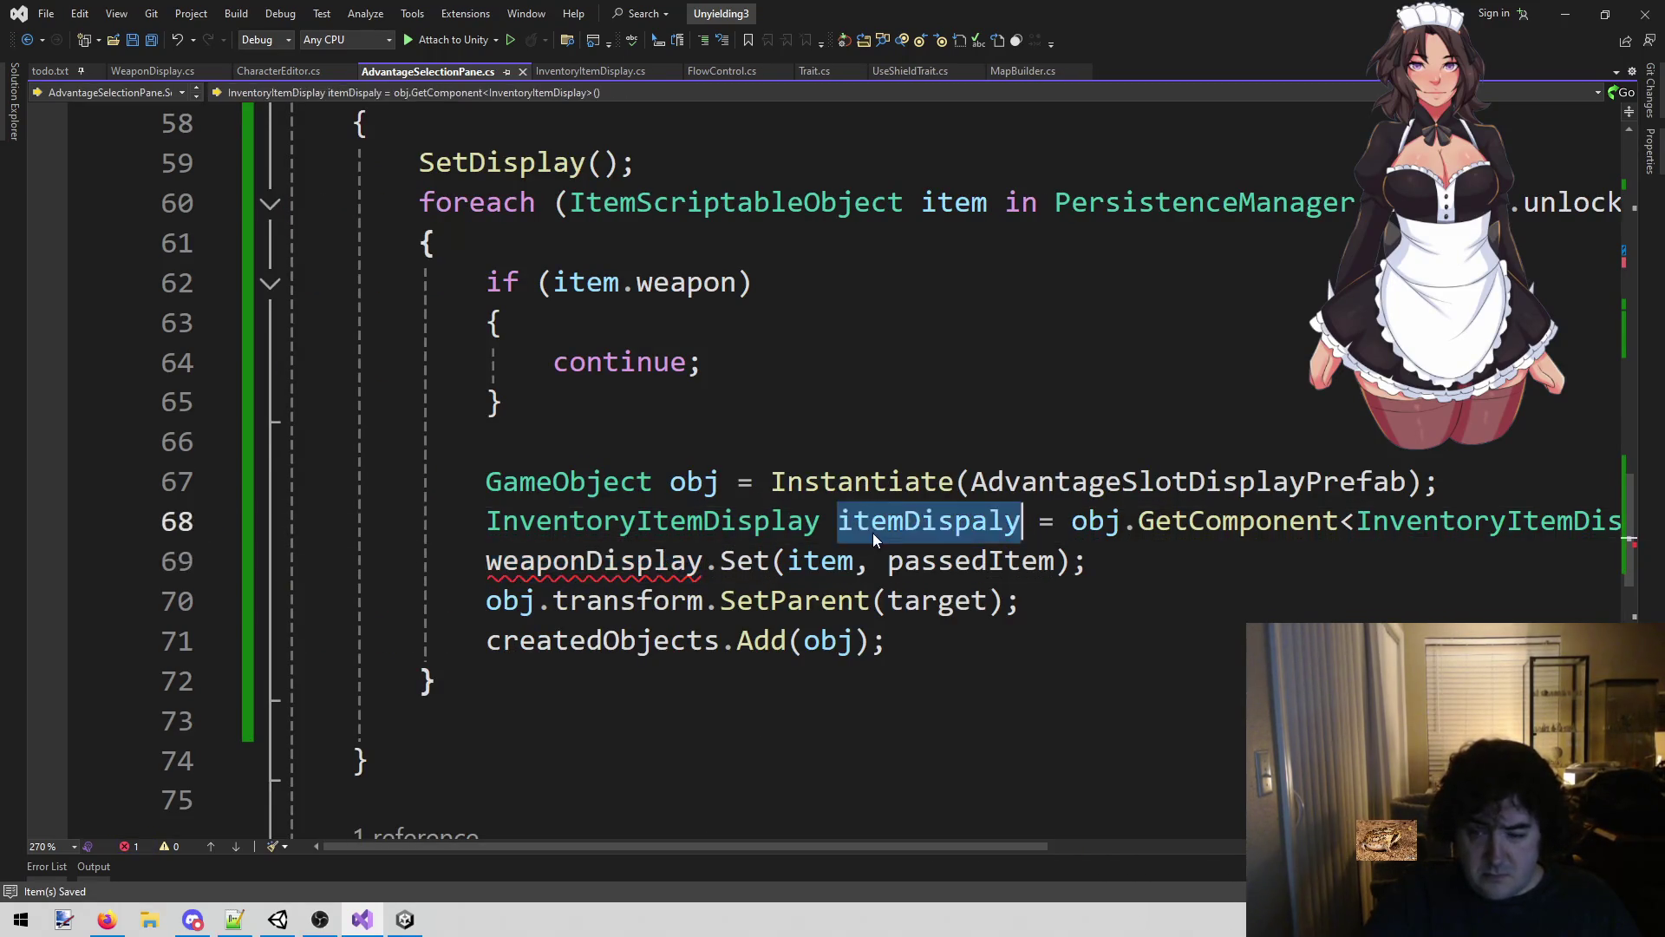
double_click(634, 562)
key("ctrl+v")
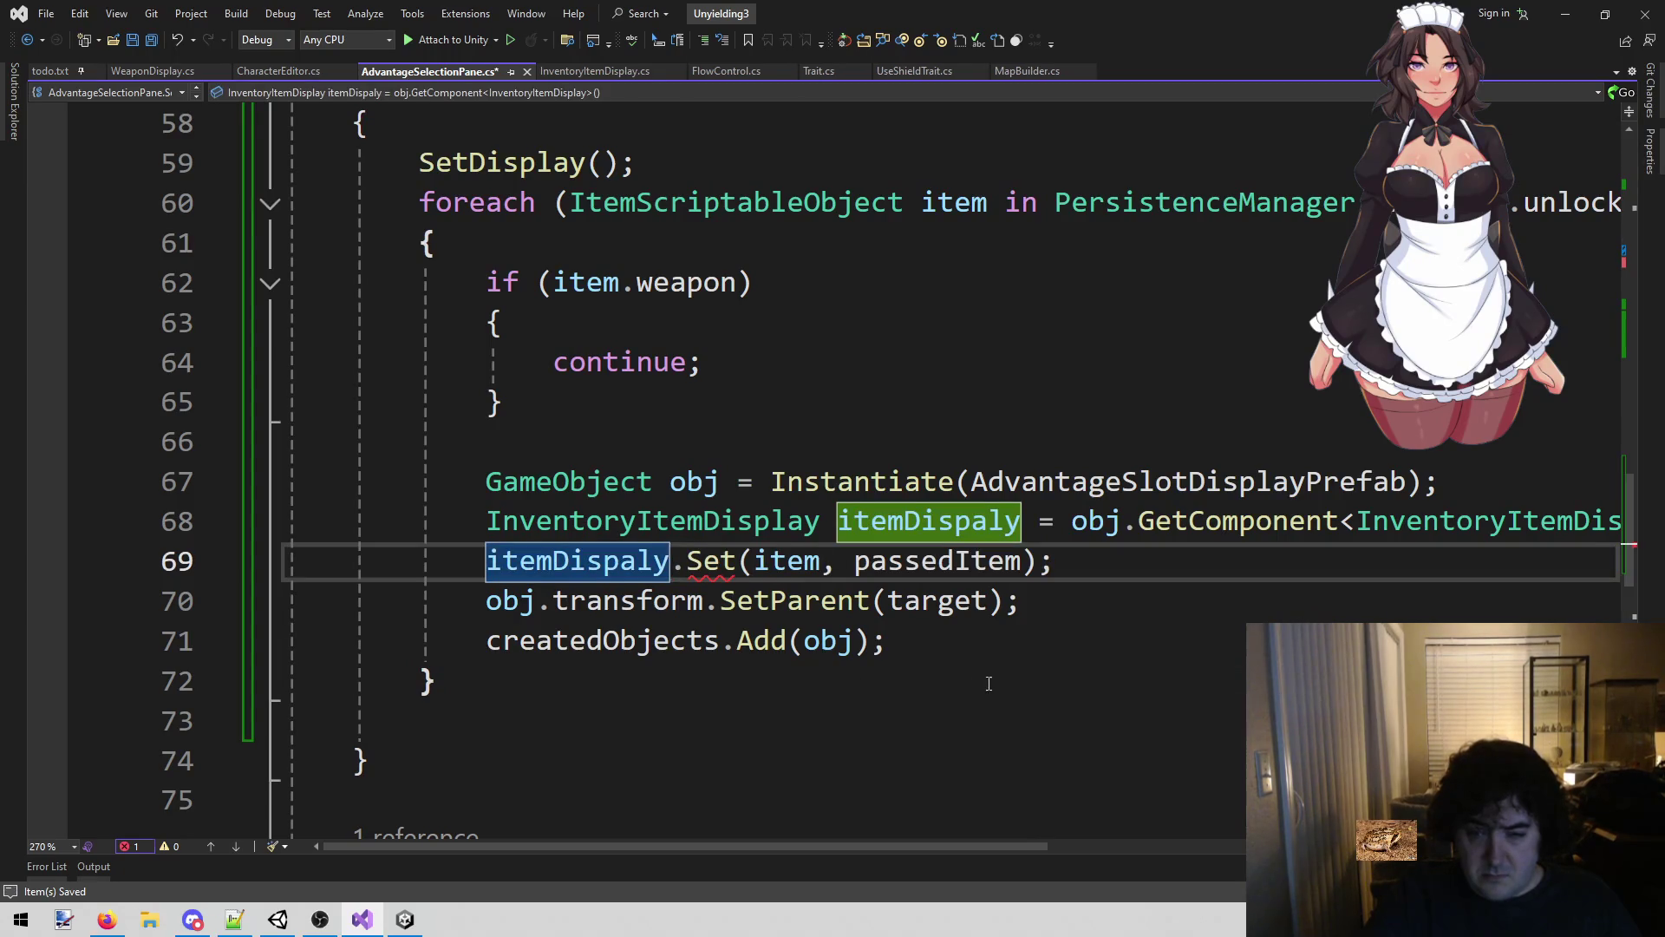
key("Down")
key("Down")
key("Down")
mouse_move(695, 553)
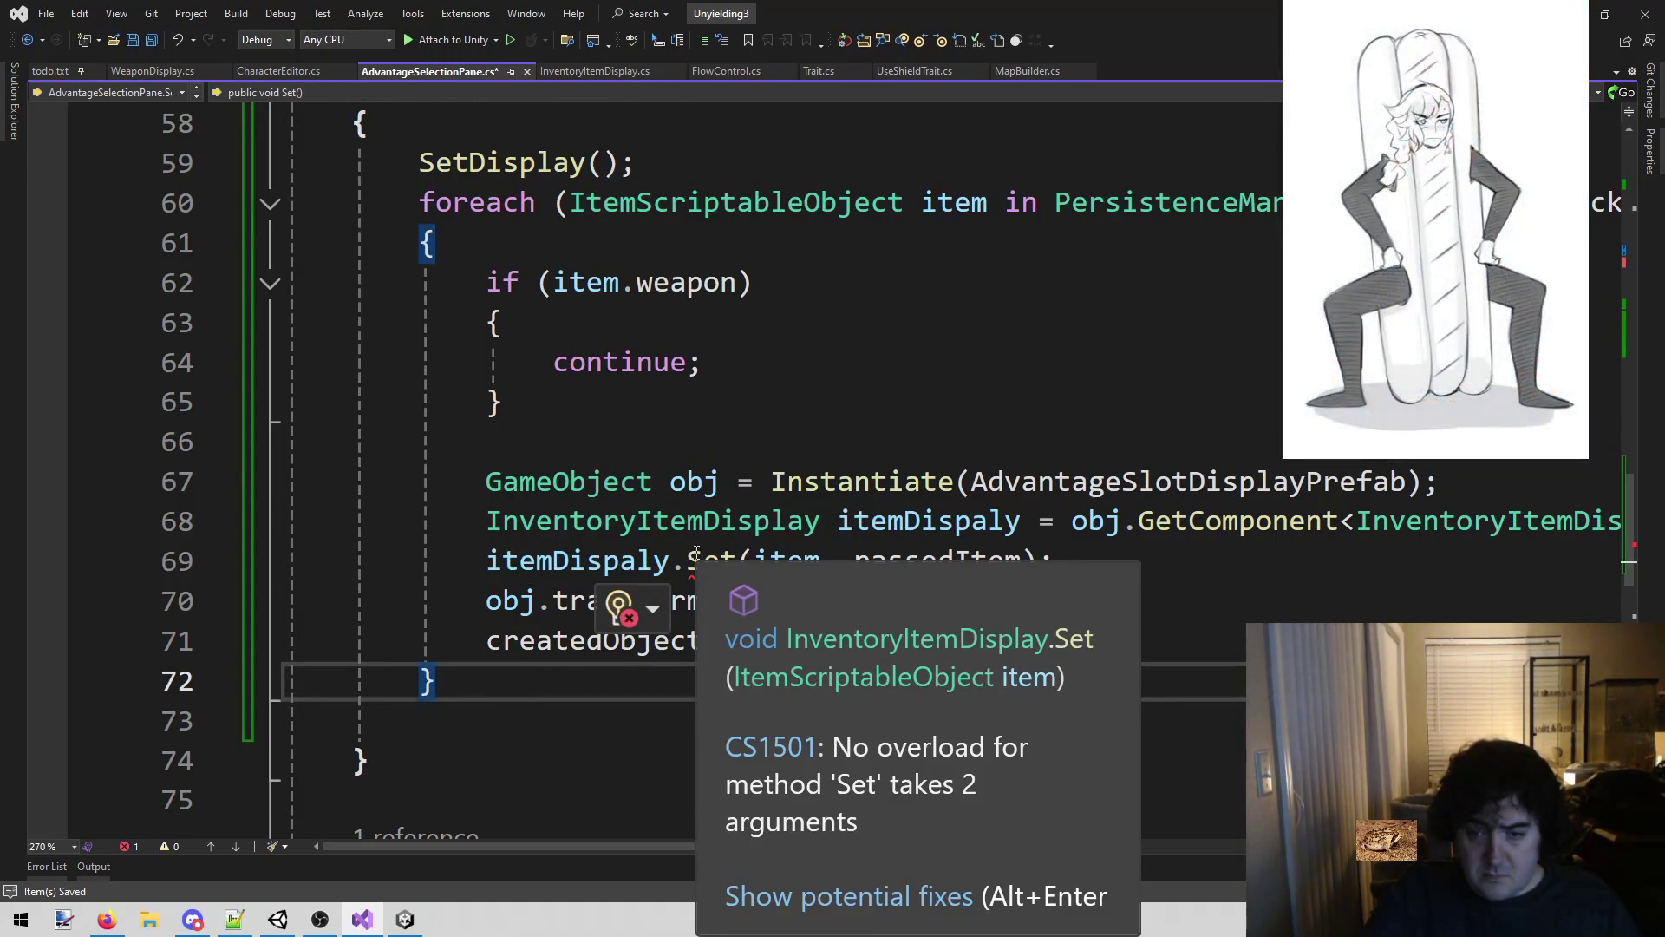
left_click(838, 561)
key("BackSpace")
key("ctrl+Delete")
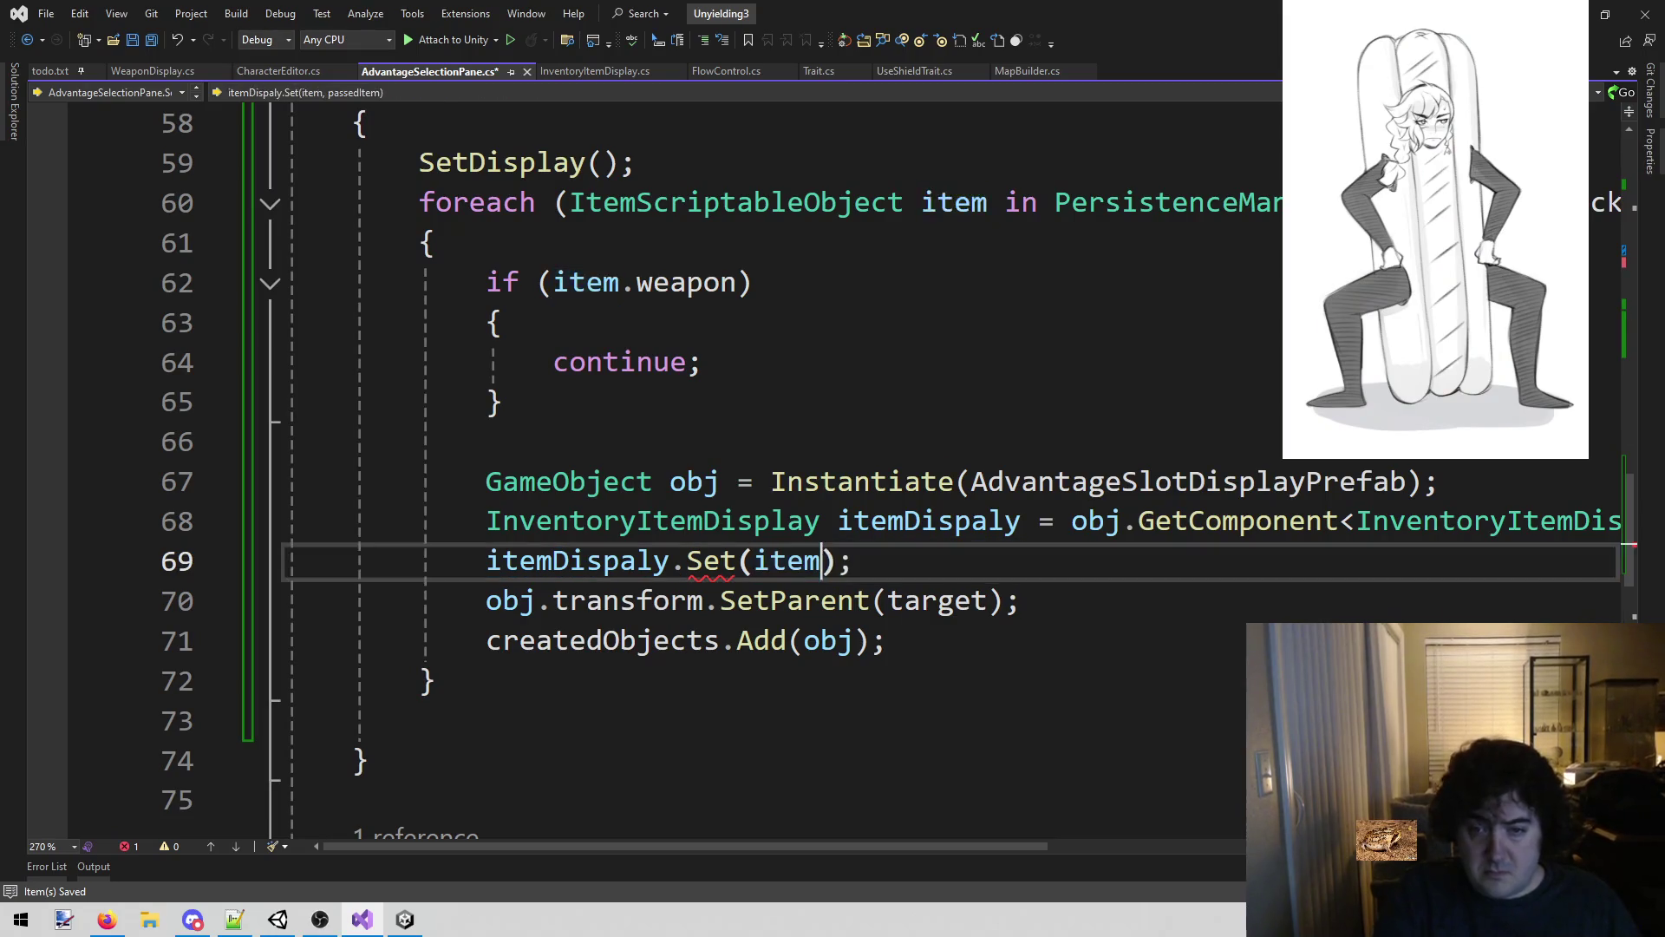
key("ctrl+s")
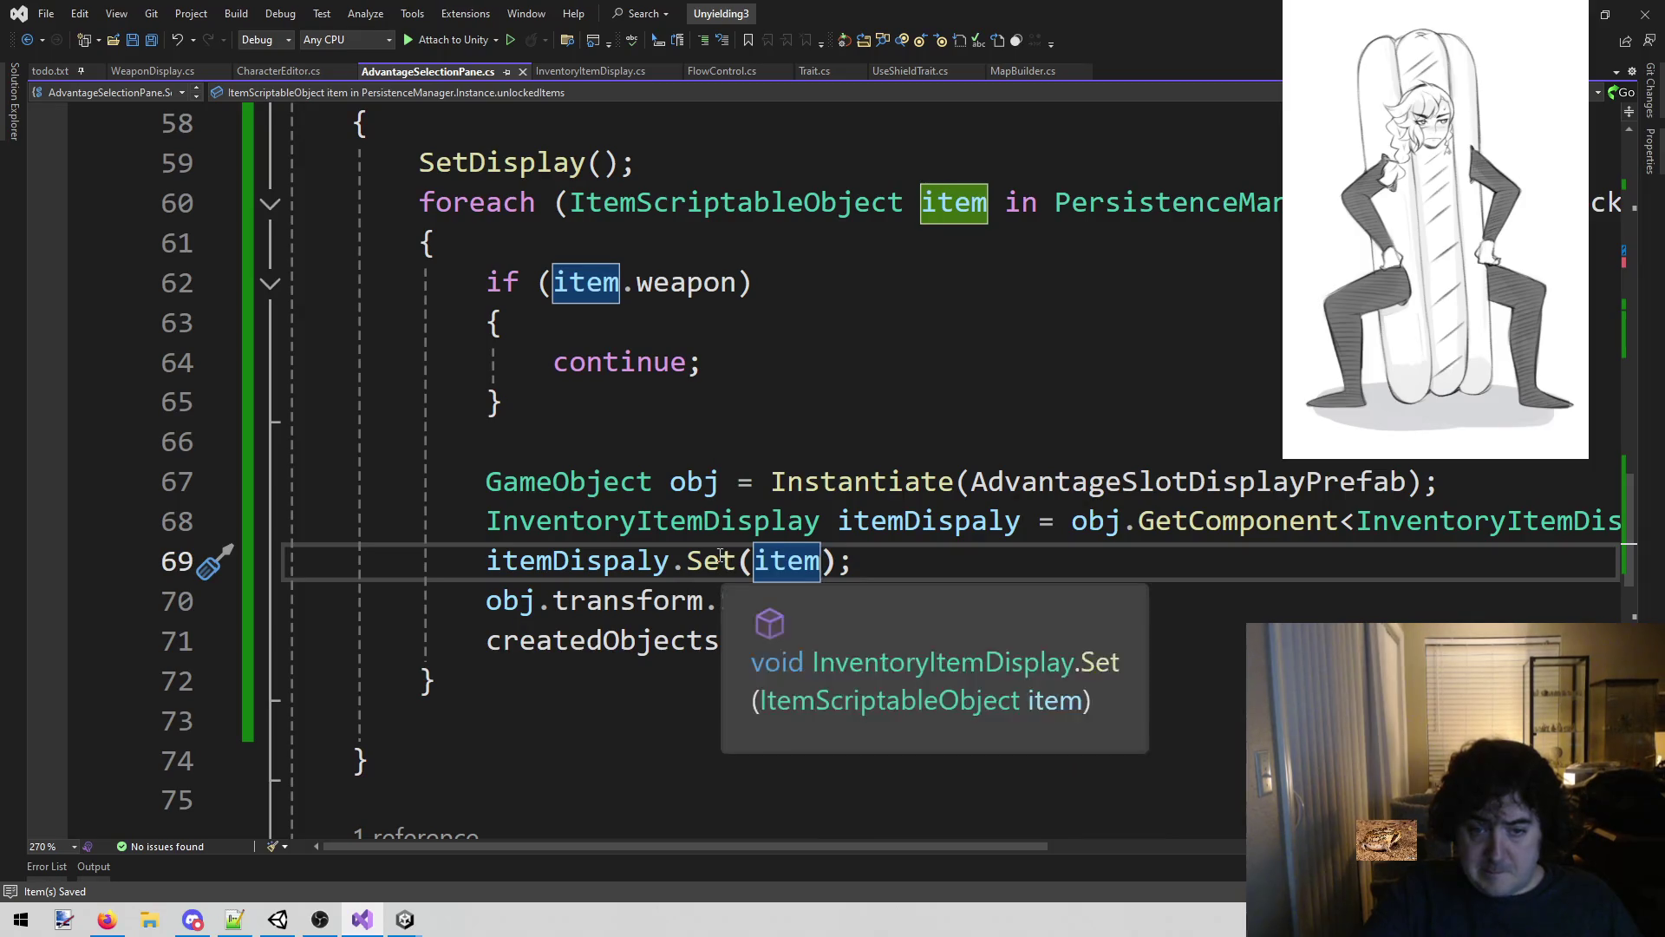
right_click(720, 553)
left_click(812, 495)
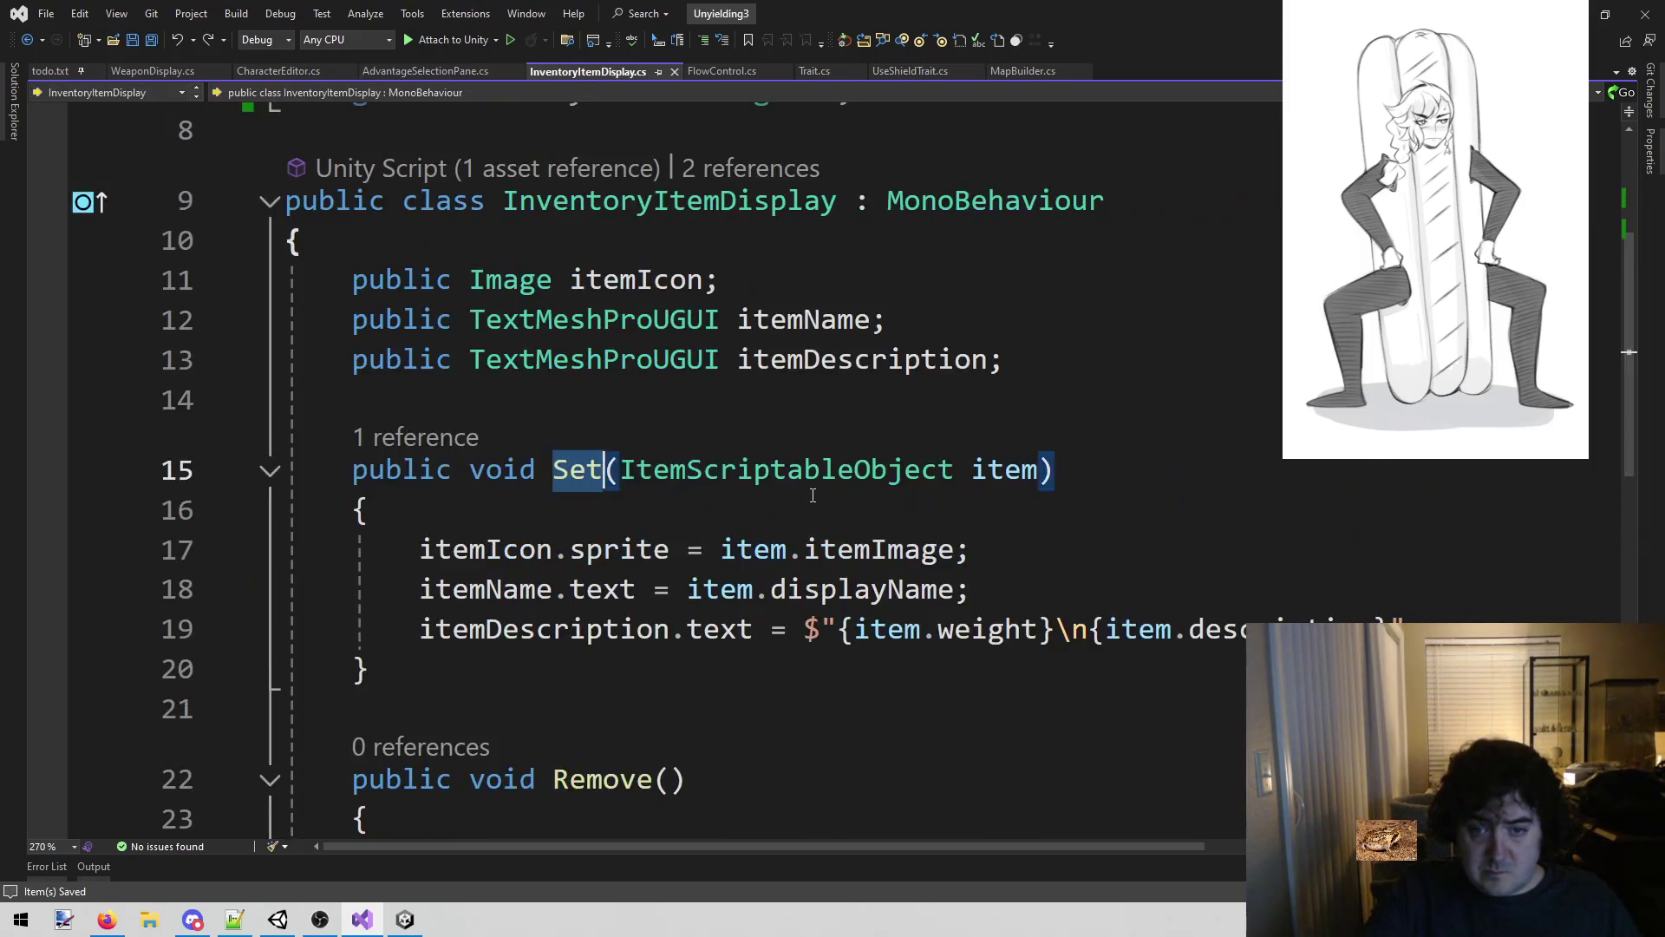
Add a 'bool inInventory;' field after line 13 in InventoryItemDisplay.cs.
scroll(971, 434, "up", 1)
left_click(1050, 480)
key("Return")
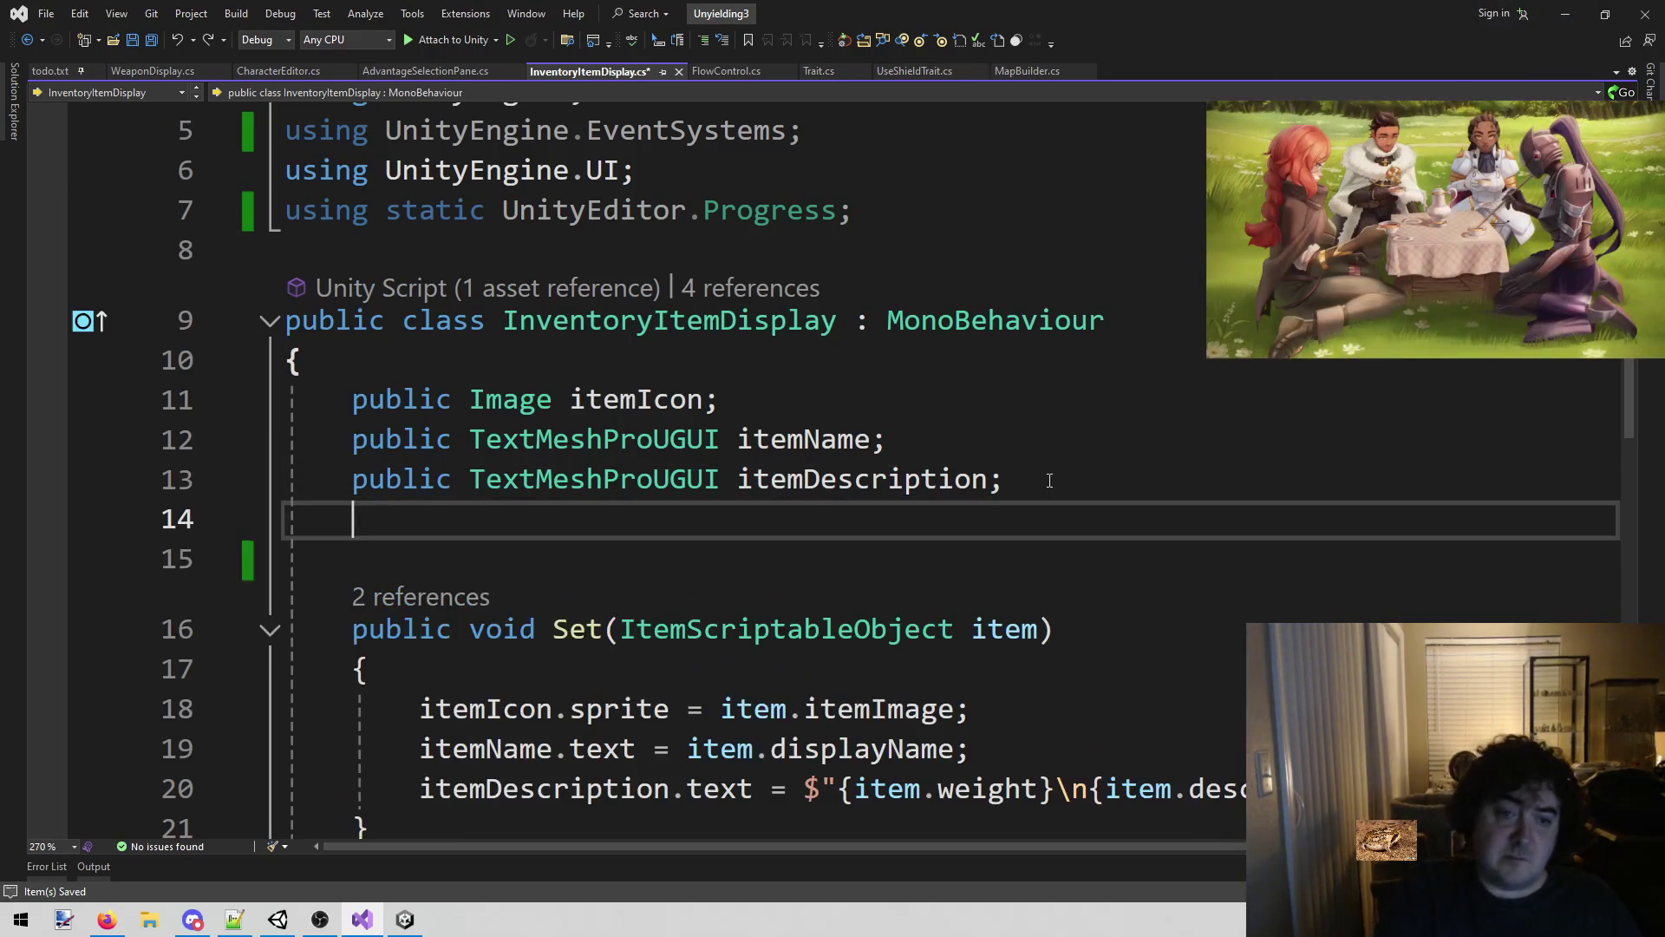
type("pu")
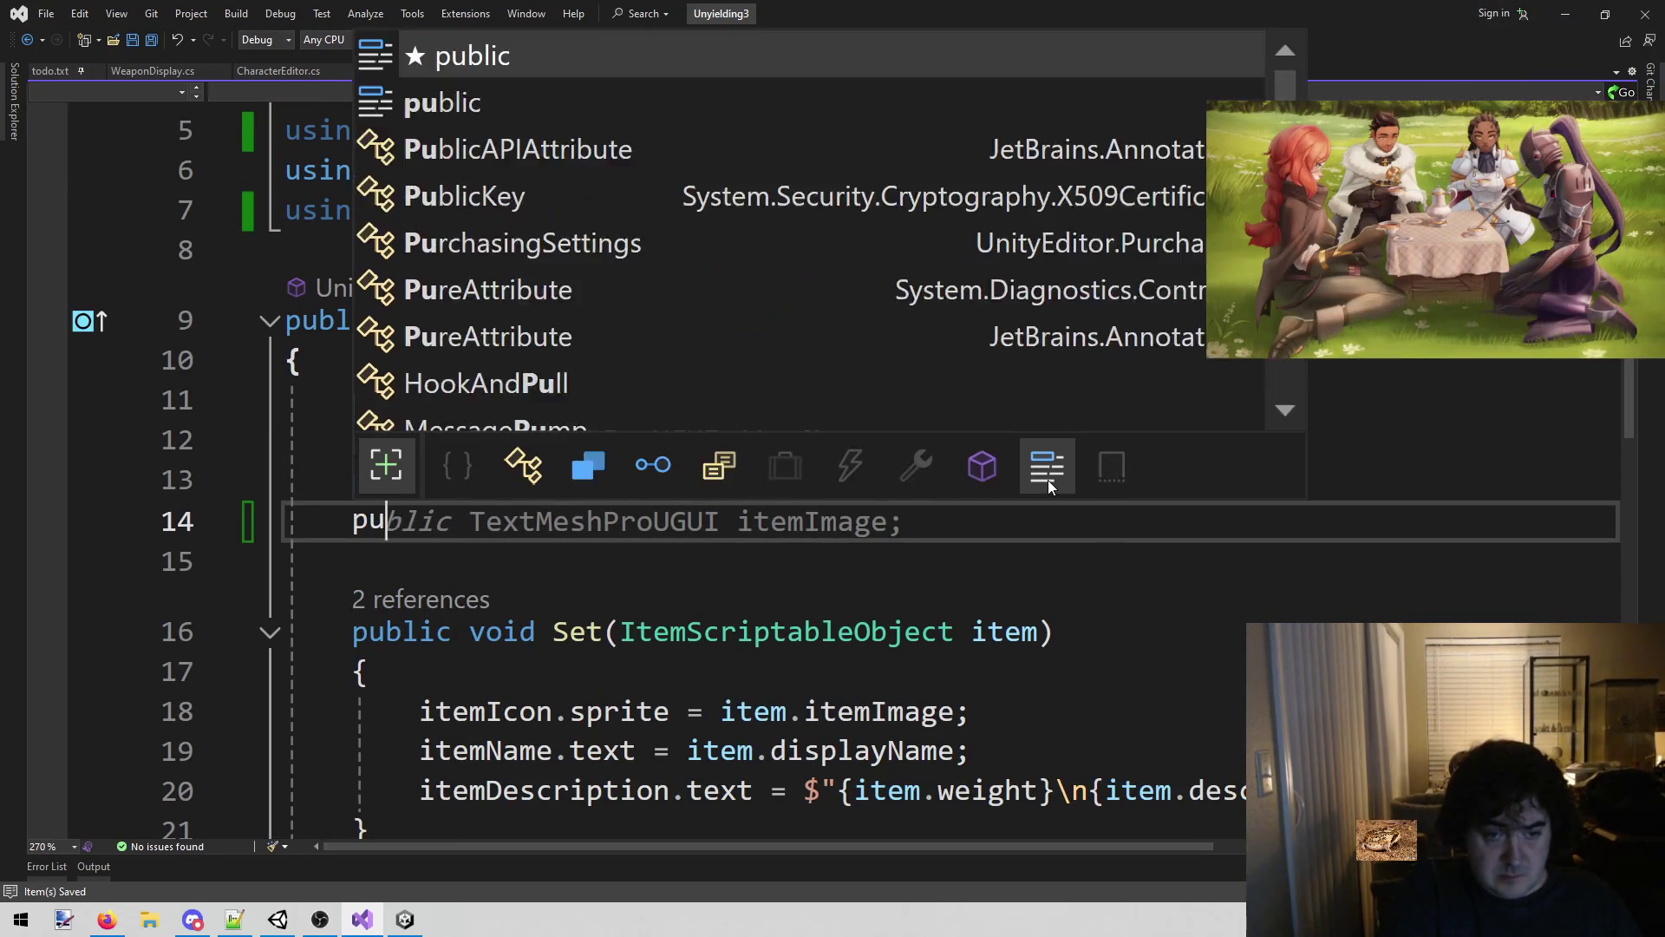
key("BackSpace")
key("BackSpace")
type("bool ")
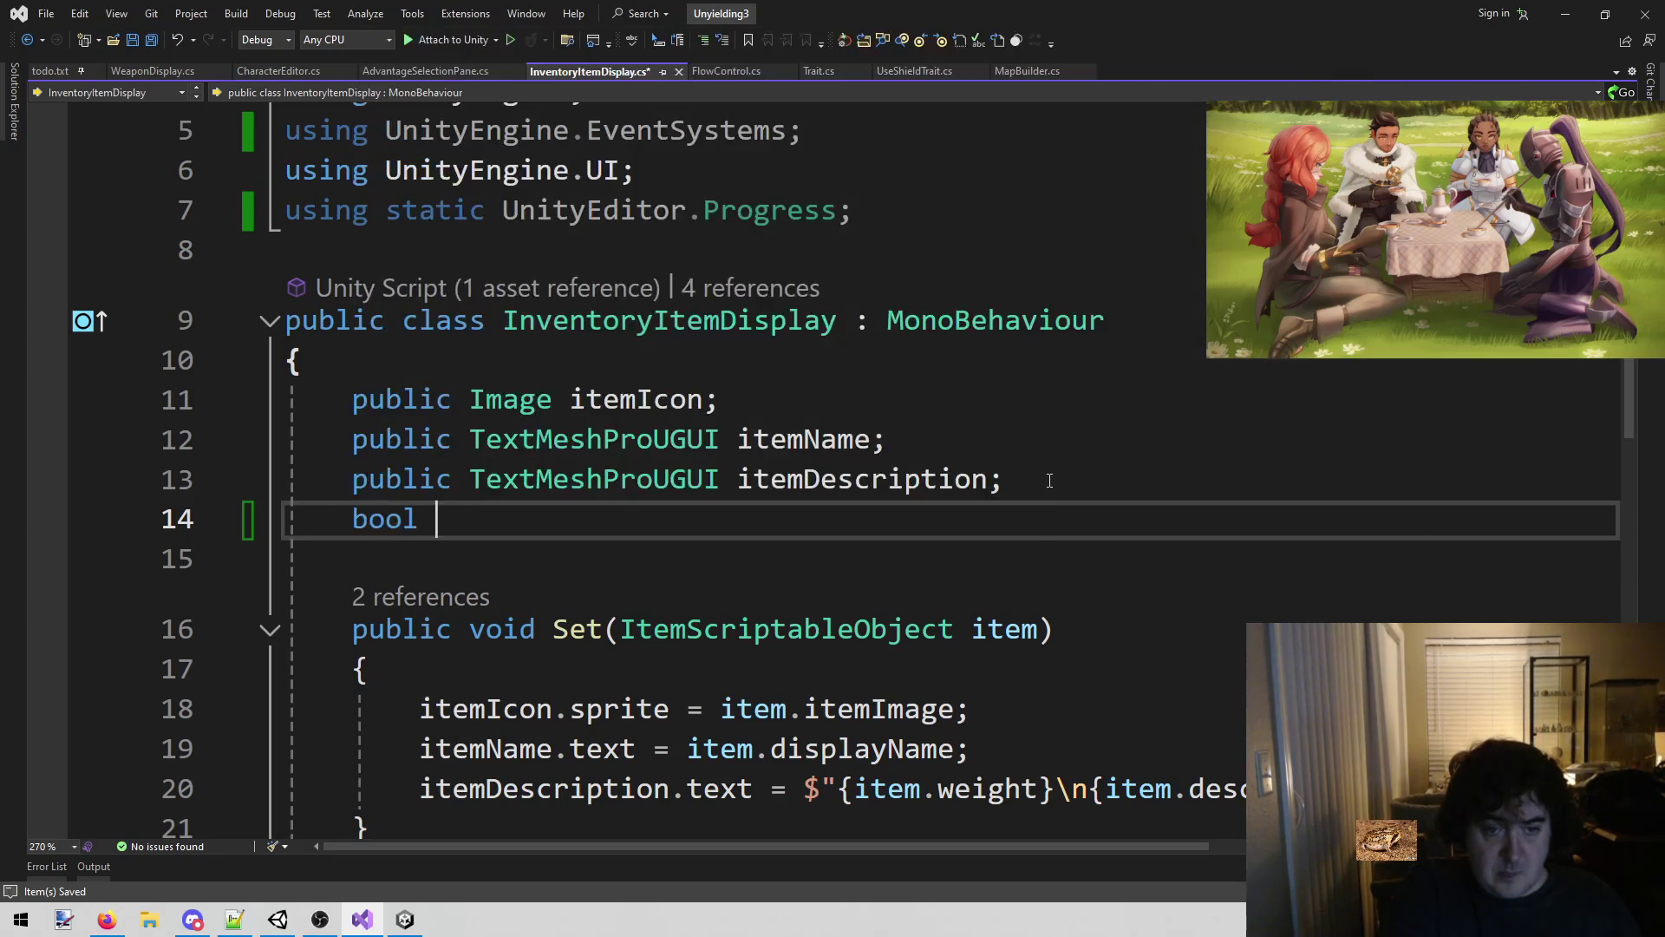
type("in")
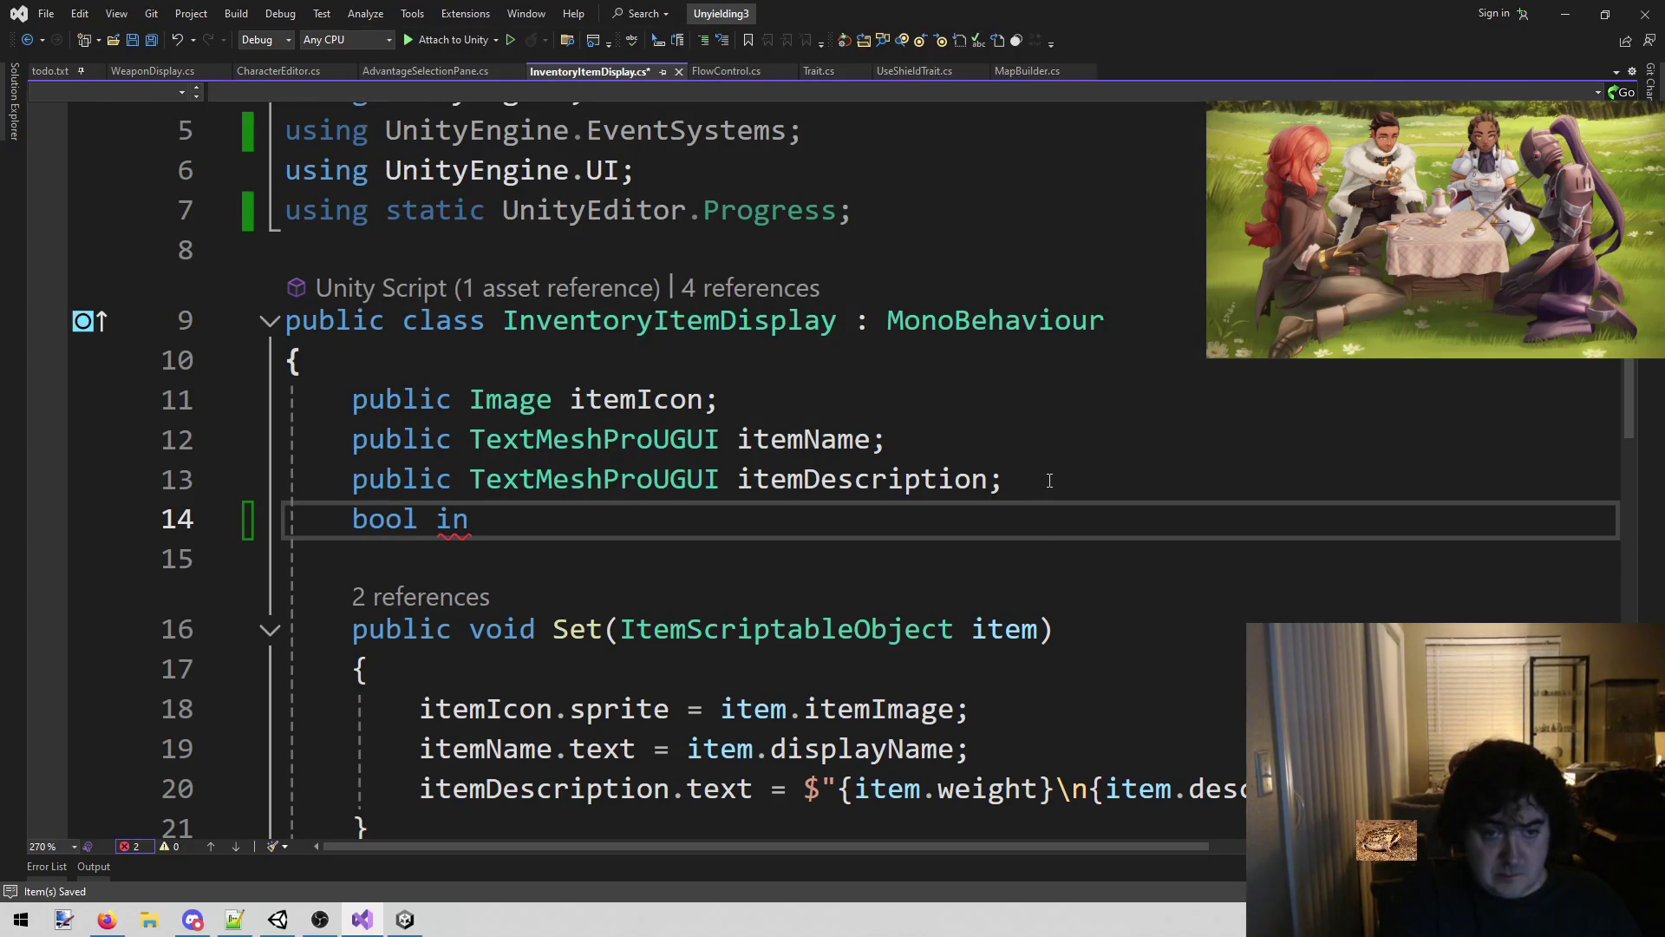
type("Inventory")
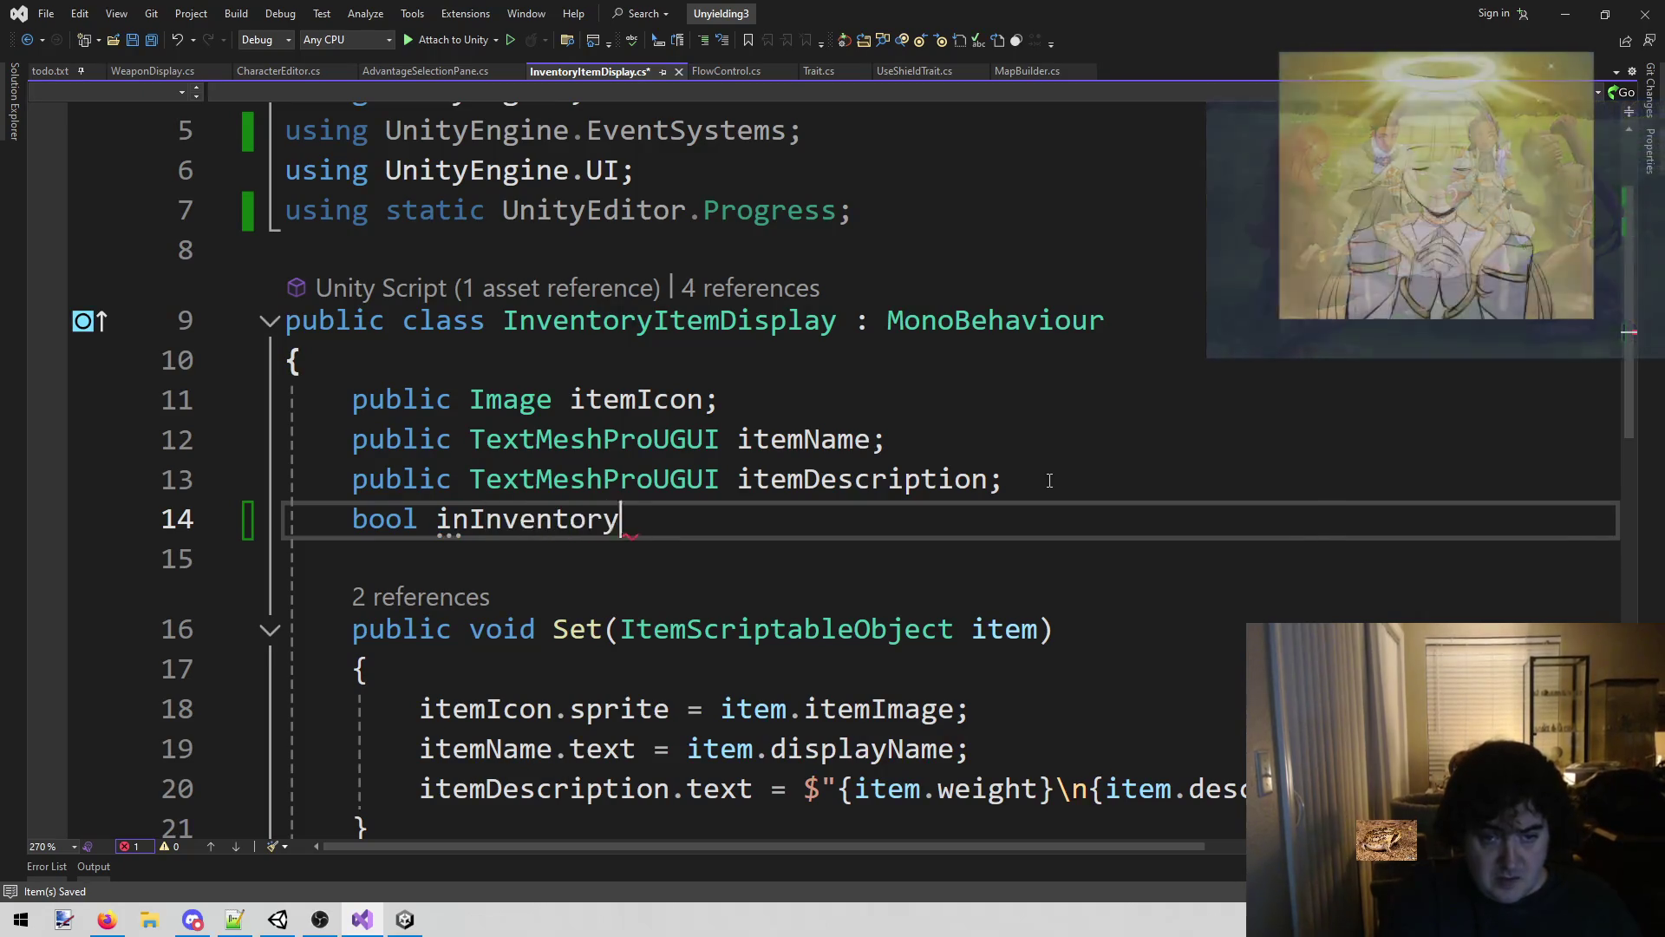
type(";")
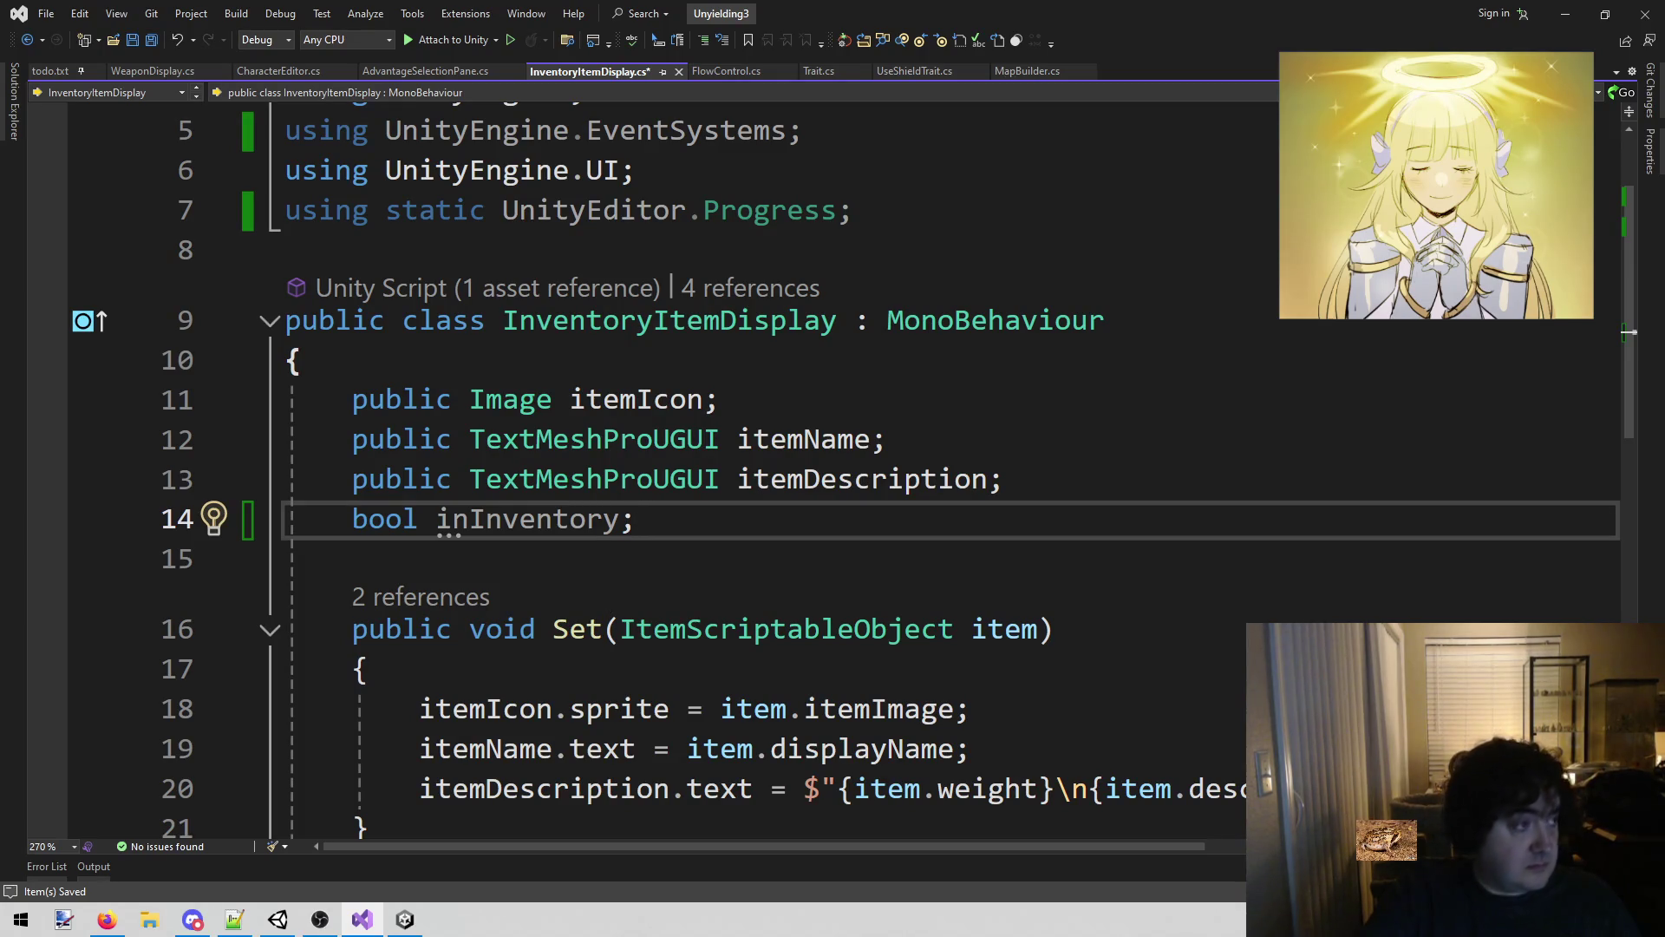
key("alt+Tab")
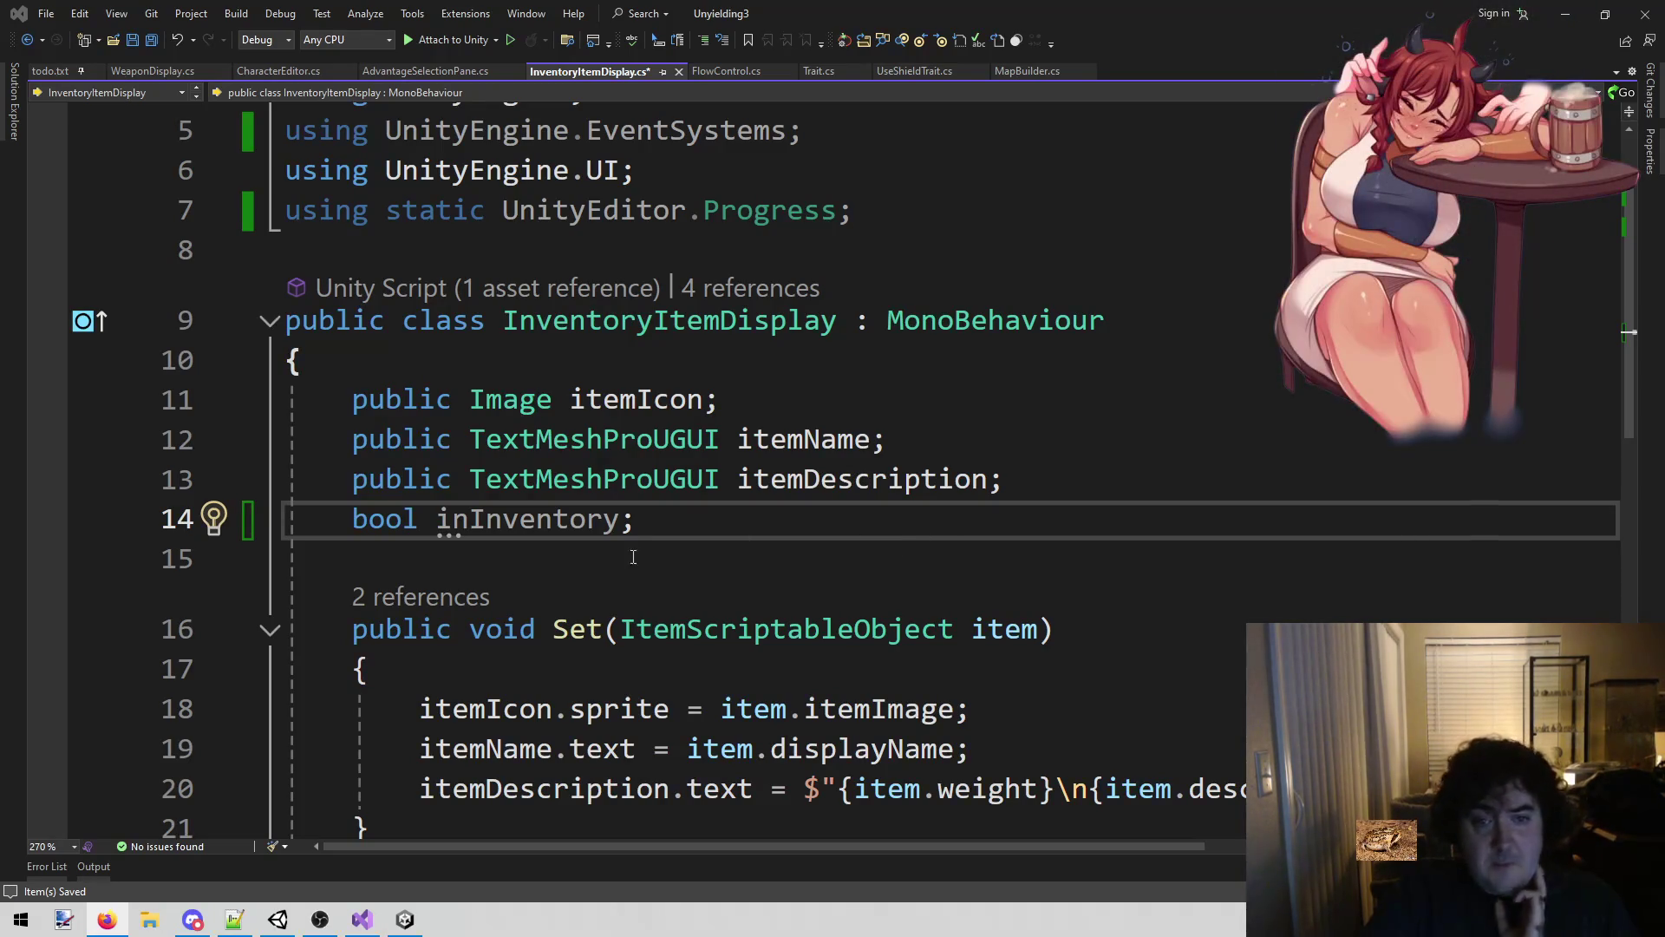
Add a 'bool inventory = true' parameter to Set and save.
double_click(511, 527)
scroll(525, 524, "down", 2)
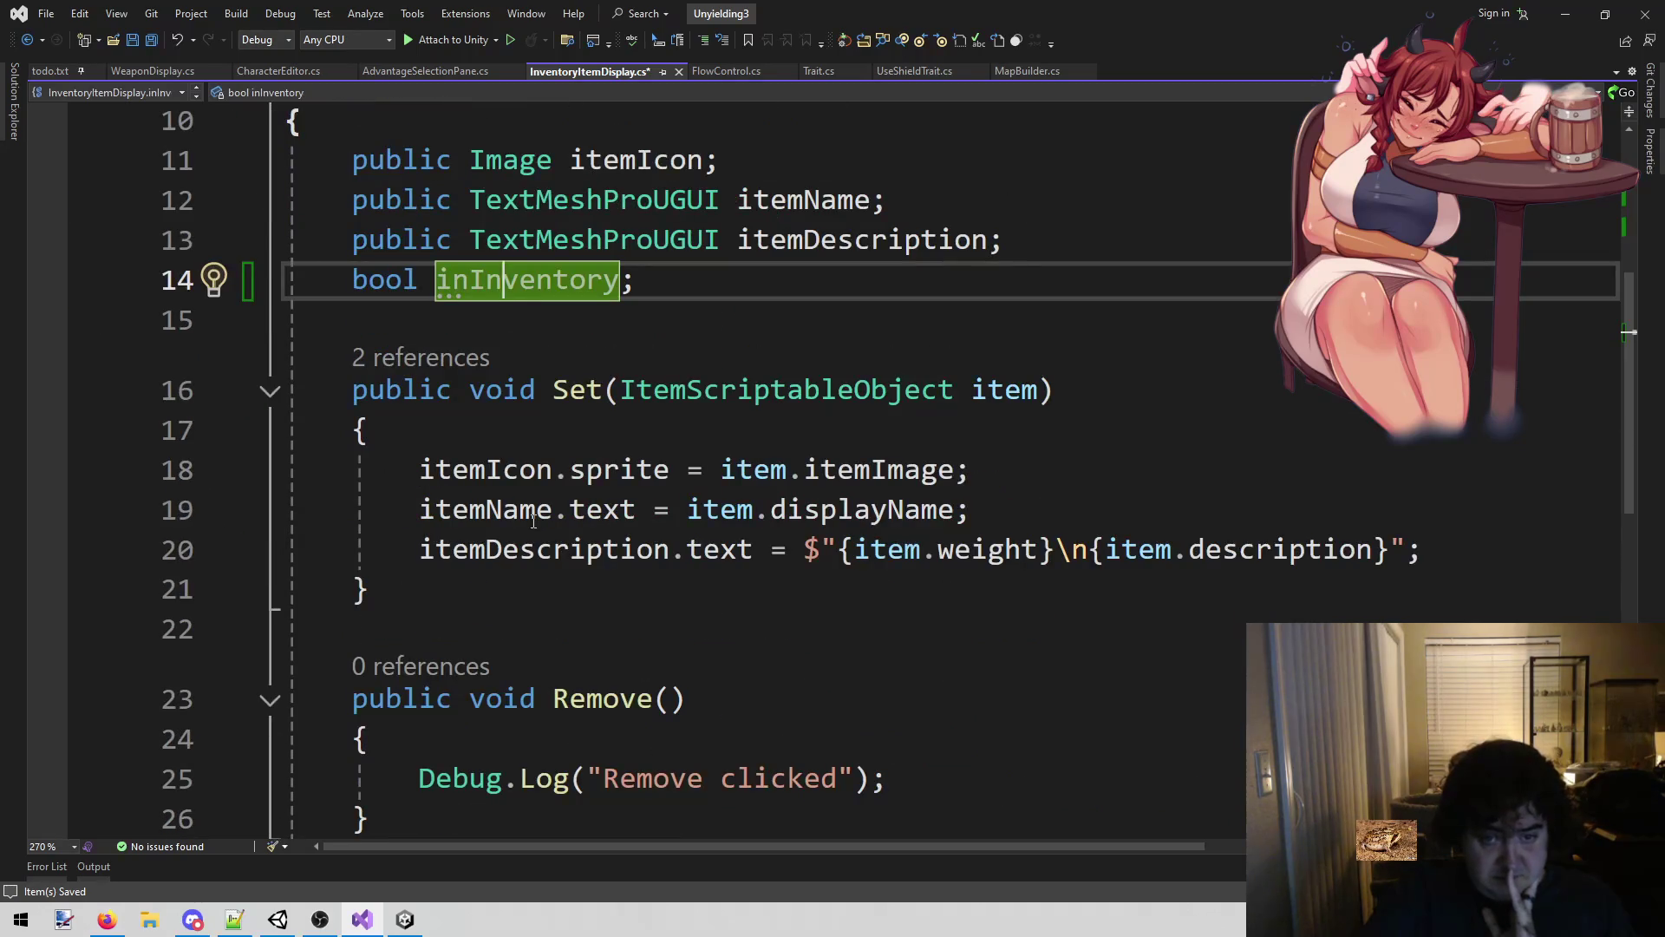
left_click(1039, 390)
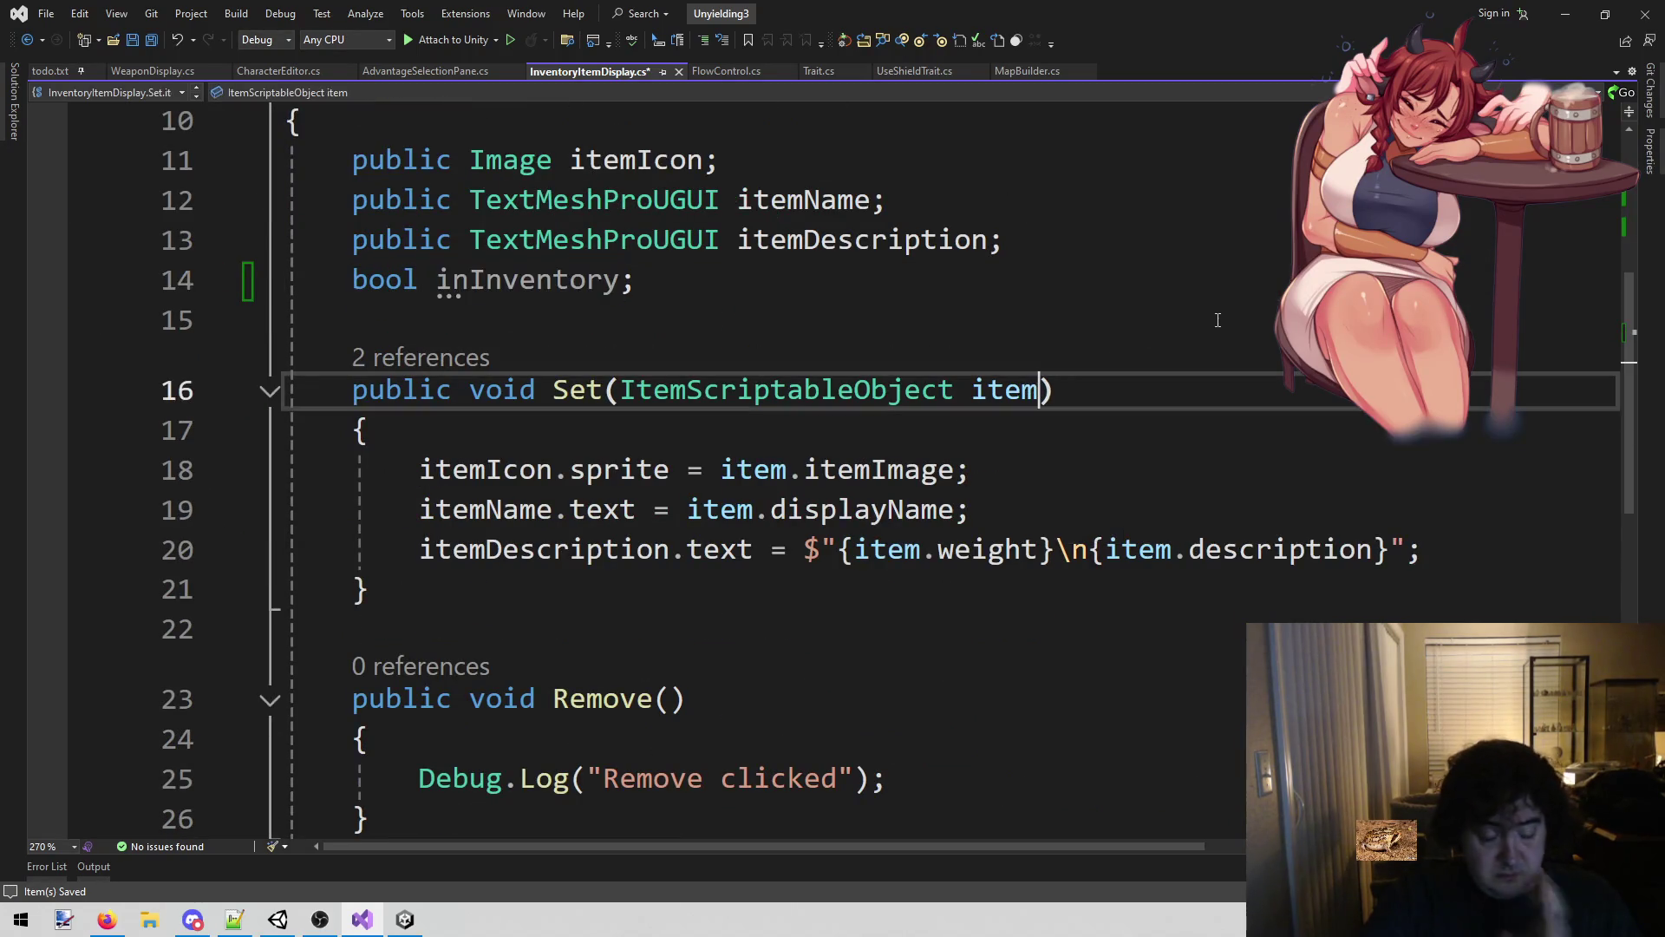
type("m")
key("BackSpace")
key("BackSpace")
type(", ")
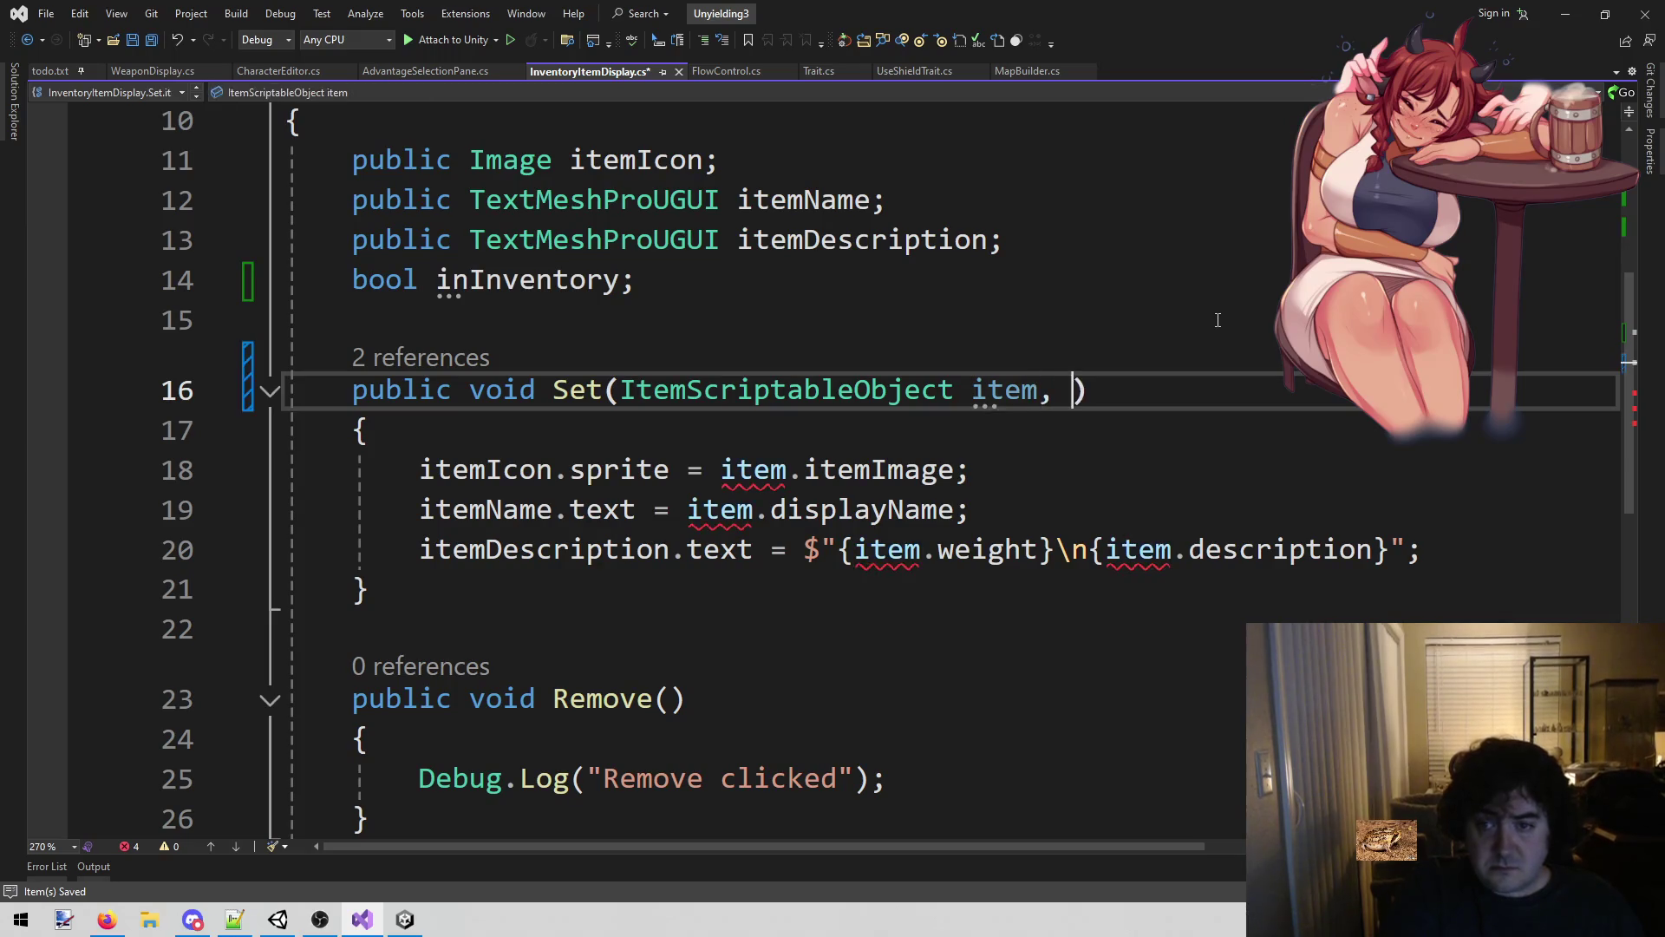
type("inv")
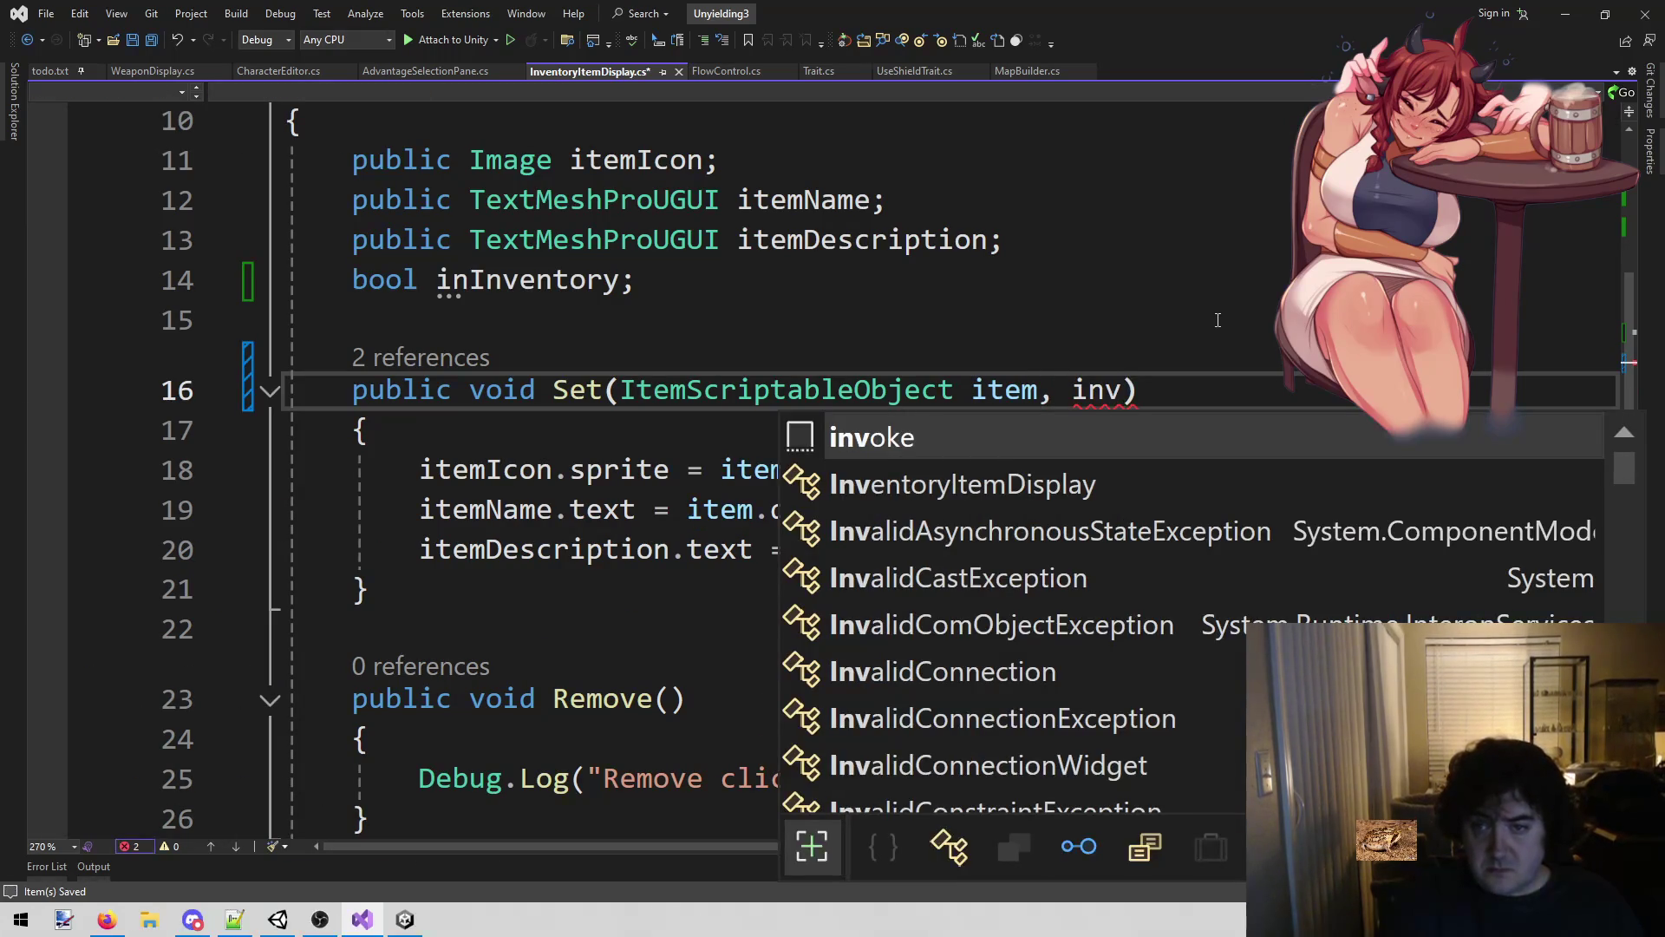
key("BackSpace")
key("BackSpace")
key("BackSpace")
type("bool in")
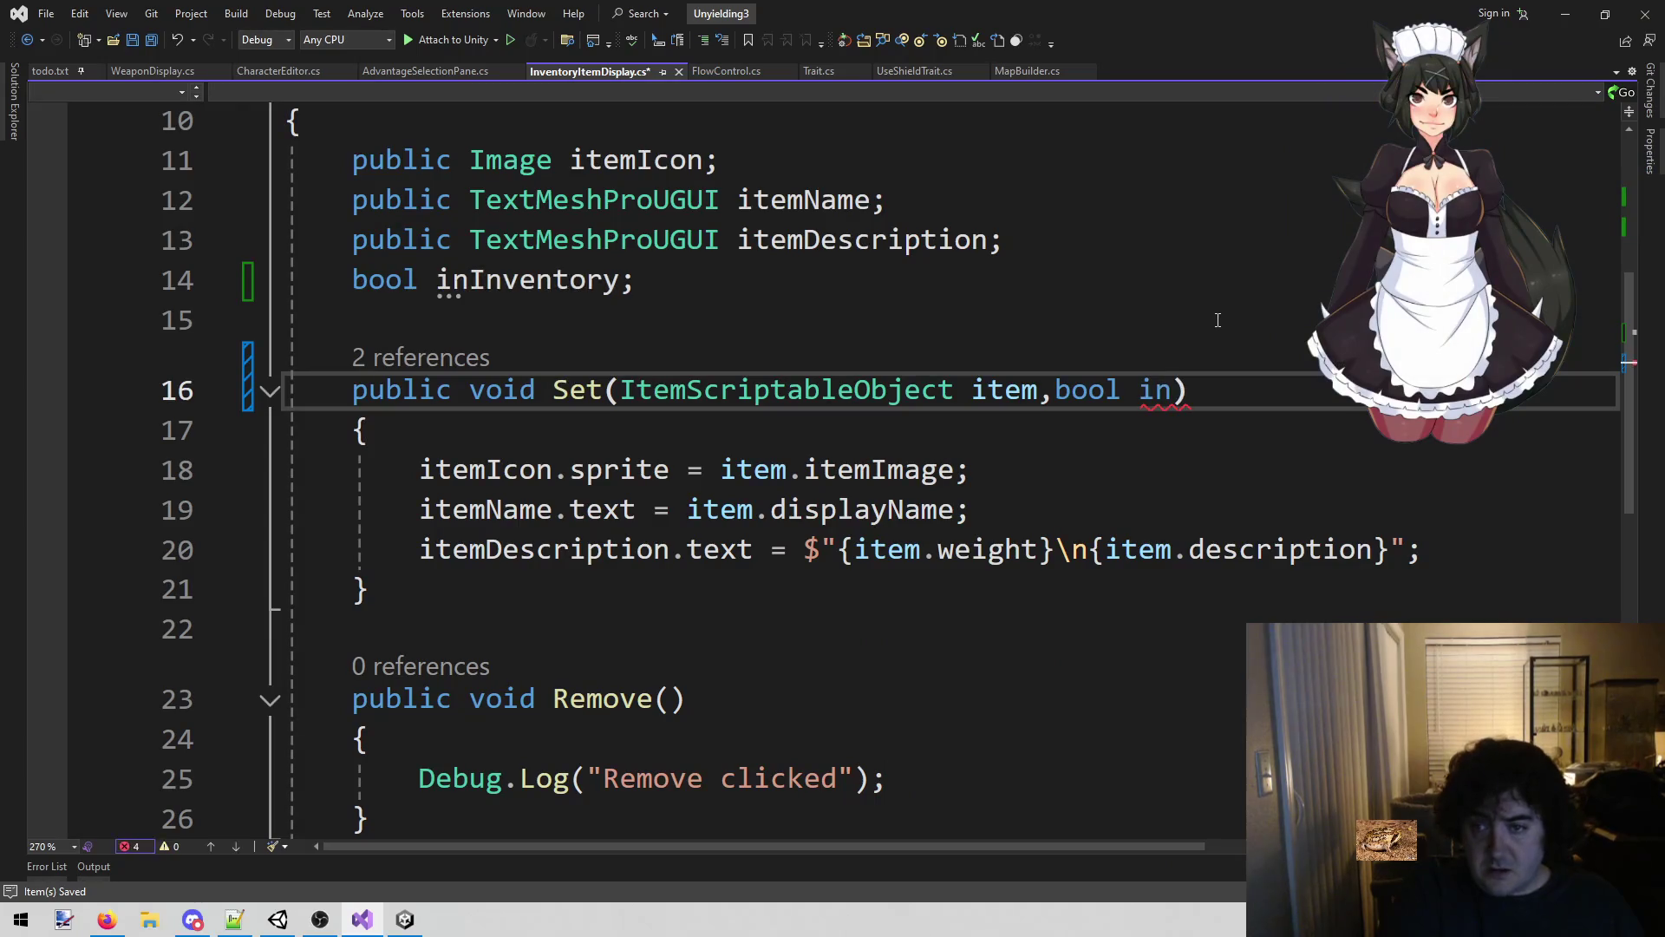
key("BackSpace")
key("BackSpace")
type("inv")
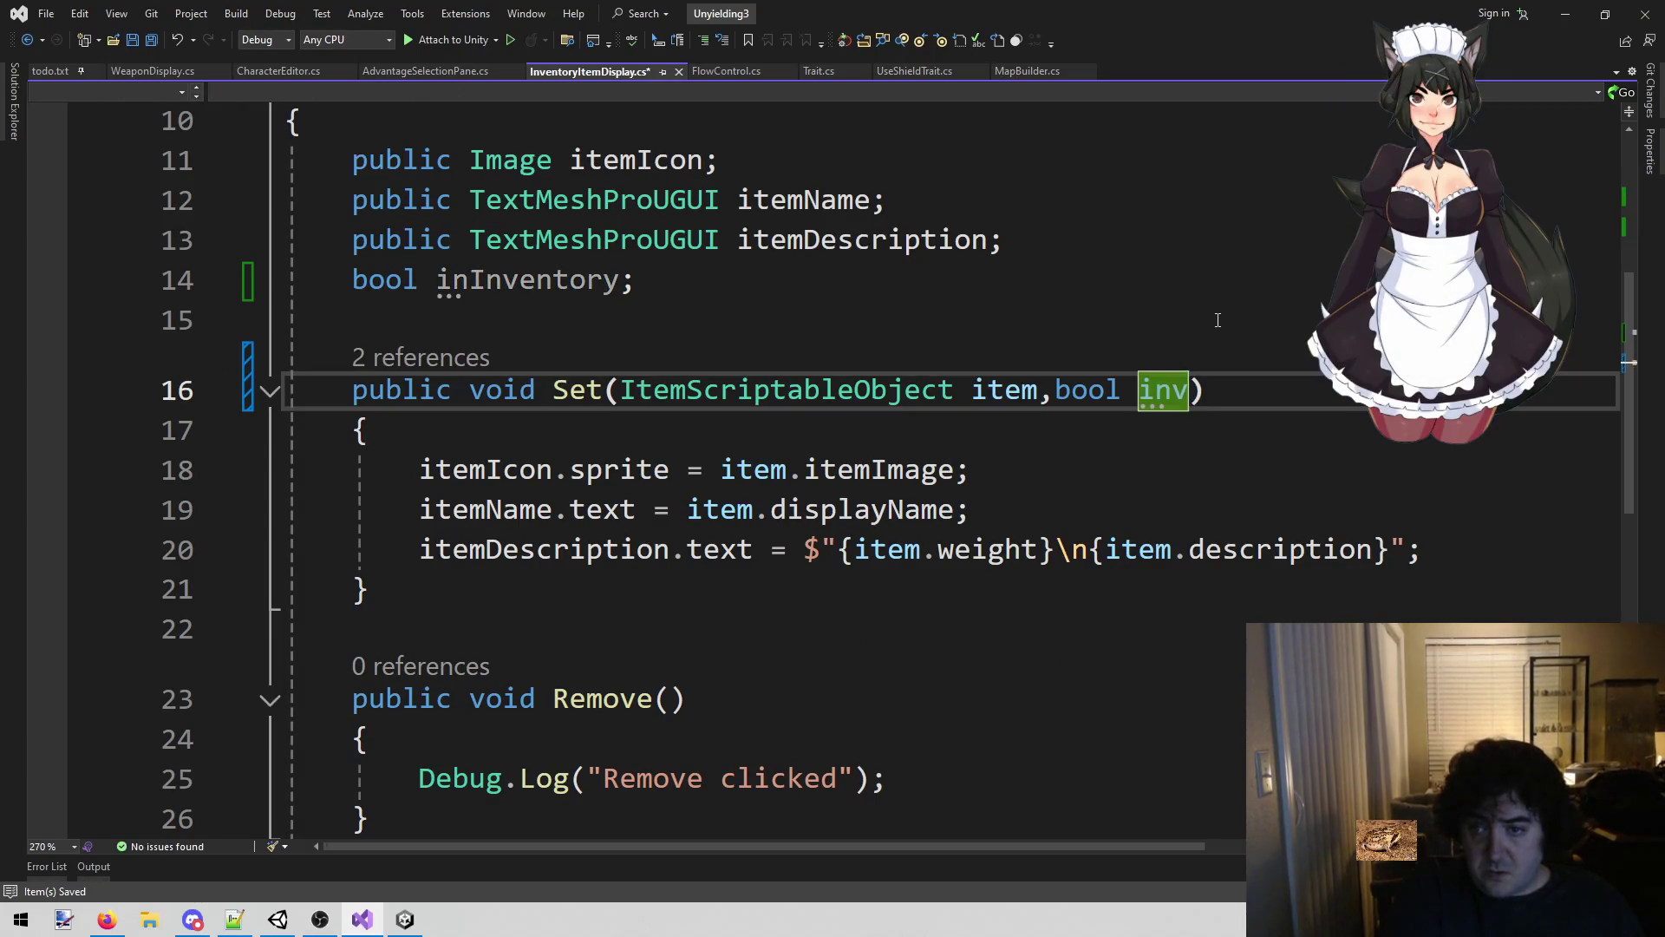
type("entory = true")
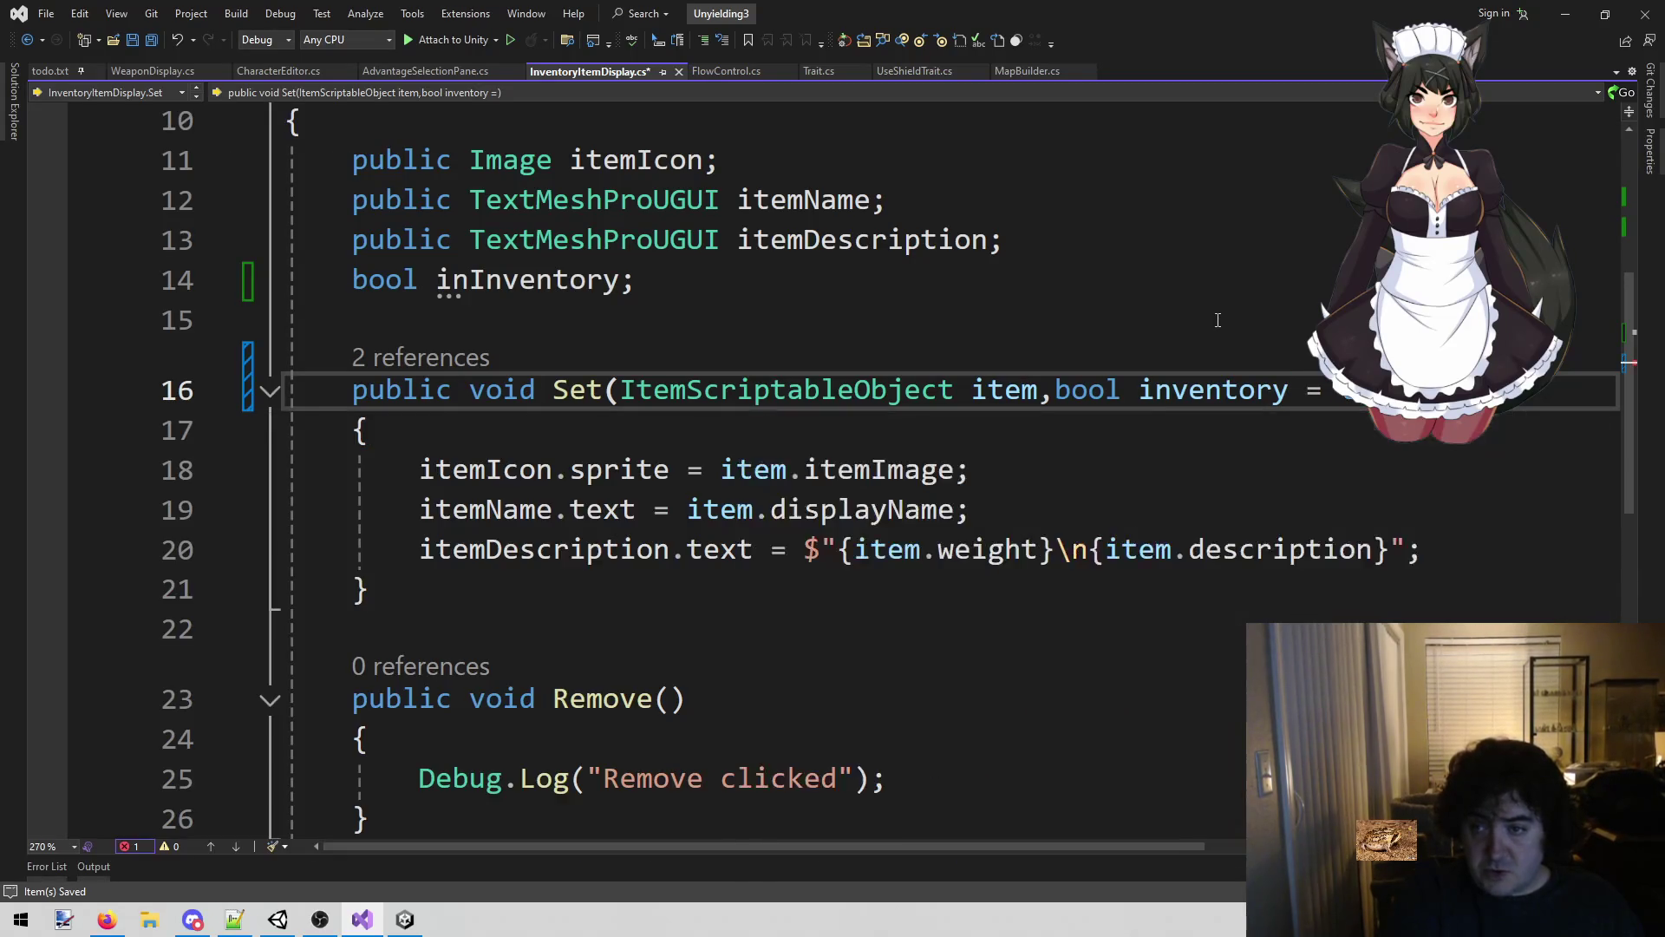
key("ctrl+s")
Make 'inInventory = inventory;' Set's first line, save, and return to AdvantageSelectionPane.cs.
left_click(1051, 473)
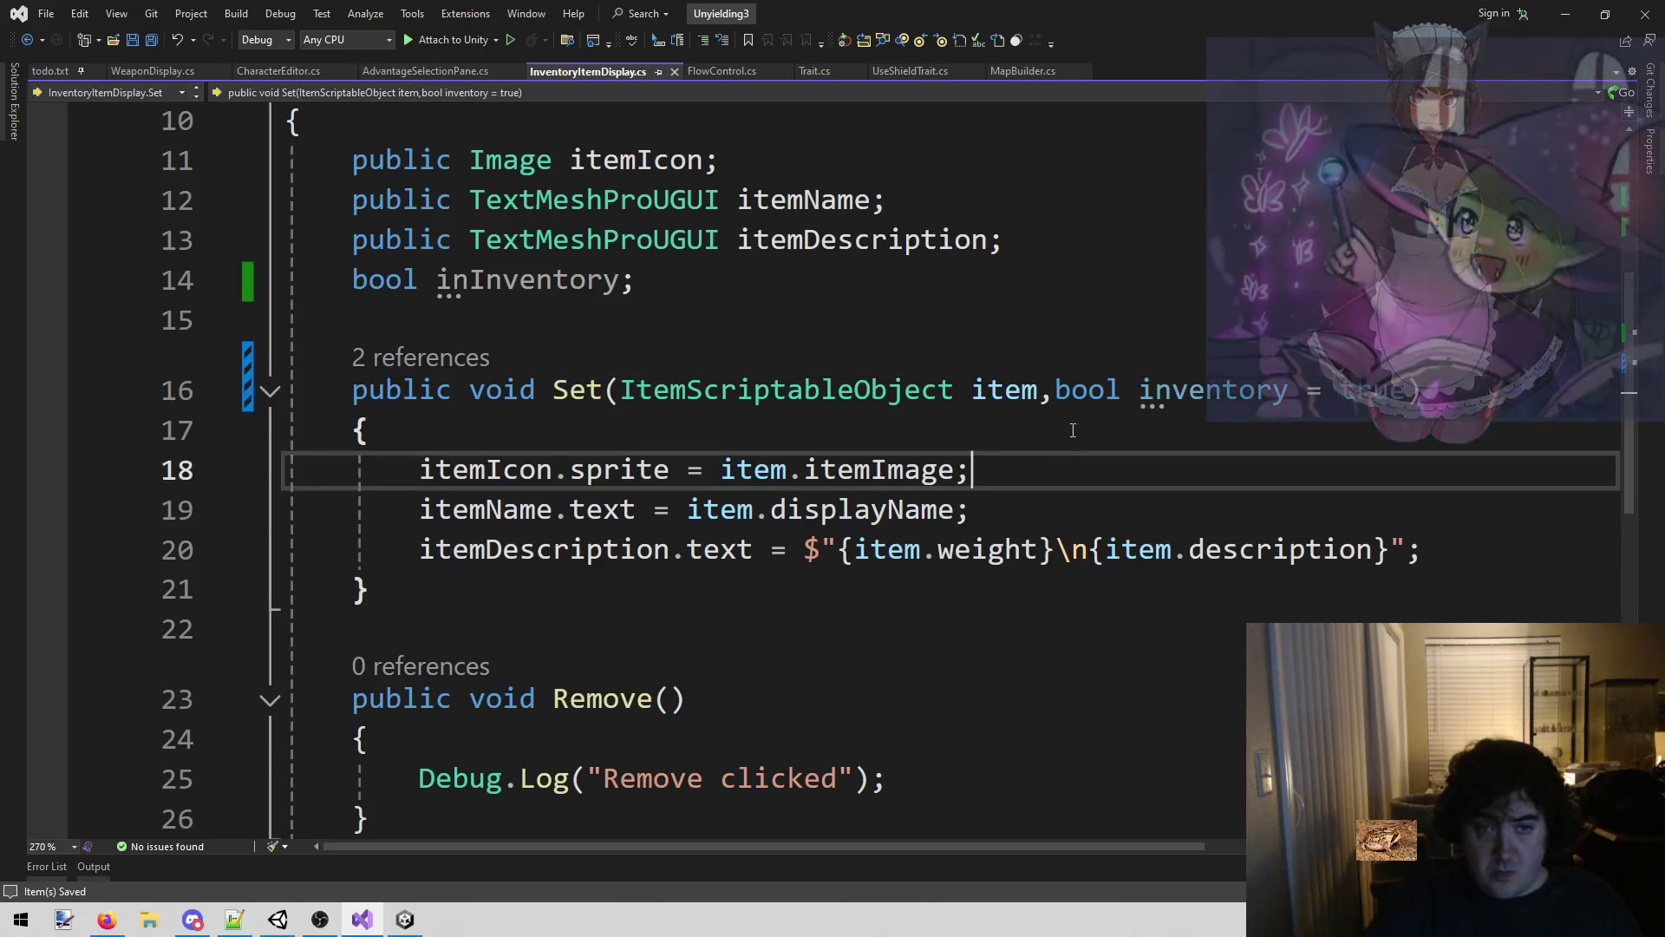
left_click(1073, 429)
key("Return")
type("in")
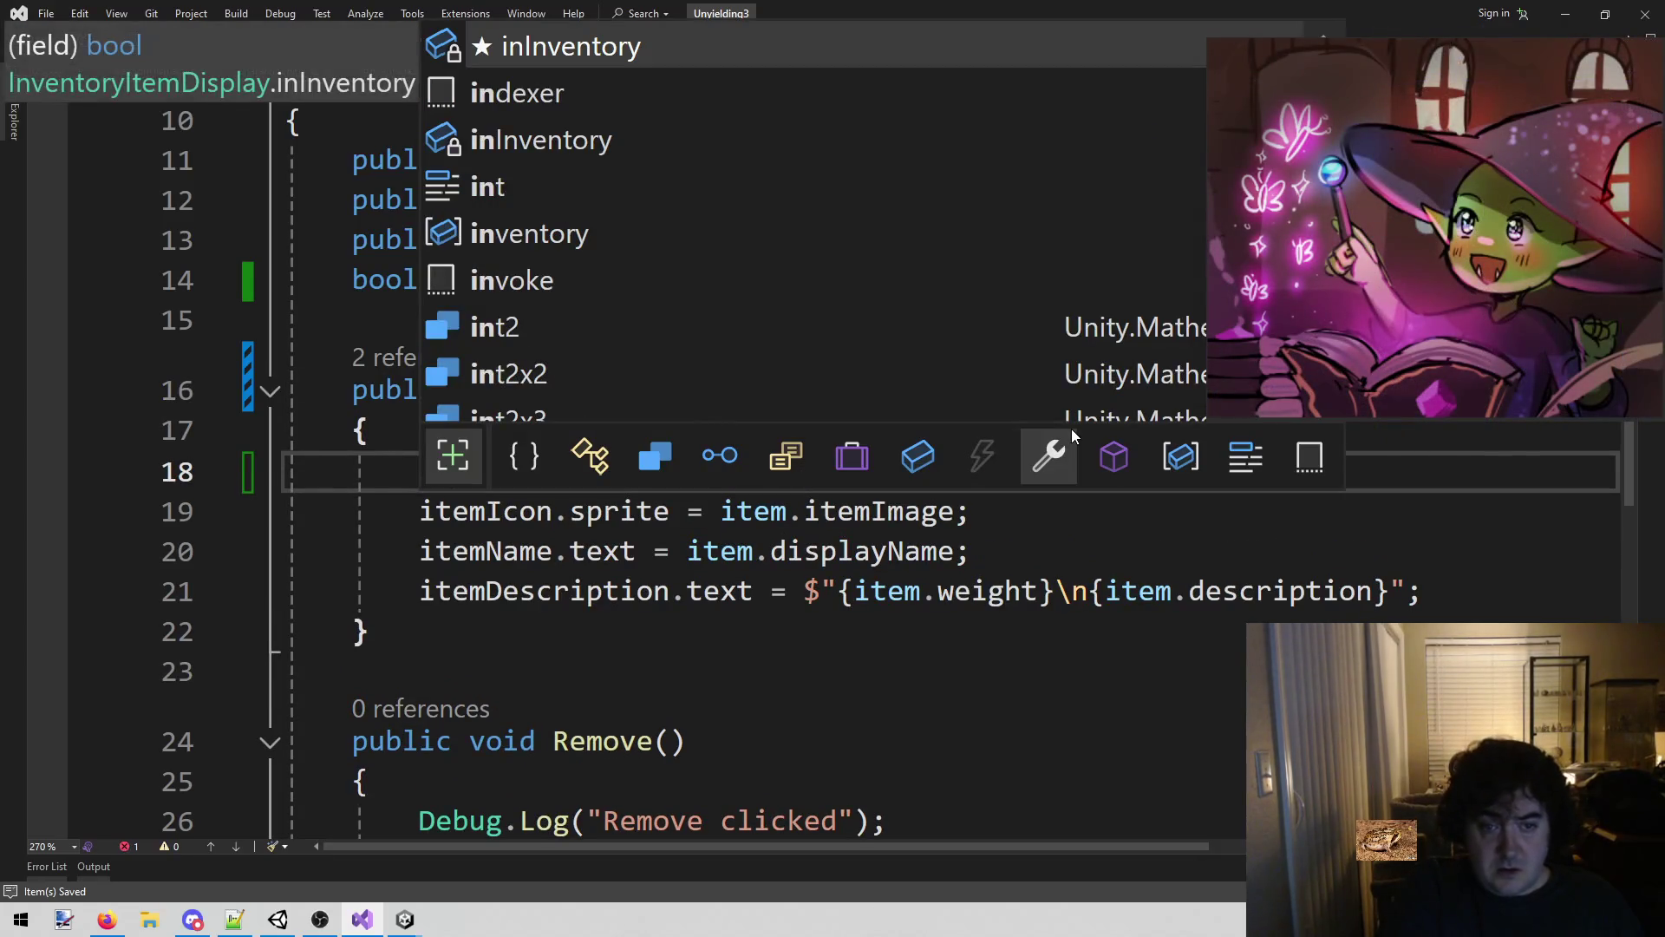
key("Escape")
type("Inv")
key("BackSpace")
key("Tab")
key("ctrl+s")
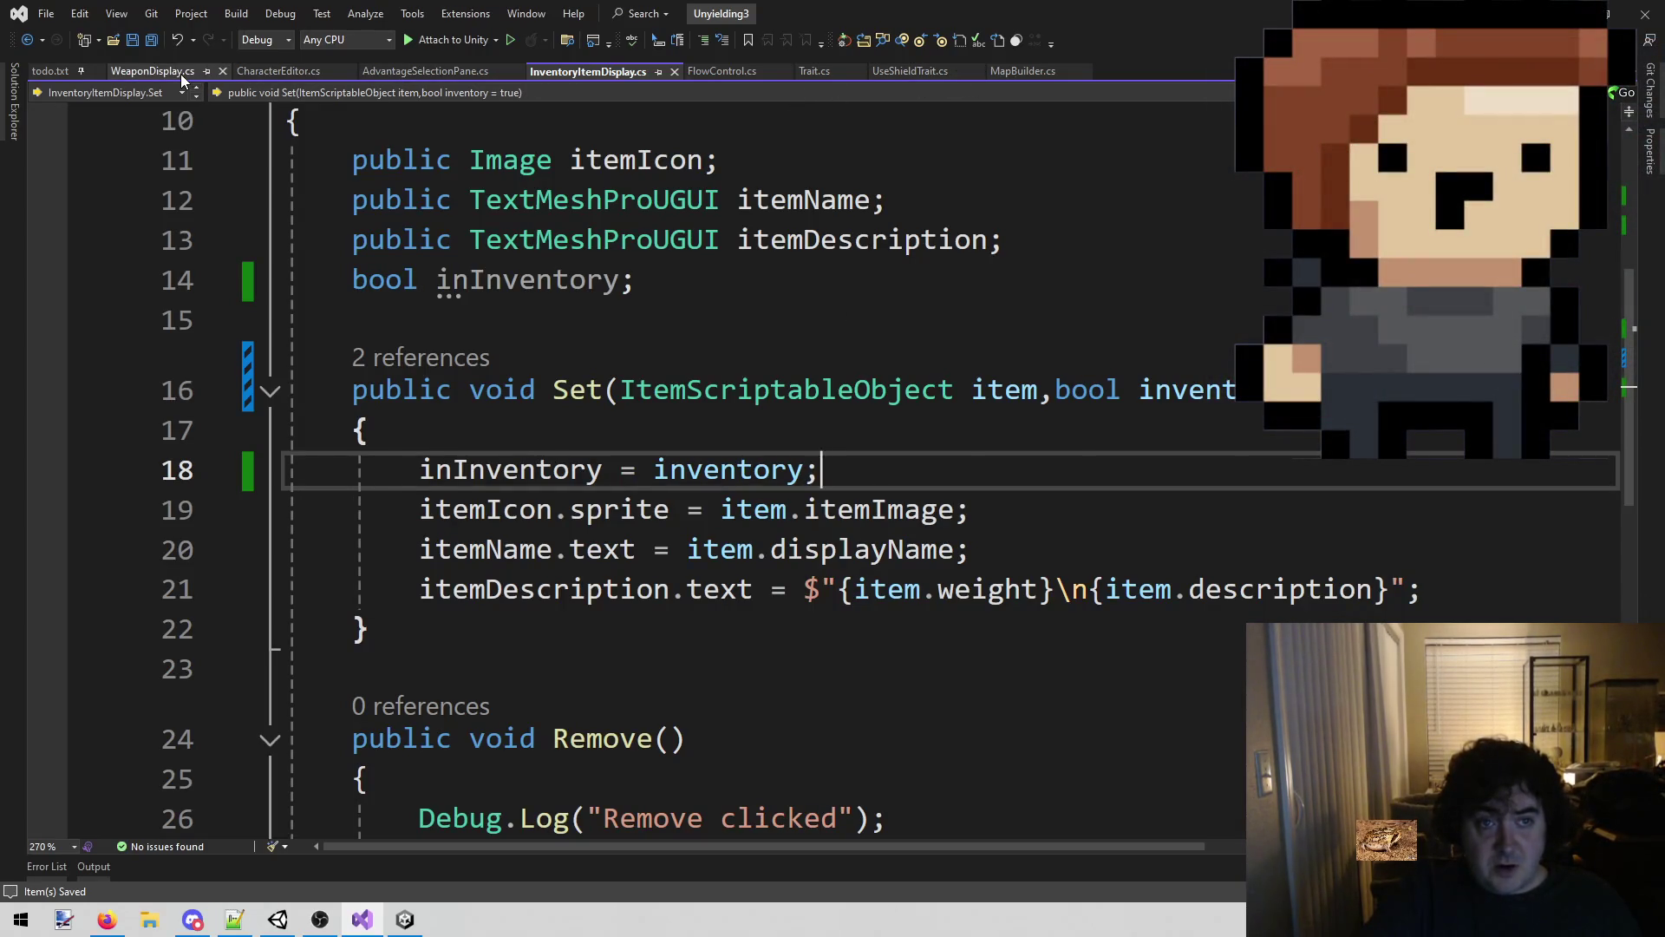
left_click(421, 72)
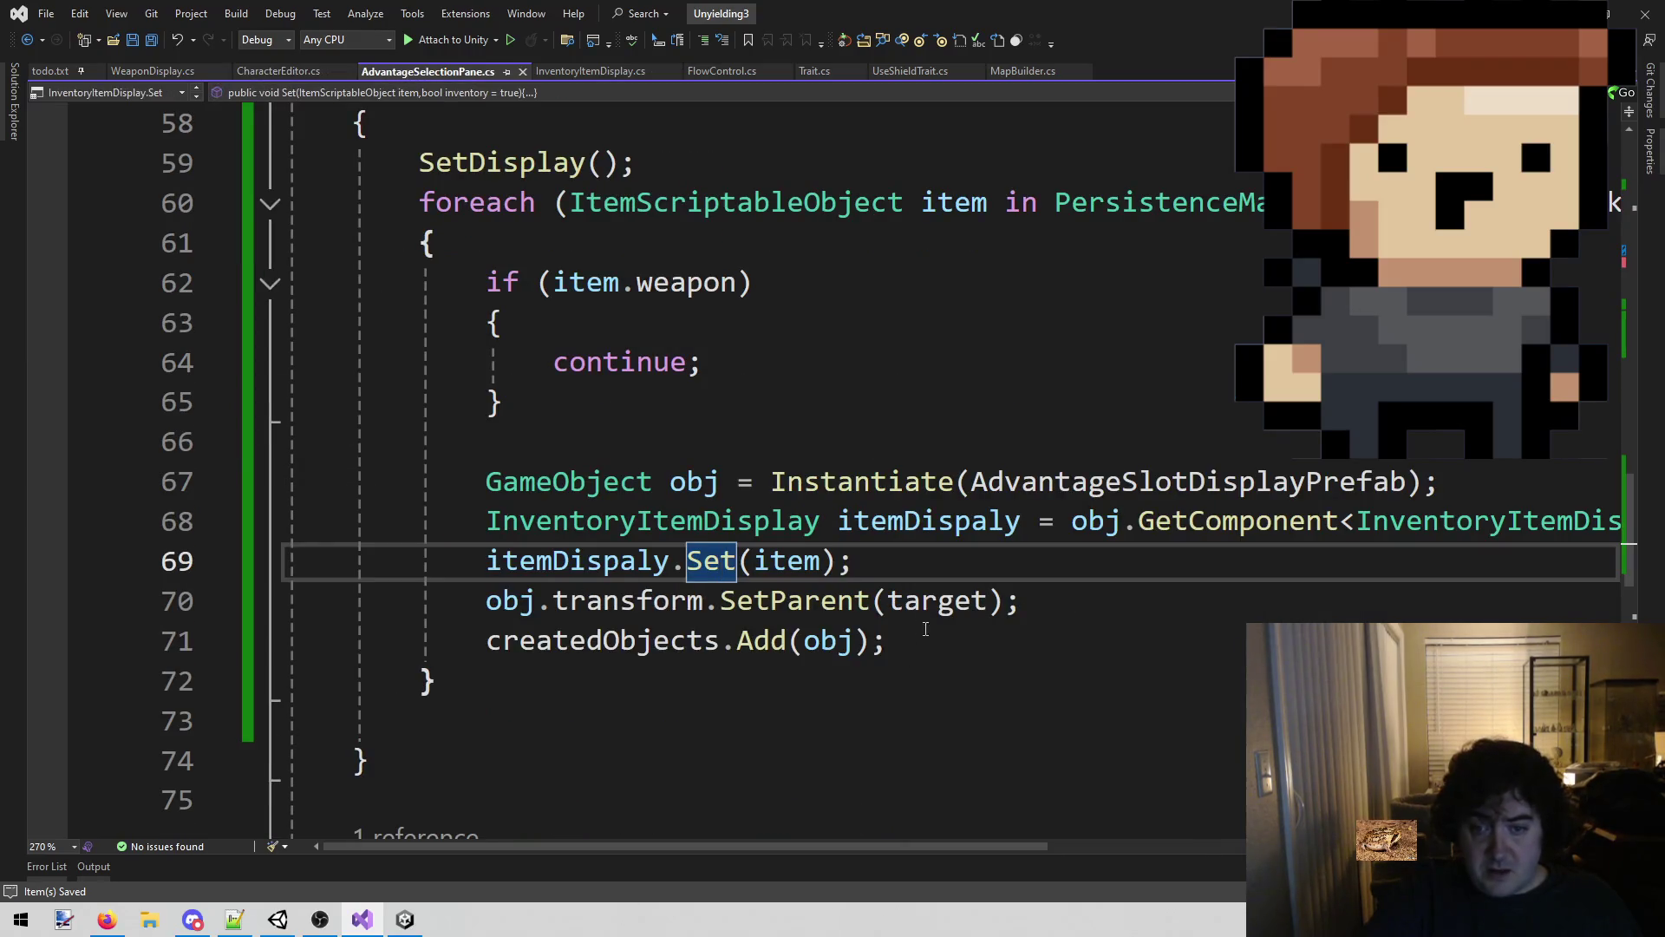
Change the advantage pane's loop call to itemDispaly.Set(item, false) and save the script.
left_click(816, 560)
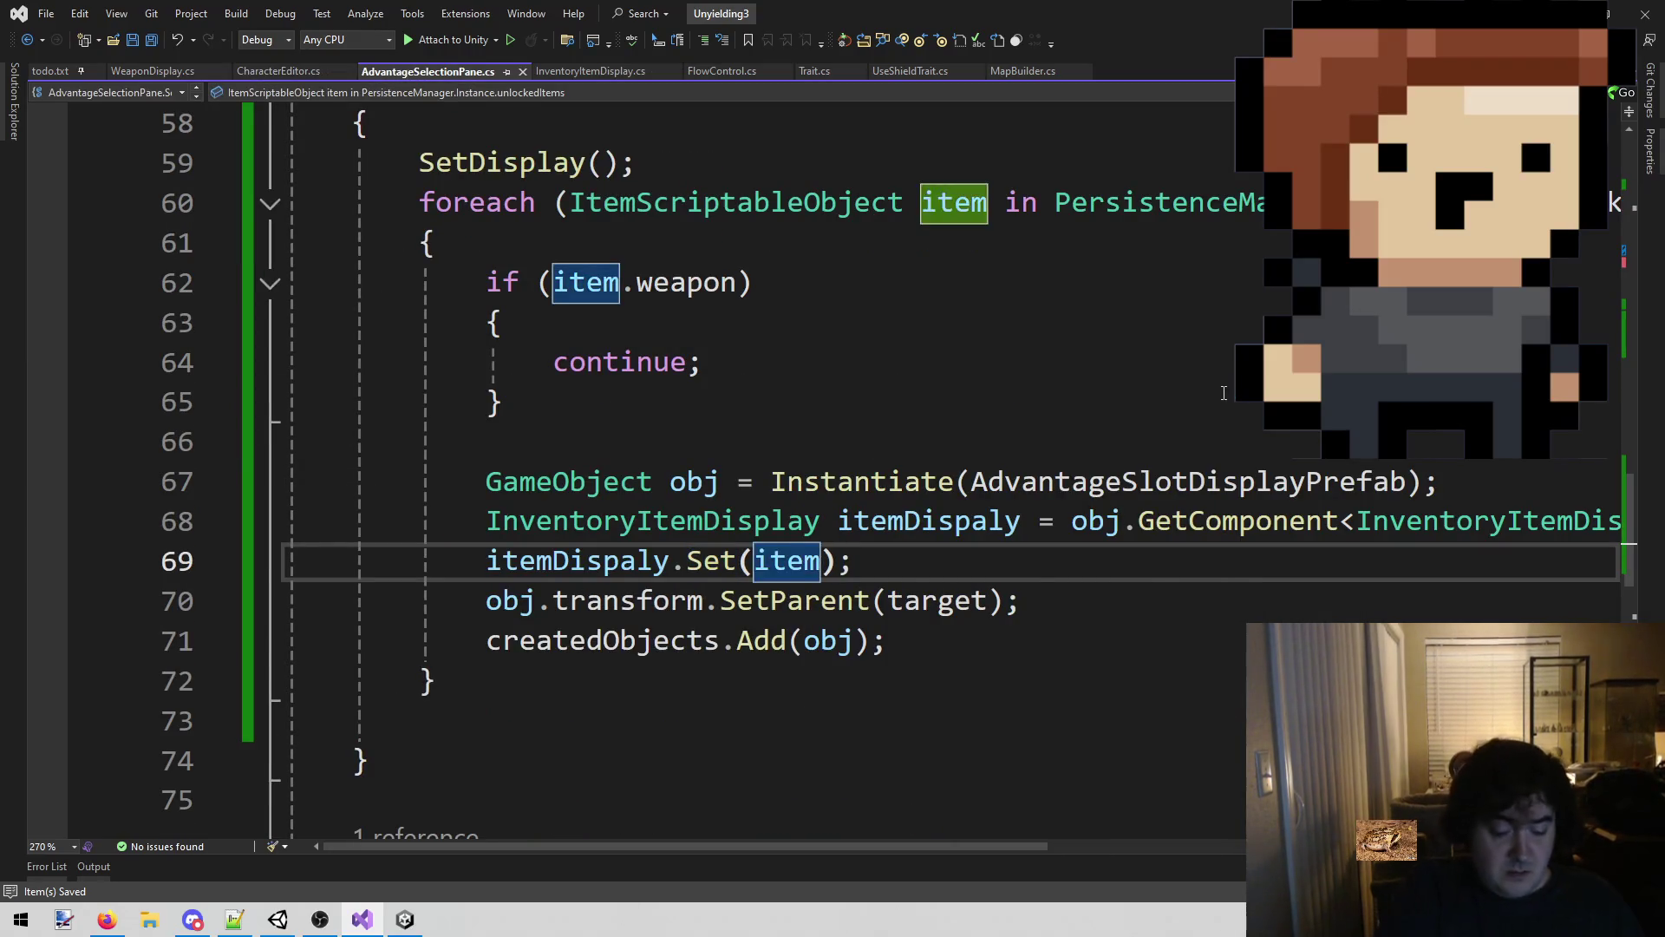
type(",")
type(" false")
key("ctrl+s")
left_click(1102, 385)
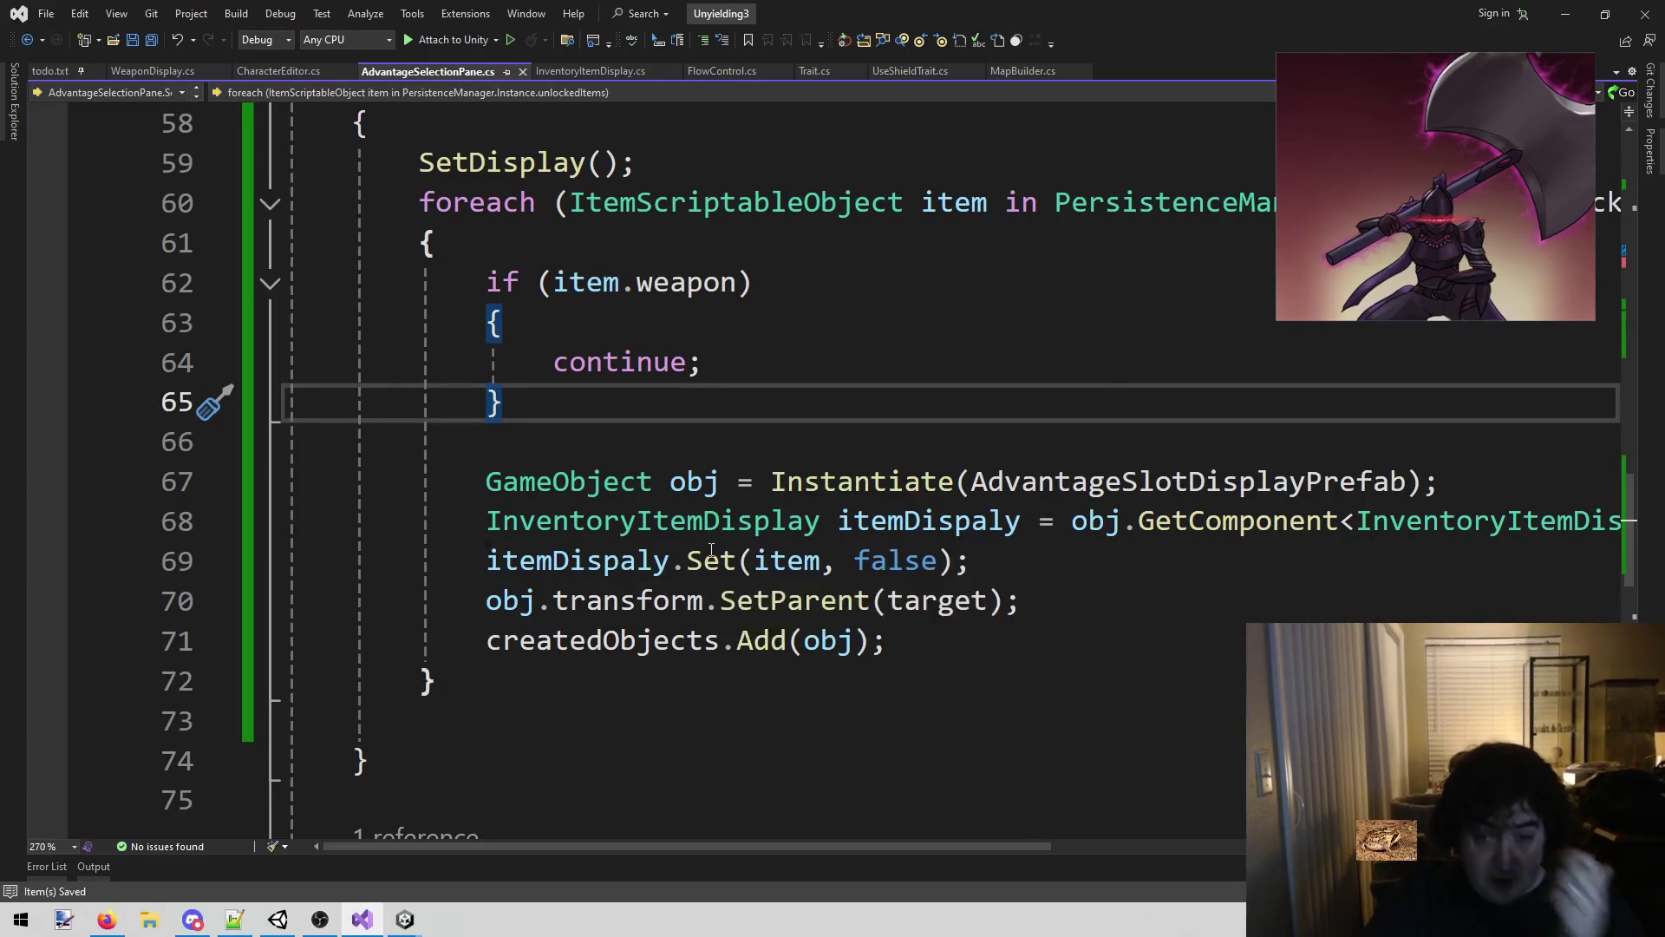
left_click(603, 568)
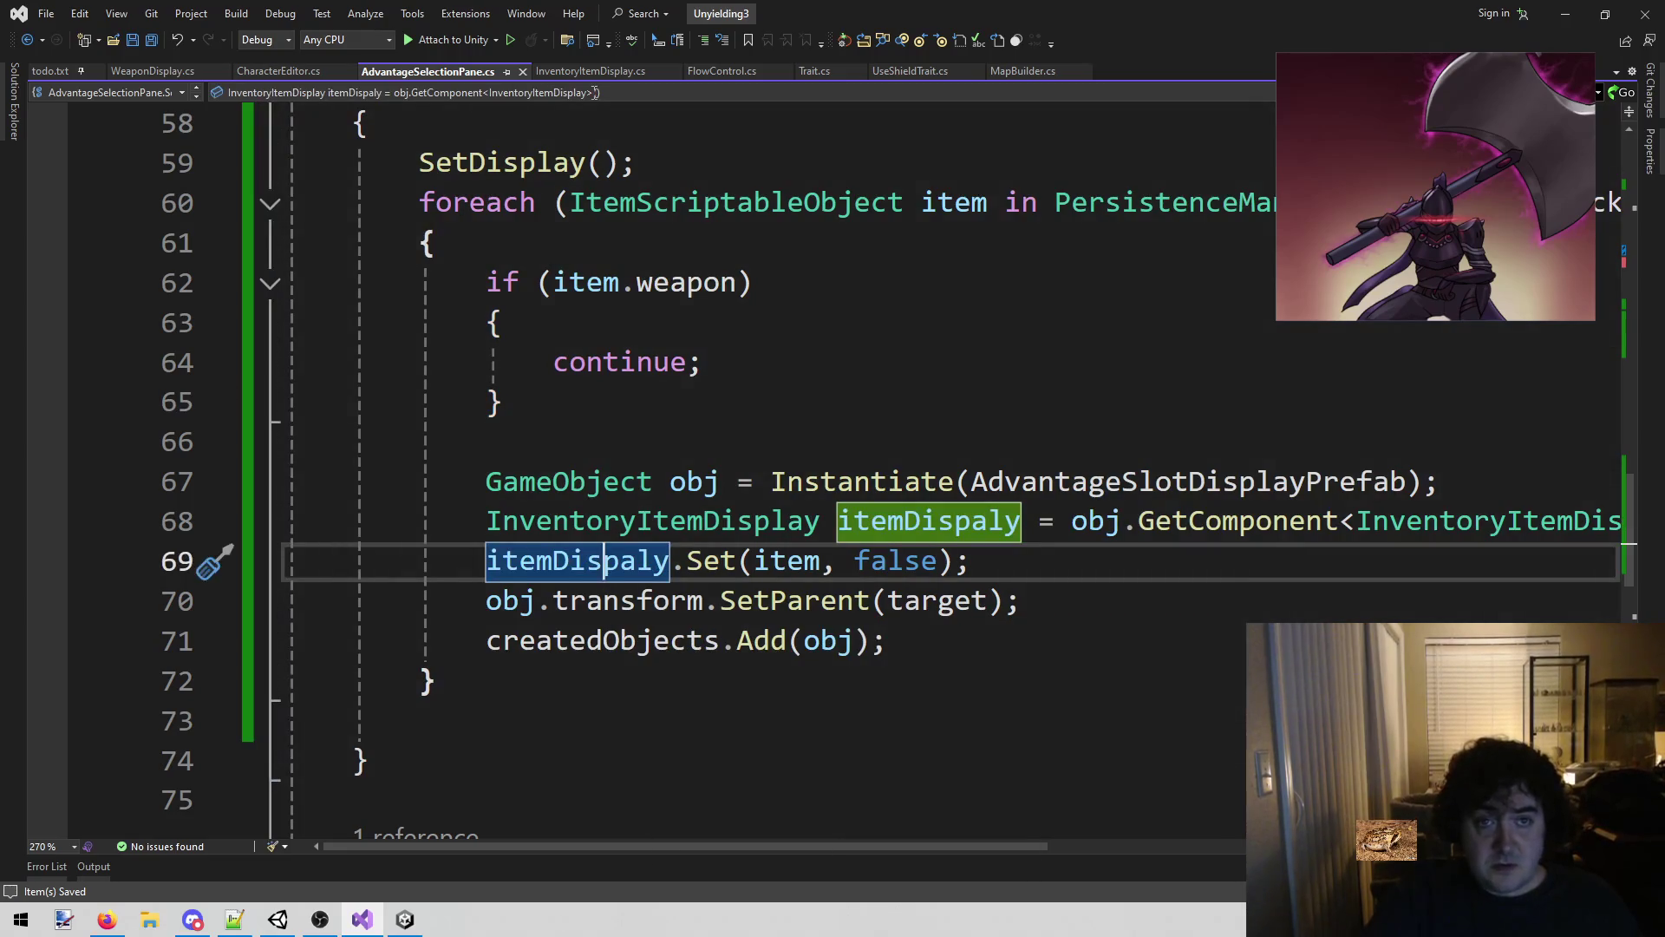
left_click(577, 71)
scroll(889, 488, "down", 3)
scroll(884, 491, "up", 4)
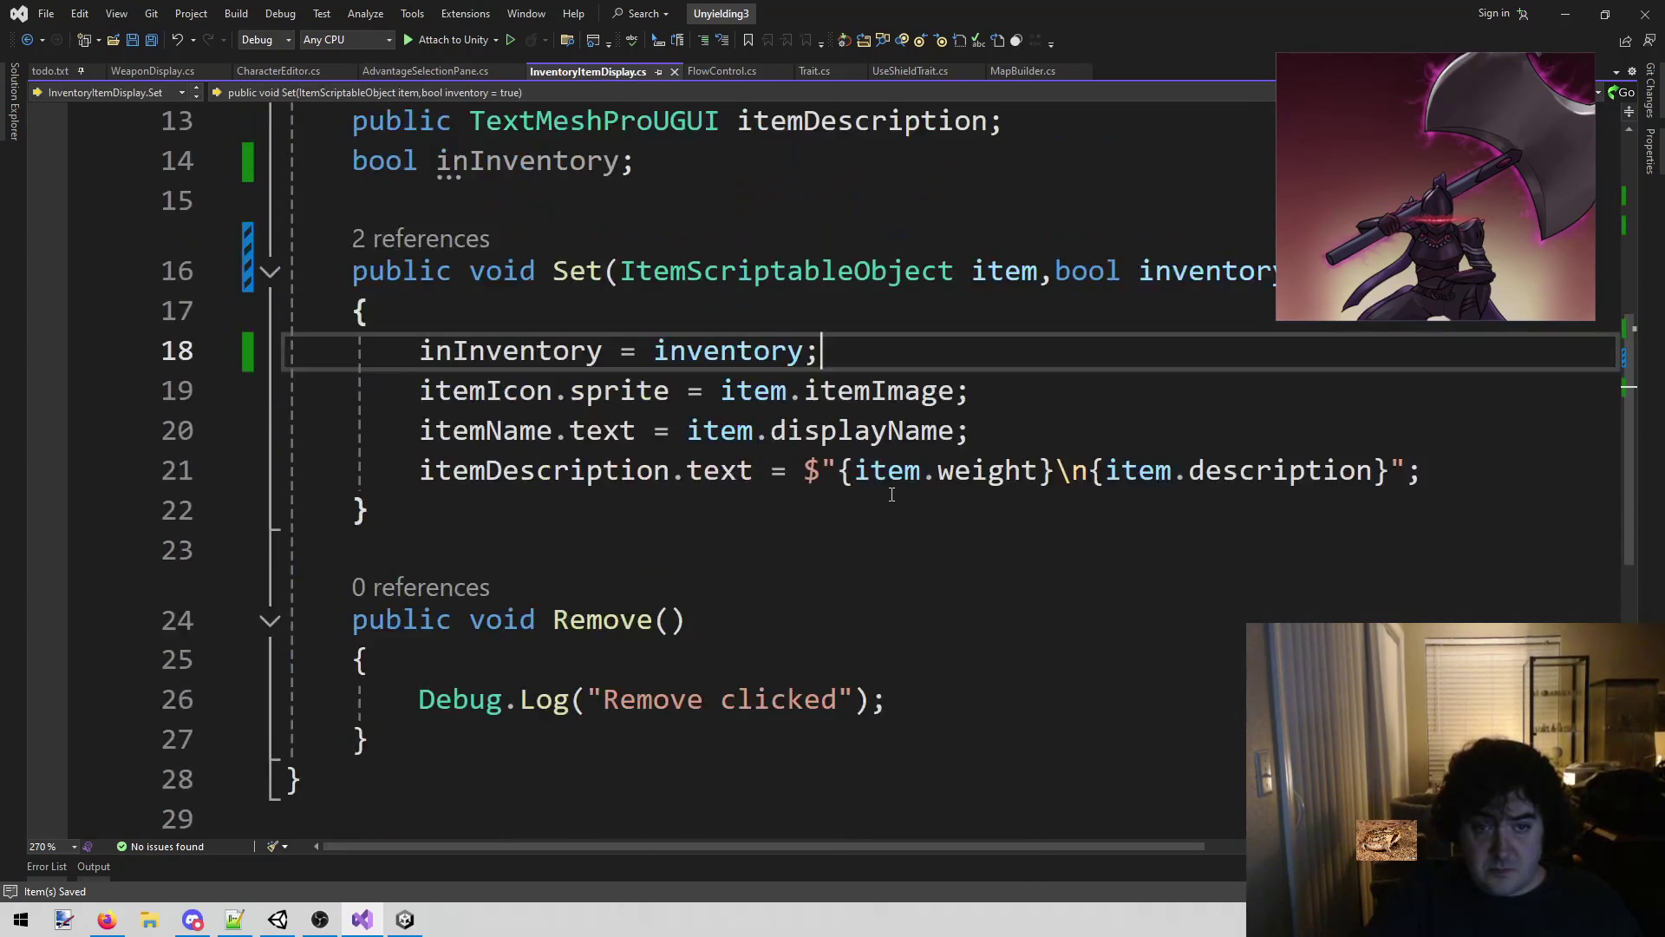
scroll(884, 490, "down", 1)
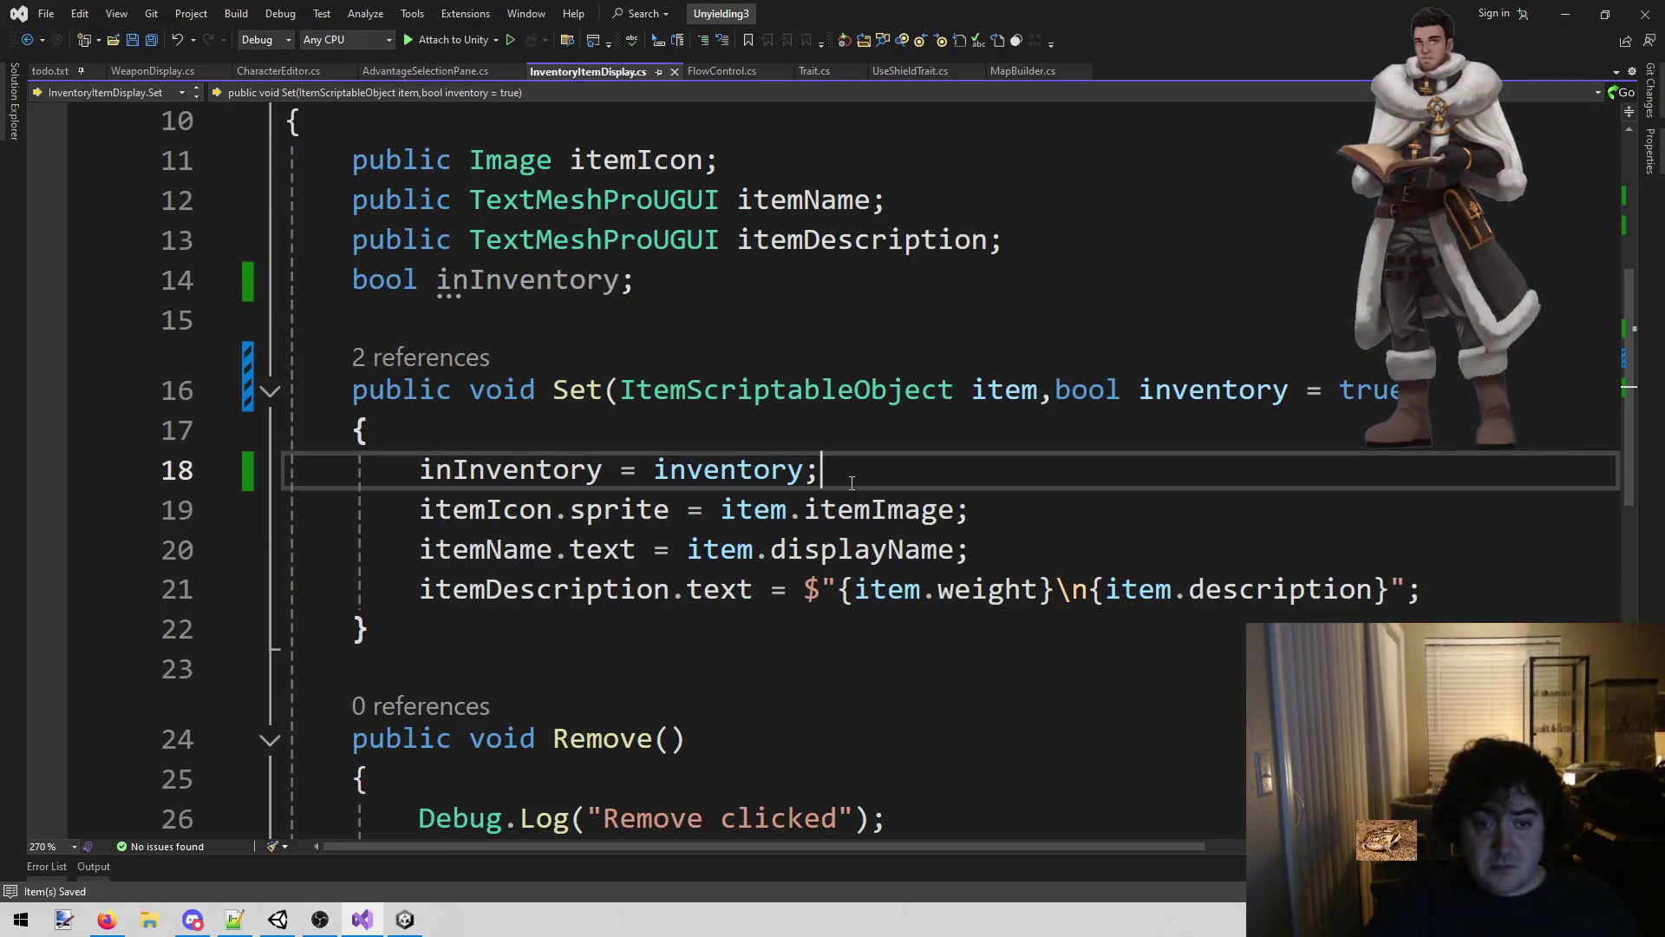
scroll(846, 479, "down", 1)
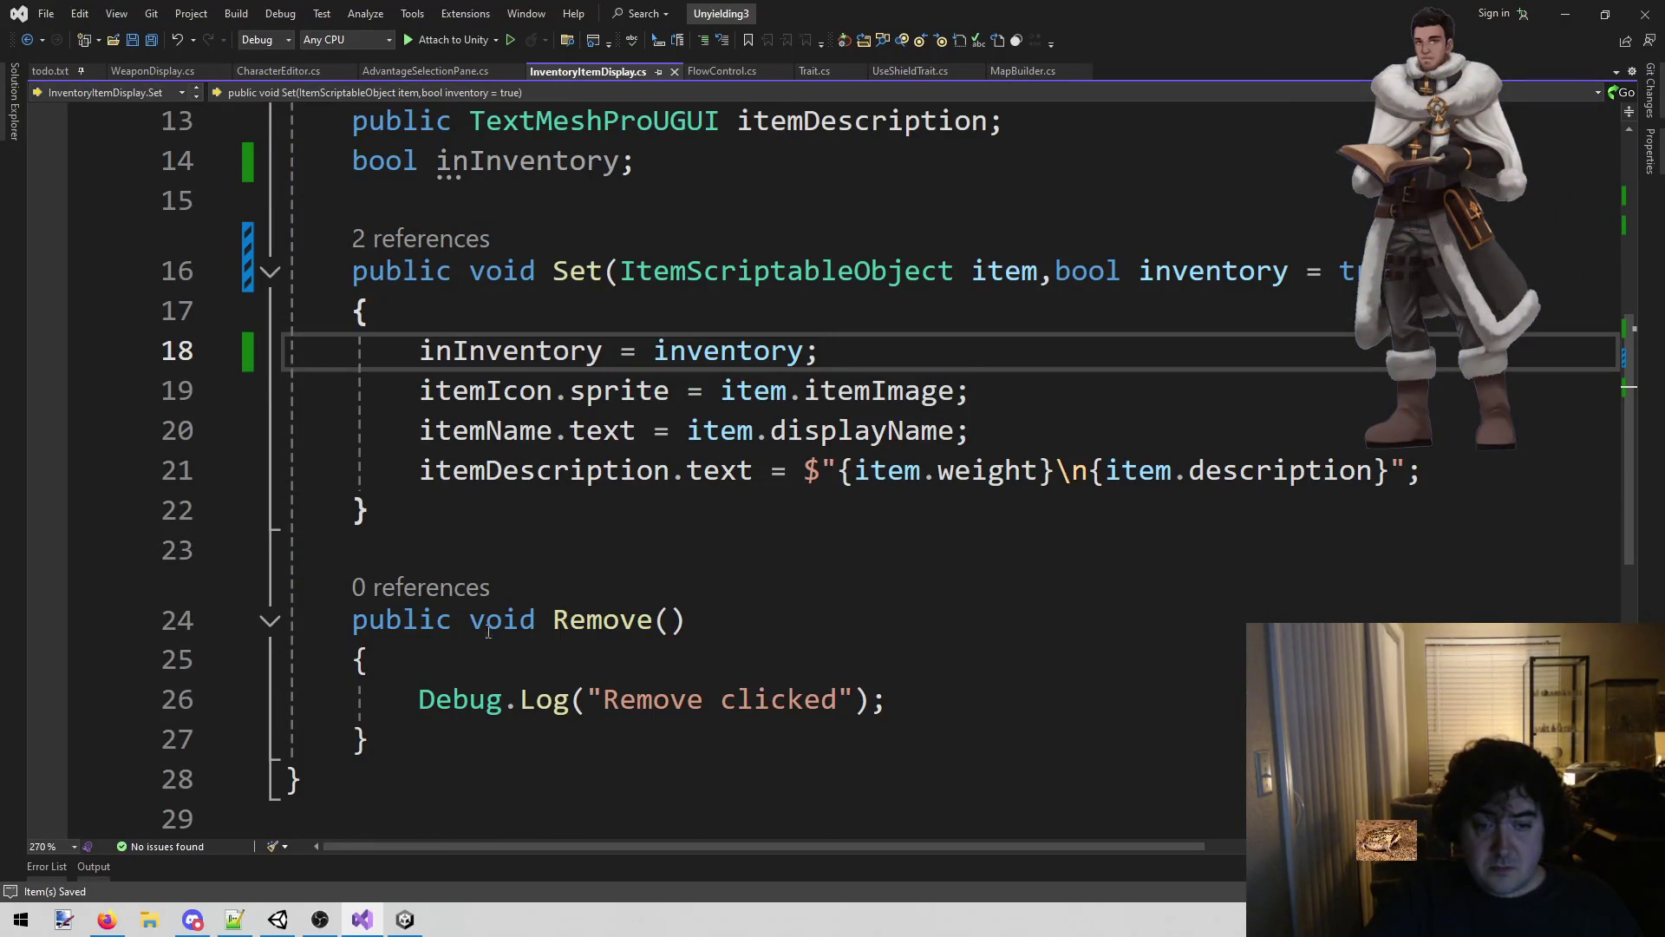
left_click(528, 747)
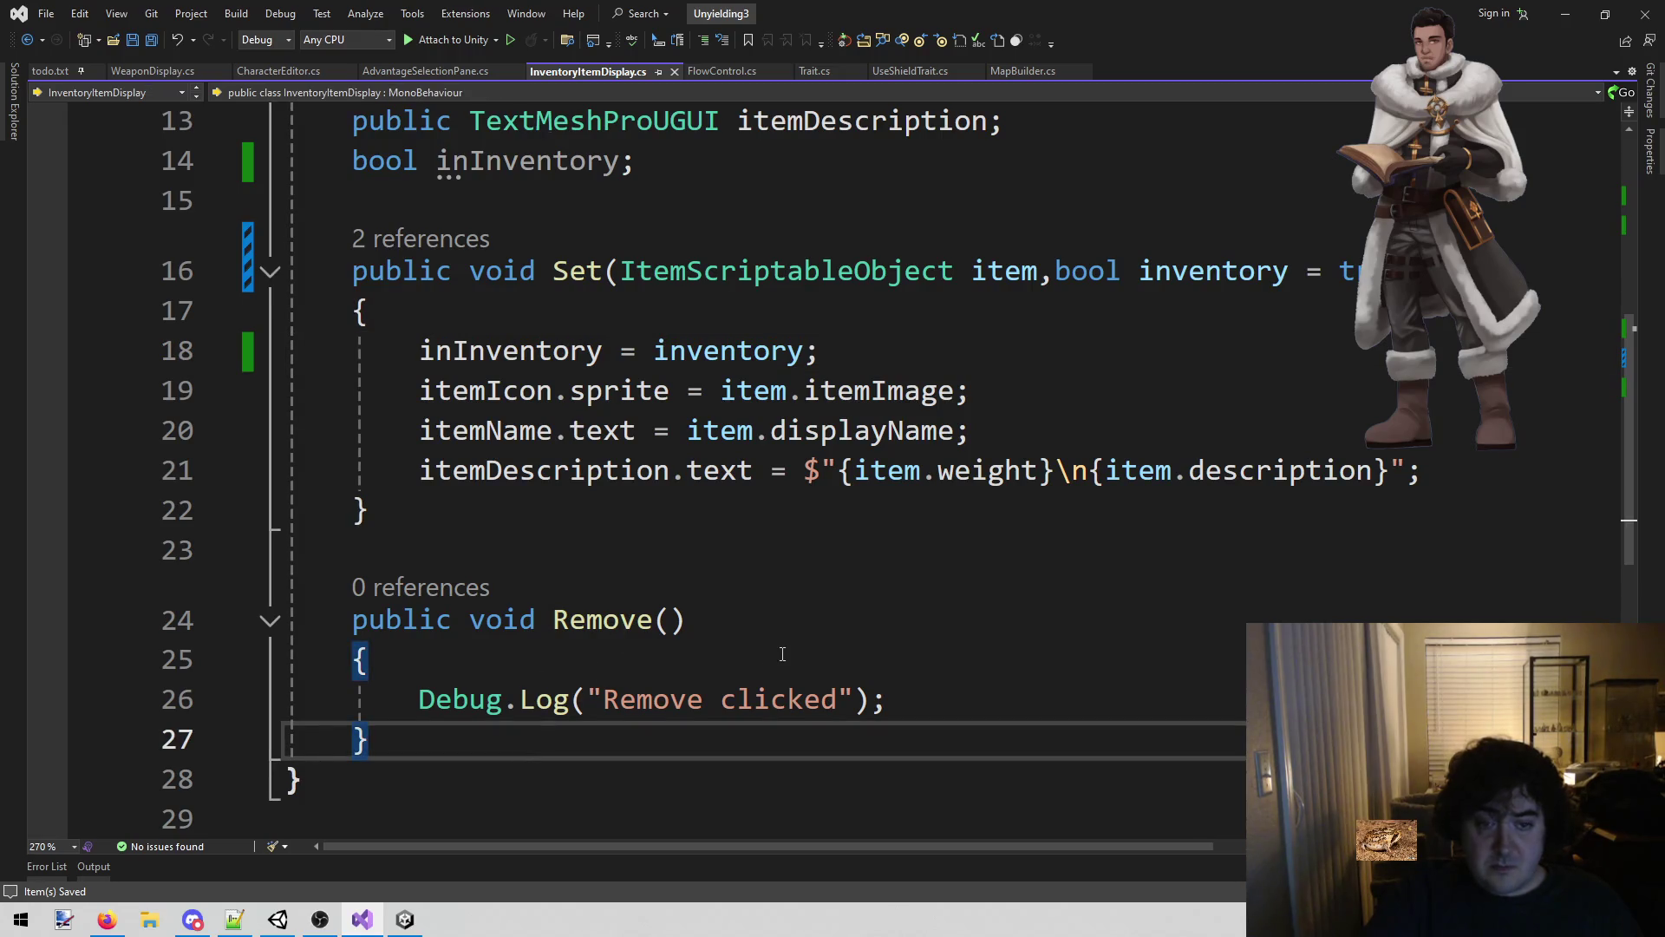
key("Return")
key("Return")
type("pub")
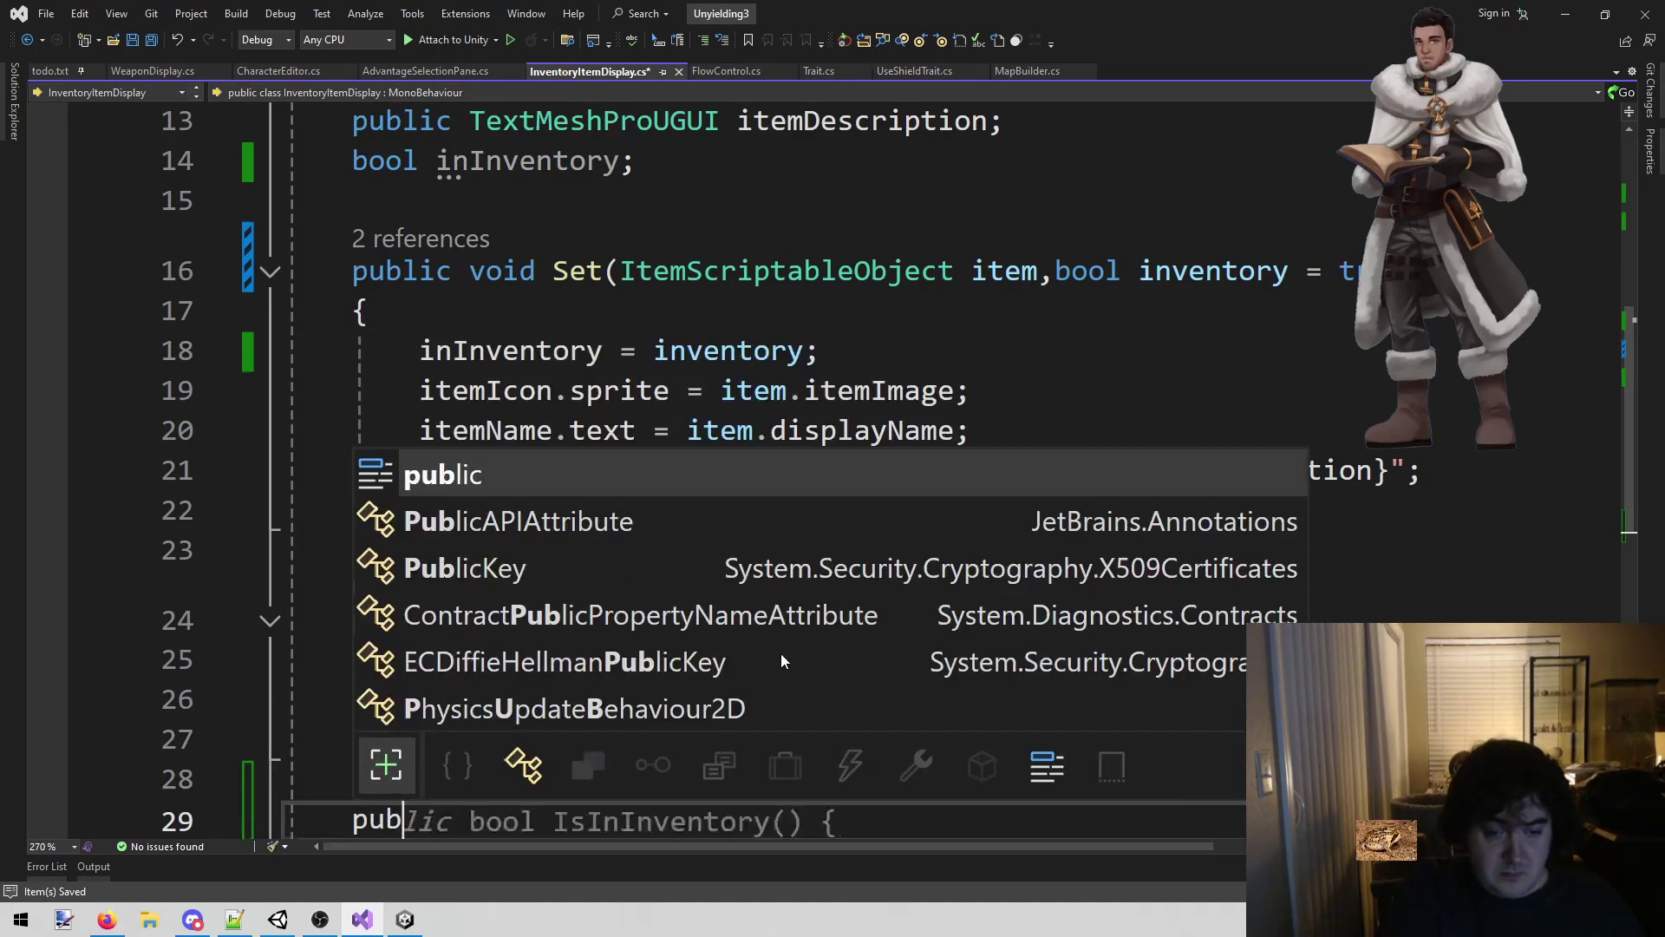
type("lic void ")
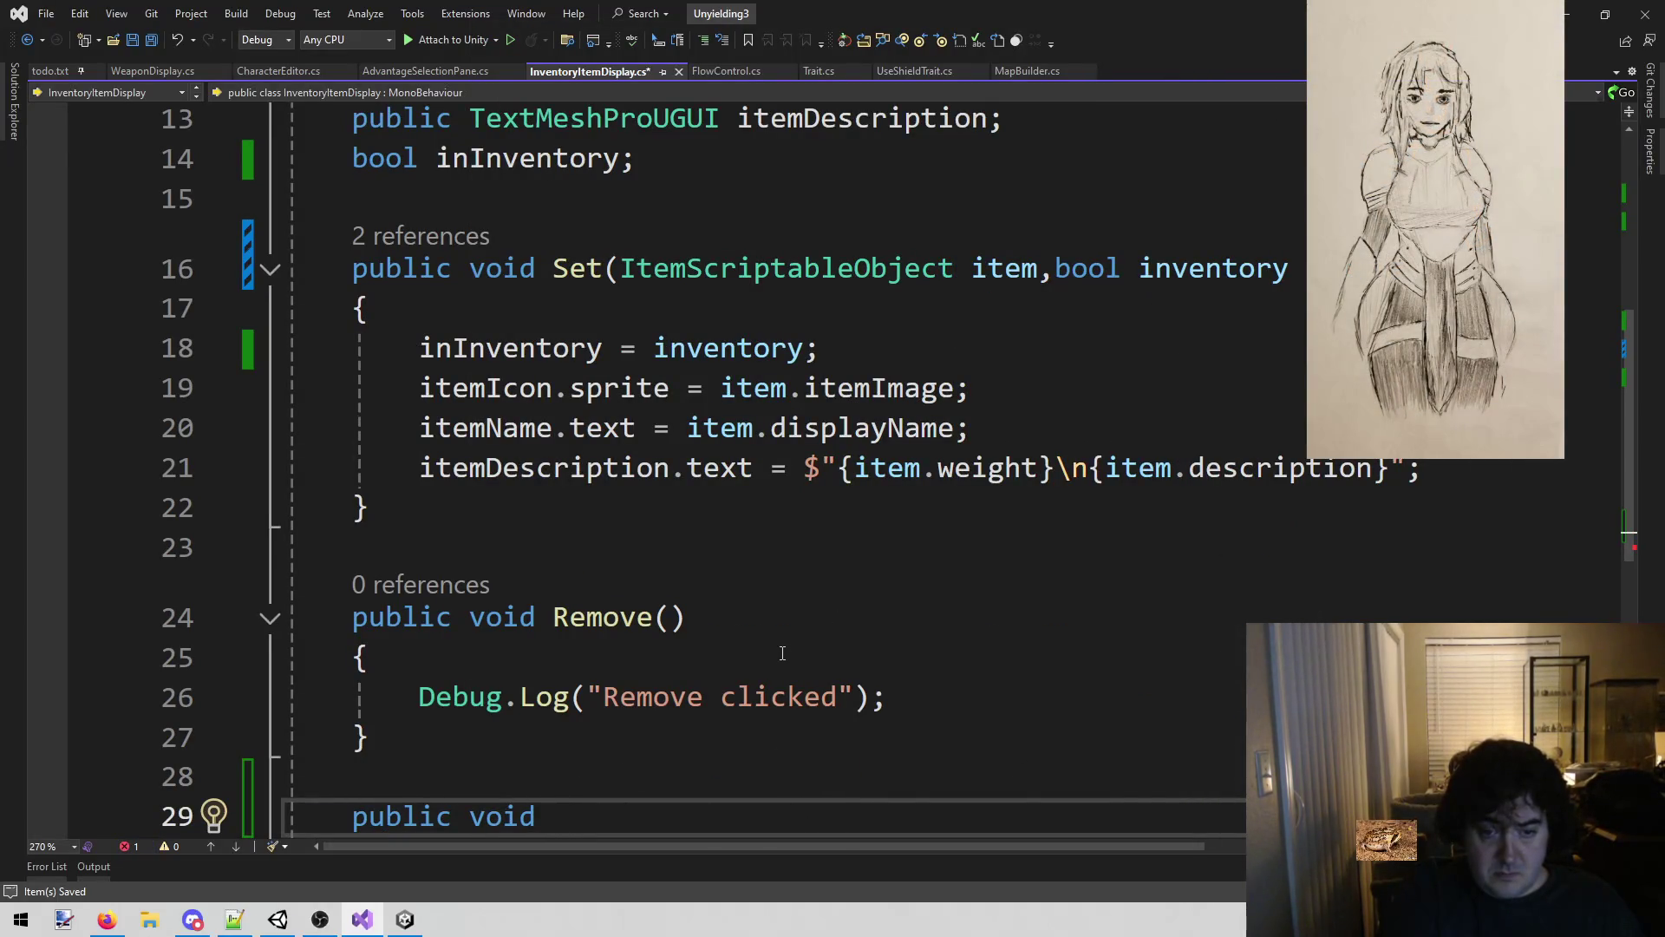
type("Click()")
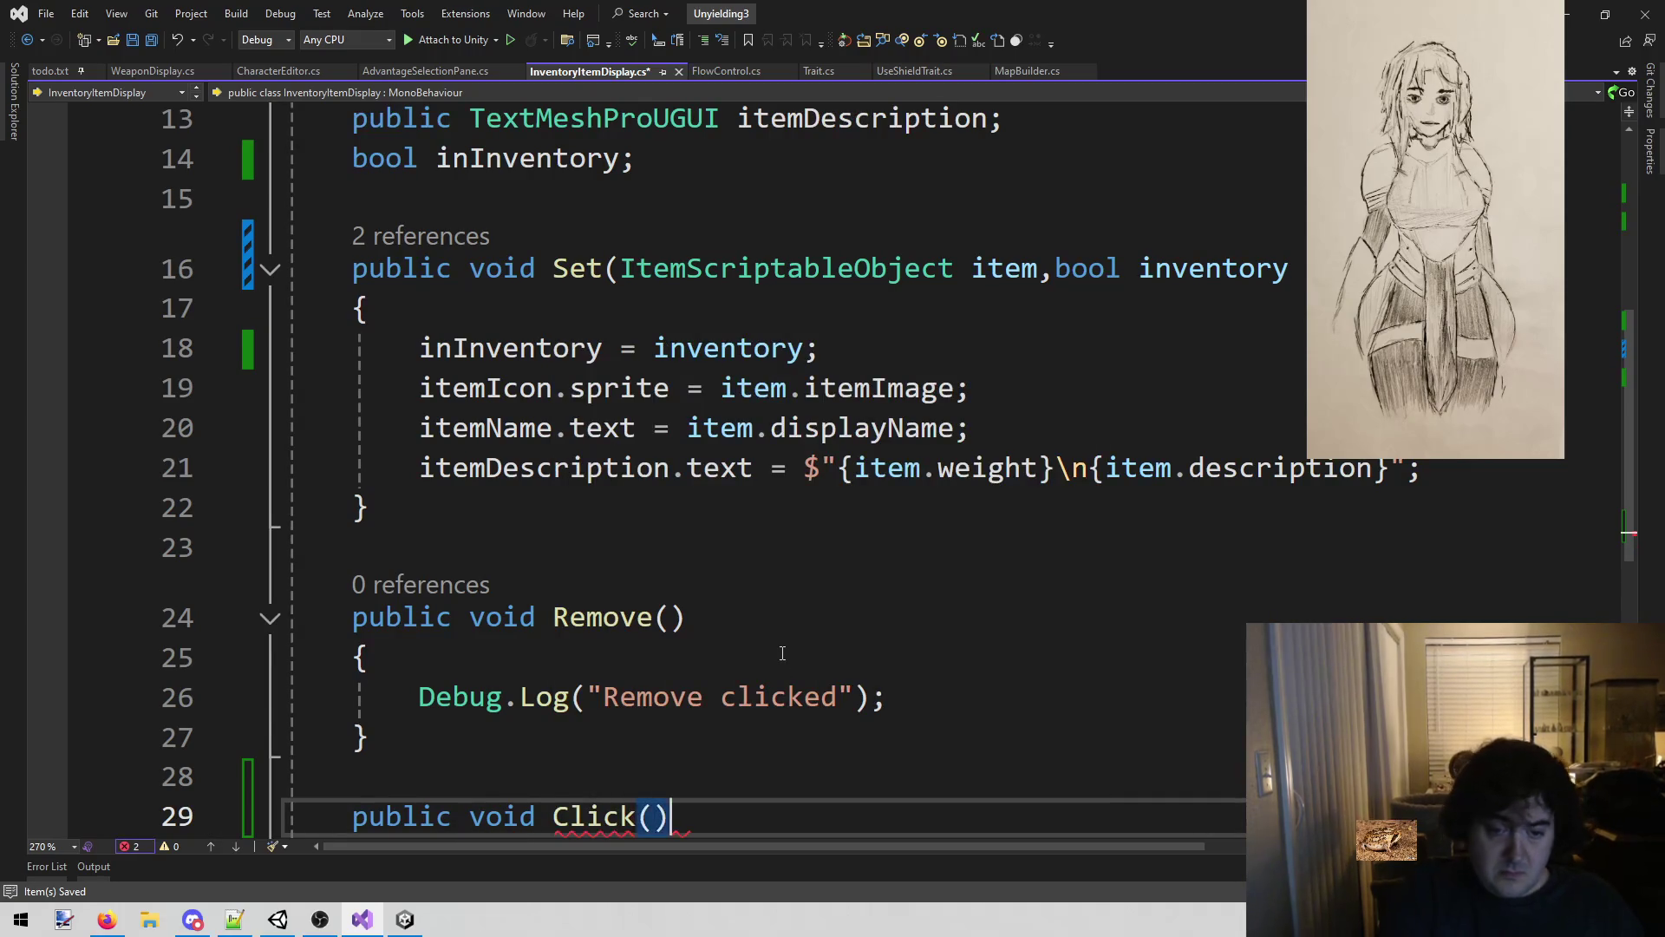
key("Return")
scroll(783, 653, "up", 3)
scroll(782, 653, "down", 4)
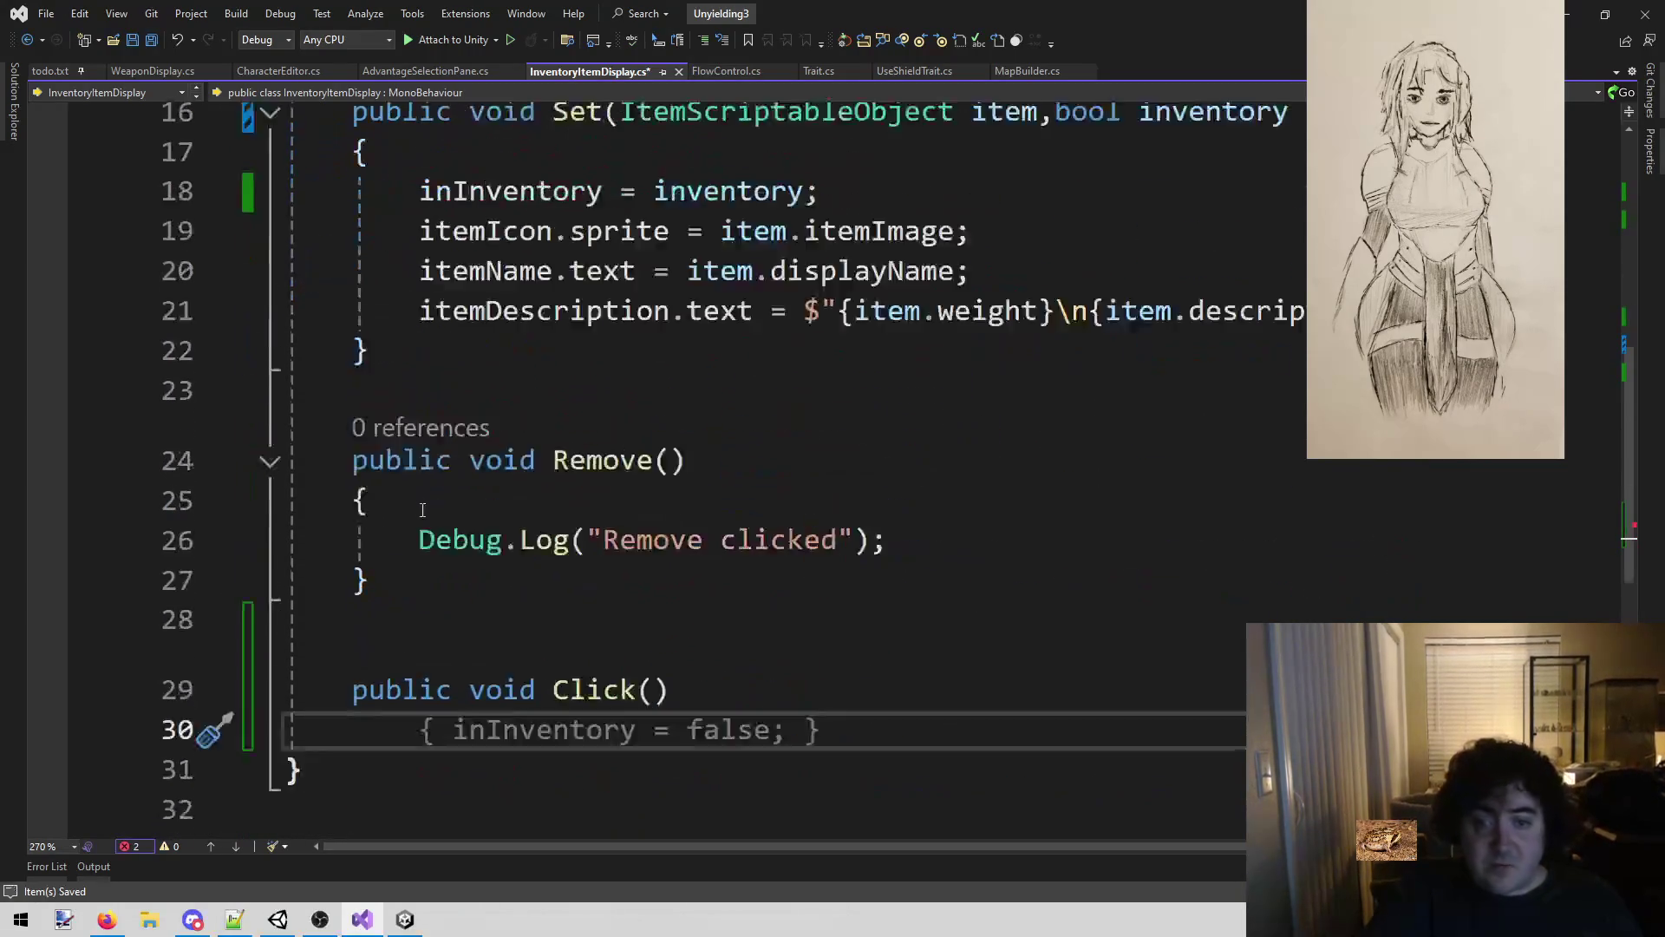
left_click_drag(681, 572, 192, 519)
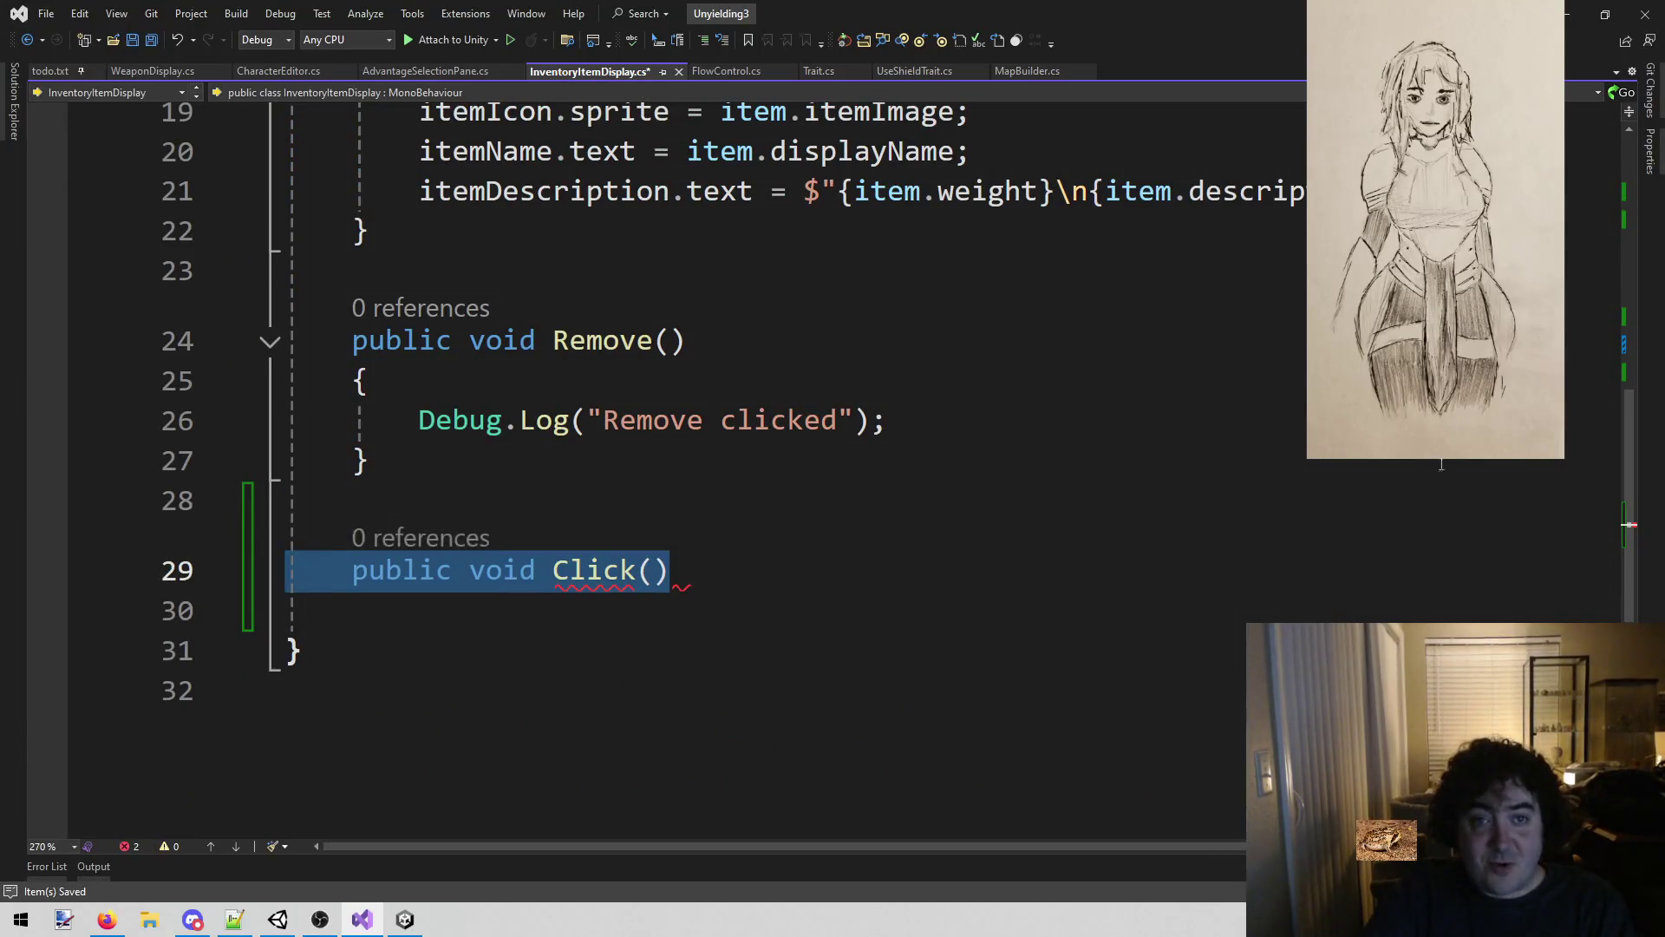
key("Delete")
scroll(983, 510, "up", 3)
scroll(983, 510, "up", 2)
double_click(1040, 400)
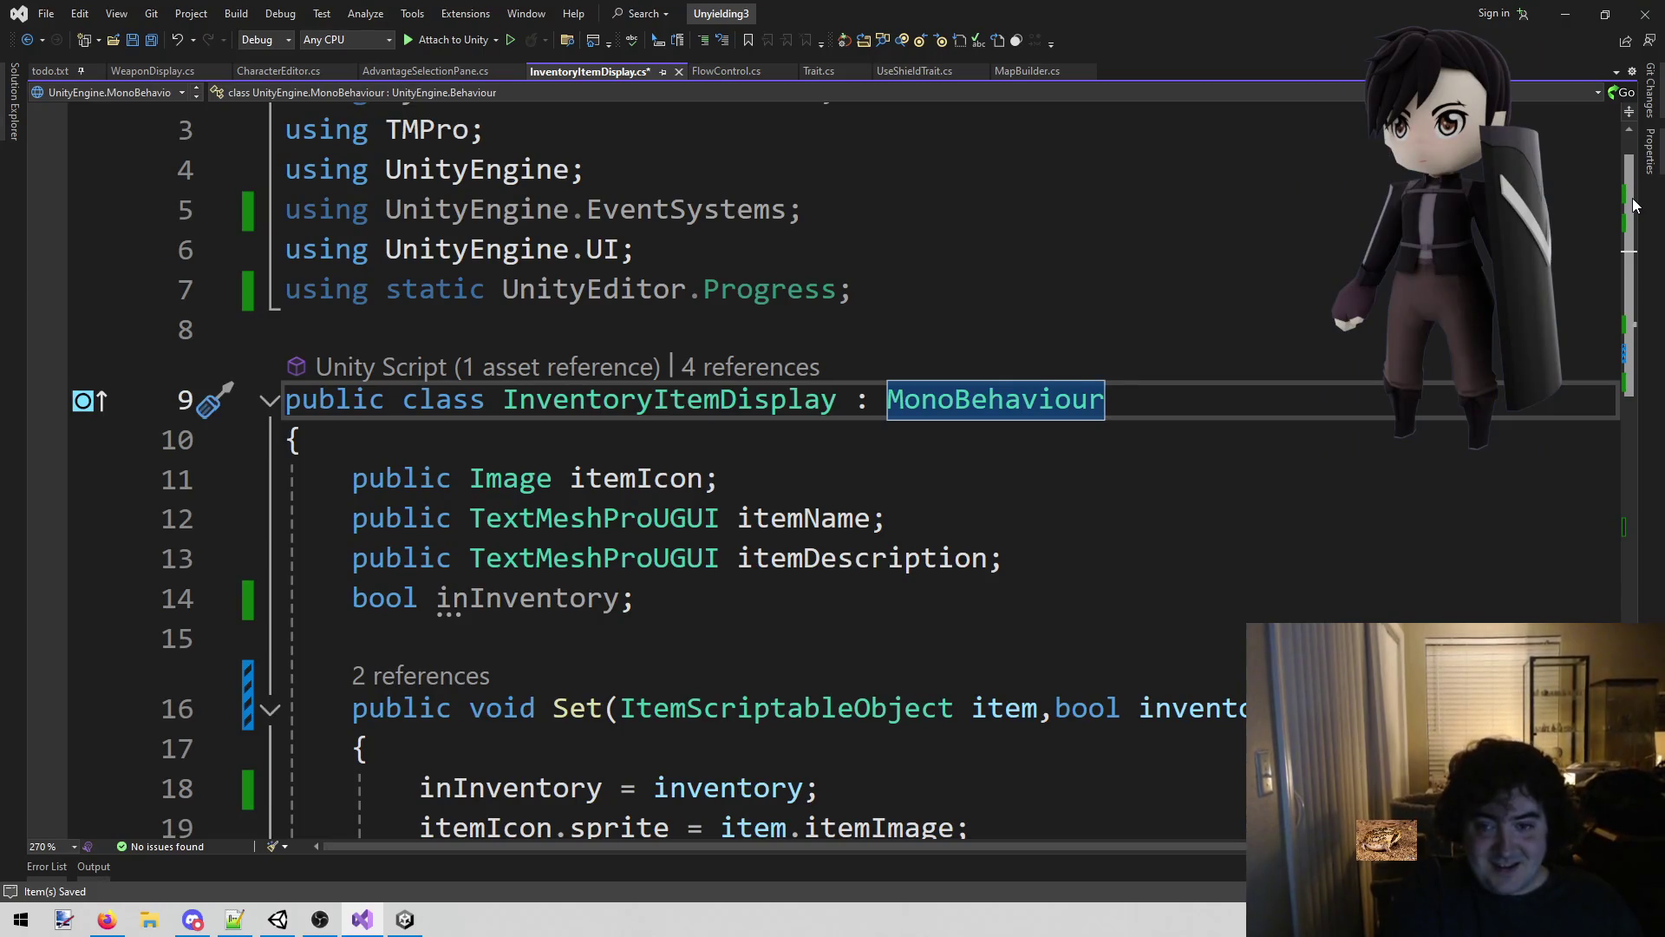
Make InventoryItemDisplay inherit IPointerClickHandler alongside MonoBehaviour and save.
key("End")
type(", I")
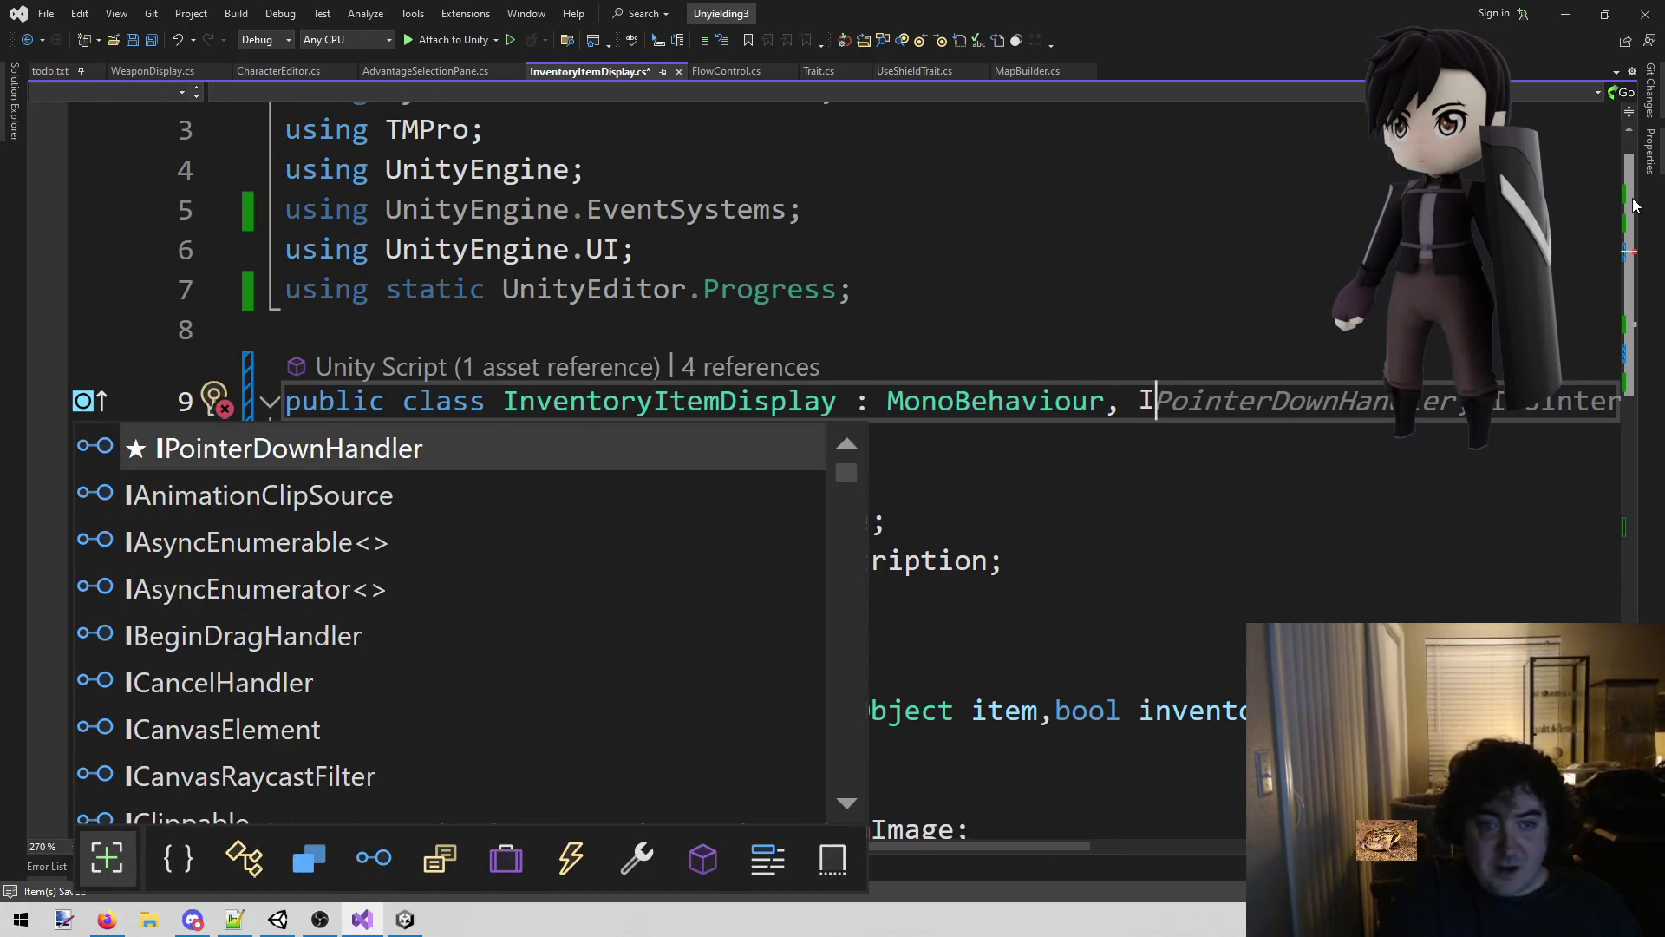
type("PointerClick")
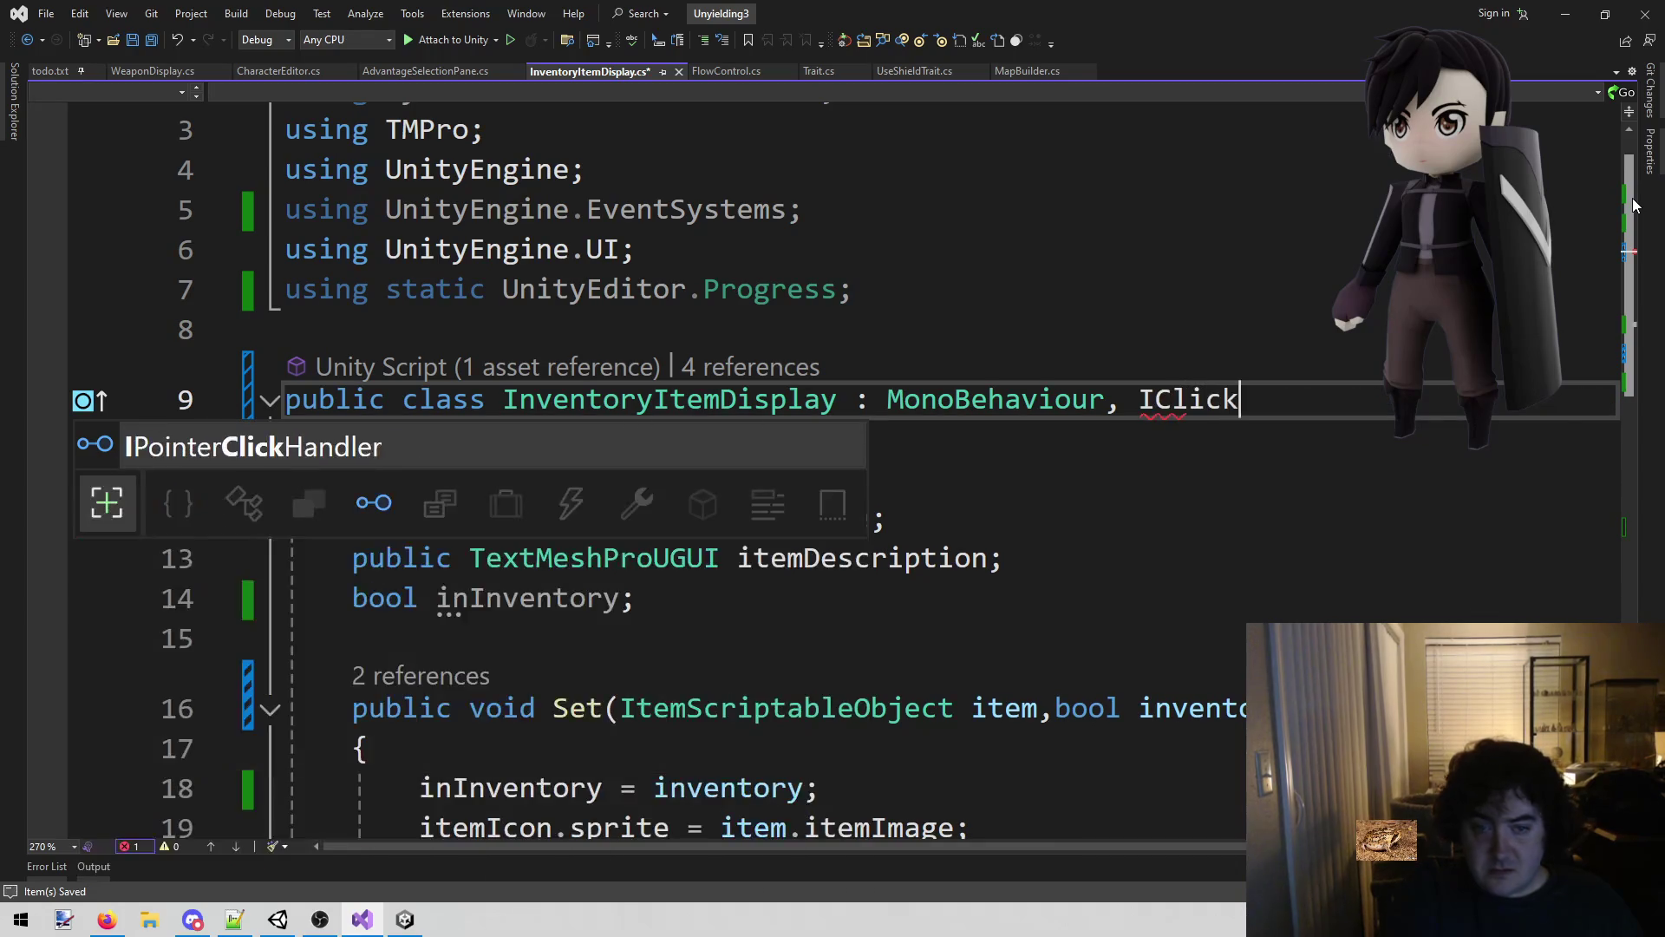
key("Tab")
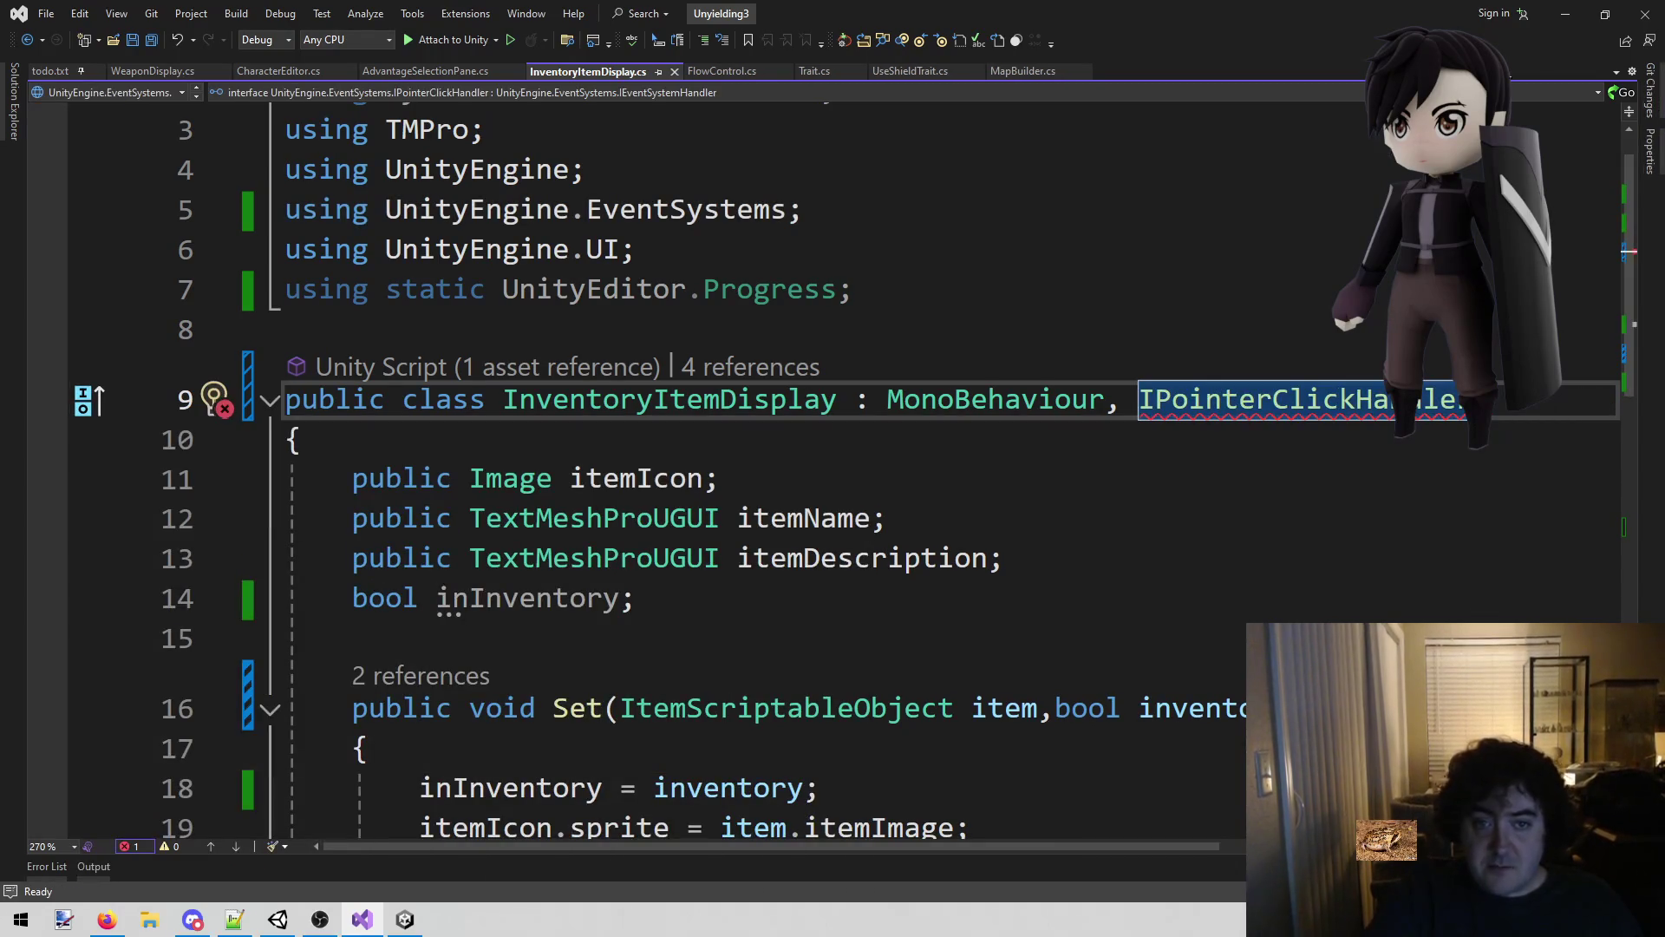
key("ctrl+s")
left_click(1604, 209)
Generate the OnPointerClick method with the Implement interface quick fix.
mouse_move(1288, 419)
key("ctrl+period")
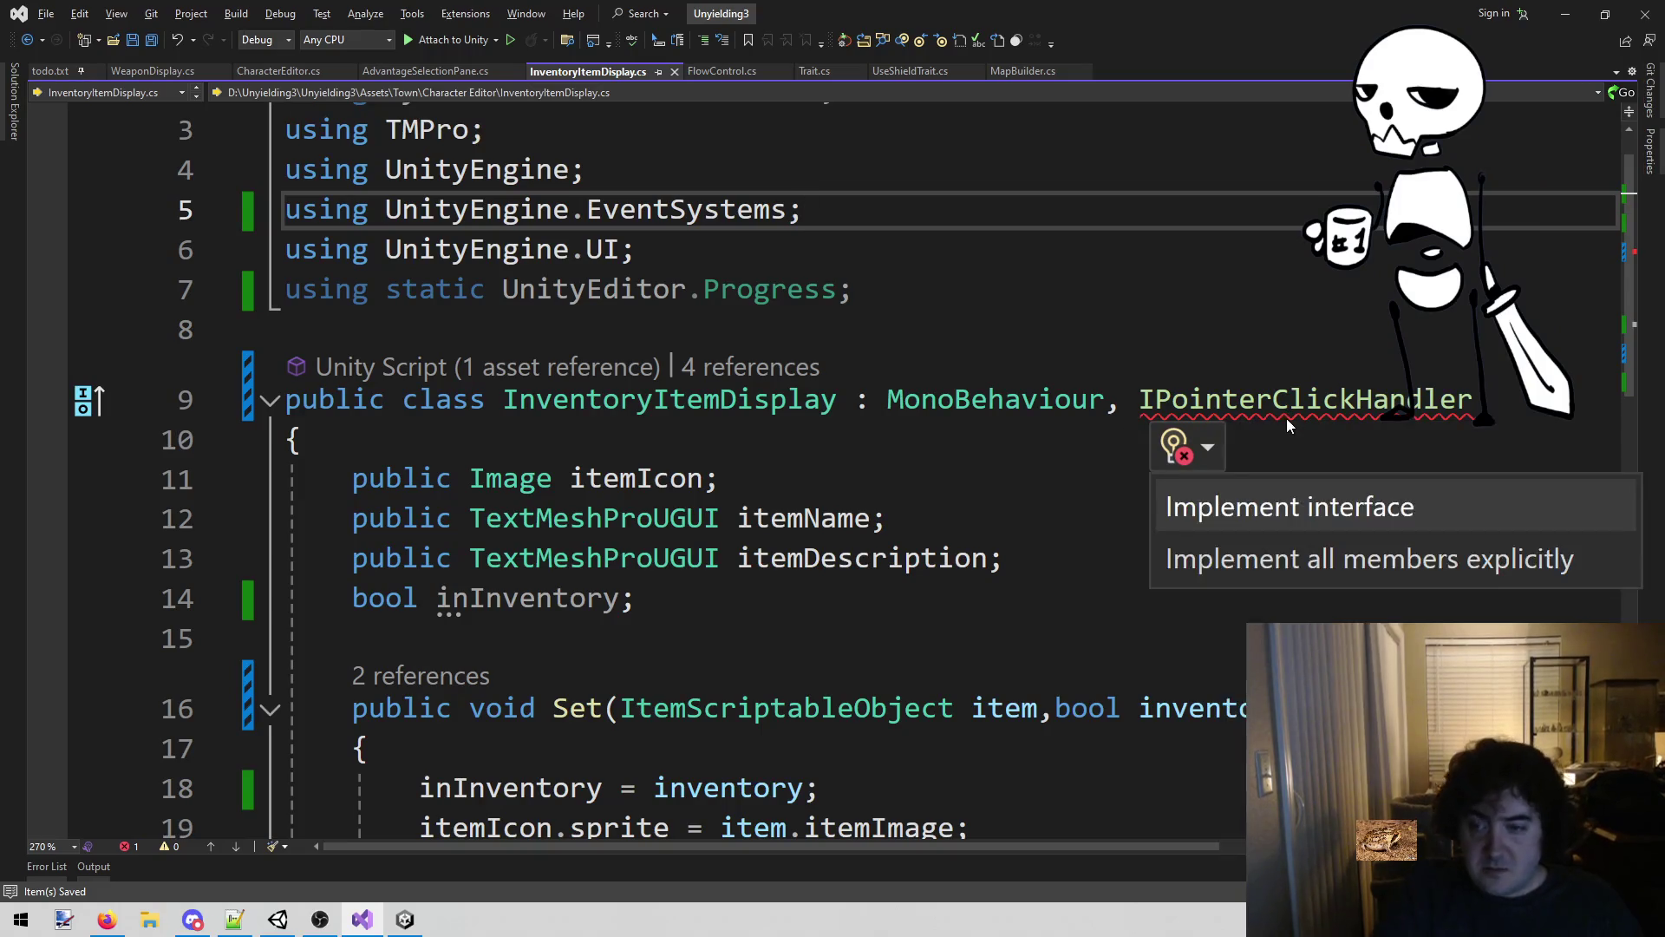
left_click(1267, 517)
scroll(461, 652, "down", 5)
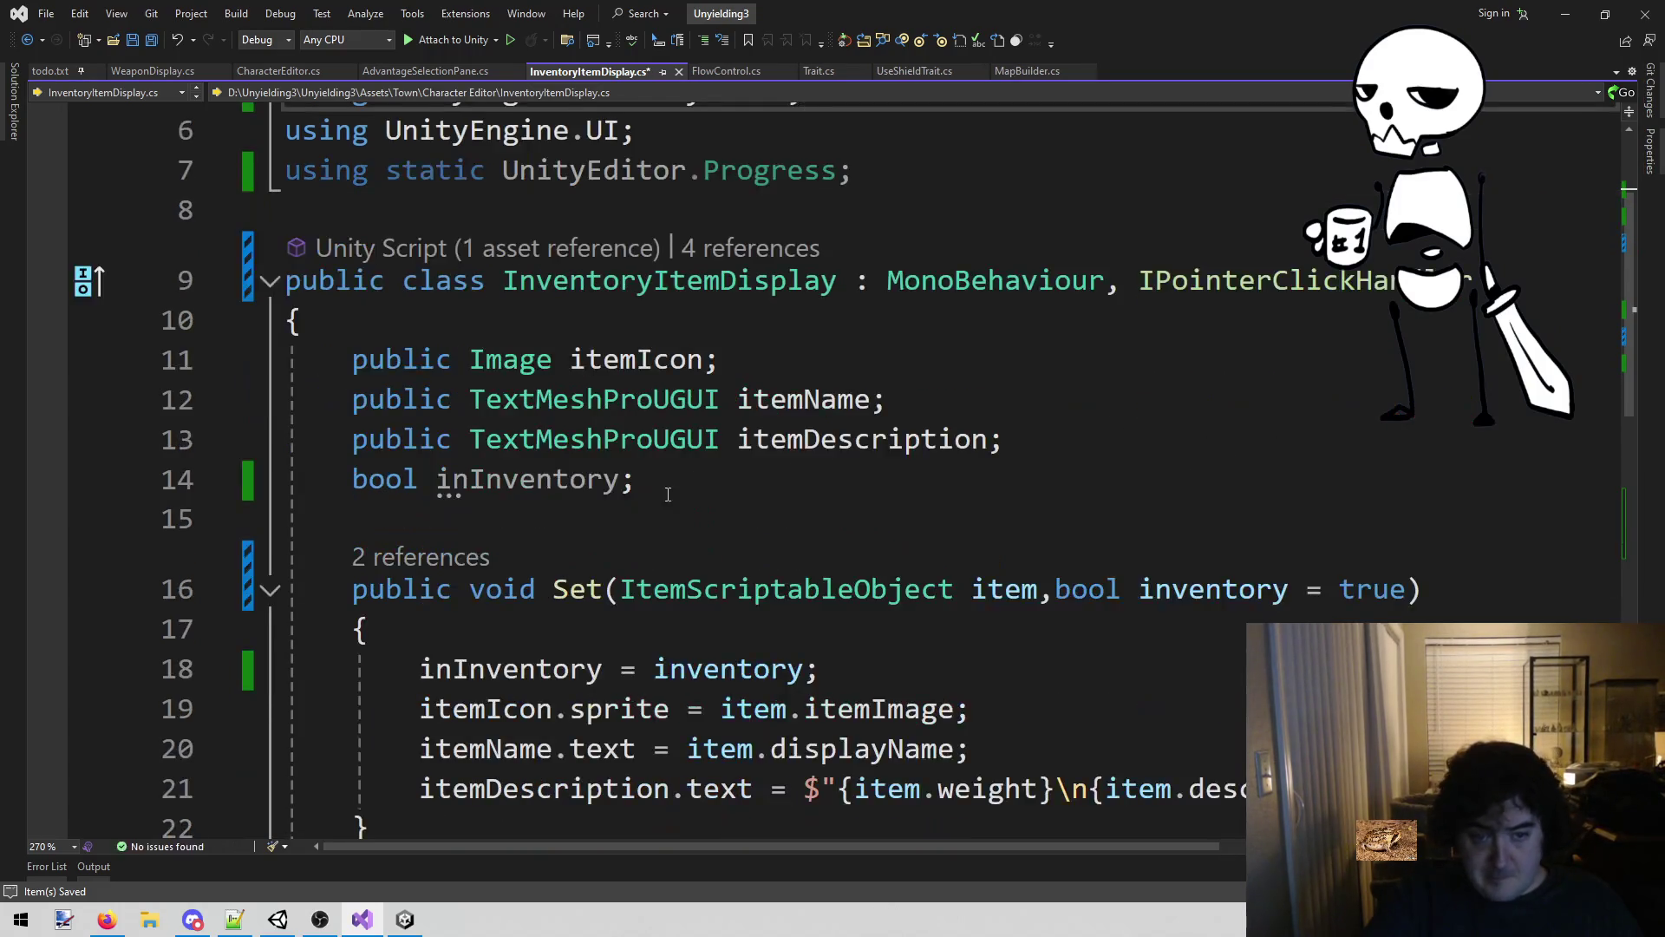
Replace OnPointerClick's placeholder throw line with an if (inInventory) { return; } guard.
key("Home")
key("shift+End")
type("if (")
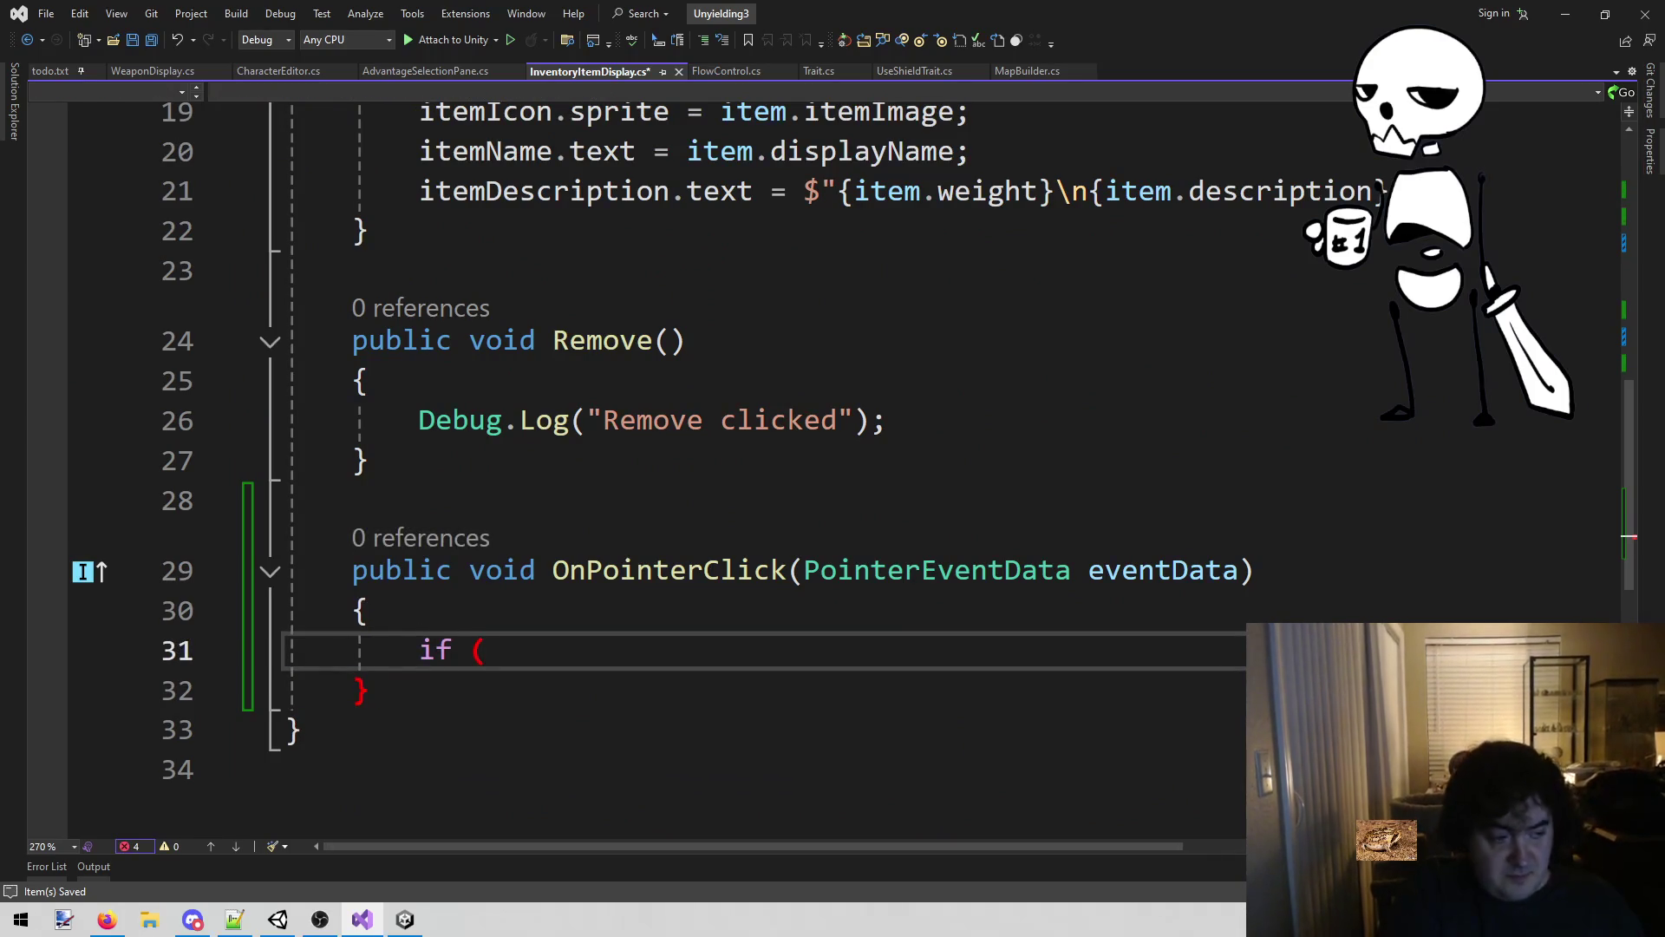
type("in")
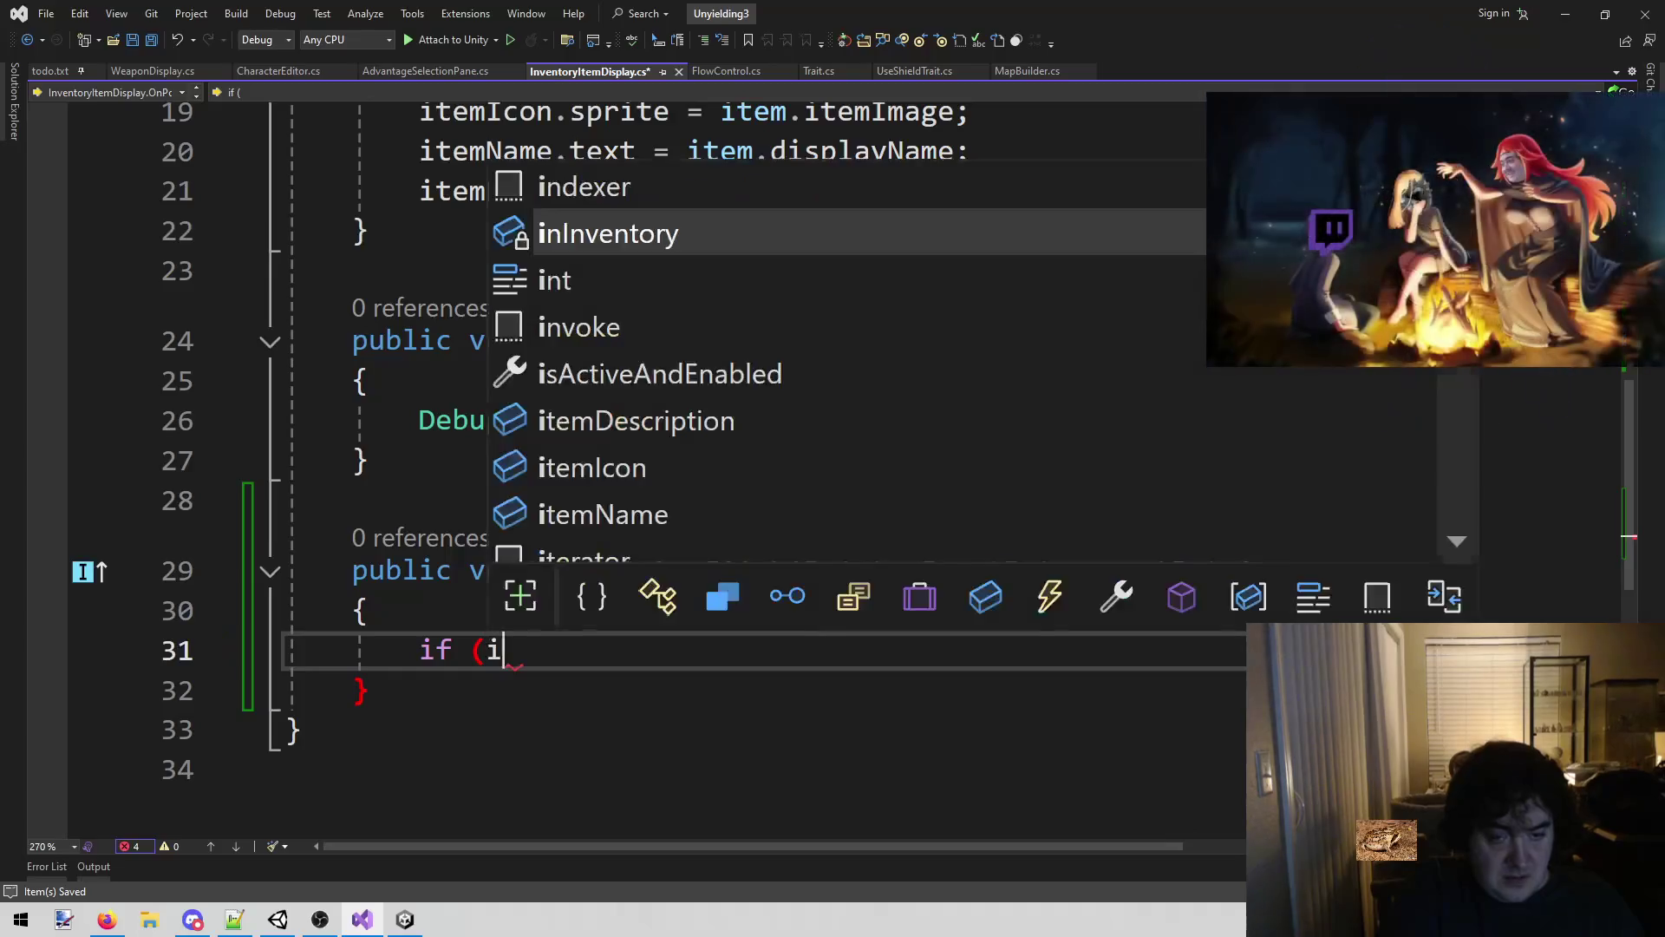
key("Tab")
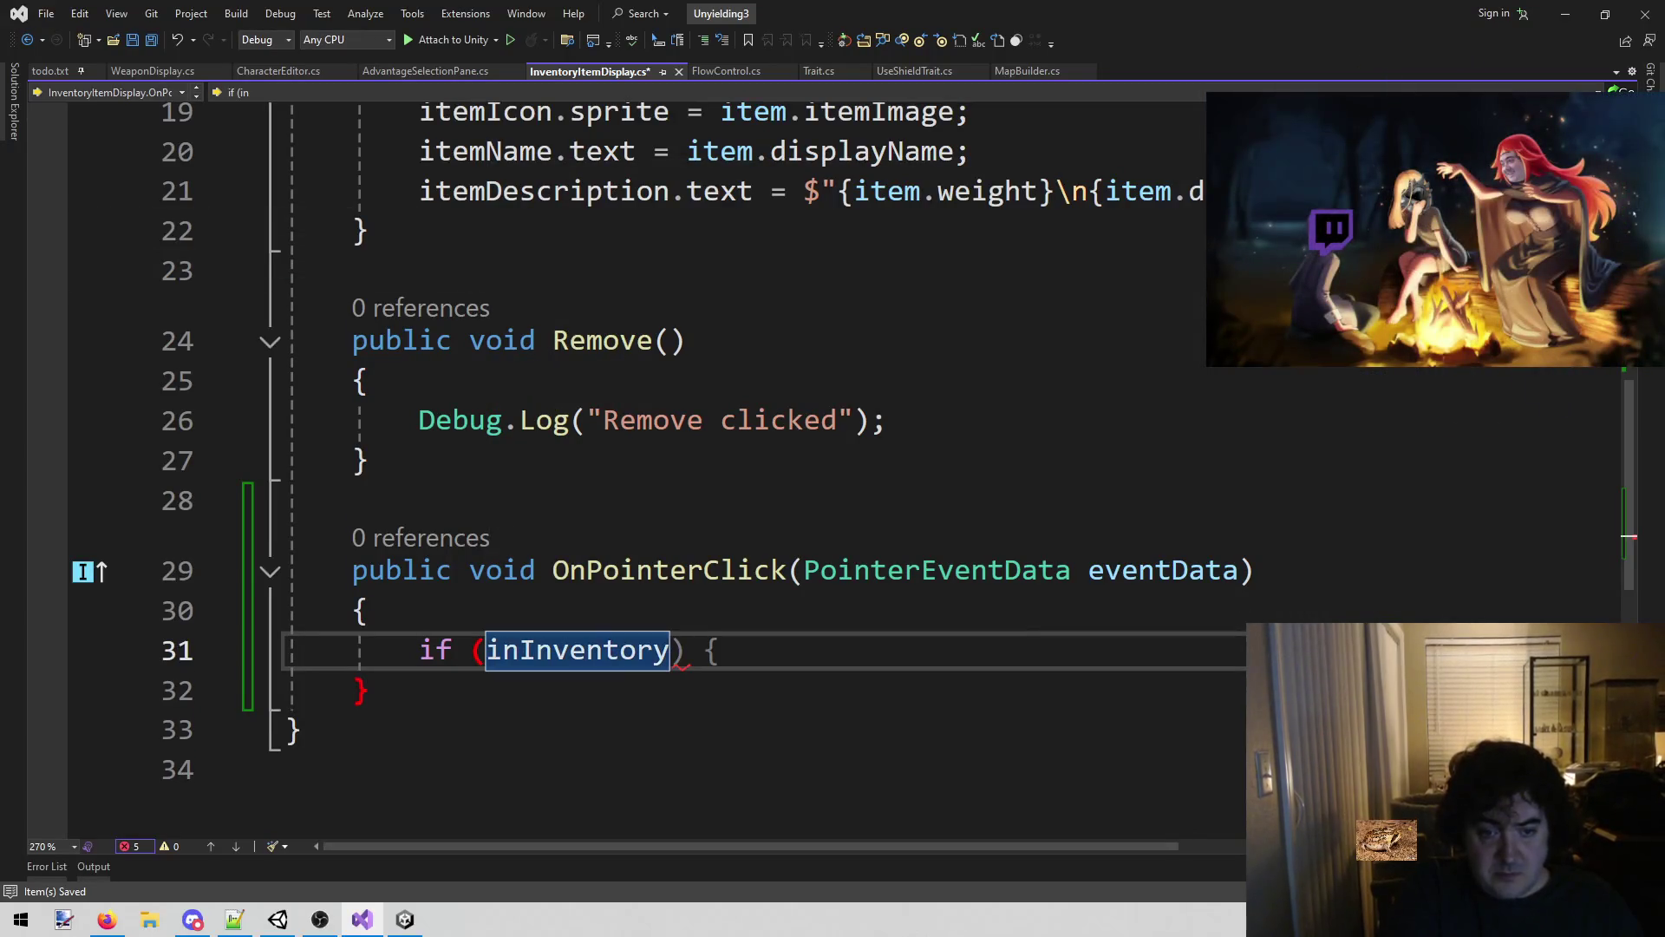
key("Tab")
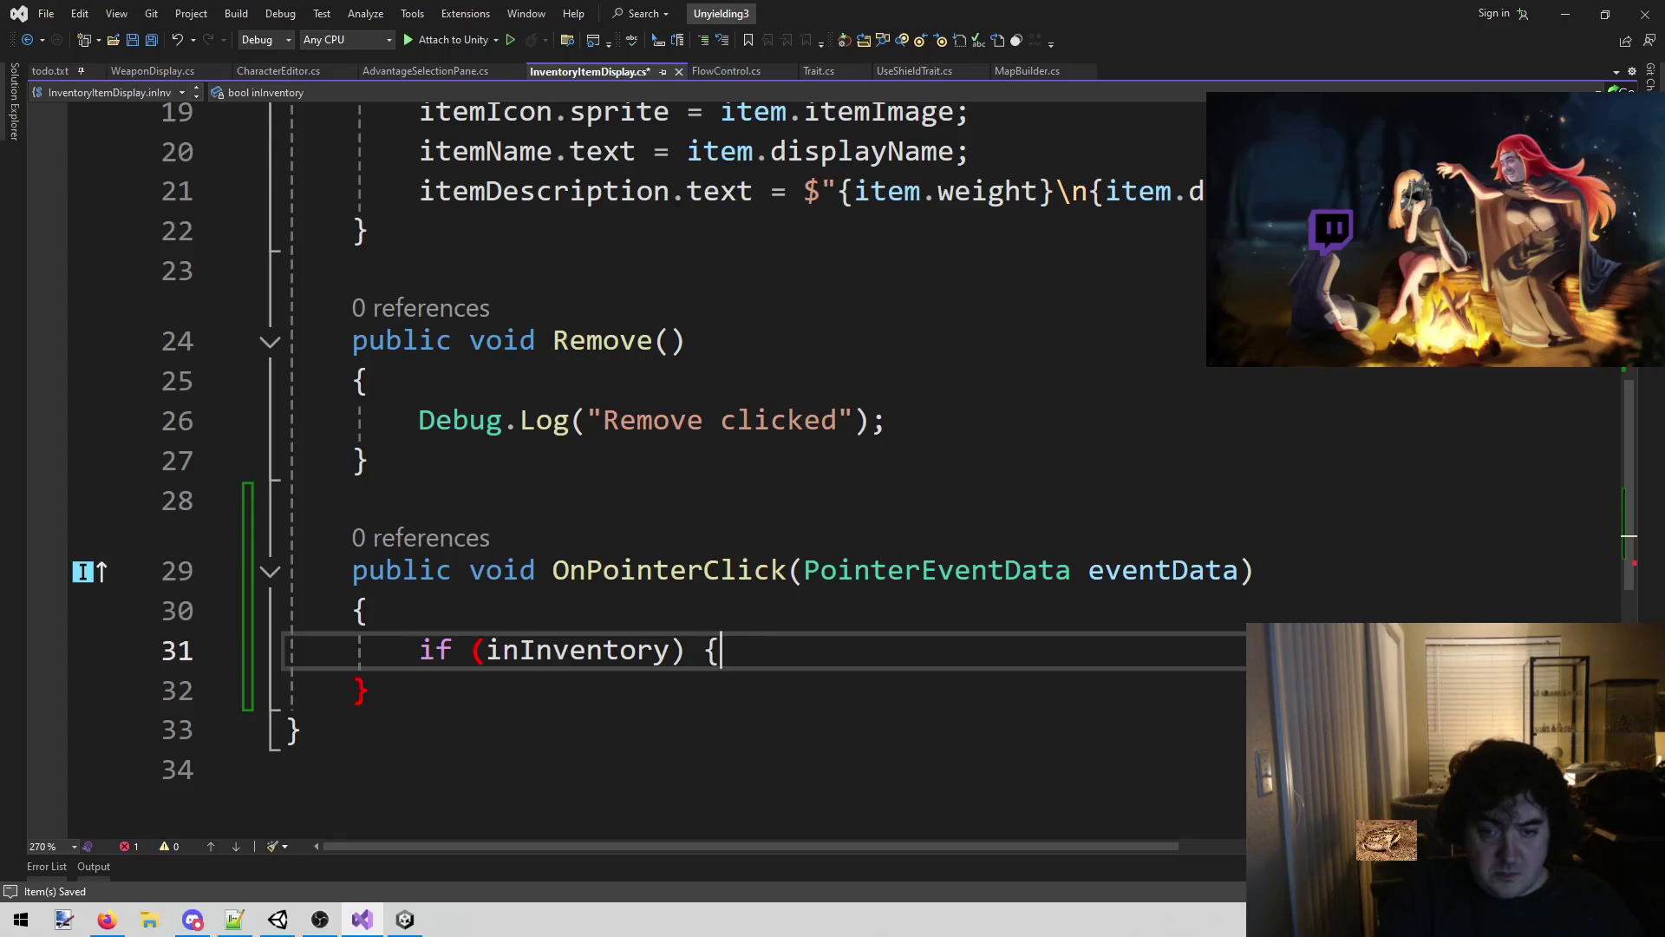
type("}")
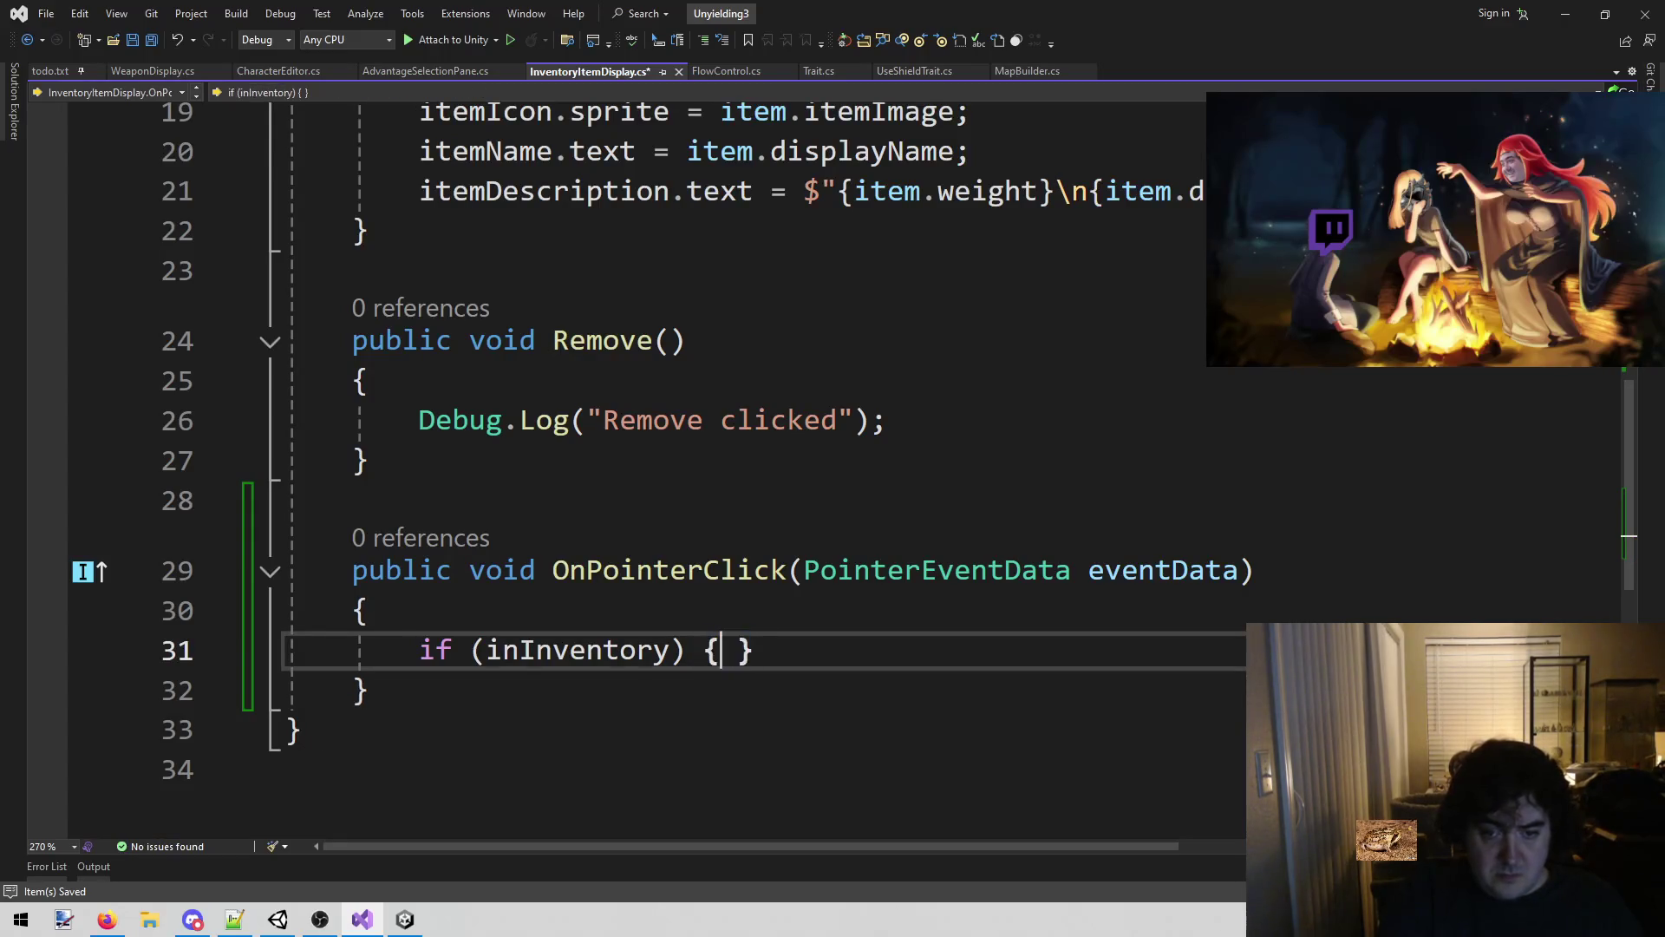
key("Return")
key("Return")
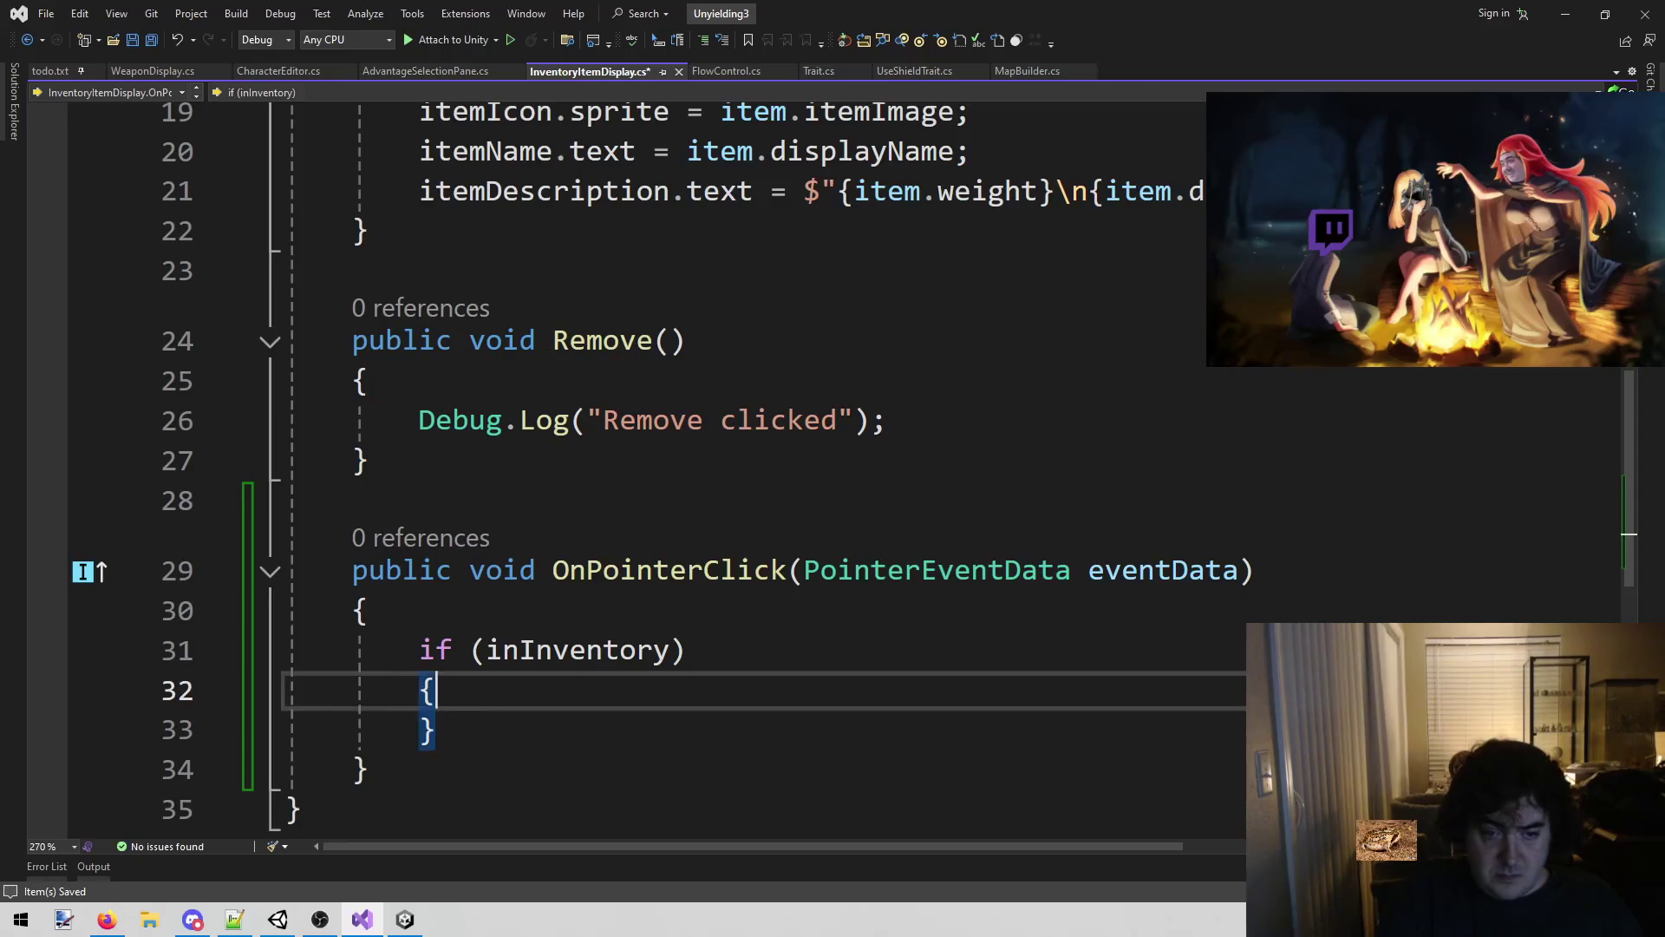
type("return;")
key("Down")
key("Return")
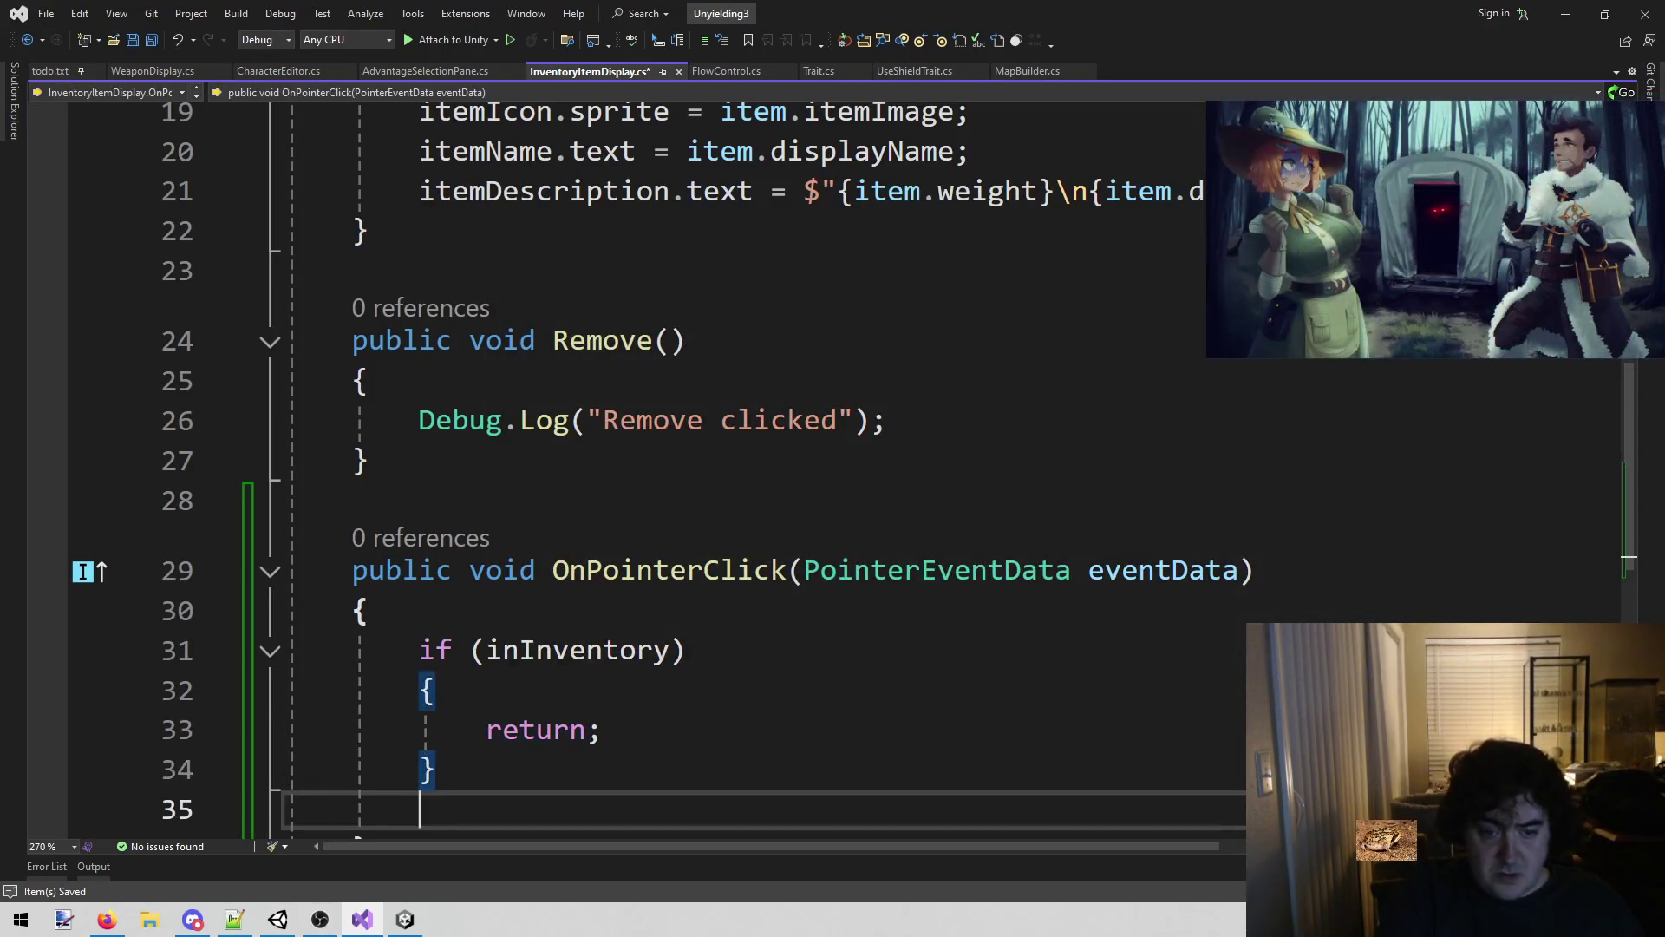
Review the OnPointerClick method and save InventoryItemDisplay.cs.
scroll(607, 468, "up", 3)
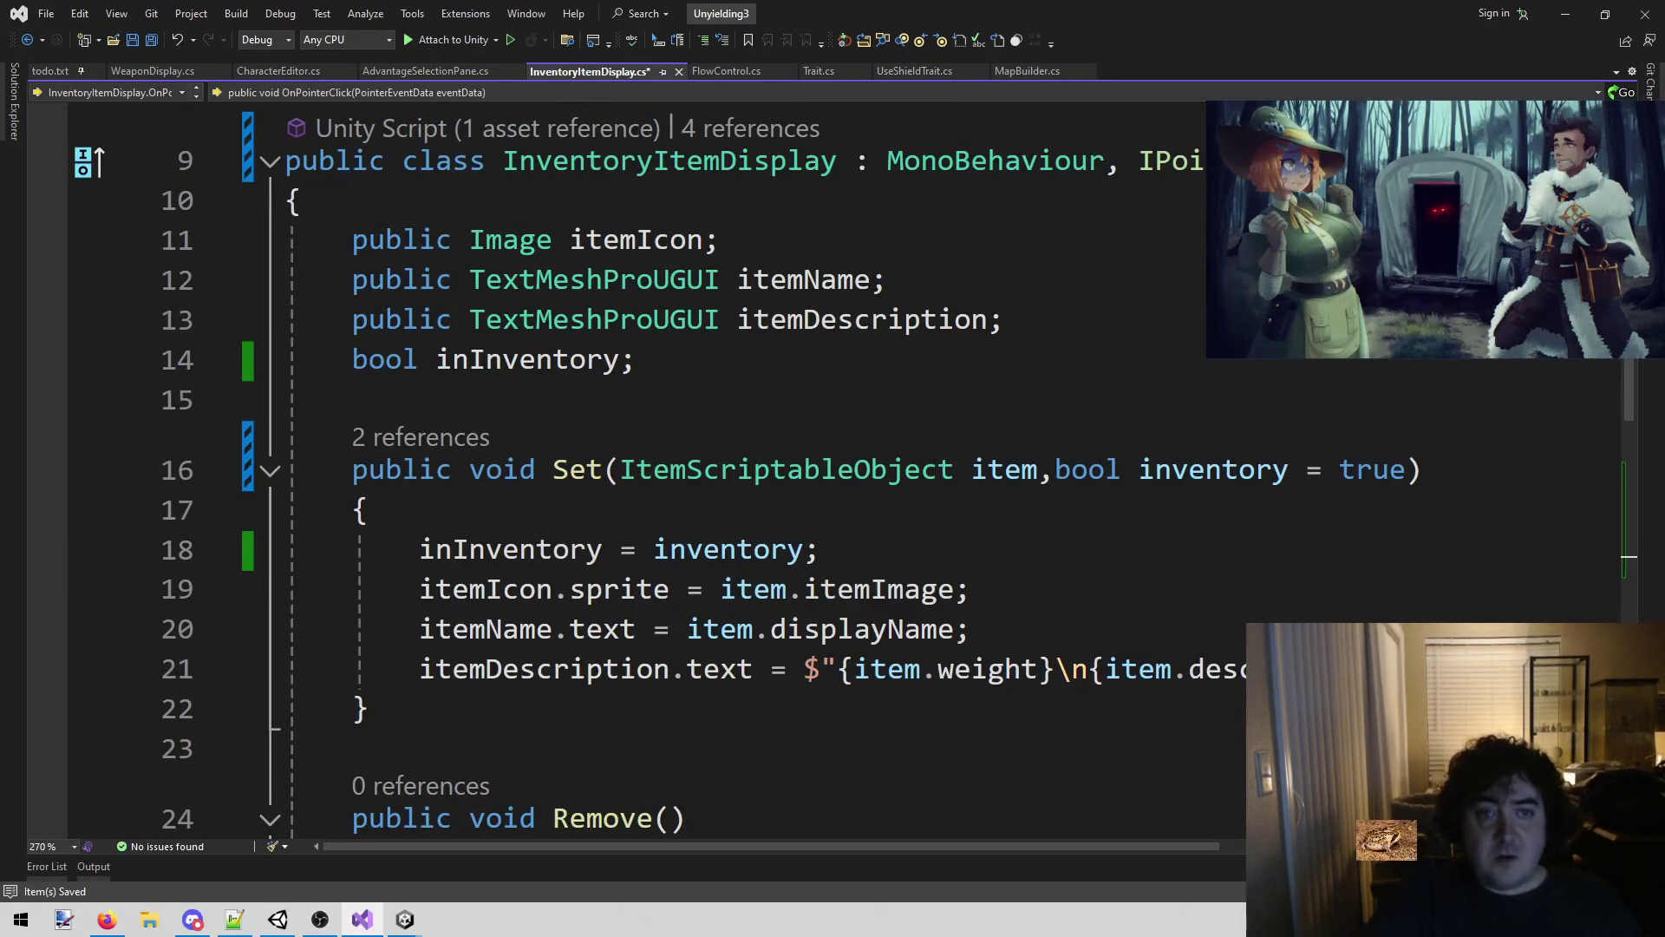
scroll(649, 573, "down", 4)
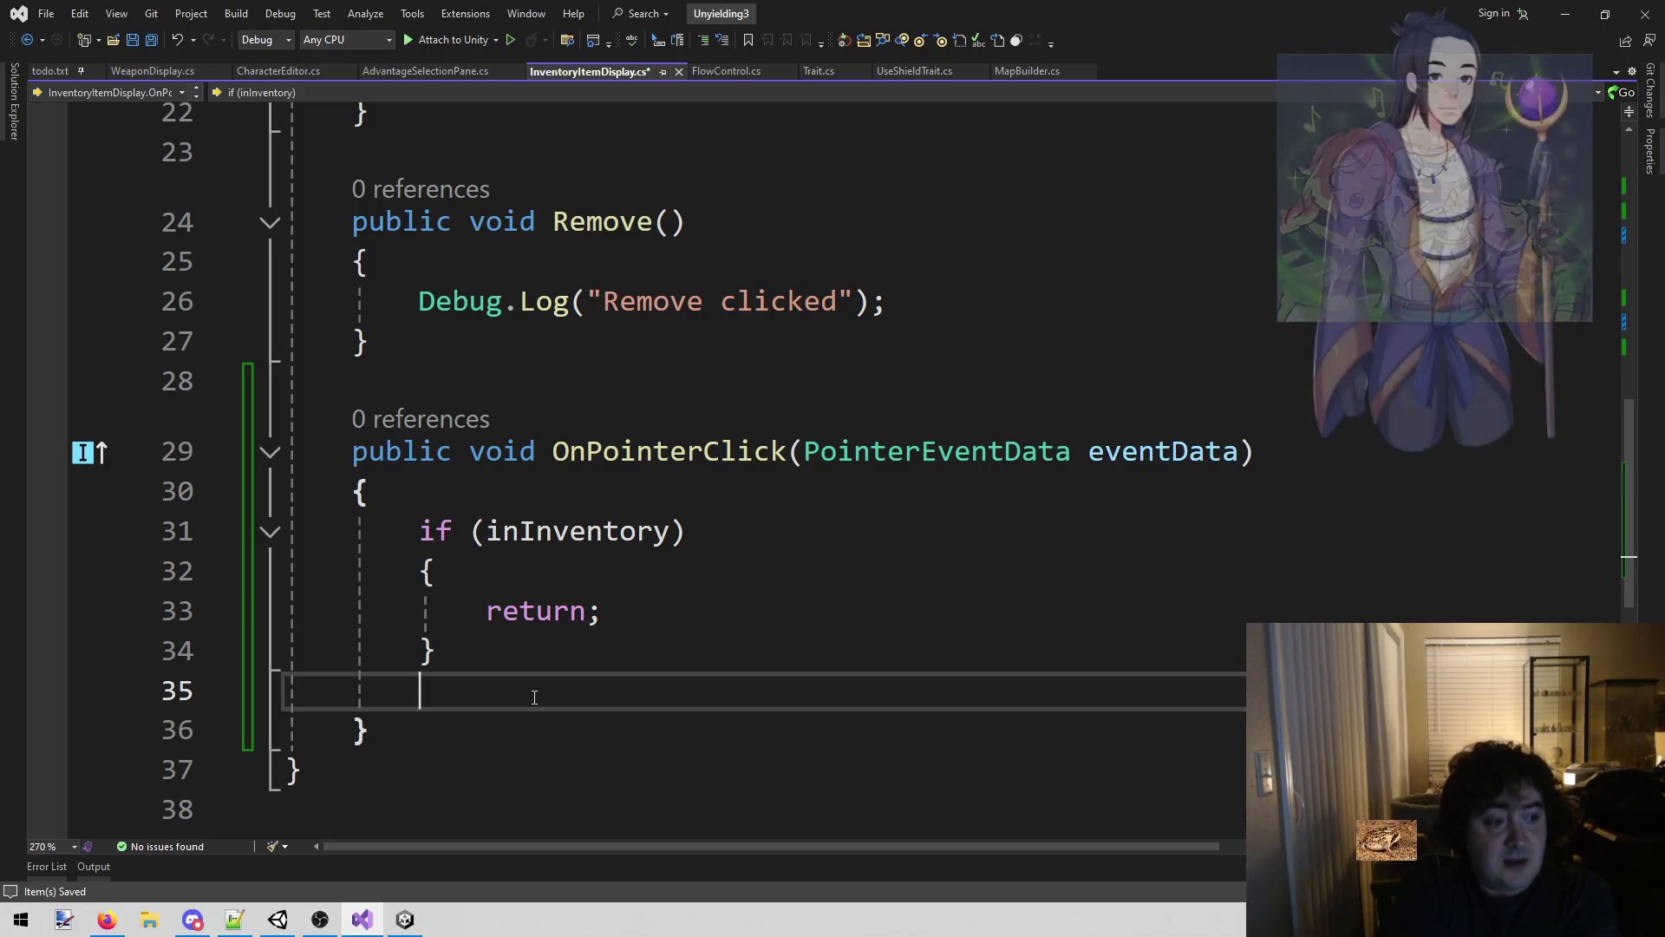
scroll(534, 697, "up", 5)
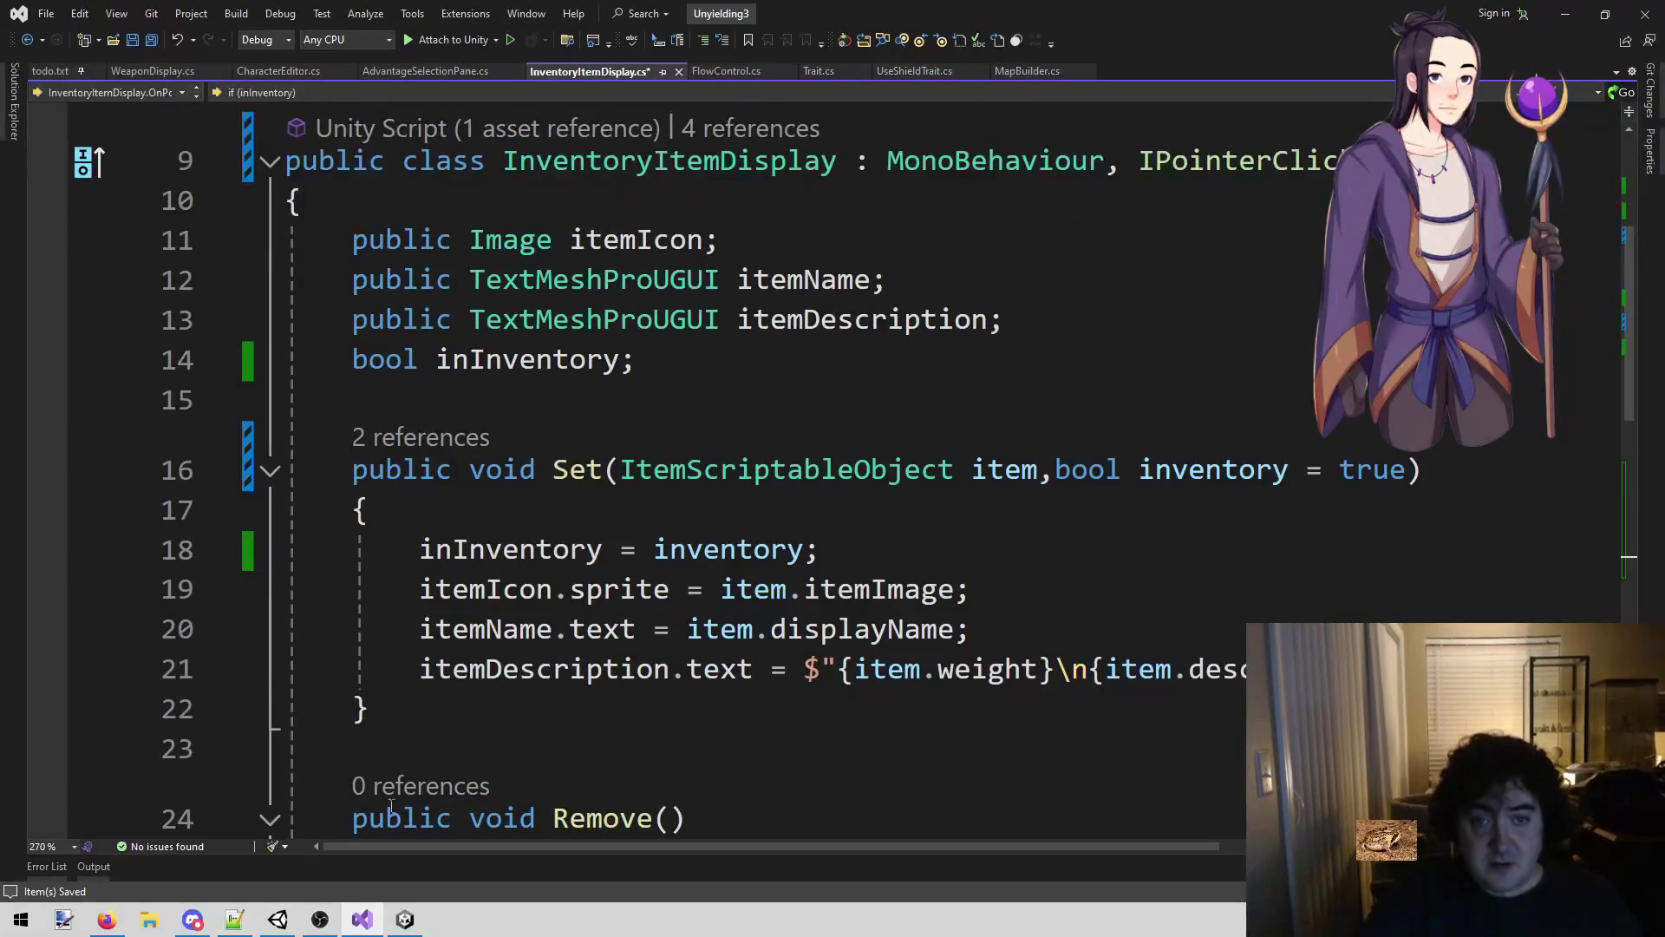
scroll(488, 591, "down", 4)
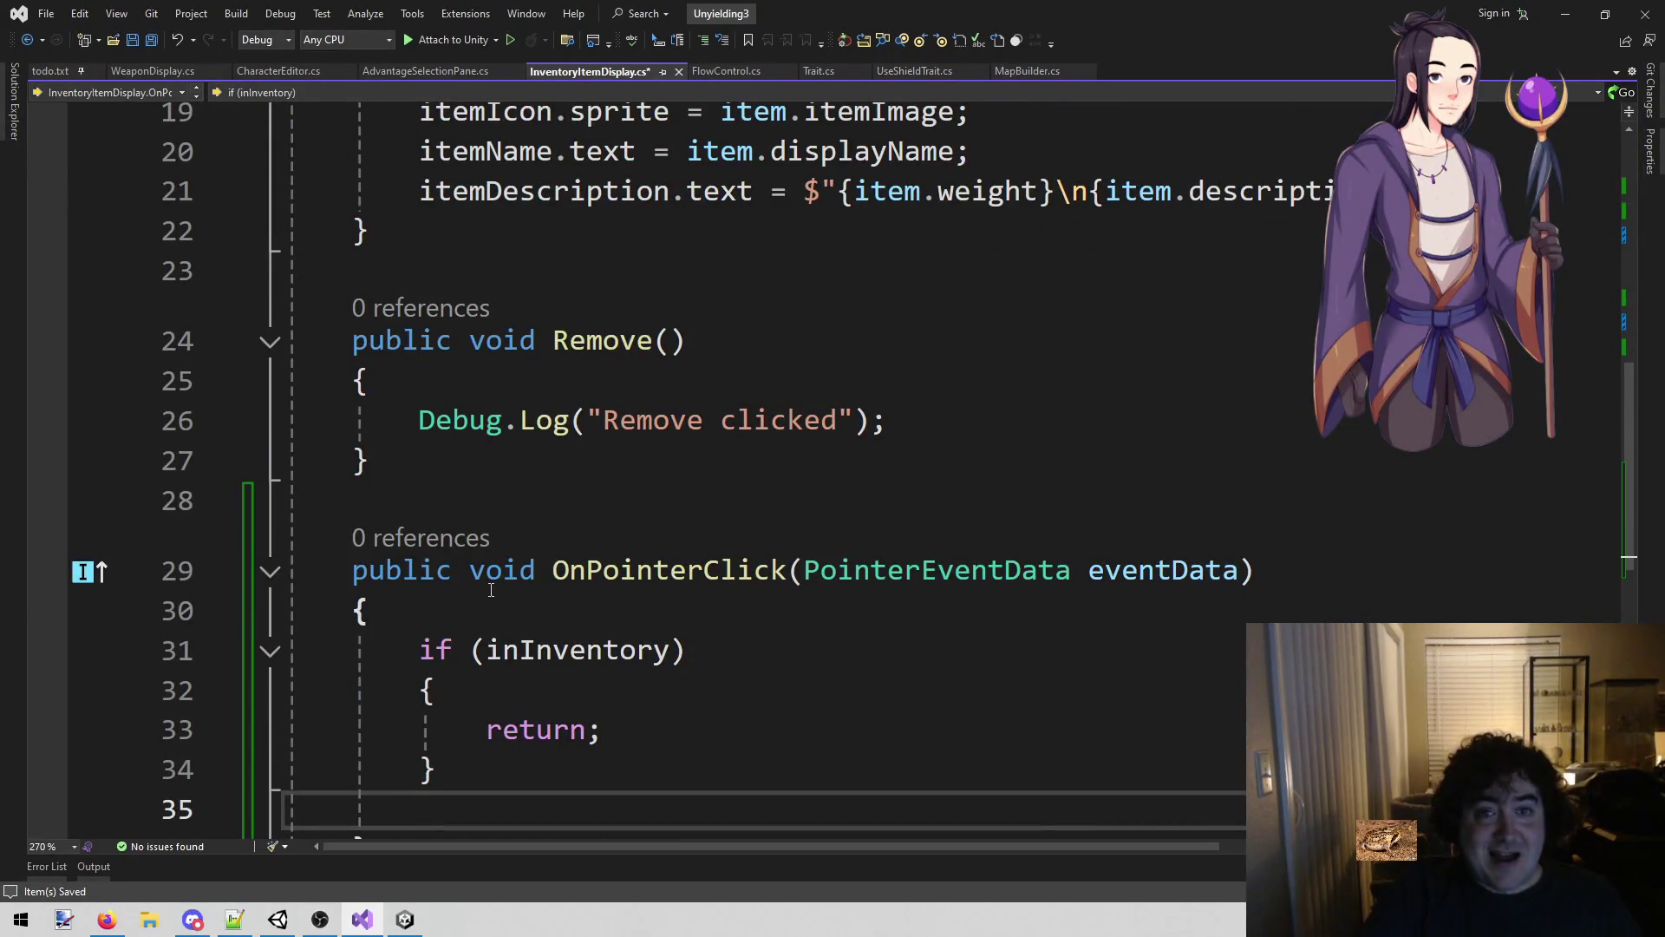
key("ctrl+s")
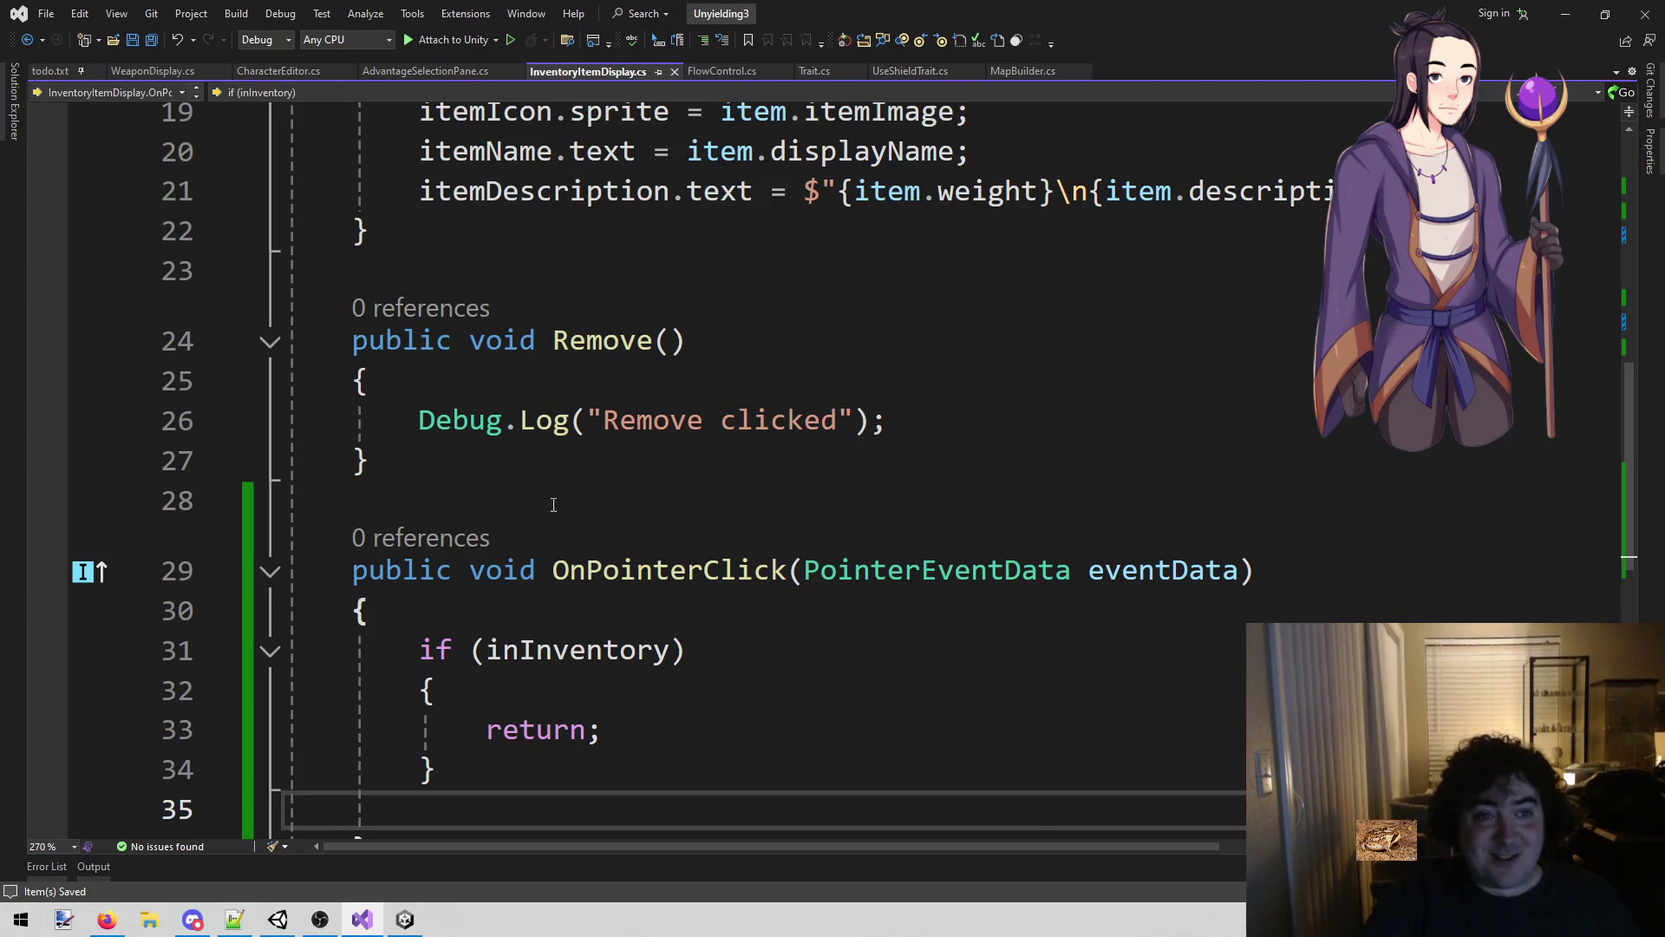
In CharacterEditor.cs, add a public void AddItemToInventory() method with braces below AddAdvantageClicked.
left_click(305, 68)
left_click(564, 545)
left_click(548, 500)
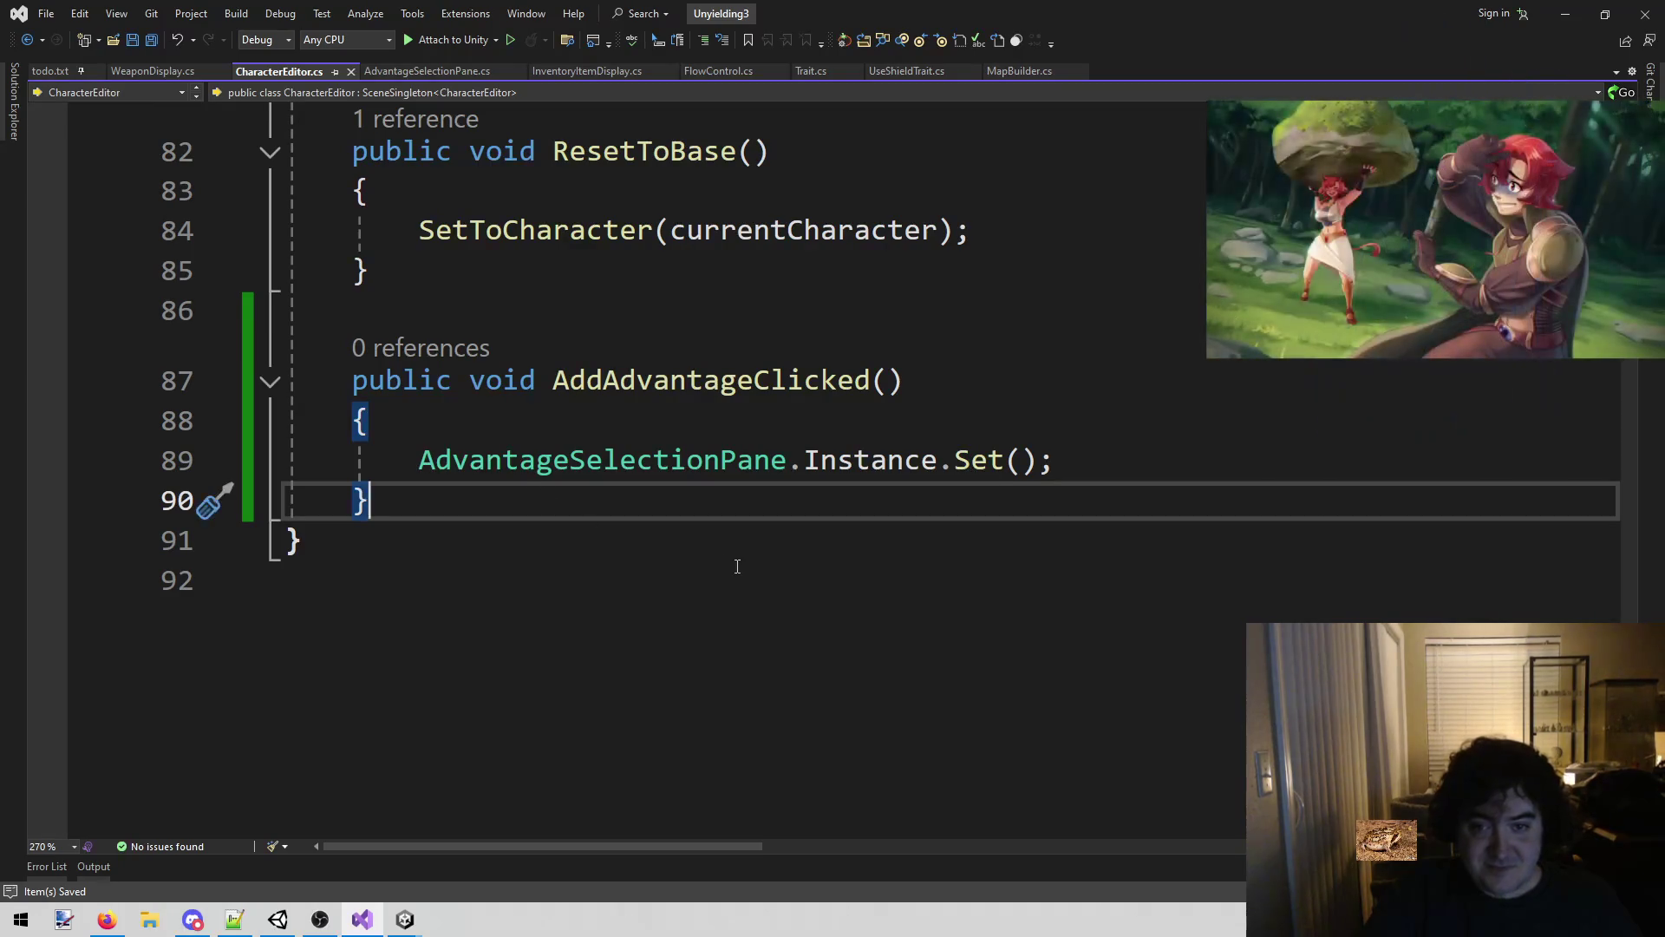
key("Return")
key("Return")
type("publ")
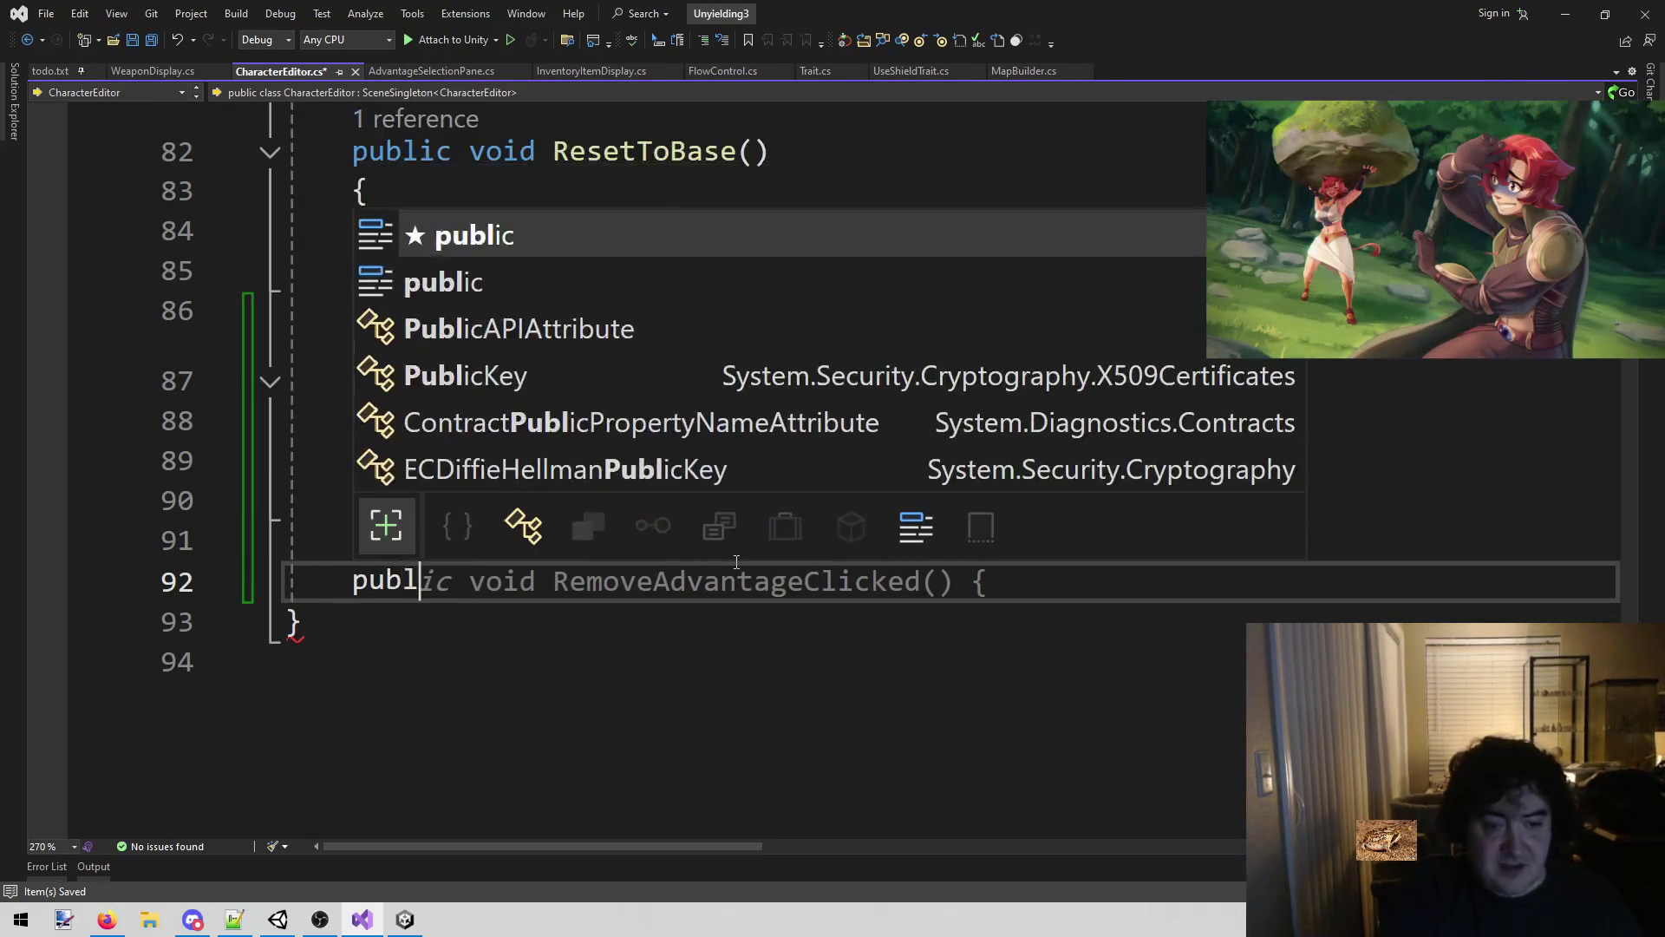
type("ic void ")
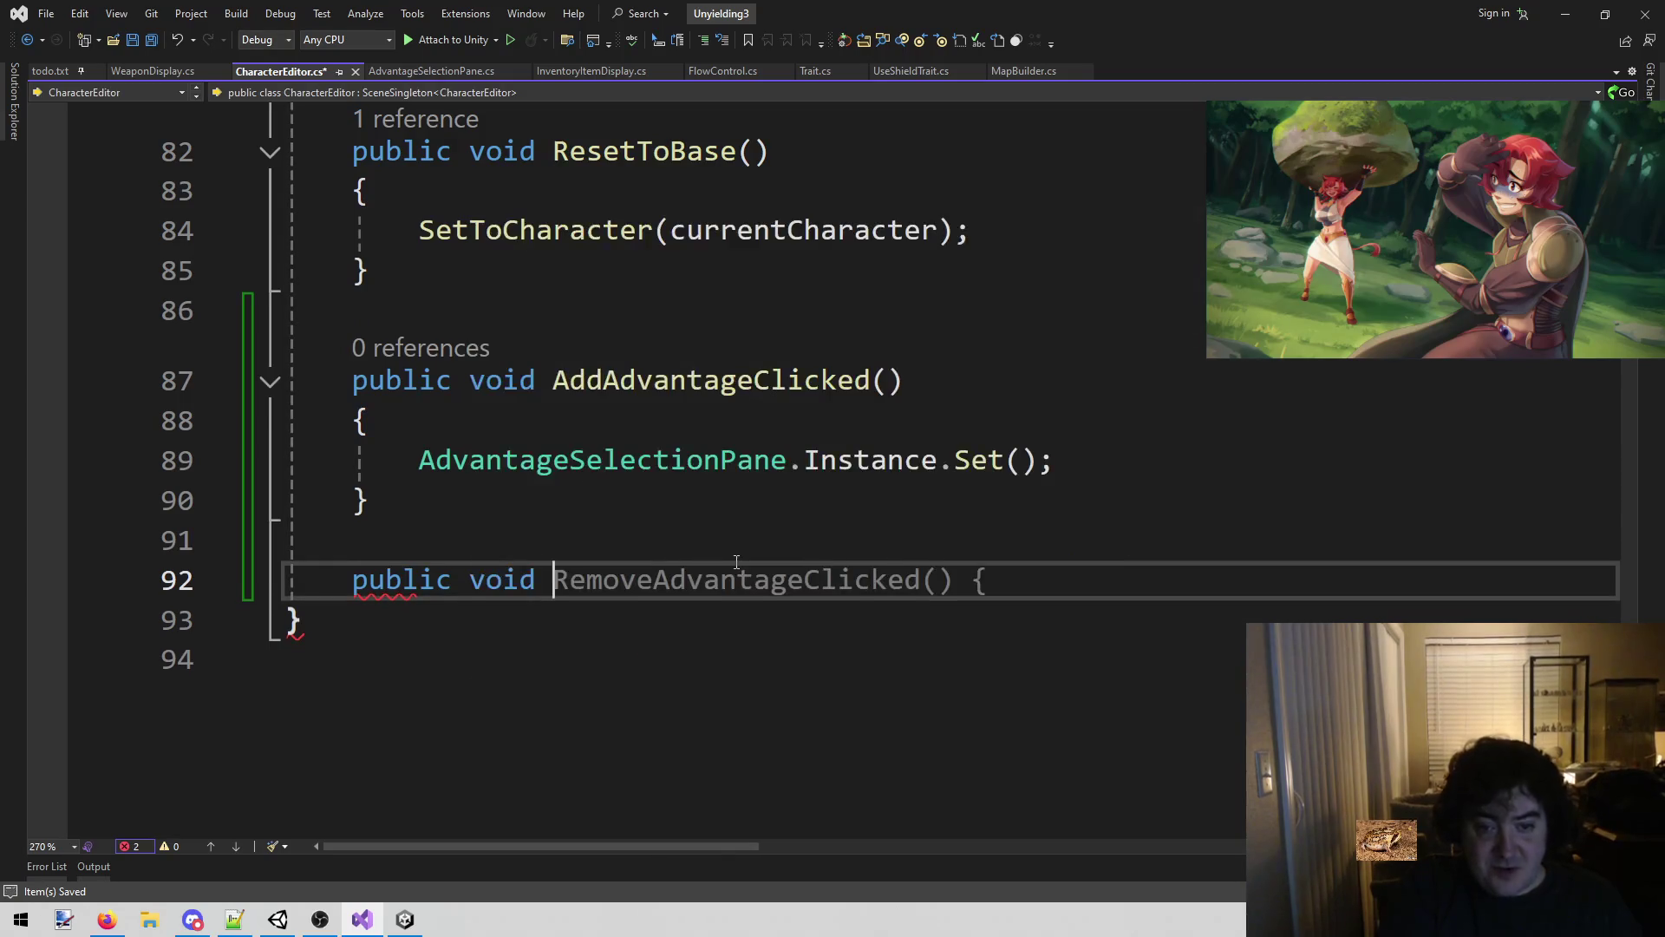
type("AddT")
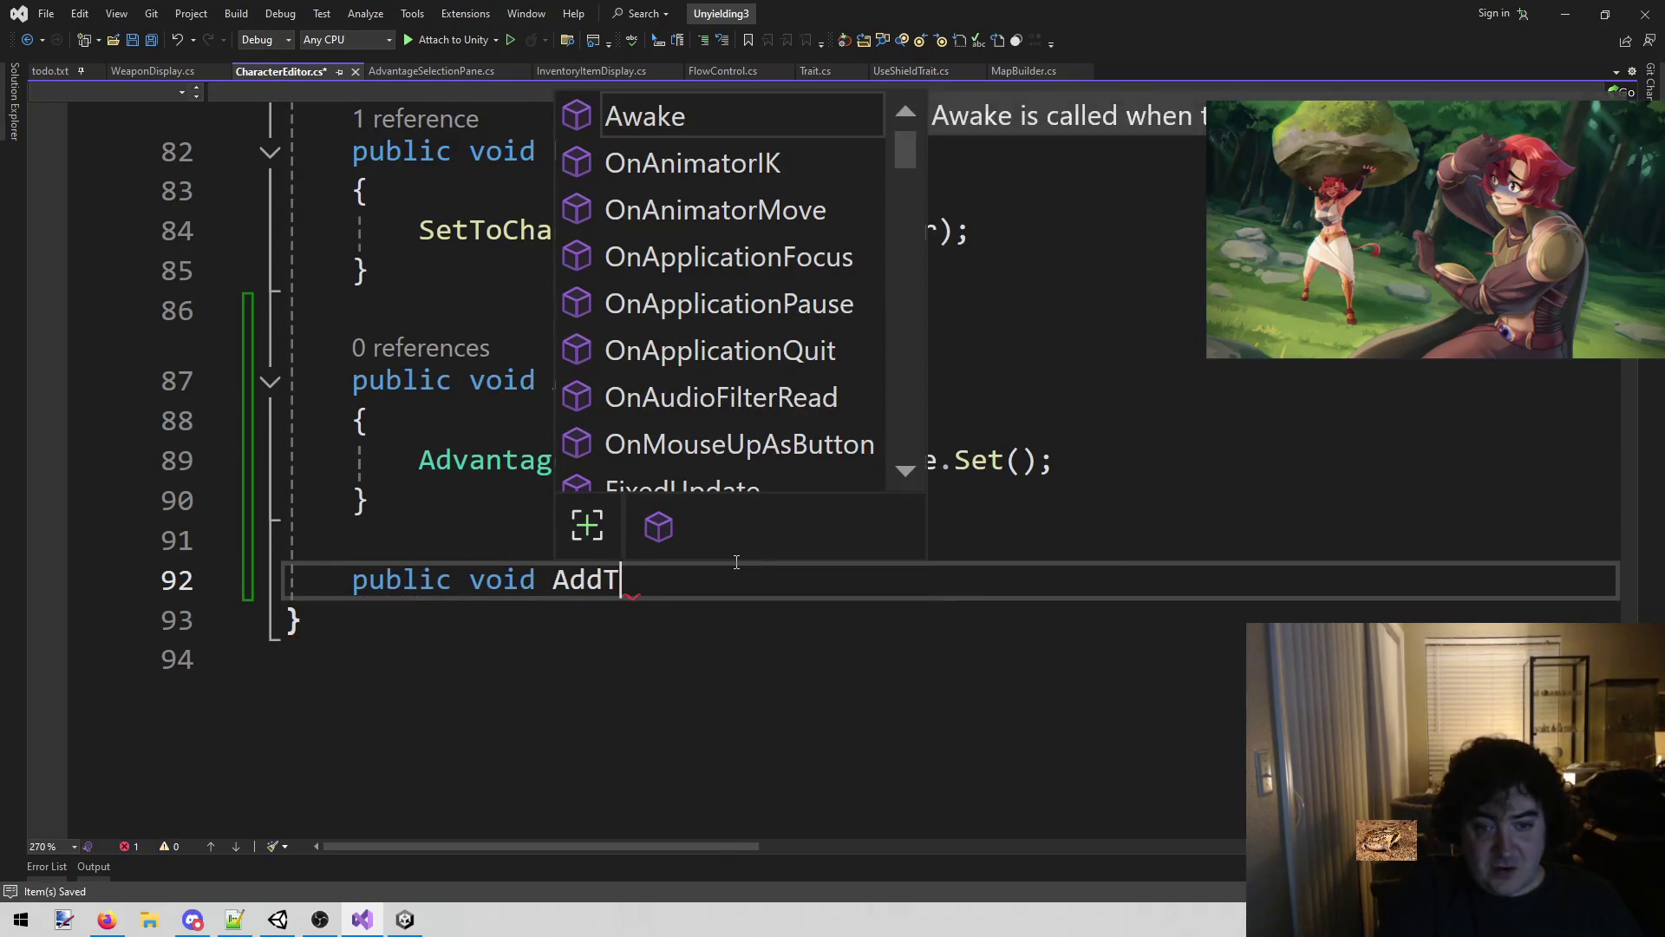
key("BackSpace")
type("Item")
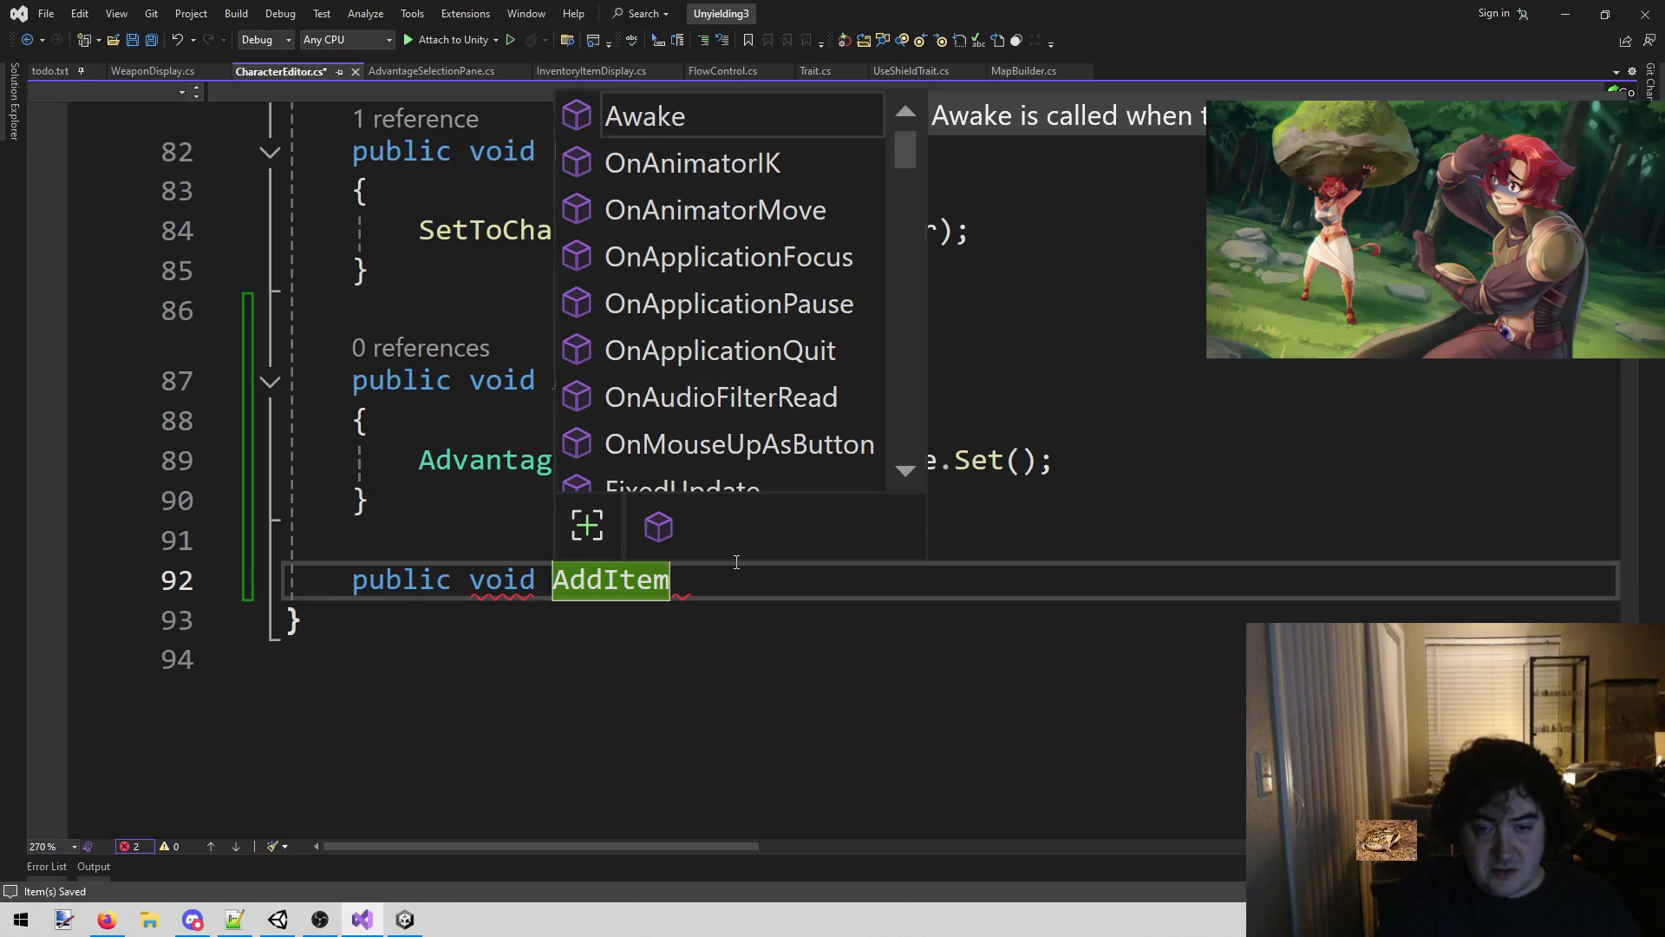
type("ToInventory()")
key("Return")
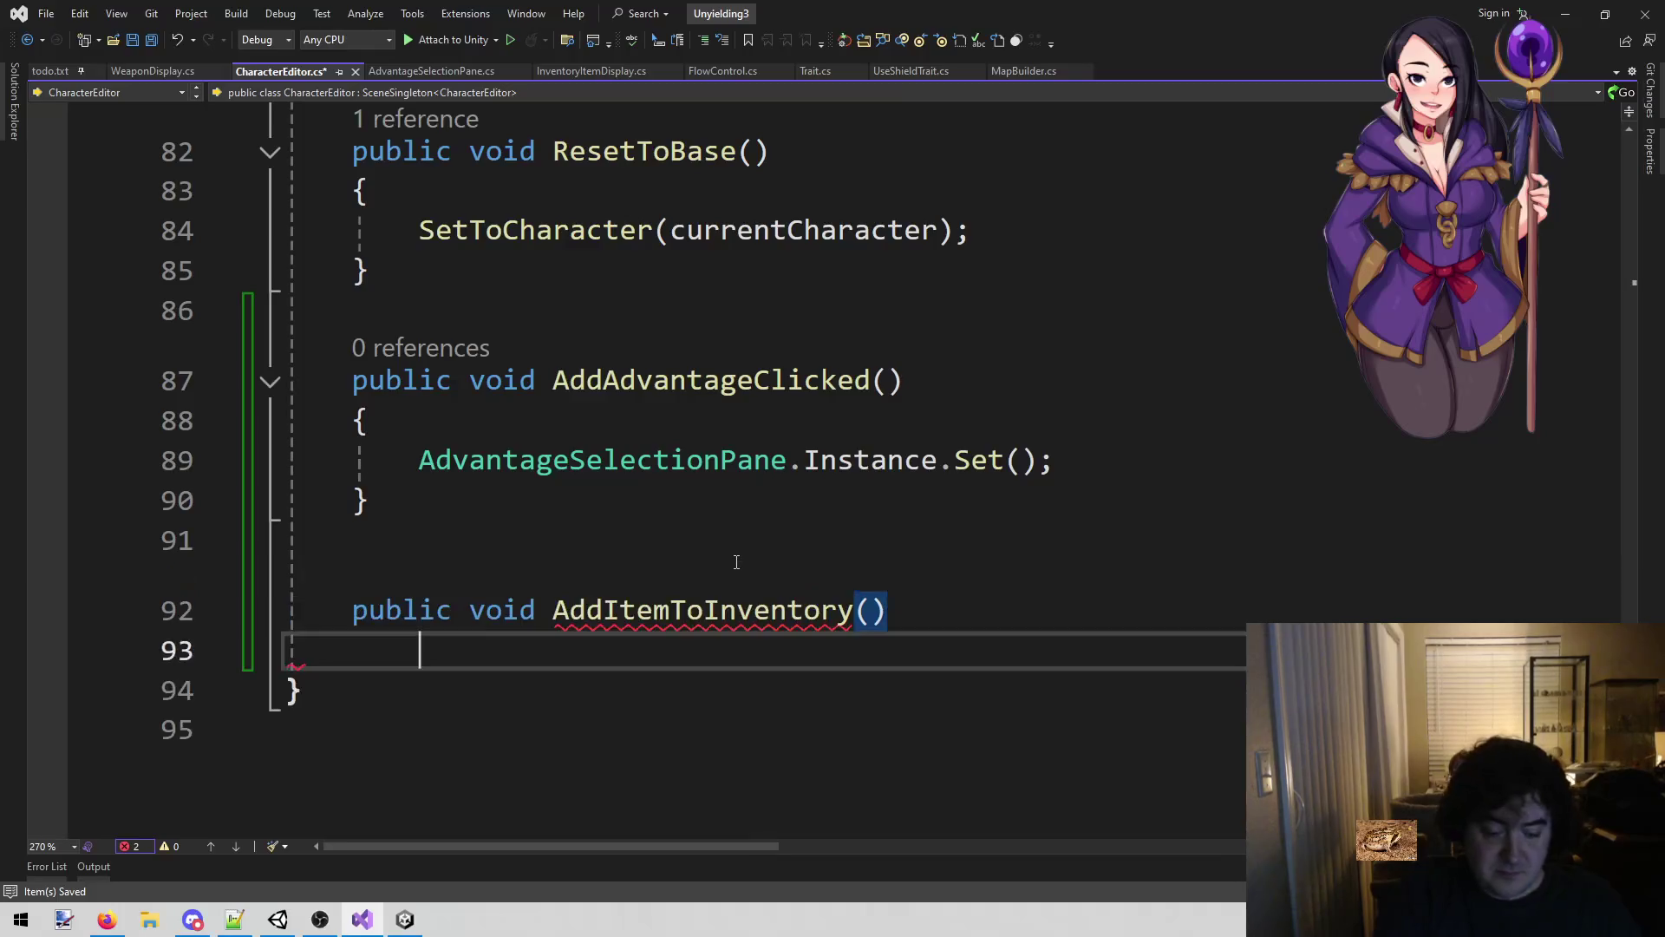
type("{")
key("Return")
Give AddItemToInventory an ItemScriptableObject itemScriptableObject parameter and save the script.
key("Up")
key("Up")
key("End")
key("Left")
type("Itemsc")
key("Tab")
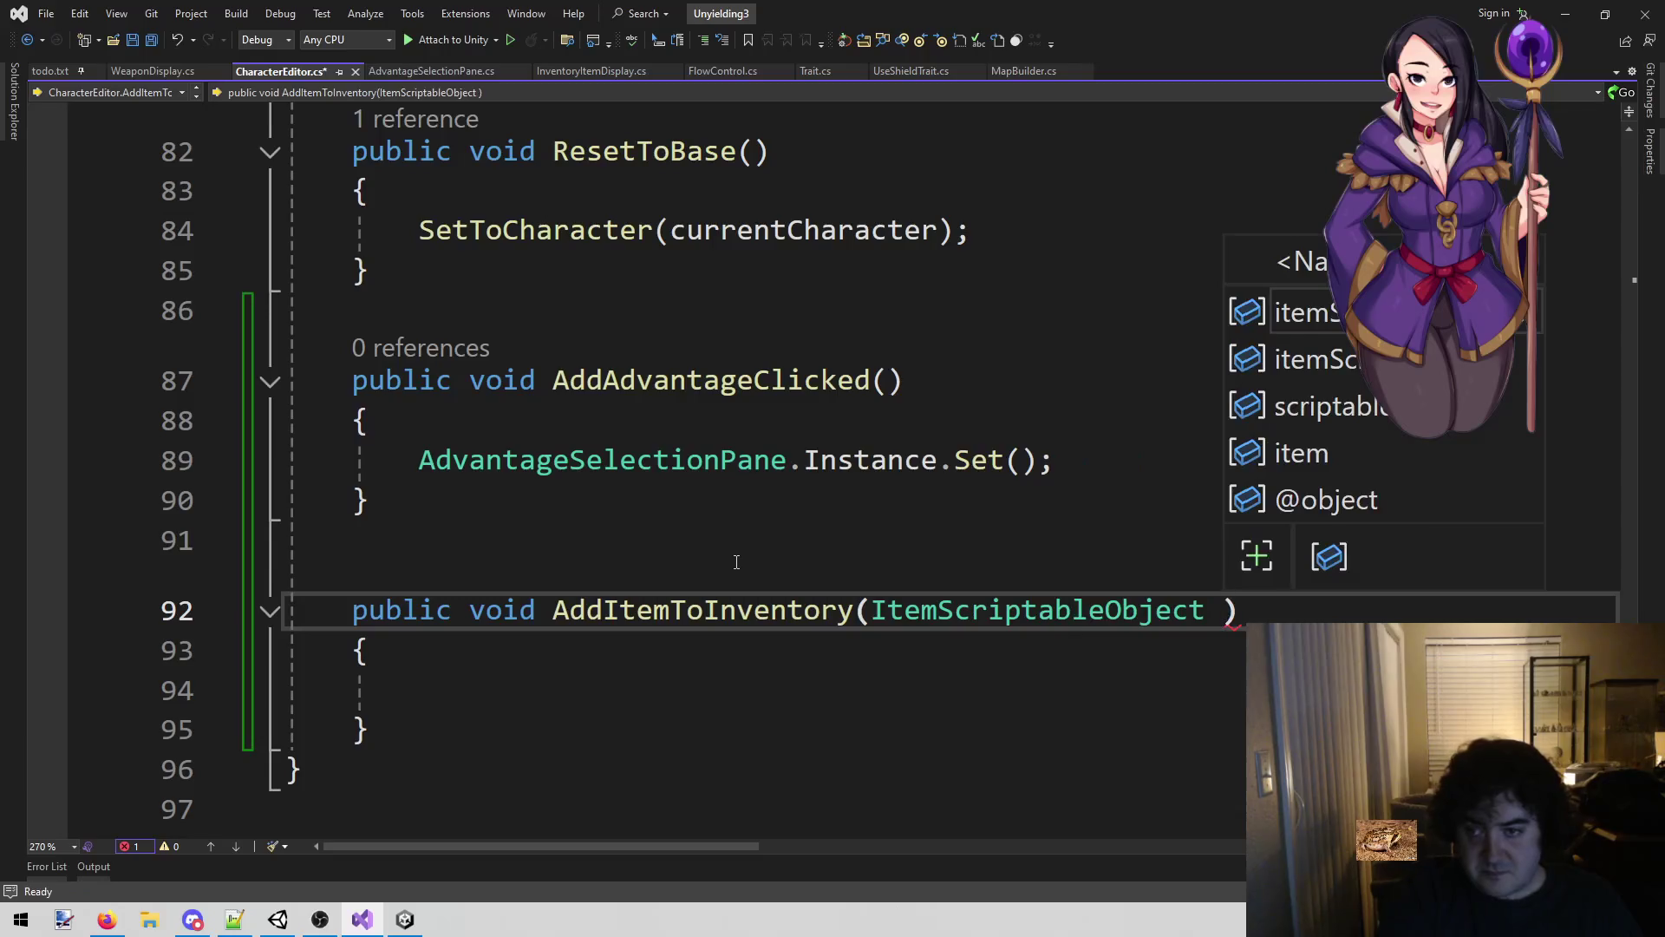
key("Tab")
key("ctrl+s")
key("Down")
key("Down")
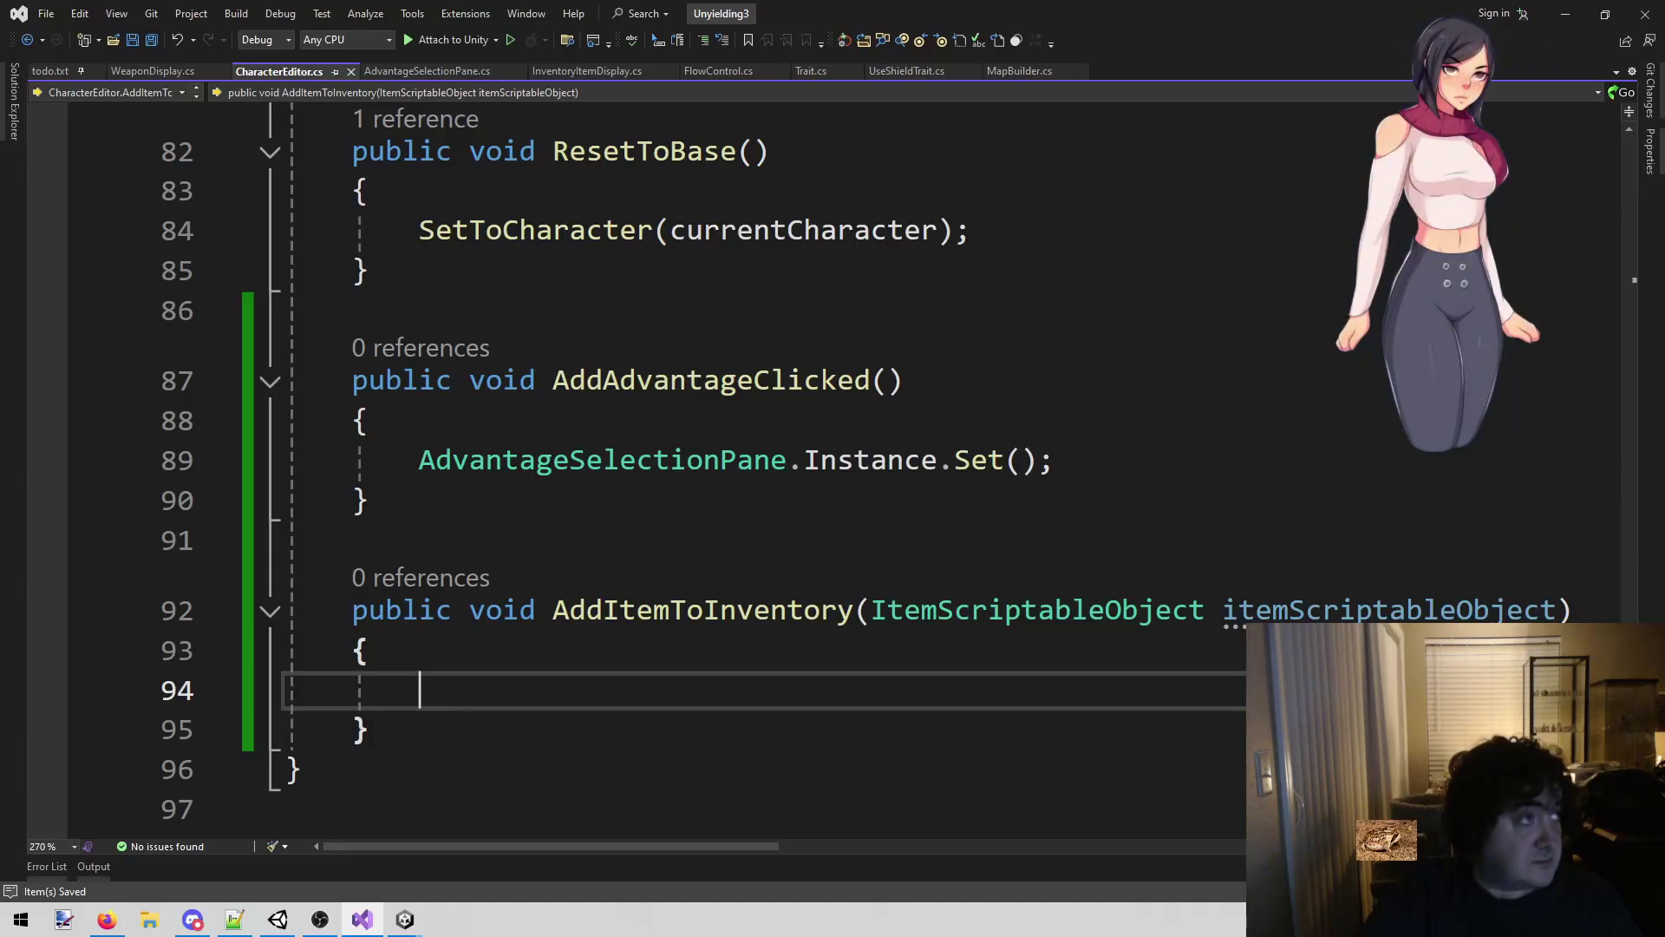
key("alt+Tab")
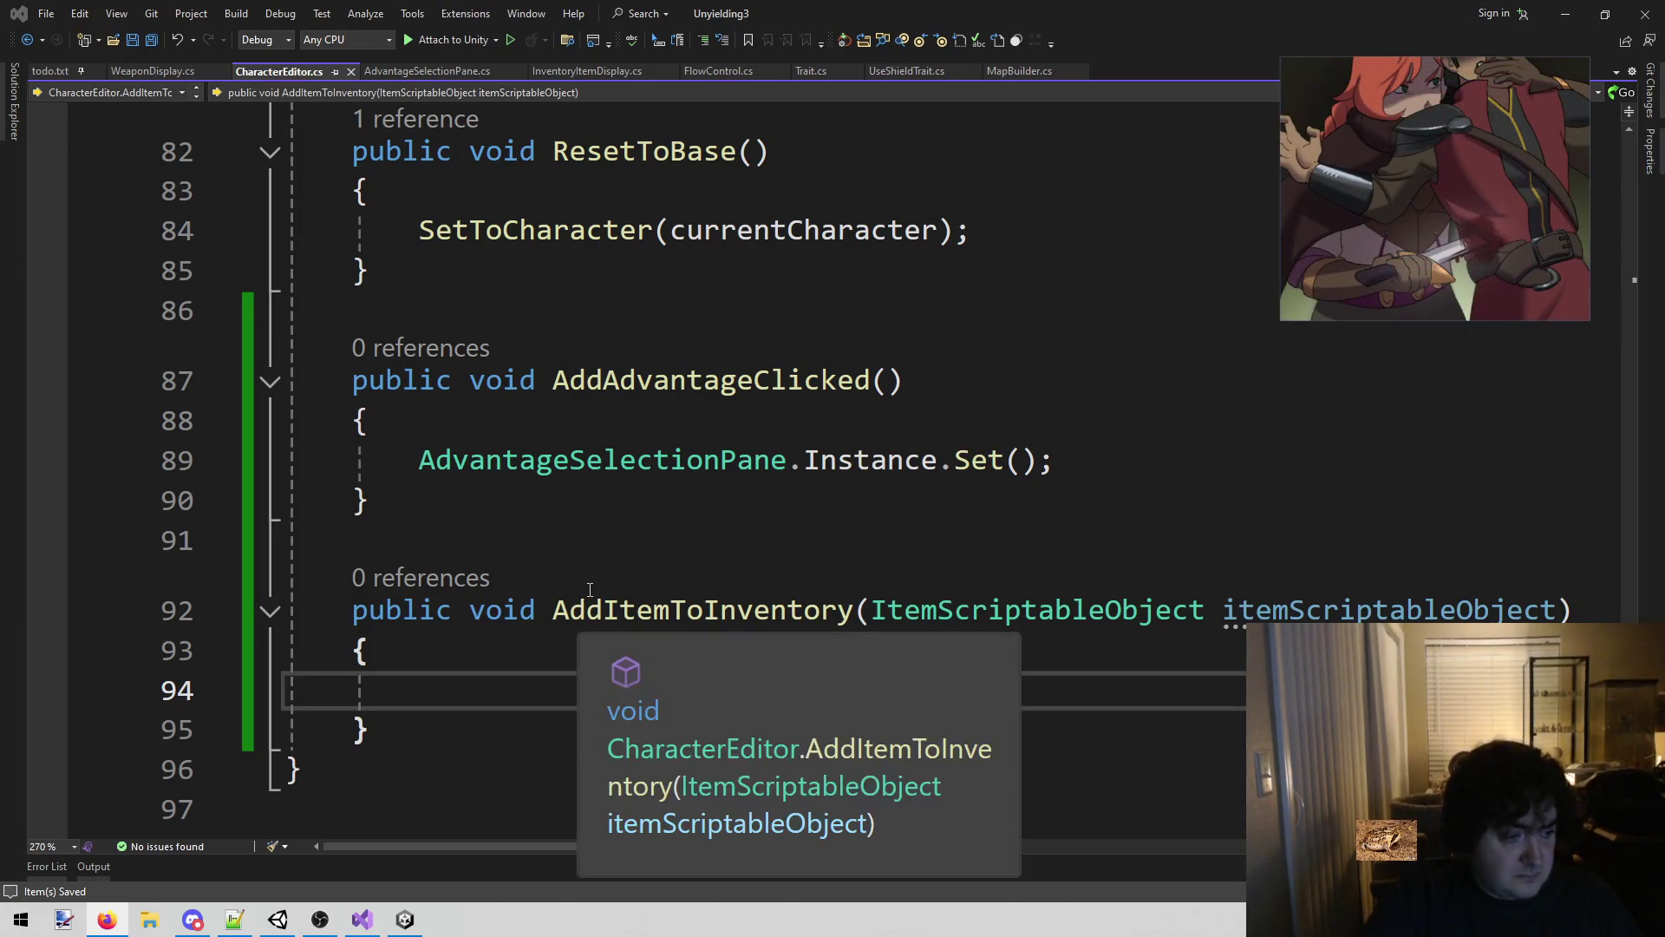
key("Up")
key("Up")
key("Up")
key("Down")
key("Down")
key("Down")
key("shift+Up")
left_click(574, 684)
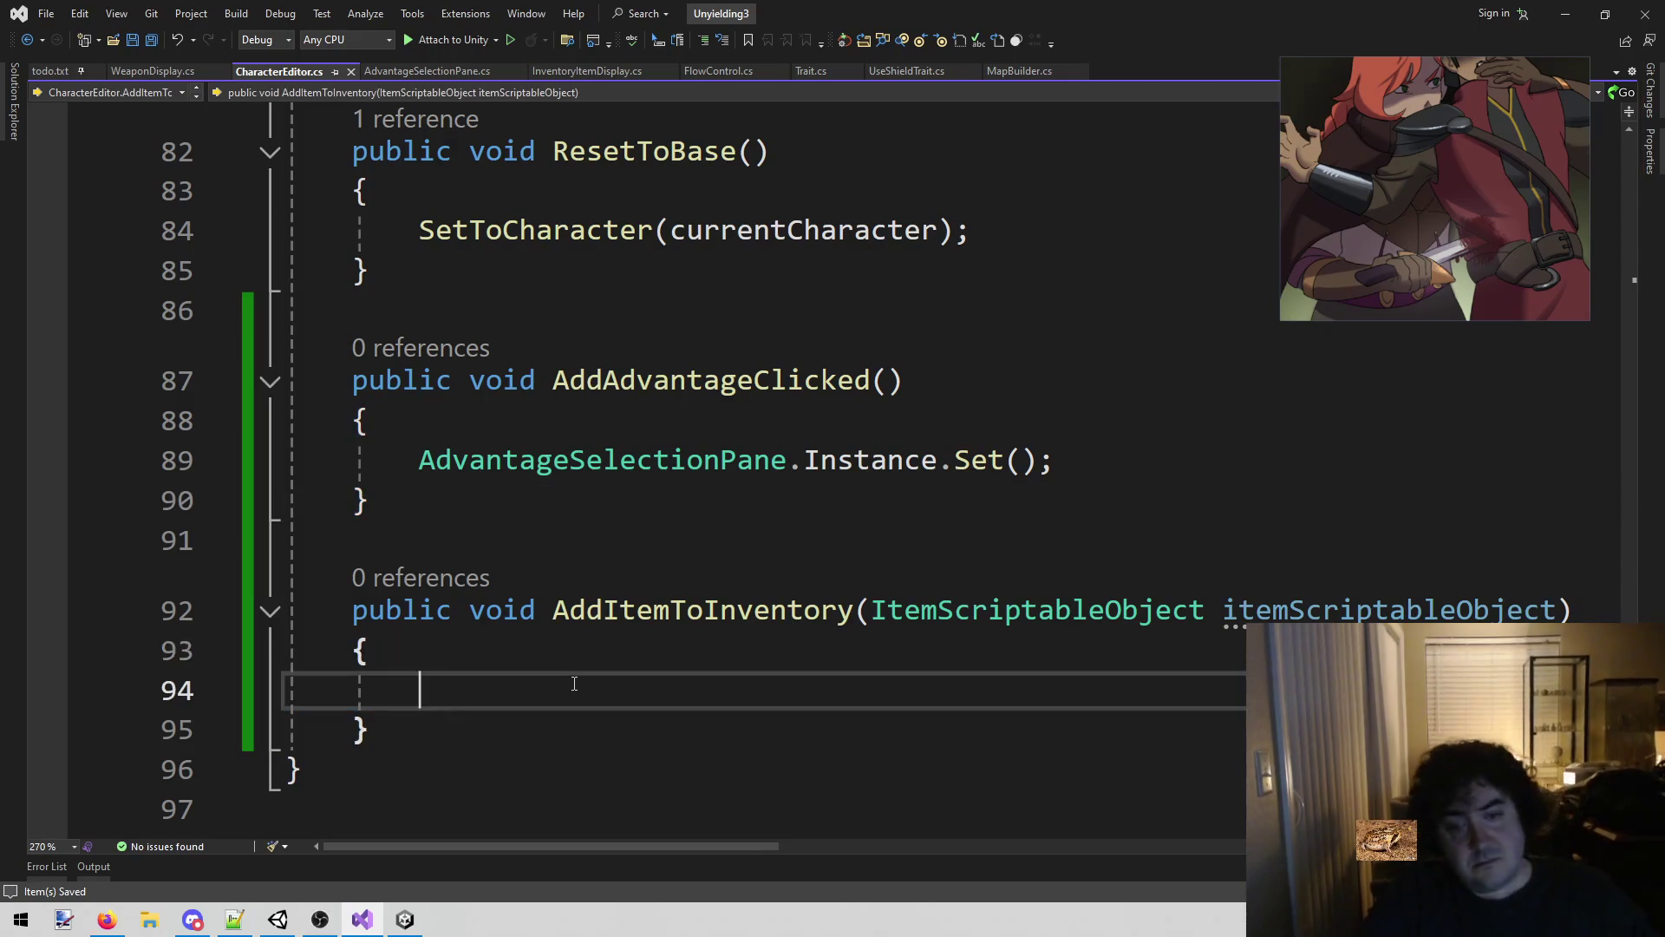
scroll(642, 646, "up", 5)
scroll(642, 646, "down", 7)
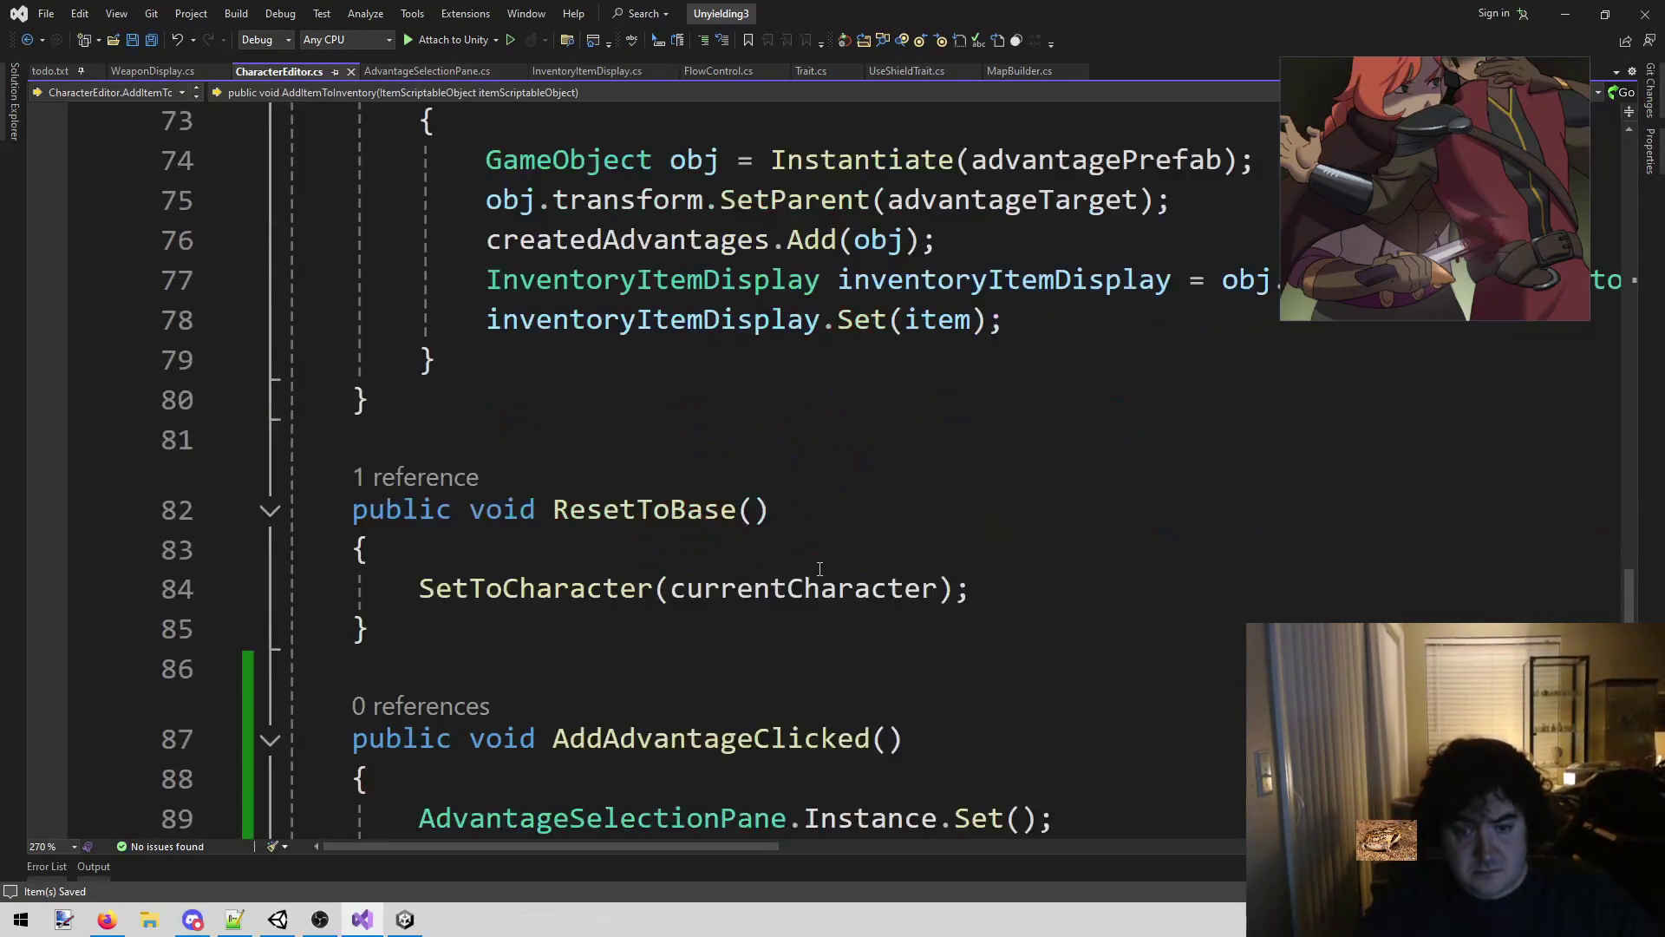
Write currentCharacter.advantages.Add(itemScriptableObject); inside AddItemToInventory.
type("c")
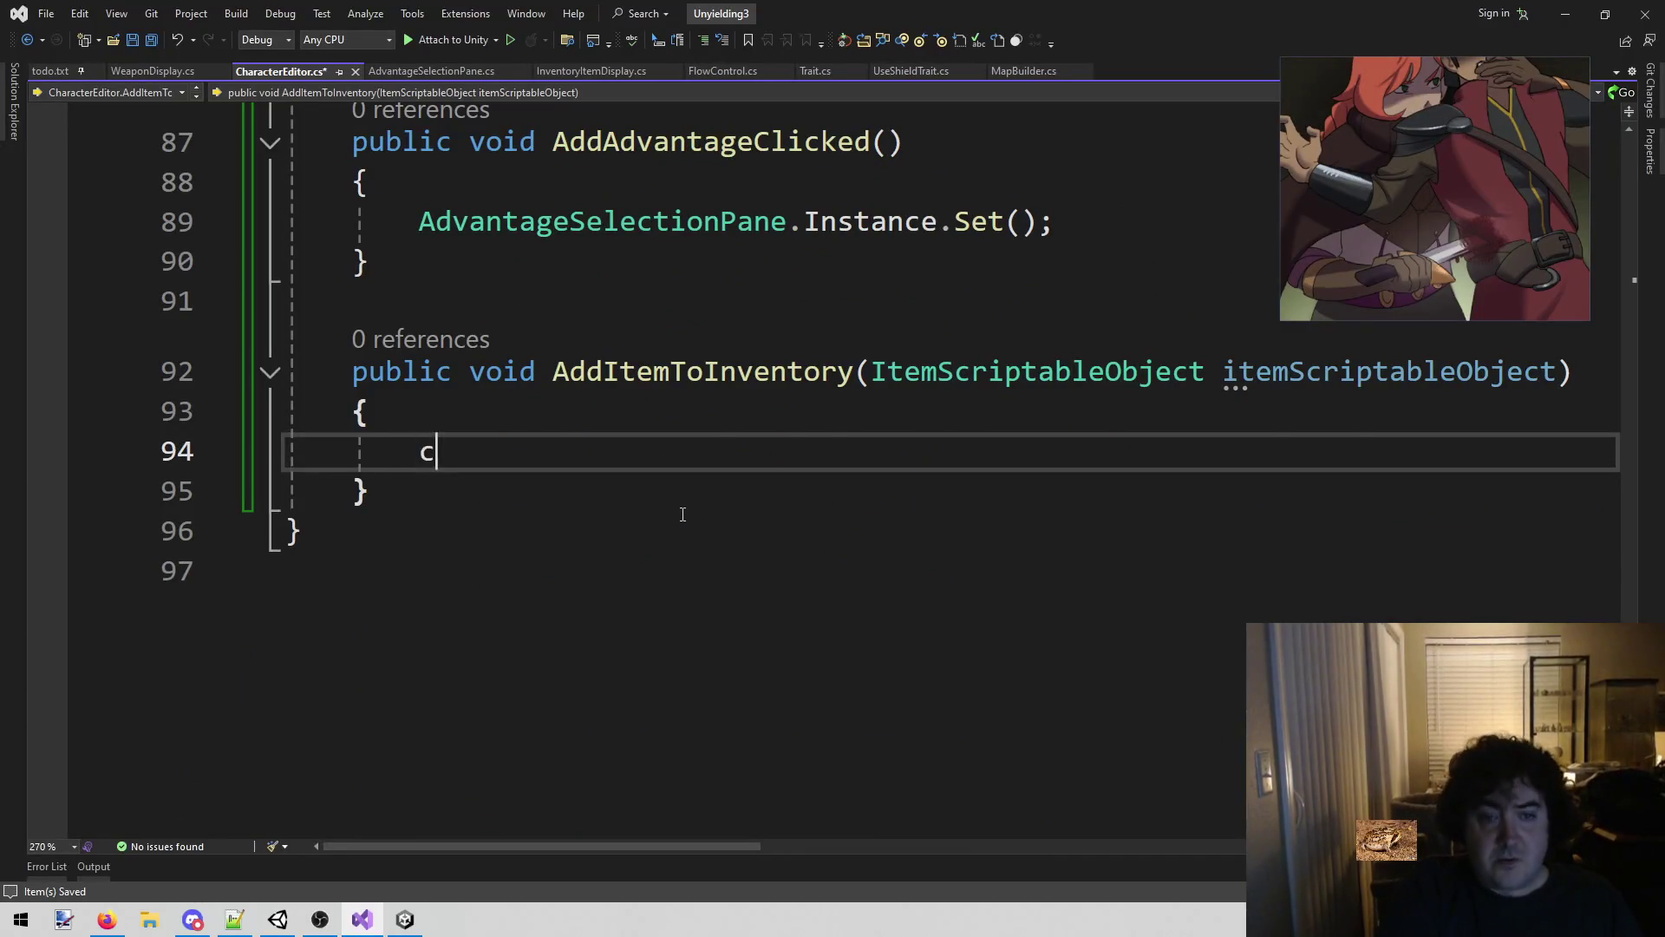
type("urr.")
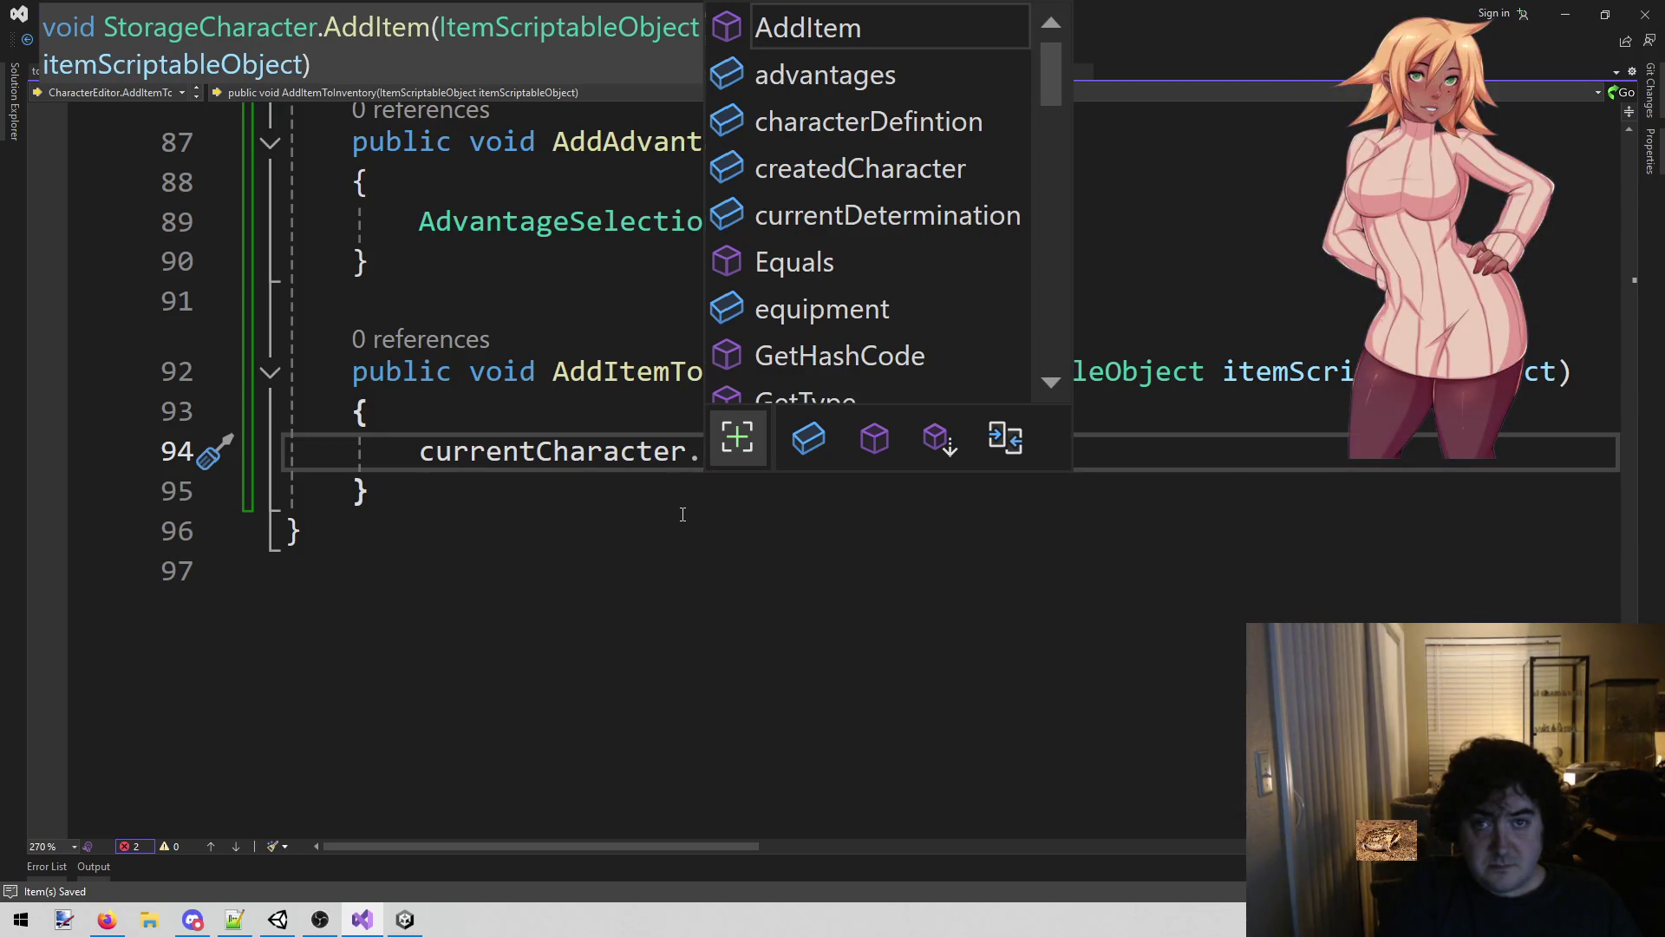
key("Down")
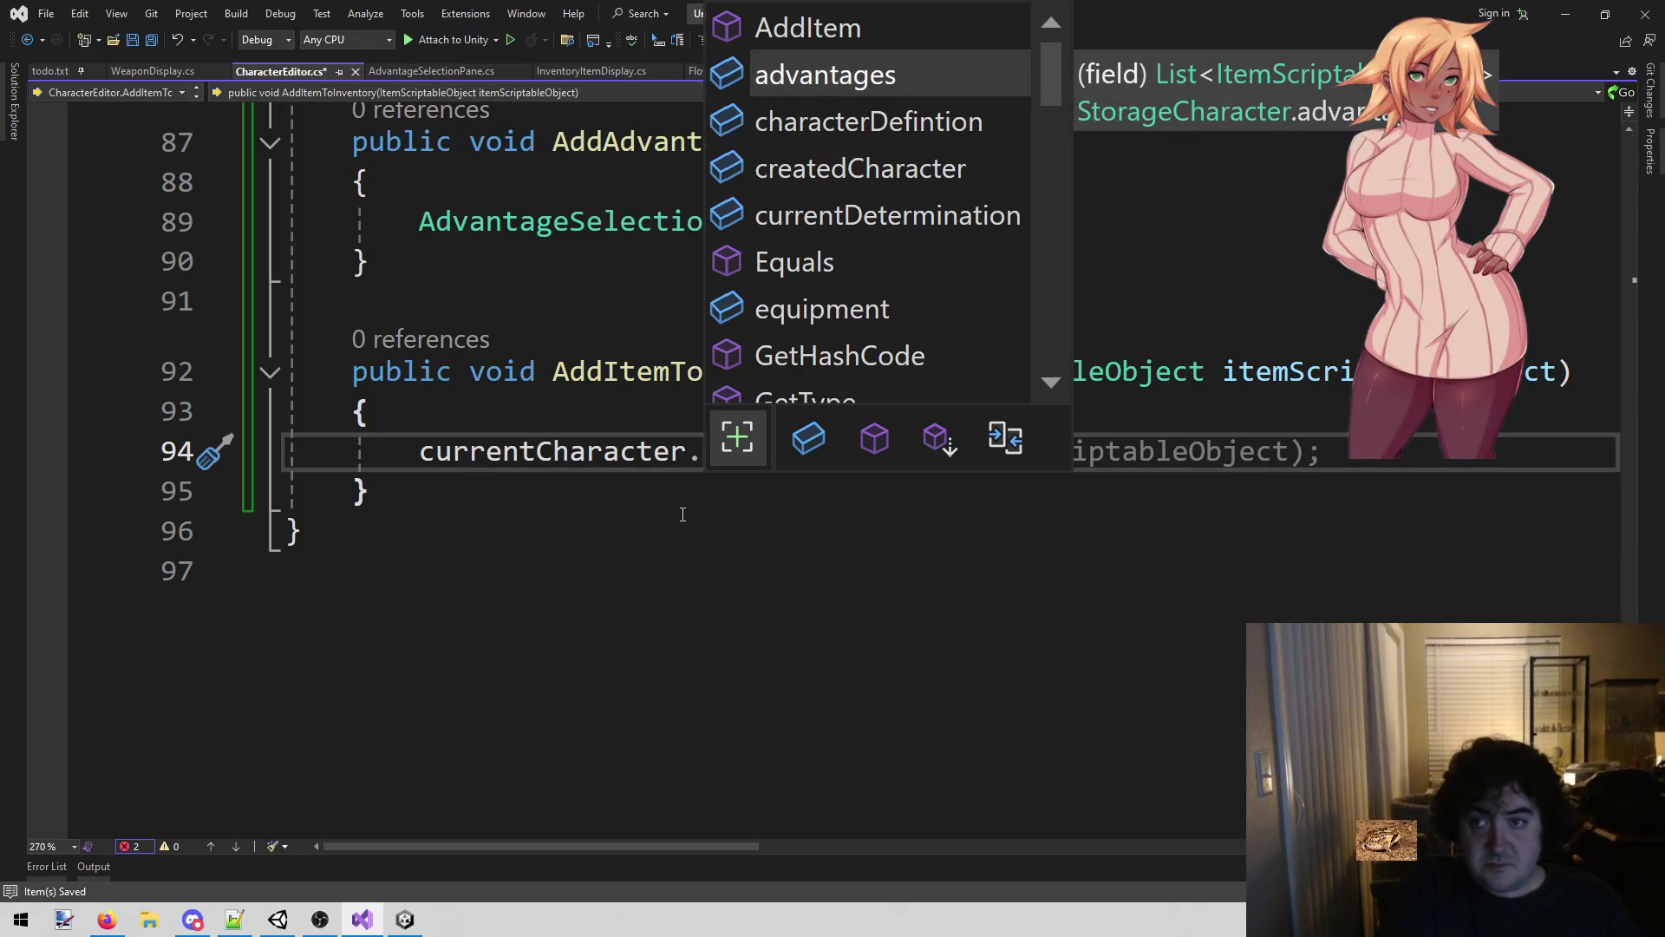
type(".")
key("Escape")
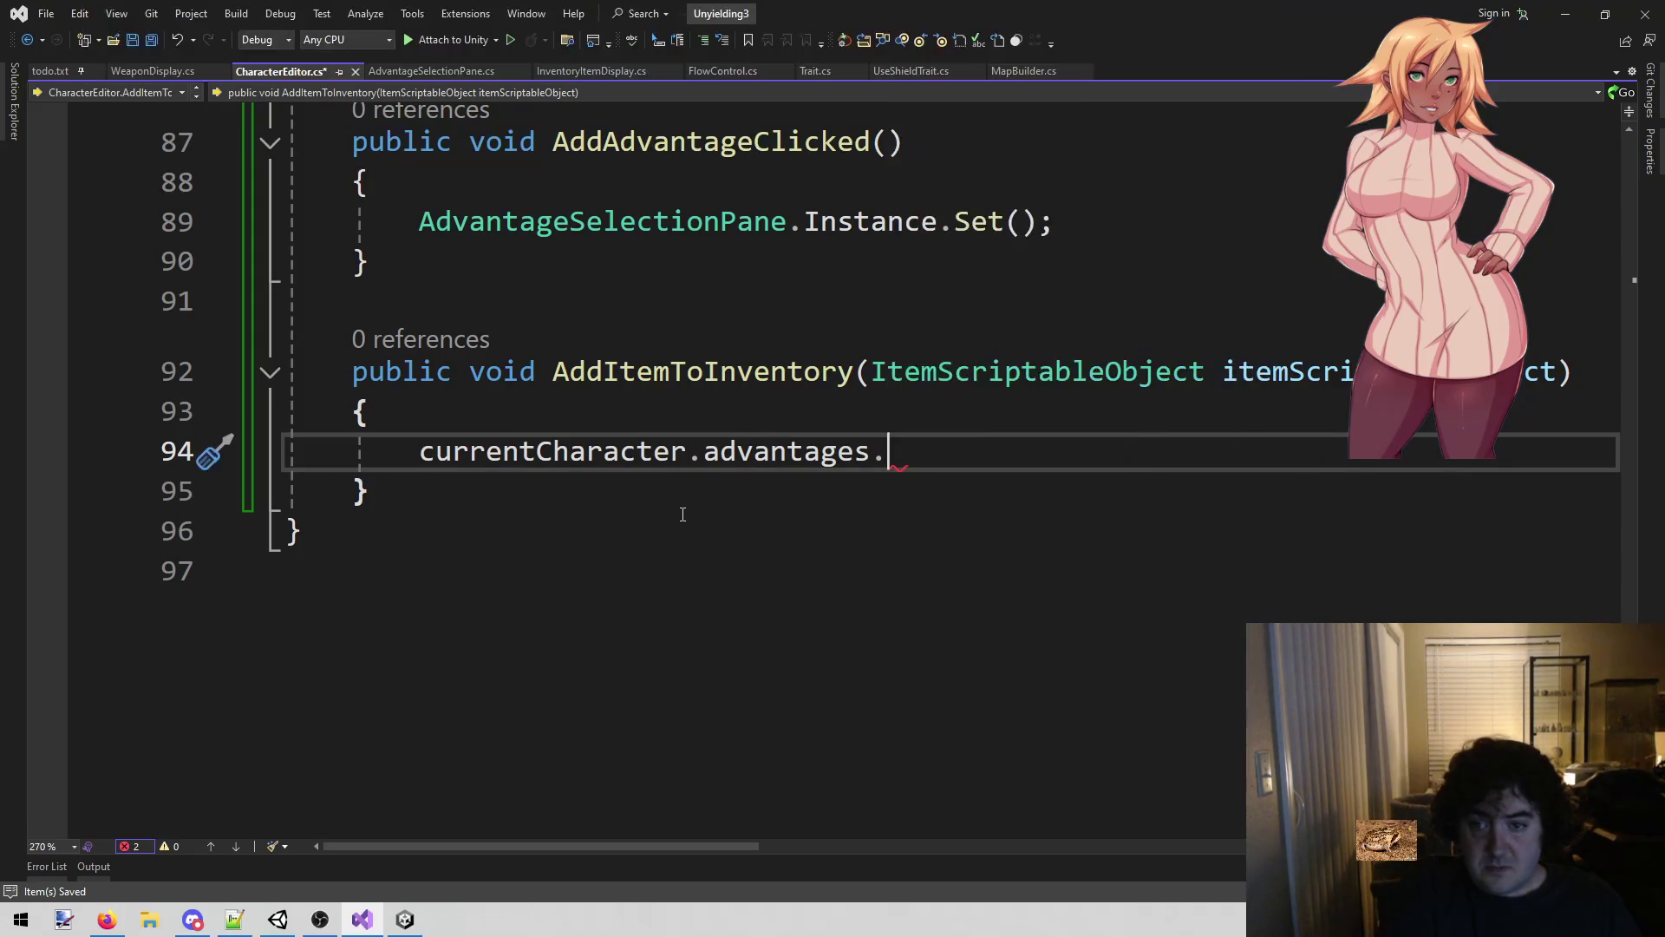
type("Add(")
key("Tab")
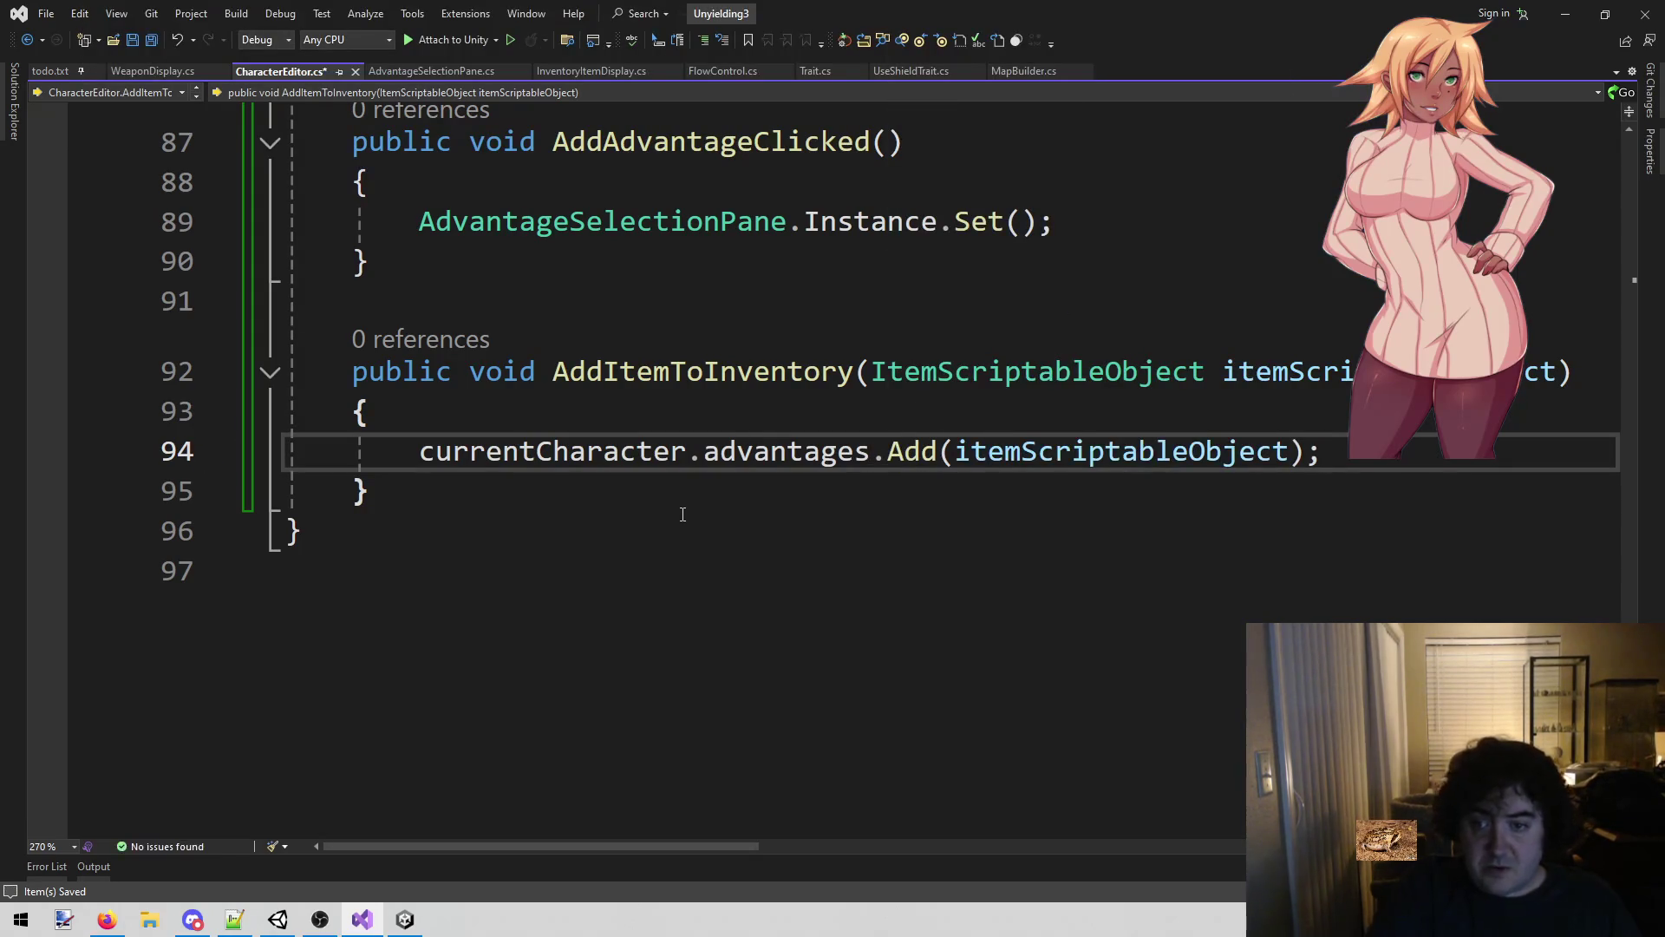
Check the advantages field's type, review the new statement, and save the script.
left_click(712, 576)
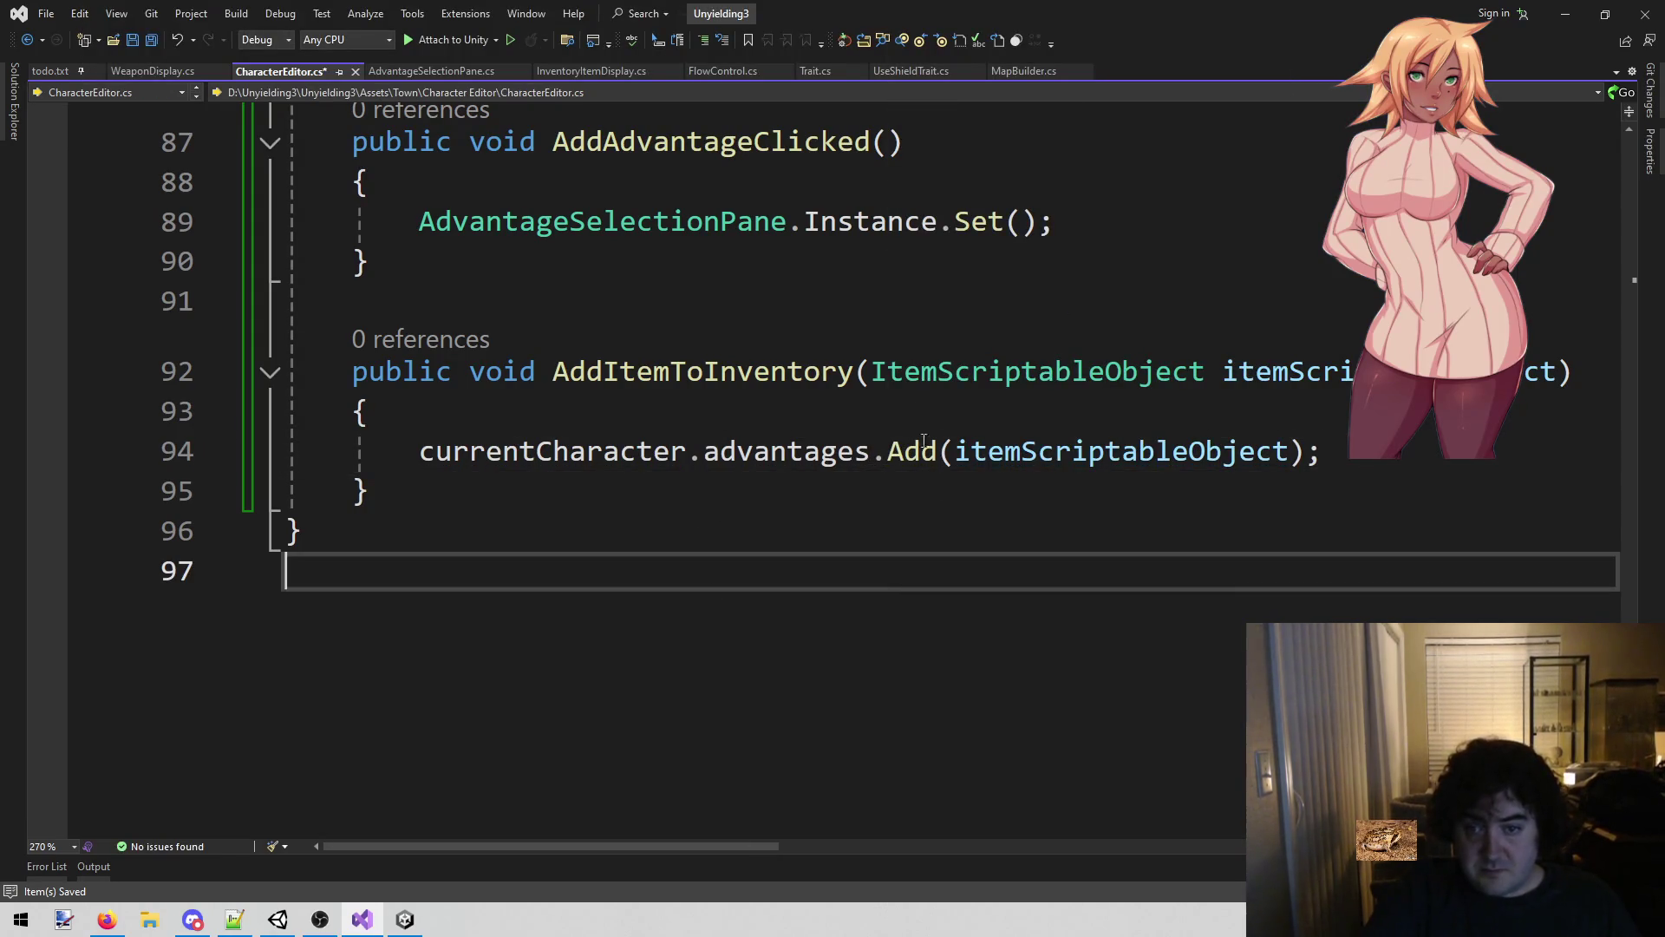
left_click(706, 485)
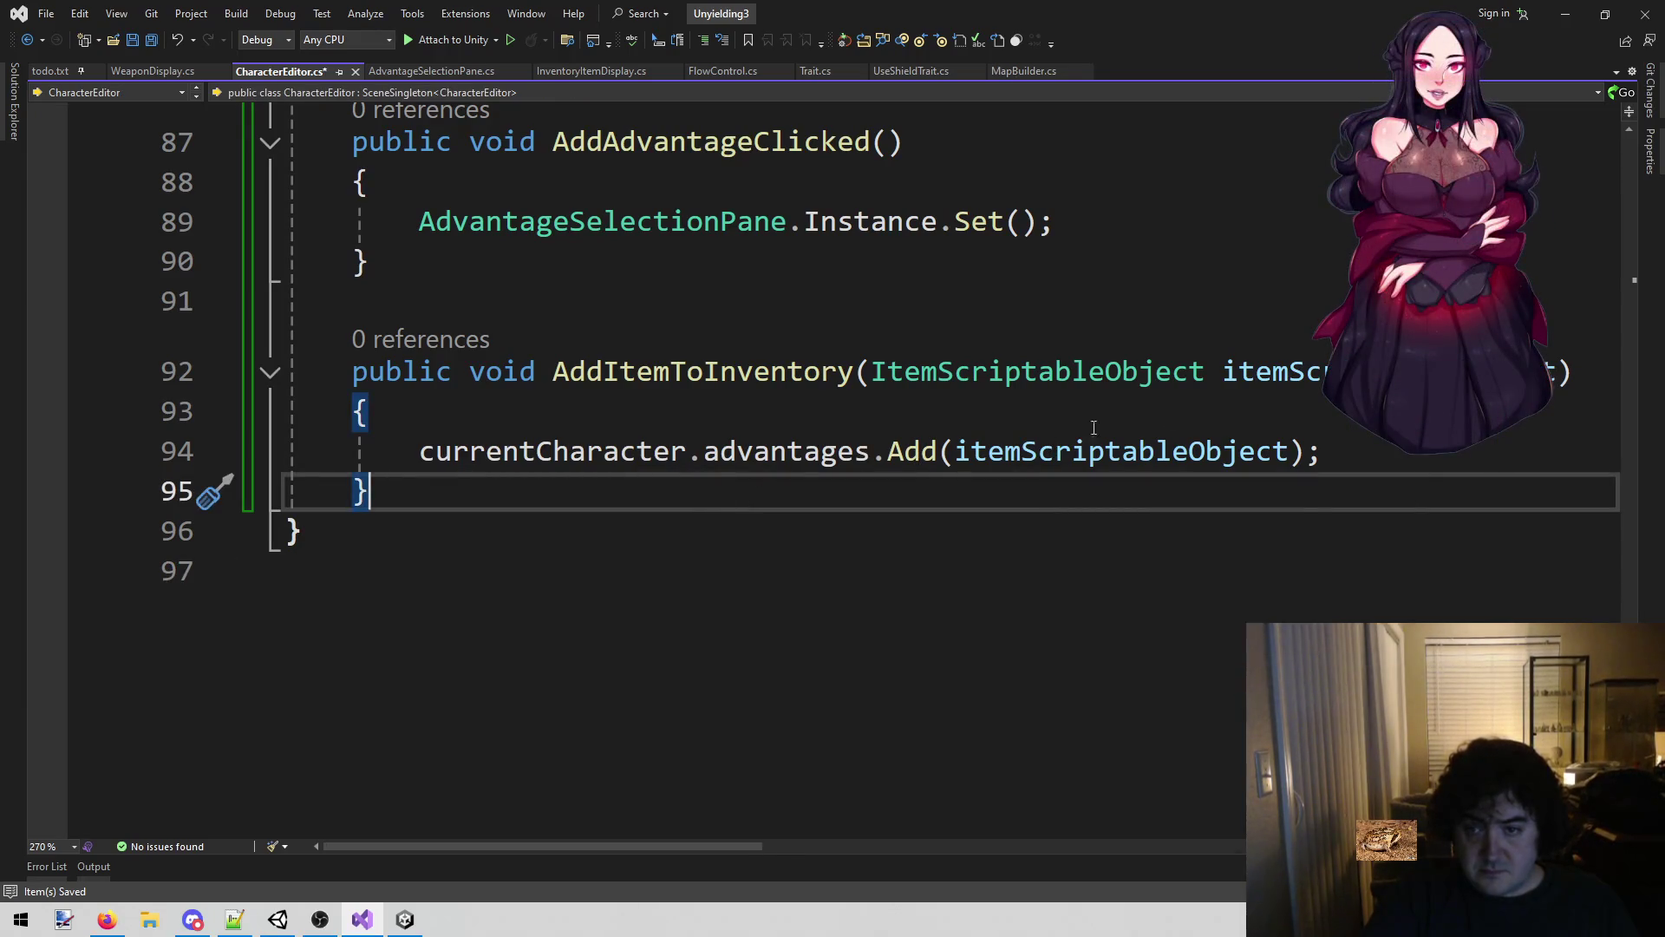
left_click(1193, 543)
left_click(1145, 484)
scroll(1309, 451, "up", 2)
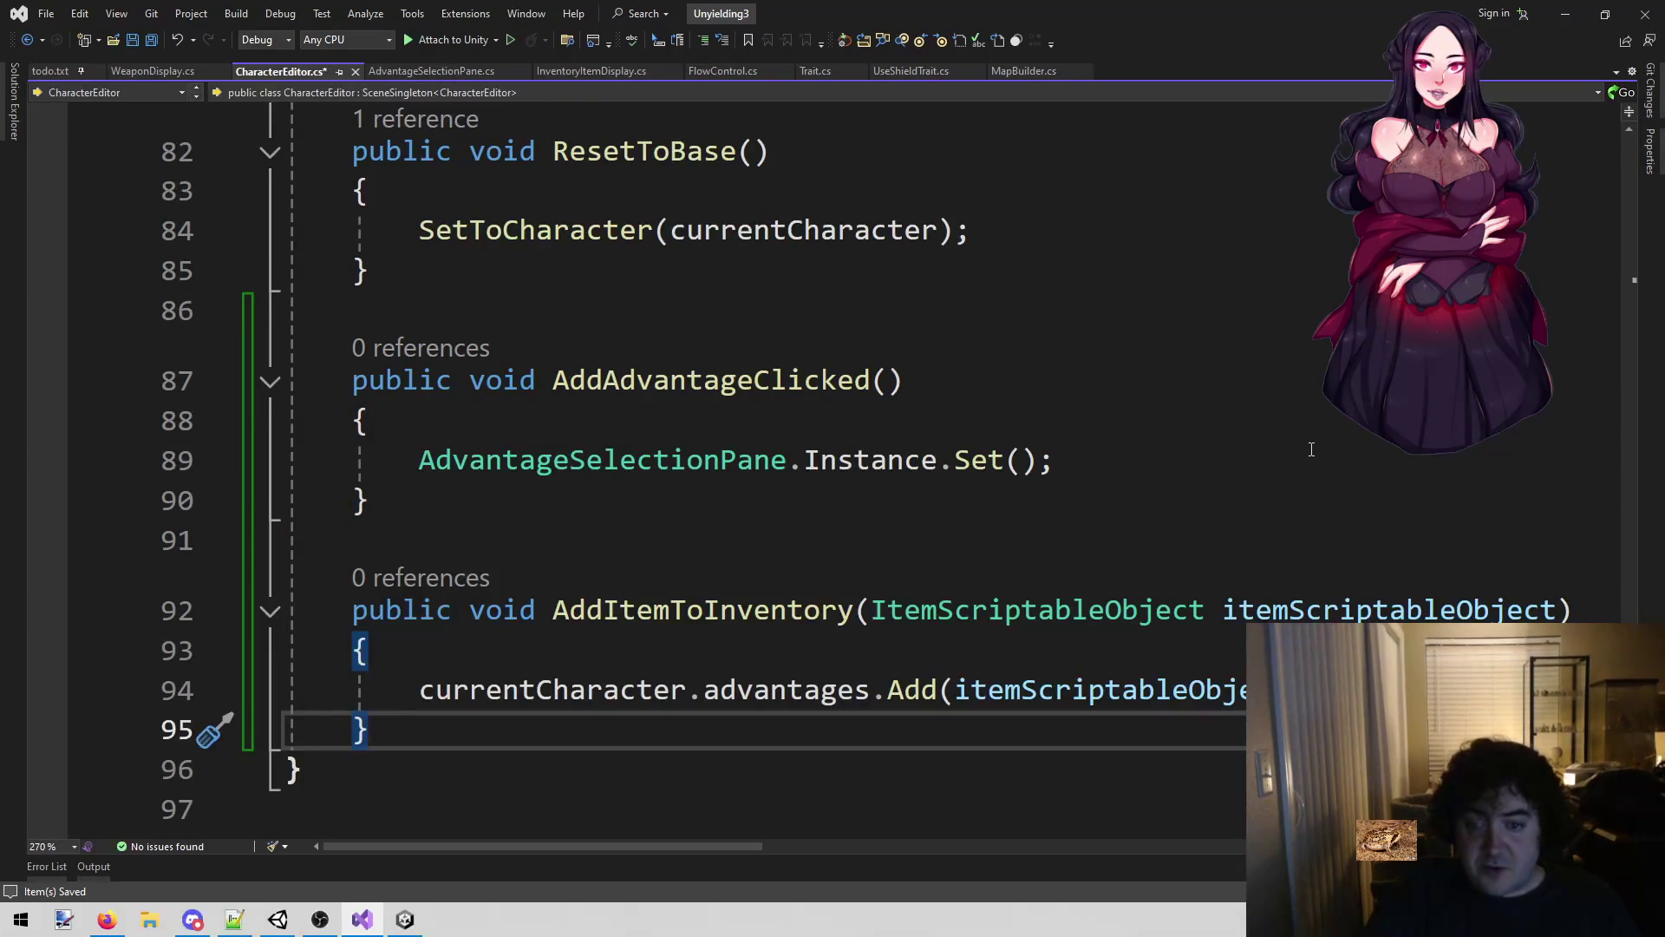
scroll(1312, 449, "down", 2)
left_click(1323, 452)
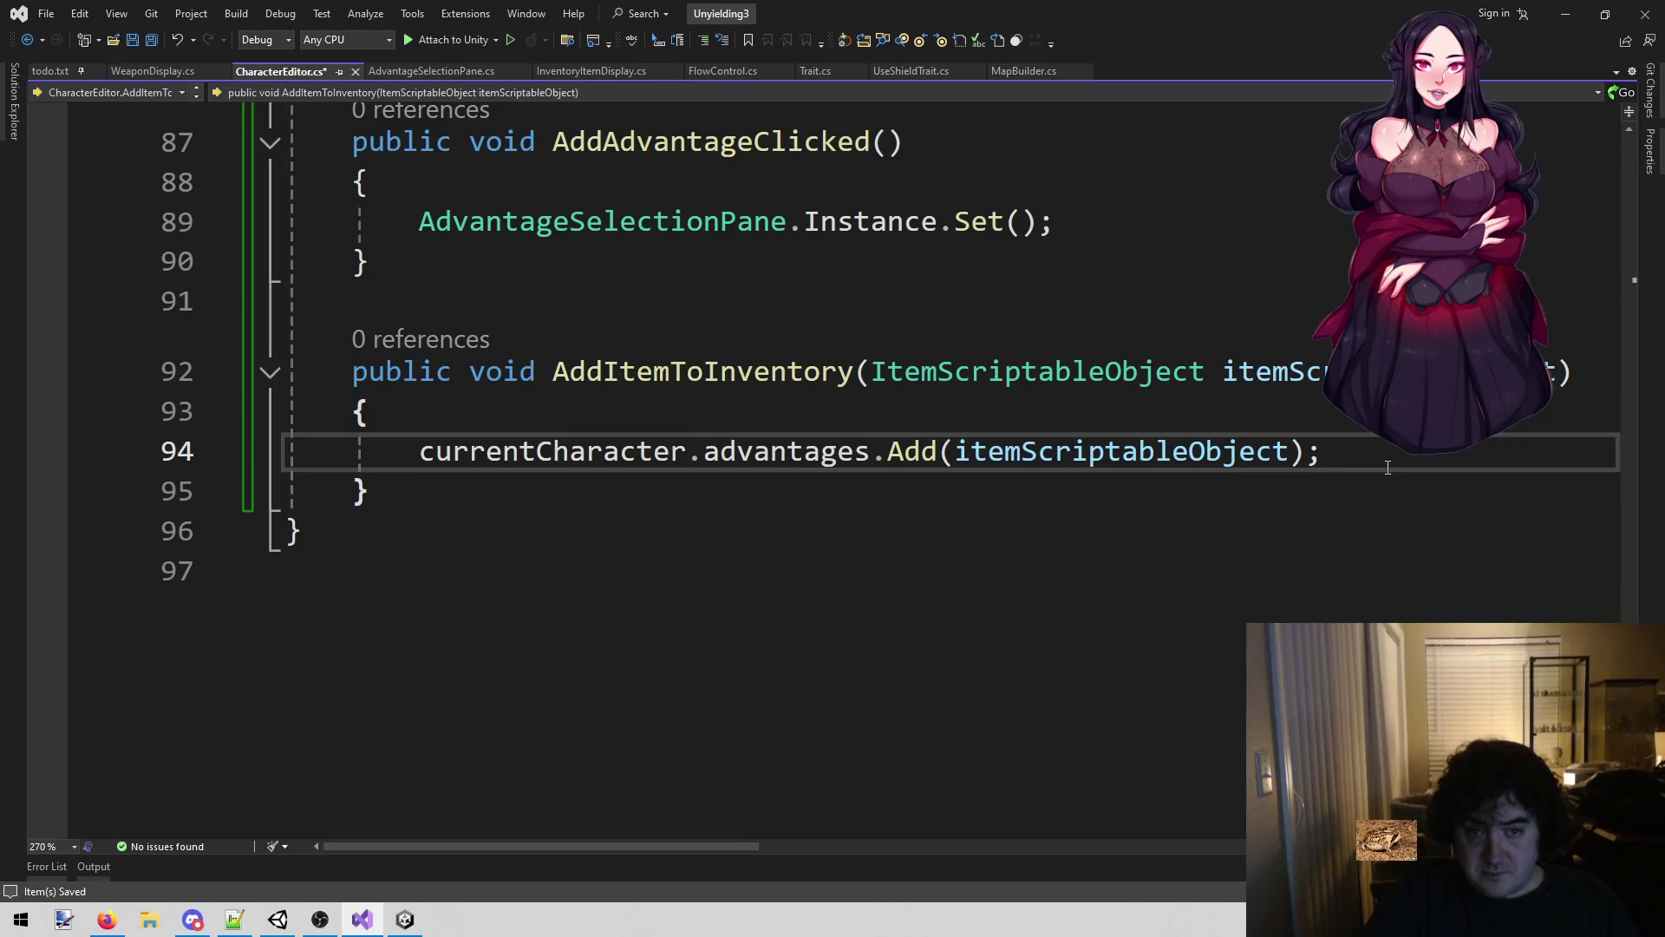
left_click_drag(420, 451, 1346, 452)
left_click(1345, 451)
key("ctrl+s")
Play the scene in Unity, open the inventory's item selection pane, check the Console, then pause.
left_click(389, 904)
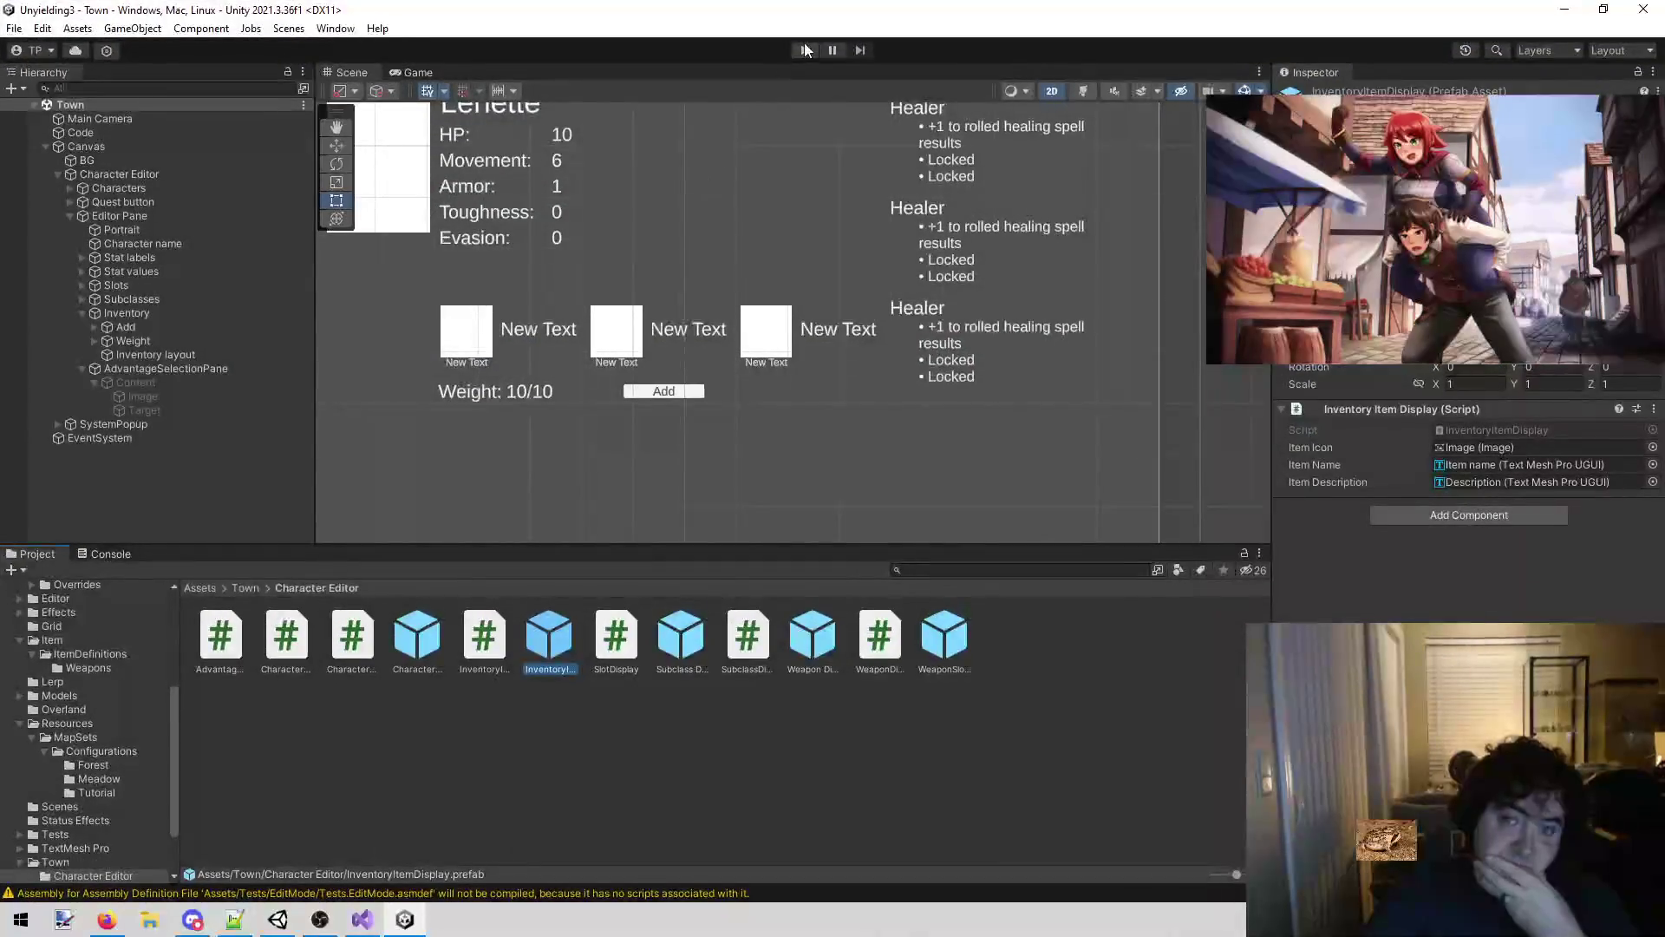
left_click(804, 43)
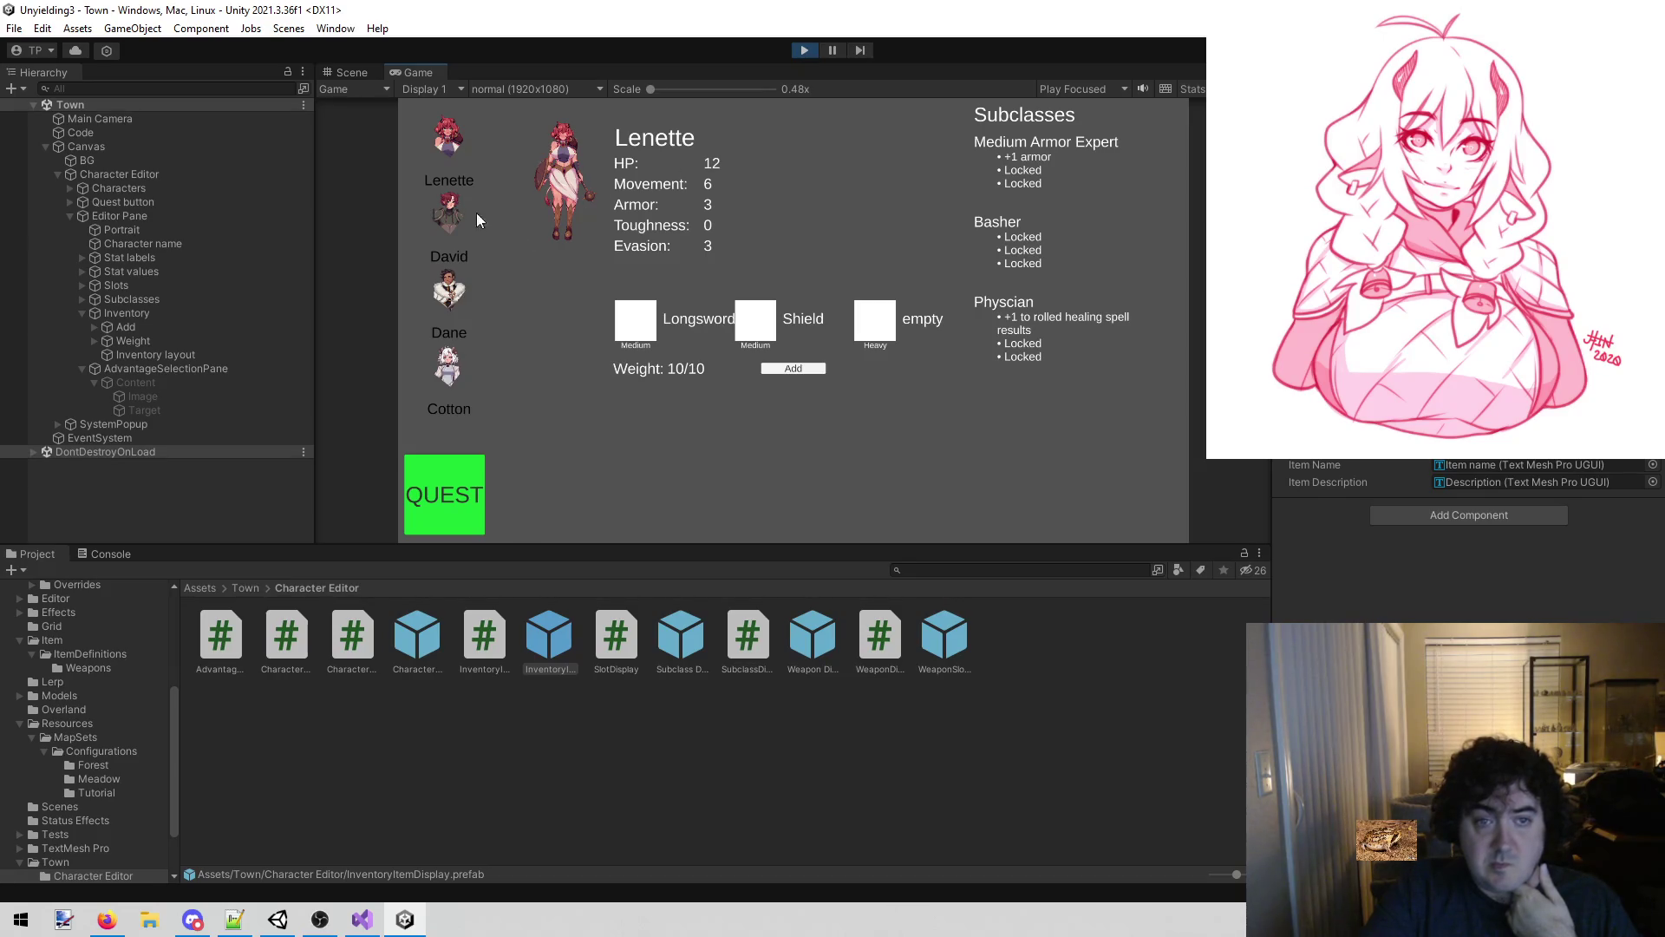
left_click(799, 369)
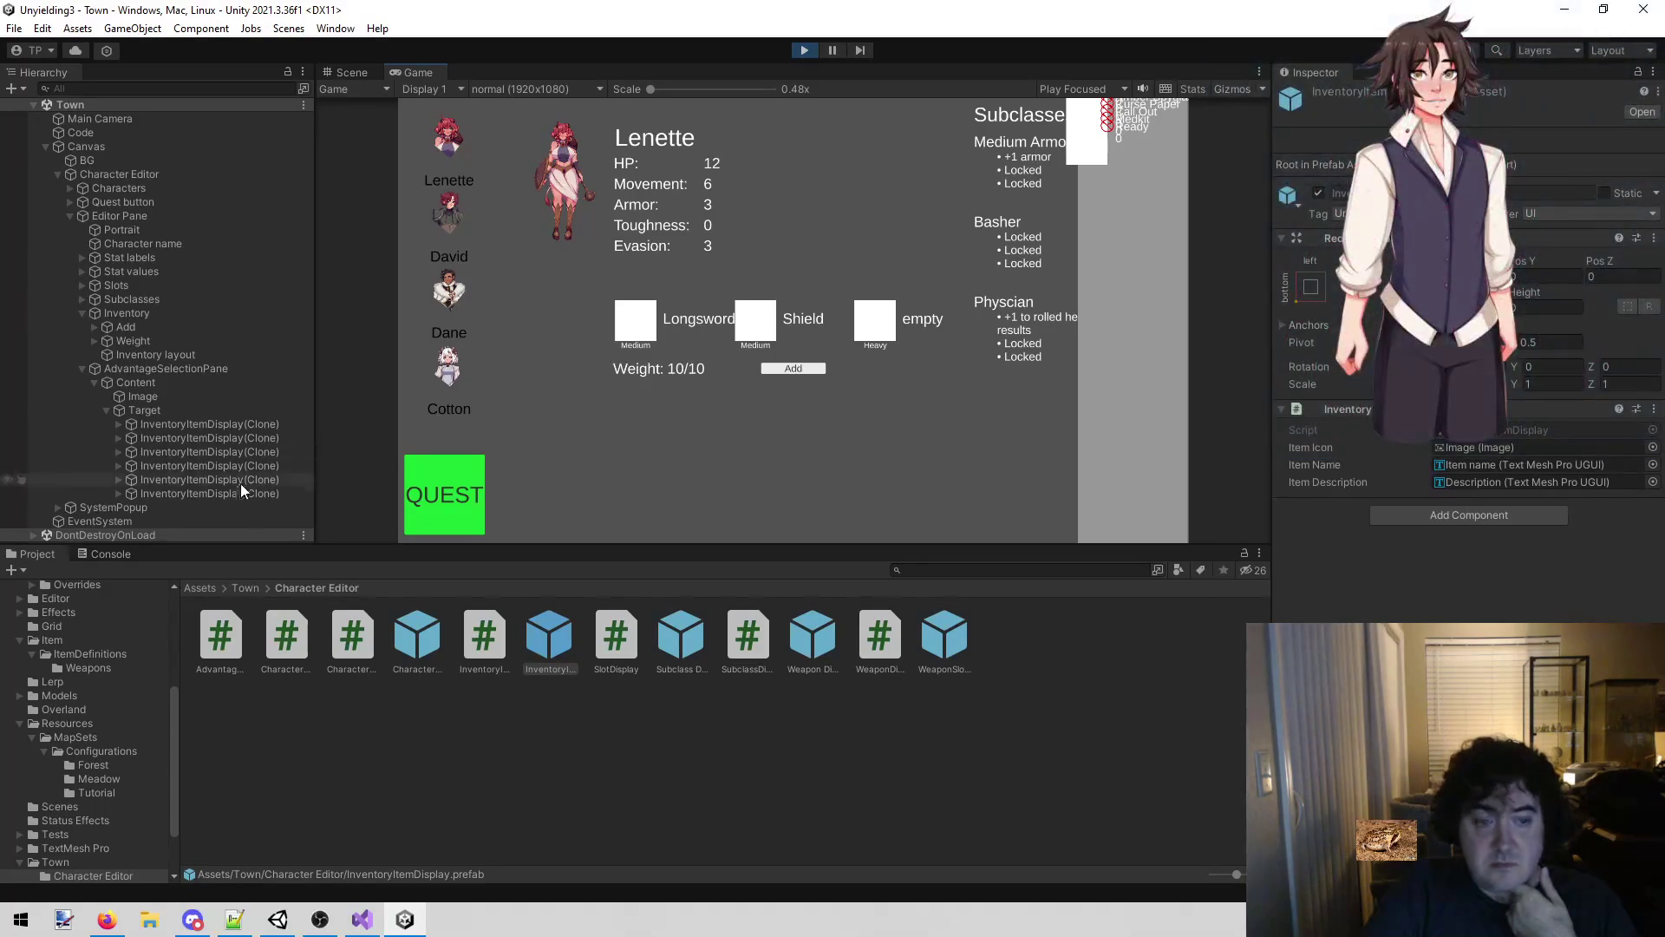
left_click(97, 554)
left_click(33, 555)
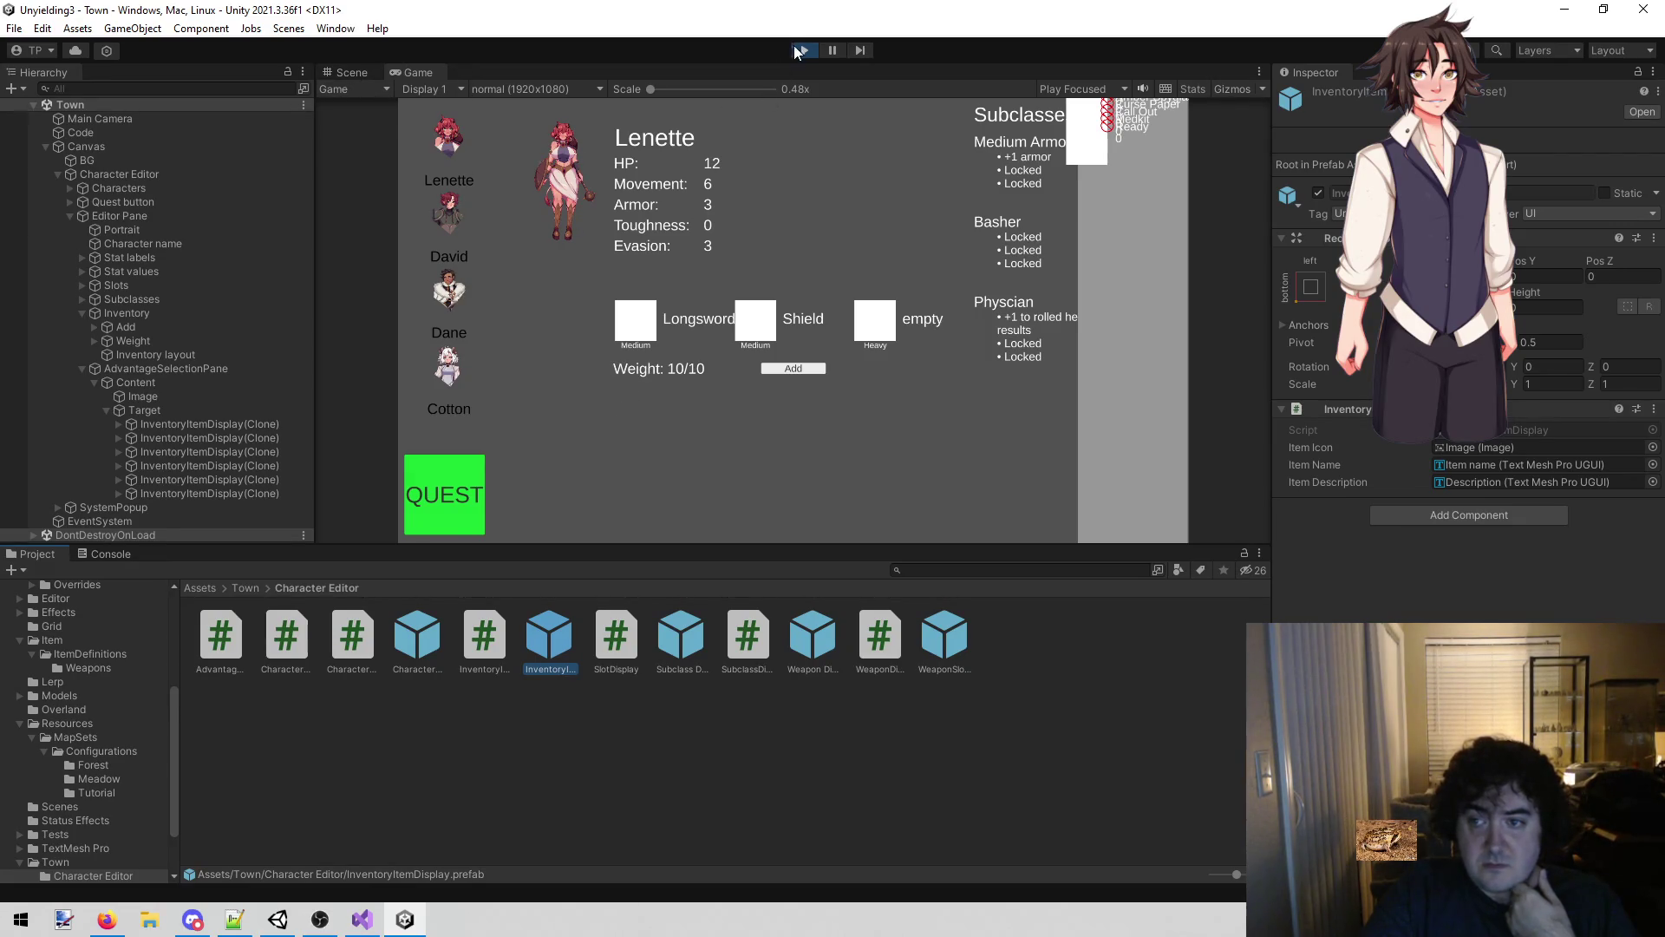
left_click(831, 50)
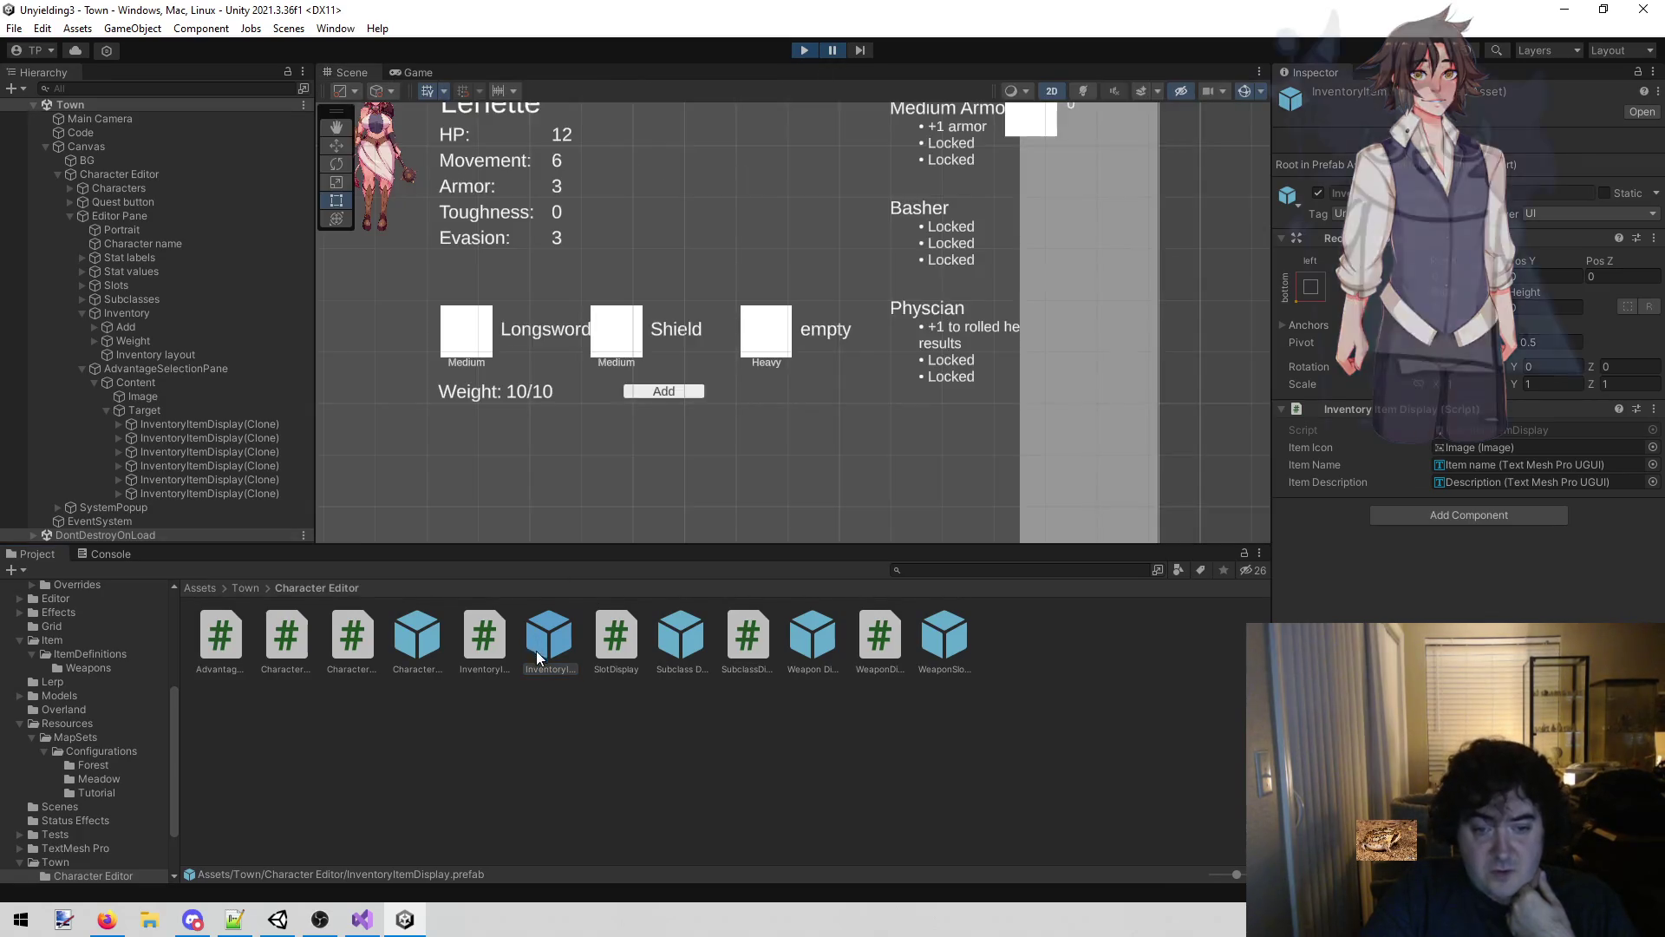
Open the InventoryItemDisplay prefab for editing from the Project files.
left_click(447, 634)
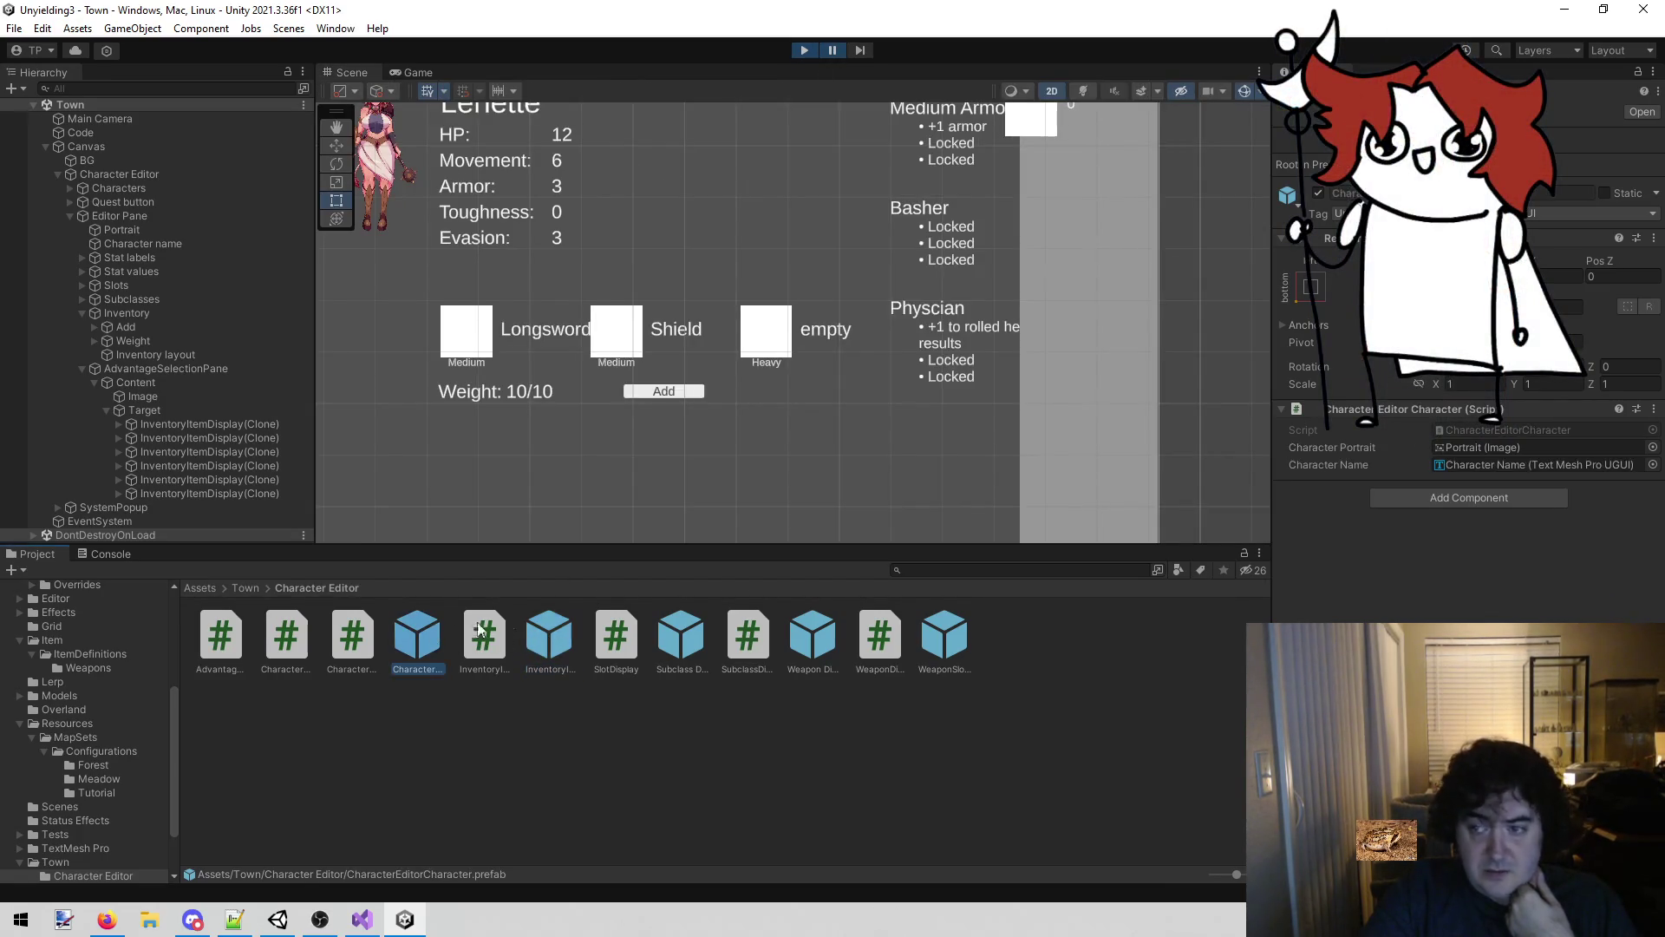
left_click(543, 642)
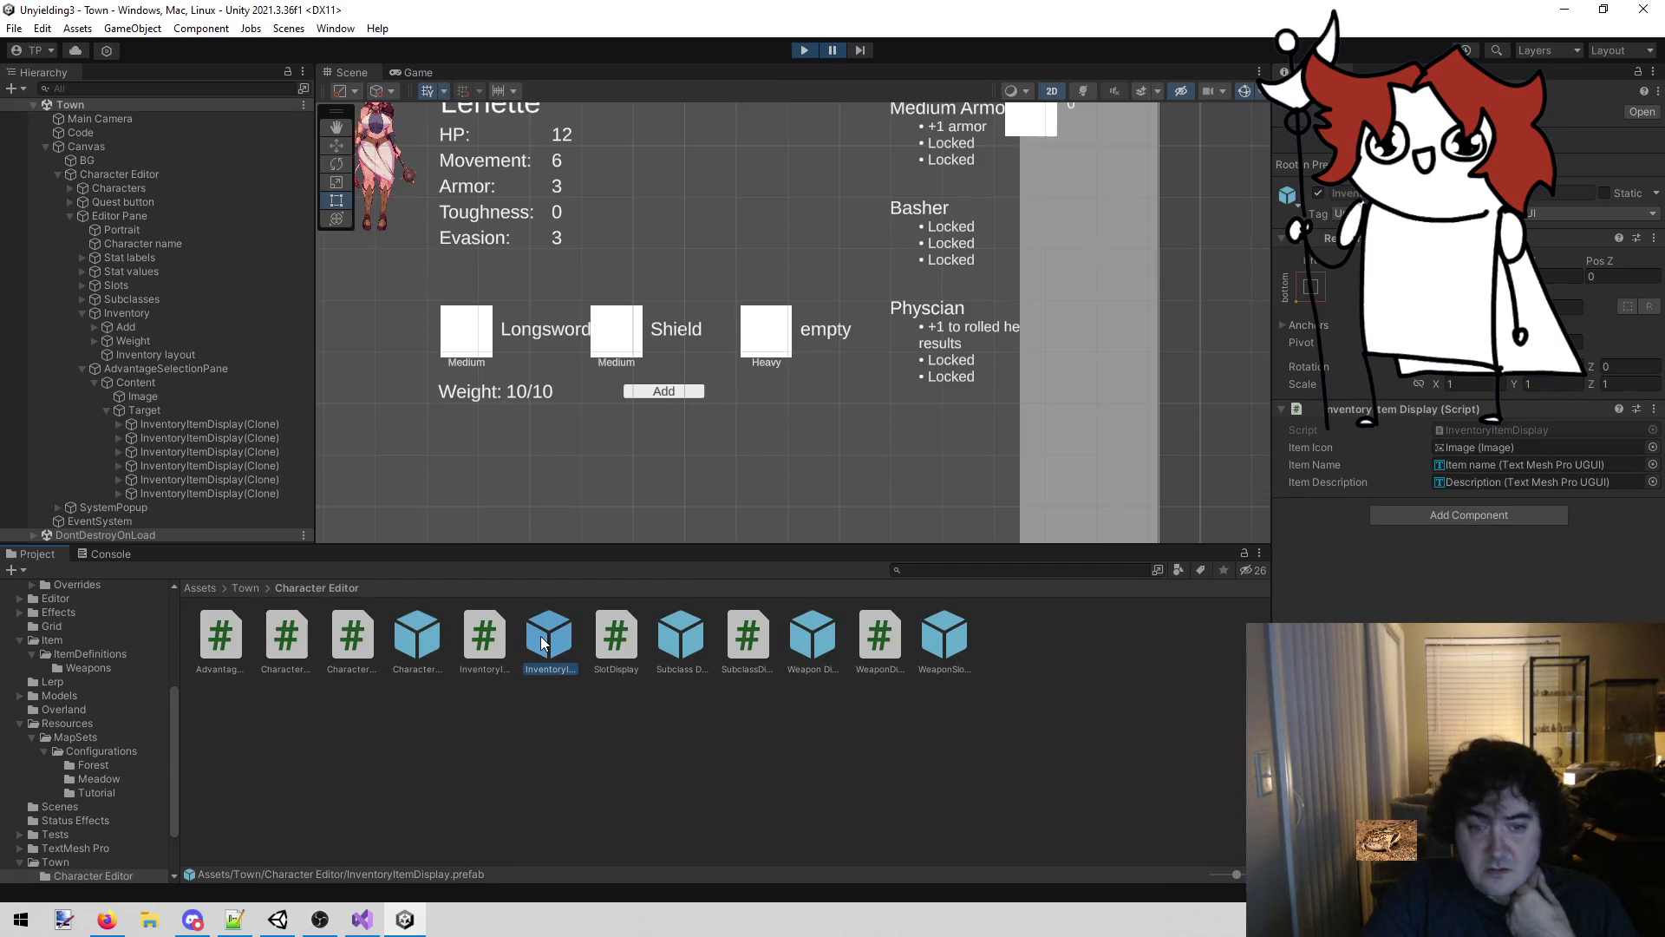
double_click(539, 637)
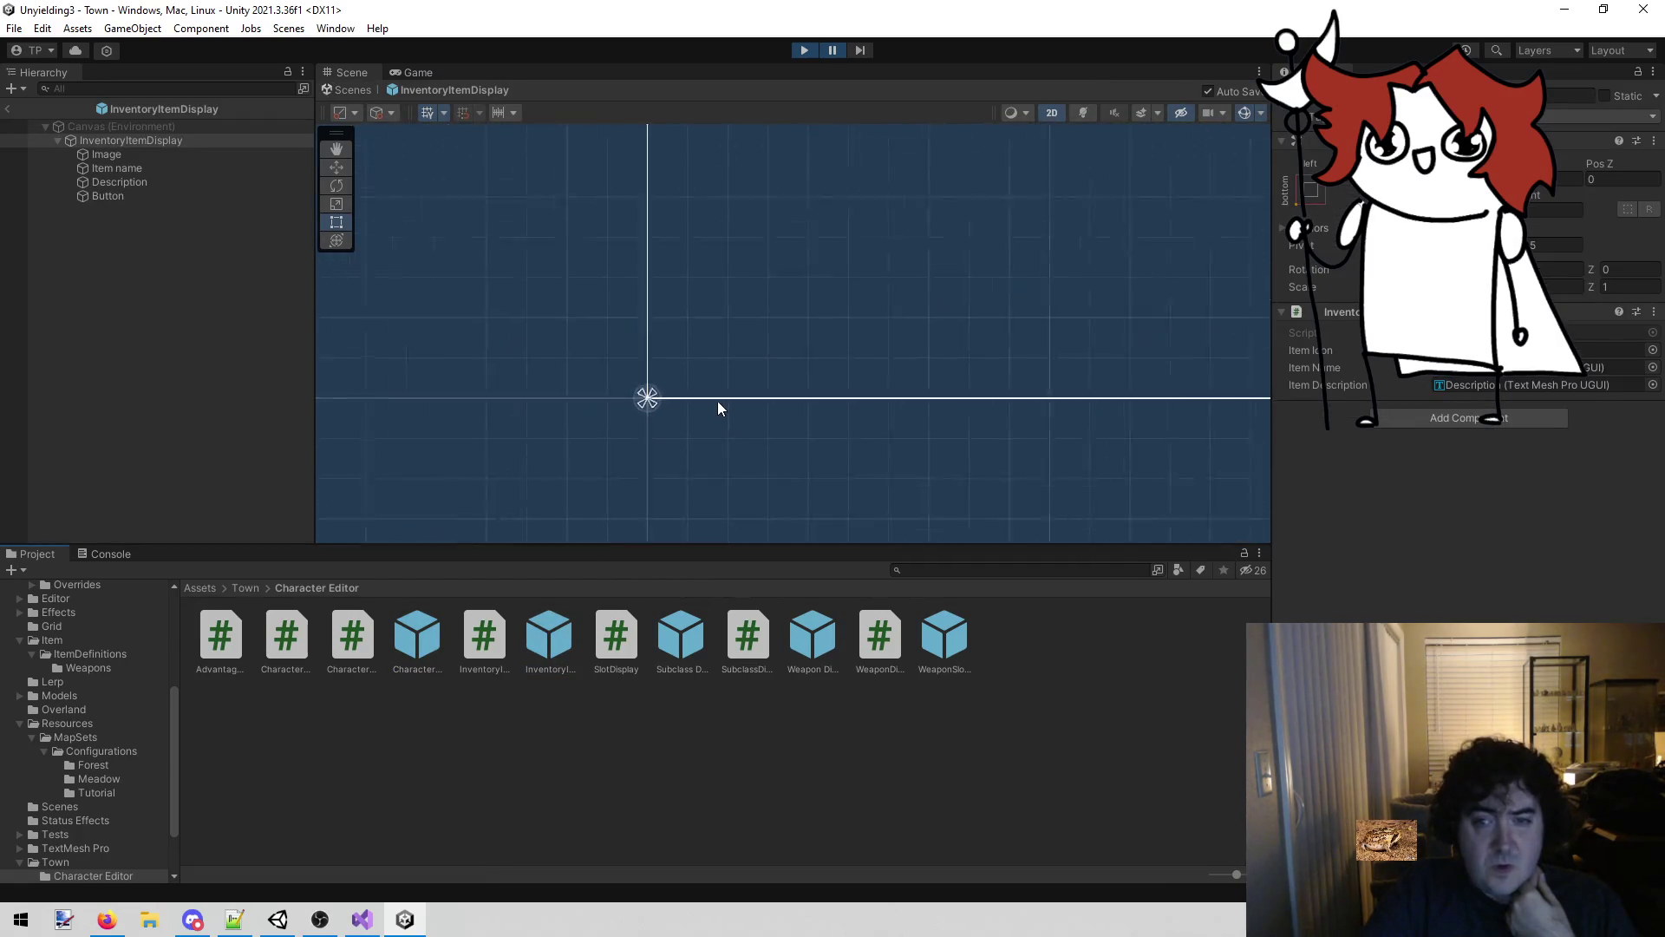
Frame and pan the Scene view around the InventoryItemDisplay prefab.
scroll(574, 502, "up", 10)
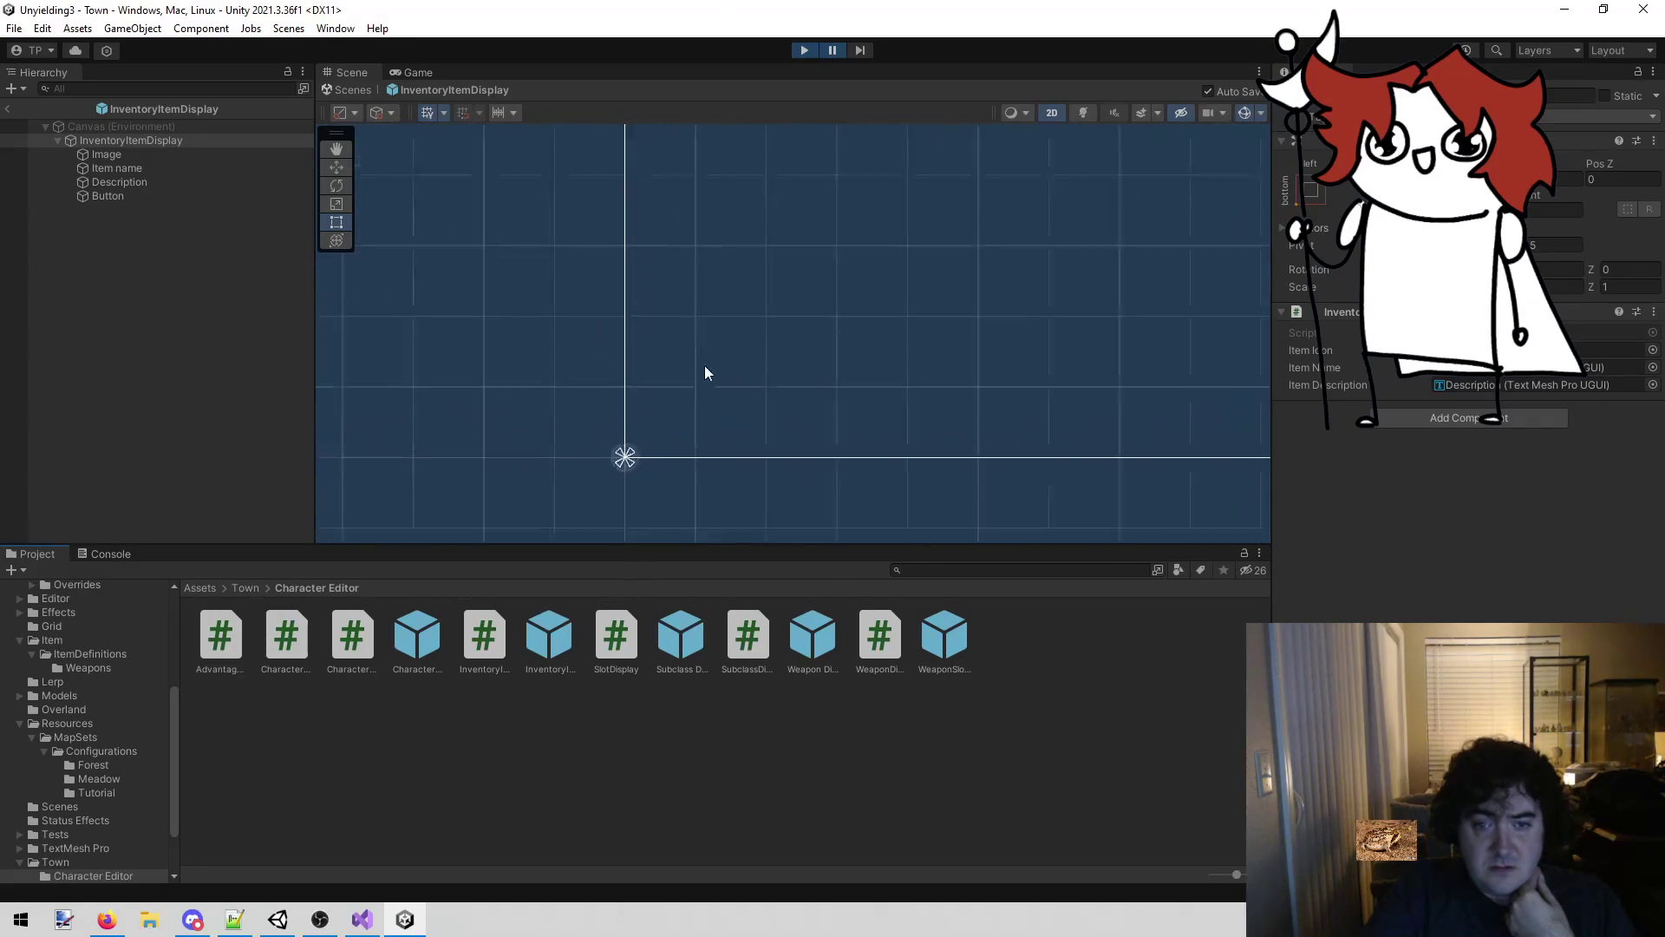
scroll(614, 455, "up", 3)
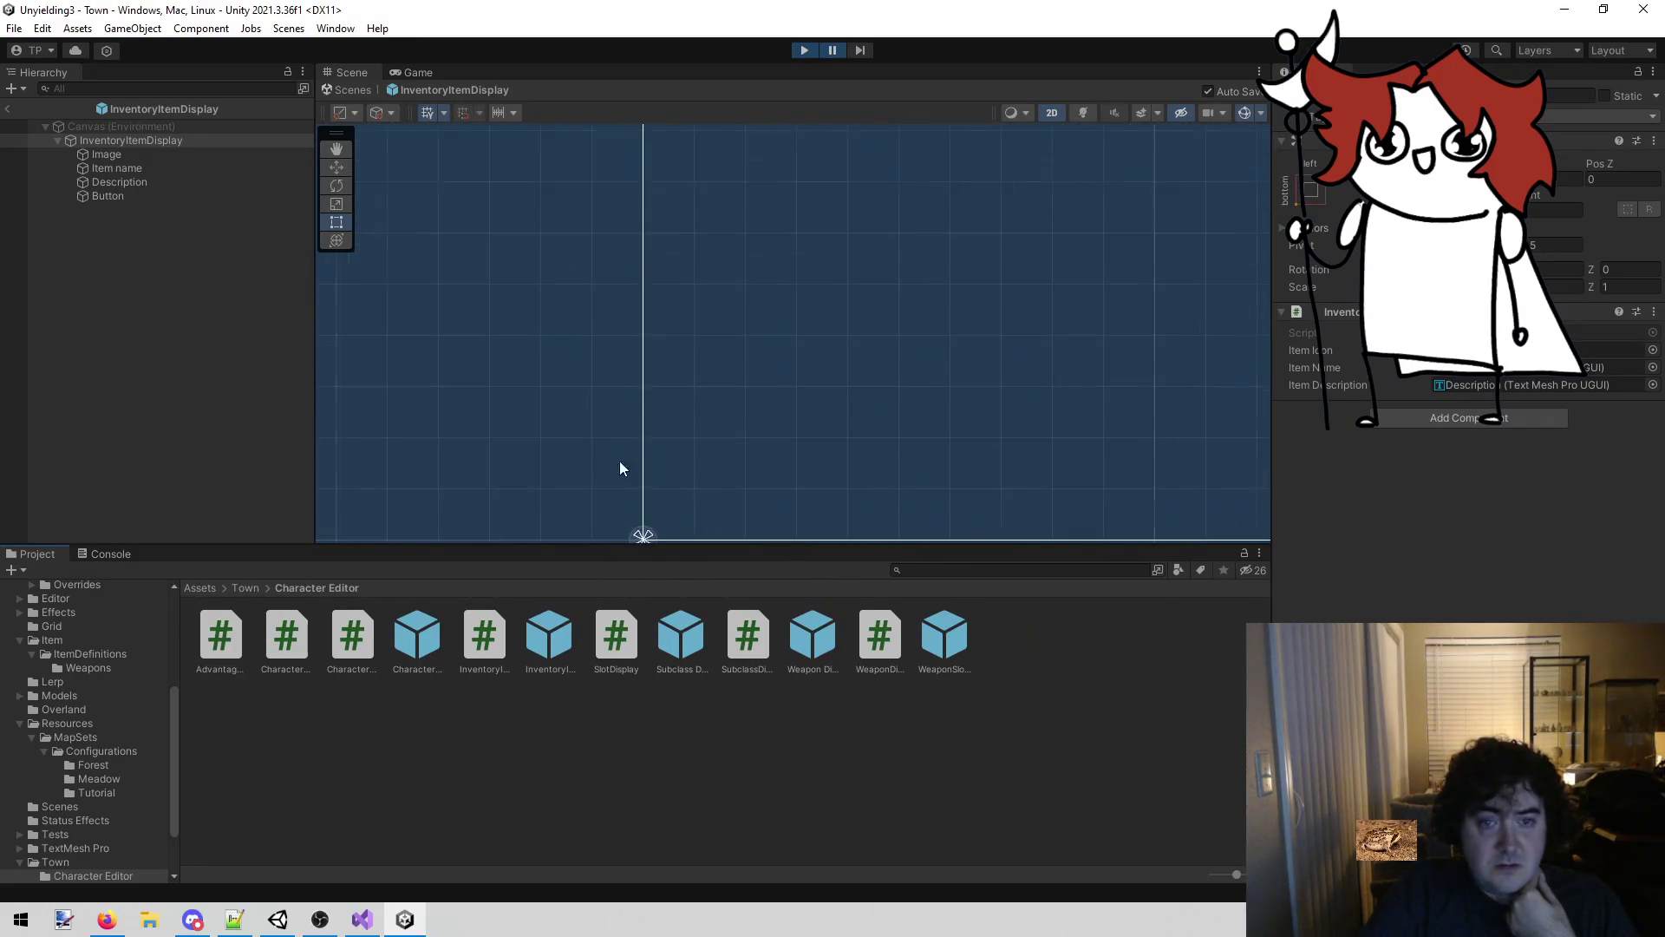
double_click(207, 137)
scroll(754, 391, "up", 5)
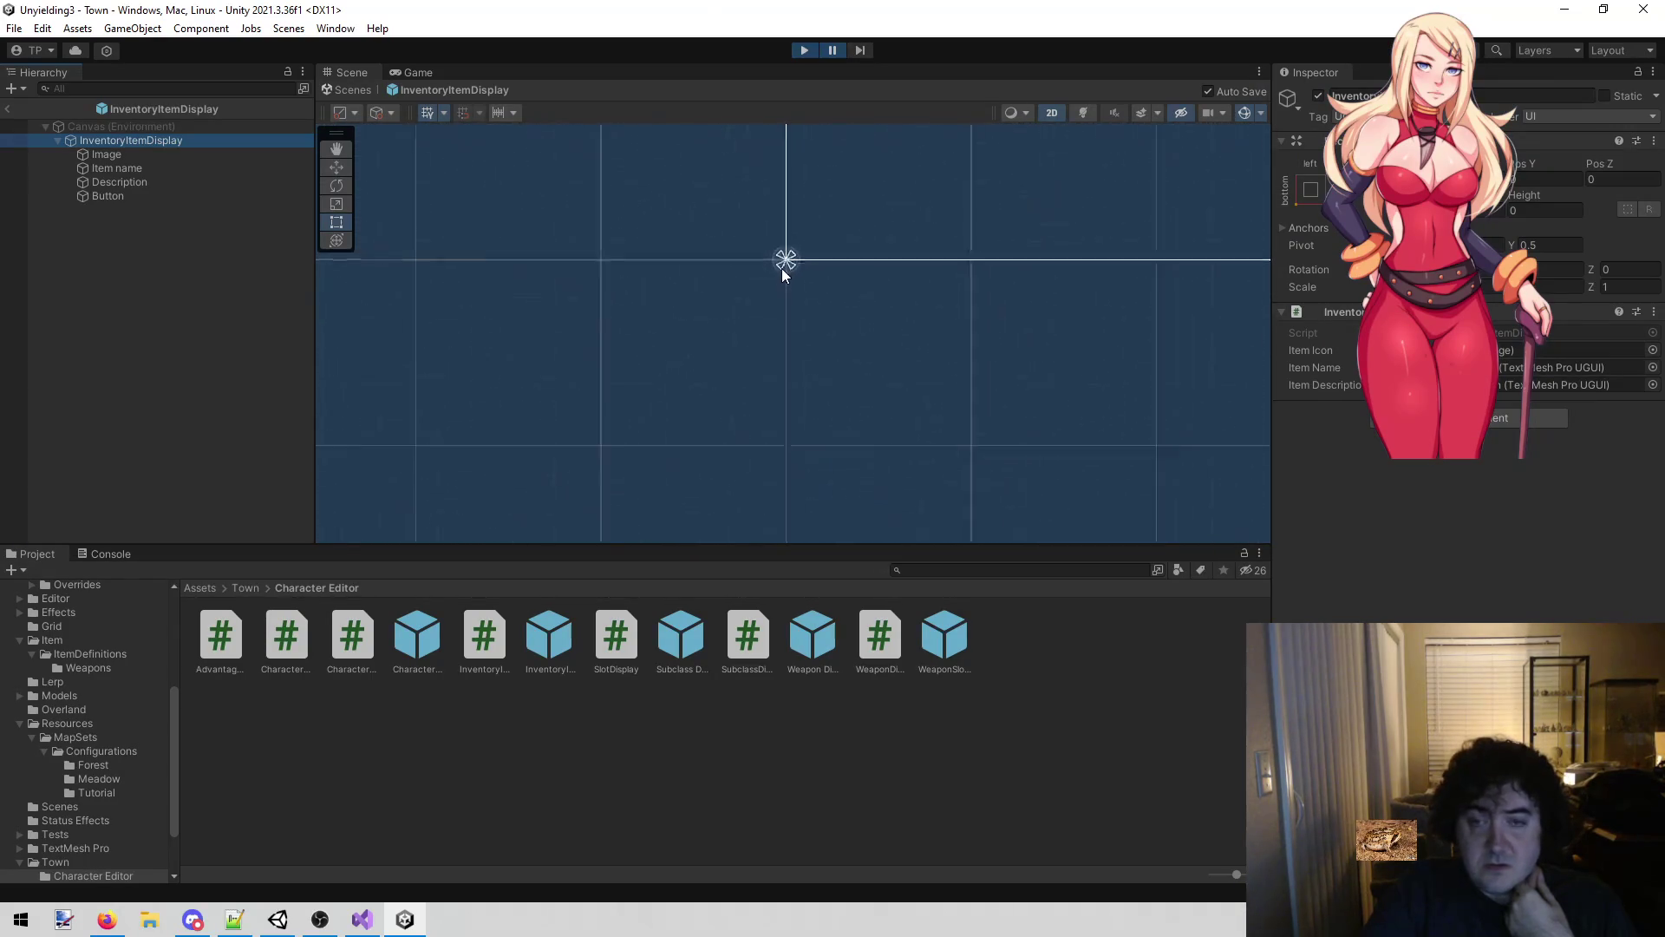
left_click_drag(806, 242, 770, 338)
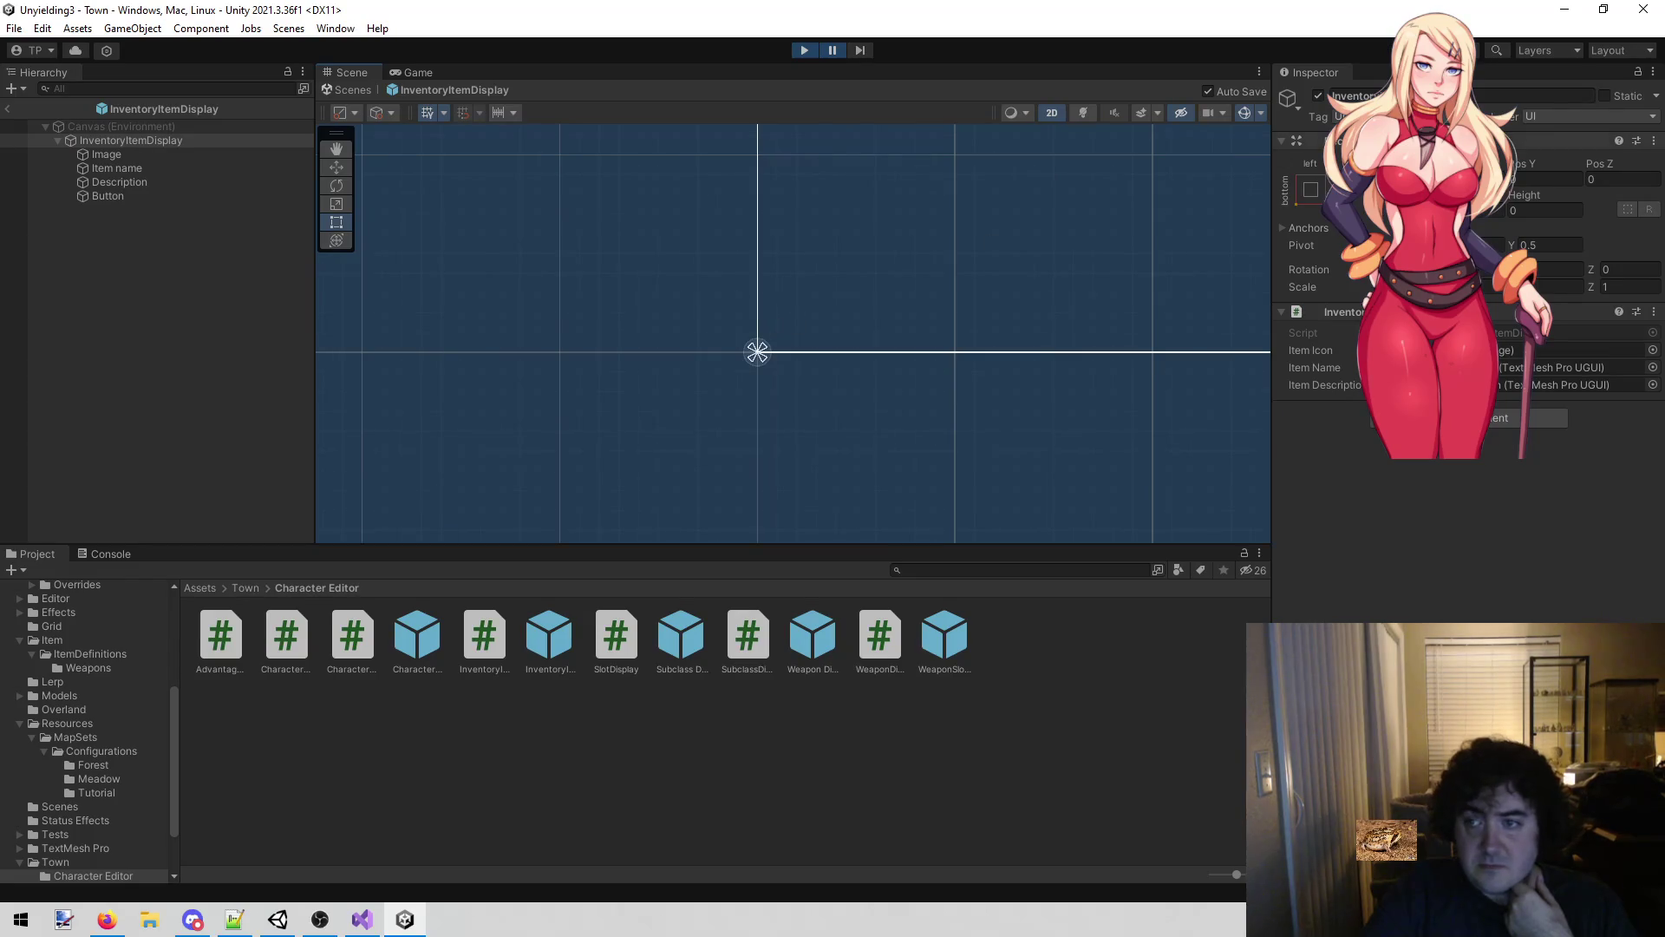
left_click(1553, 161)
scroll(977, 327, "down", 5)
mouse_move(978, 323)
left_mouse_down()
mouse_move(759, 456)
mouse_move(743, 386)
mouse_move(584, 469)
left_mouse_up()
scroll(633, 438, "down", 2)
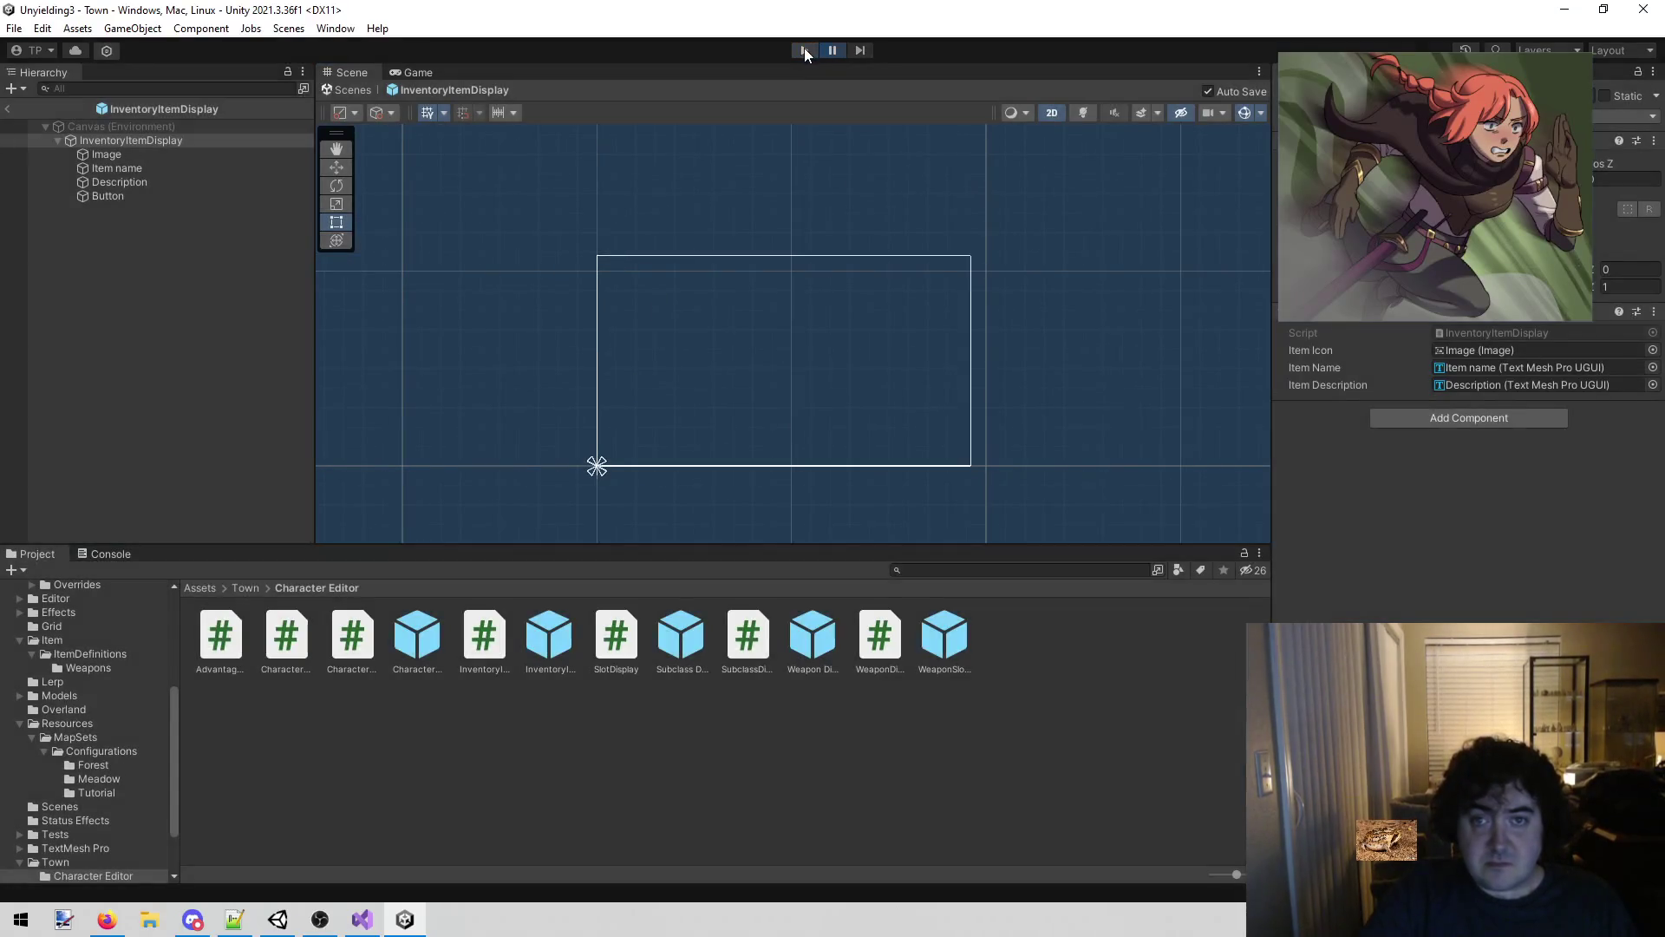
Show the Console output and select the prefab's Image element.
left_click(116, 557)
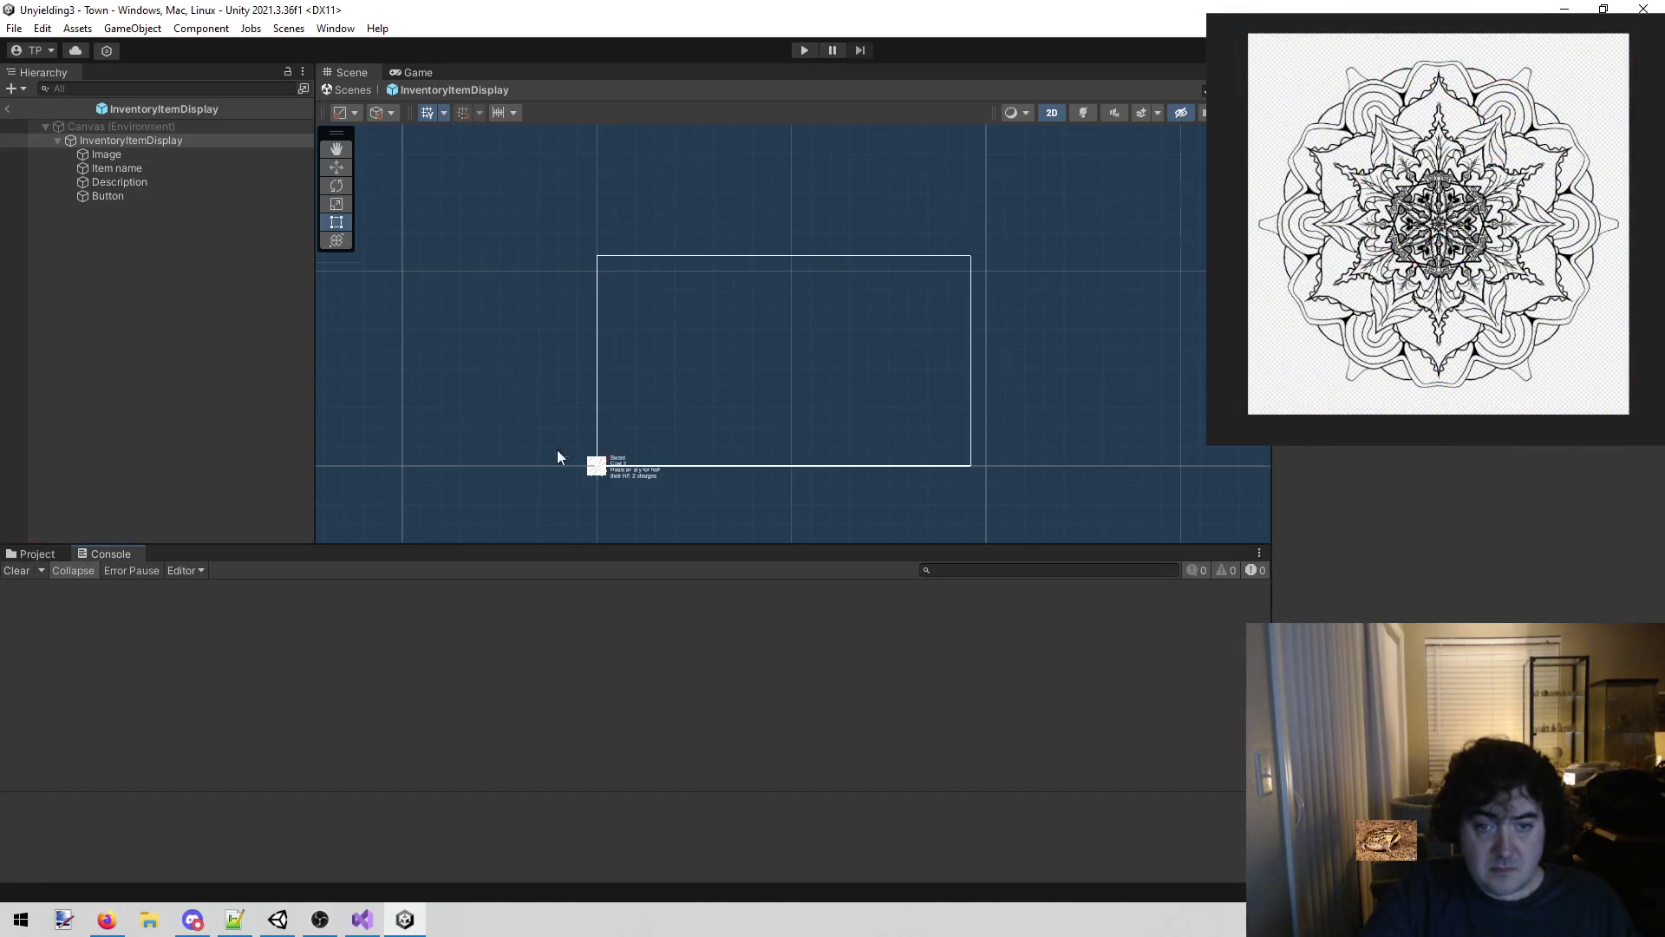
scroll(608, 473, "up", 10)
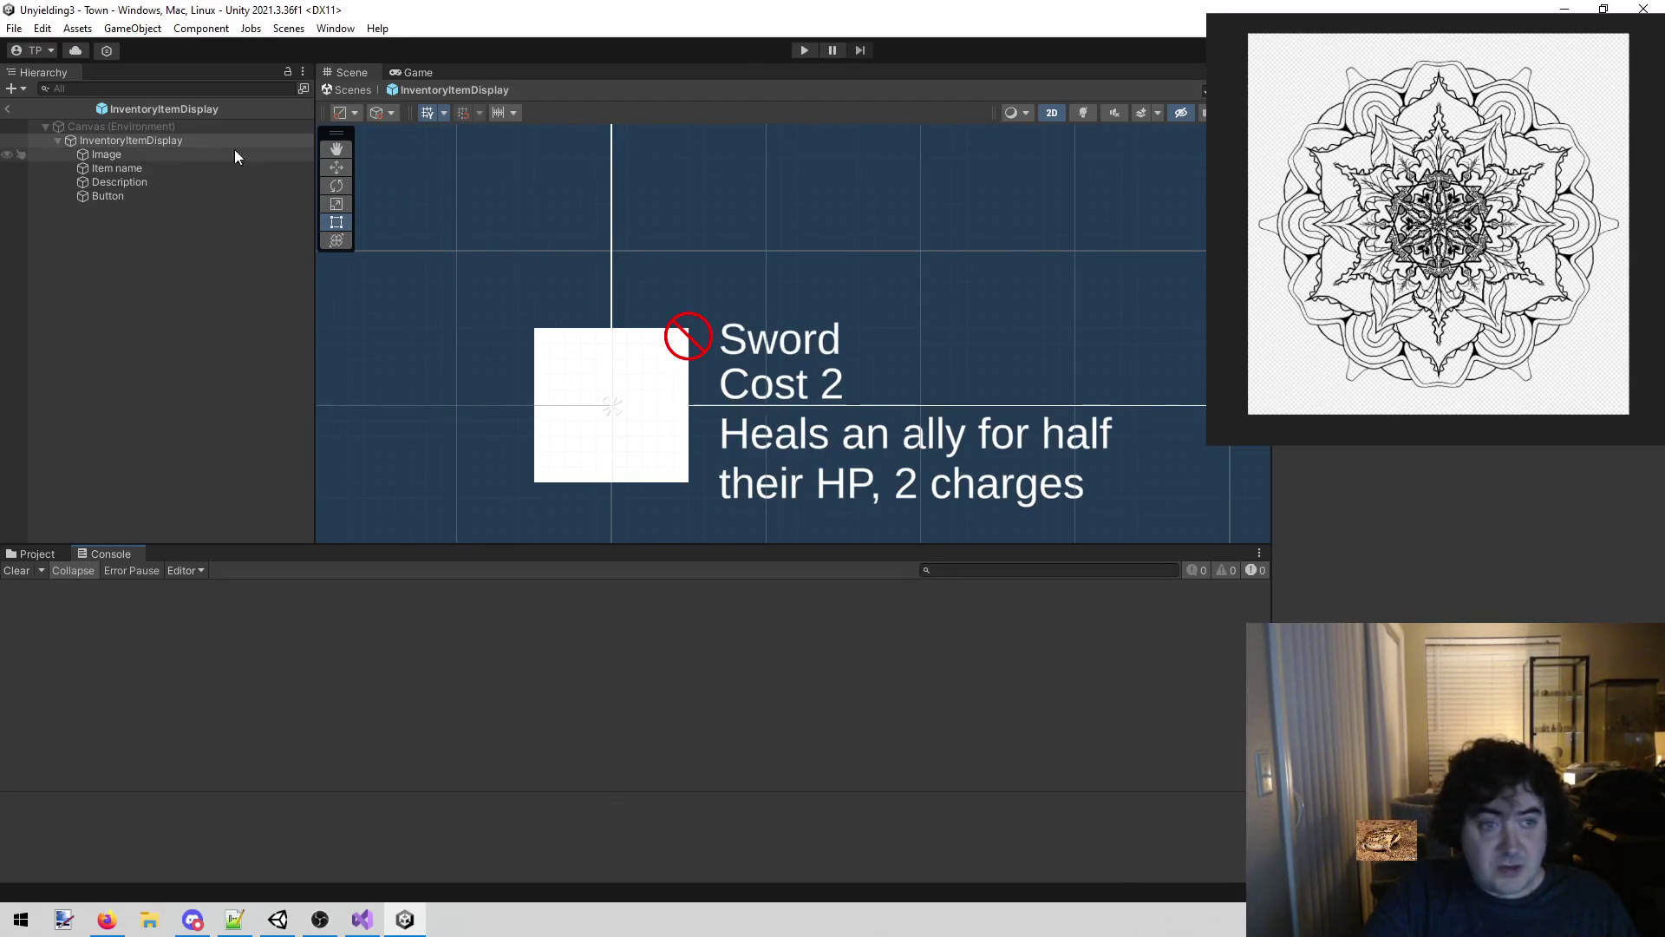
left_click(212, 152)
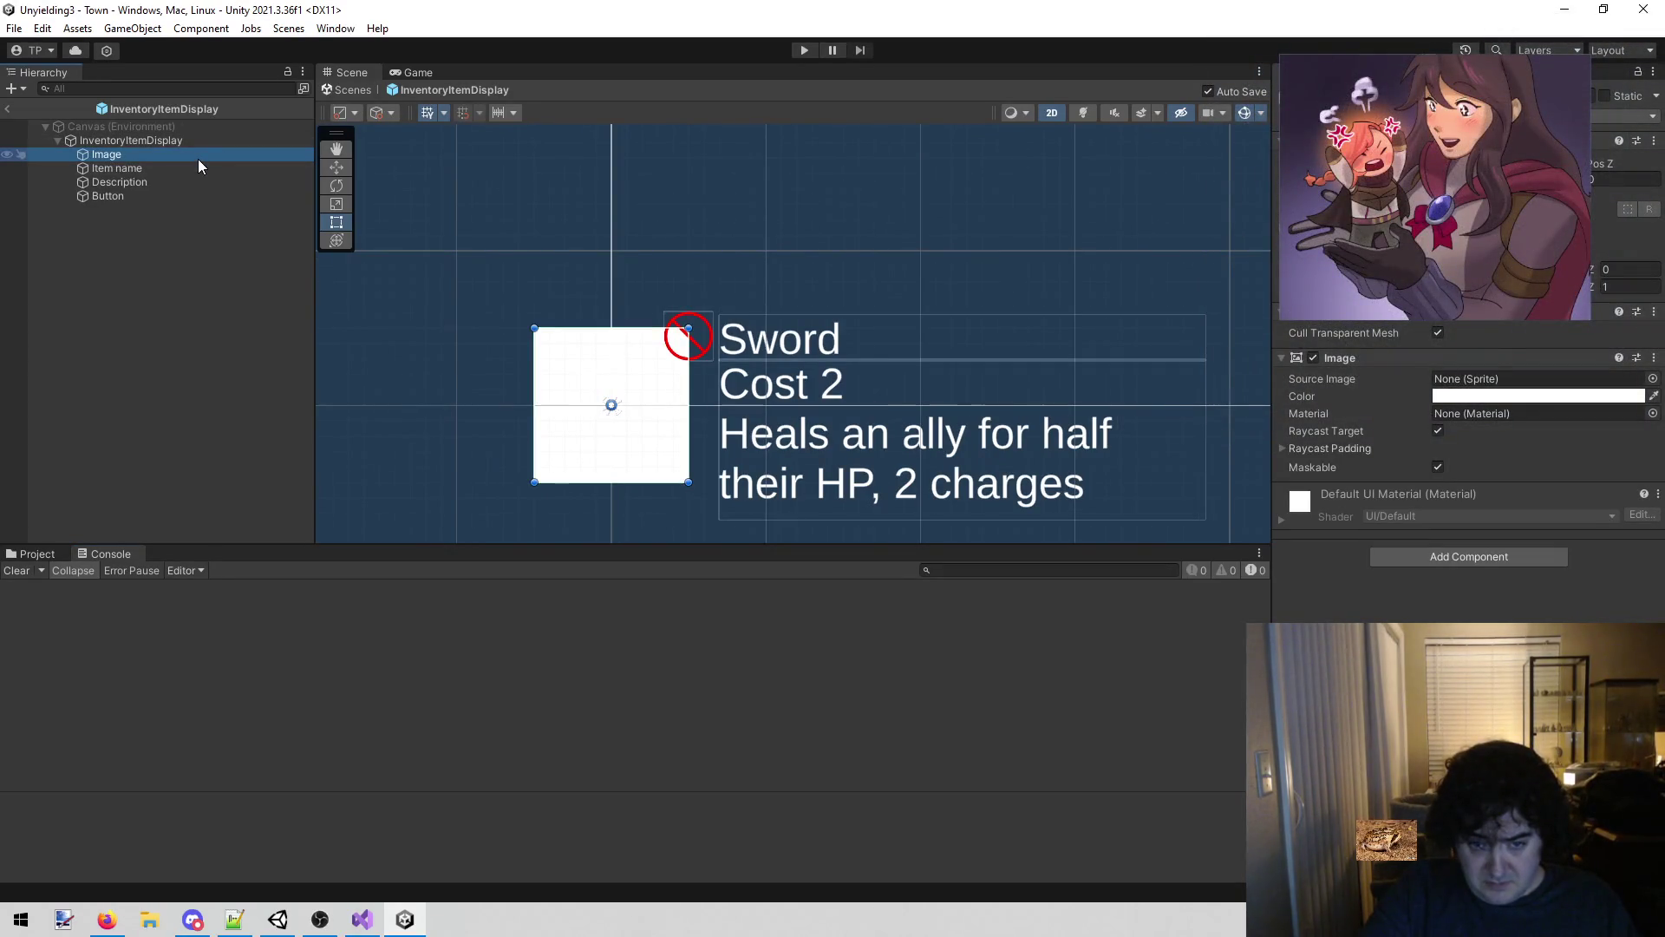
Set the Image height to 120, then test the item list in Play mode and stop.
left_click(1591, 203)
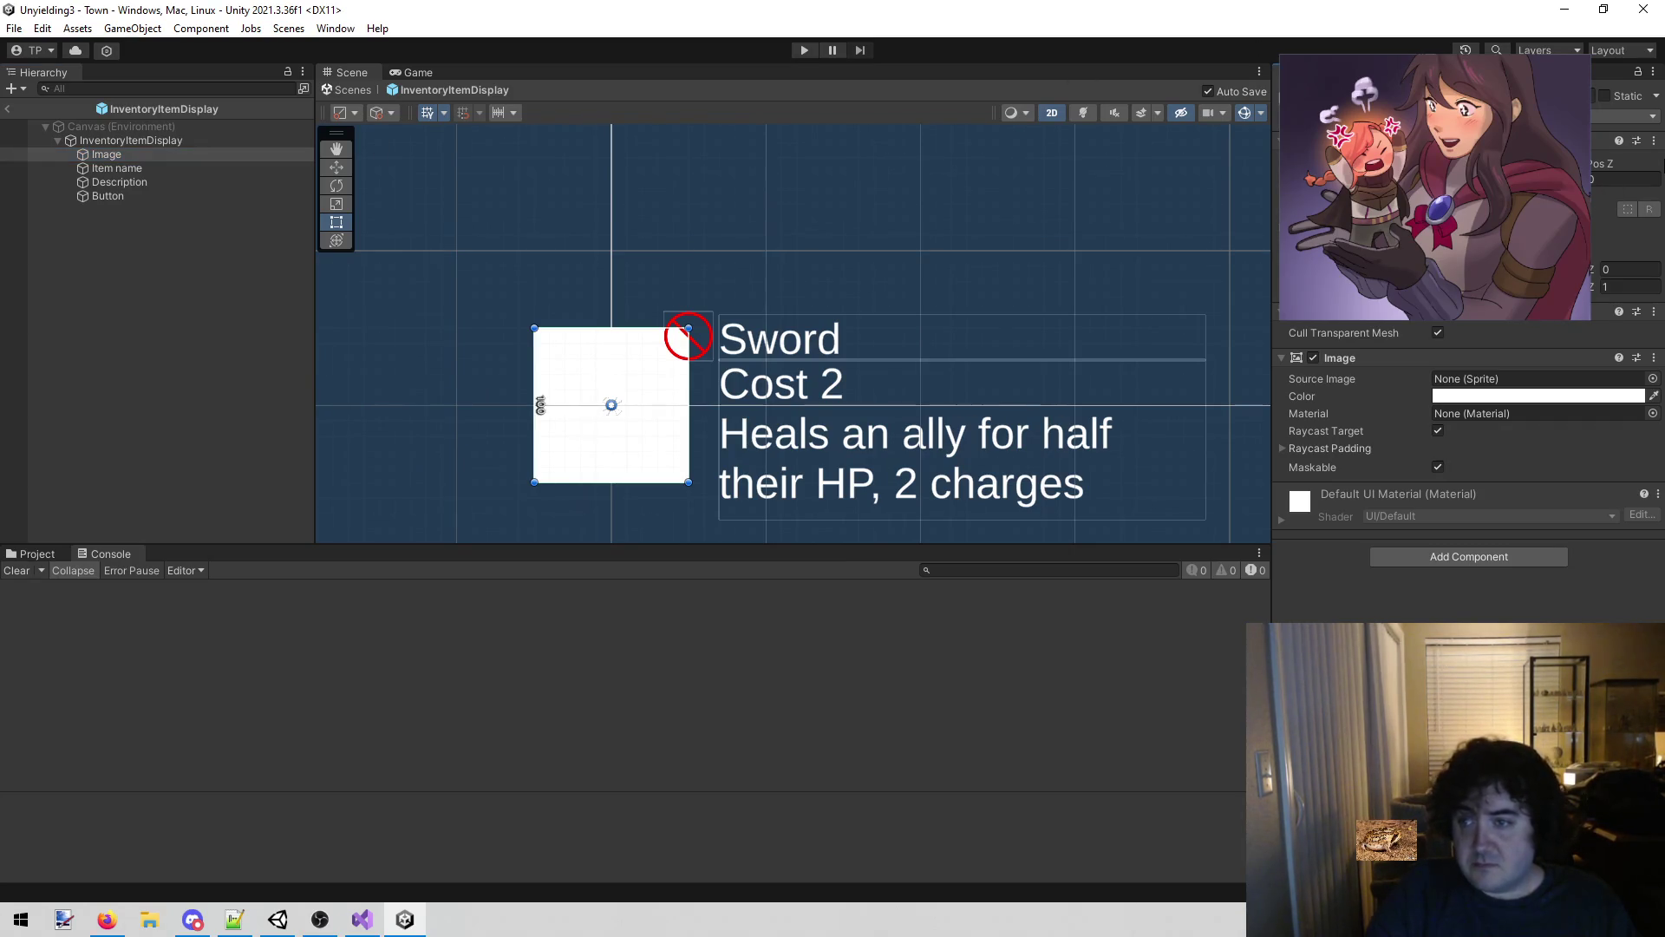
type("120")
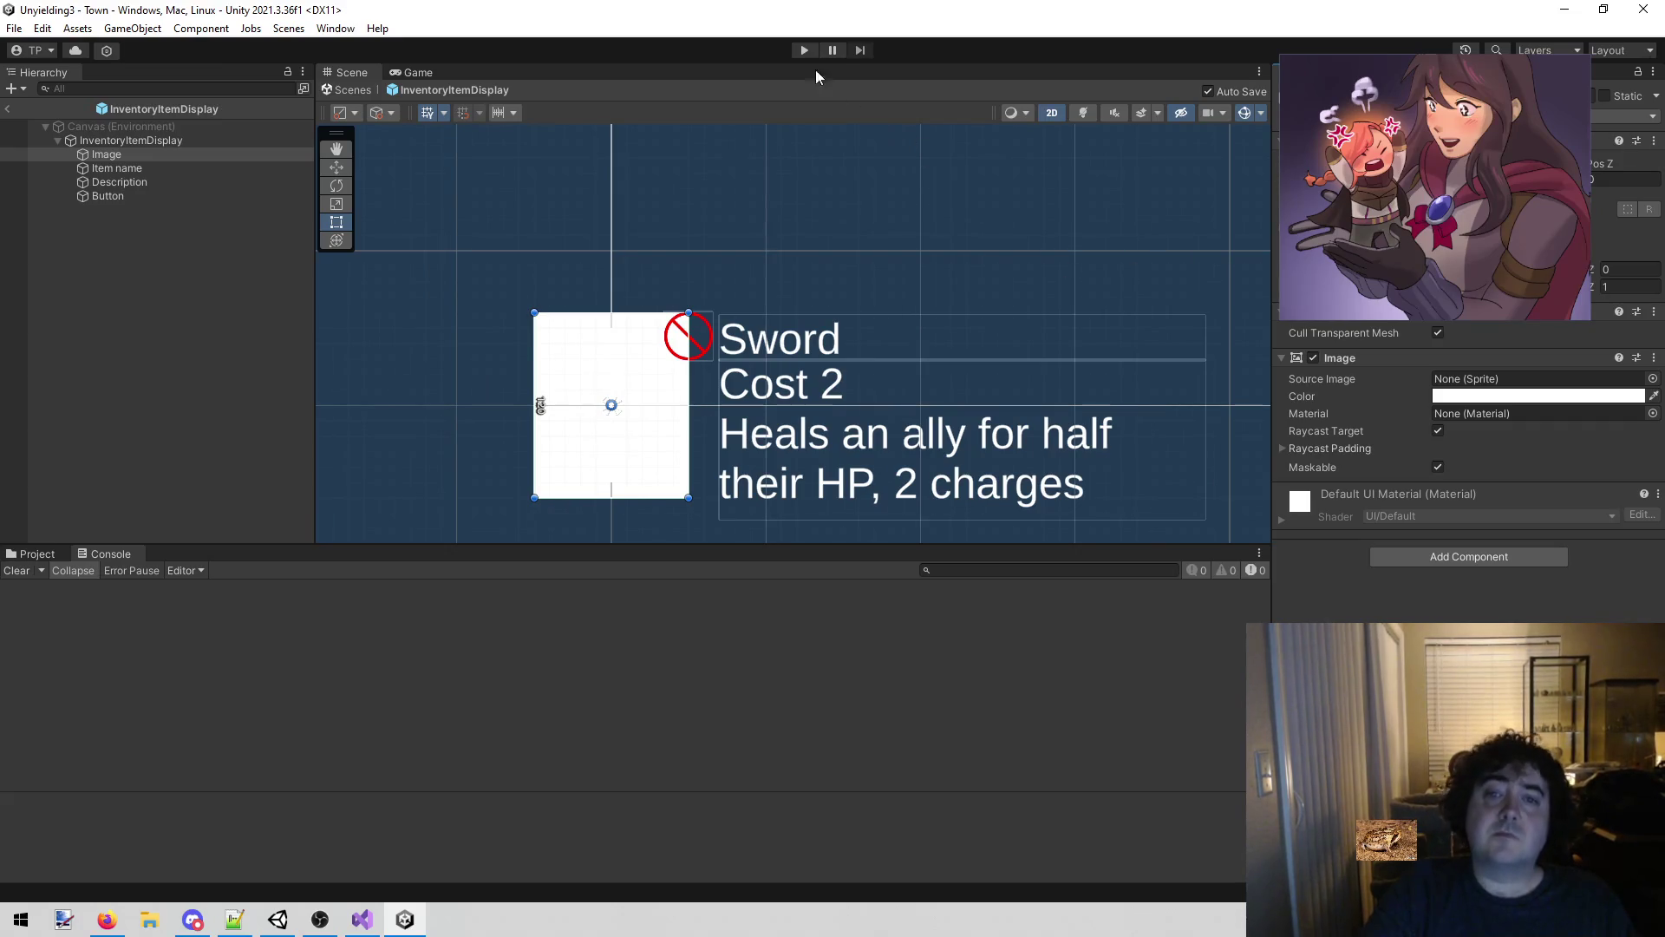
left_click(804, 49)
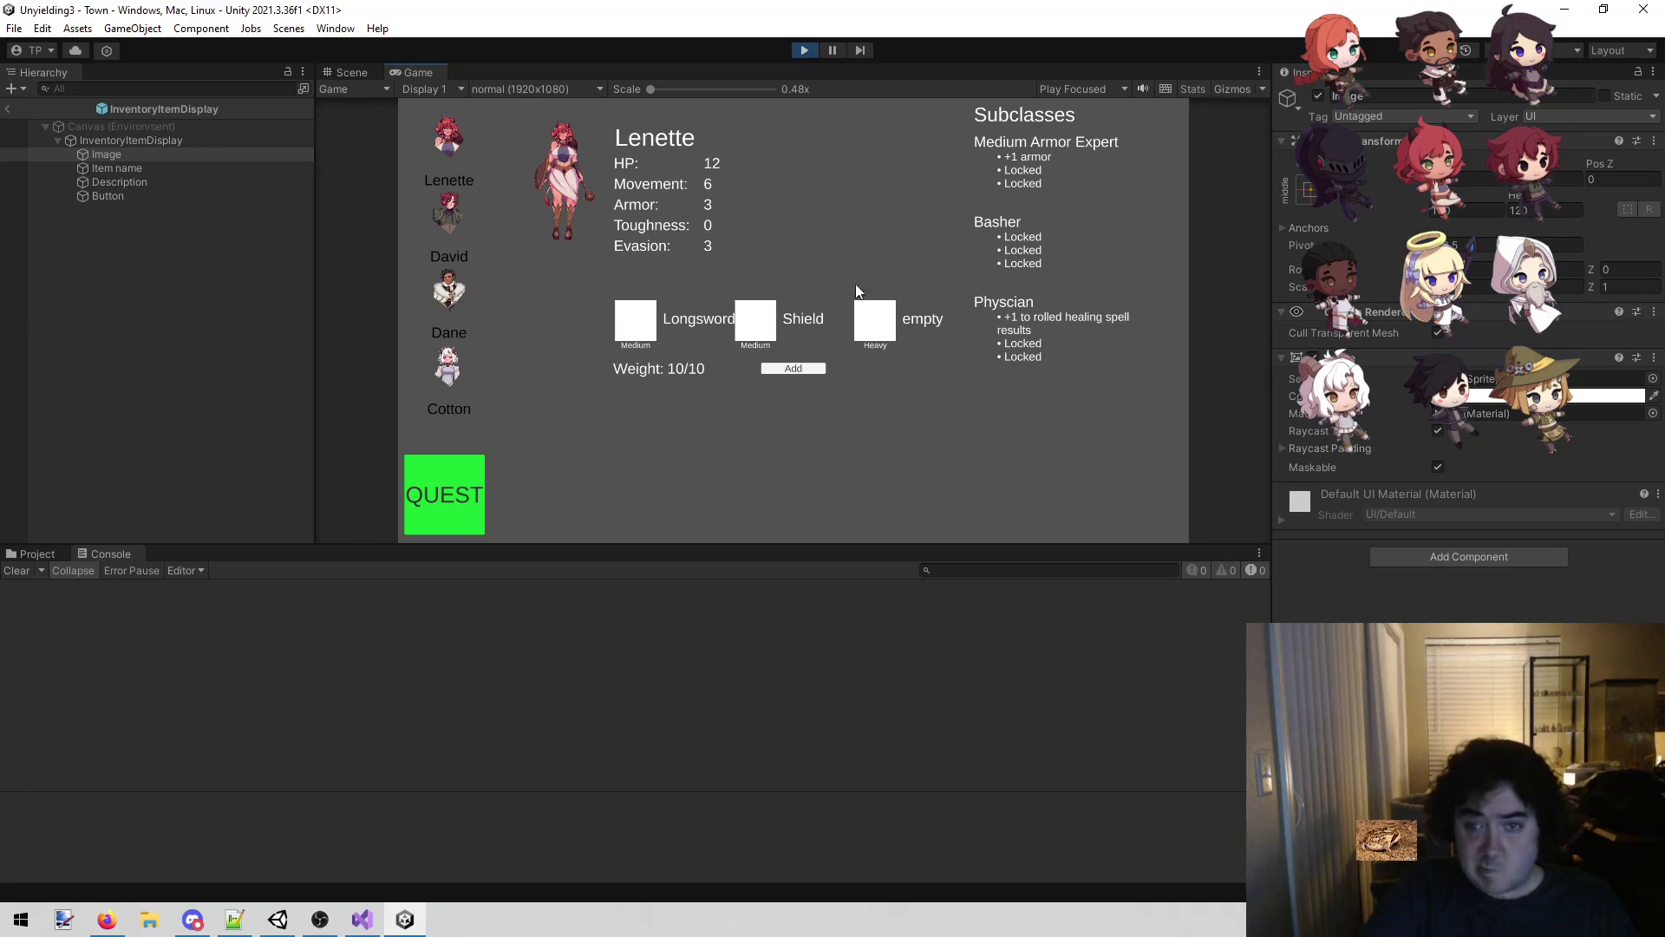
left_click(804, 368)
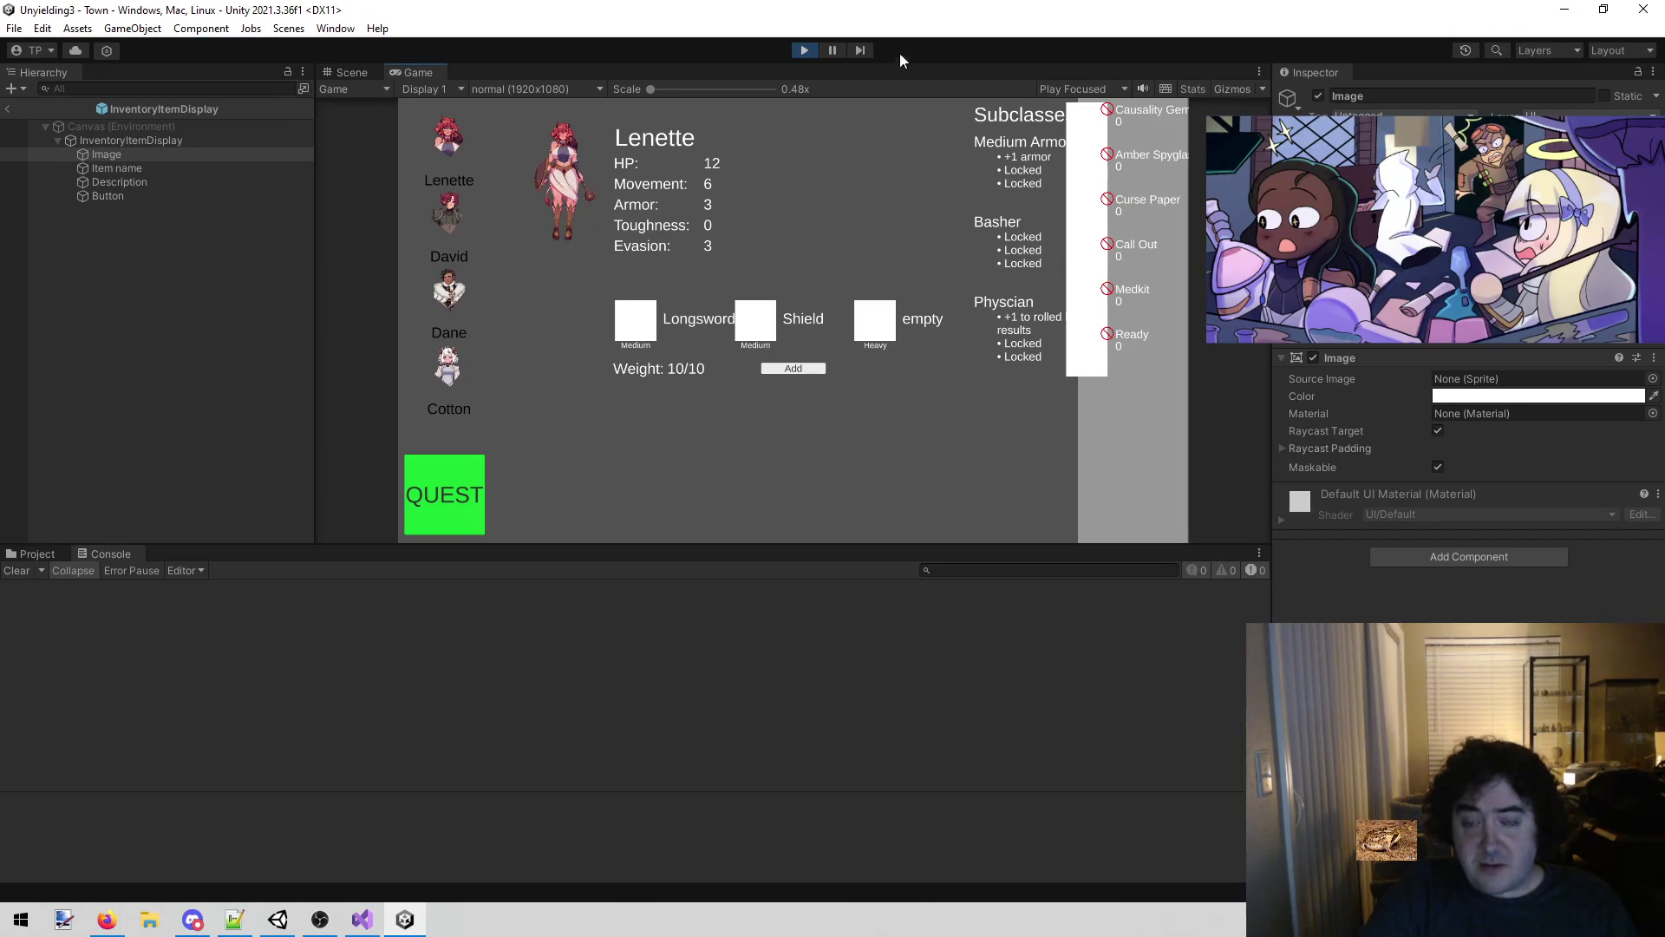
left_click(810, 50)
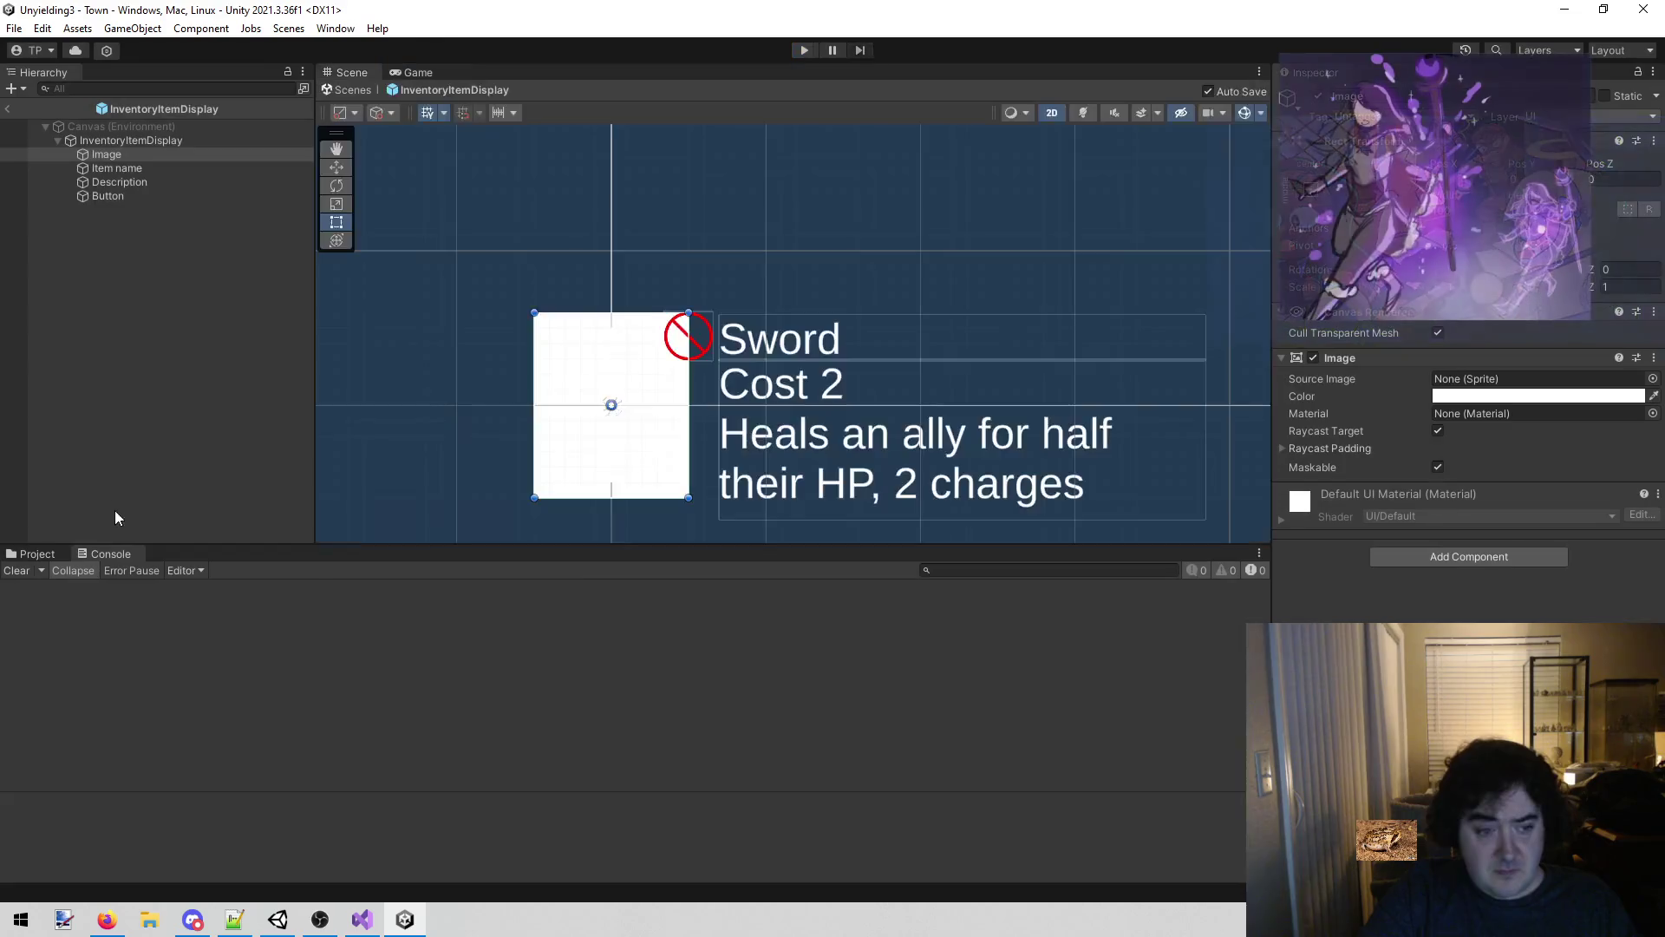
Select the InventoryItemDisplay prefab's root object and set its width to 100.
left_click(52, 553)
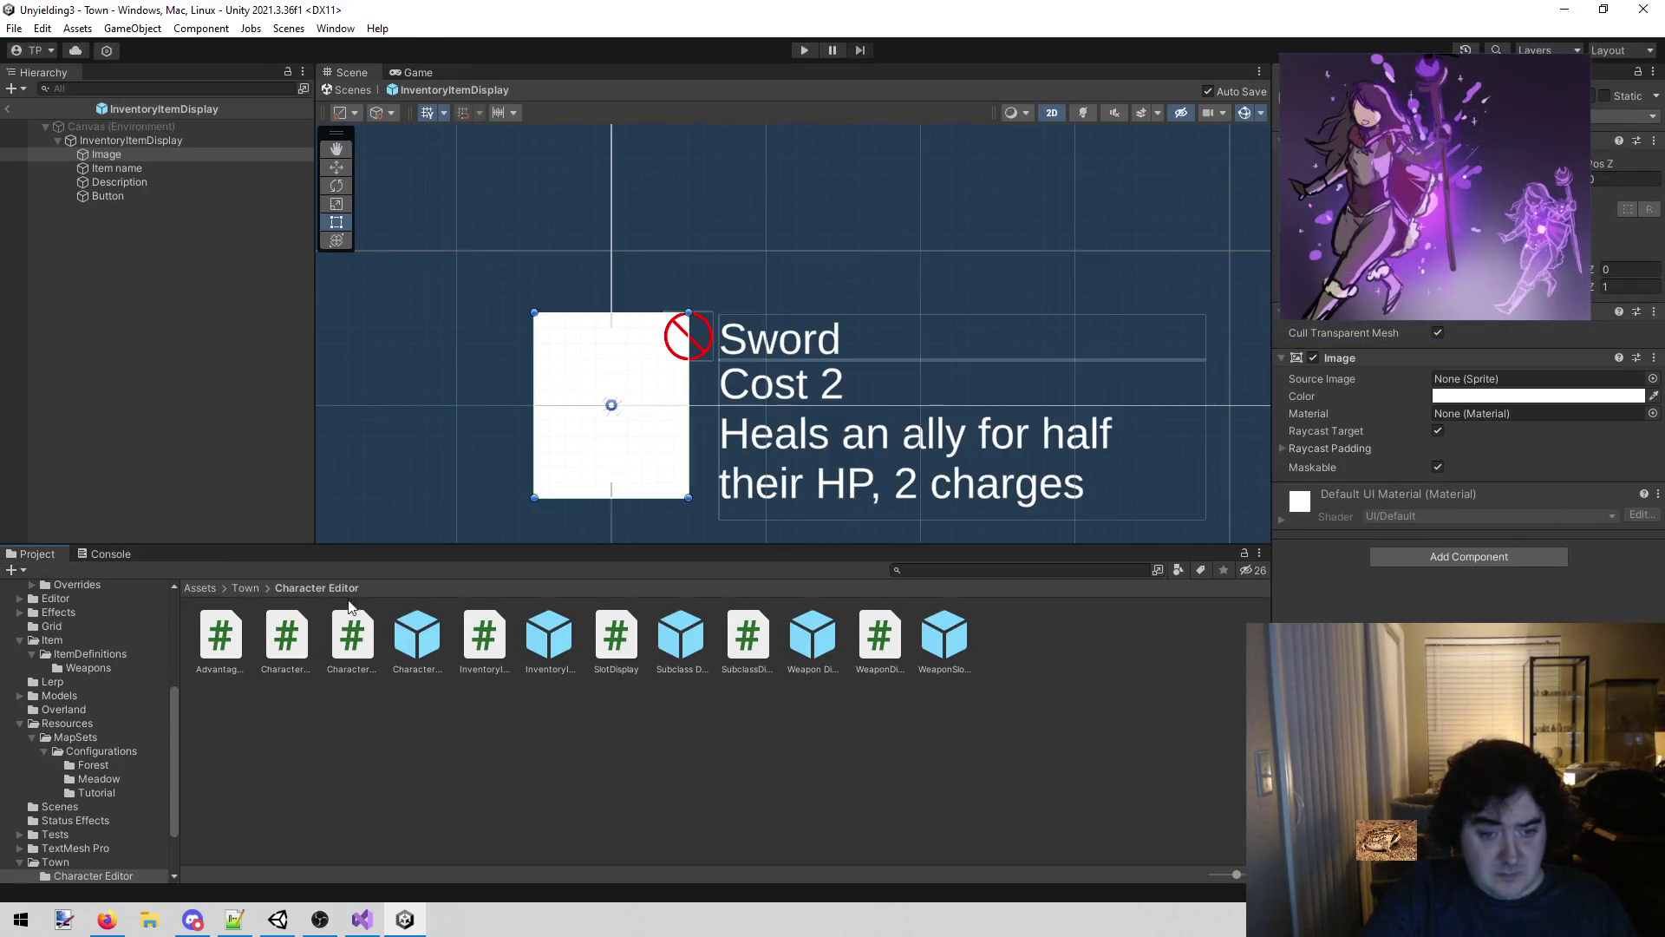
left_click(546, 641)
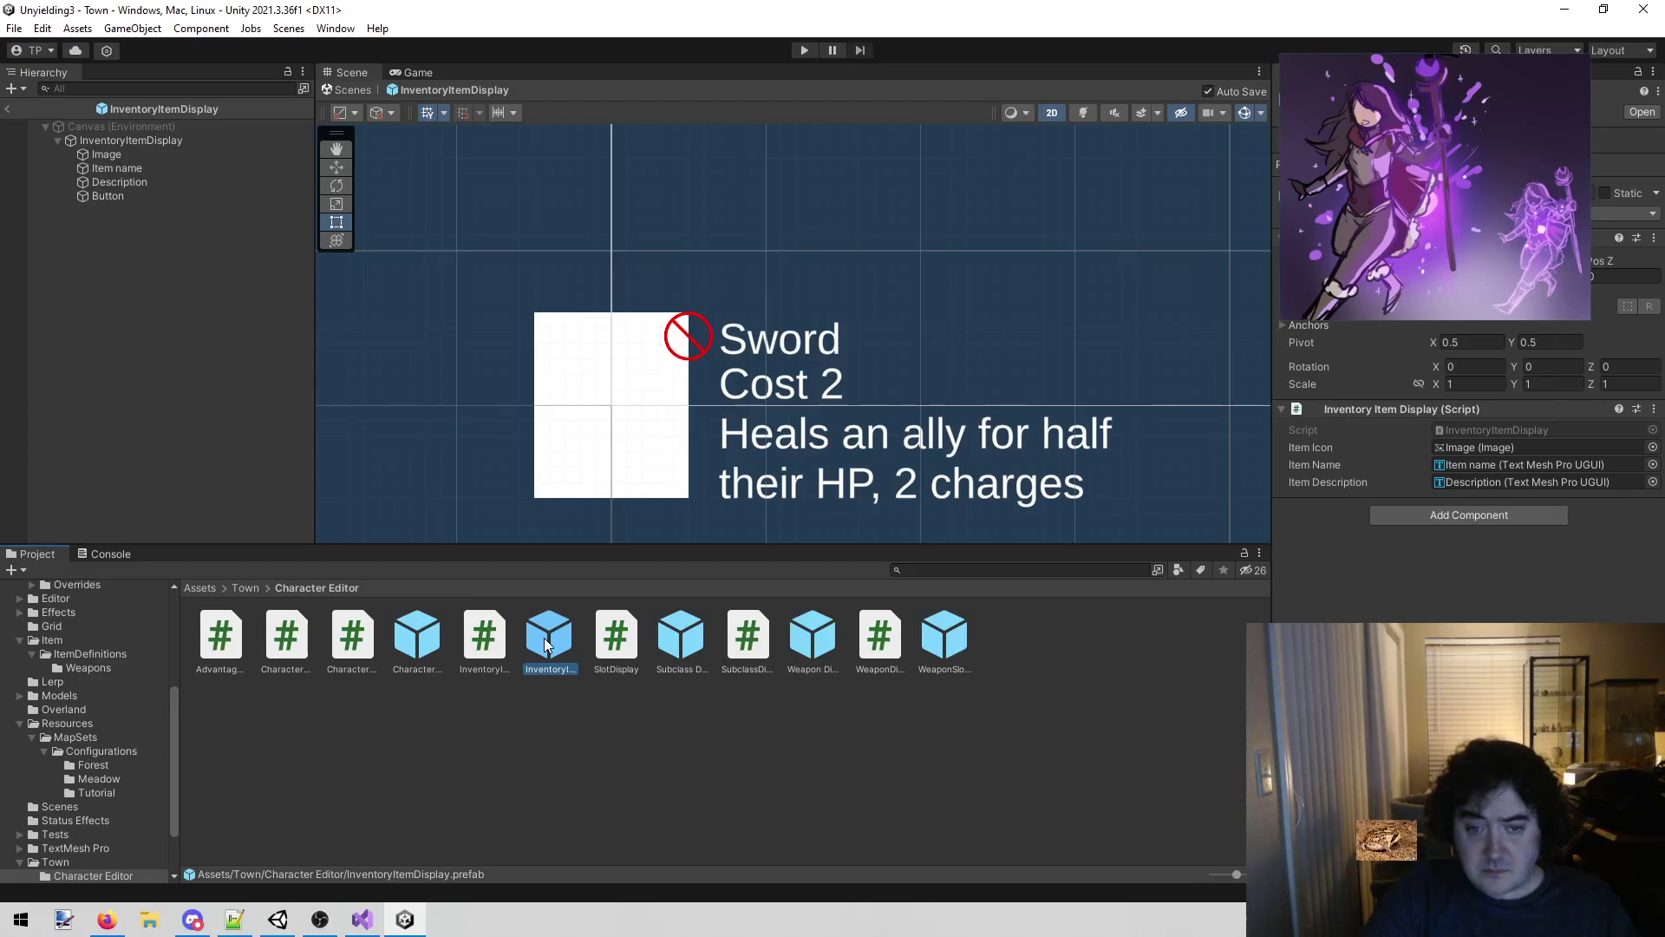
left_click(127, 139)
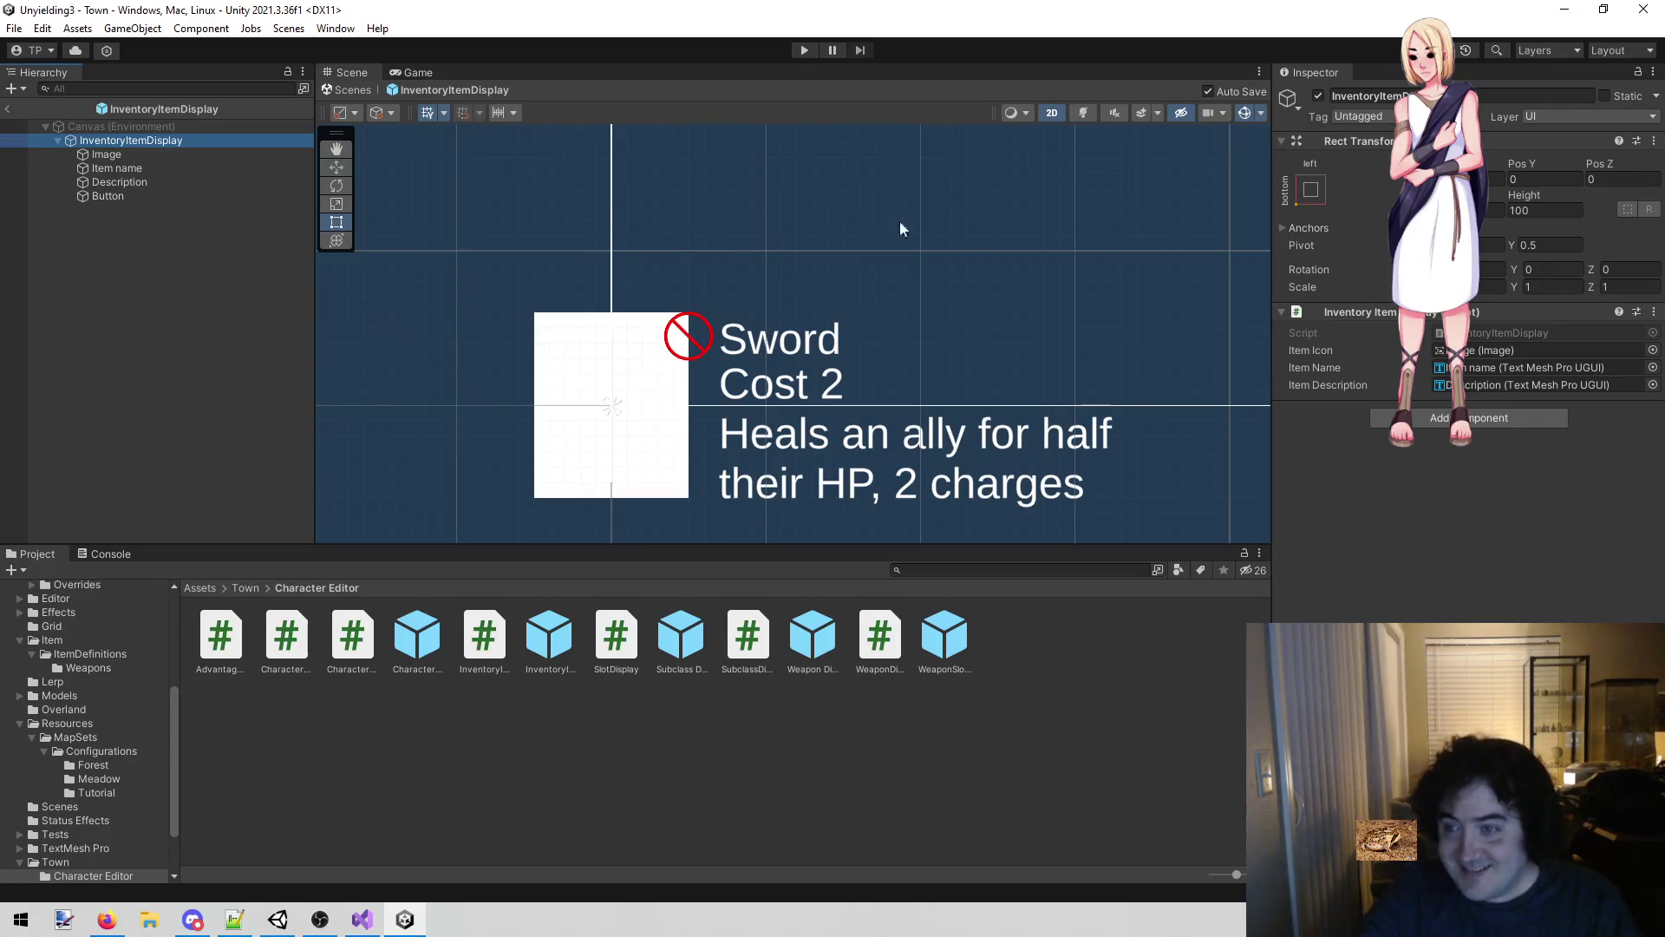
left_click(1489, 208)
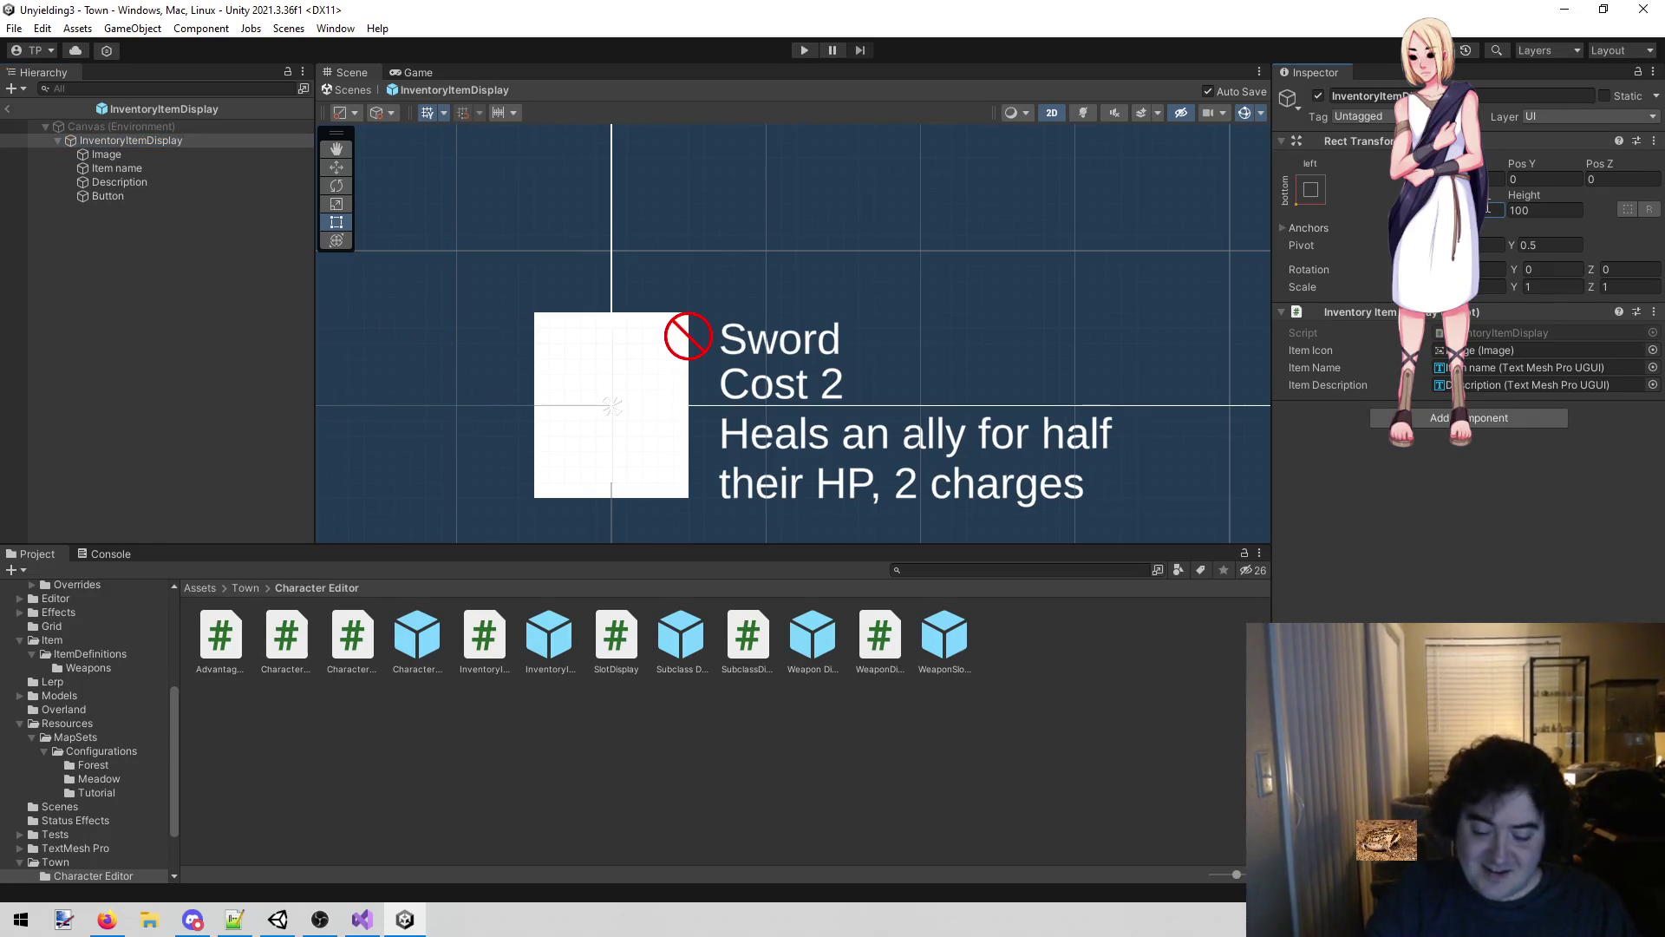
key("Return")
type("100")
key("Return")
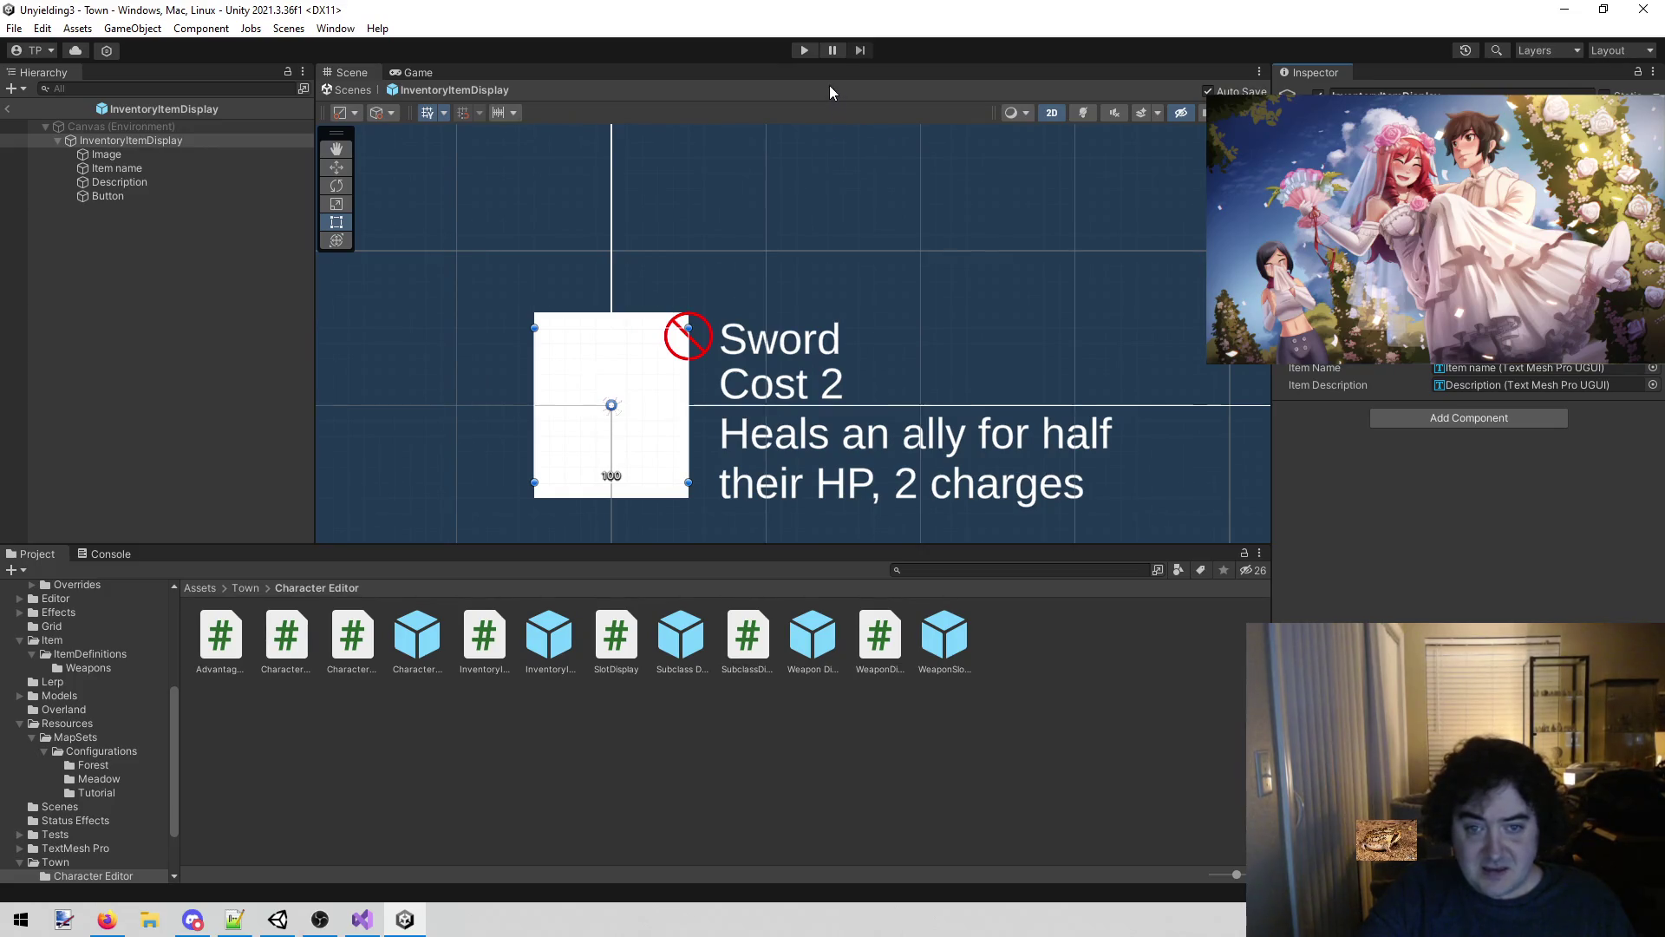
Restore the Image height to 100, set the root height to 140, and run the game.
left_click(126, 153)
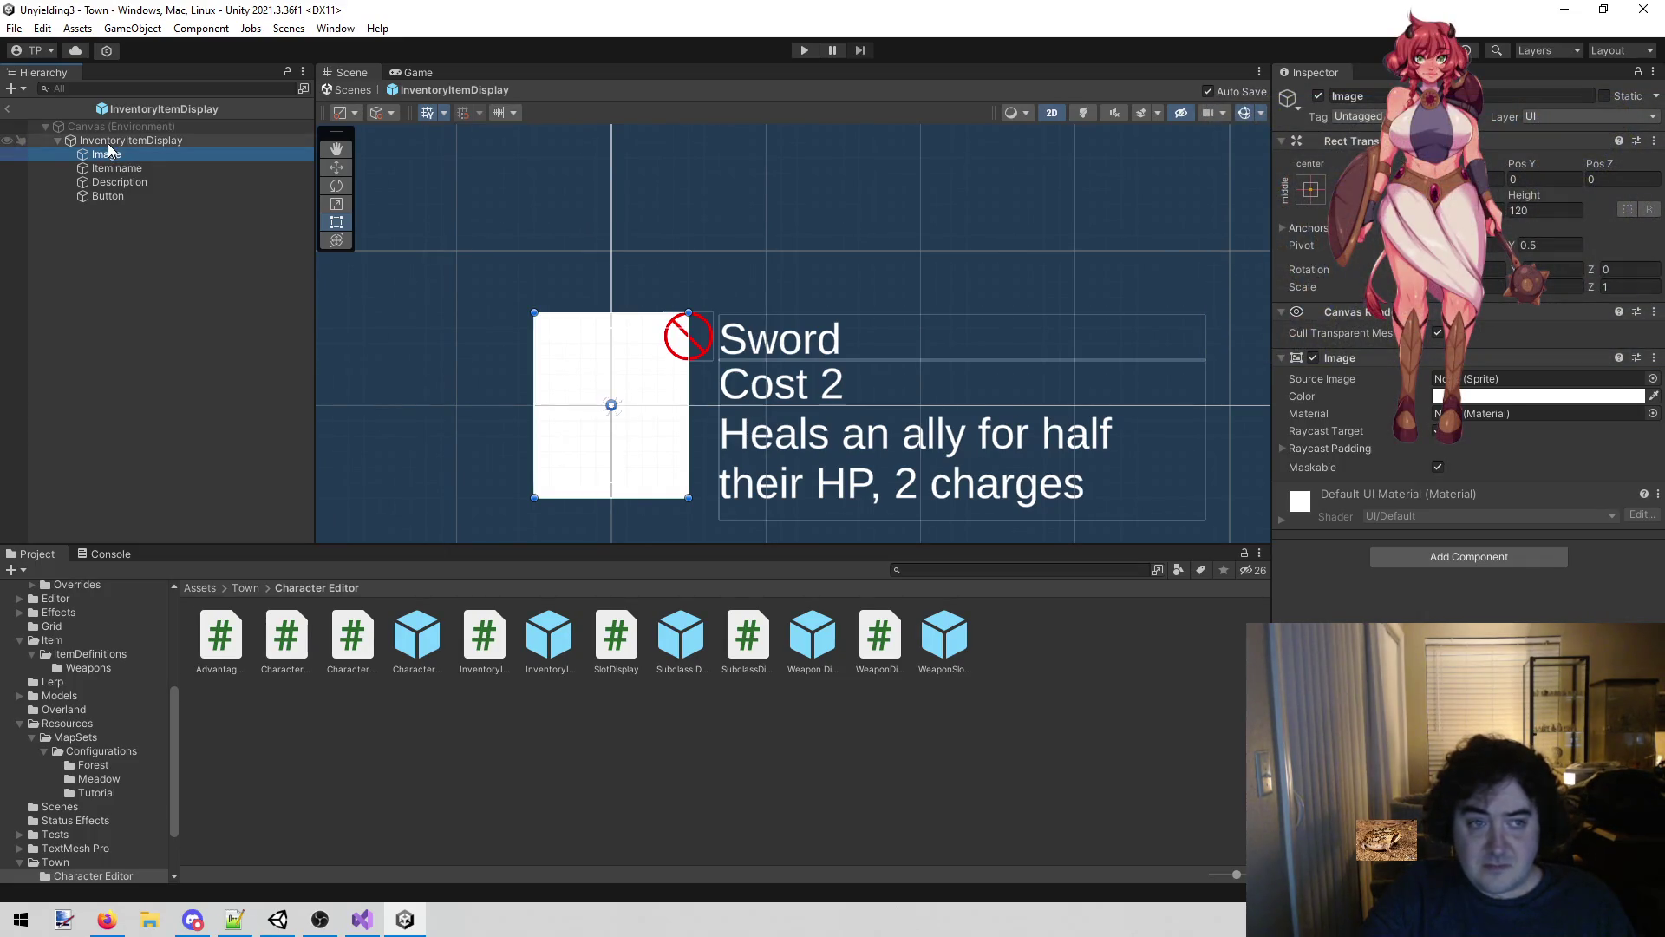
left_click(121, 140)
left_click(208, 154)
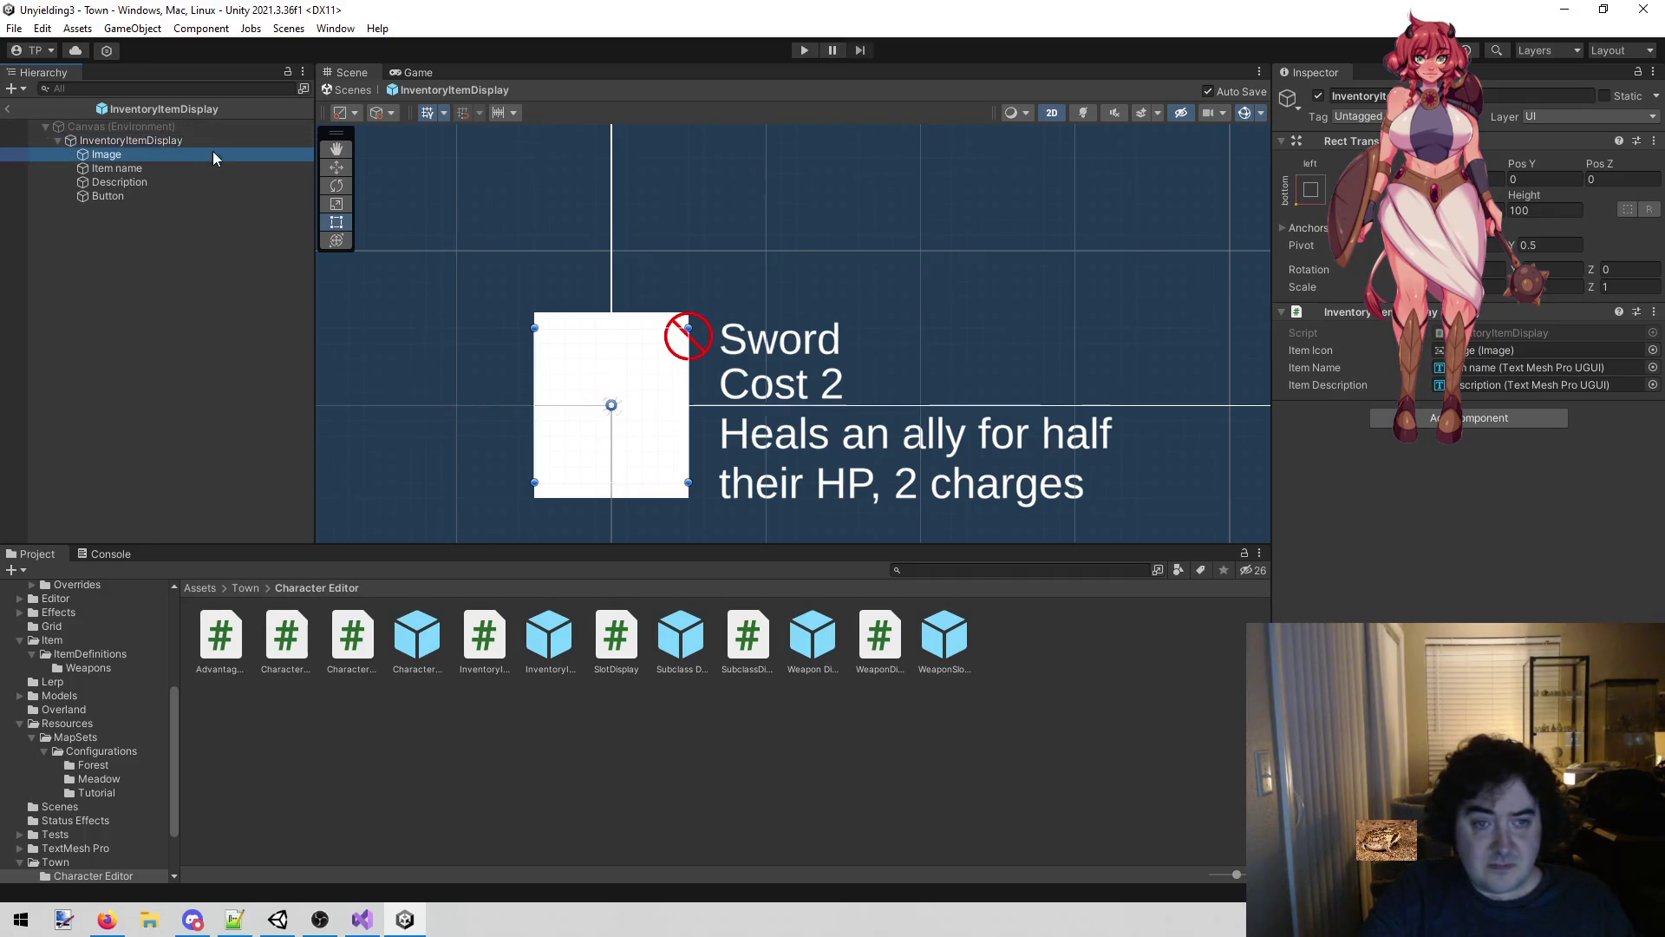
left_click(1548, 212)
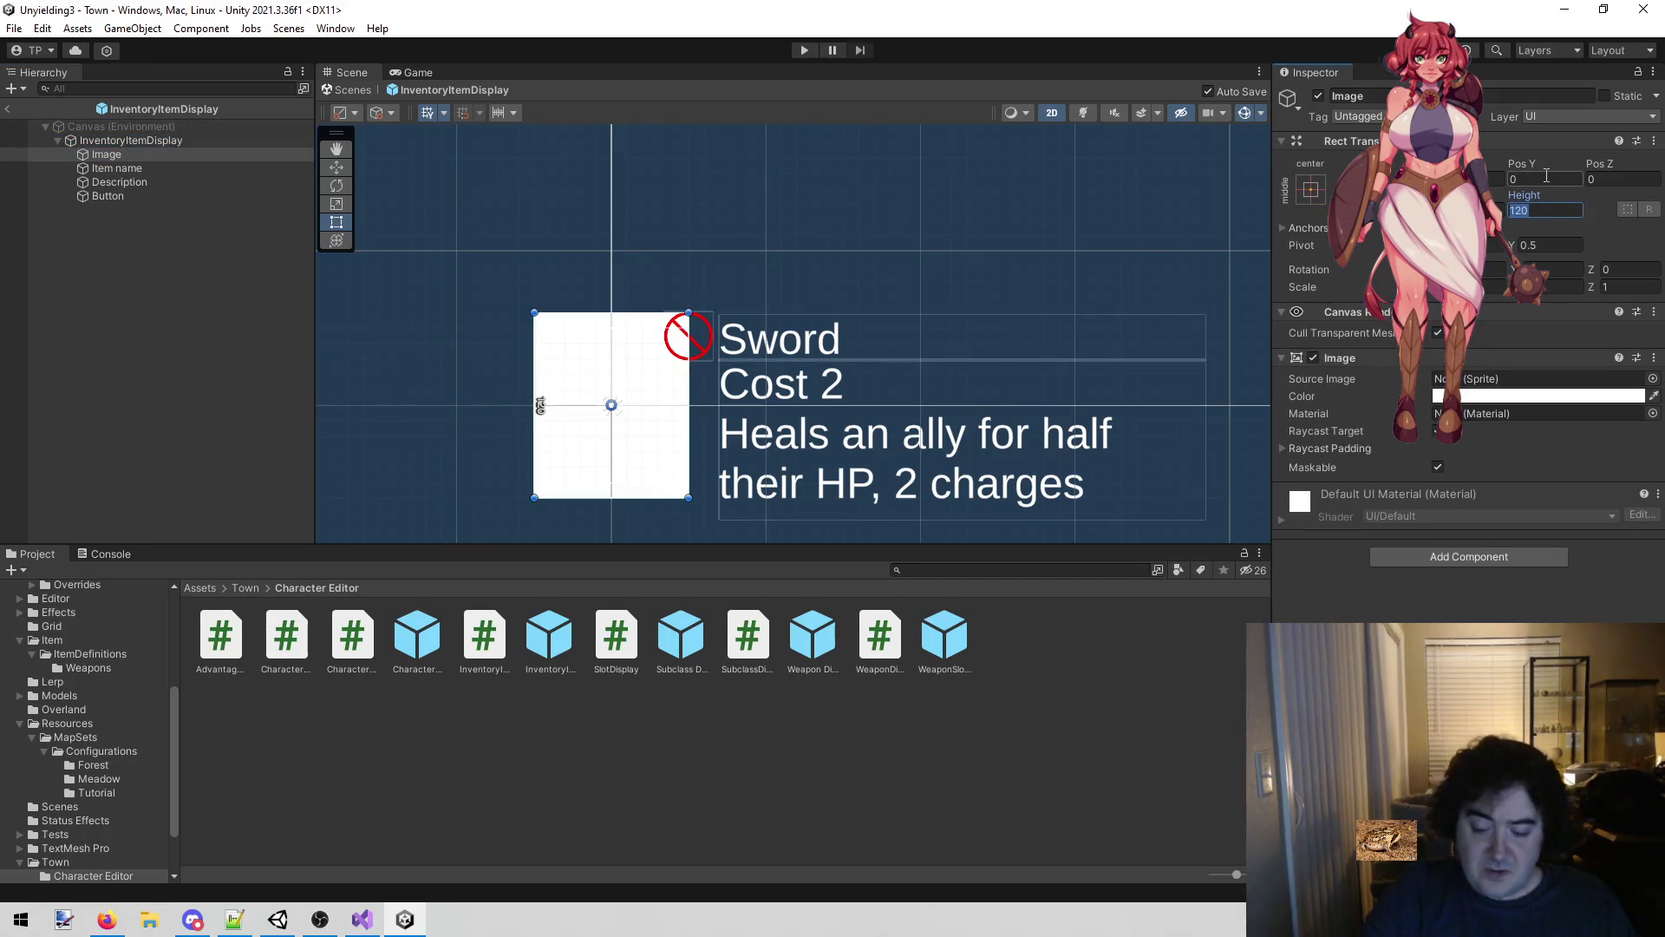
type("100")
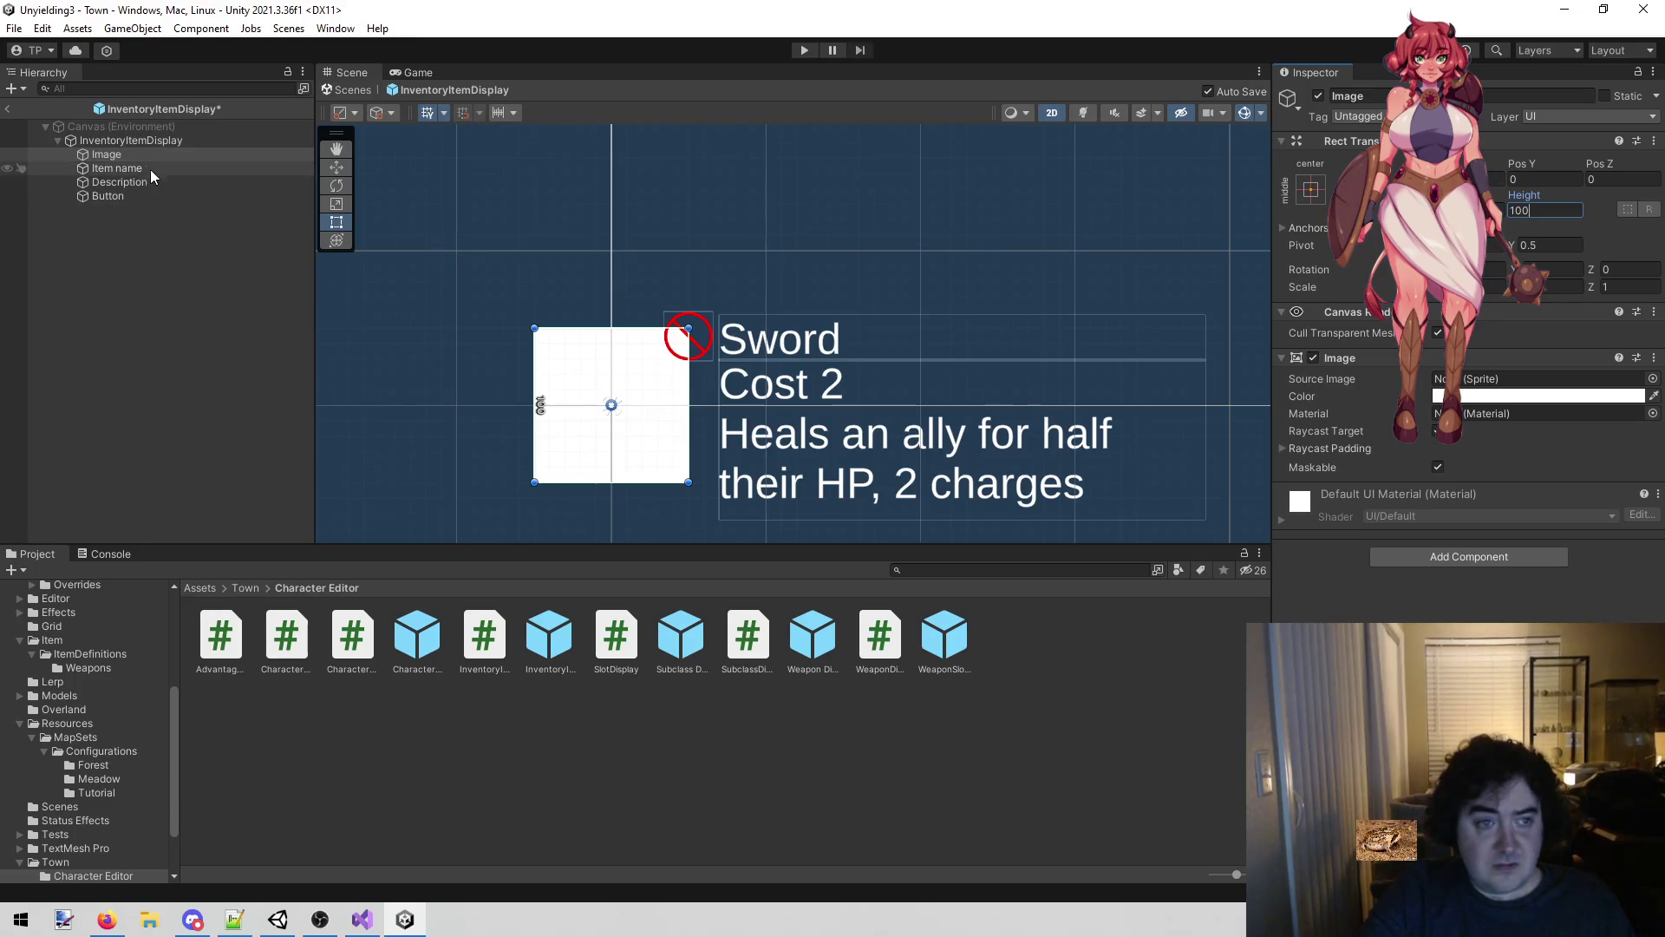
left_click(156, 142)
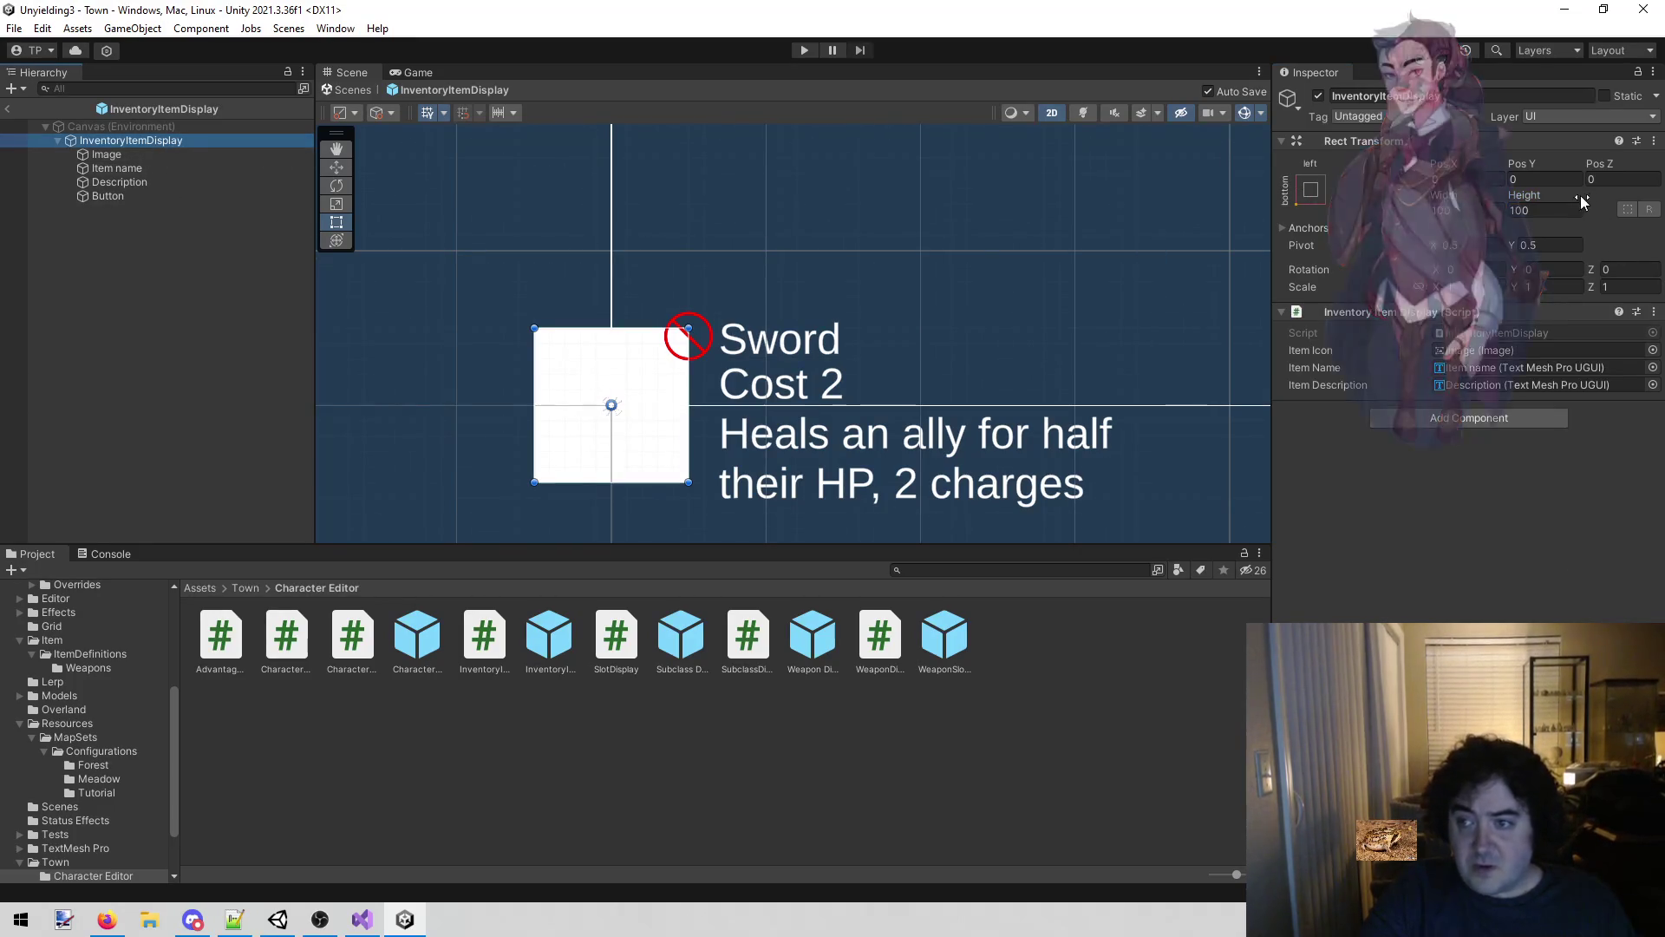
left_click(1547, 210)
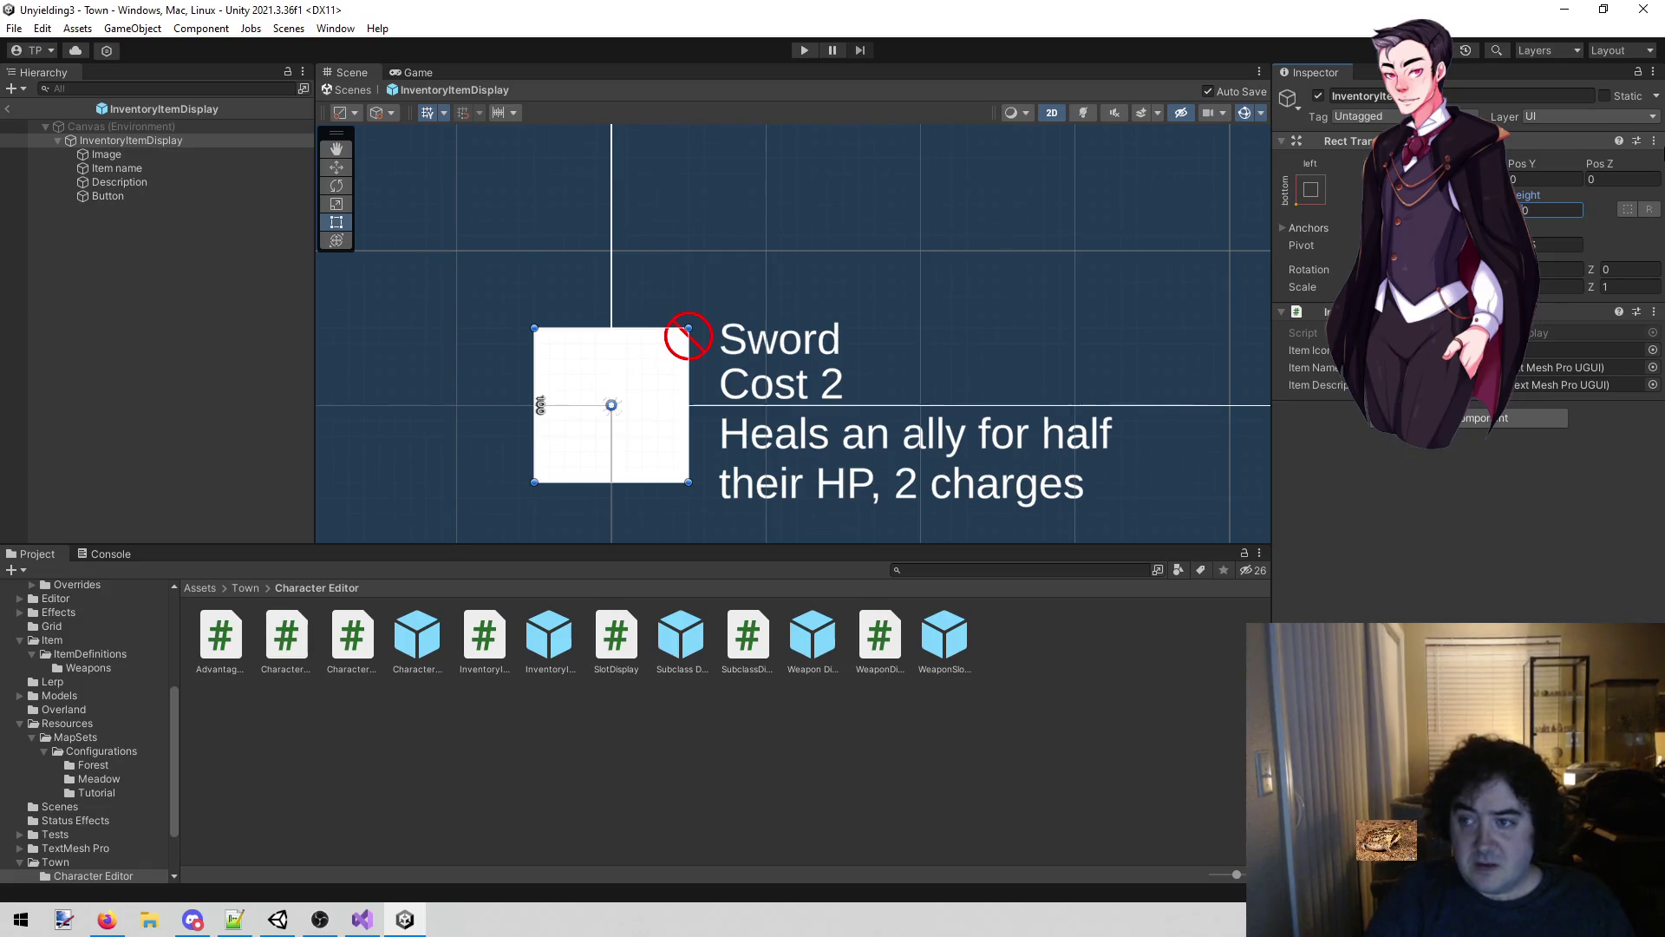
type("140")
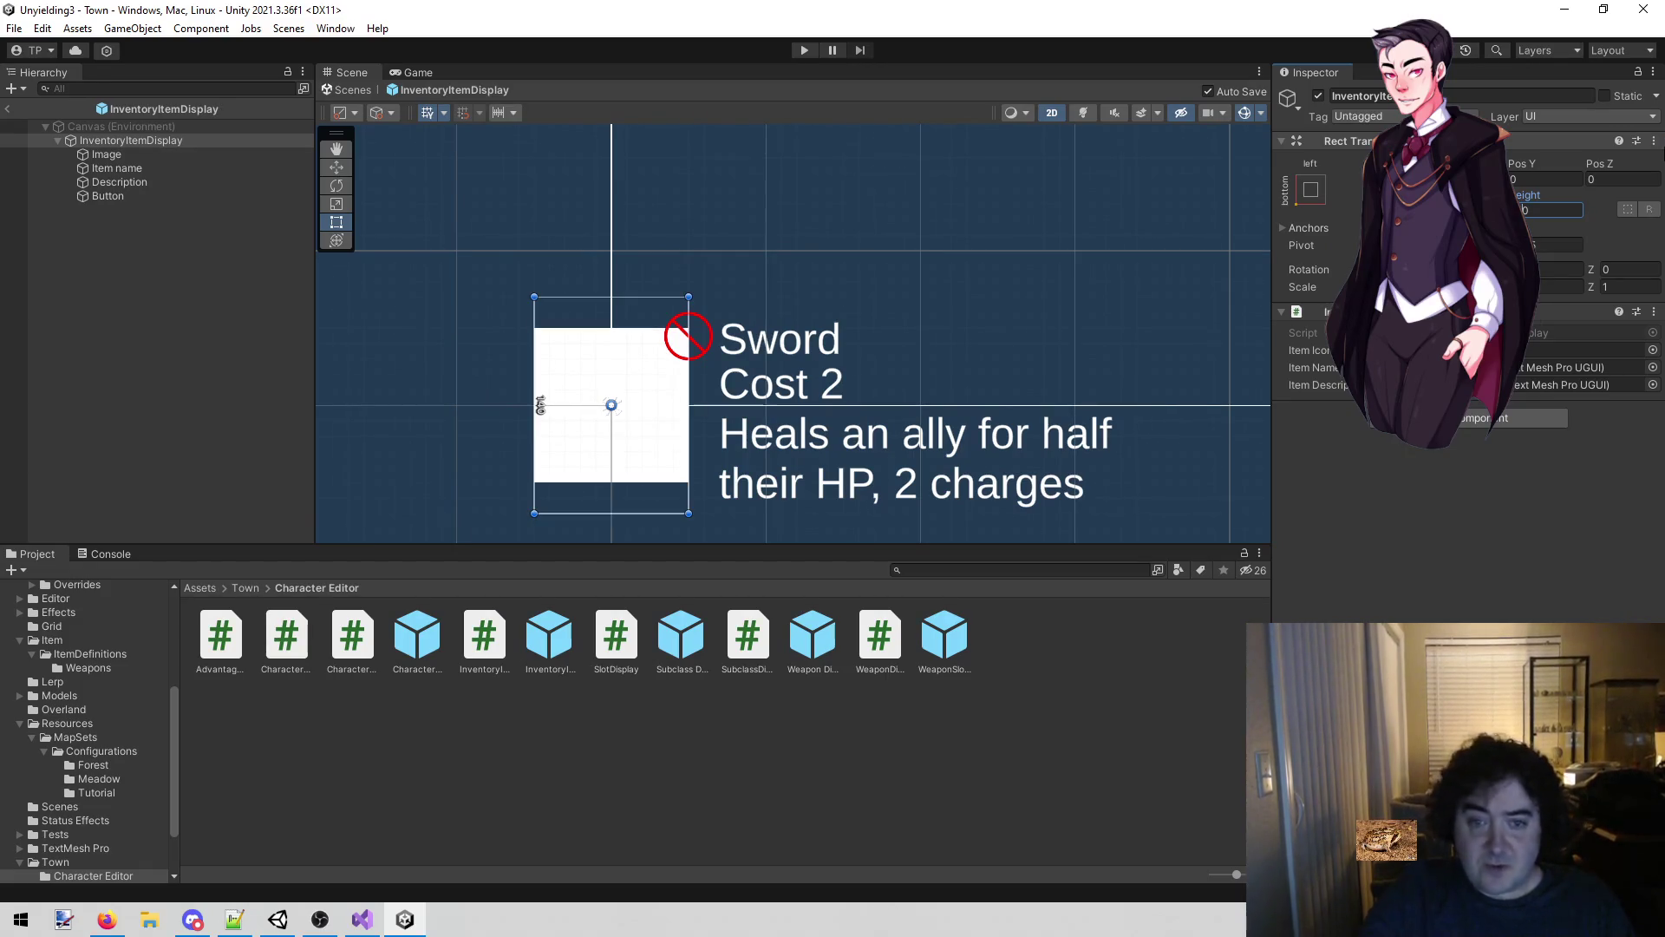
left_click(798, 50)
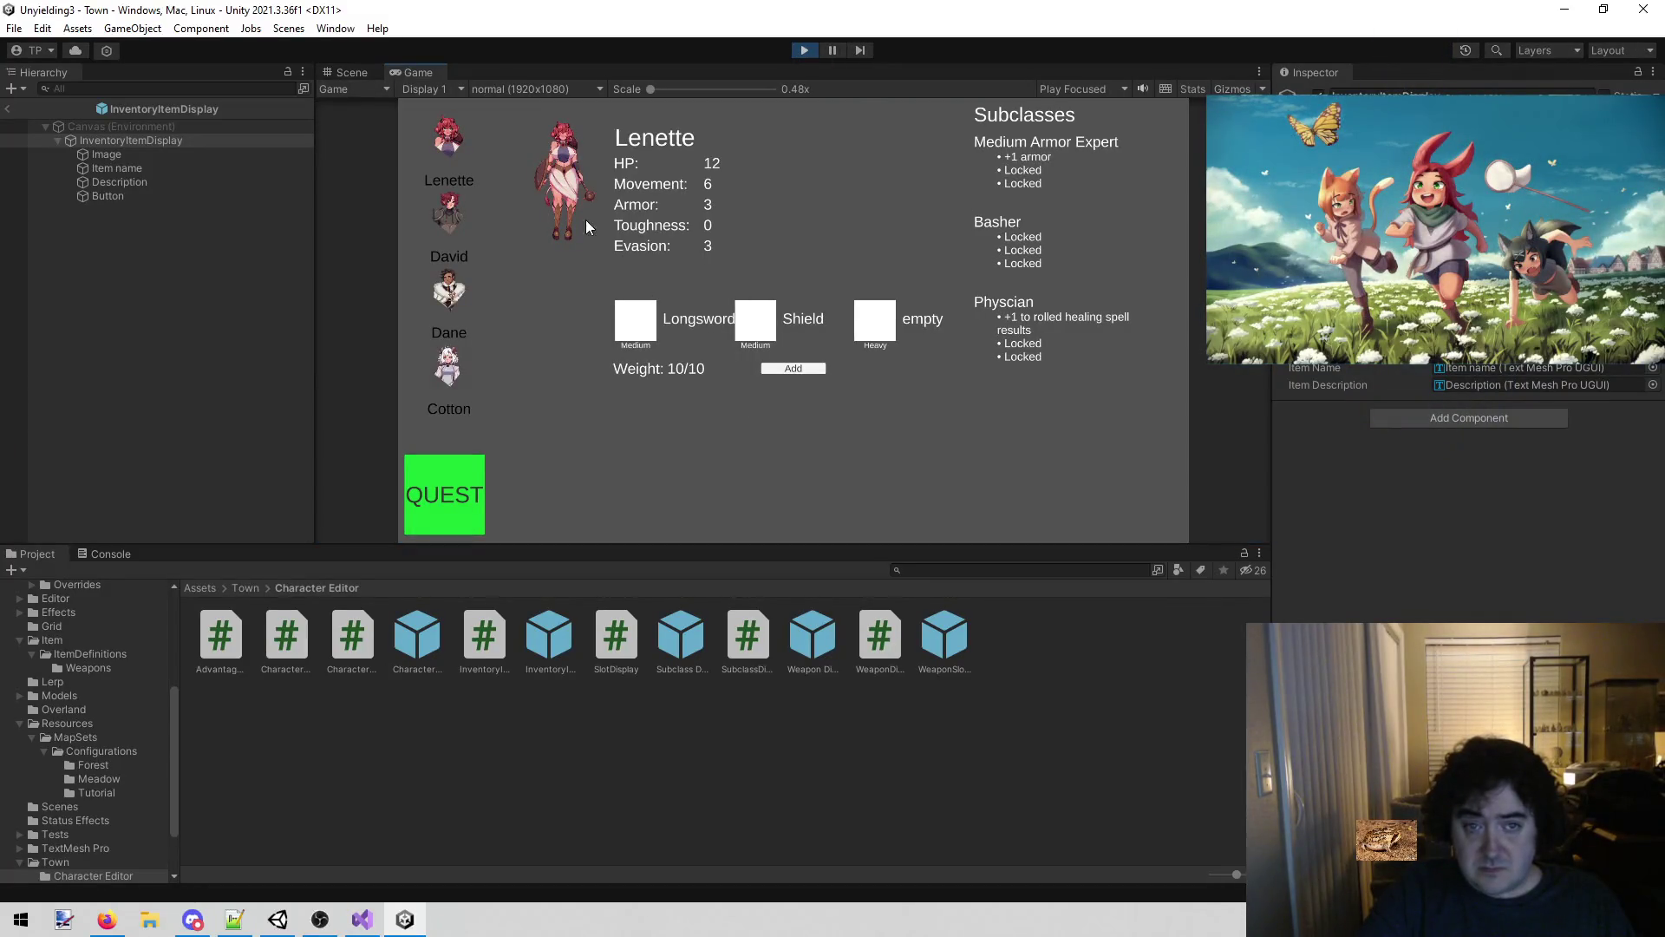
Open the running game's item list to check the Call Out, Medkit and Ready entries.
left_click(803, 368)
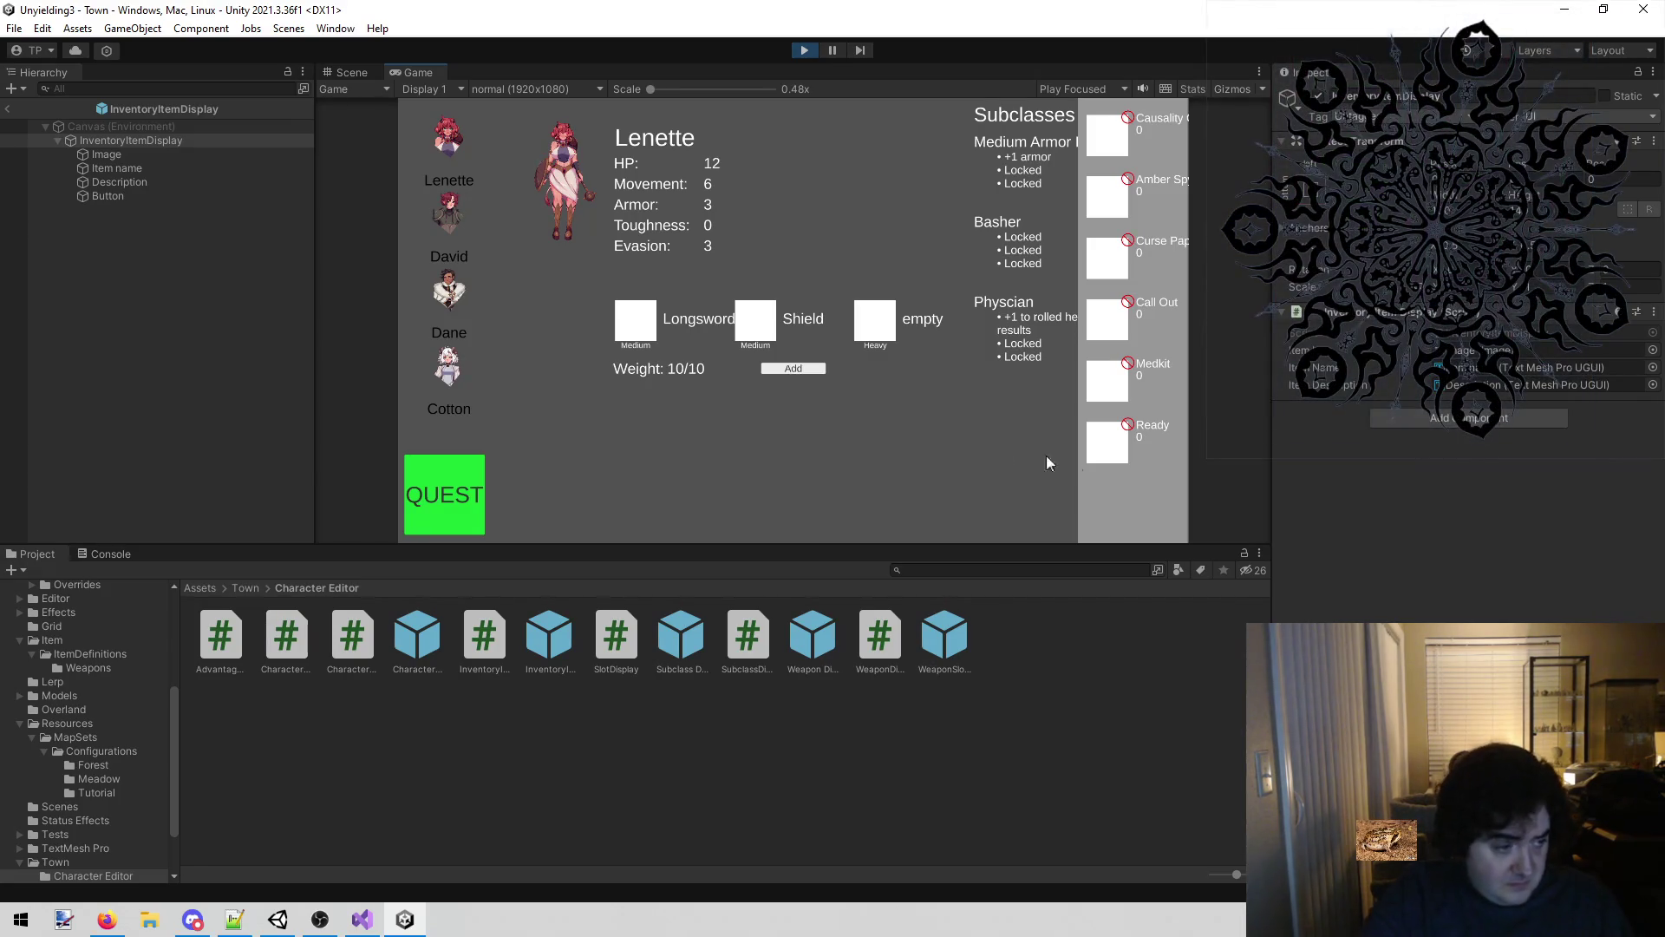
key("alt+Tab")
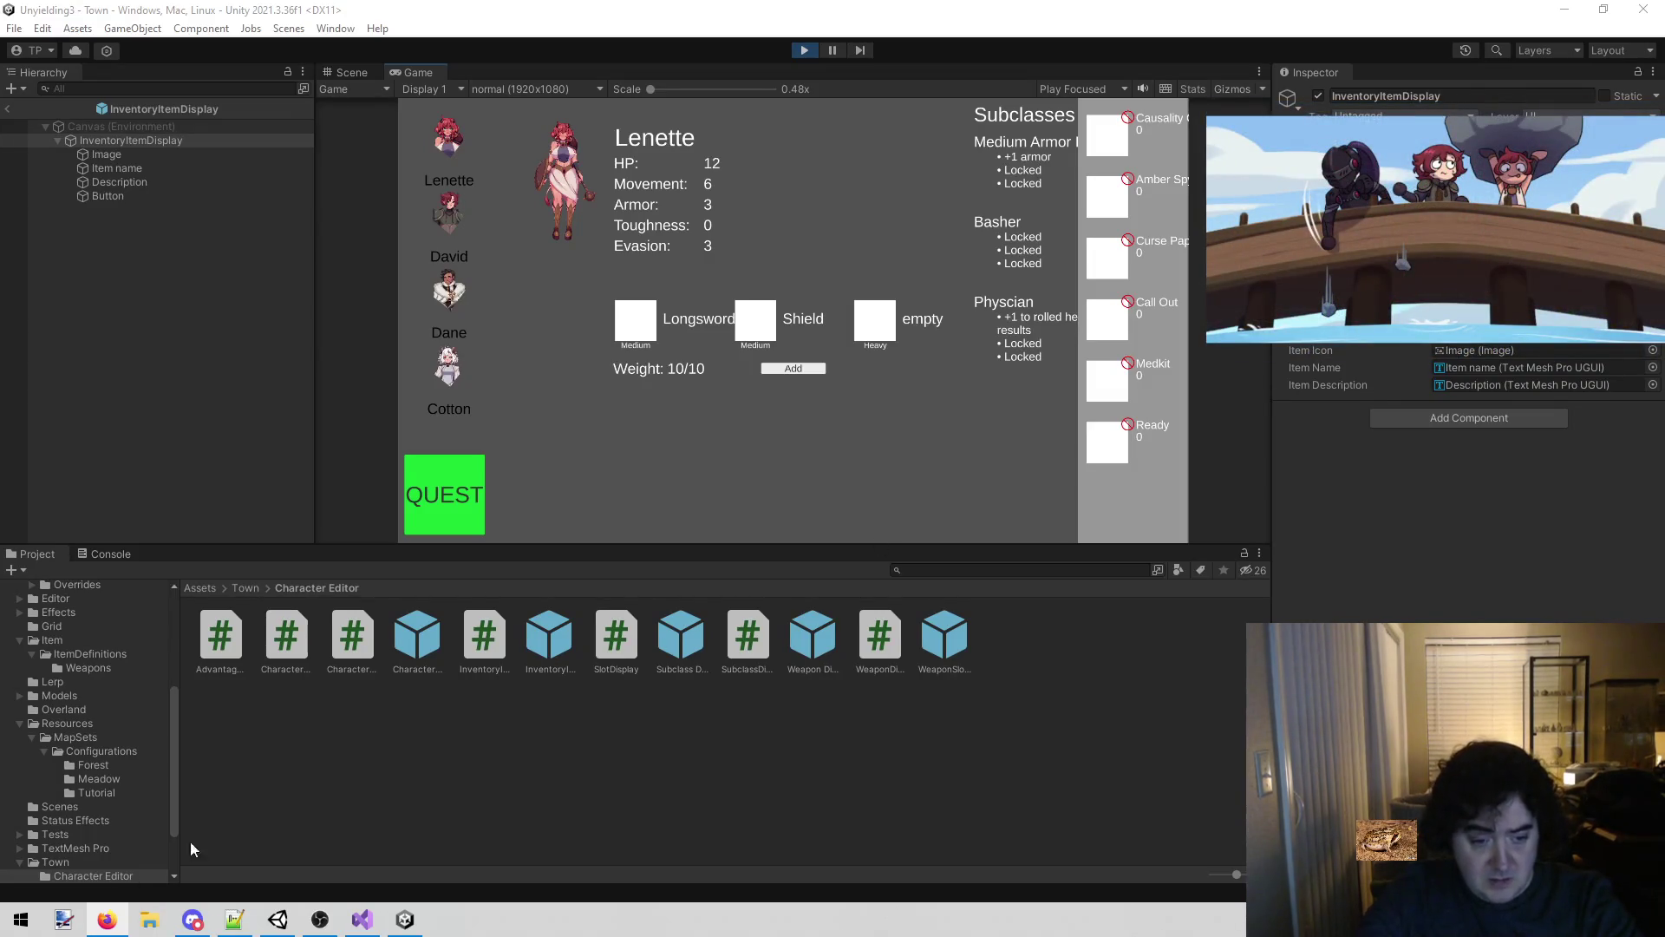
mouse_move(384, 921)
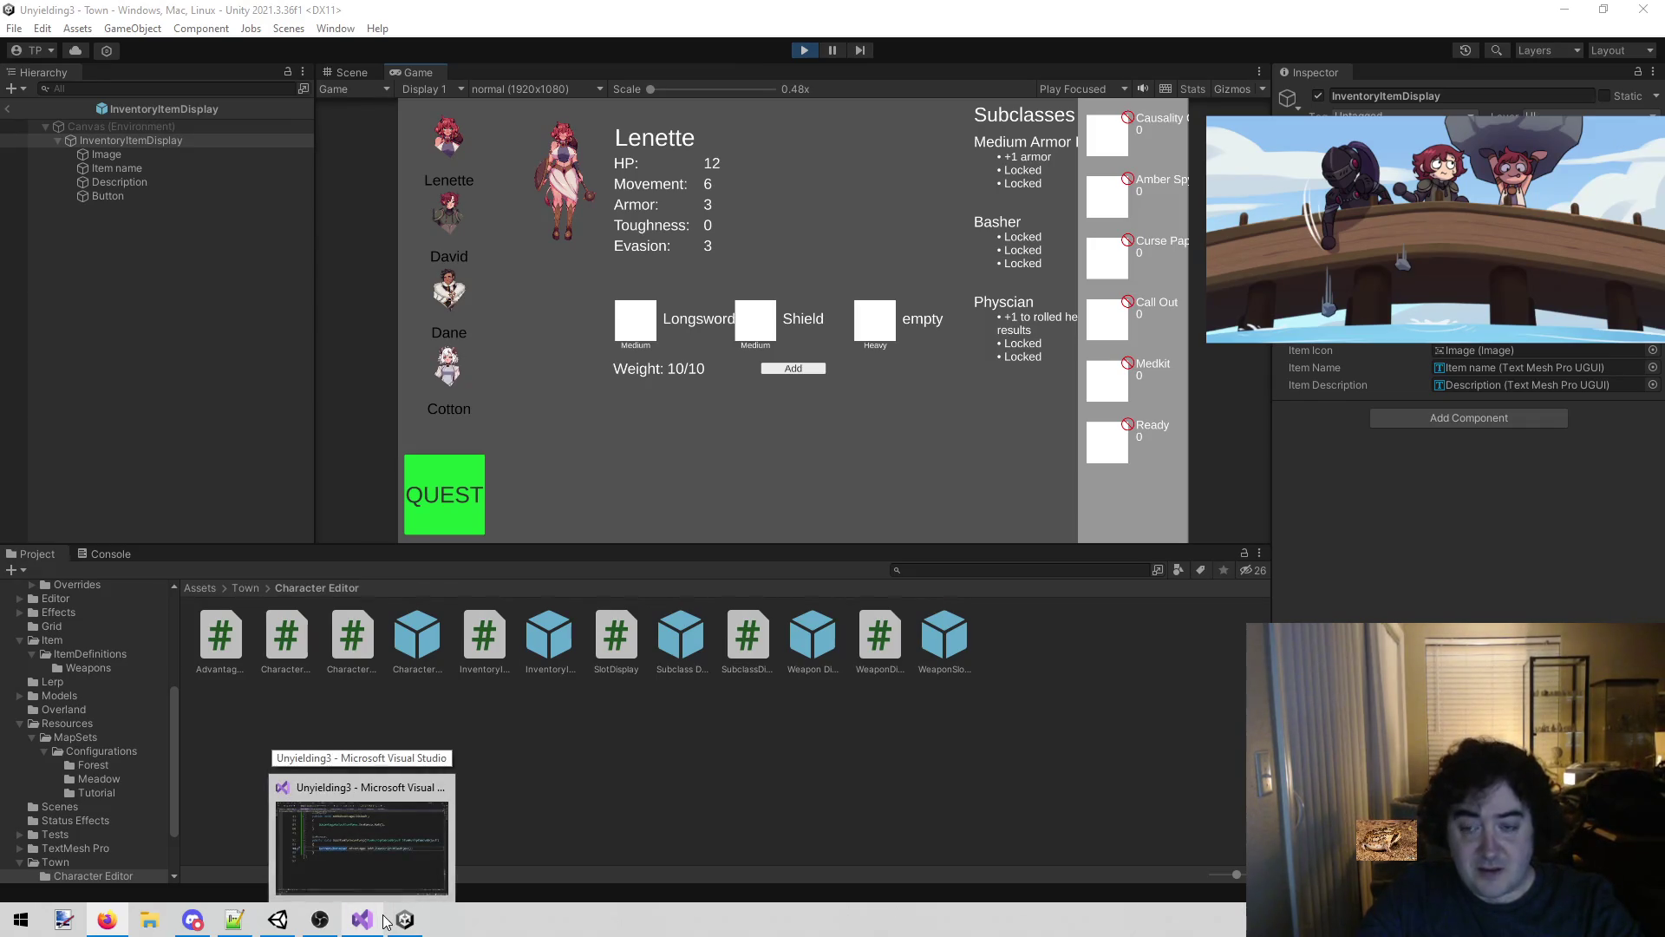
Clear the Project selection and bring up CharacterEditor.cs in Visual Studio.
left_click(652, 791)
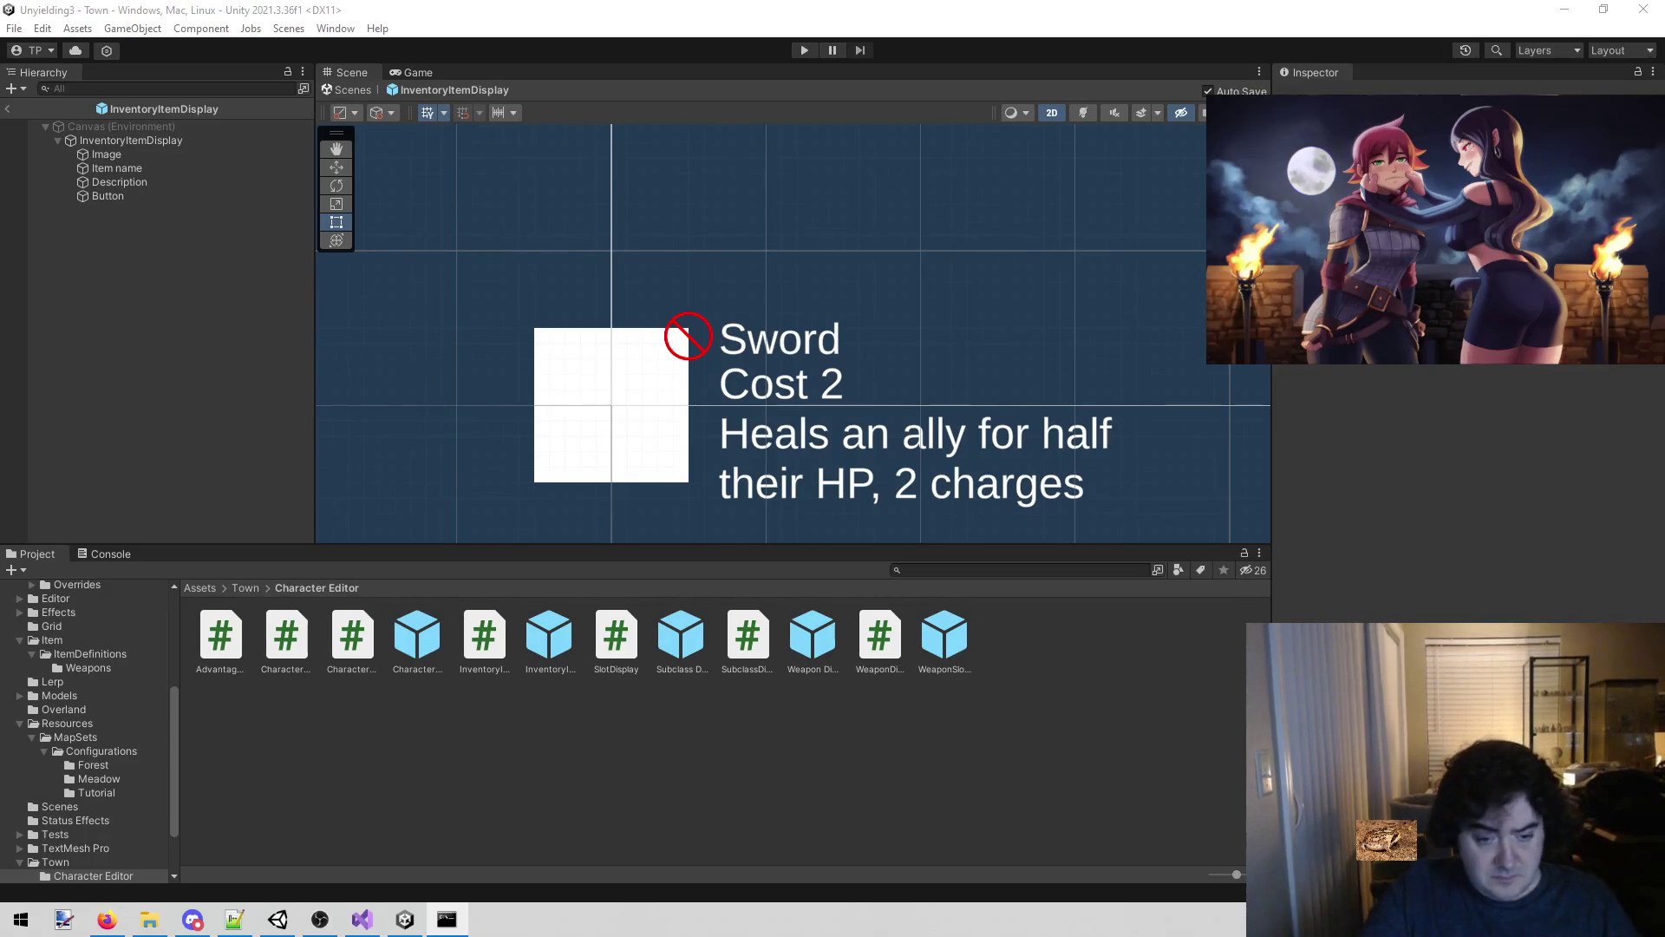
left_click(363, 920)
left_click(454, 574)
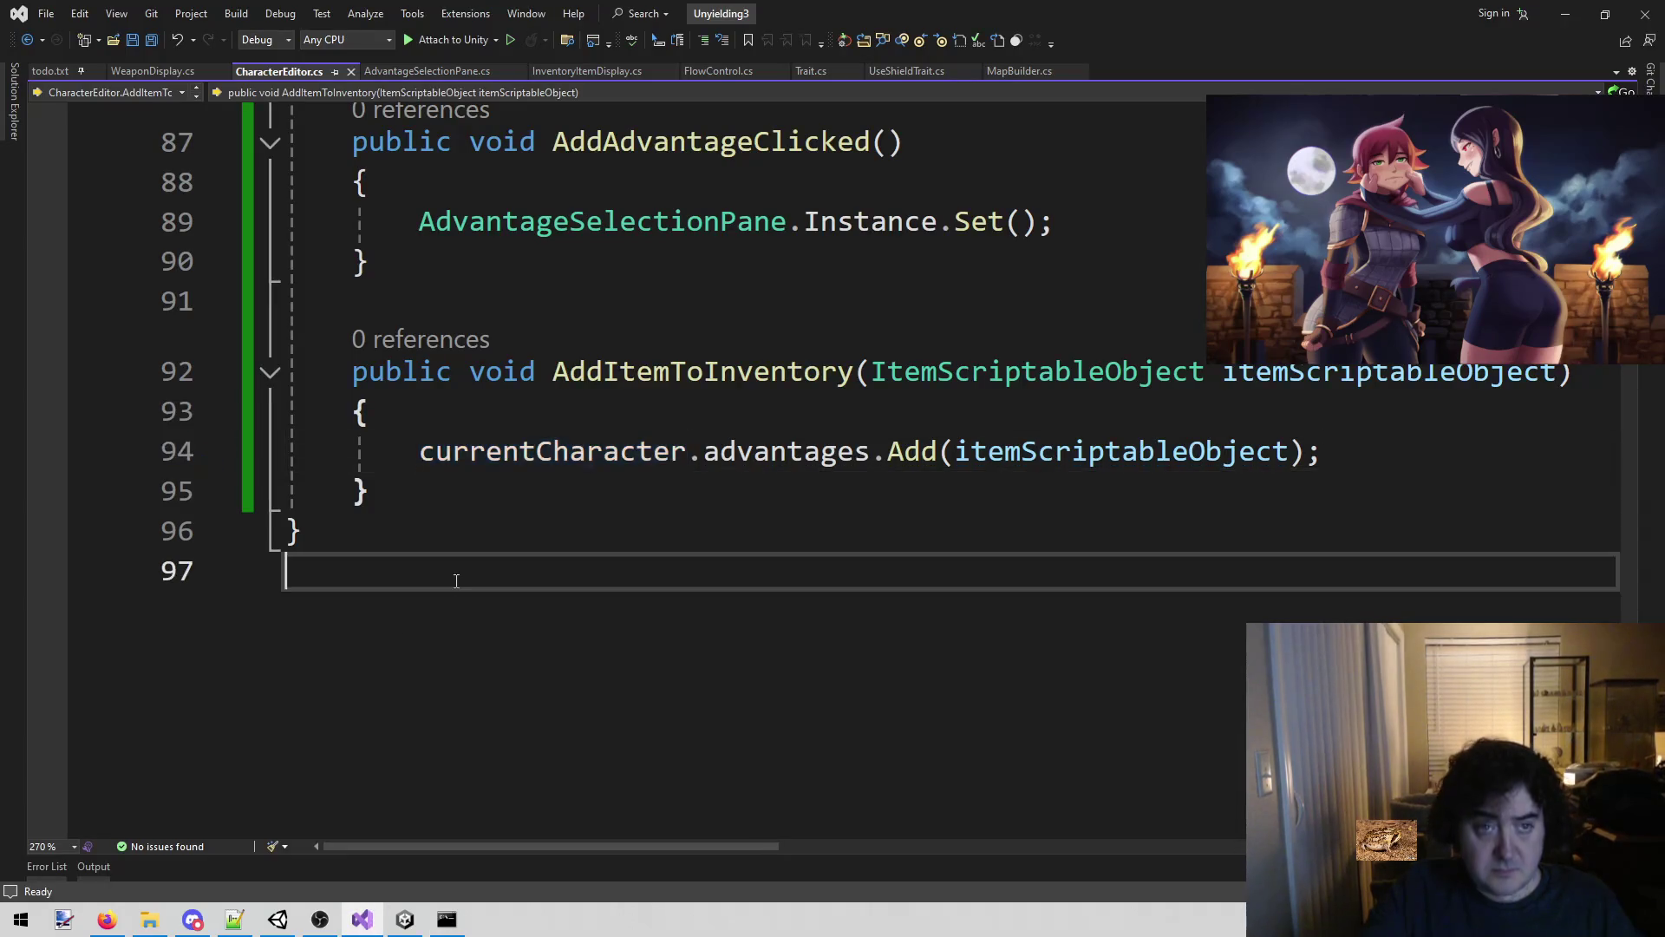
left_click(489, 359)
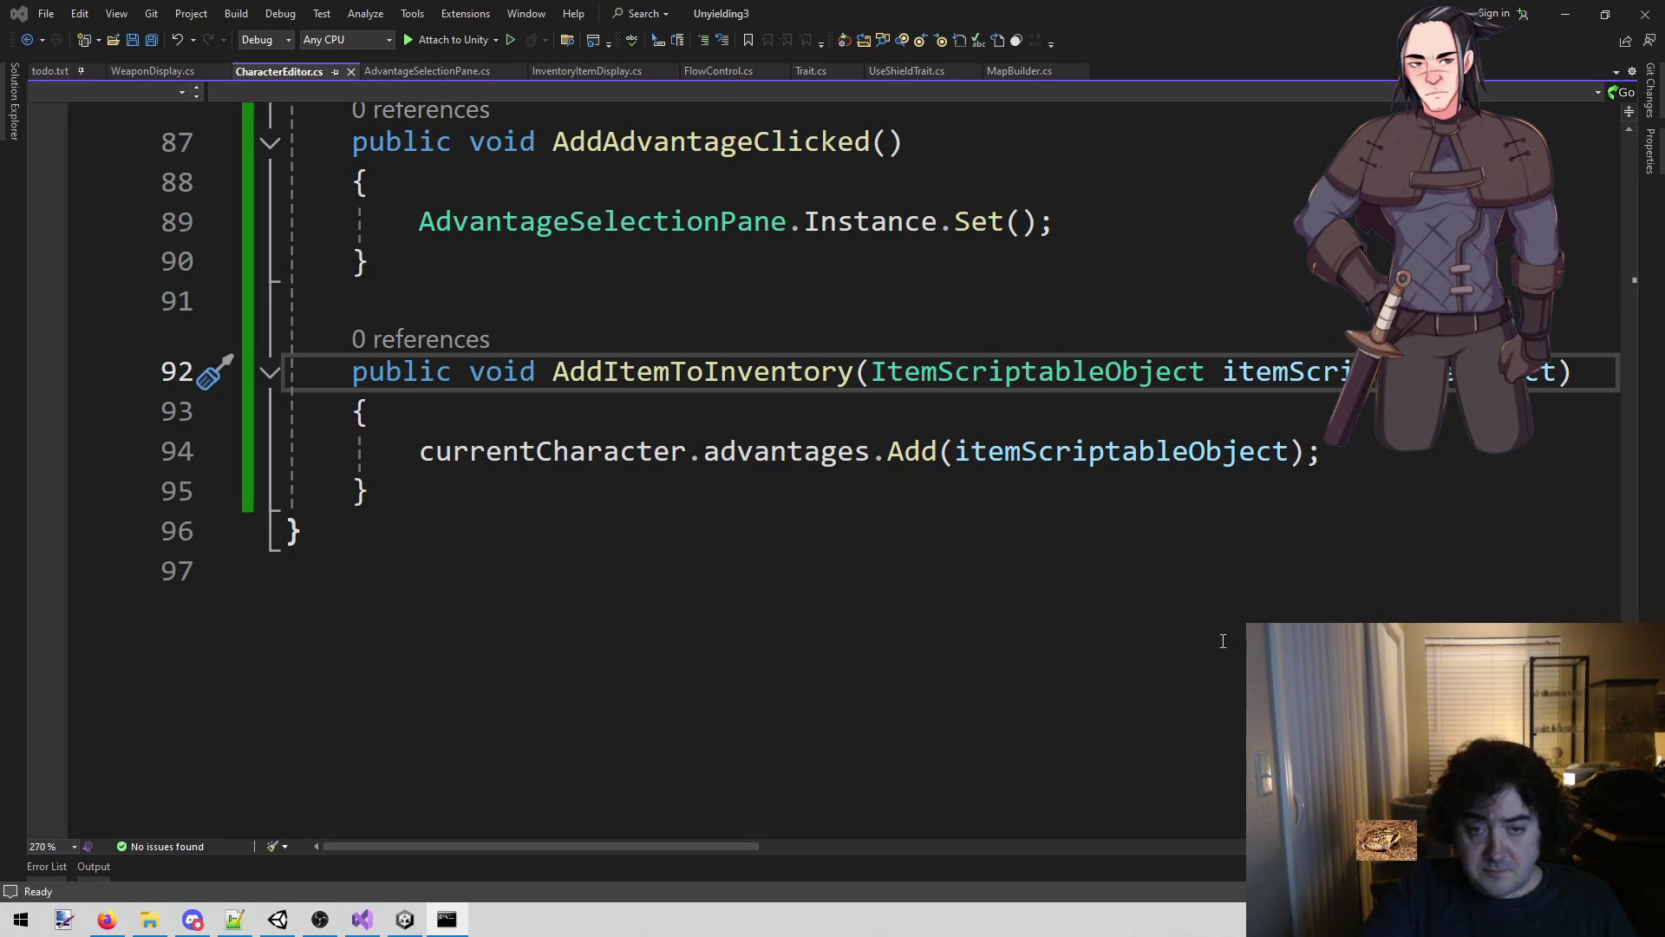
left_click(1093, 521)
left_click(1036, 451)
left_click(930, 478)
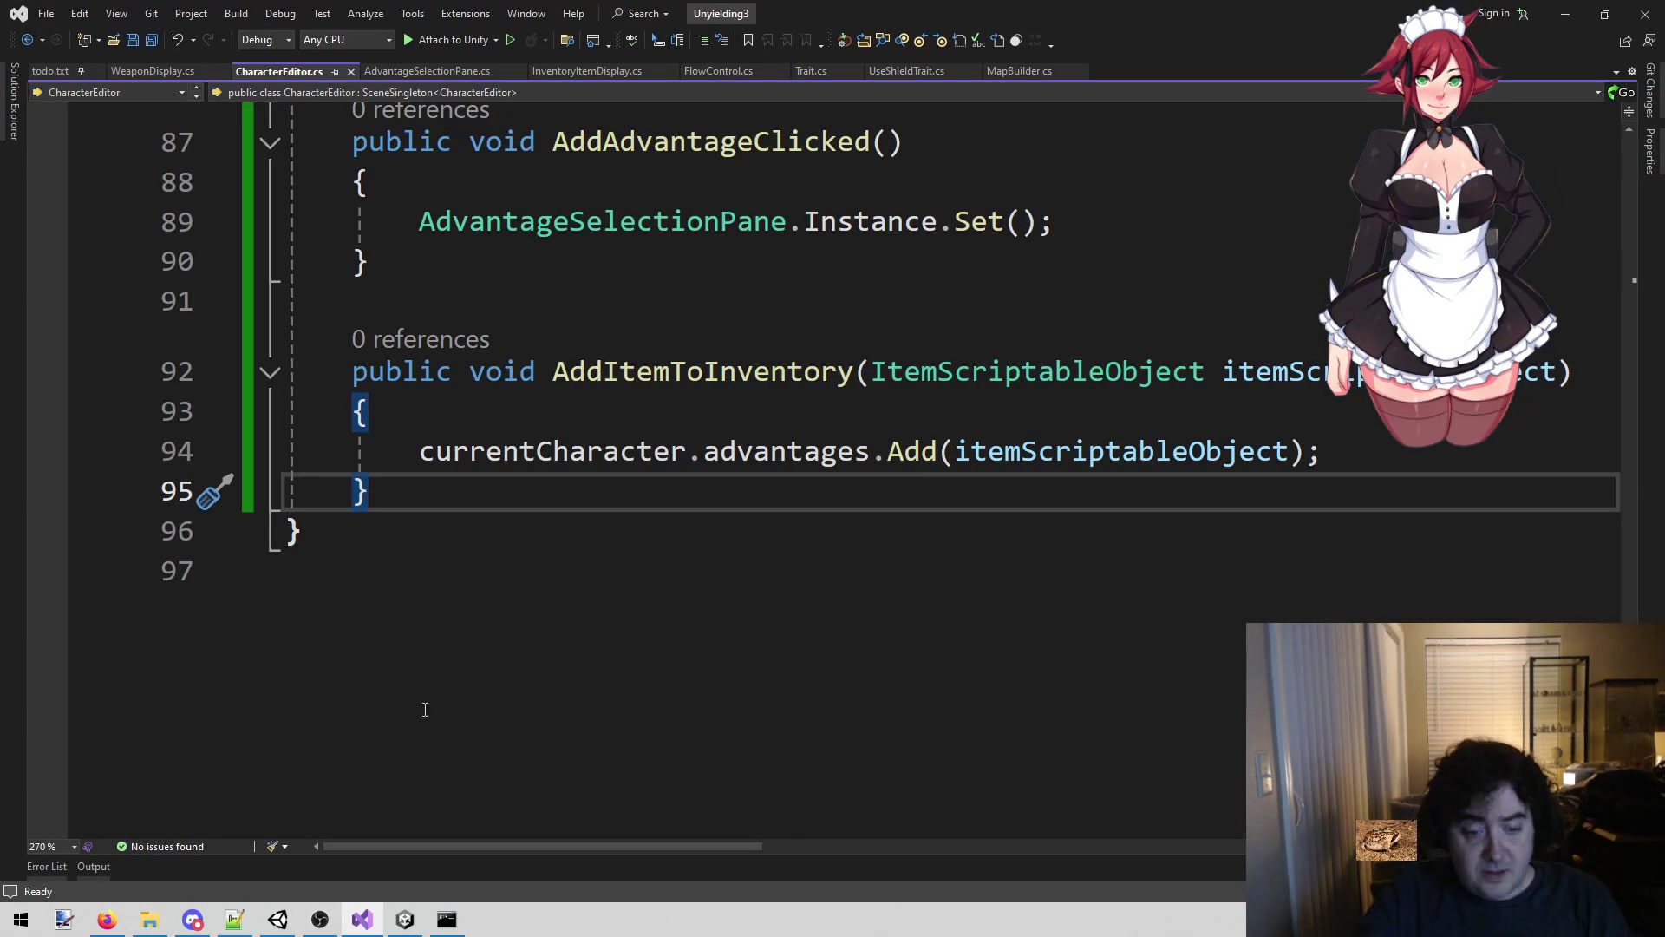
key("alt+Tab")
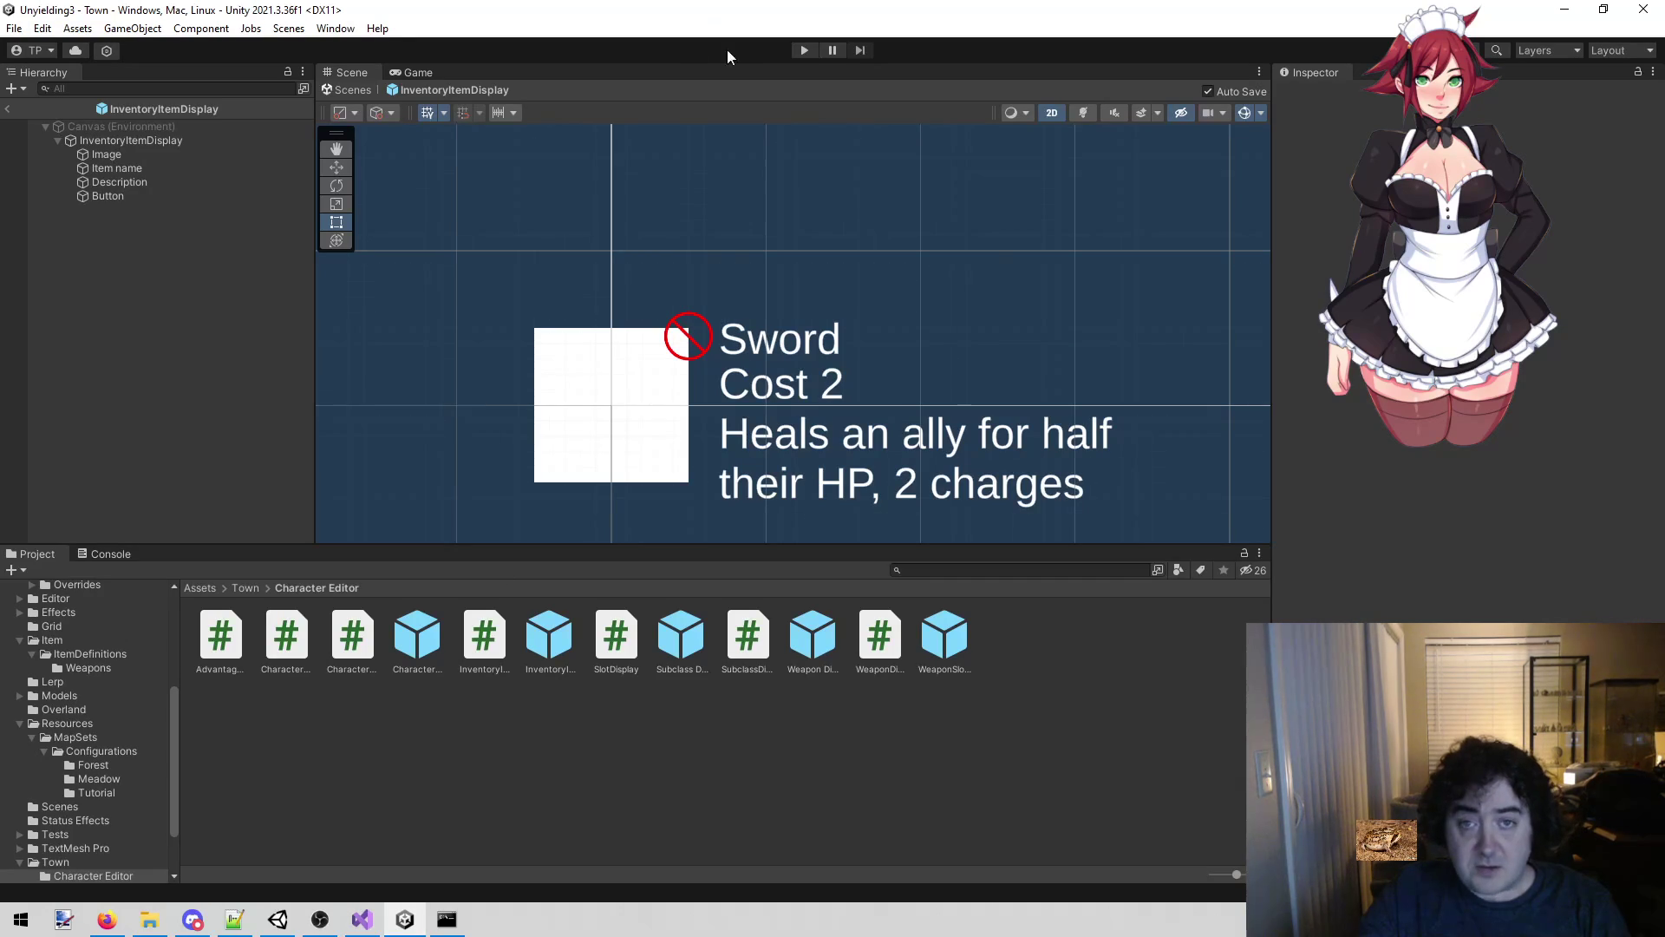
Start Play mode, open the addable-item list, and select David's character.
left_click(804, 50)
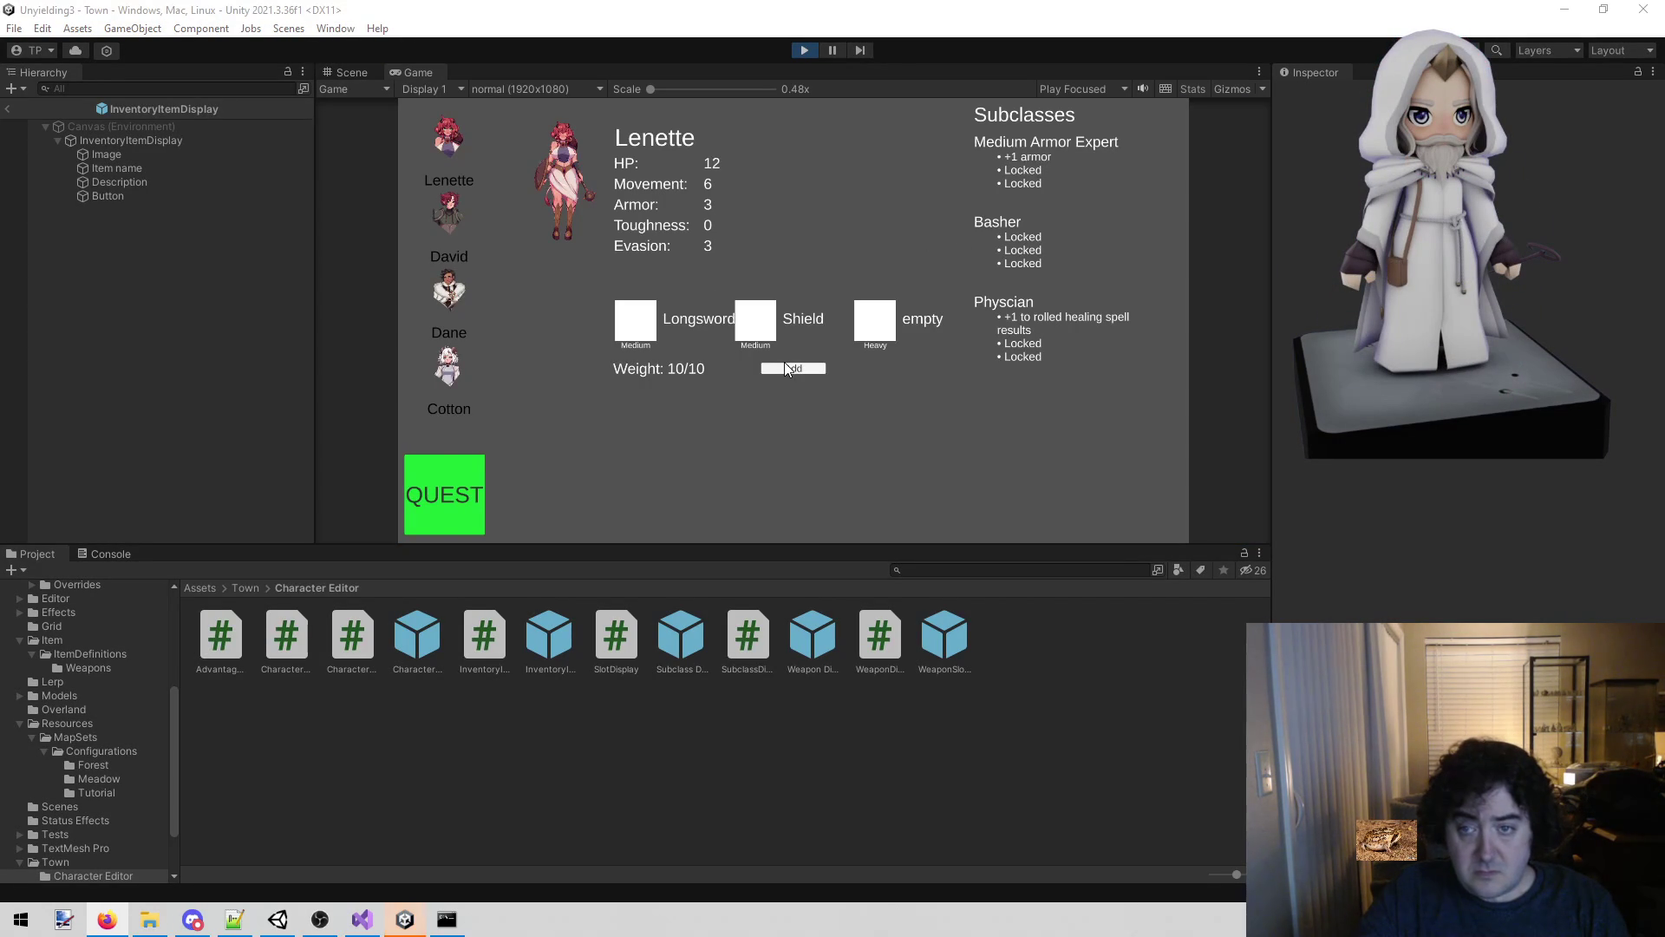
left_click(806, 368)
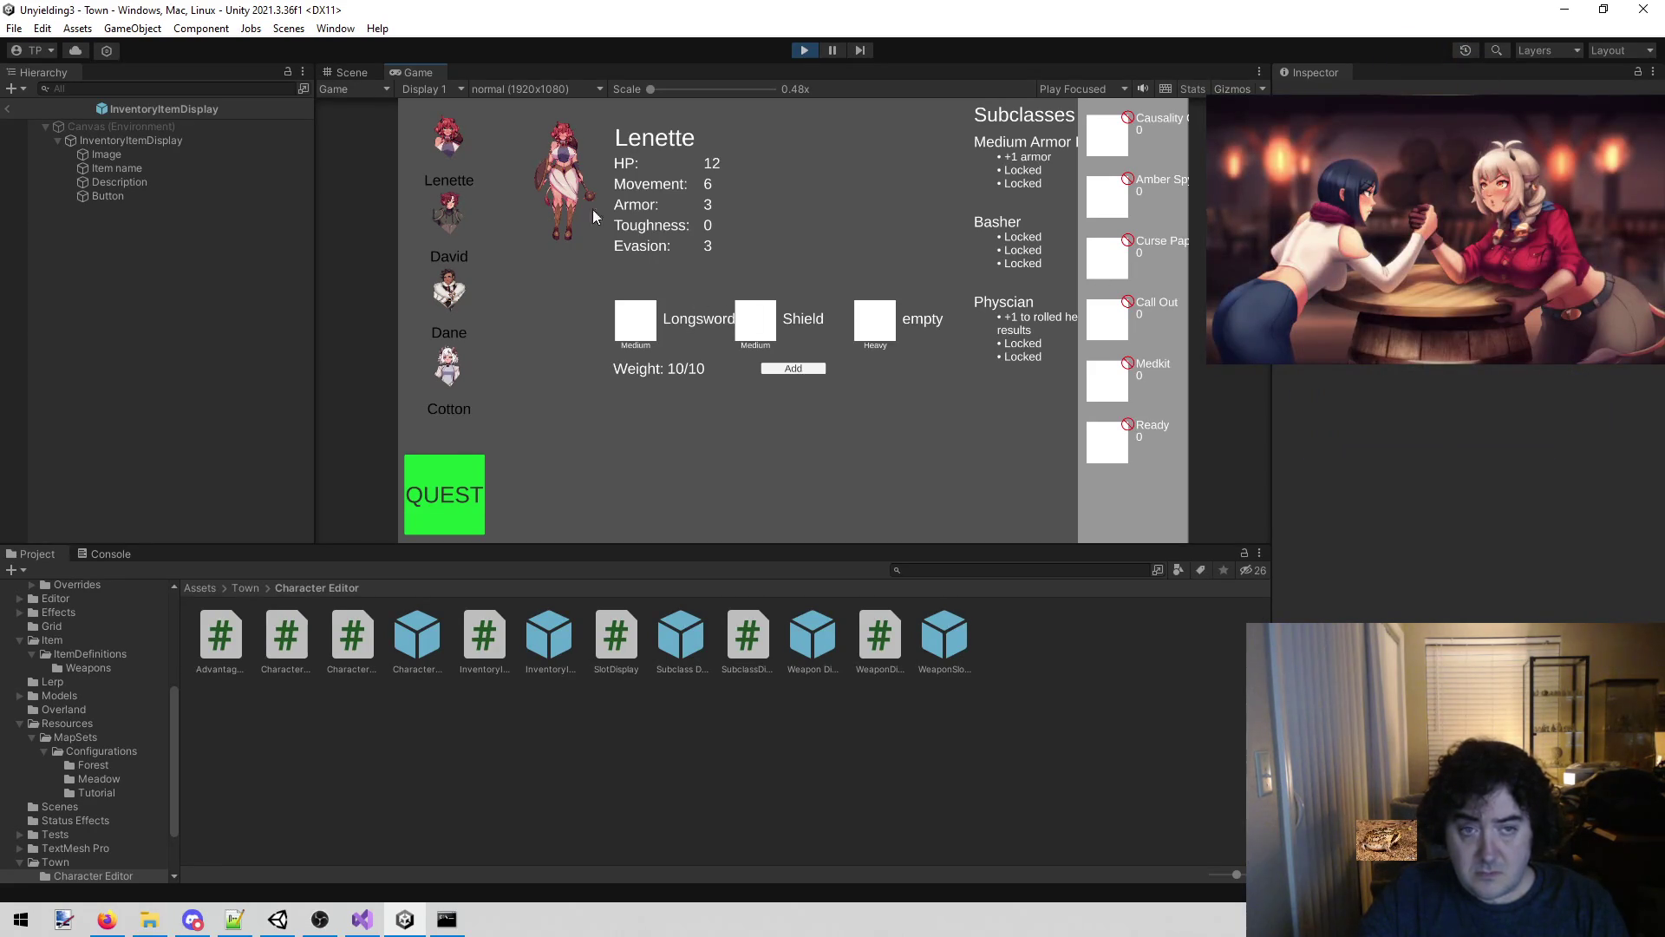
left_click(466, 191)
Switch back to Lenette, exit Play mode, and focus the Project search field.
left_click(460, 130)
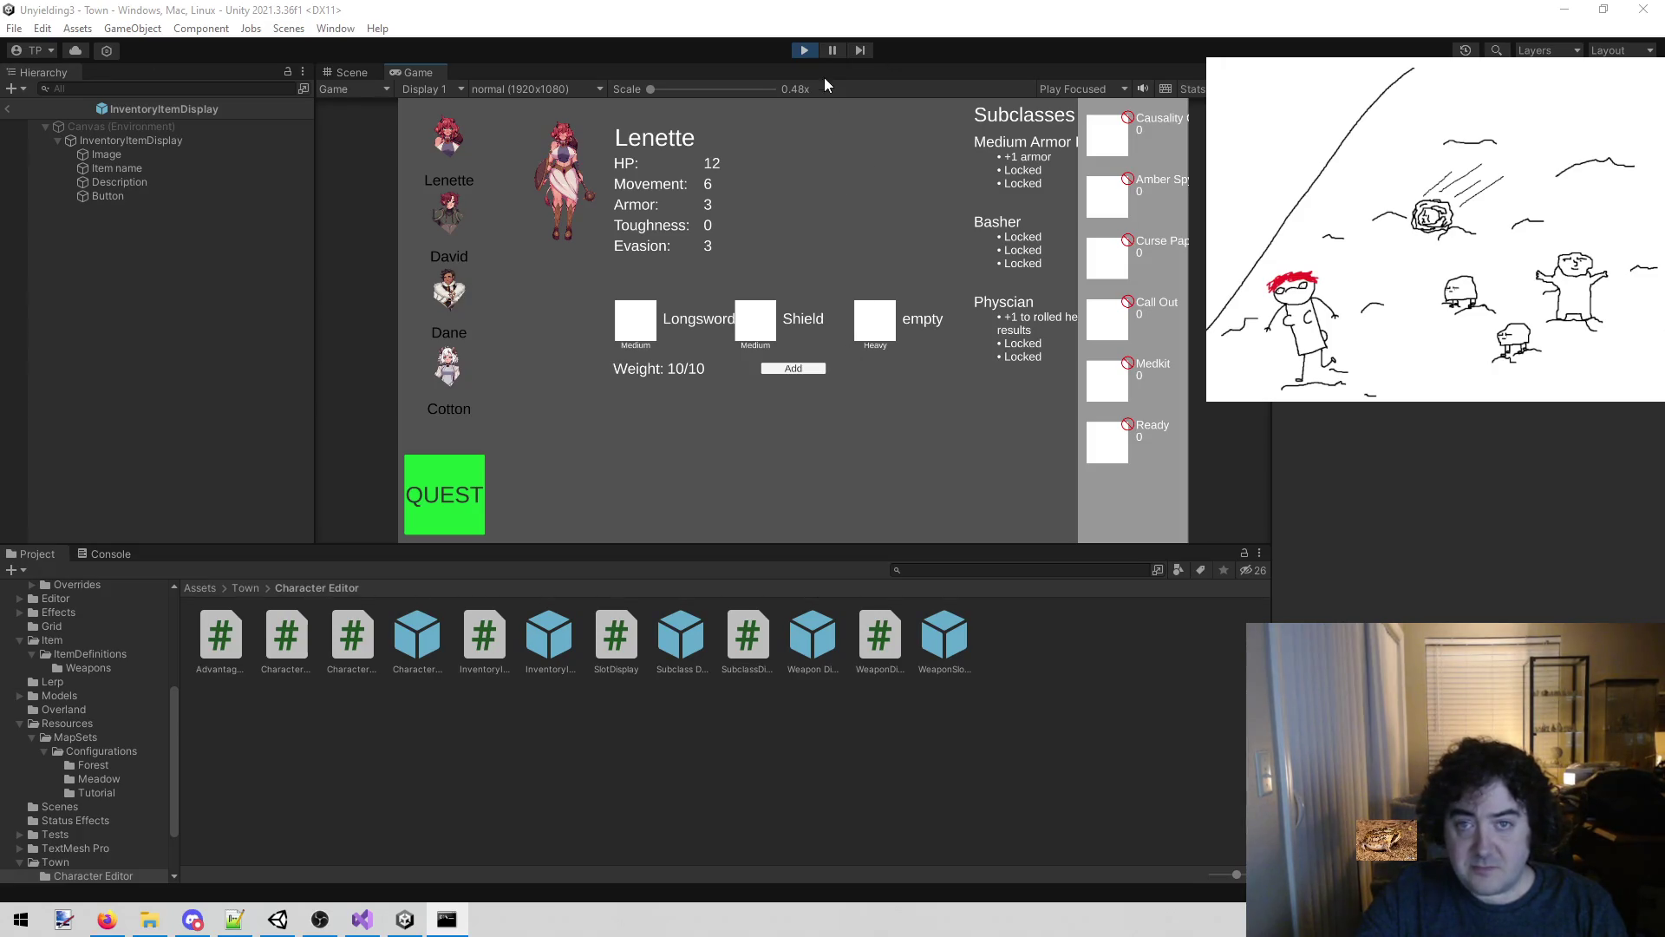
left_click(805, 50)
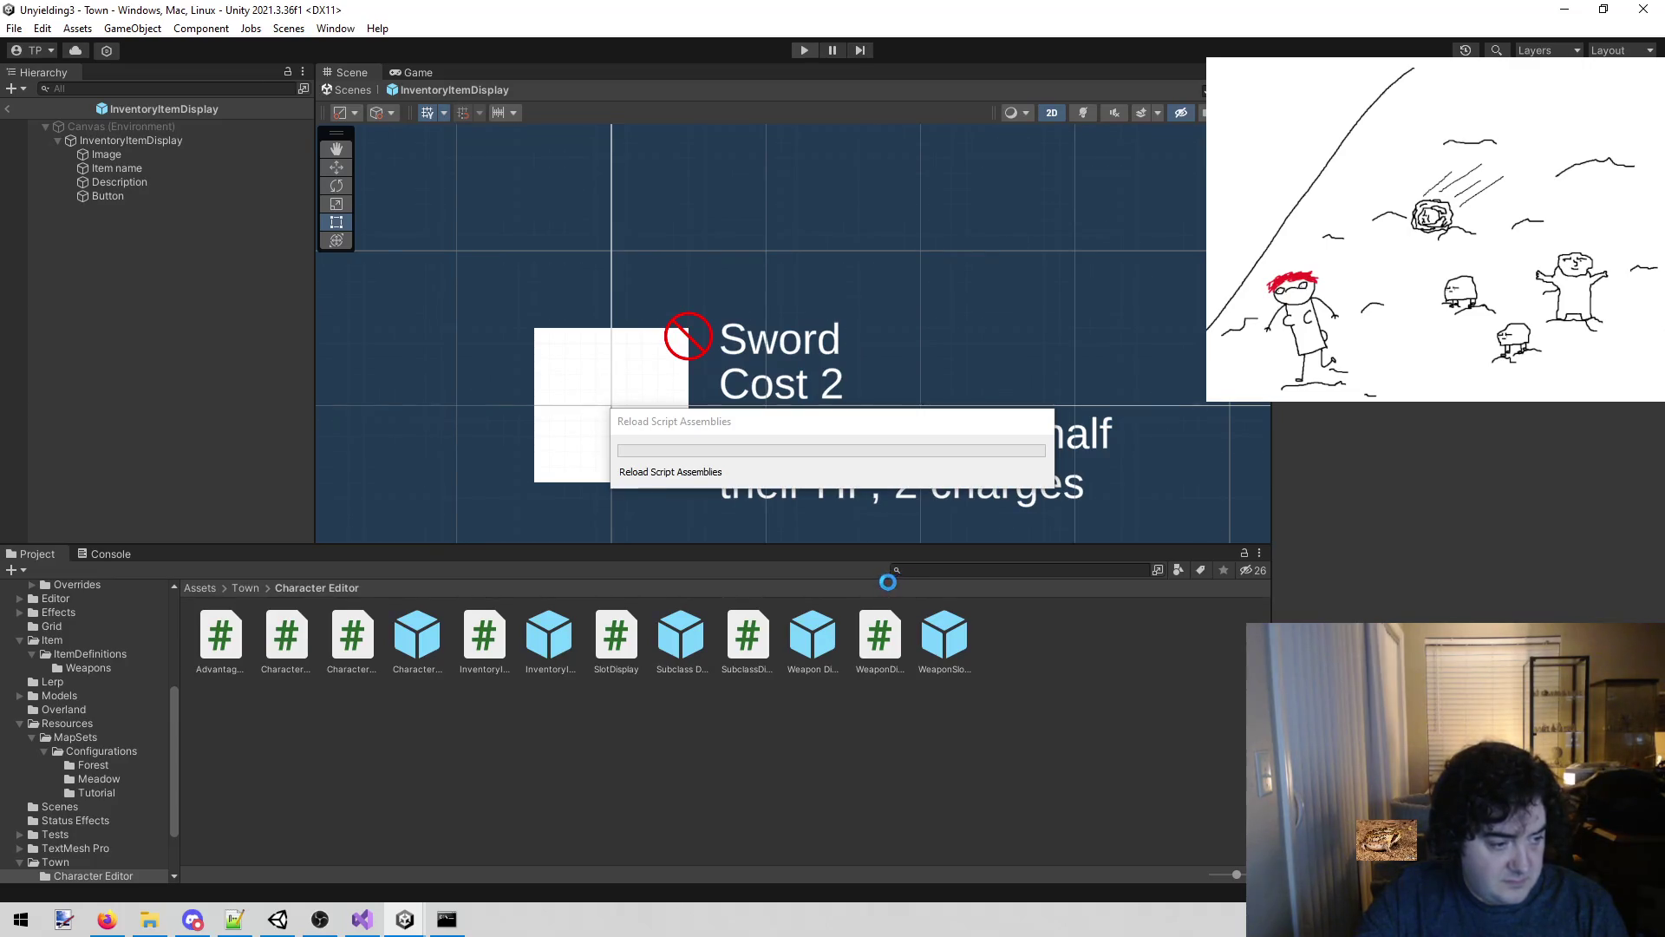
left_click(937, 566)
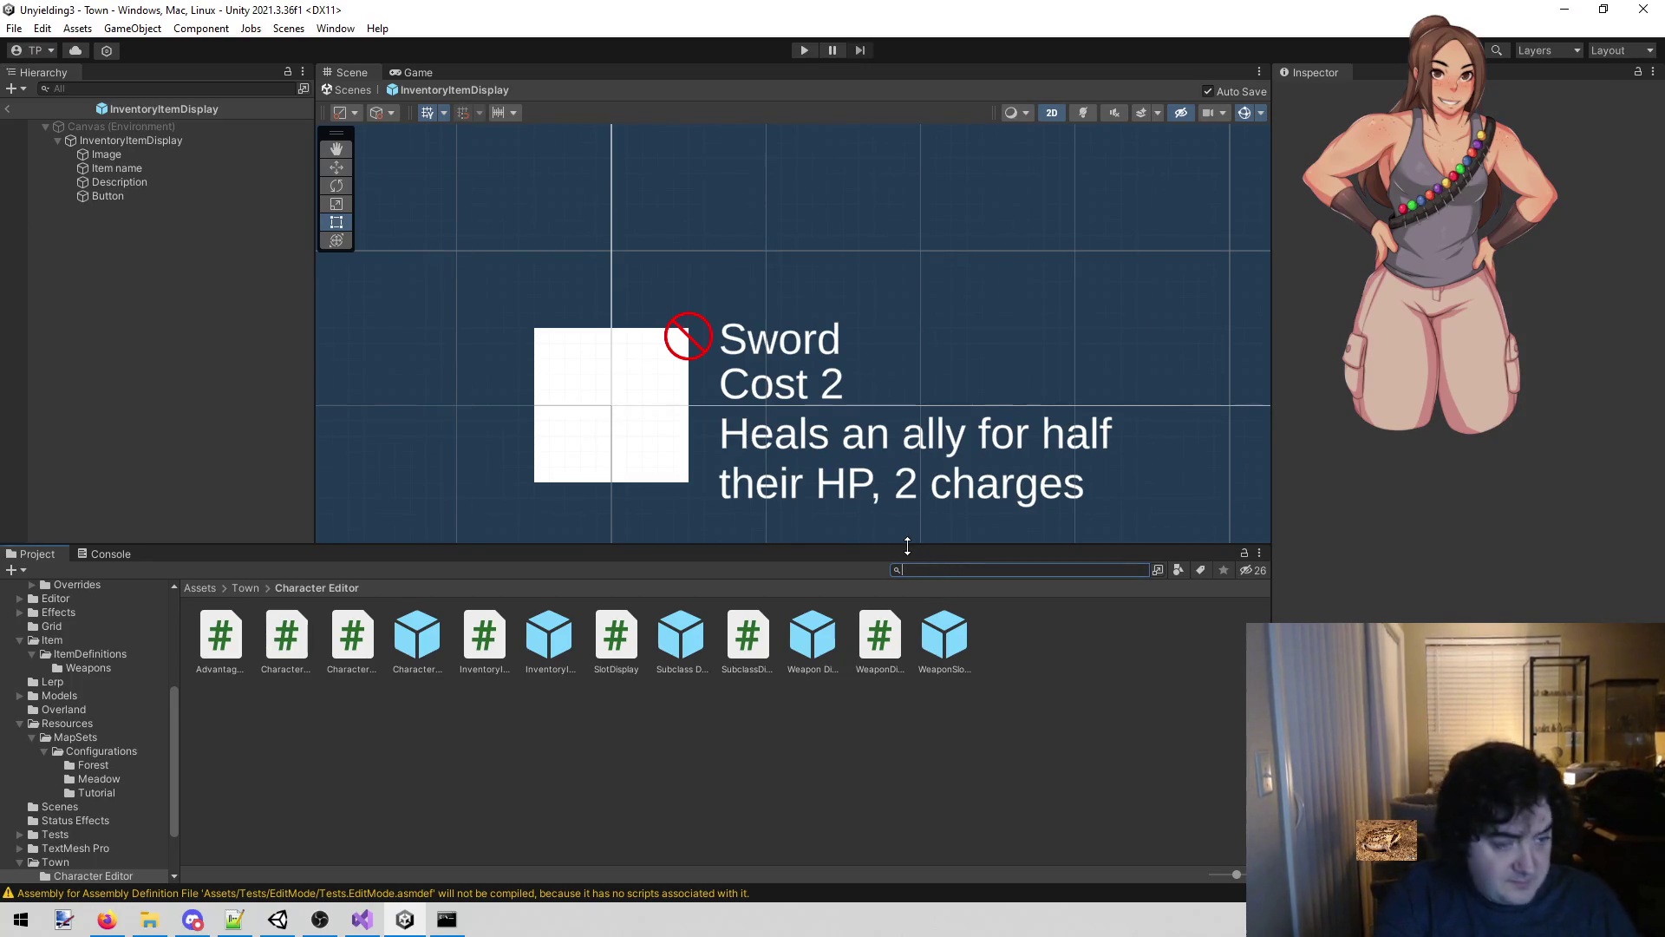
Search the Project for 'ready' and inspect the Ready item asset's settings.
type("ready")
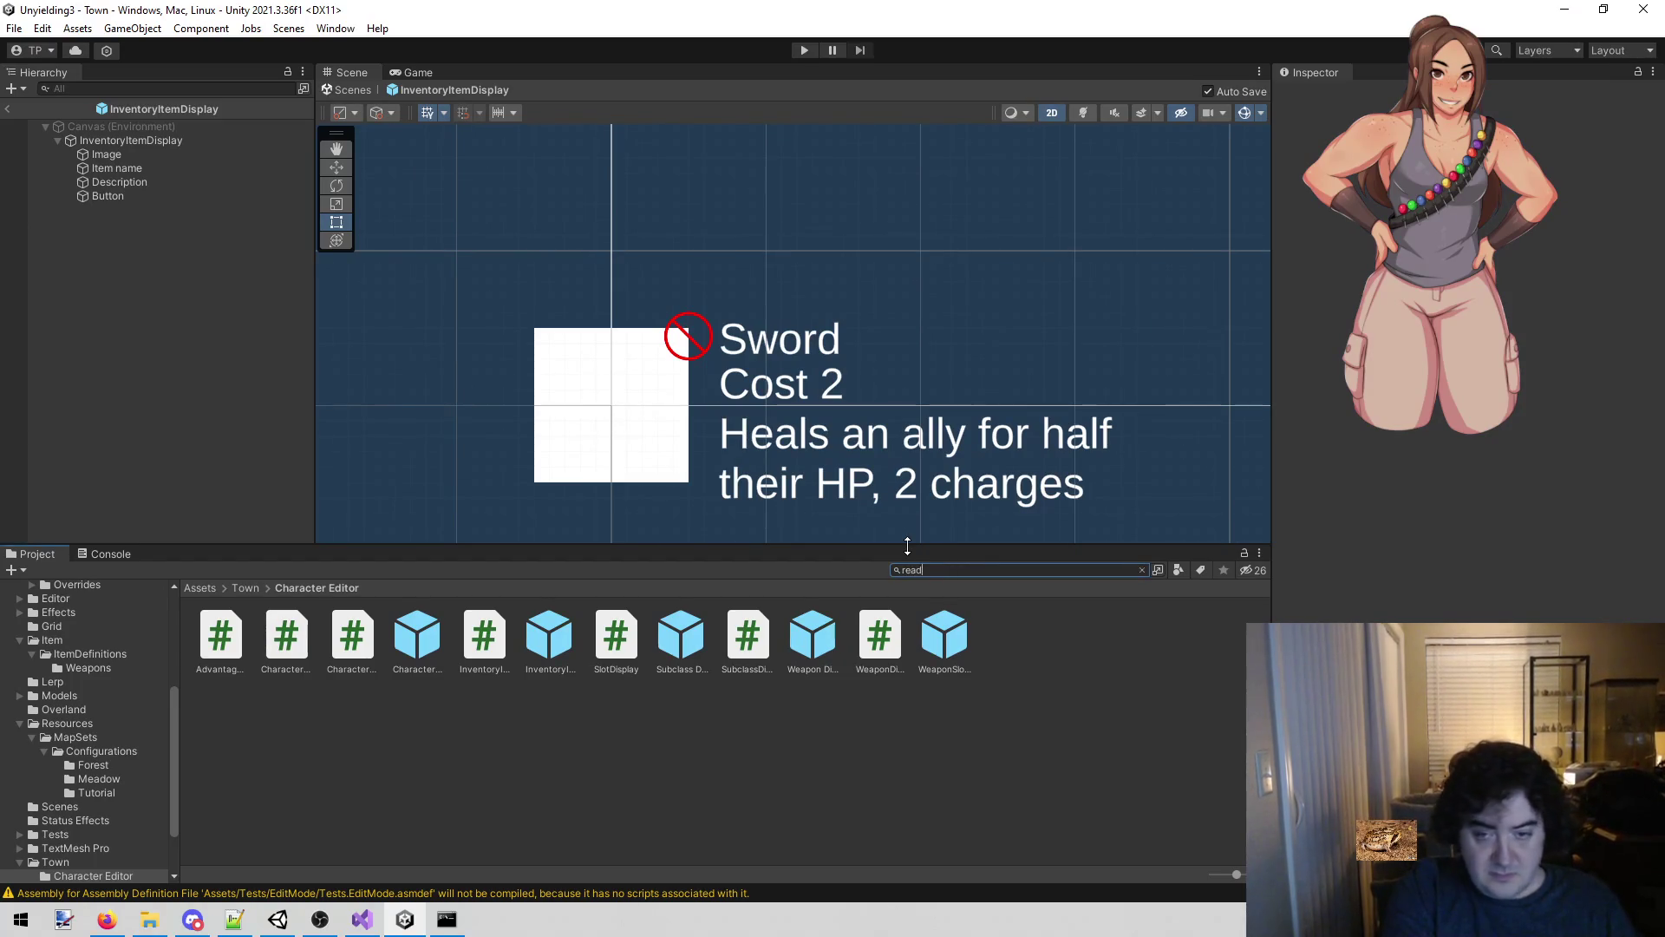
left_click(199, 647)
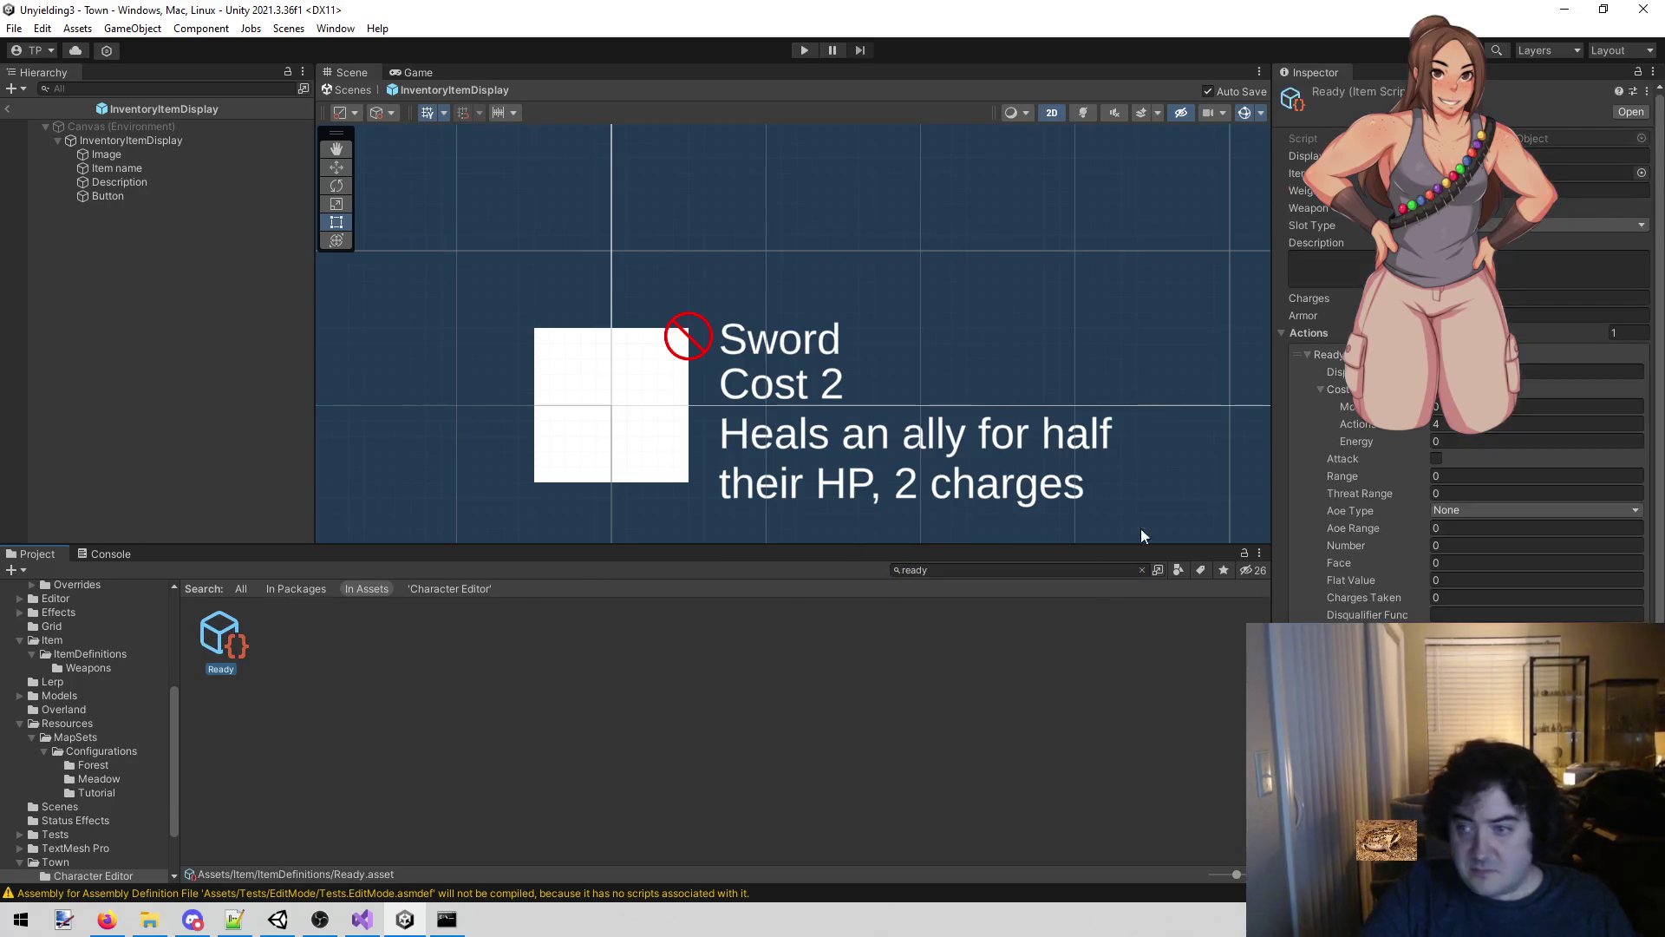
scroll(1465, 538, "down", 5)
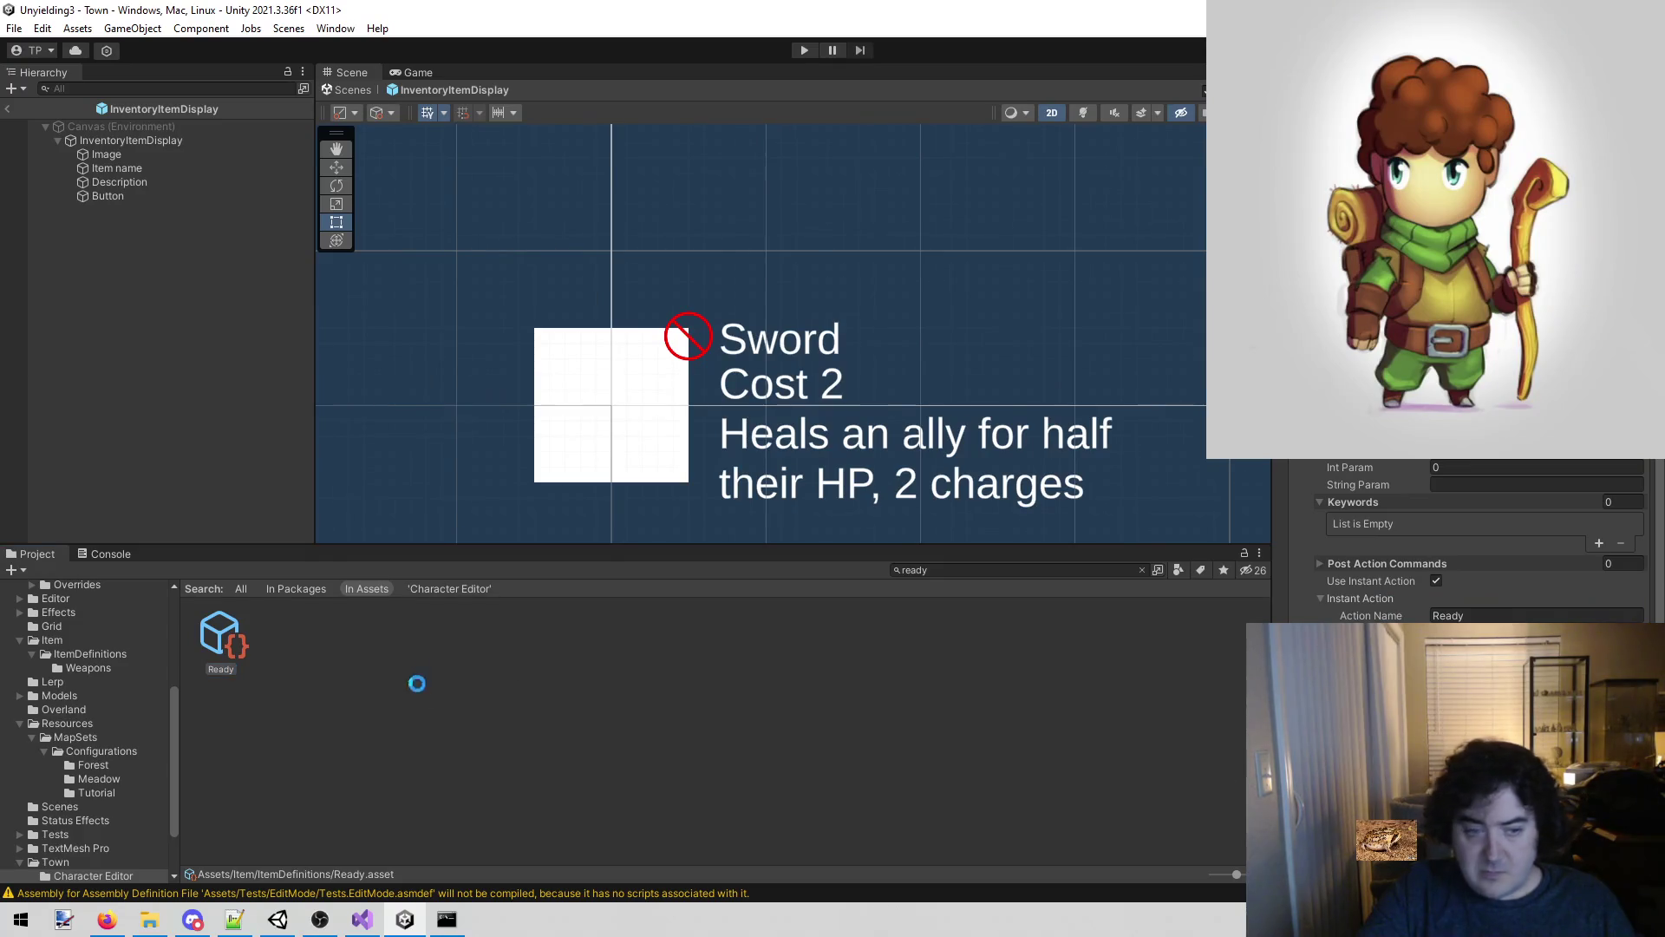
Run the game, open the addable-item list, then stop Play mode.
left_click(804, 50)
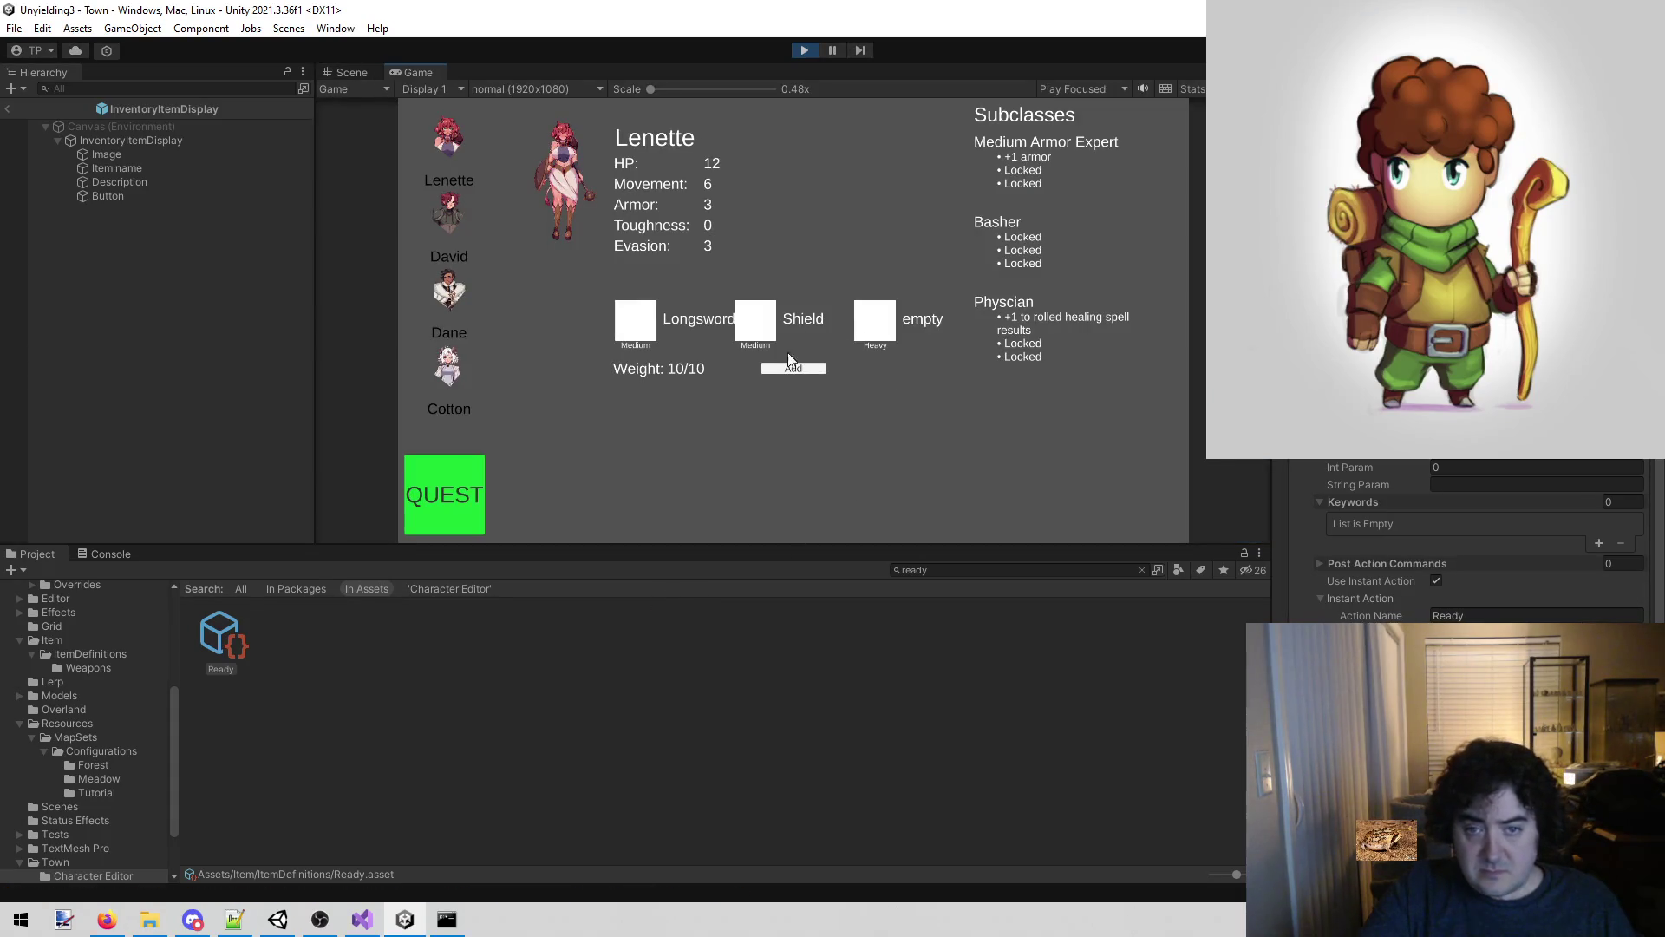
left_click(796, 369)
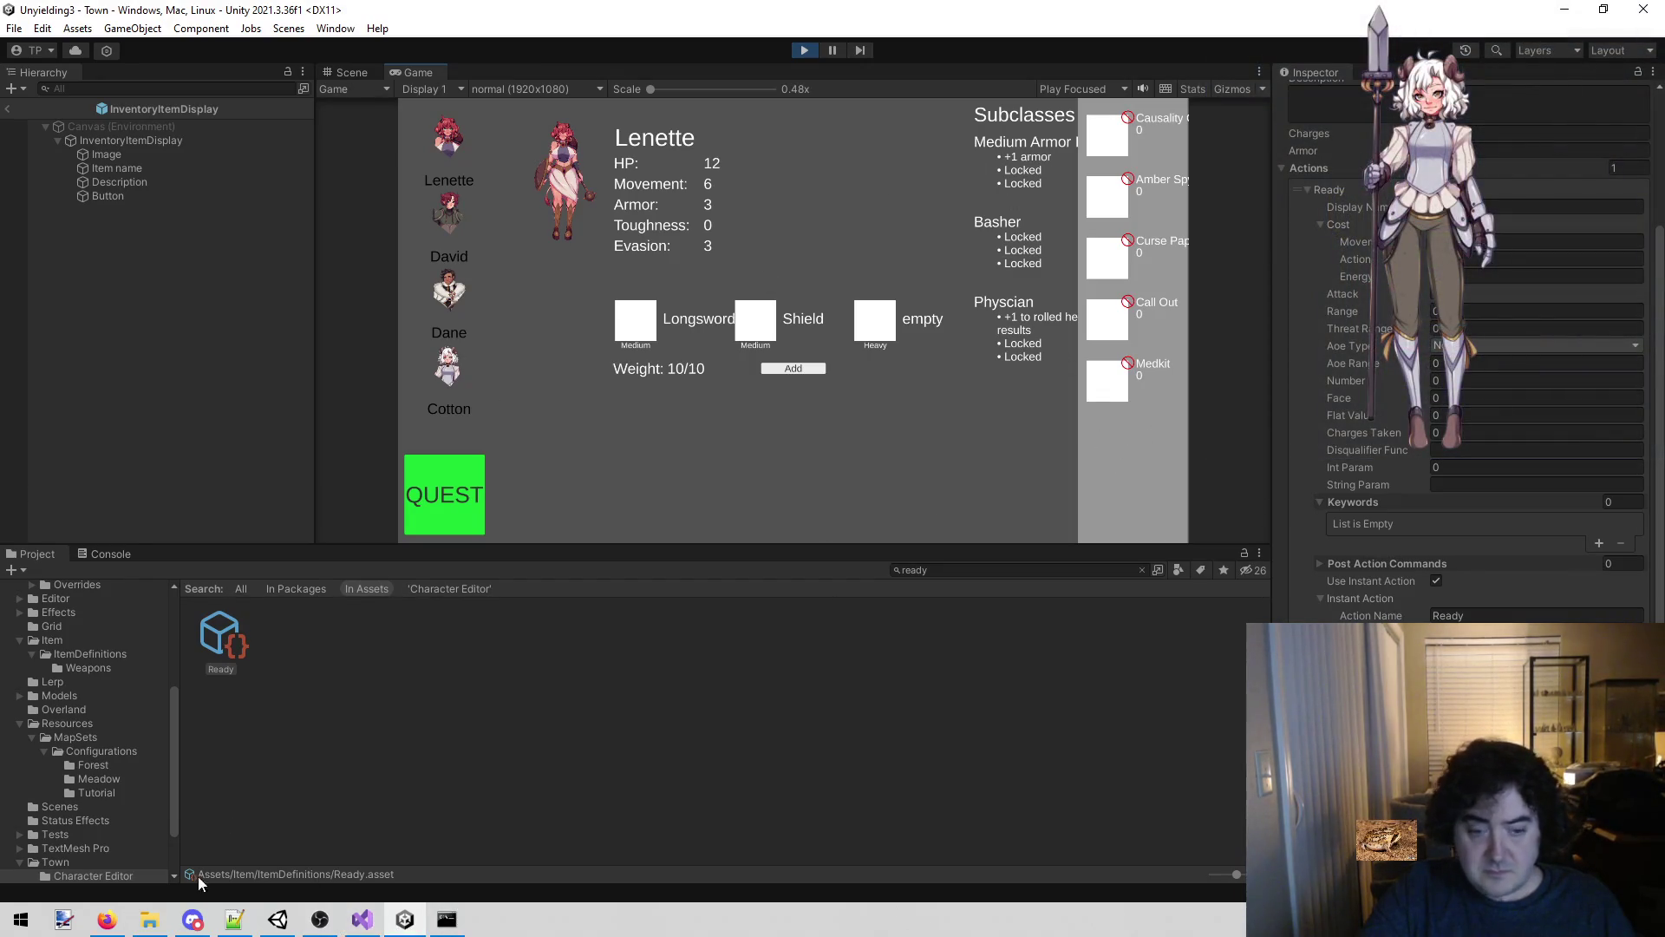
left_click(804, 50)
Bring Visual Studio forward and open InventoryItemDisplay.cs at its OnPointerClick method.
left_click(383, 927)
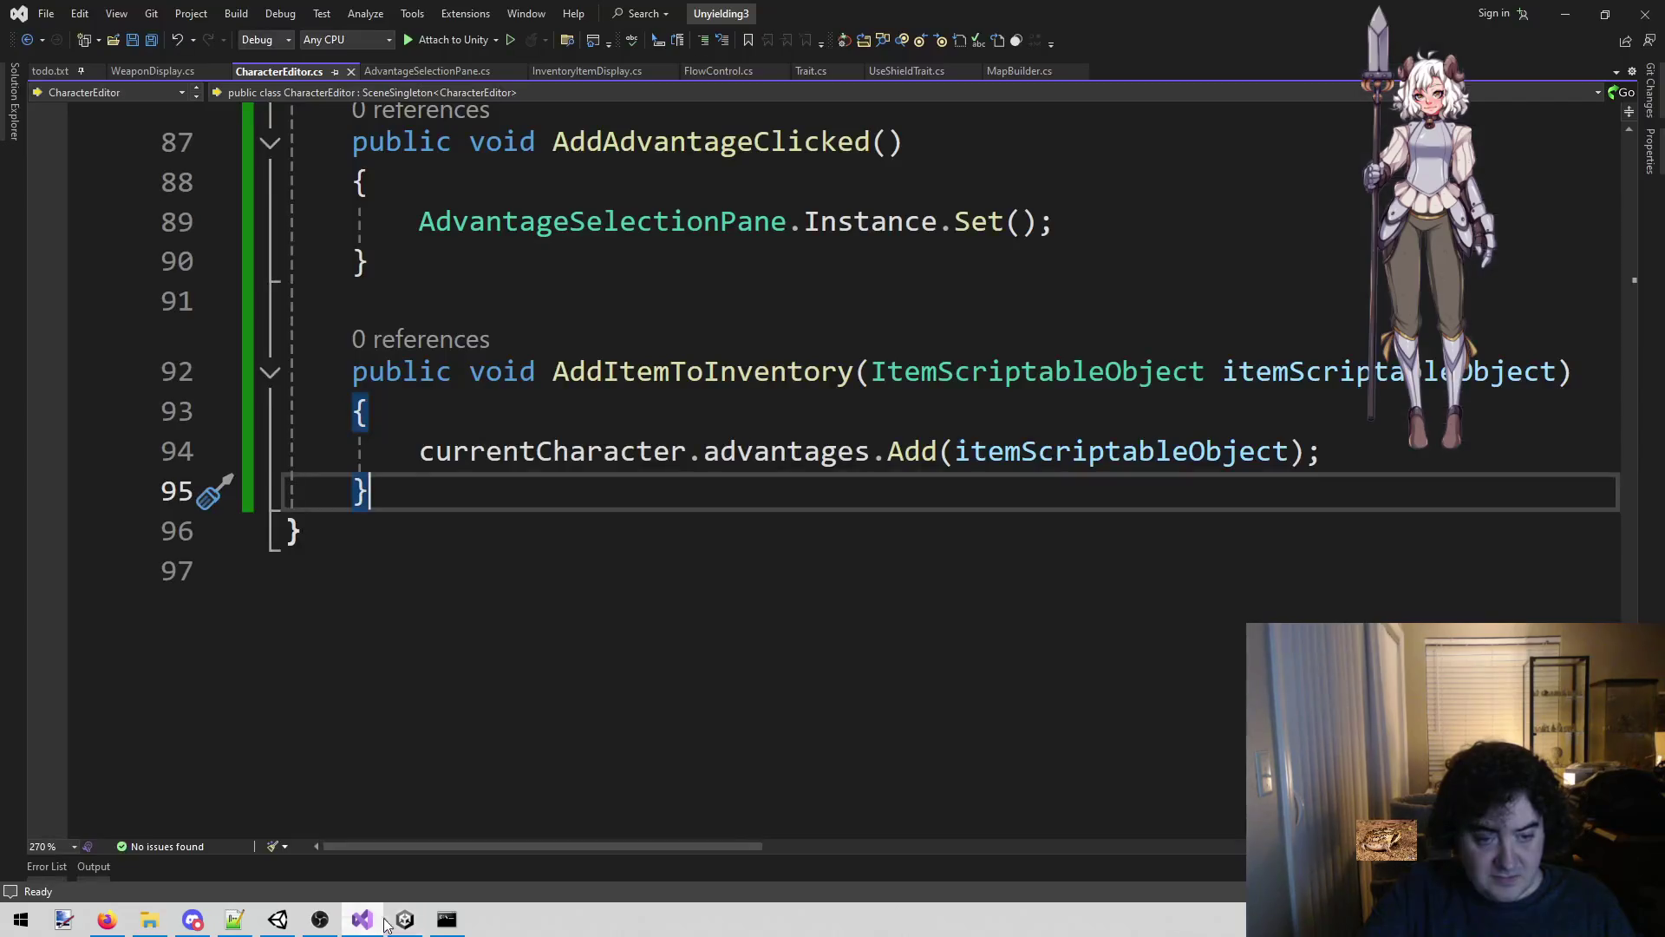
scroll(575, 539, "up", 4)
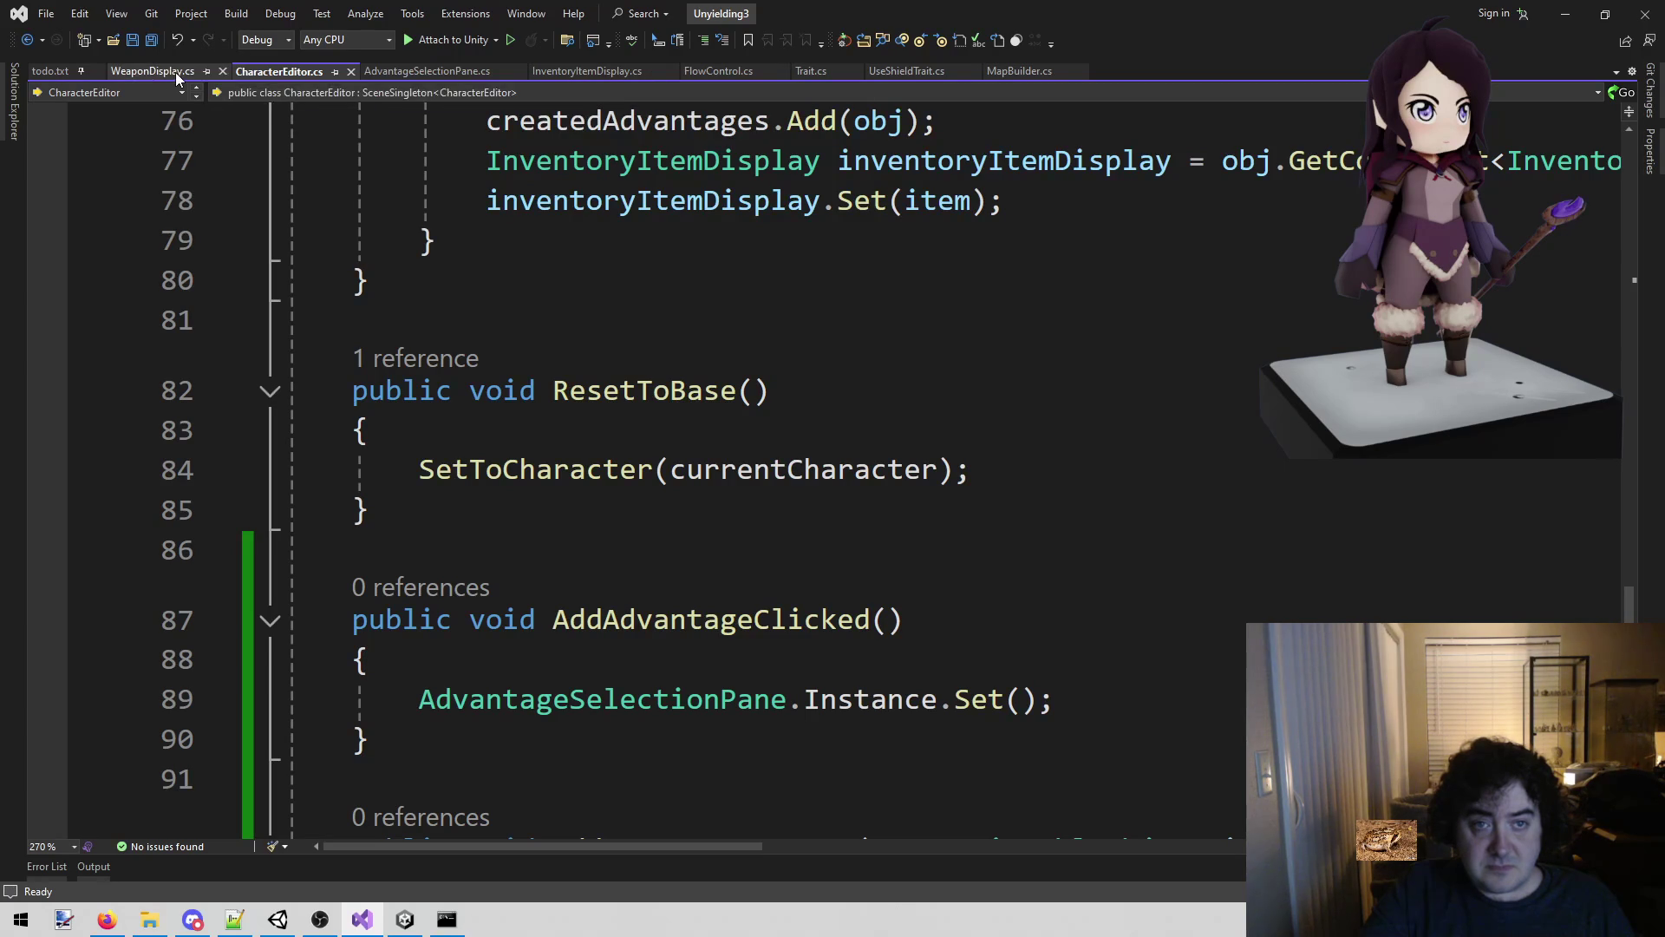
left_click(386, 73)
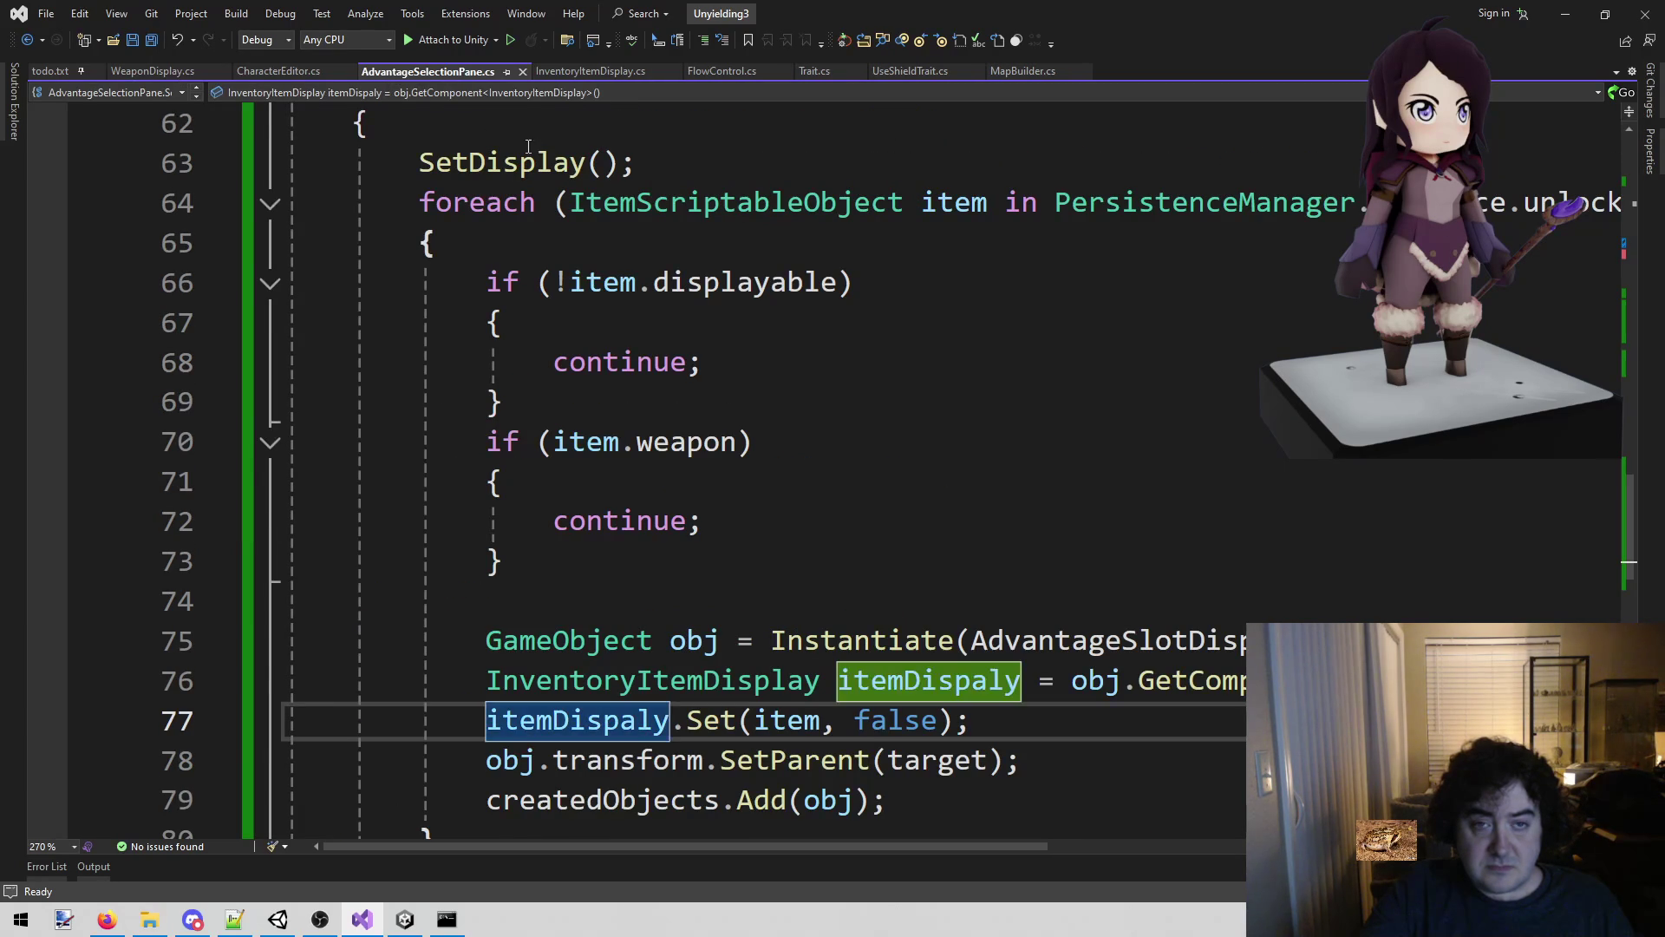
left_click(566, 71)
scroll(781, 434, "up", 6)
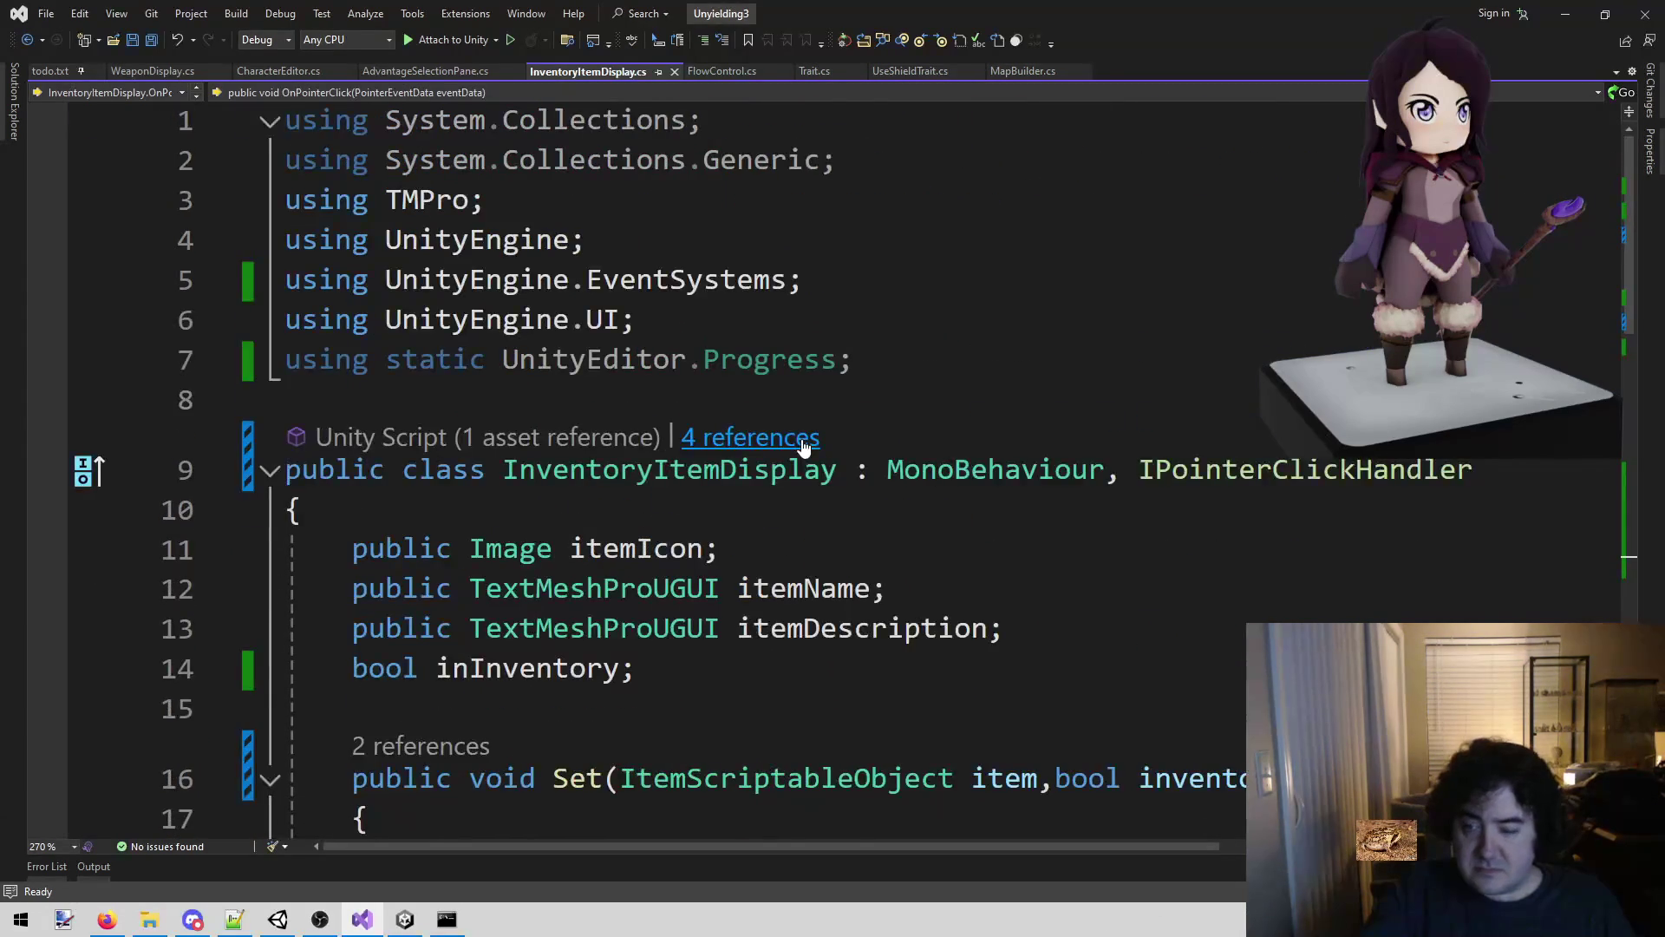
scroll(694, 503, "down", 9)
scroll(521, 612, "up", 2)
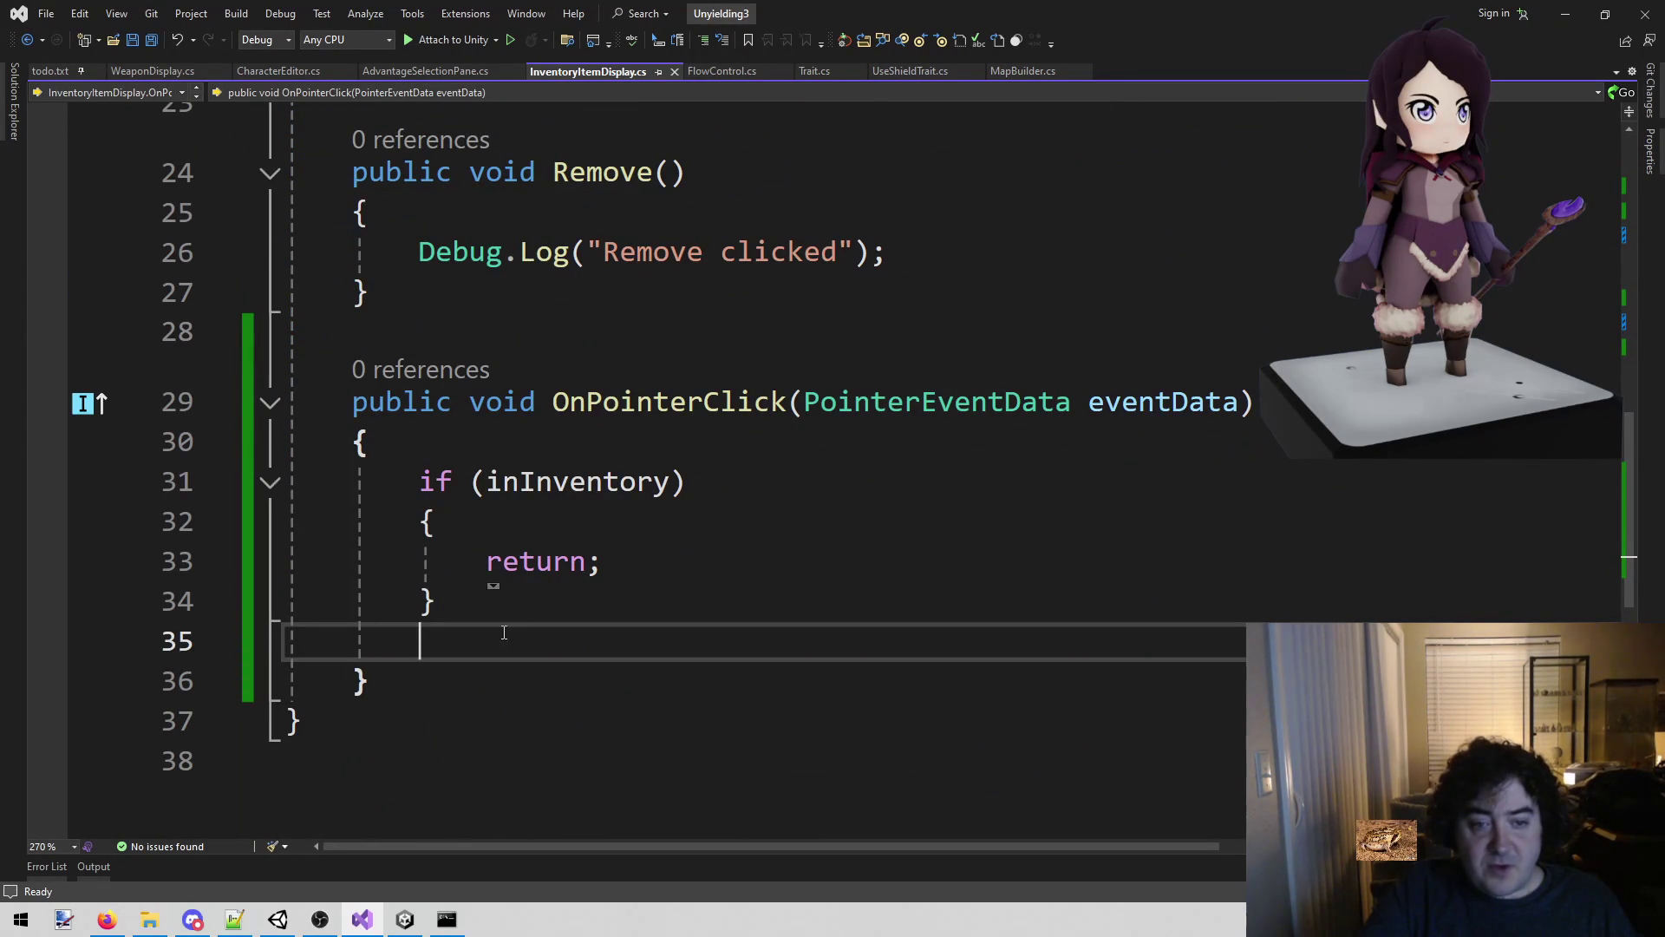
scroll(655, 705, "up", 4)
scroll(657, 707, "down", 4)
Type CharacterEditor.Instance. on the empty line inside OnPointerClick.
left_click(658, 642)
type("De")
key("BackSpace")
key("BackSpace")
key("Escape")
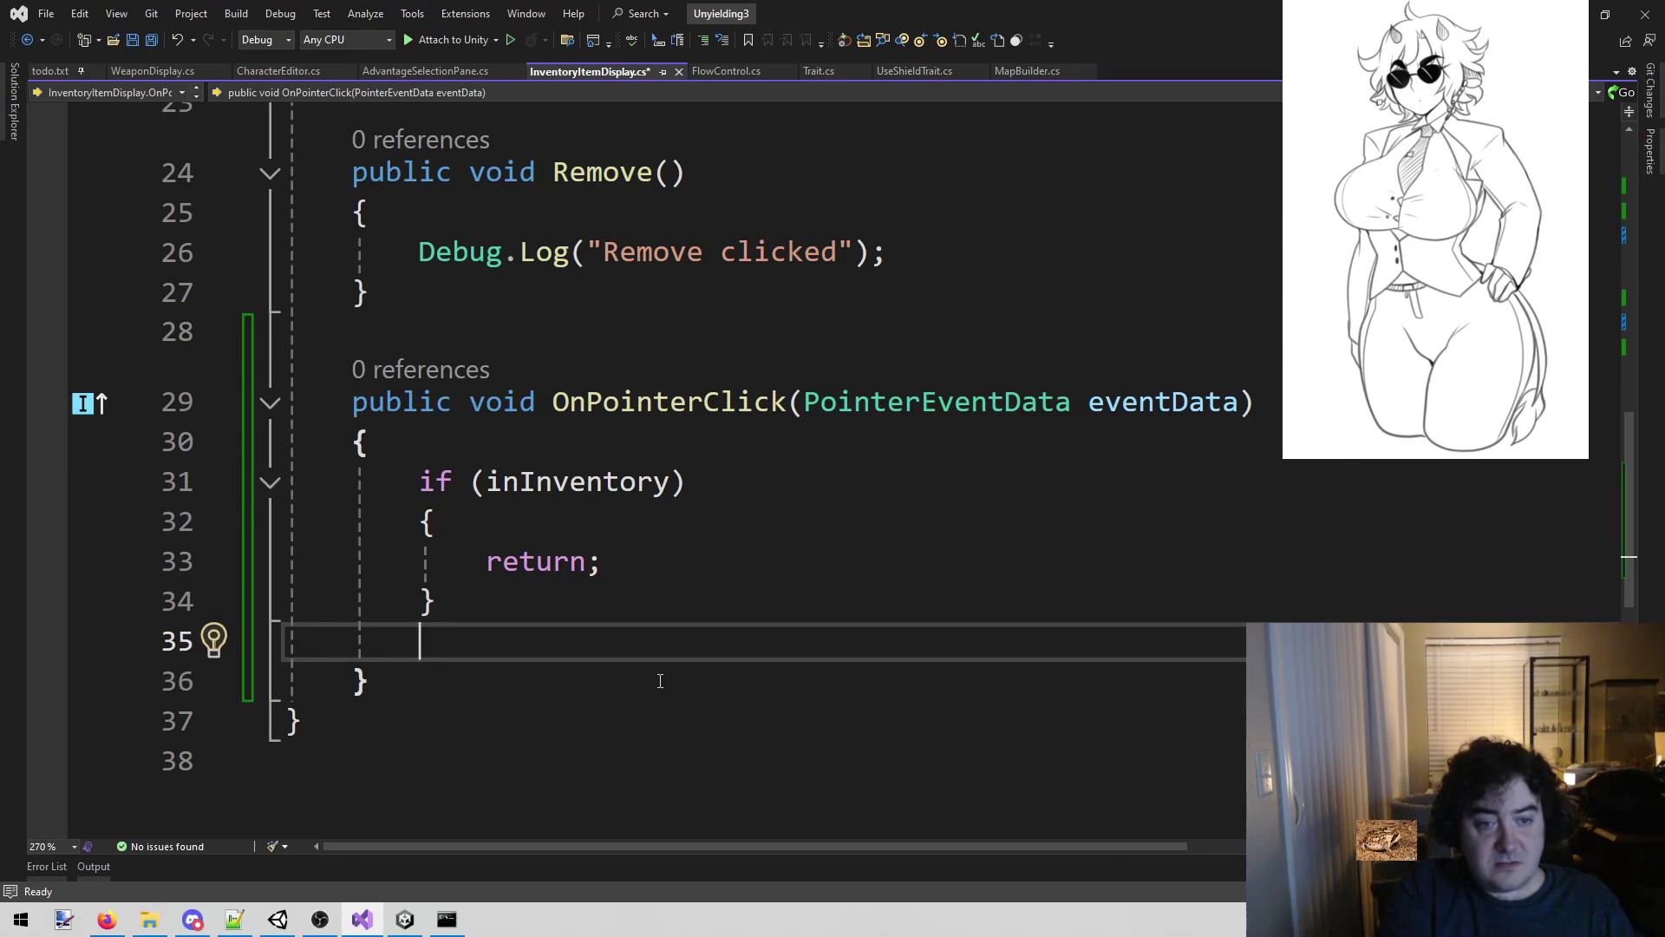
type("Characterd")
key("Tab")
key("ctrl+BackSpace")
type("Charac")
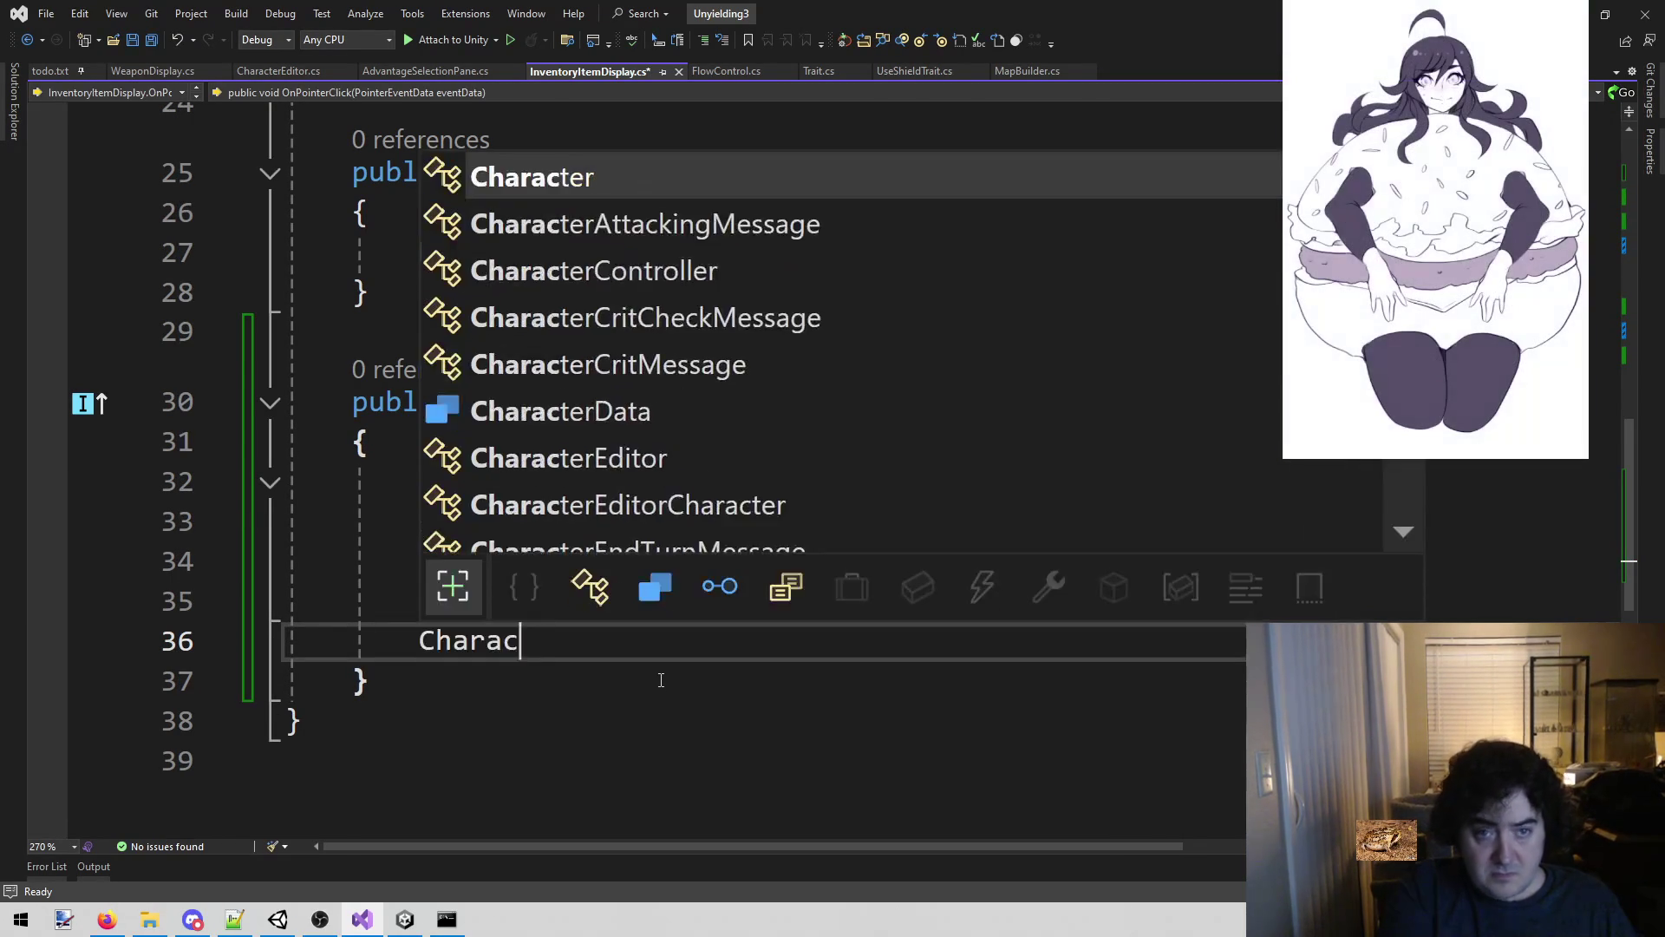
type("tere.")
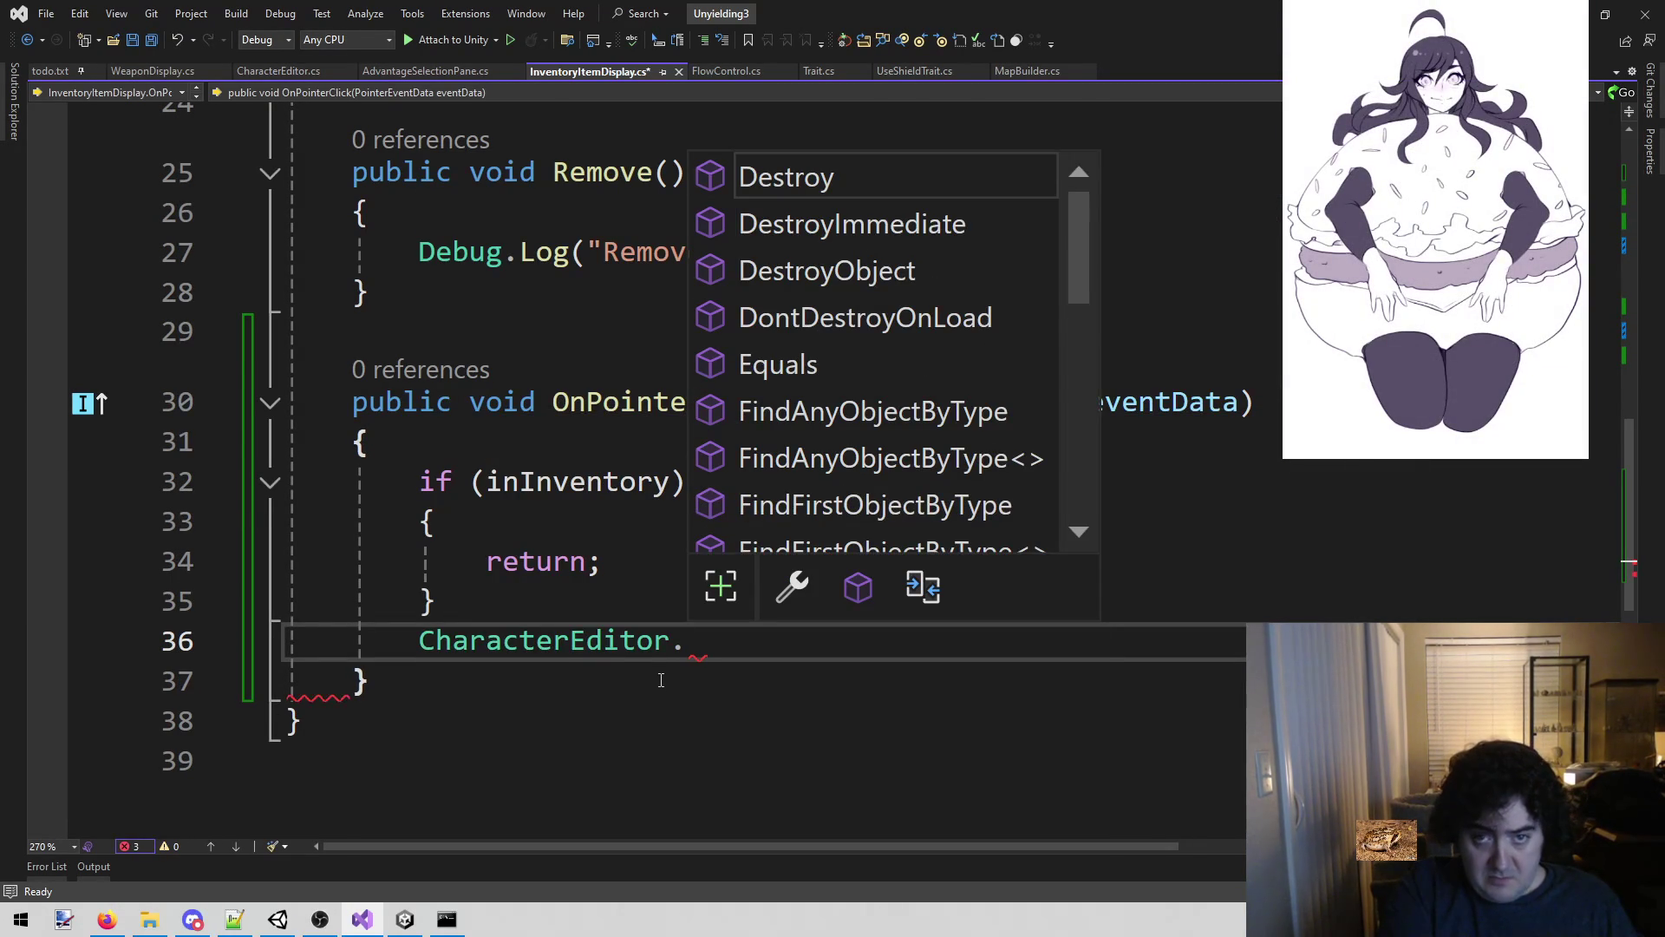
type("in.")
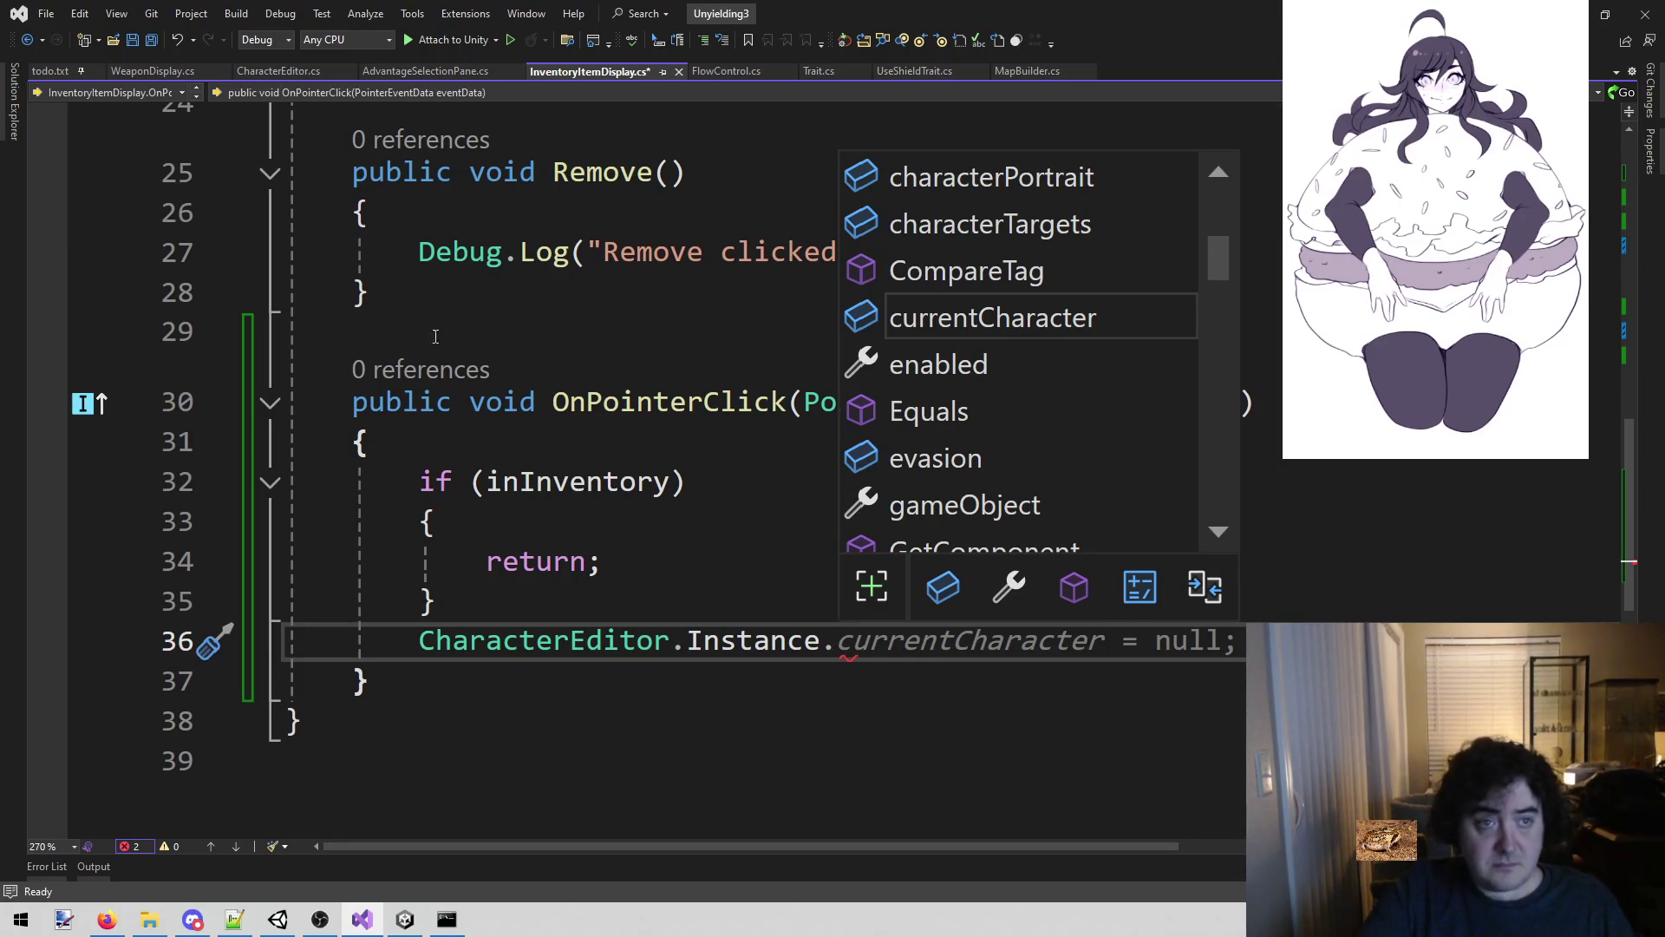
Copy AddItemToInventory from CharacterEditor.cs and paste it after Instance. with an opening parenthesis.
left_click(278, 71)
scroll(542, 597, "down", 3)
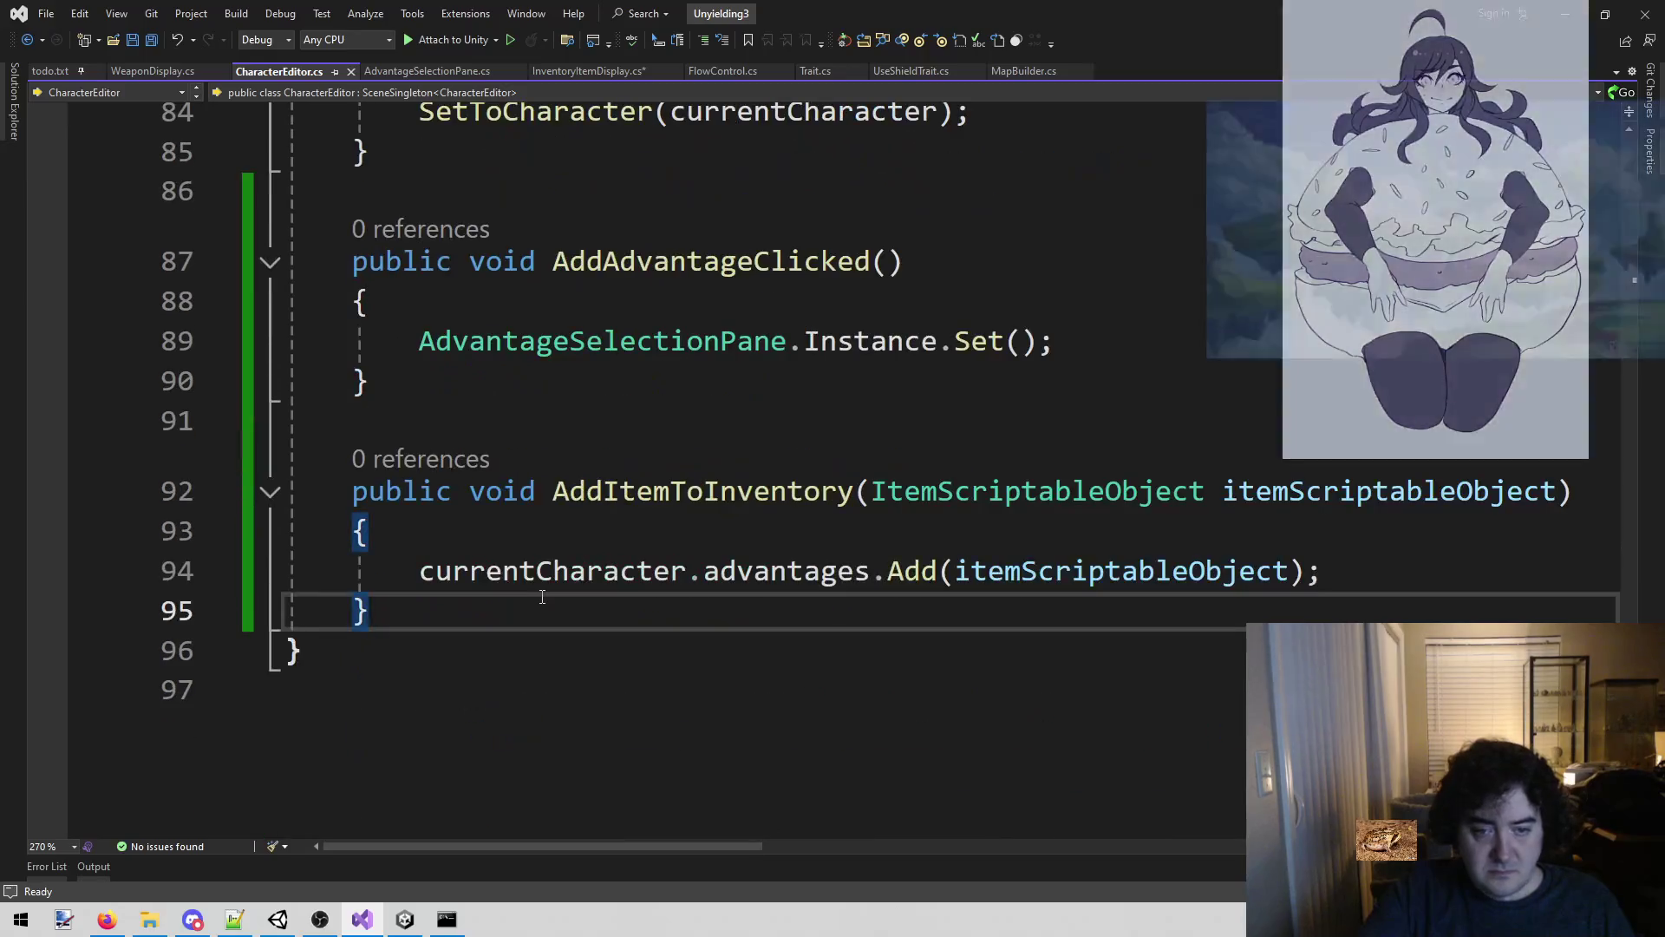
double_click(650, 491)
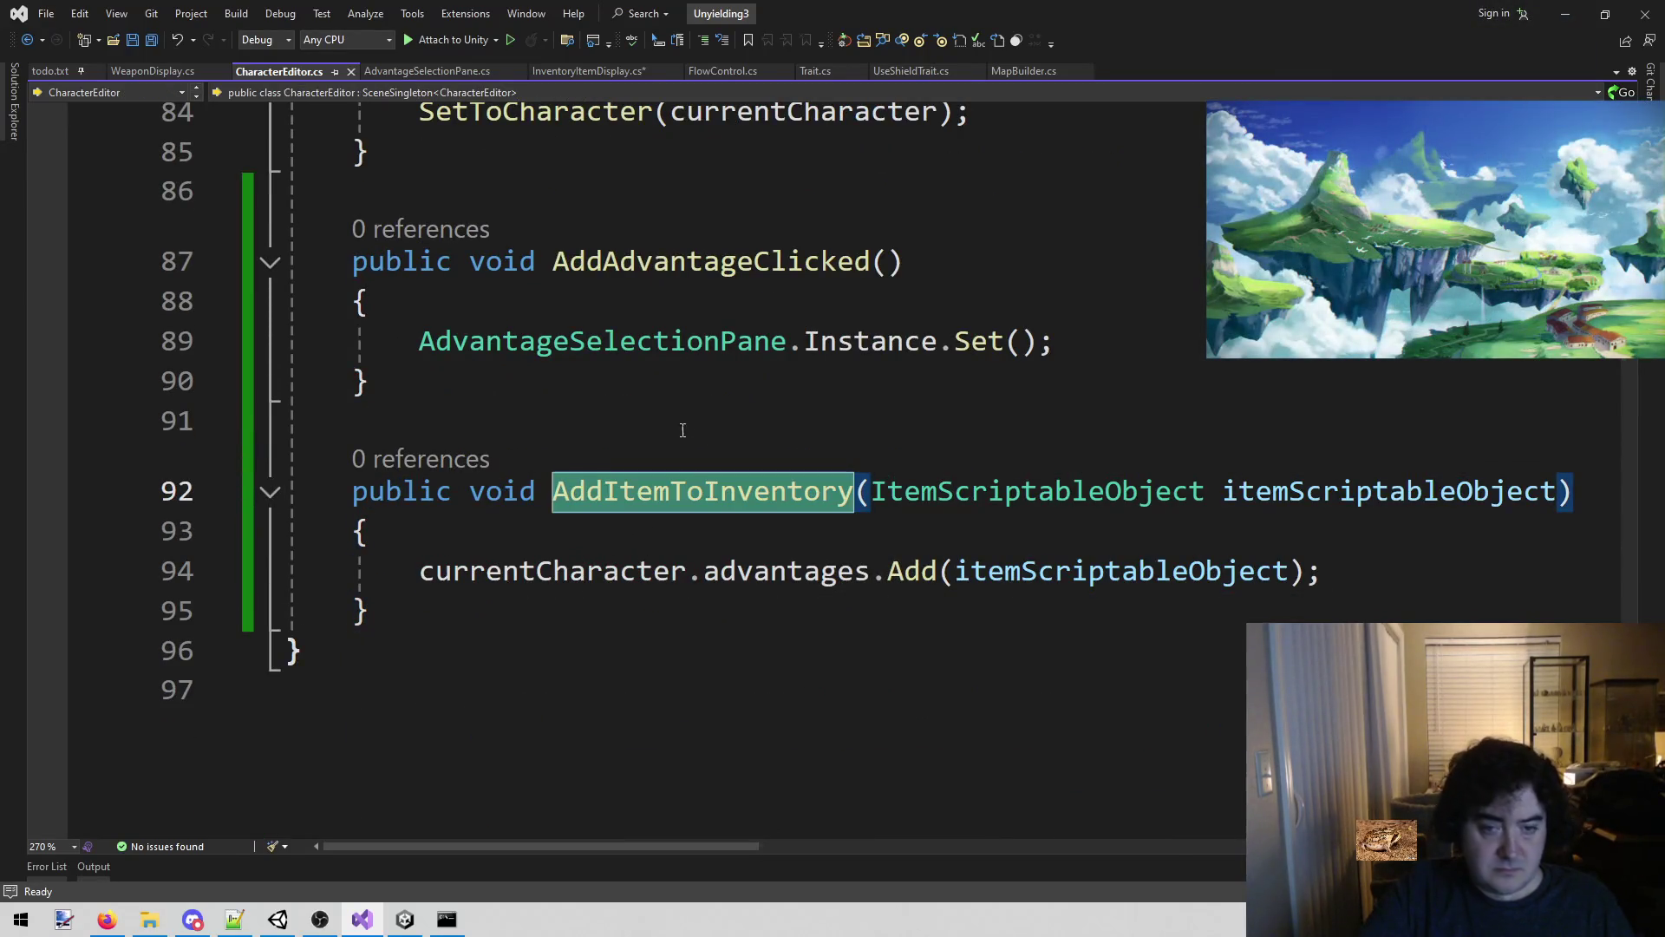
key("ctrl+c")
key("ctrl+Tab")
key("ctrl+v")
type("(")
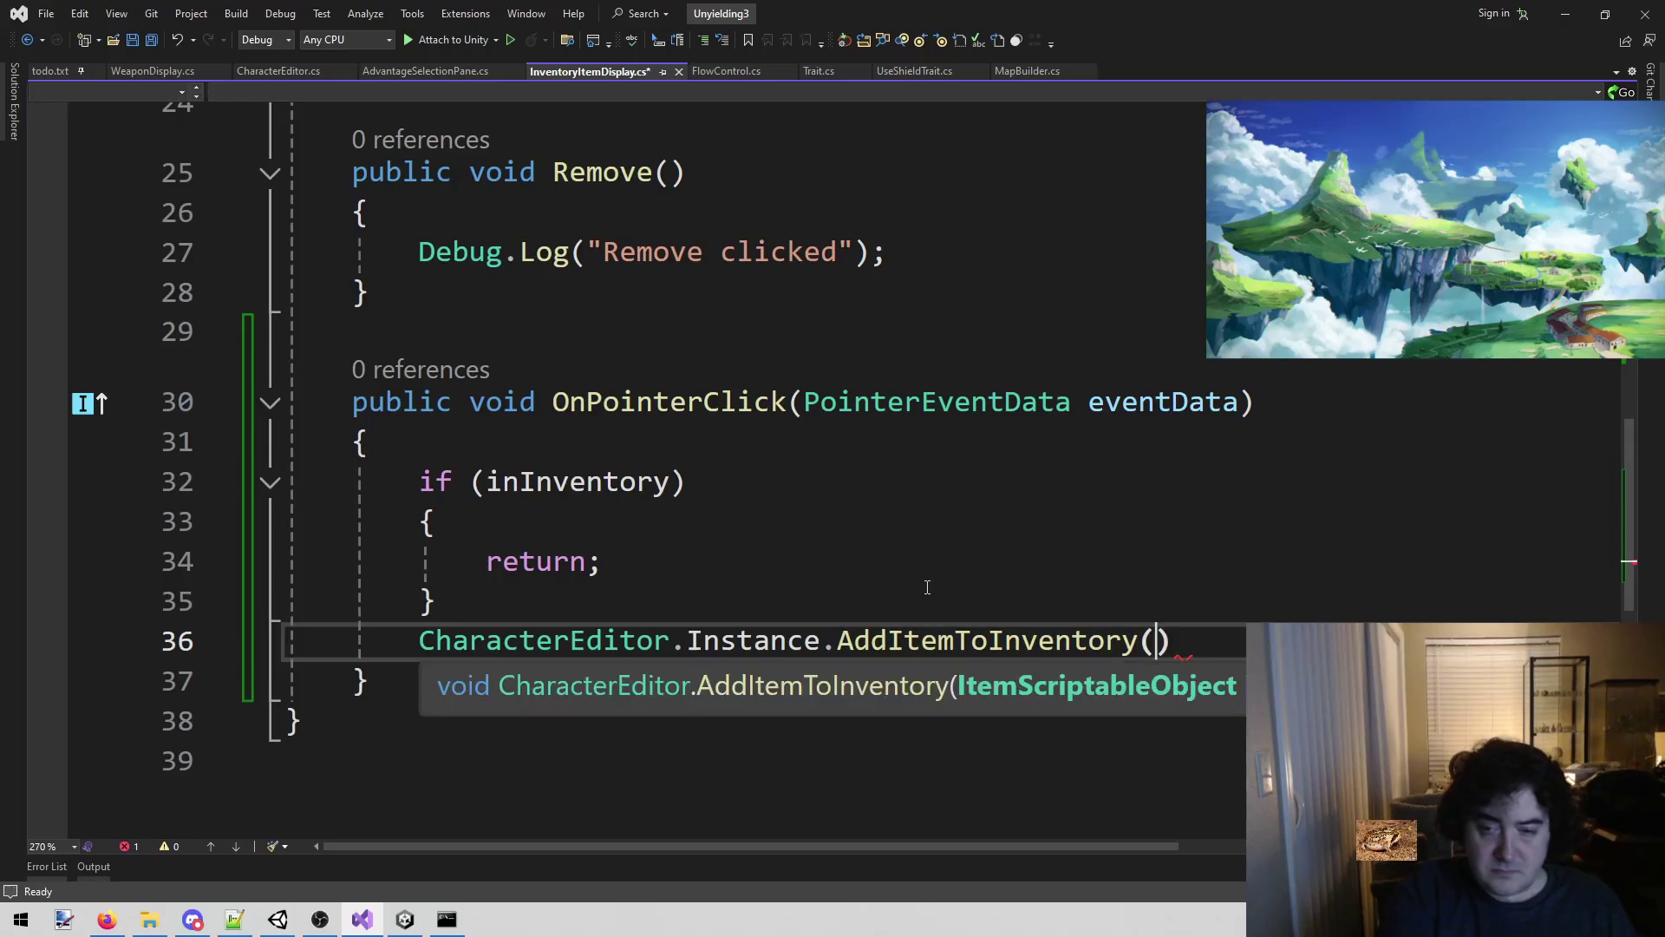
scroll(927, 587, "up", 6)
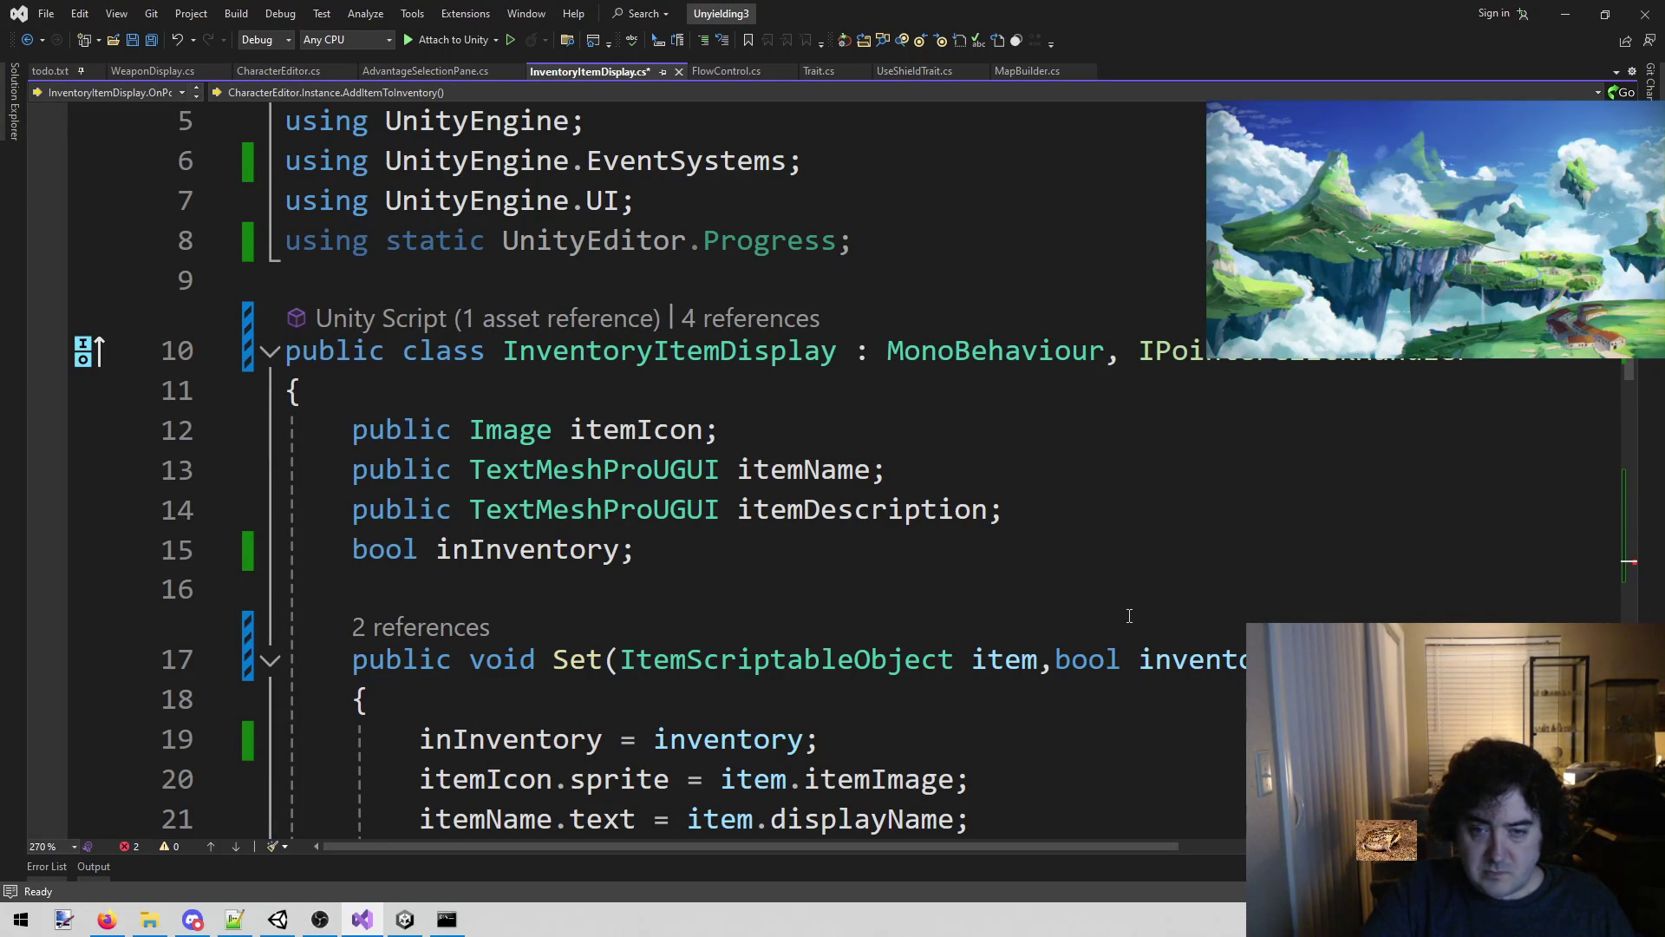
Declare a new 'item' field on a line after line 15.
left_click(723, 567)
left_click(988, 661)
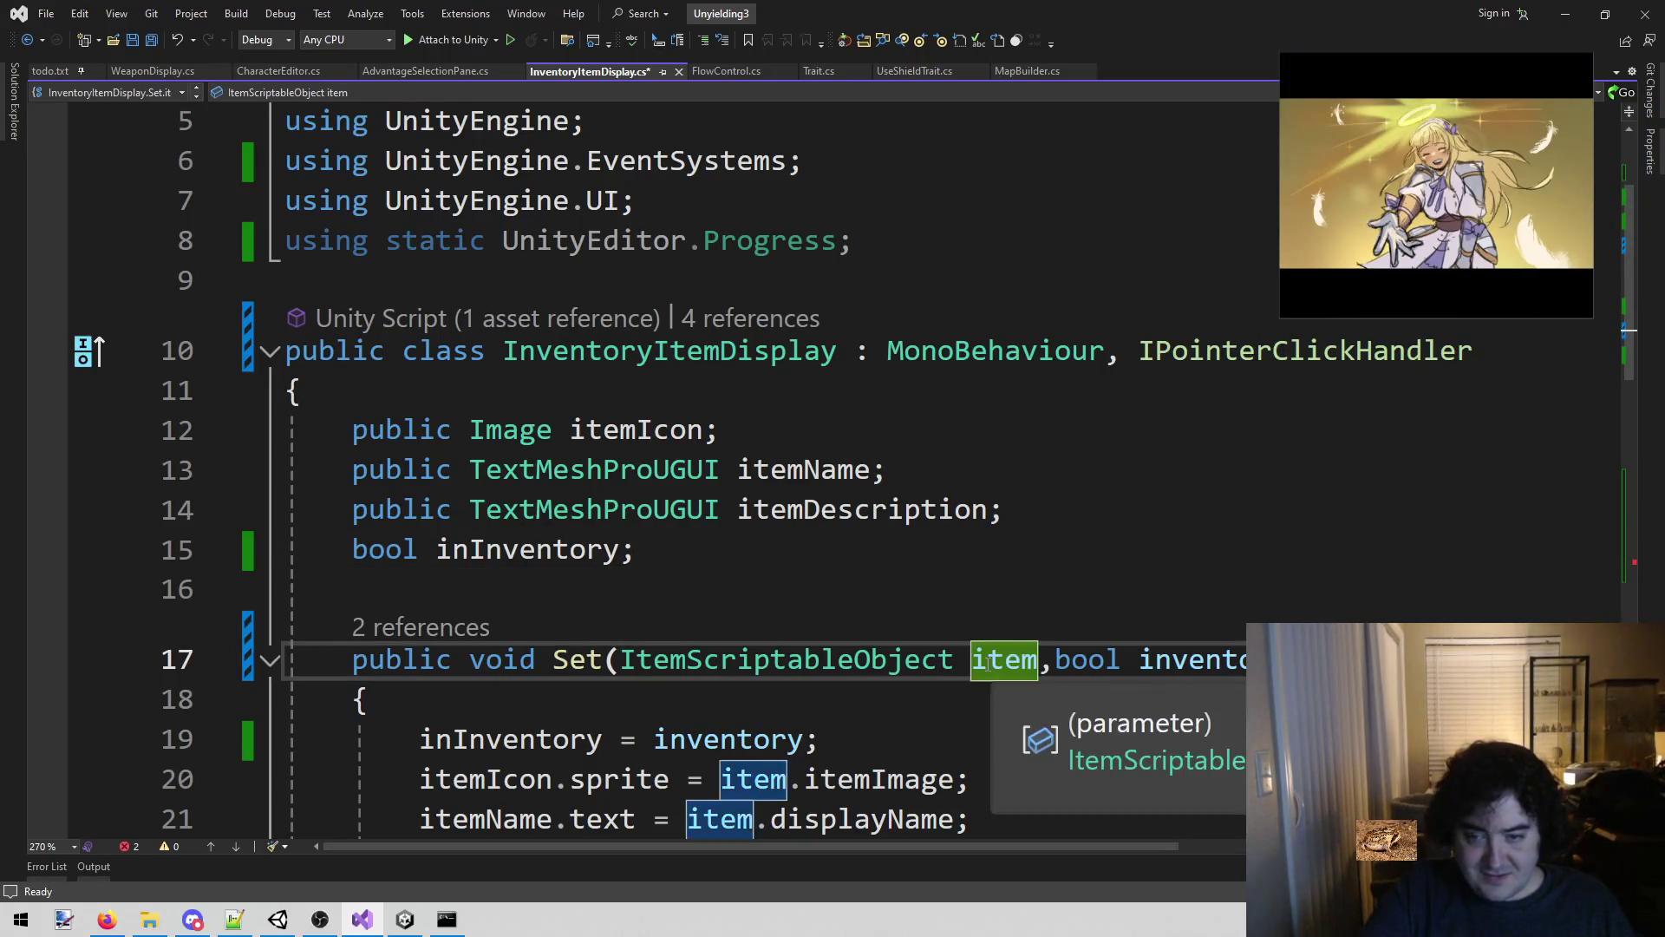
scroll(981, 667, "down", 4)
scroll(978, 668, "up", 3)
left_click(742, 457)
key("Up")
key("End")
key("Return")
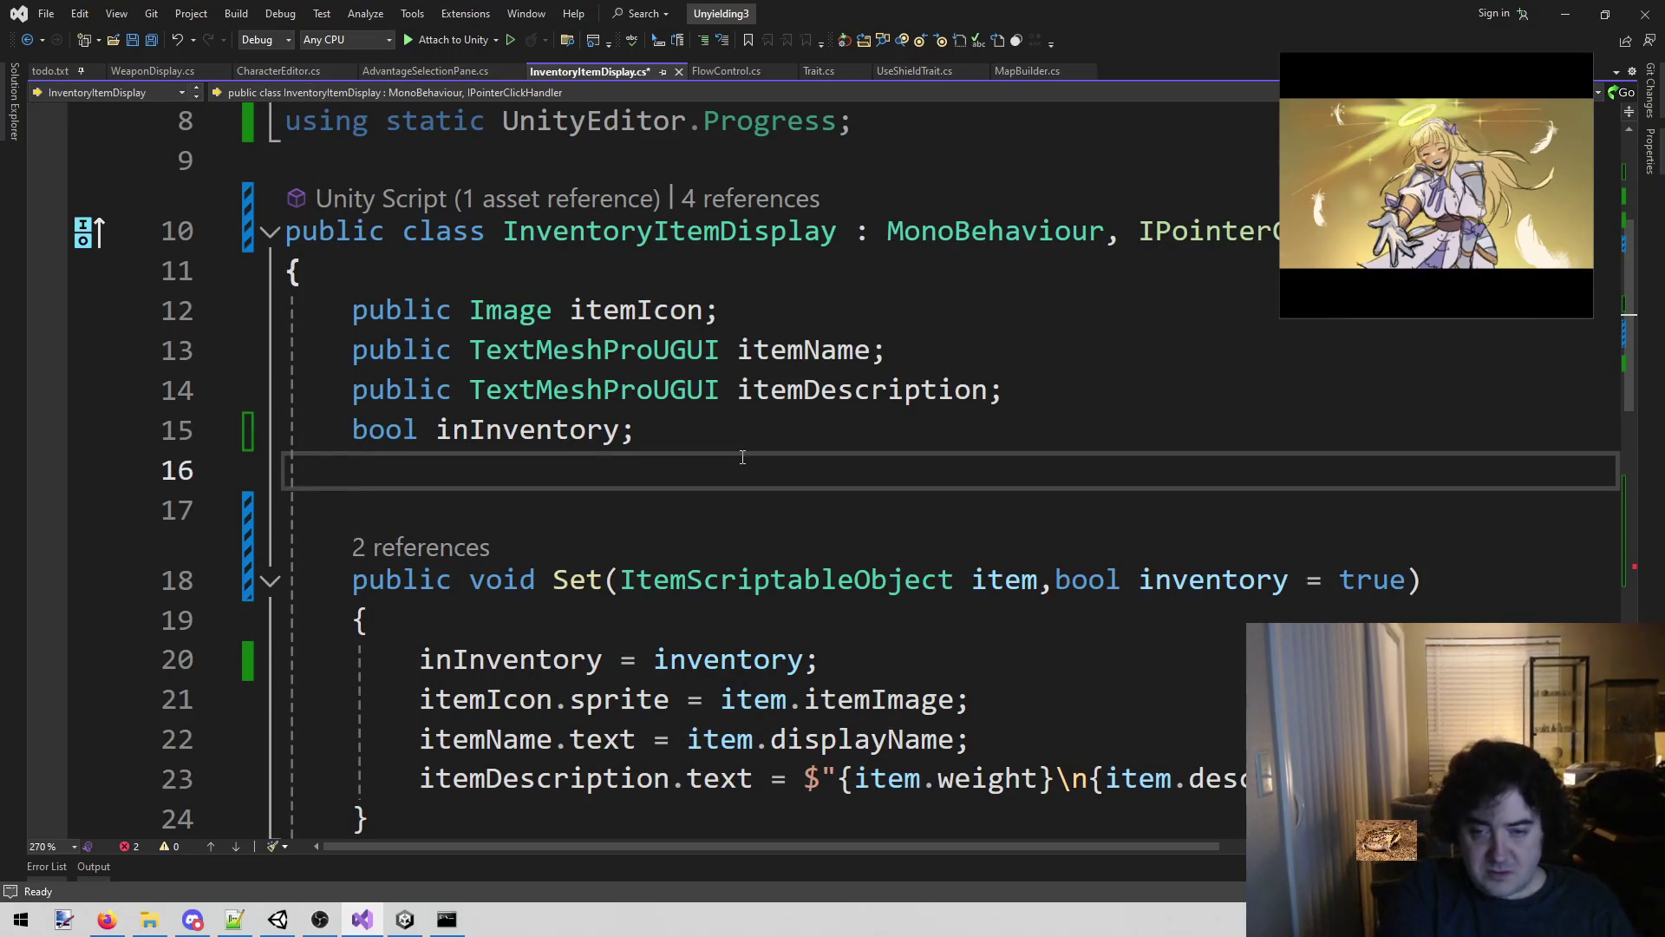
type("ItemSc")
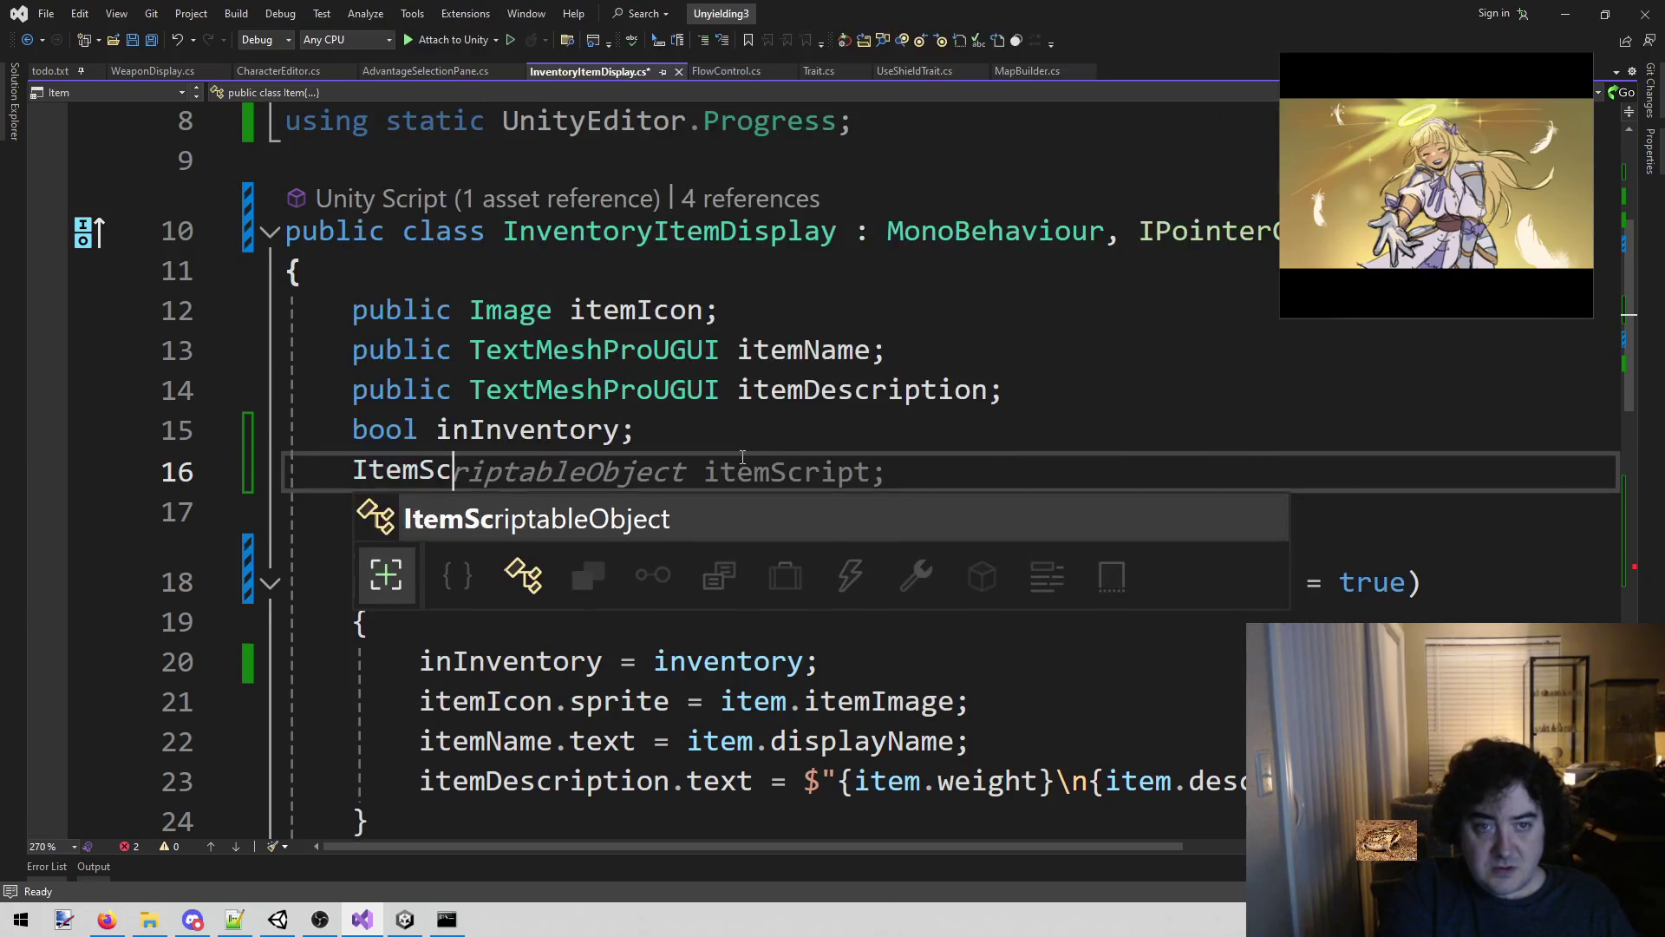
type(" item")
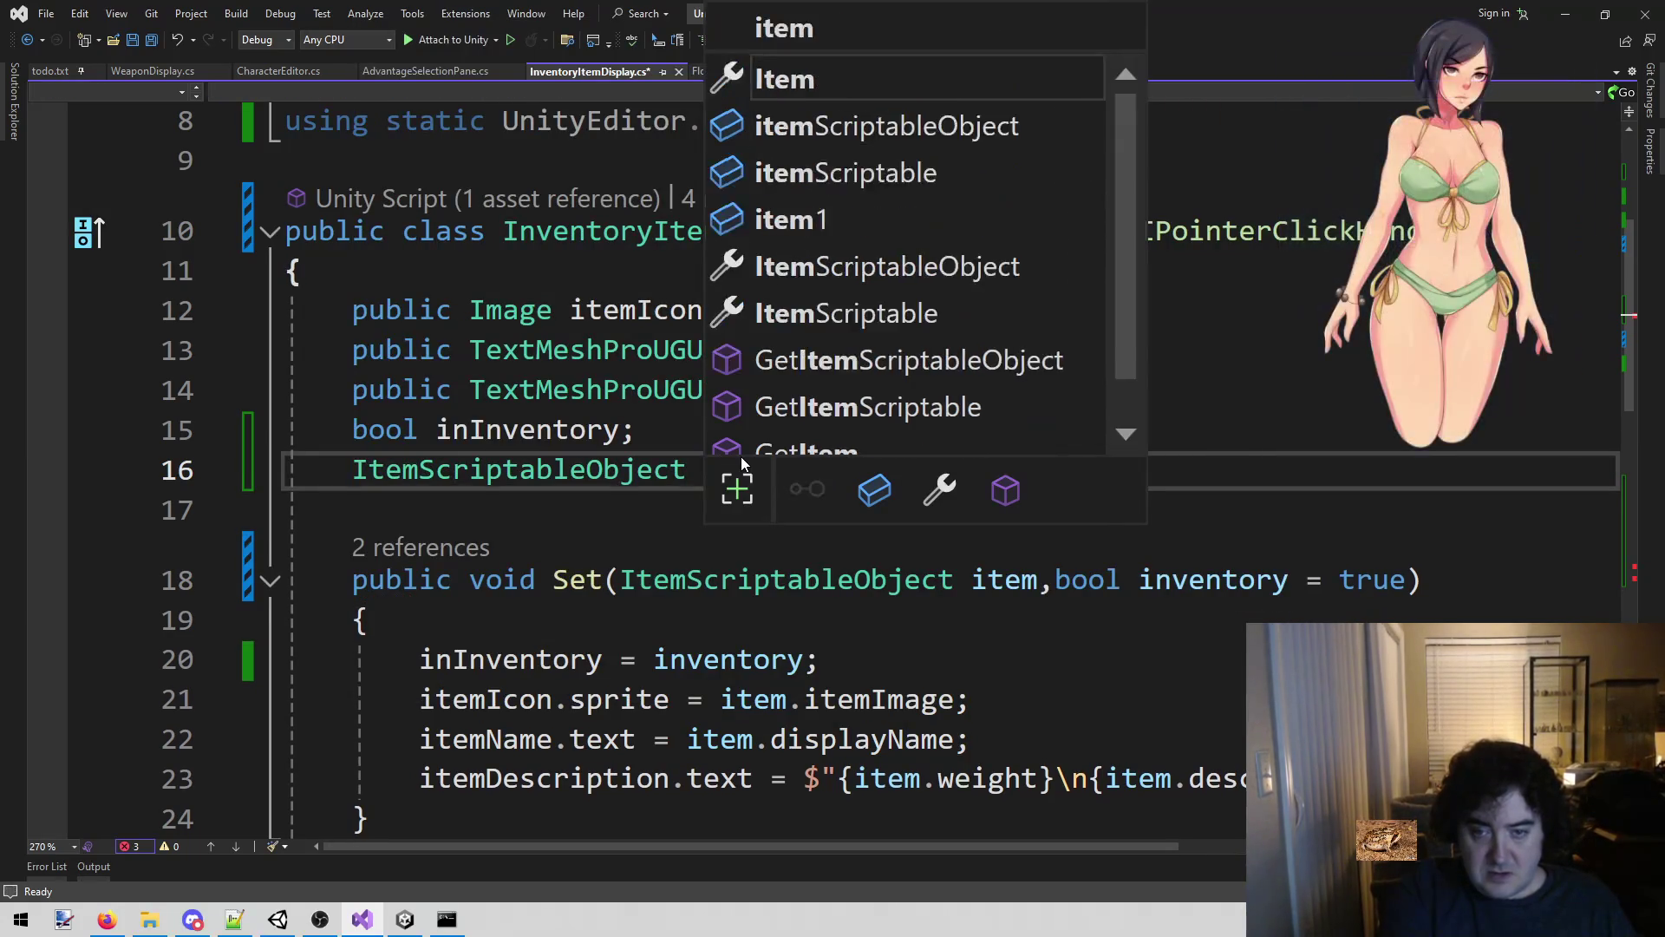
type(";")
key("Down")
Rename Set's parameter to i, store it in the item field, and save.
key("Down")
key("ctrl+Right")
key("ctrl+Right")
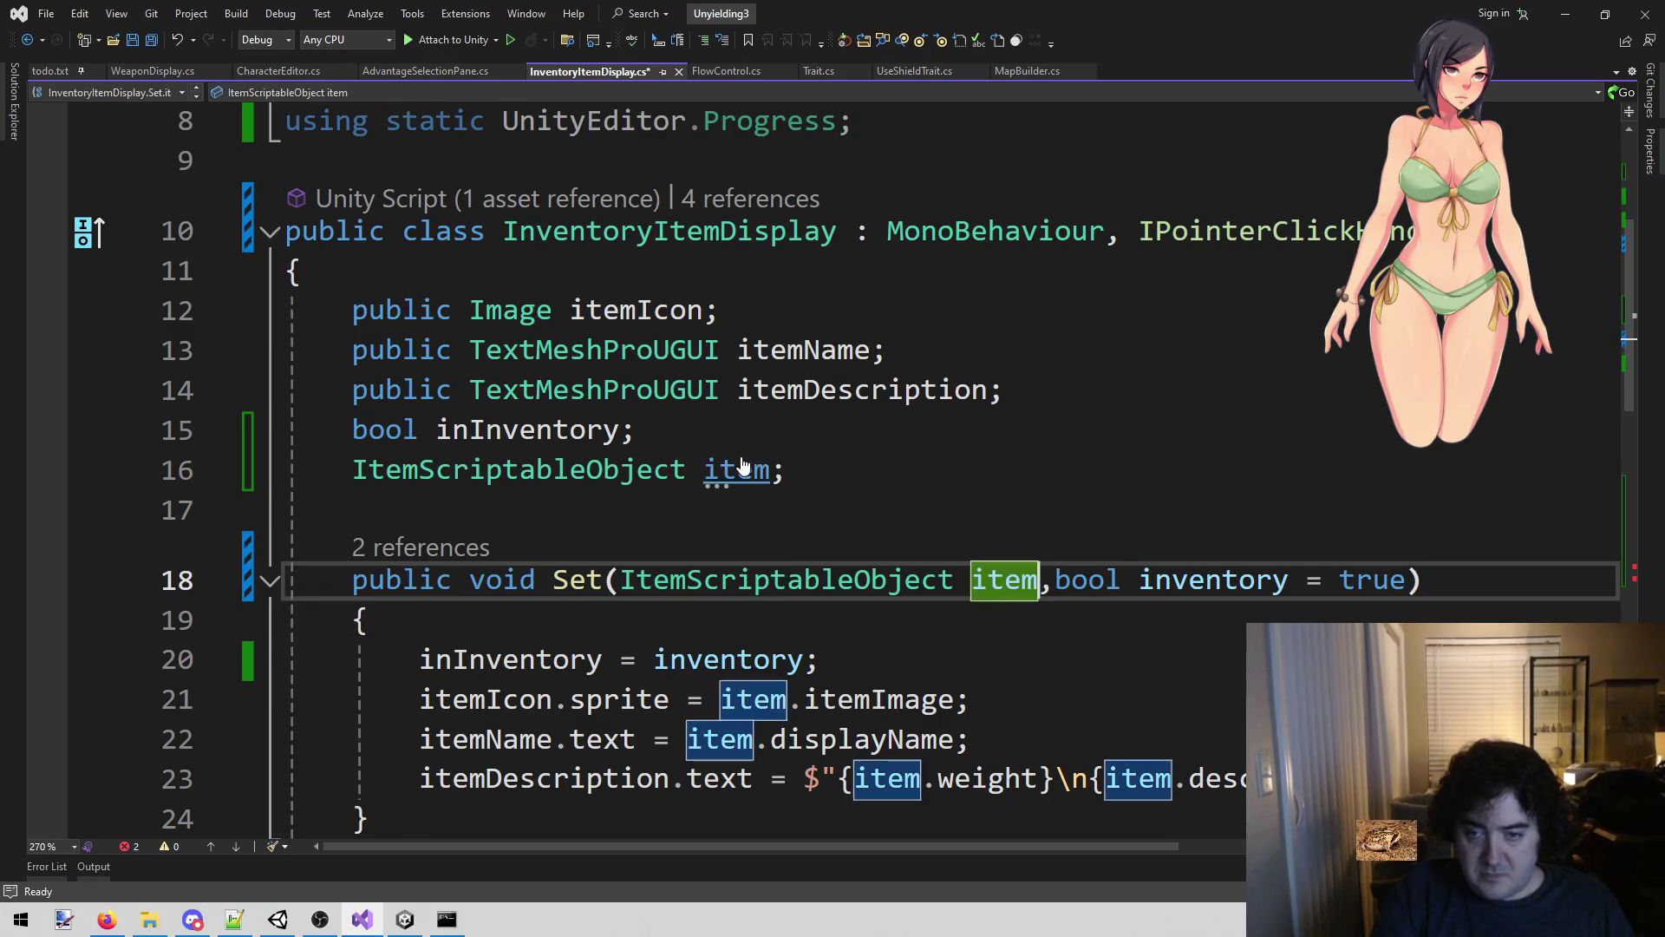
key("BackSpace")
key("BackSpace")
key("BackSpace")
key("Down")
key("Return")
type("item =")
key("Tab")
key("ctrl+s")
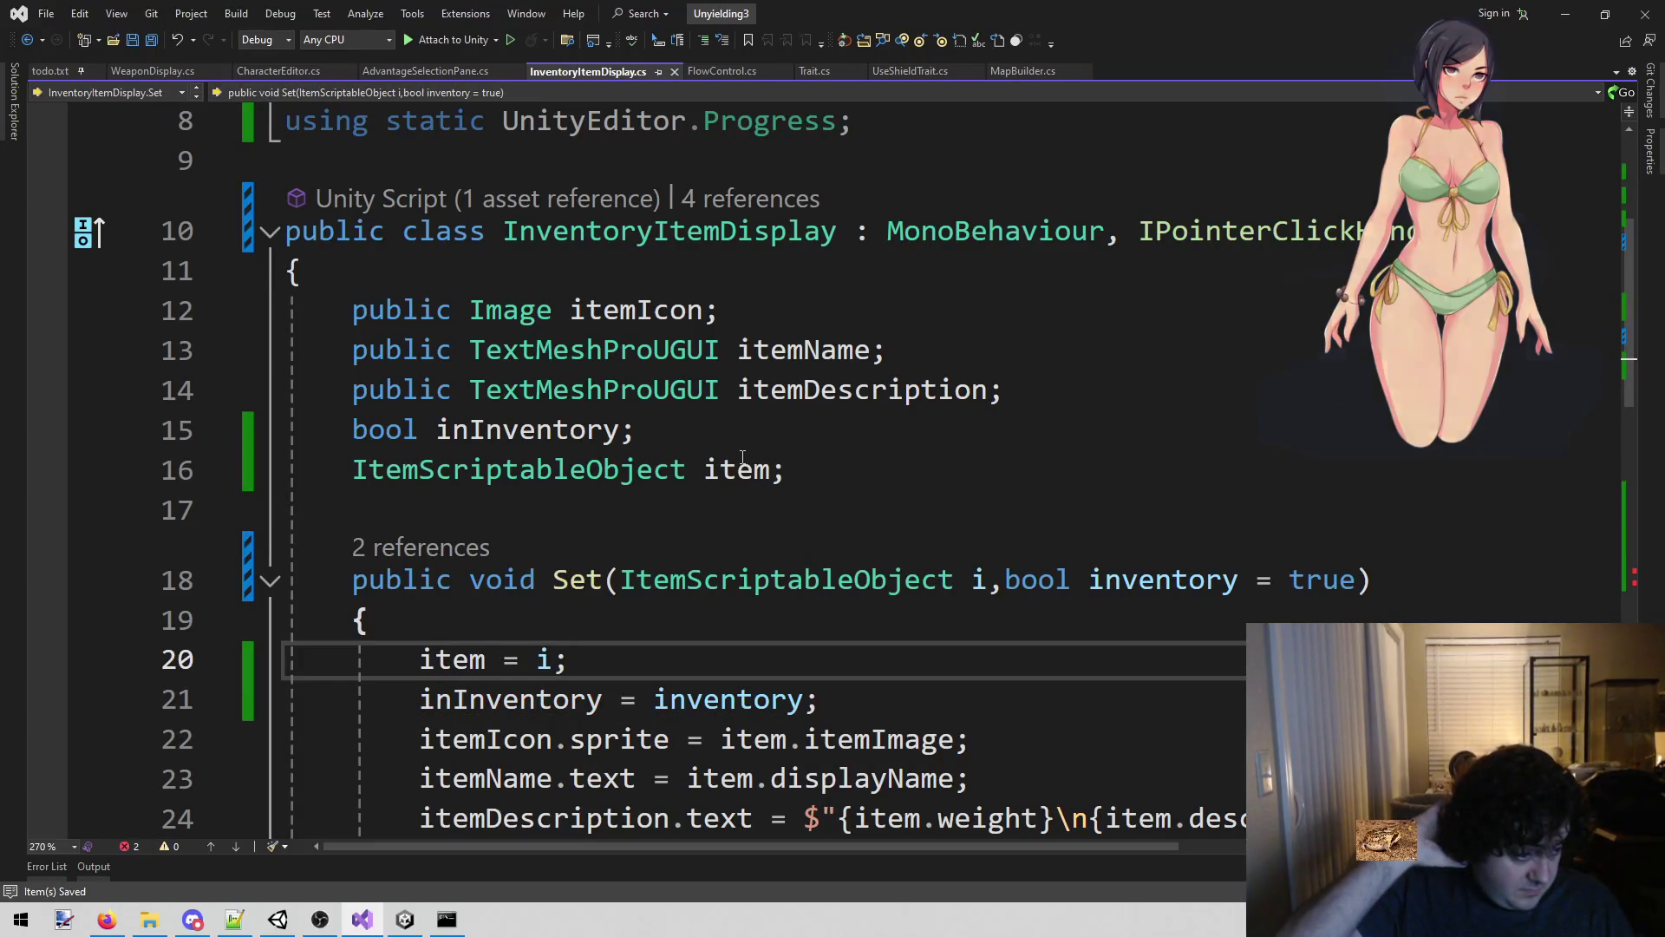
Pass item into the AddItemToInventory call on line 38 and save.
scroll(781, 466, "down", 10)
scroll(806, 465, "up", 5)
left_click(922, 364)
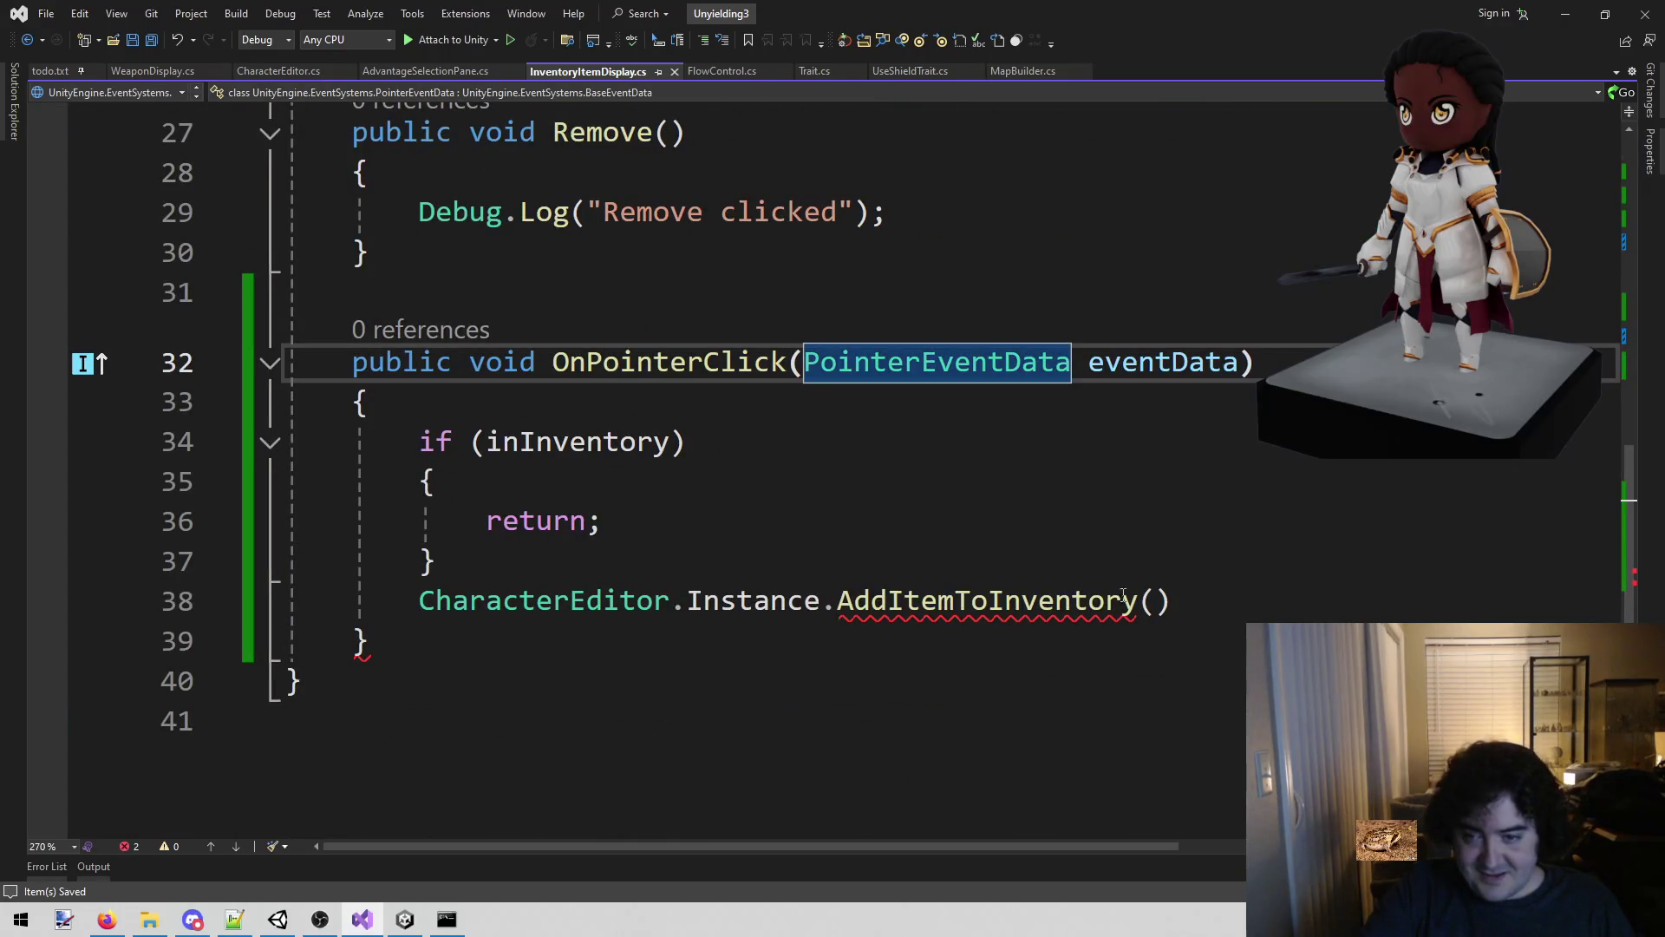
left_click(1197, 600)
key("Left")
type("item);")
key("ctrl+s")
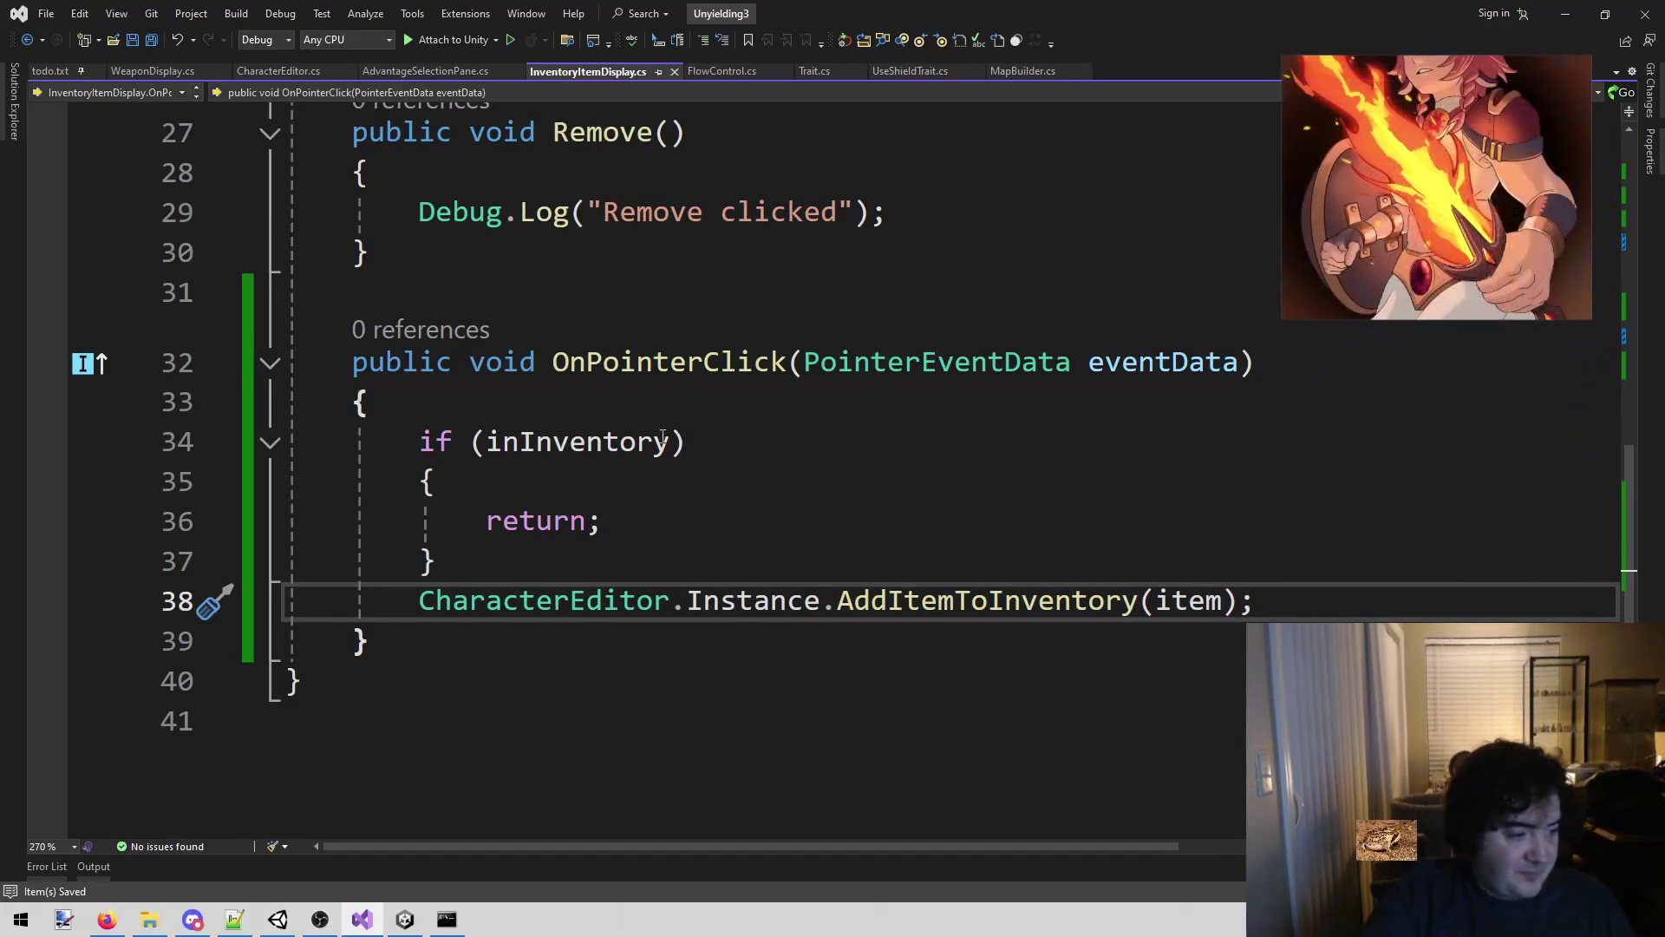
Switch to Unity and start Play mode.
left_click(583, 641)
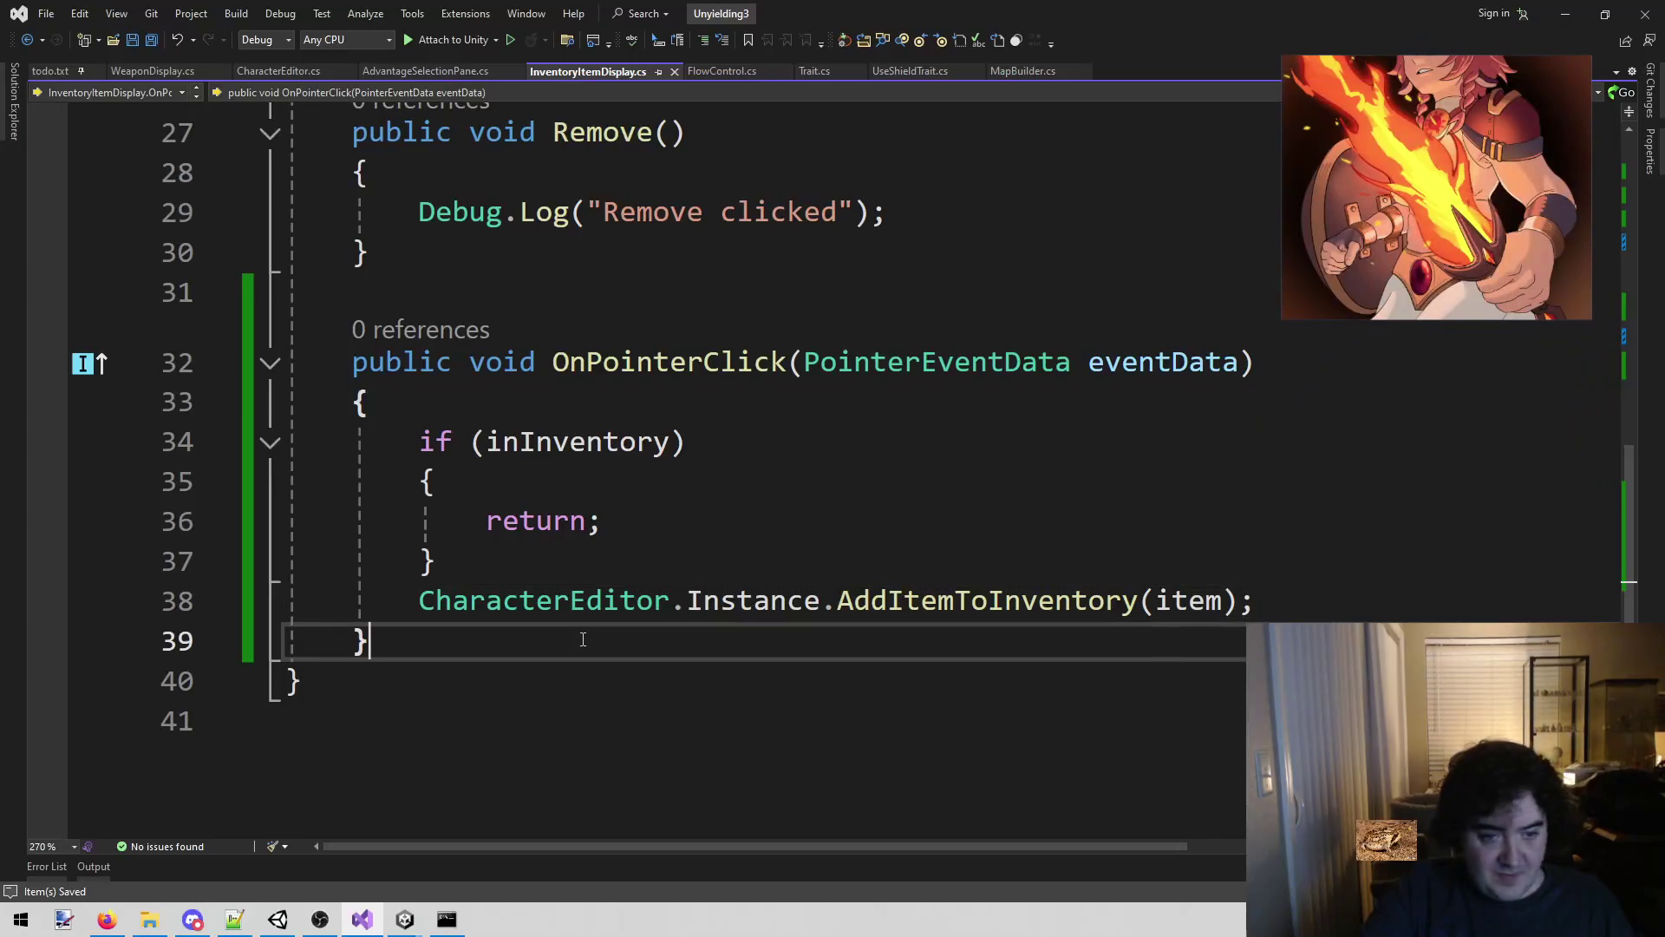
left_click(408, 922)
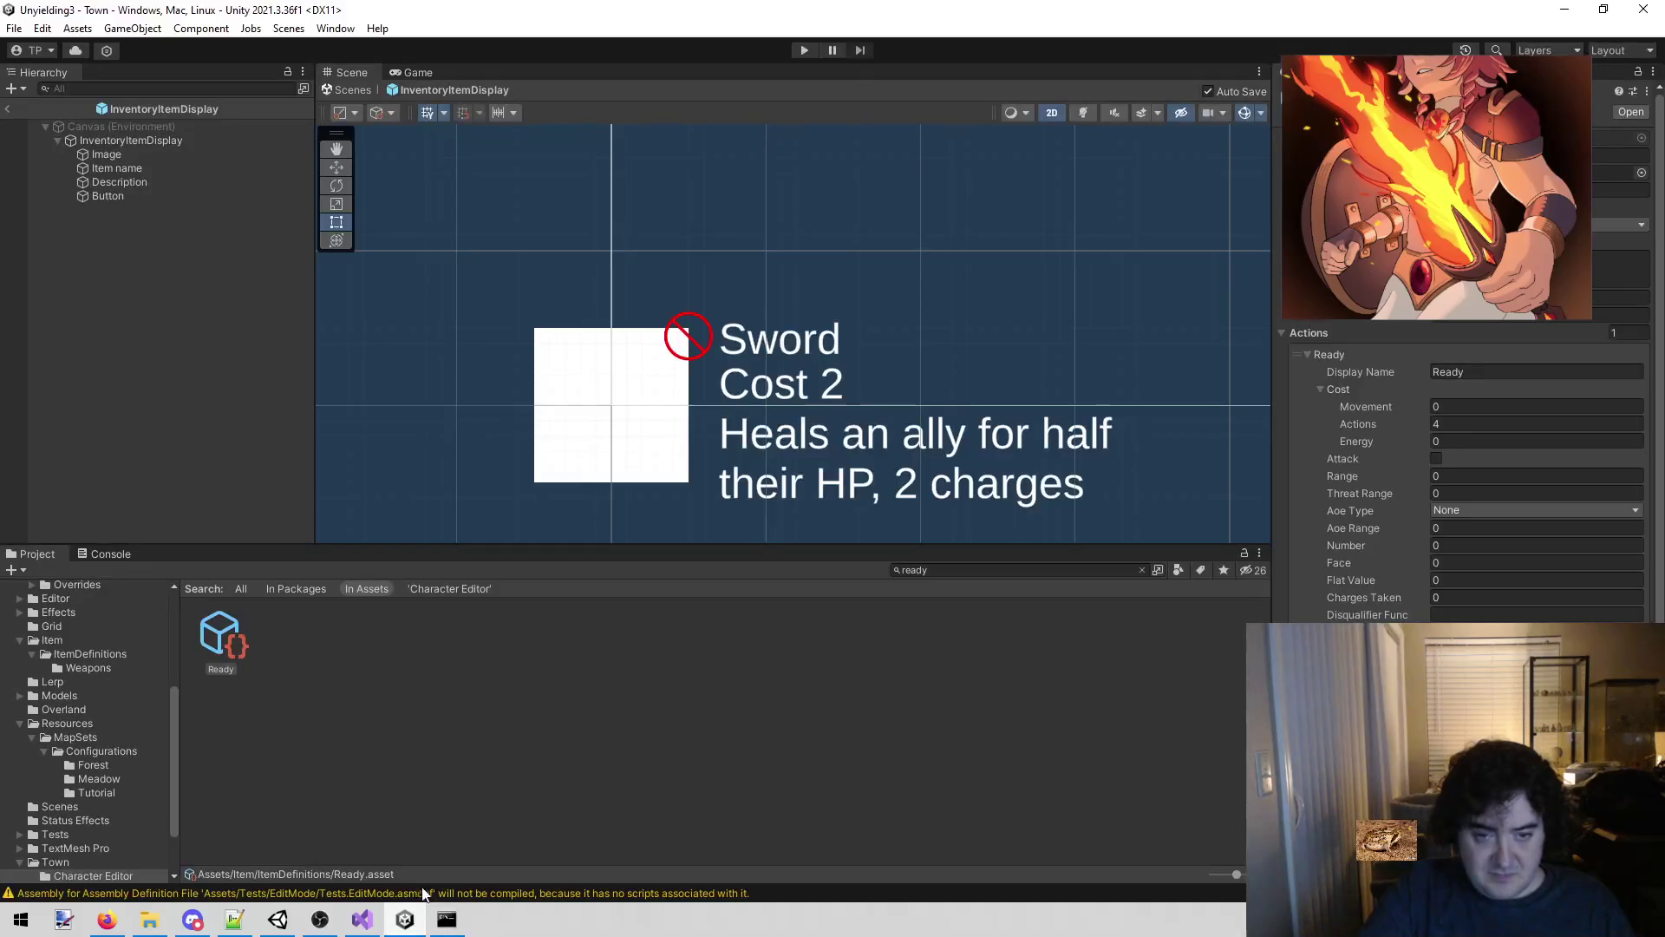
left_click(803, 52)
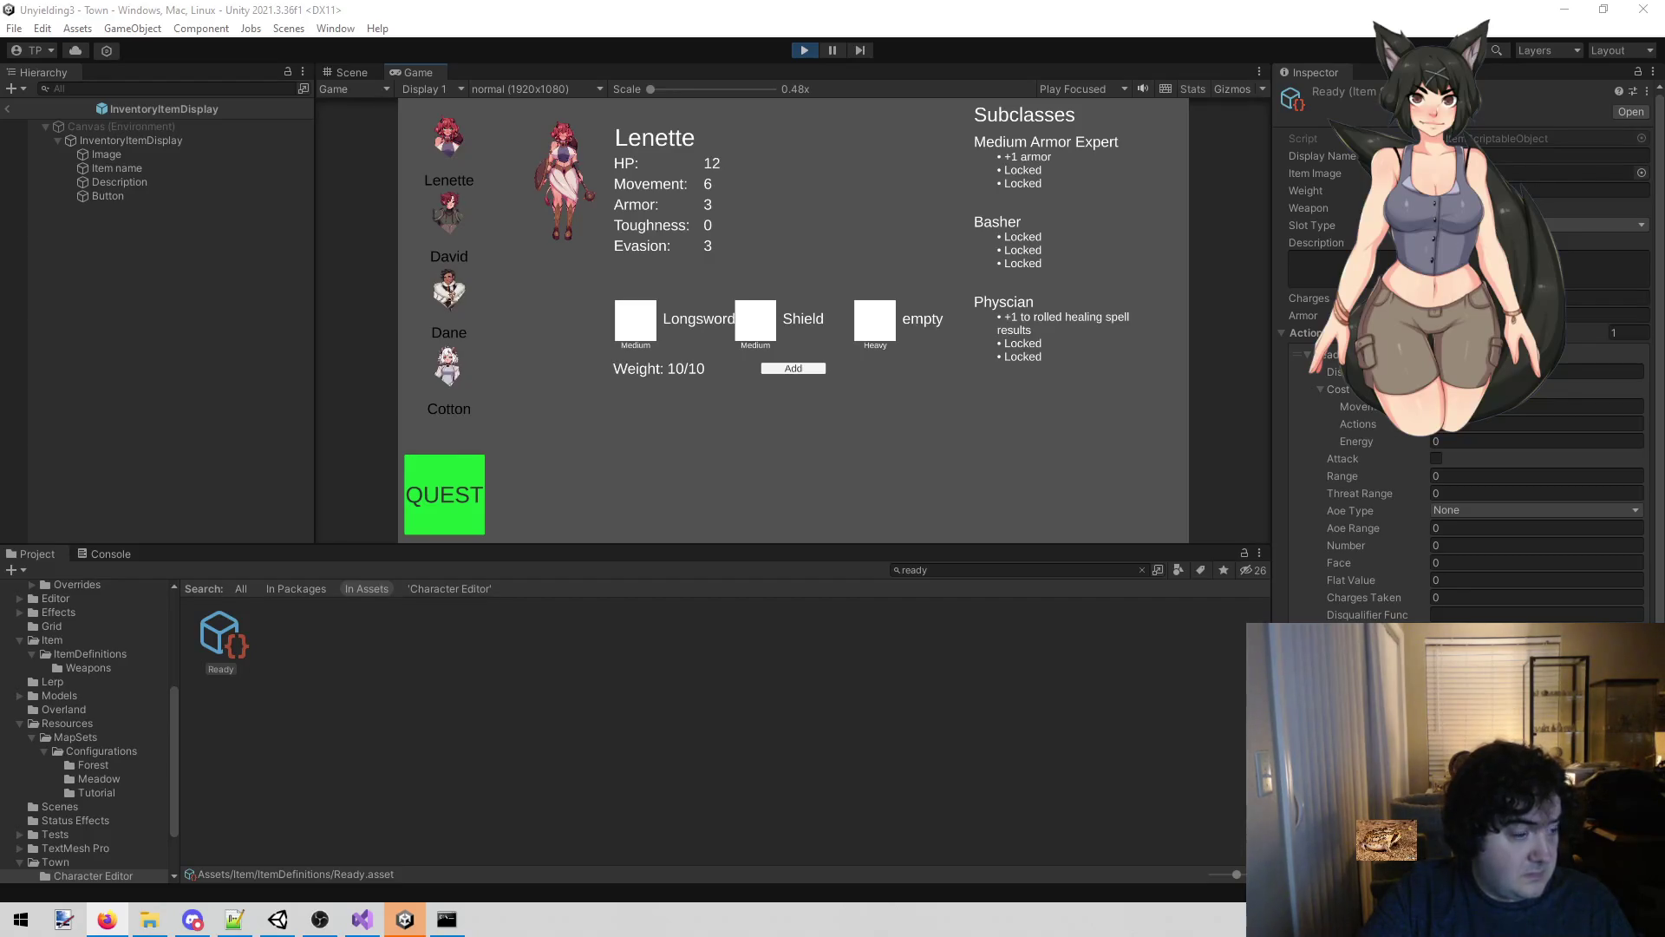
Add Call Out from the item list to Lenette's inventory.
left_click(497, 710)
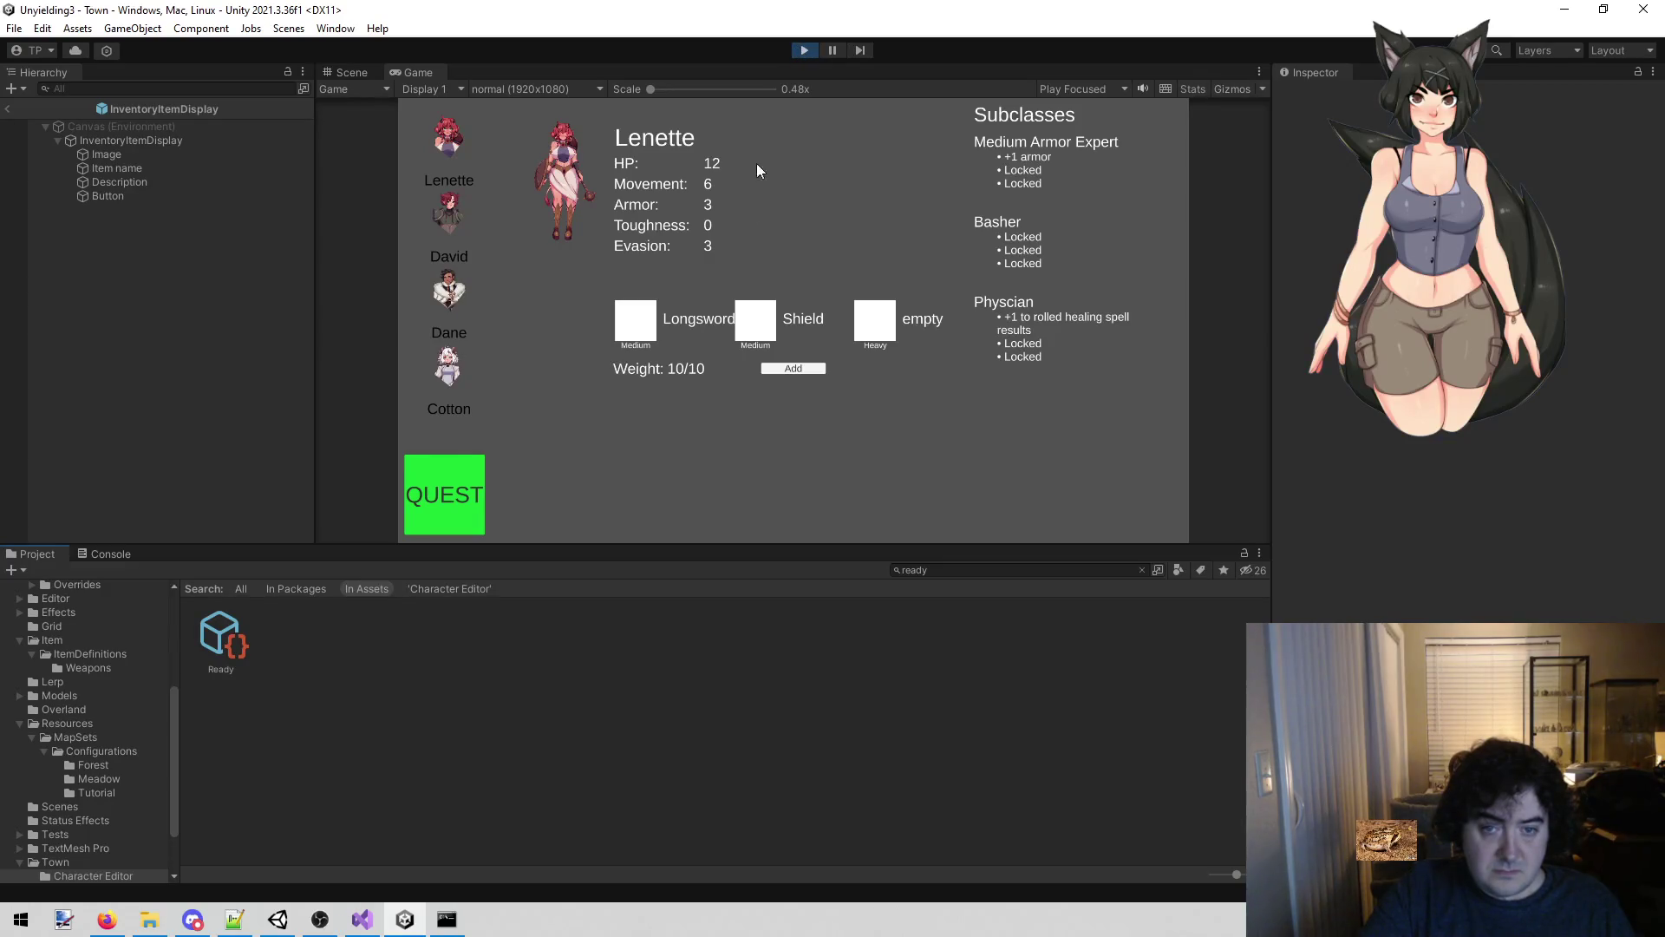
left_click(793, 368)
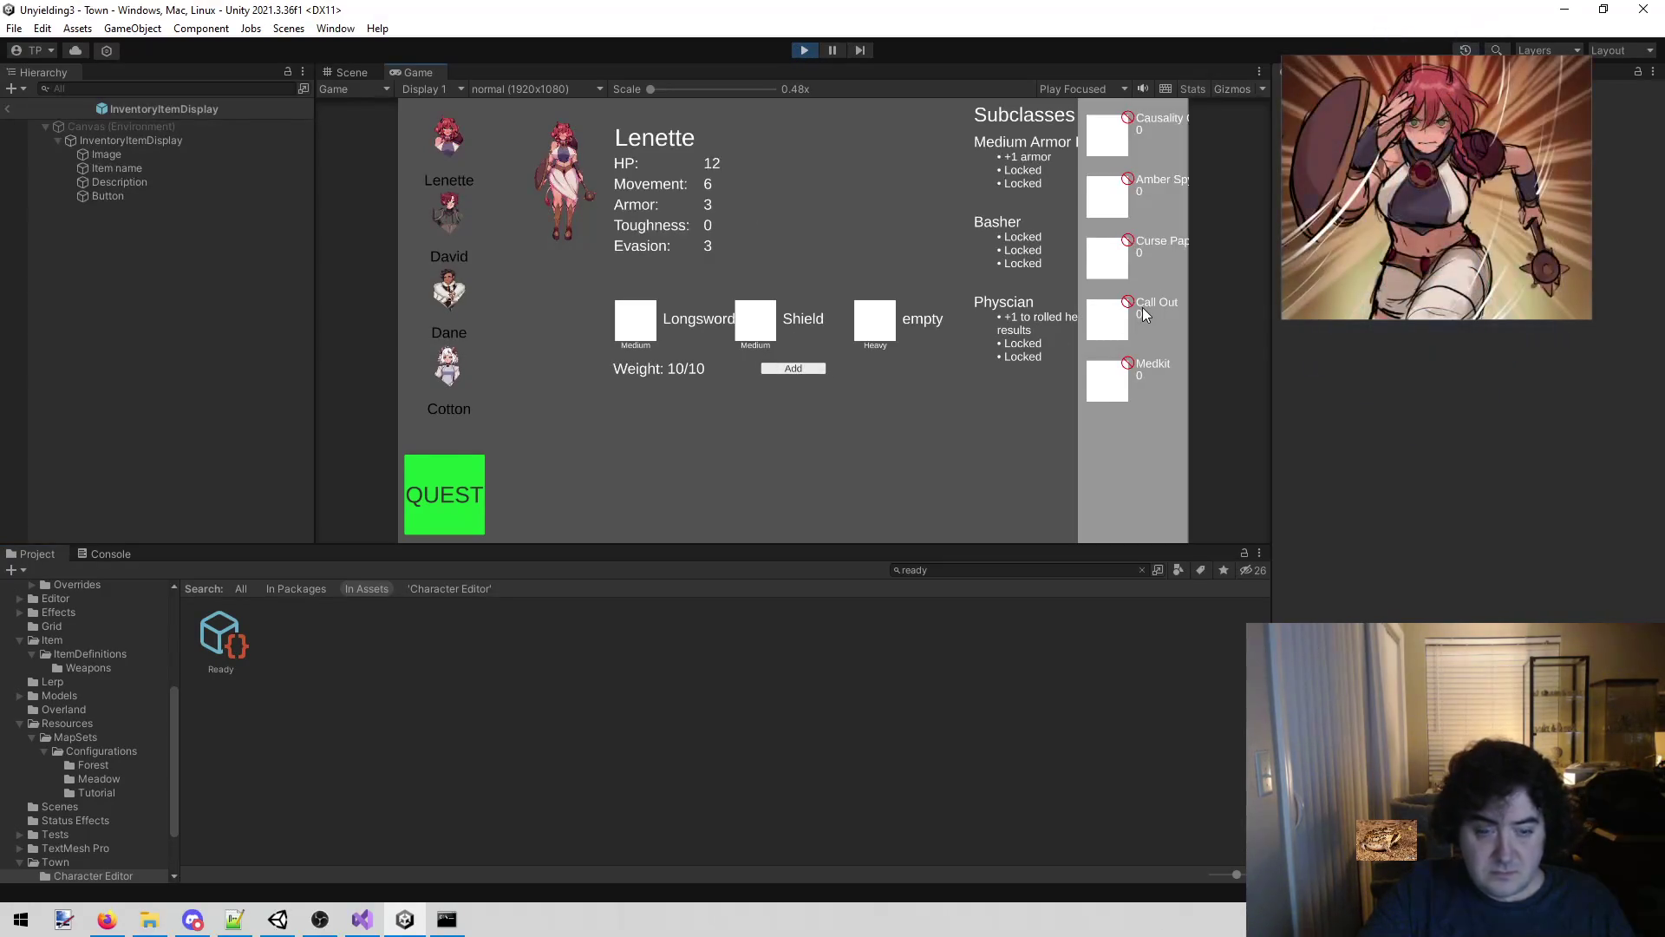
left_click(452, 206)
left_click(455, 139)
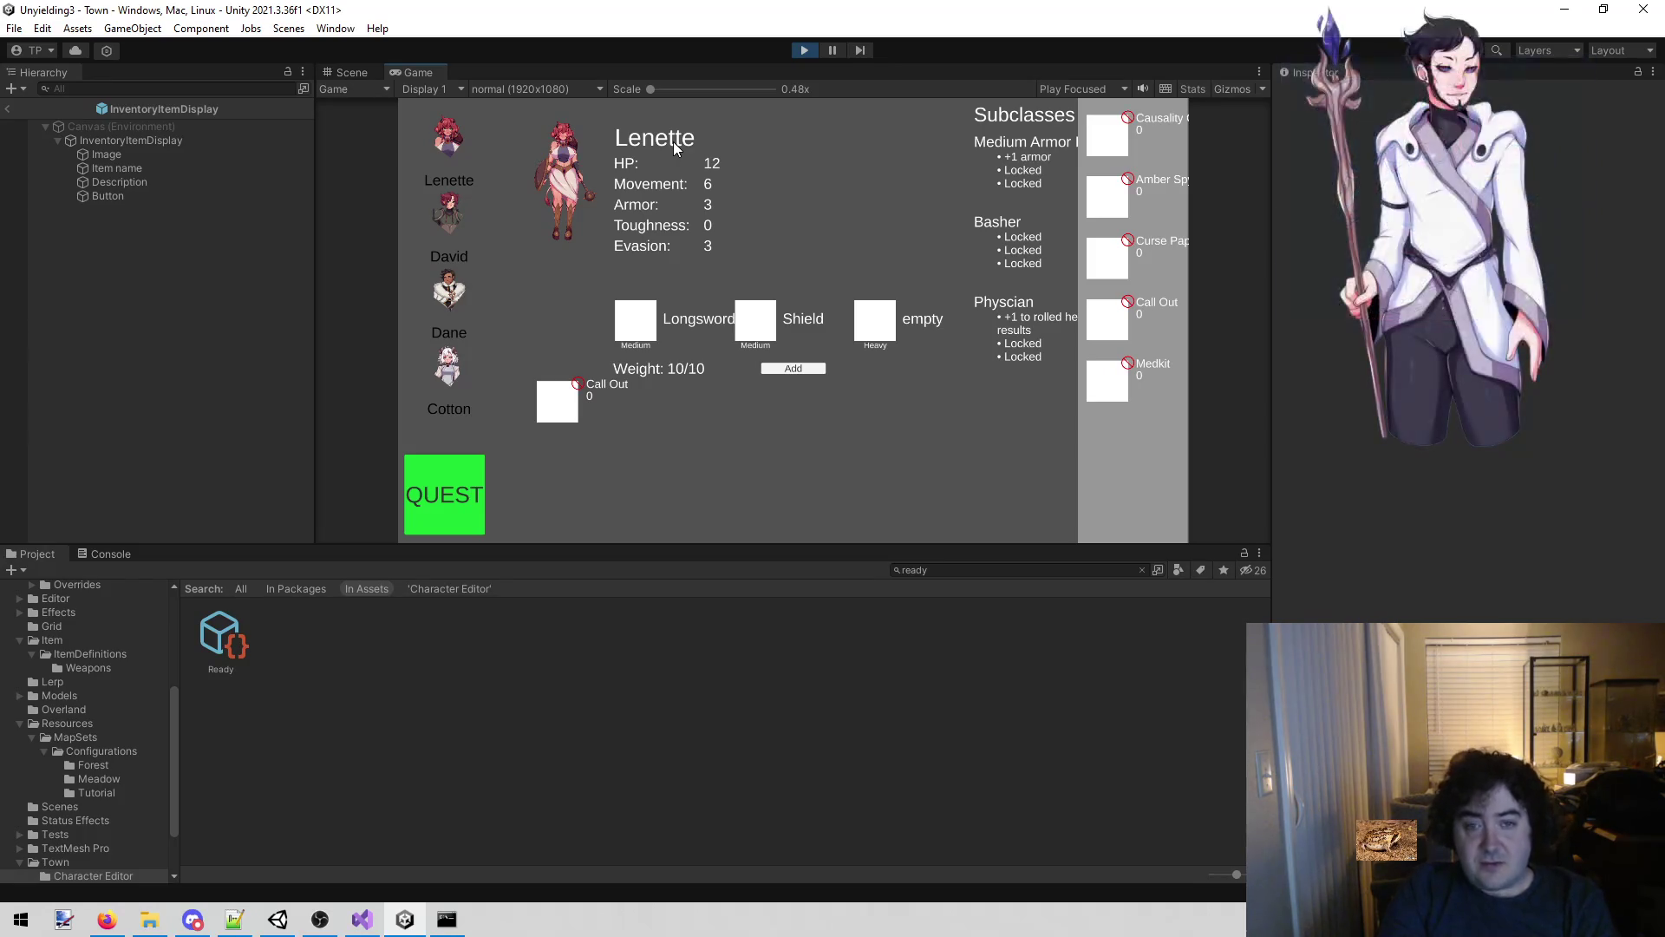
Try removing Call Out, then stop the game and return to Visual Studio.
left_click(579, 385)
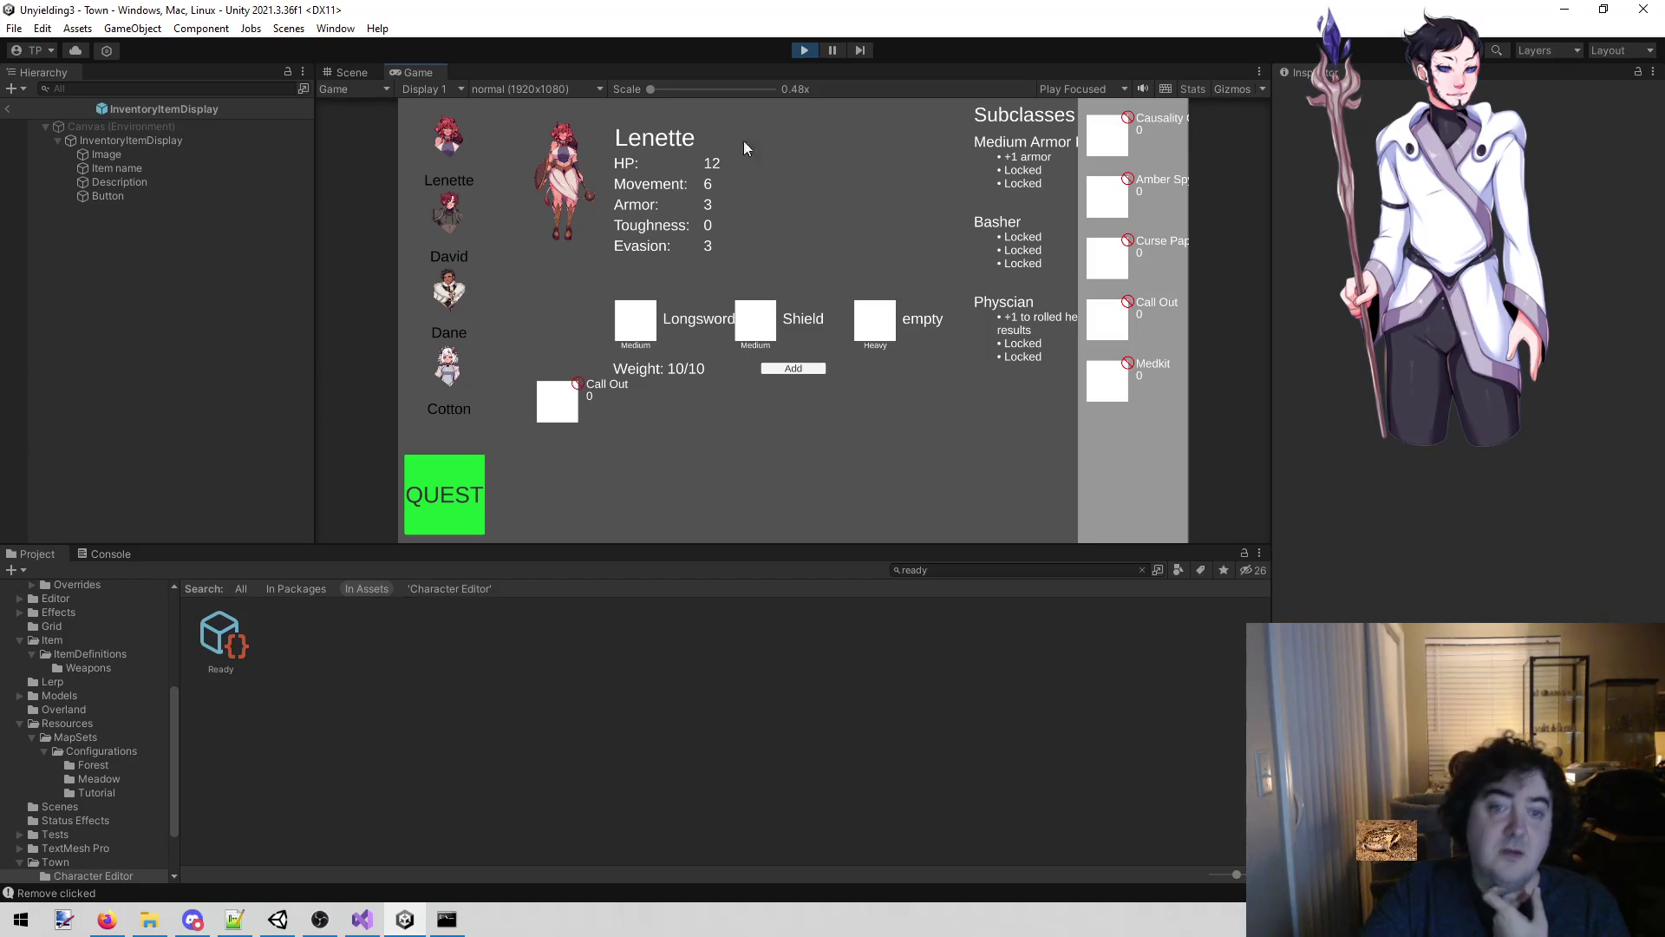
left_click(807, 50)
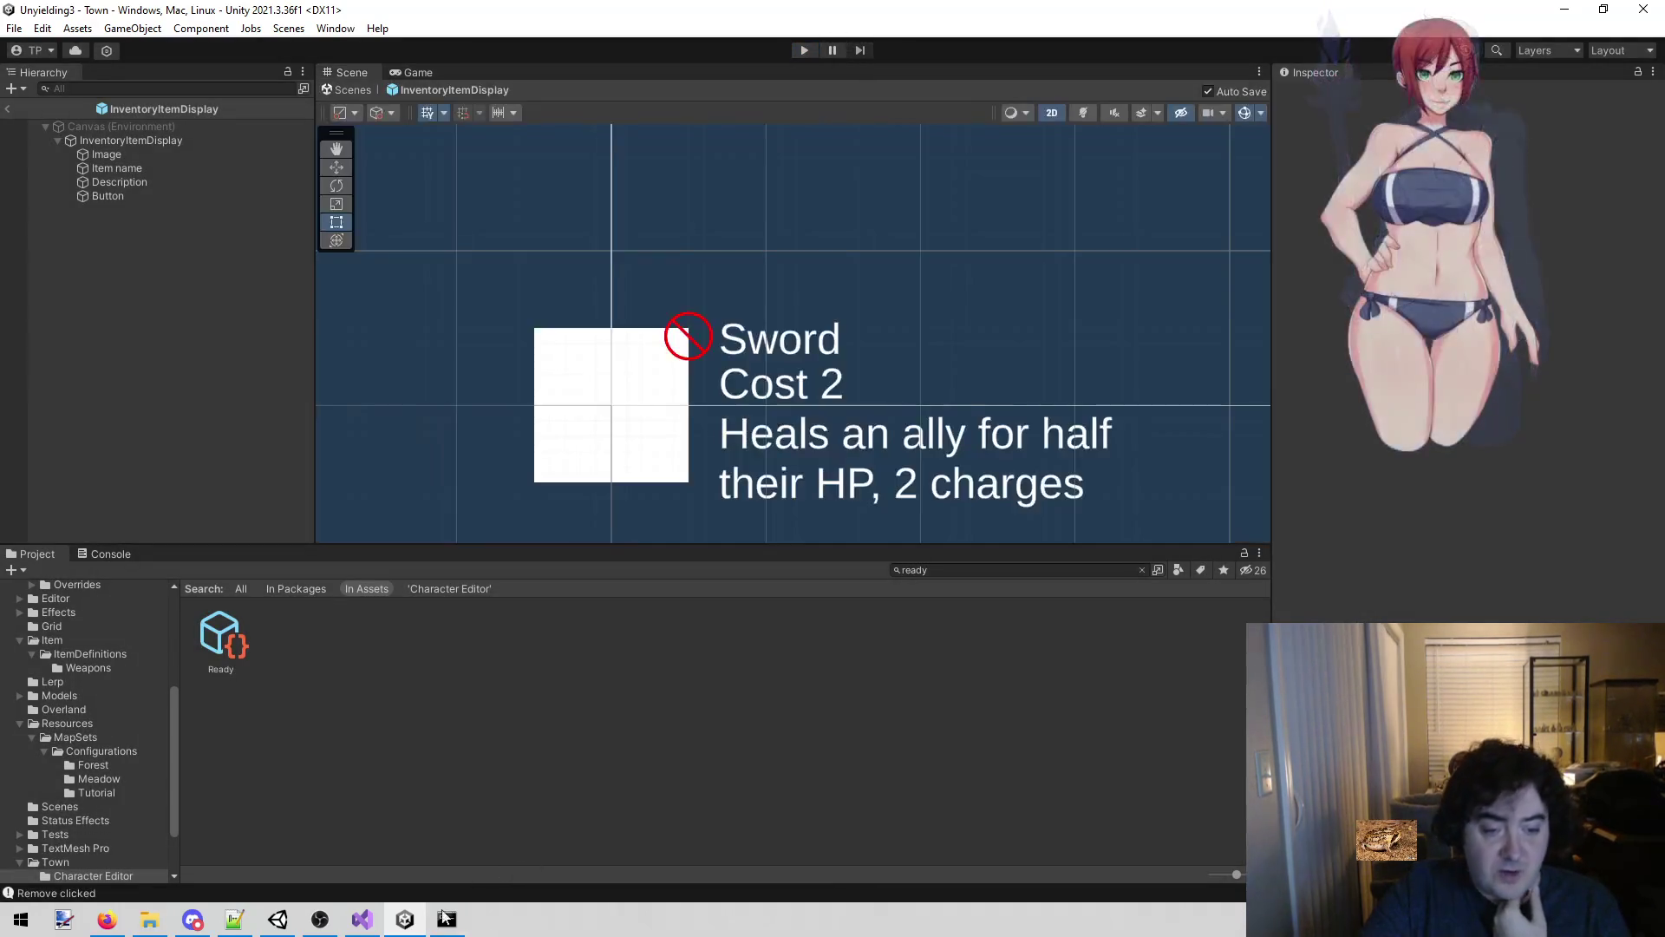
left_click(362, 918)
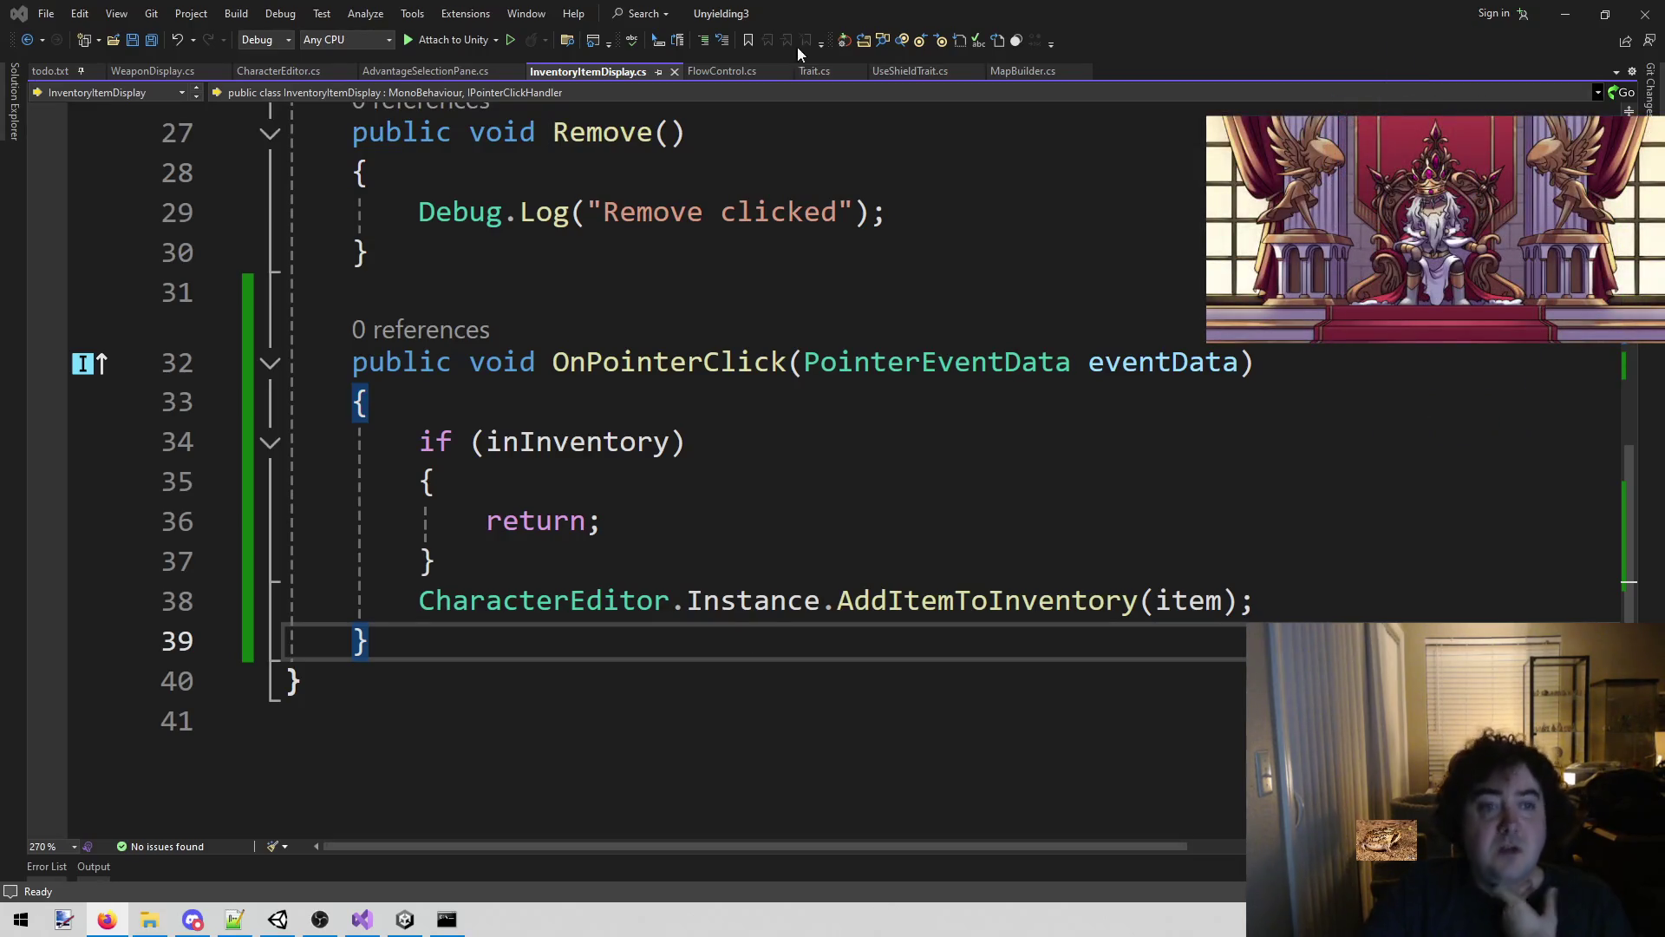
Review AddAdvantageClicked and ResetToBase in CharacterEditor, then return to InventoryItemDisplay.cs.
left_click(296, 71)
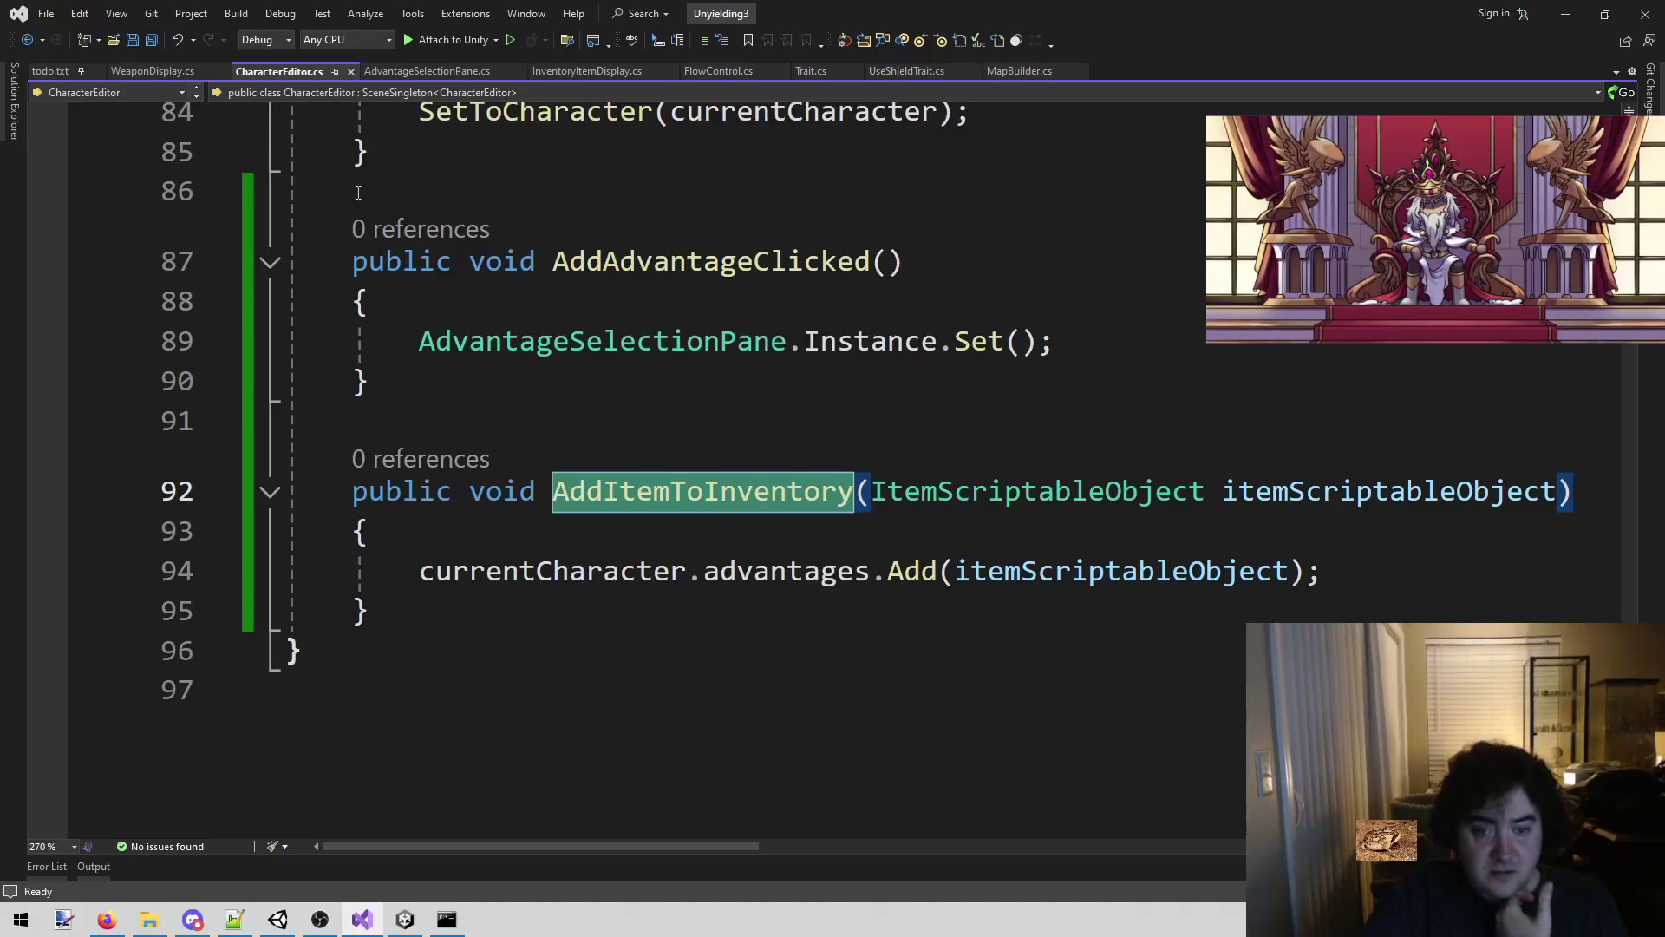
scroll(859, 747, "up", 3)
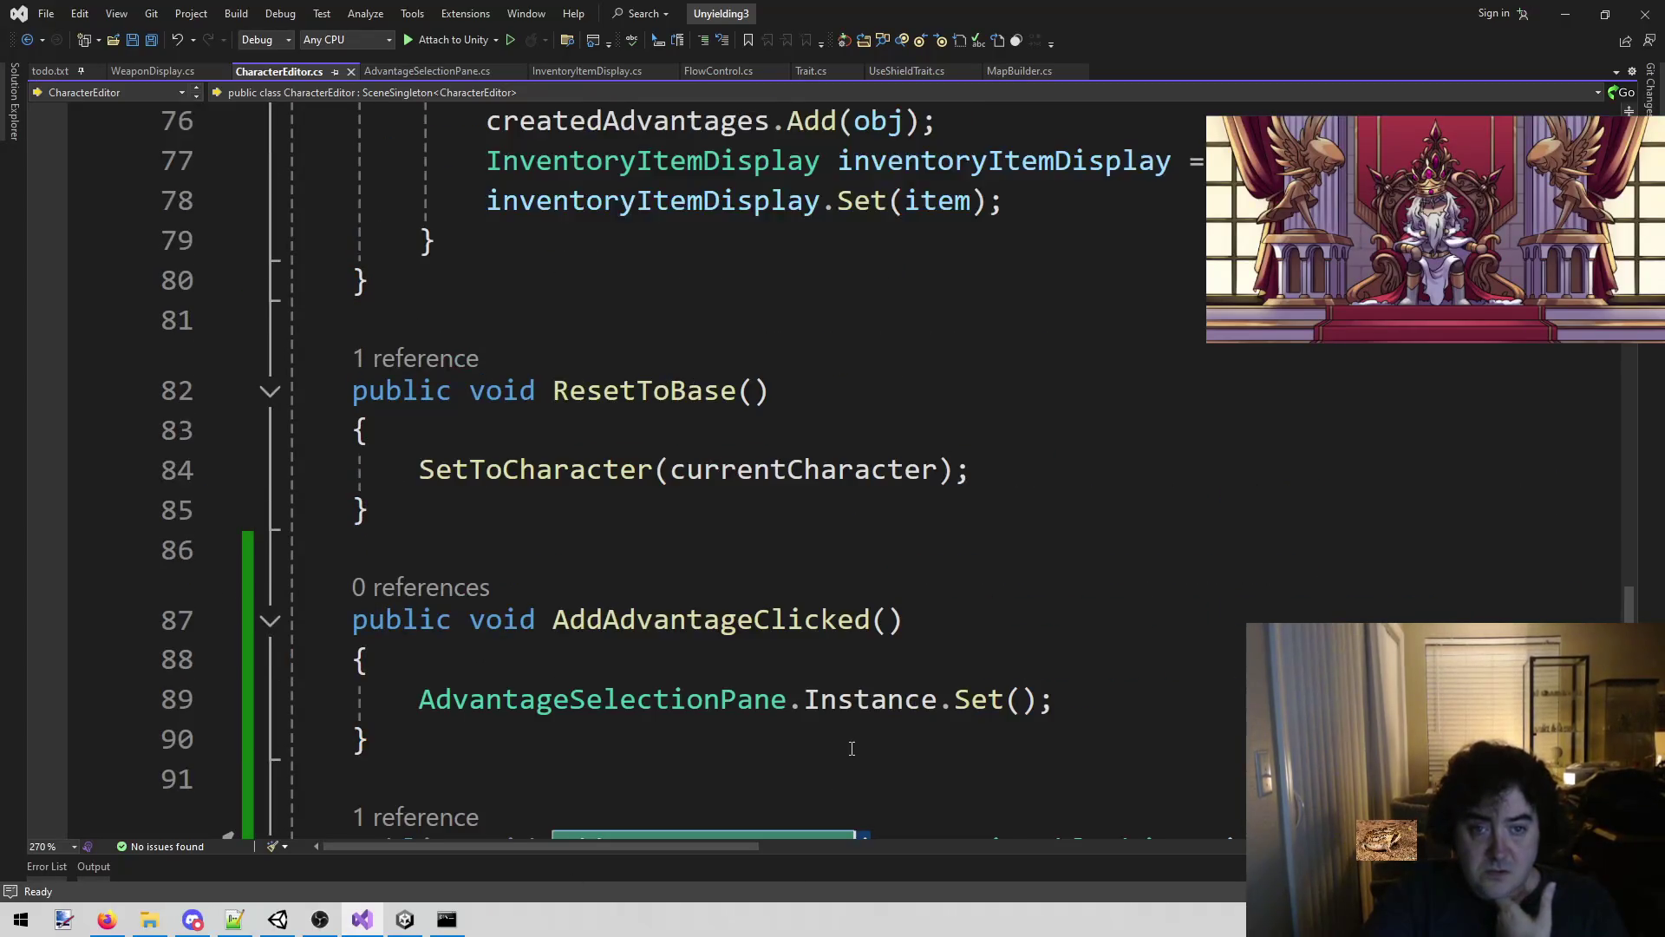
scroll(852, 748, "down", 3)
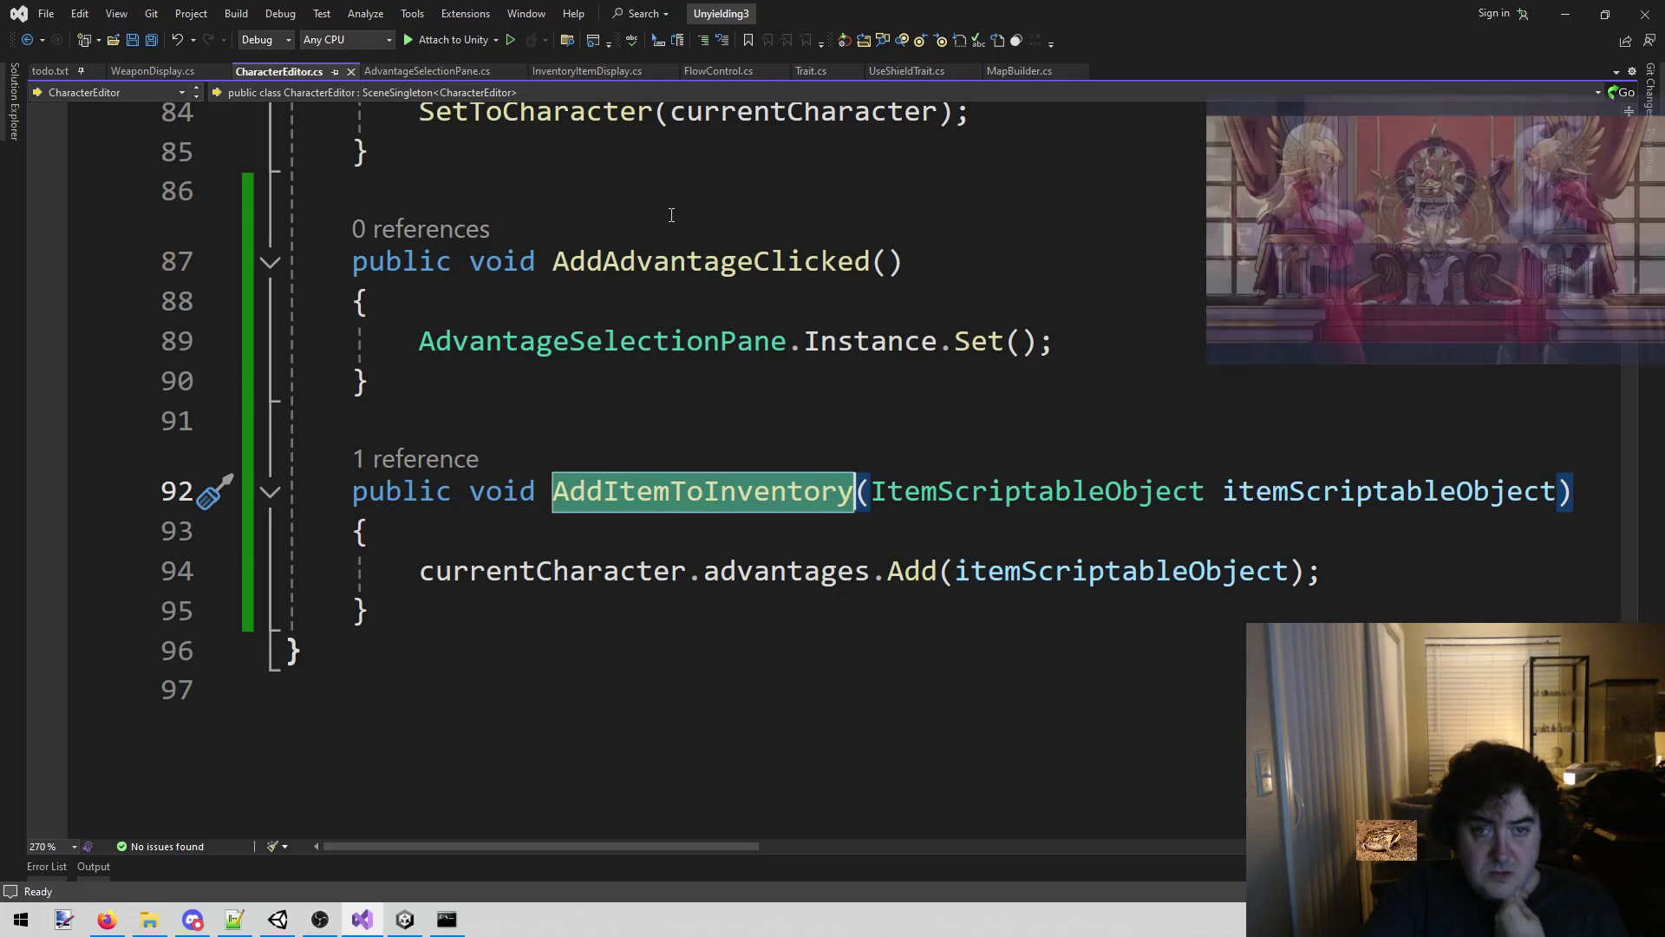
left_click(686, 261)
scroll(714, 526, "up", 3)
scroll(714, 527, "up", 1)
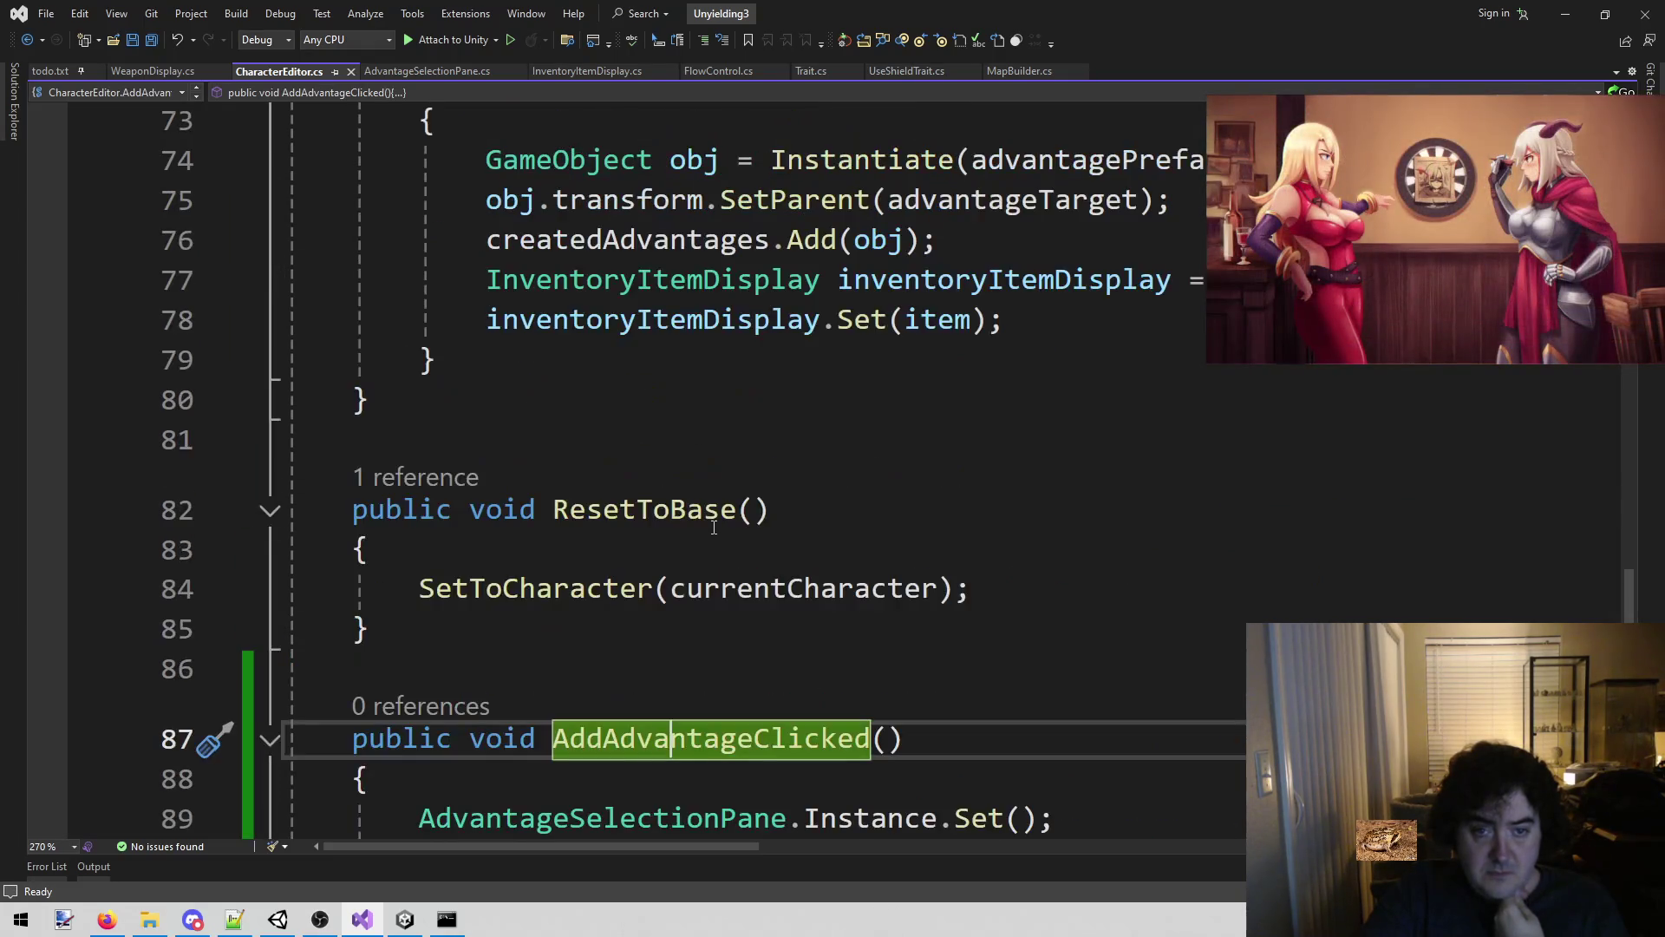
left_click(690, 526)
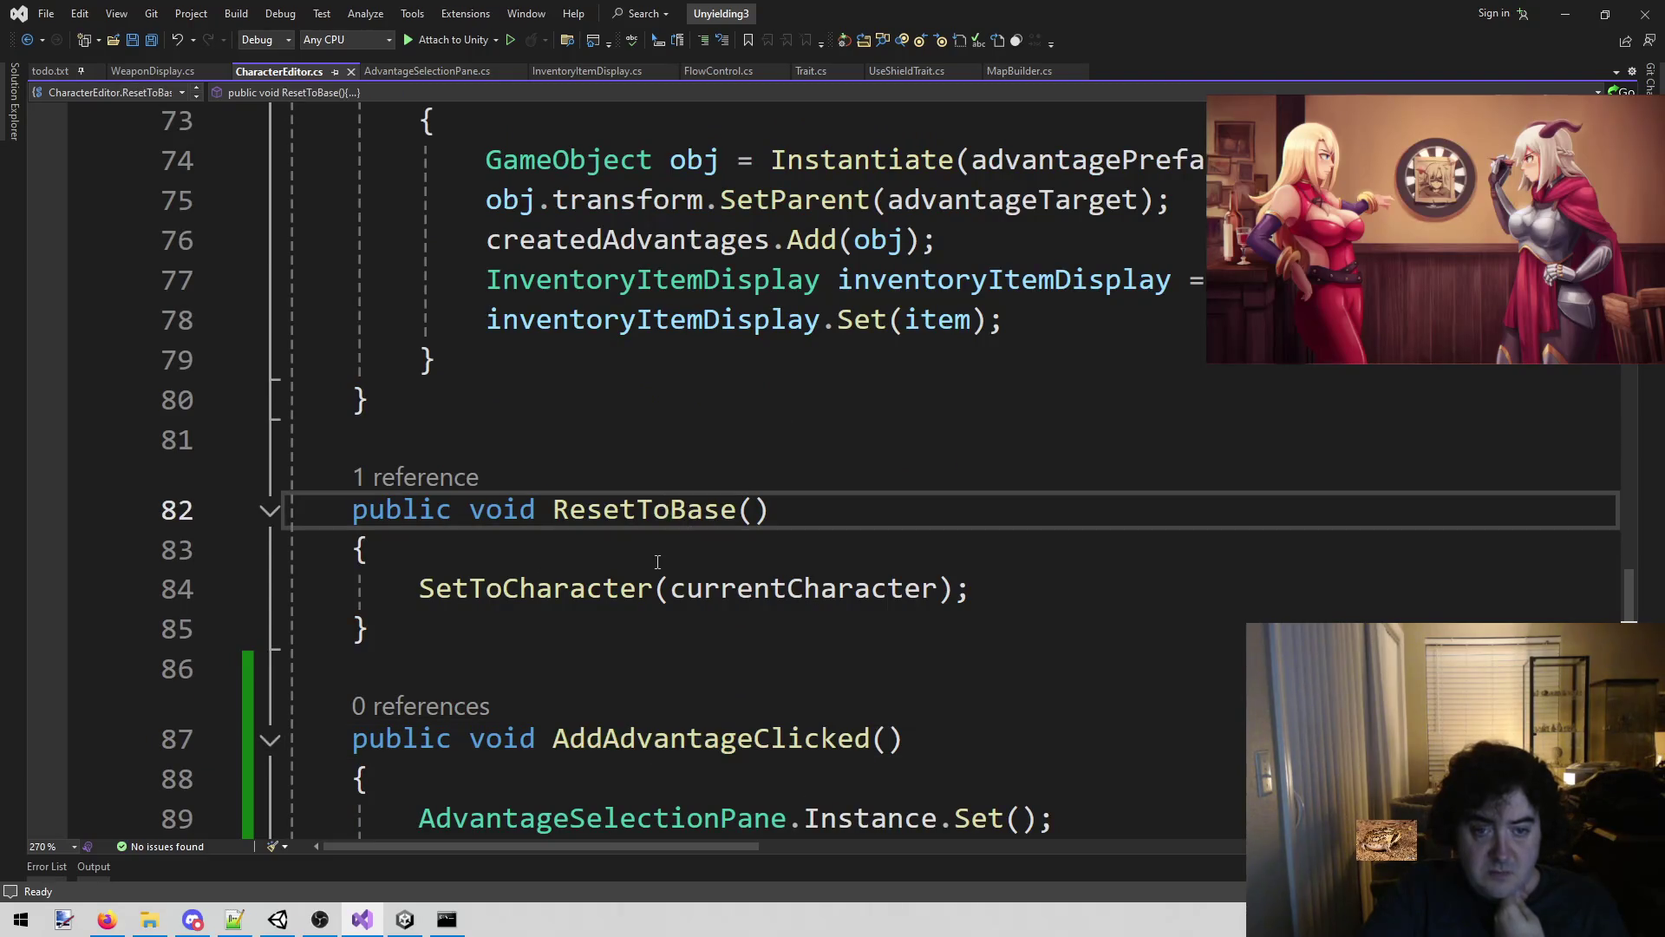
scroll(658, 562, "up", 4)
scroll(658, 562, "down", 5)
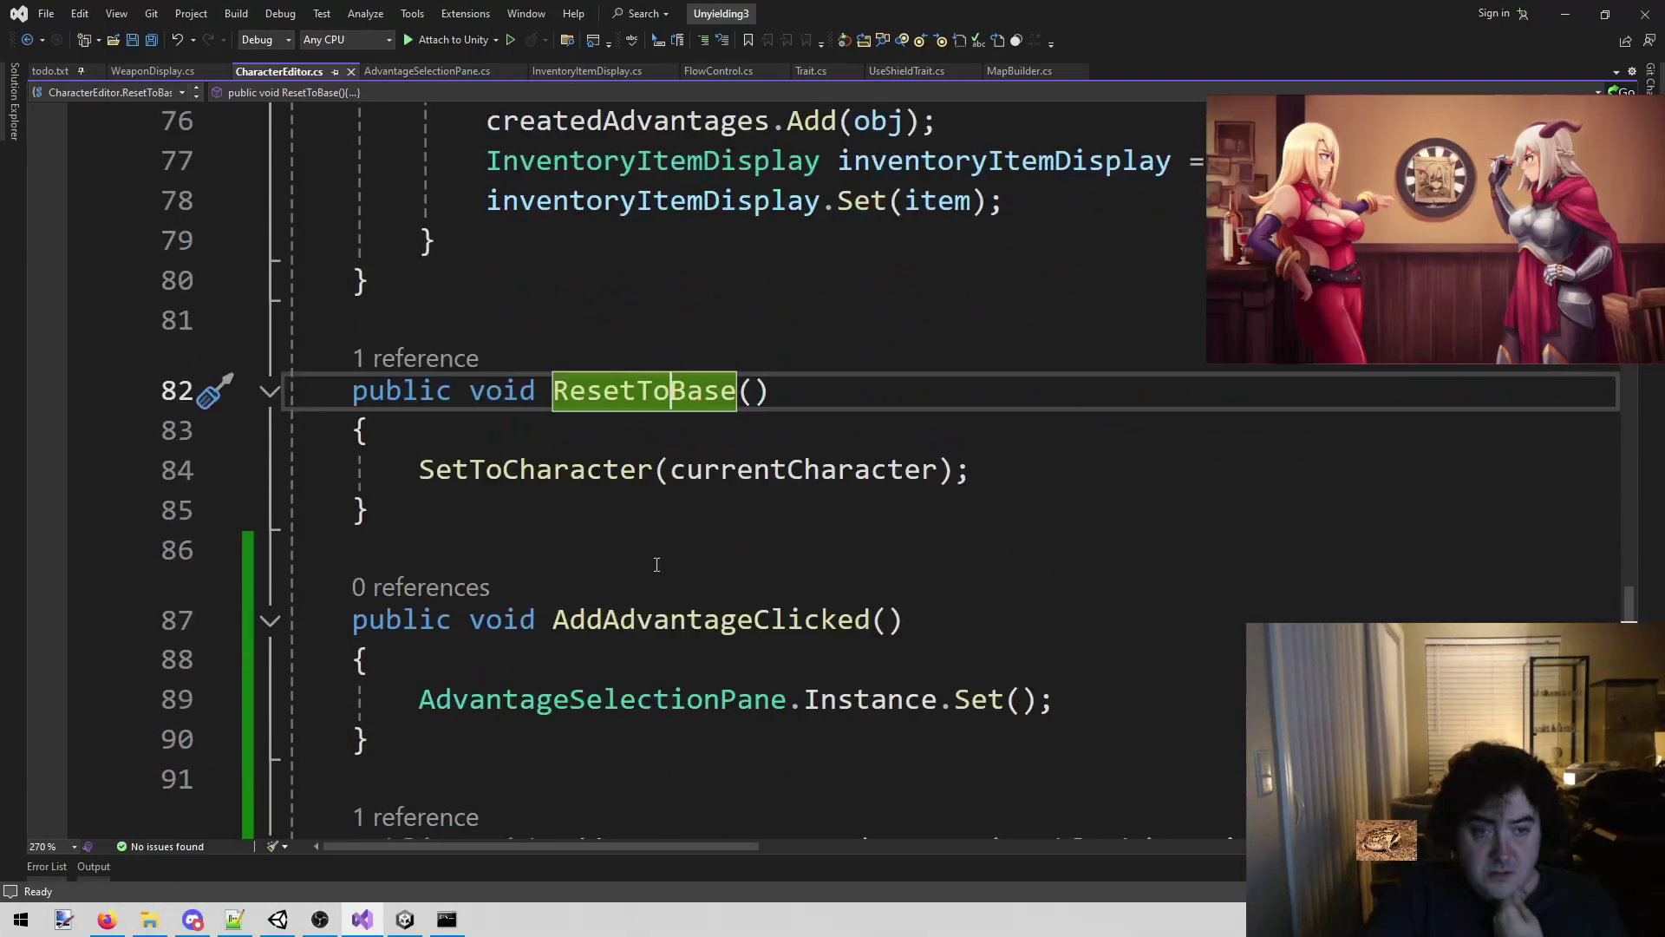
left_click(427, 71)
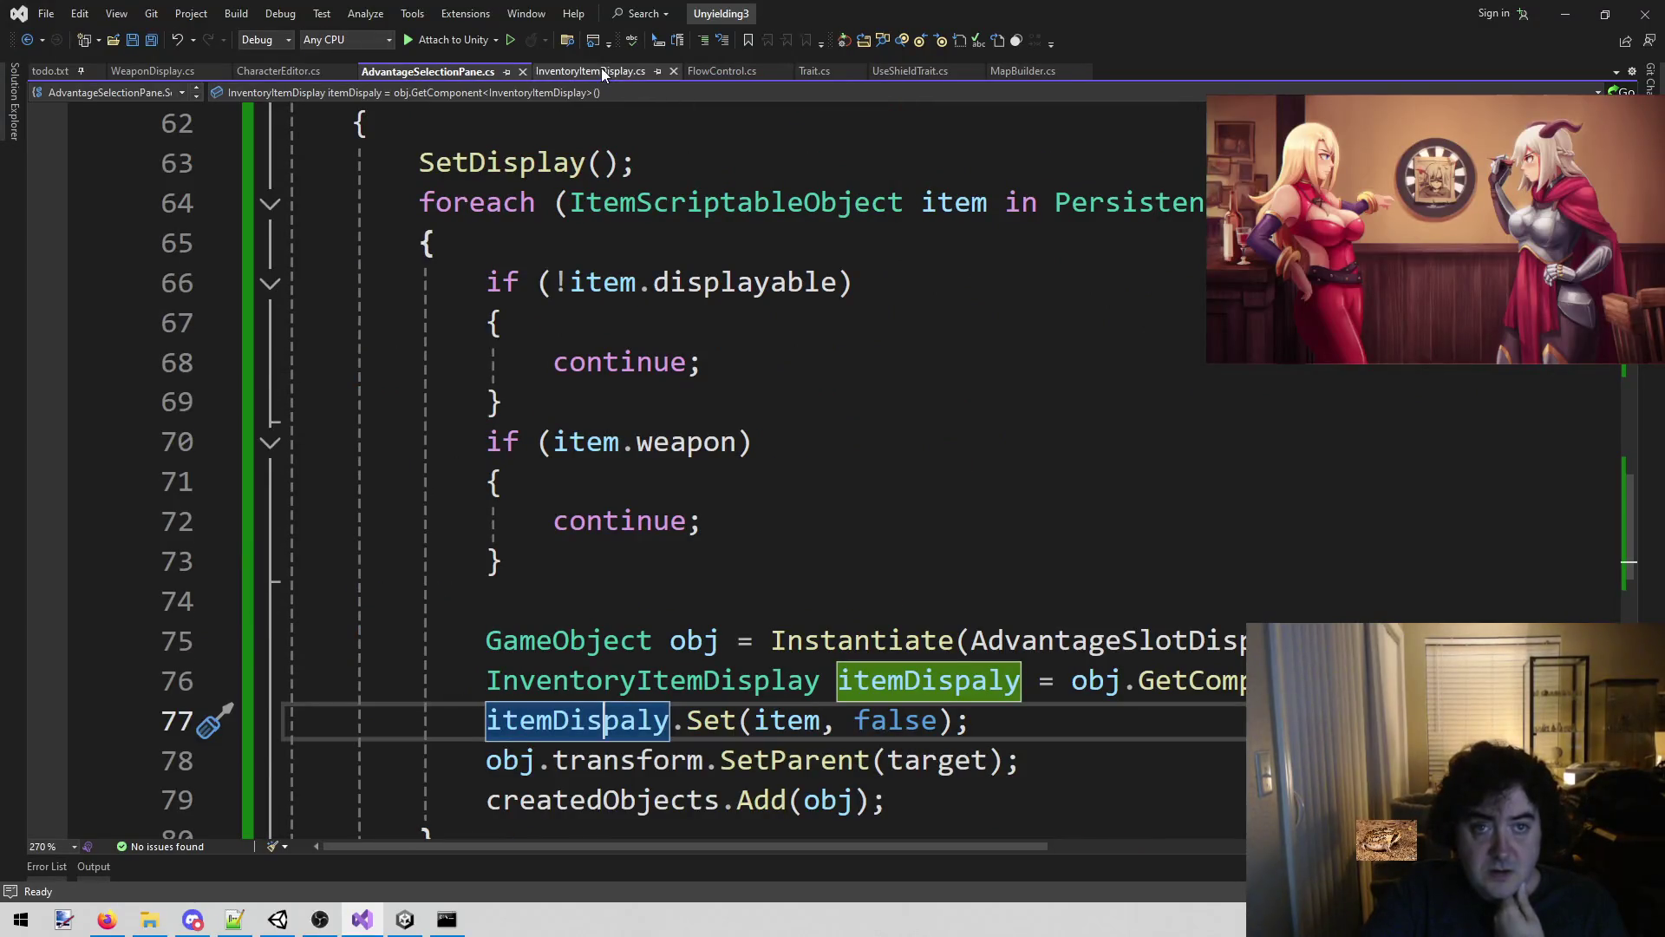
left_click(595, 69)
Go to AddItemToInventory's definition, add ResetToBase(); after the Add call, save, and show Unity.
left_click(1375, 605)
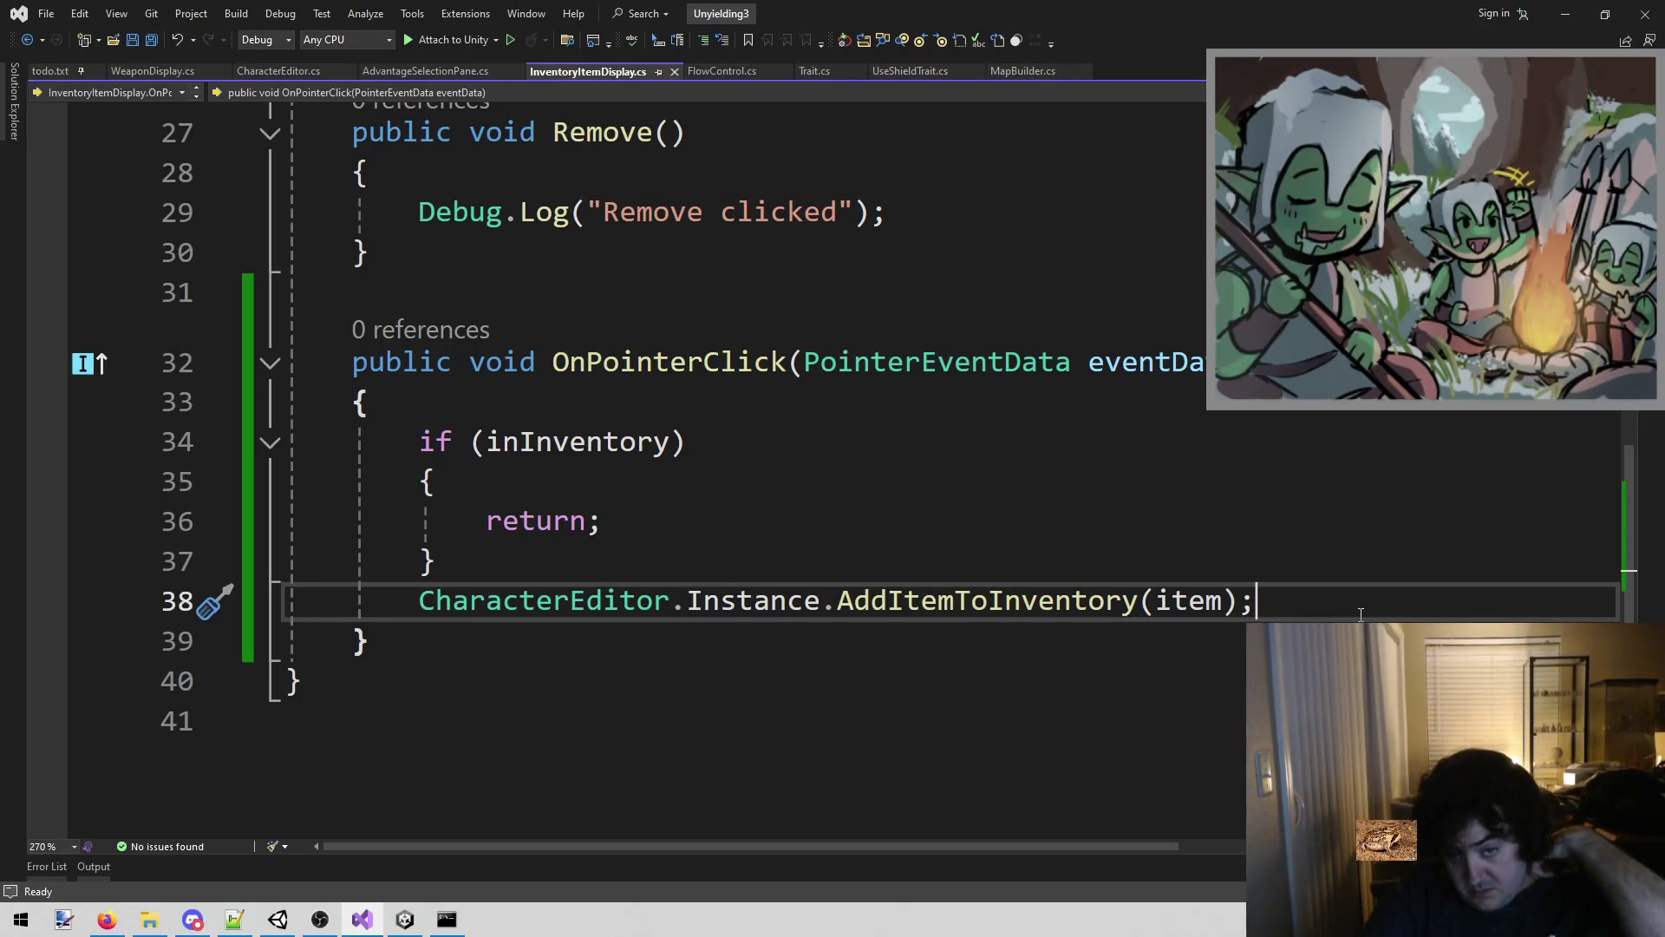
key("ctrl+shift+Right")
key("ctrl+shift+Right")
key("ctrl+shift+Right")
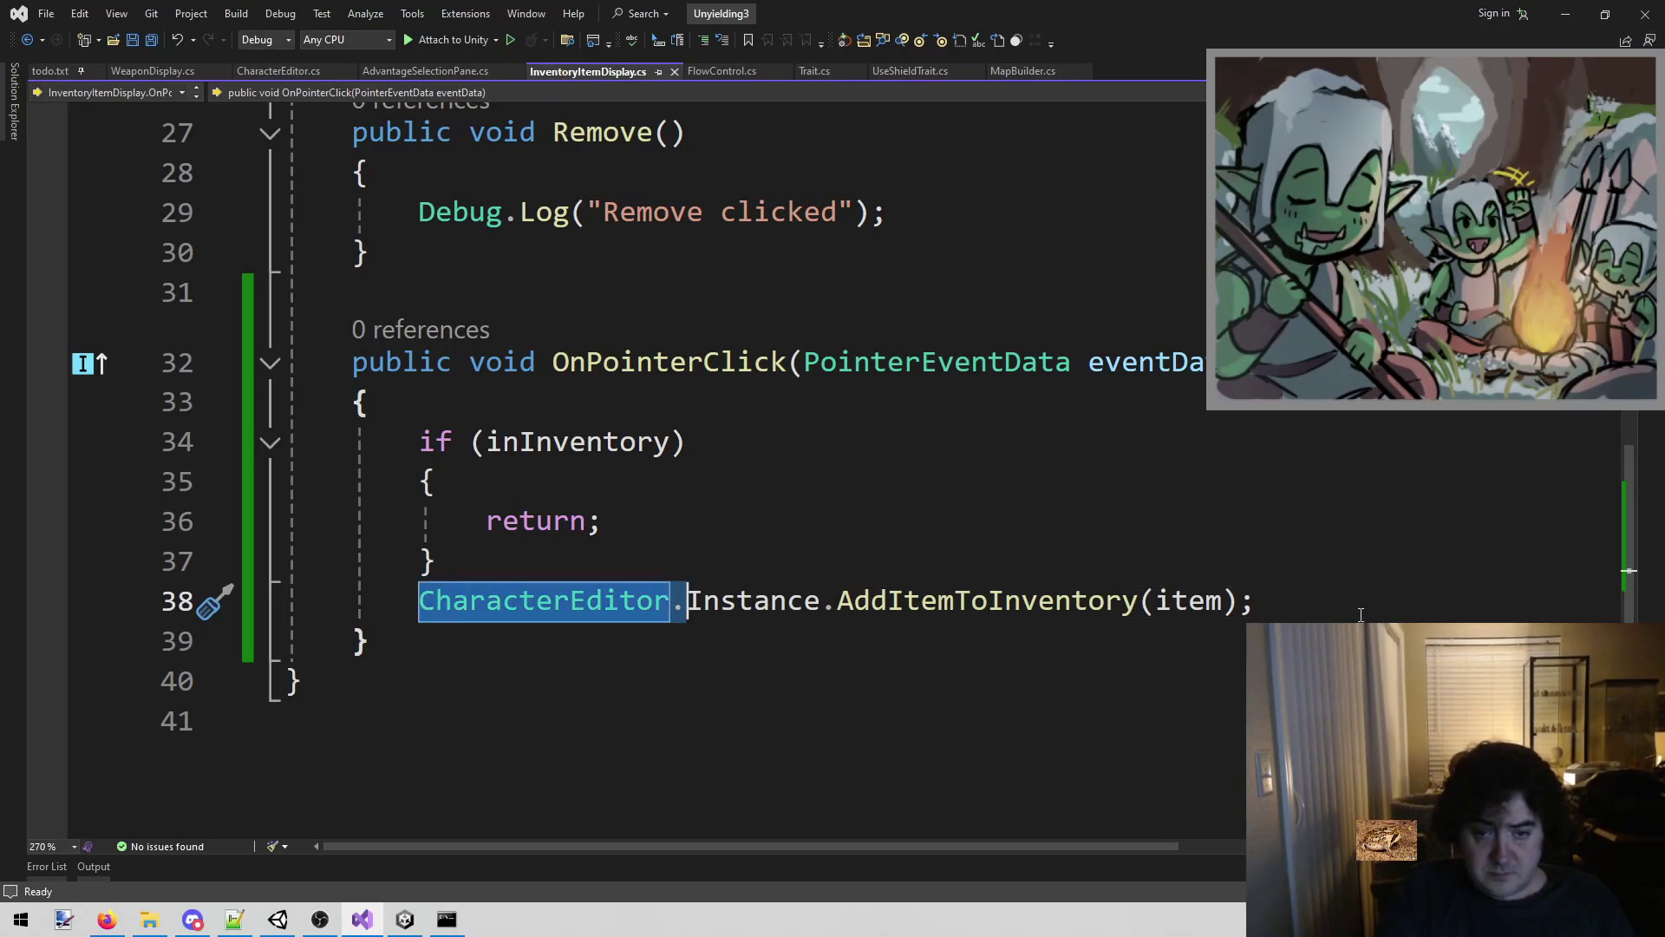
right_click(1082, 592)
left_click(1181, 502)
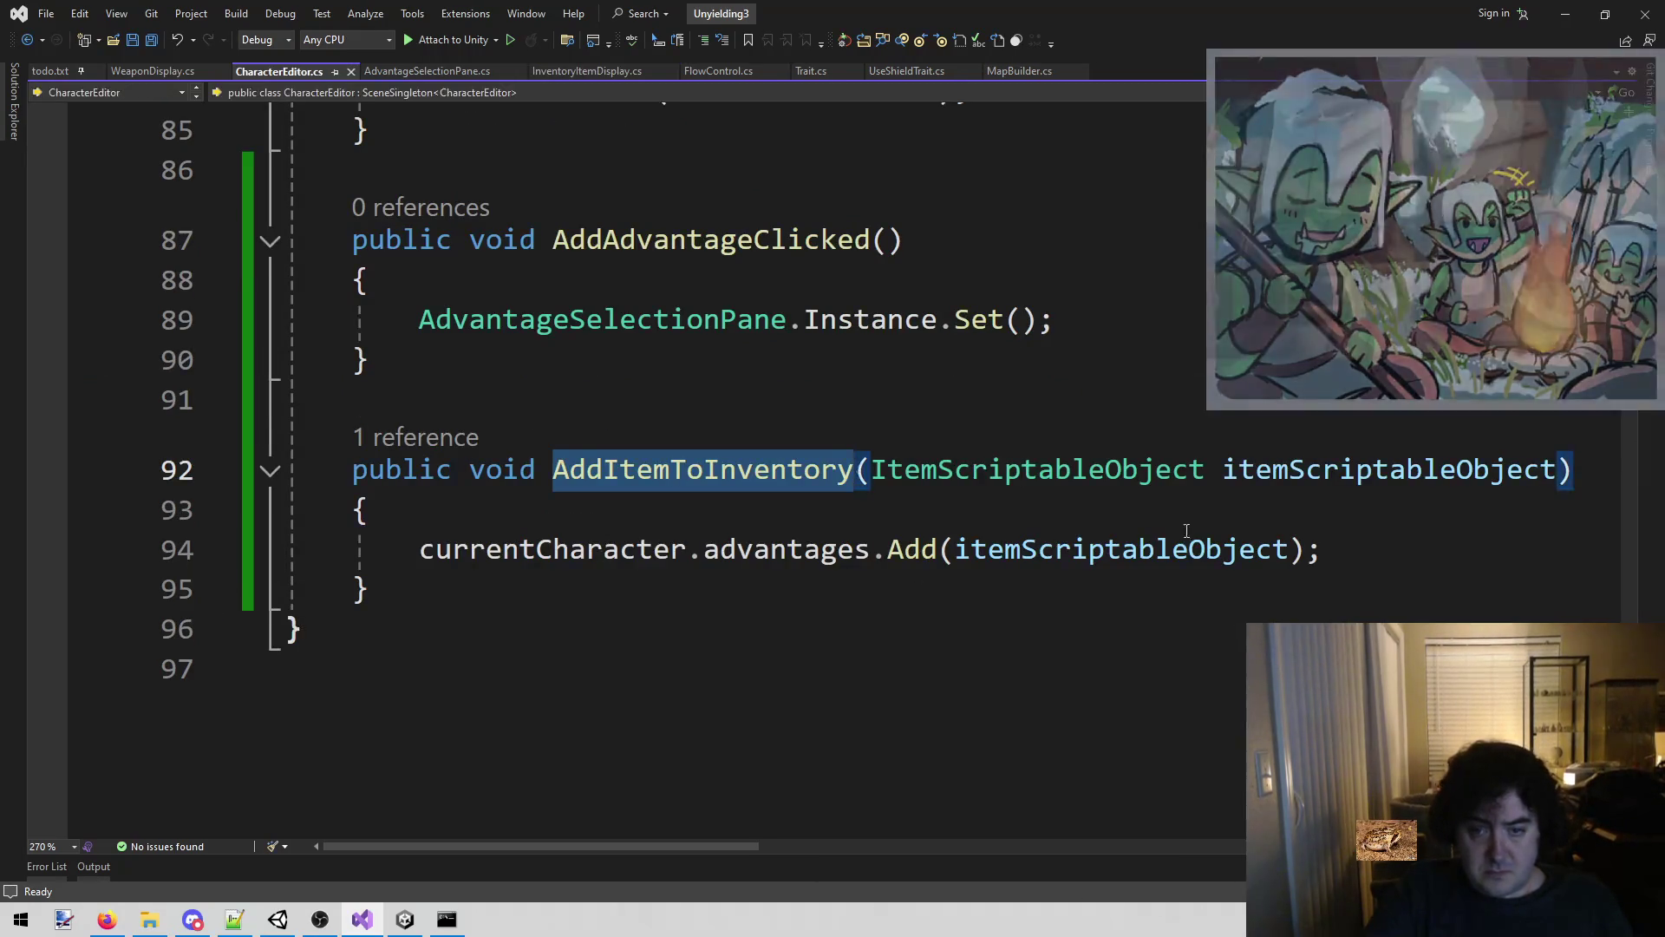
left_click(1346, 548)
key("Return")
type("Reset")
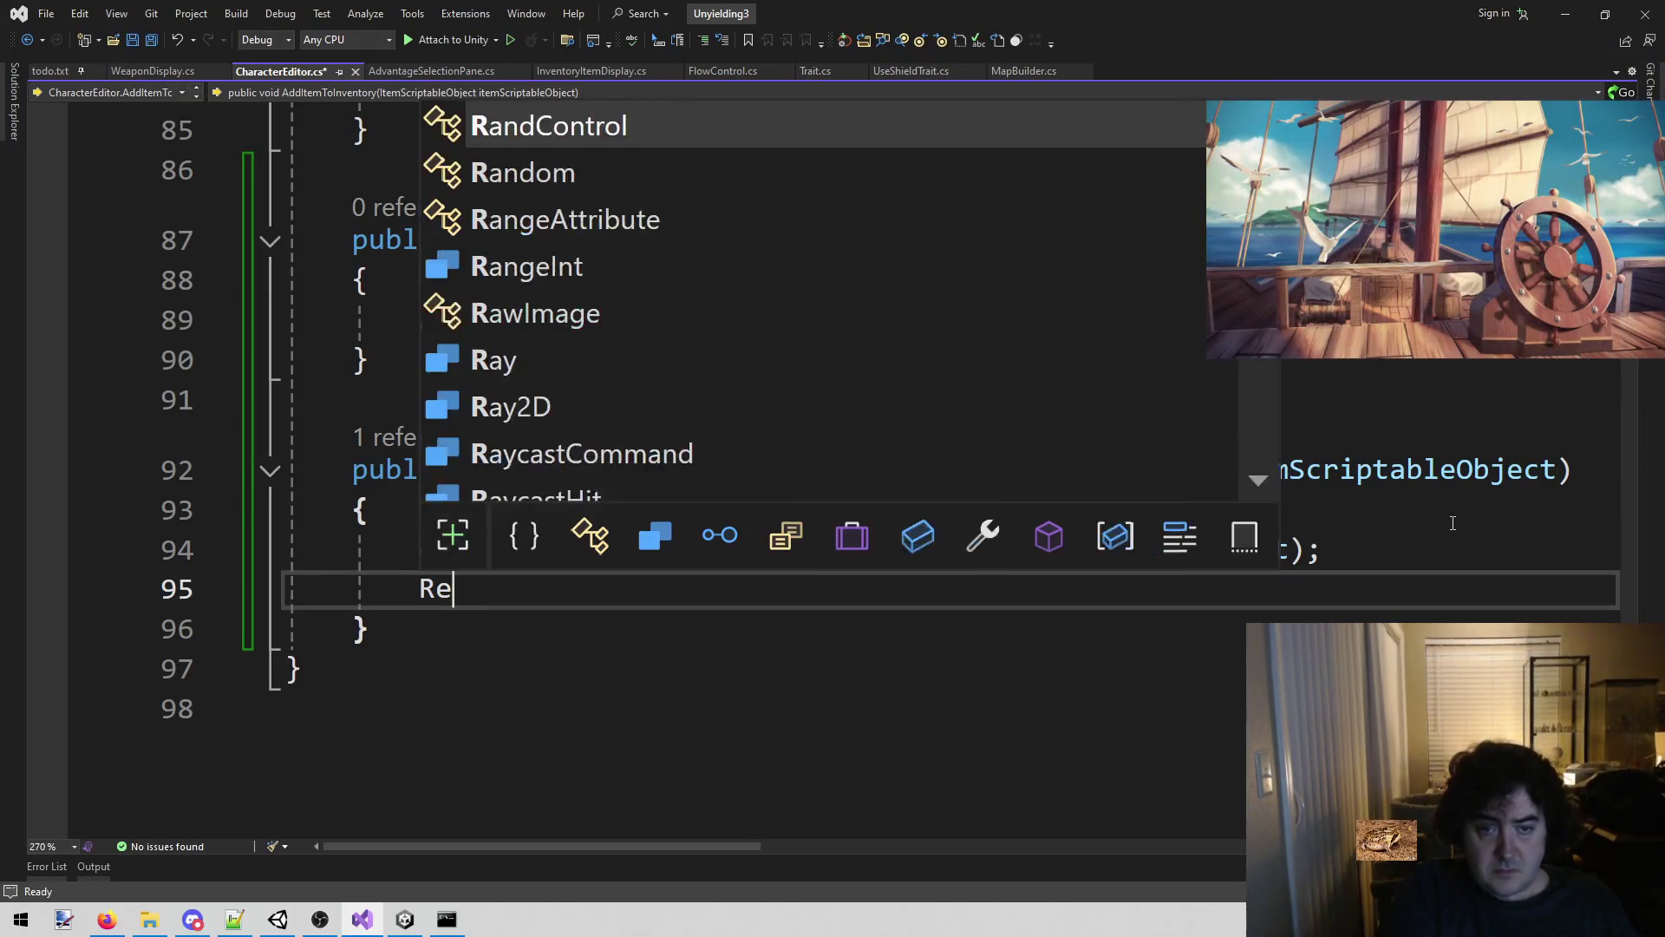
key("Tab")
type("();")
key("ctrl+s")
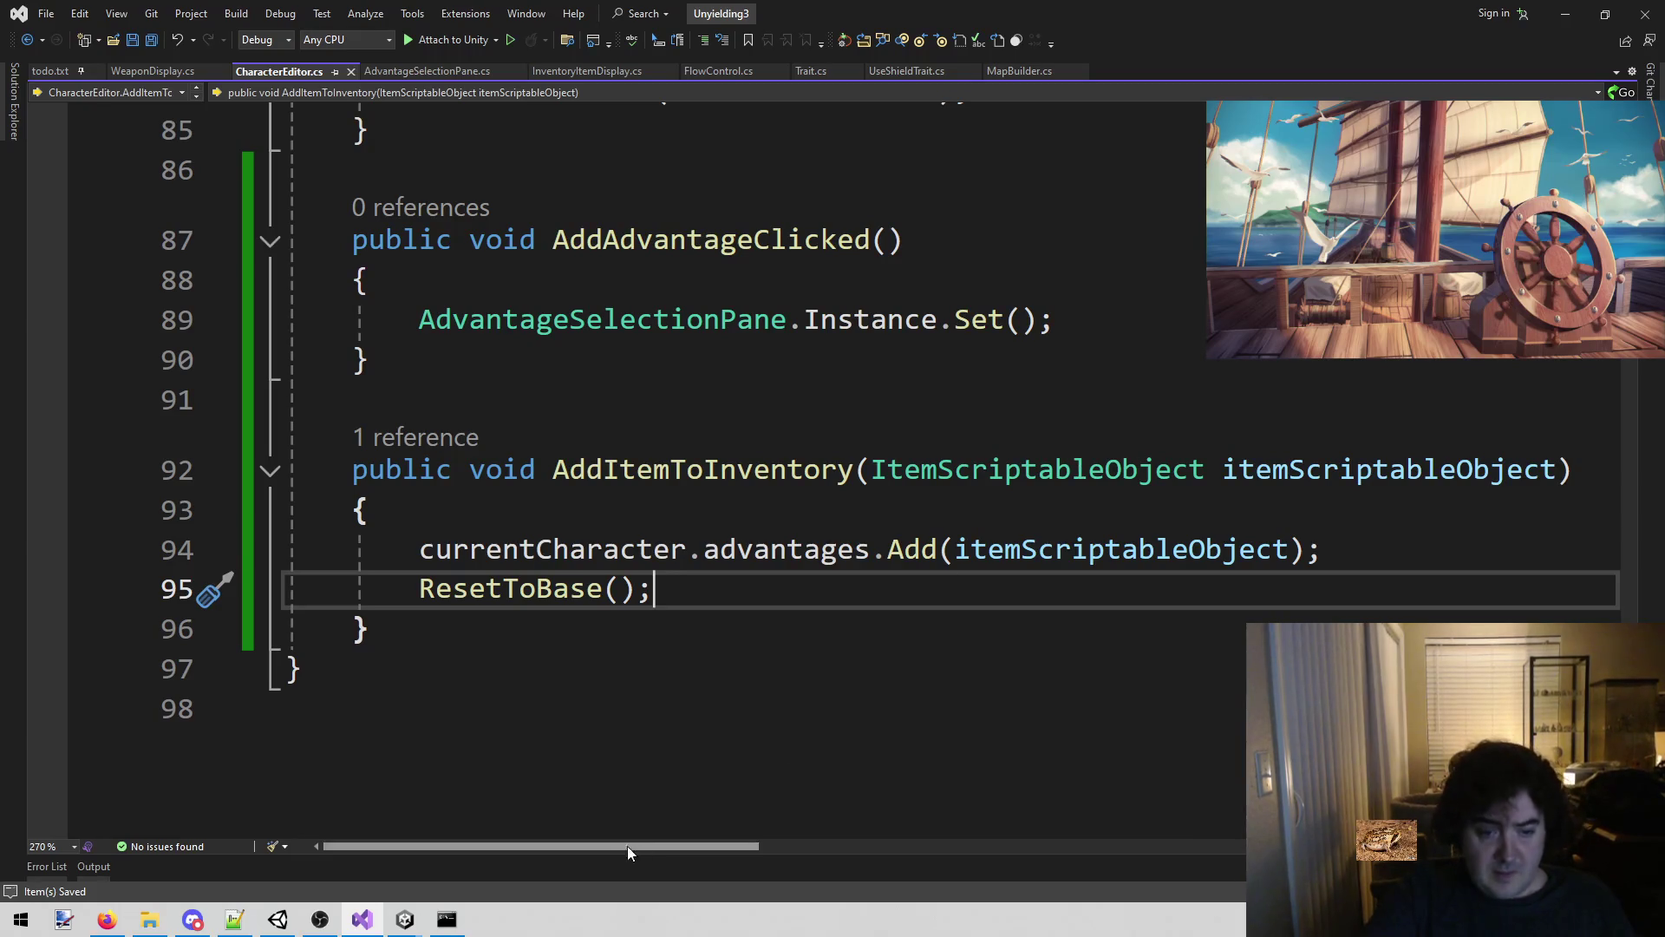
mouse_move(395, 921)
left_click(323, 876)
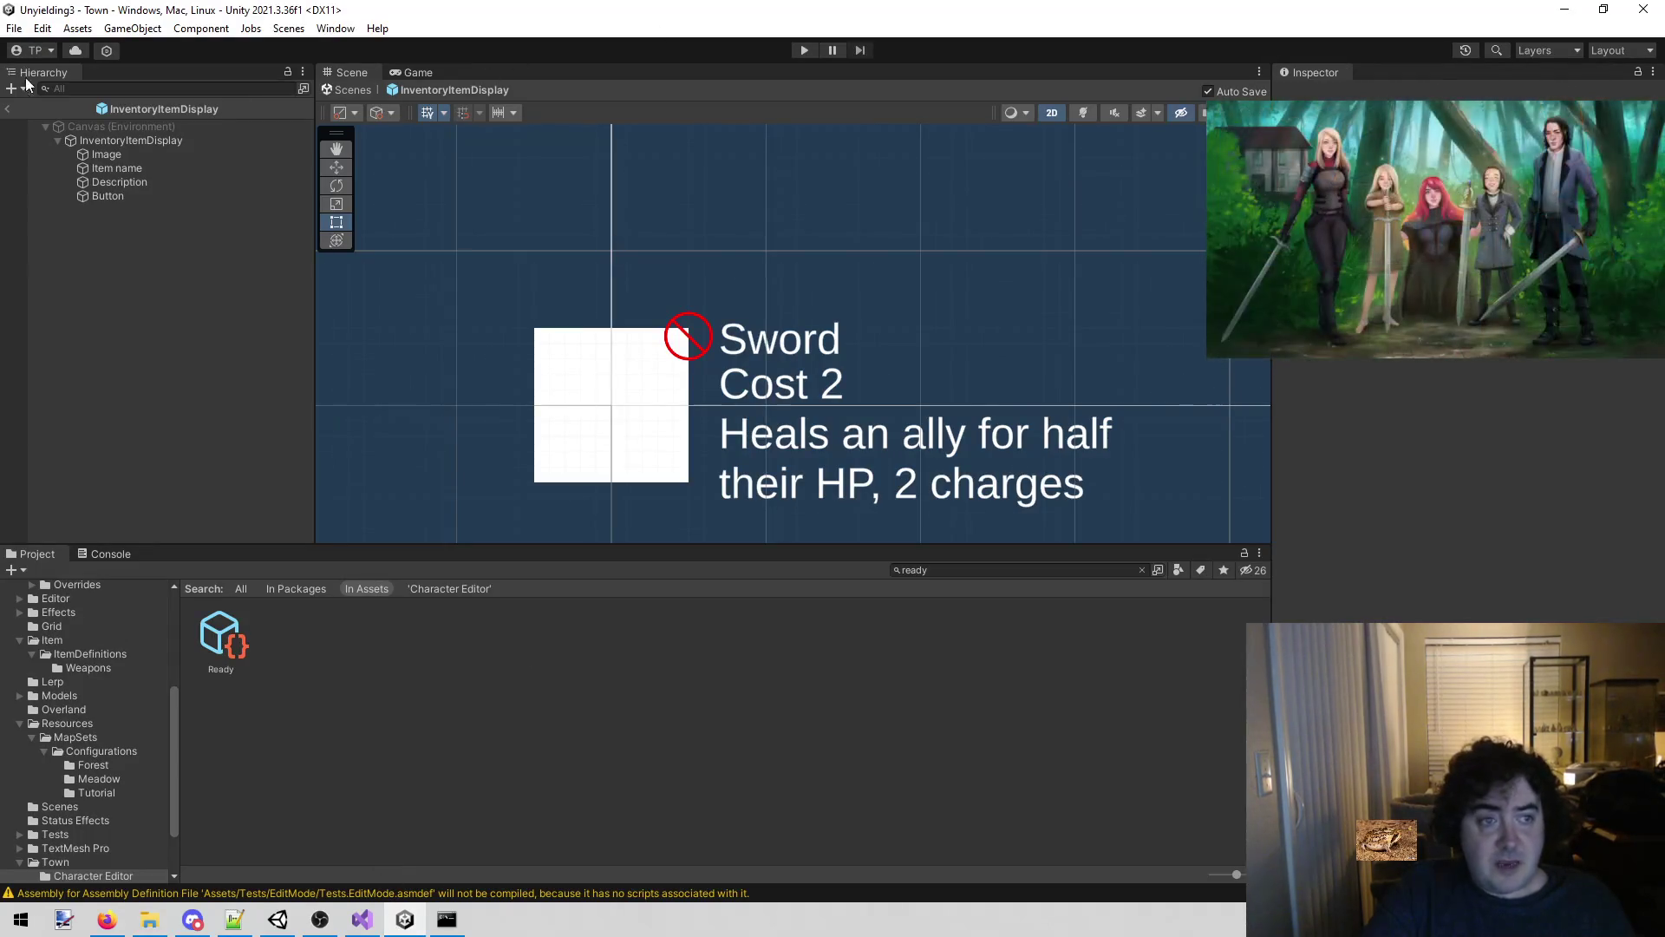
Leave the prefab for the Town scene and return to InventoryItemDisplay.cs in Visual Studio.
left_click(10, 109)
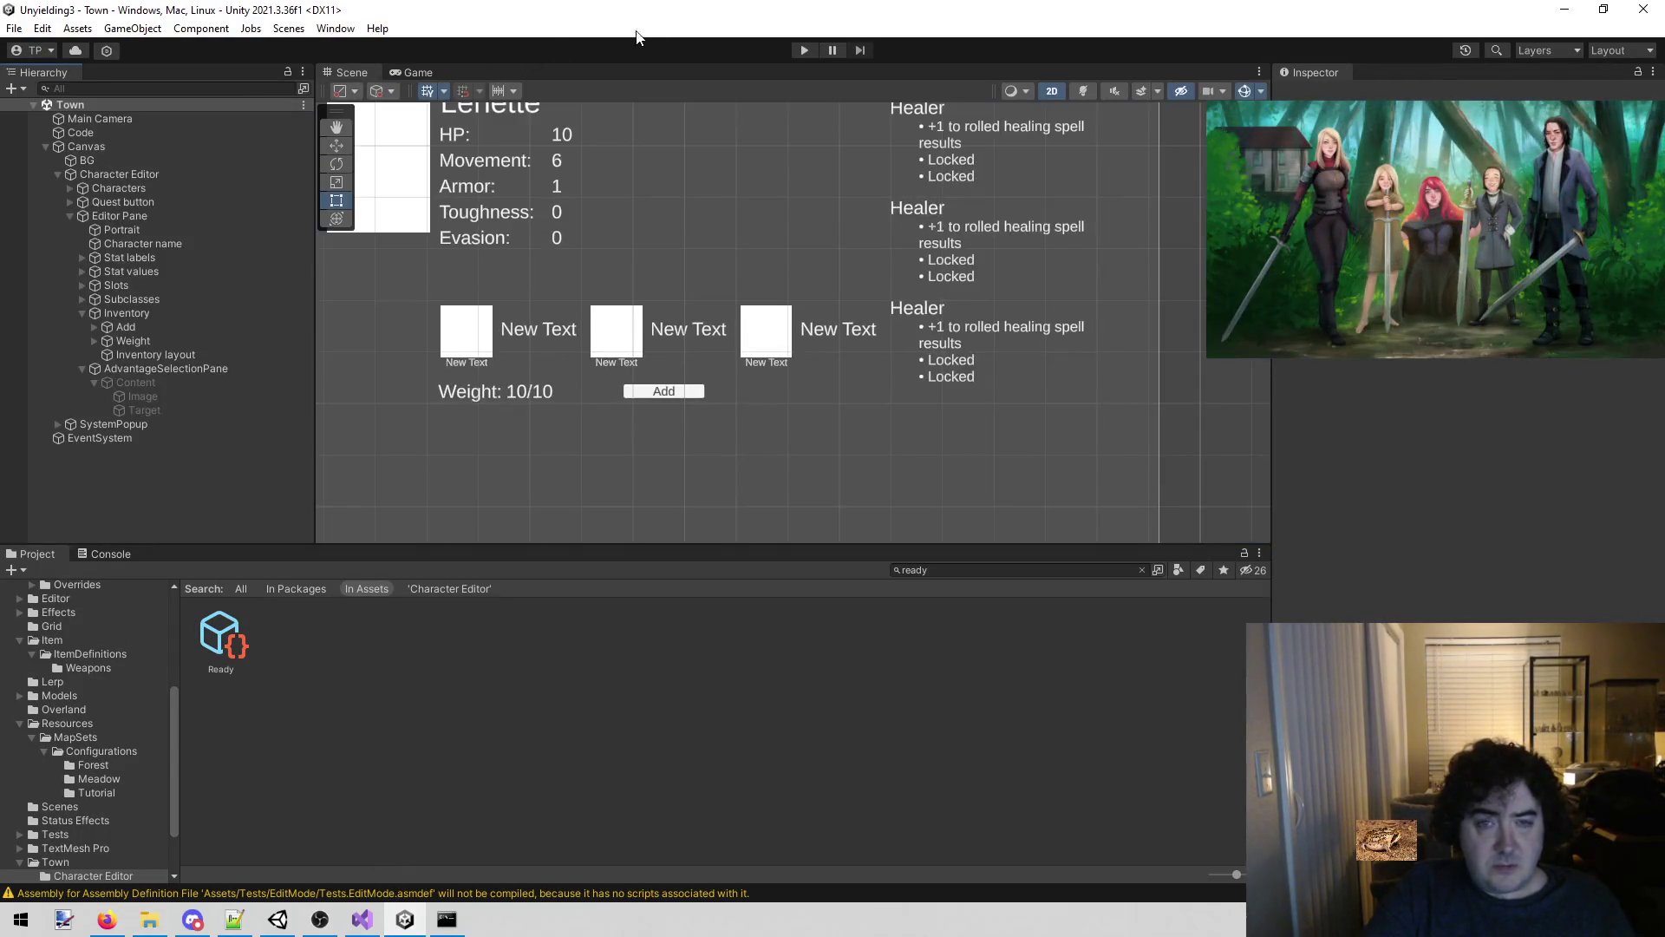
left_click(365, 918)
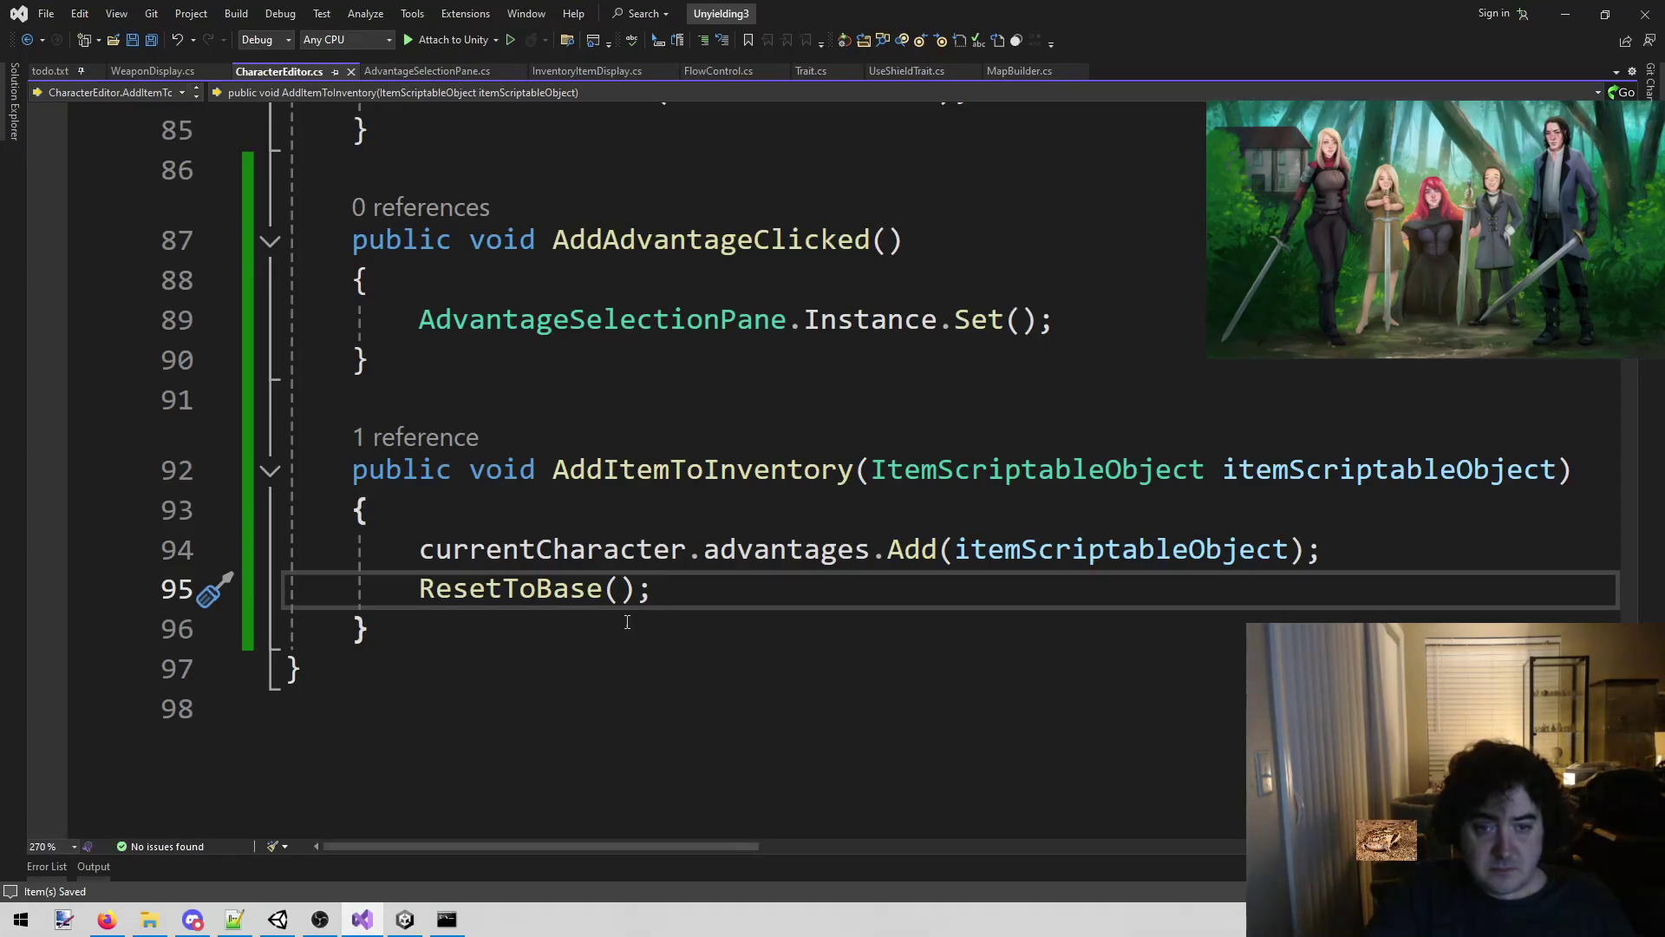
left_click(434, 72)
left_click(616, 72)
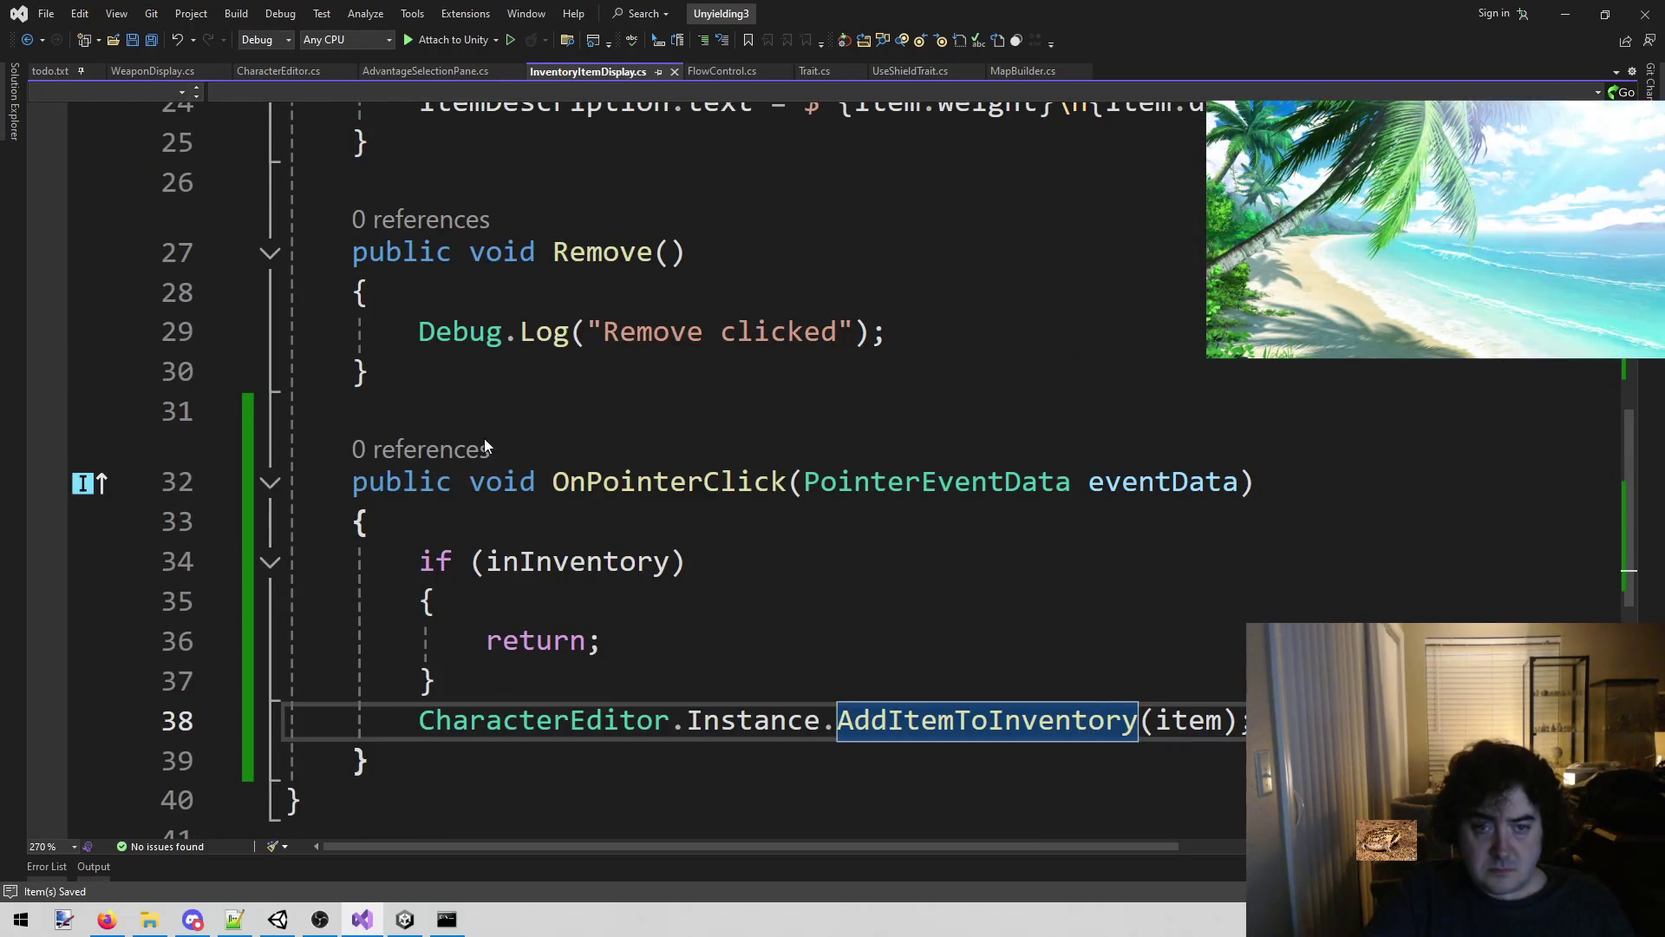
Replace line 29's Debug.Log with a CharacterEditor.Instance.RemoveItemFromInventory call.
left_click_drag(417, 720, 1253, 719)
key("ctrl+c")
left_click_drag(419, 331, 909, 332)
key("ctrl+v")
left_click(881, 332)
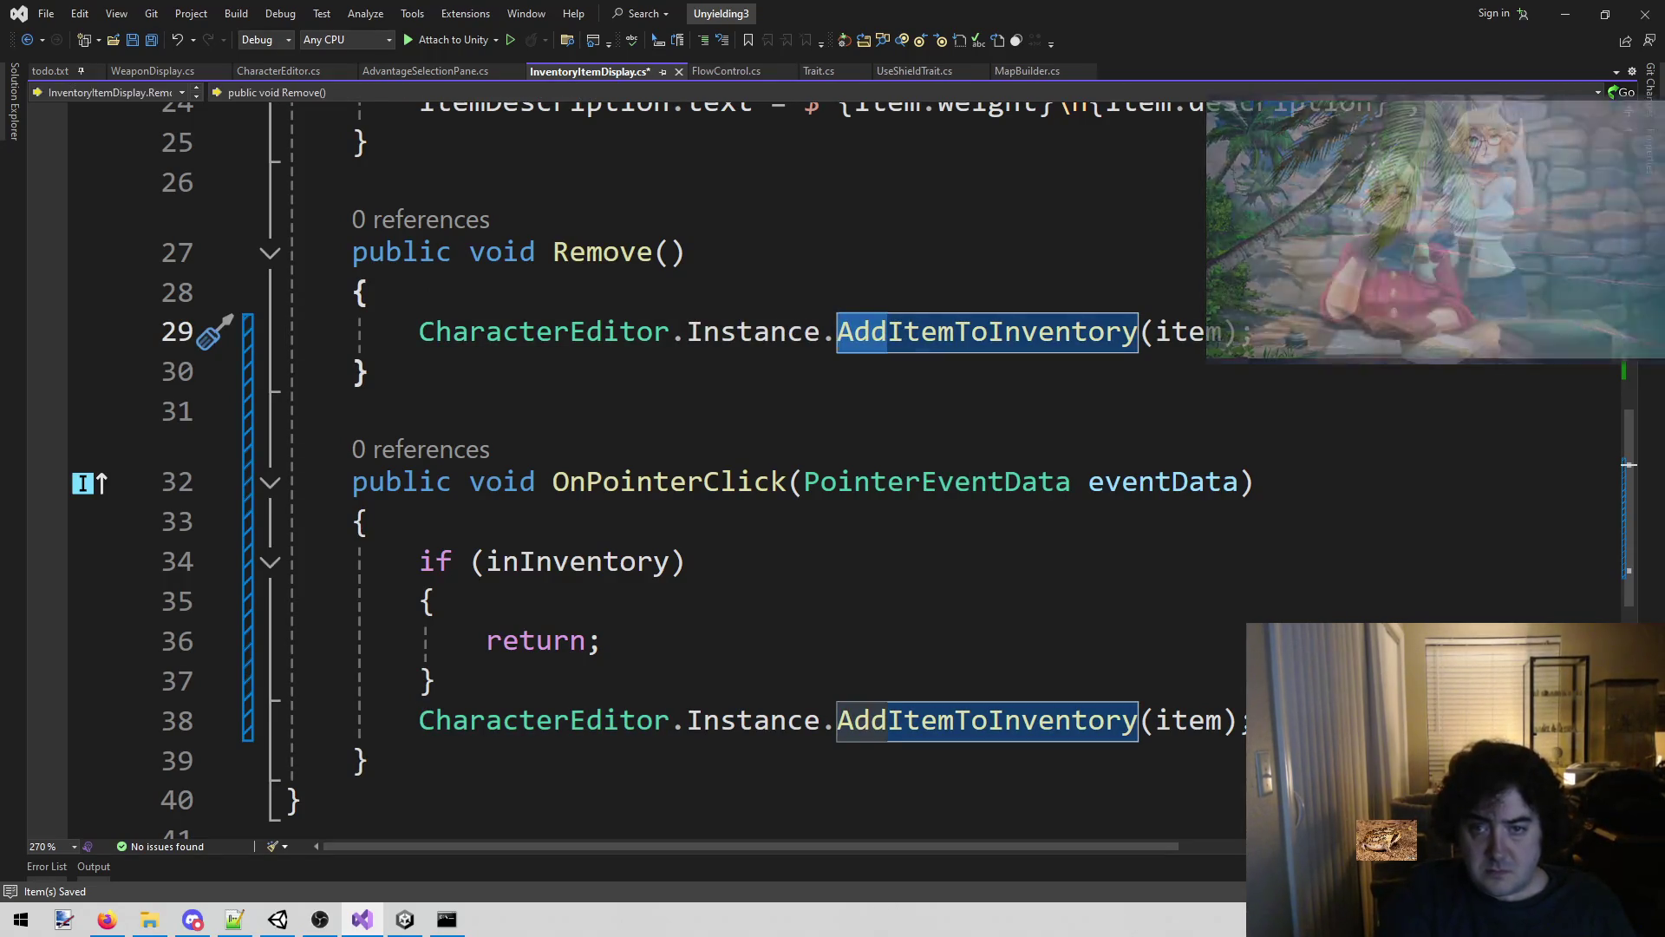
type("Remove")
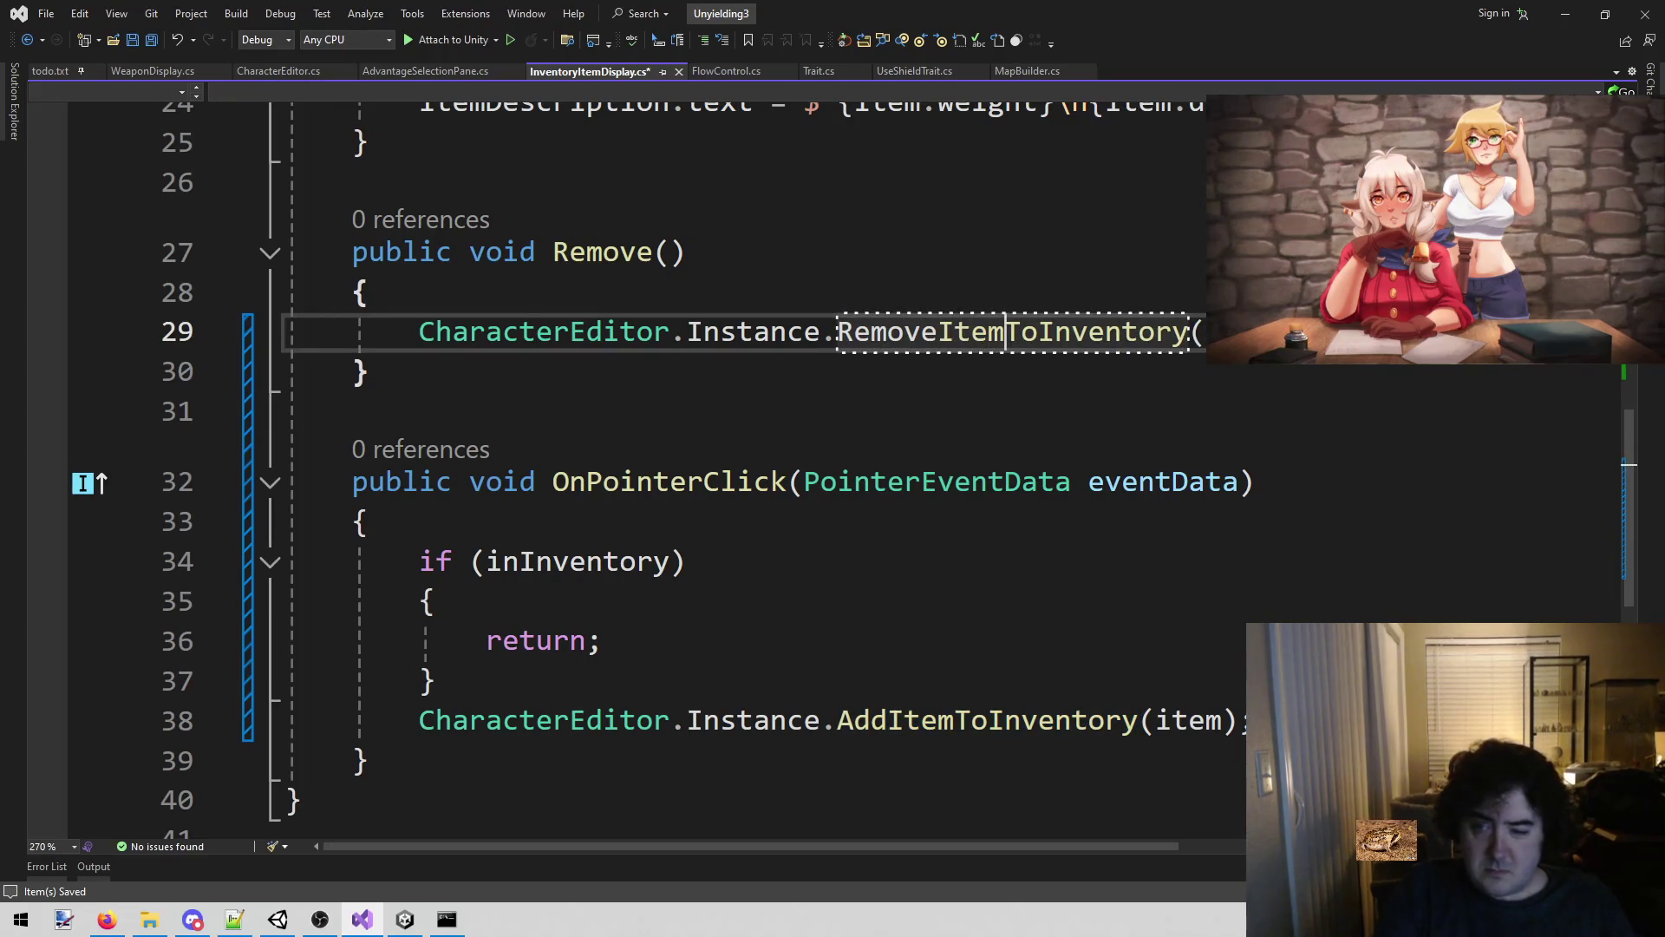
key("shift+Left")
key("shift+Left")
type("From")
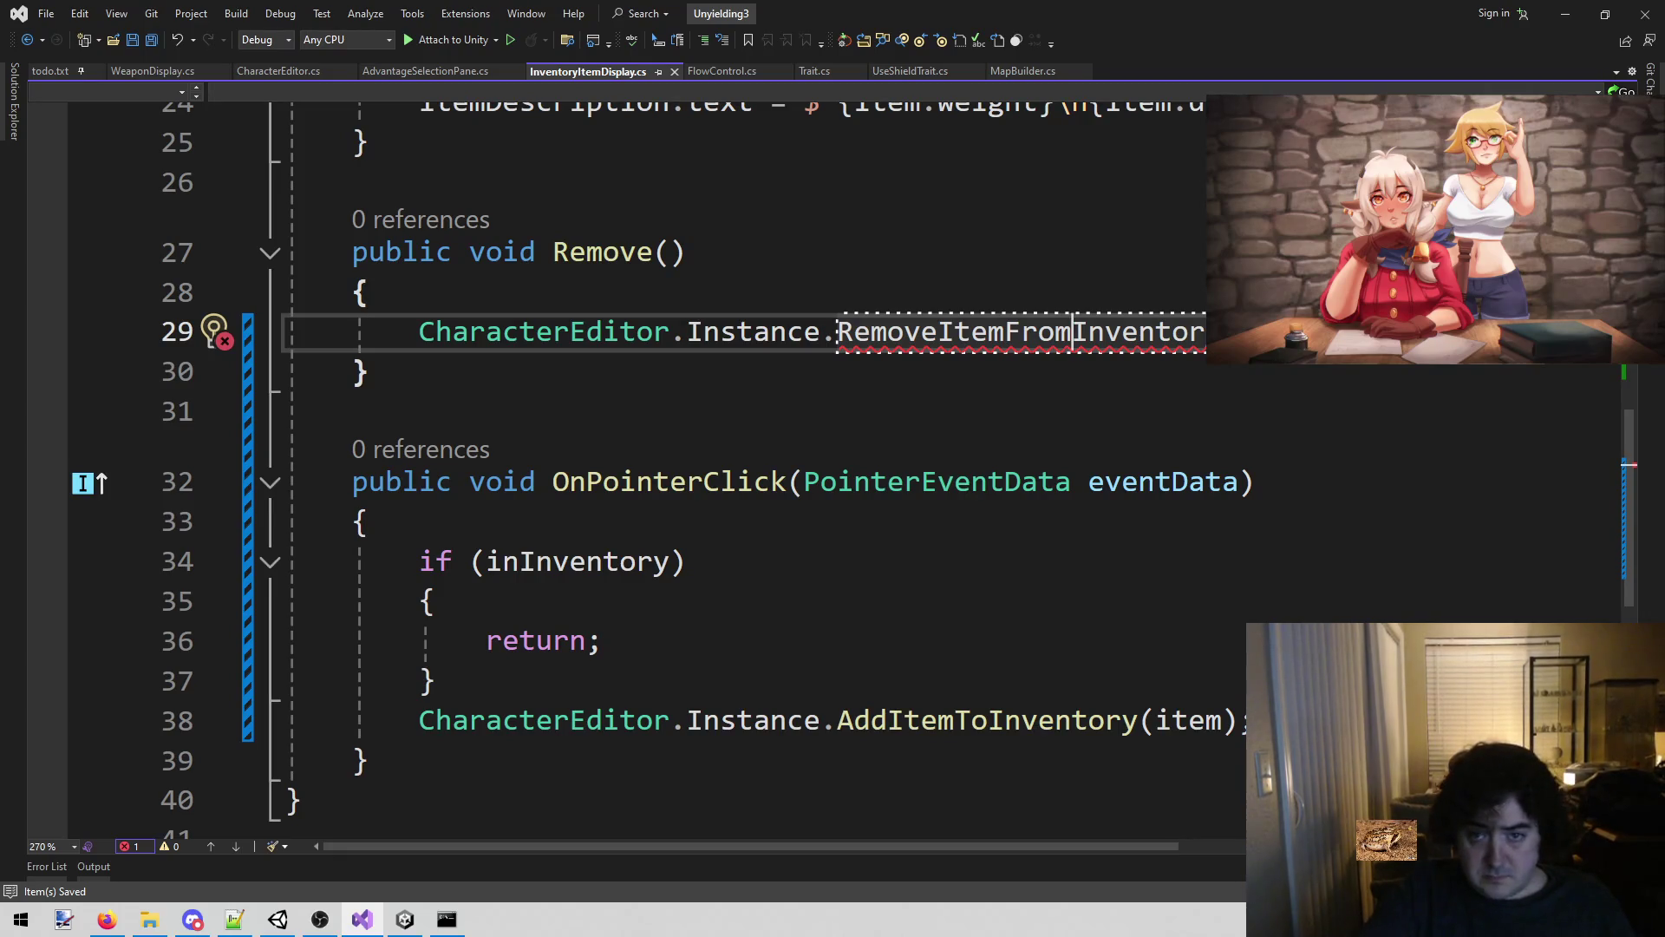
double_click(881, 338)
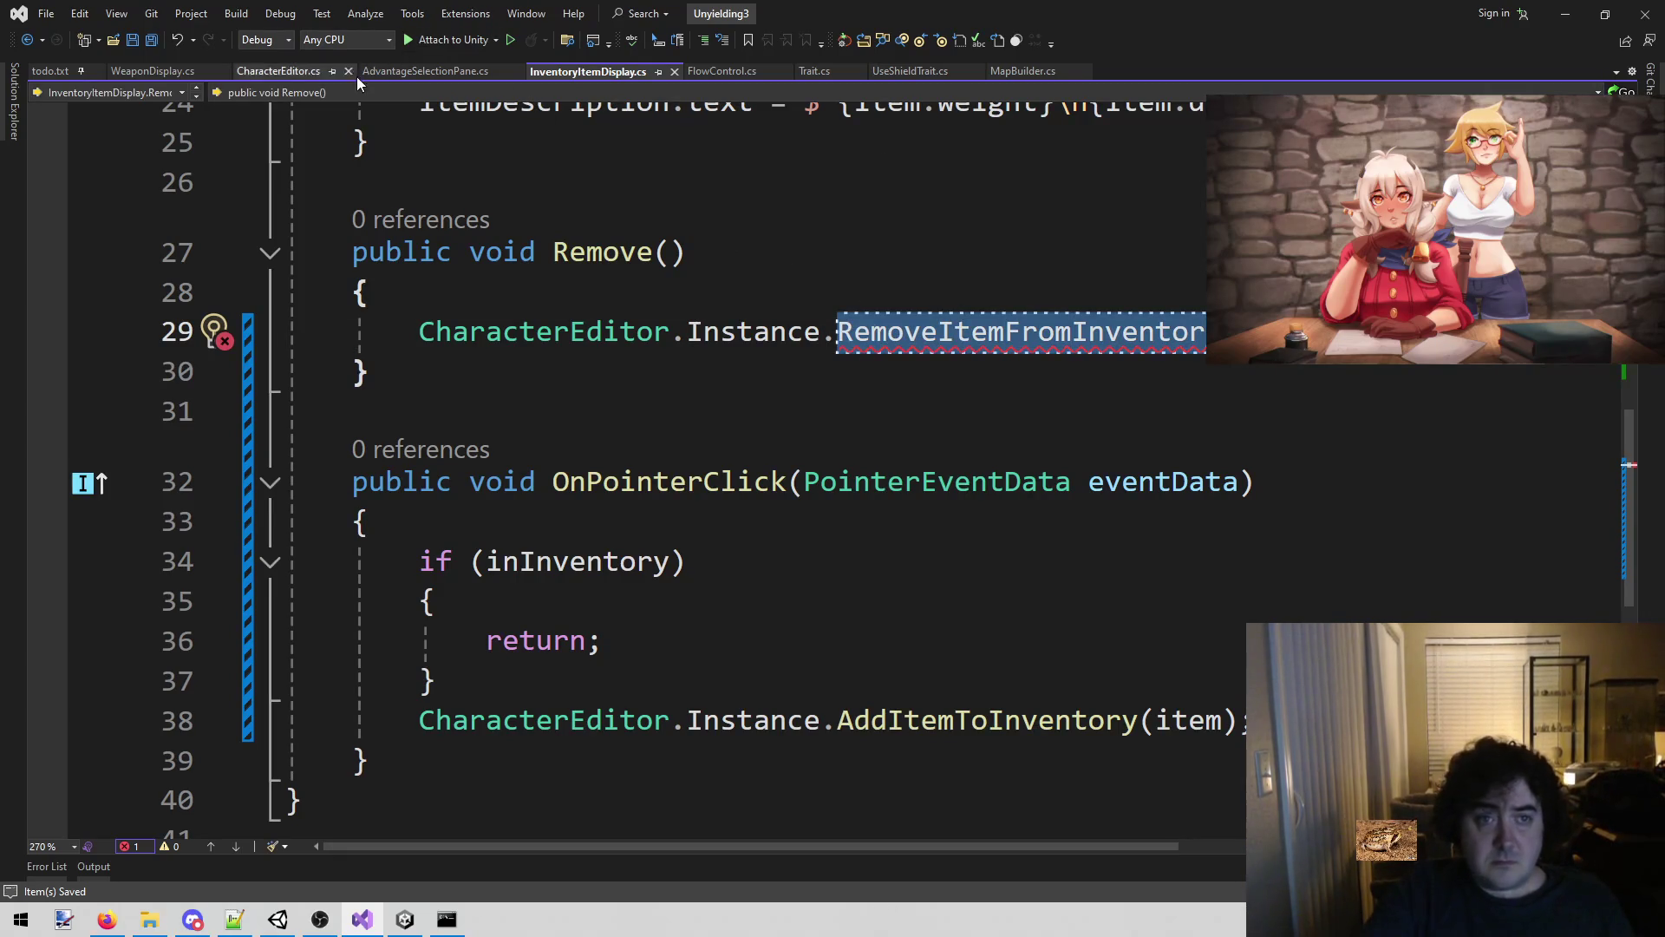
Create a new public void RemoveAdvantageClicked method below AddItemToInventory in CharacterEditor.cs.
left_click(309, 75)
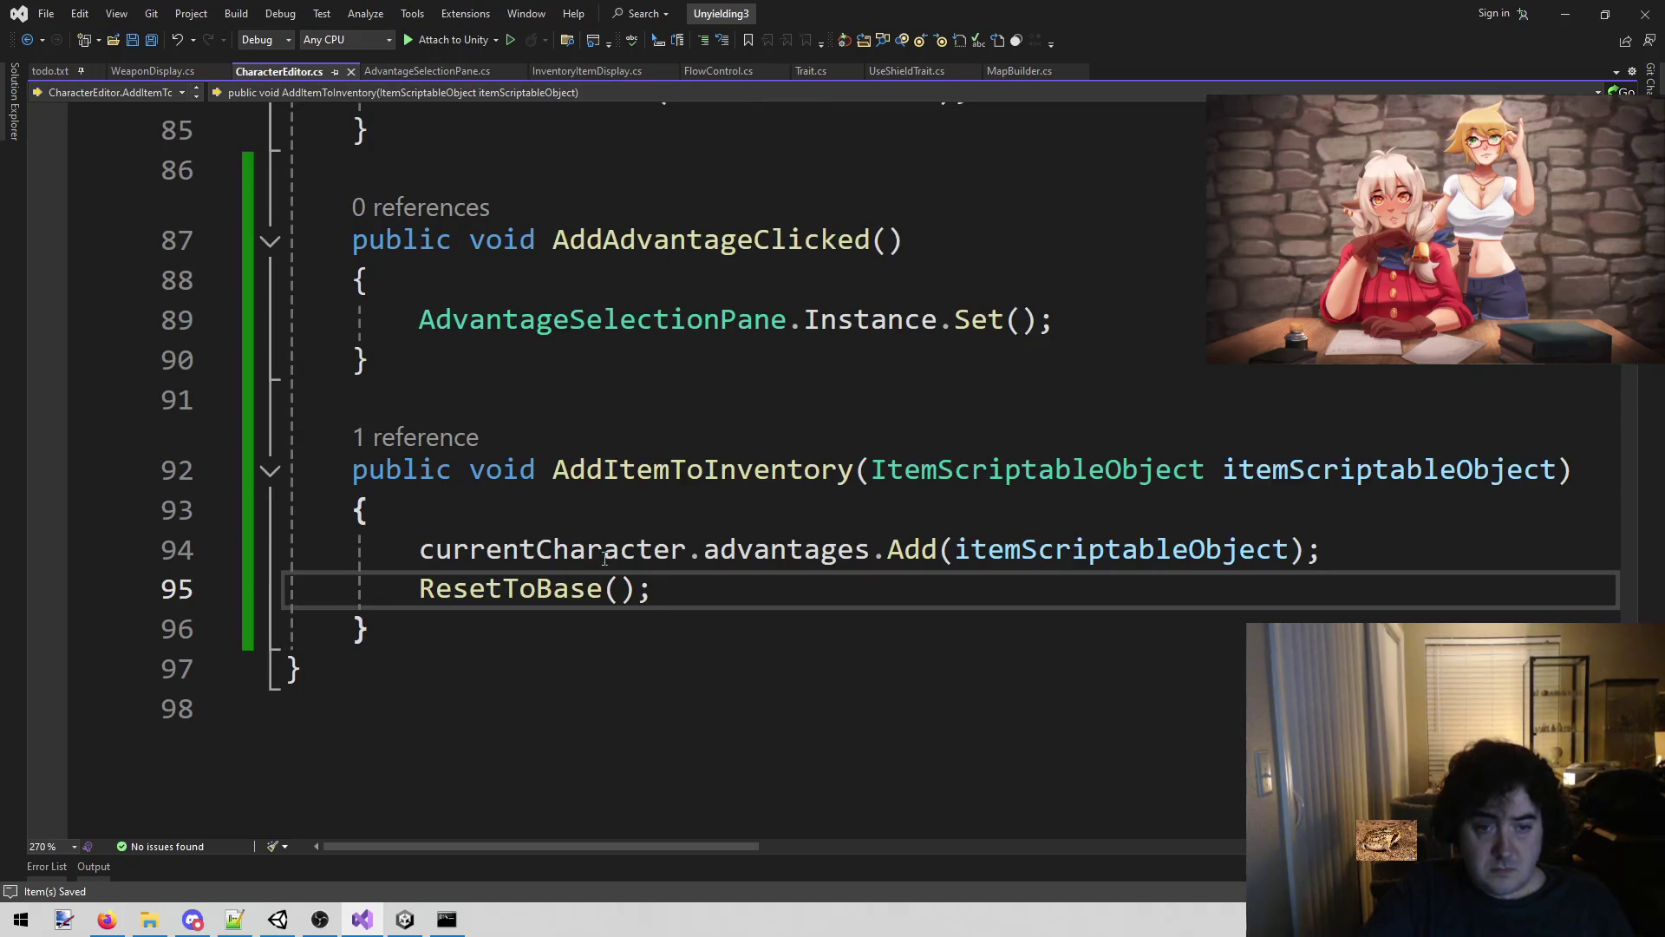
left_click(550, 593)
left_click(451, 636)
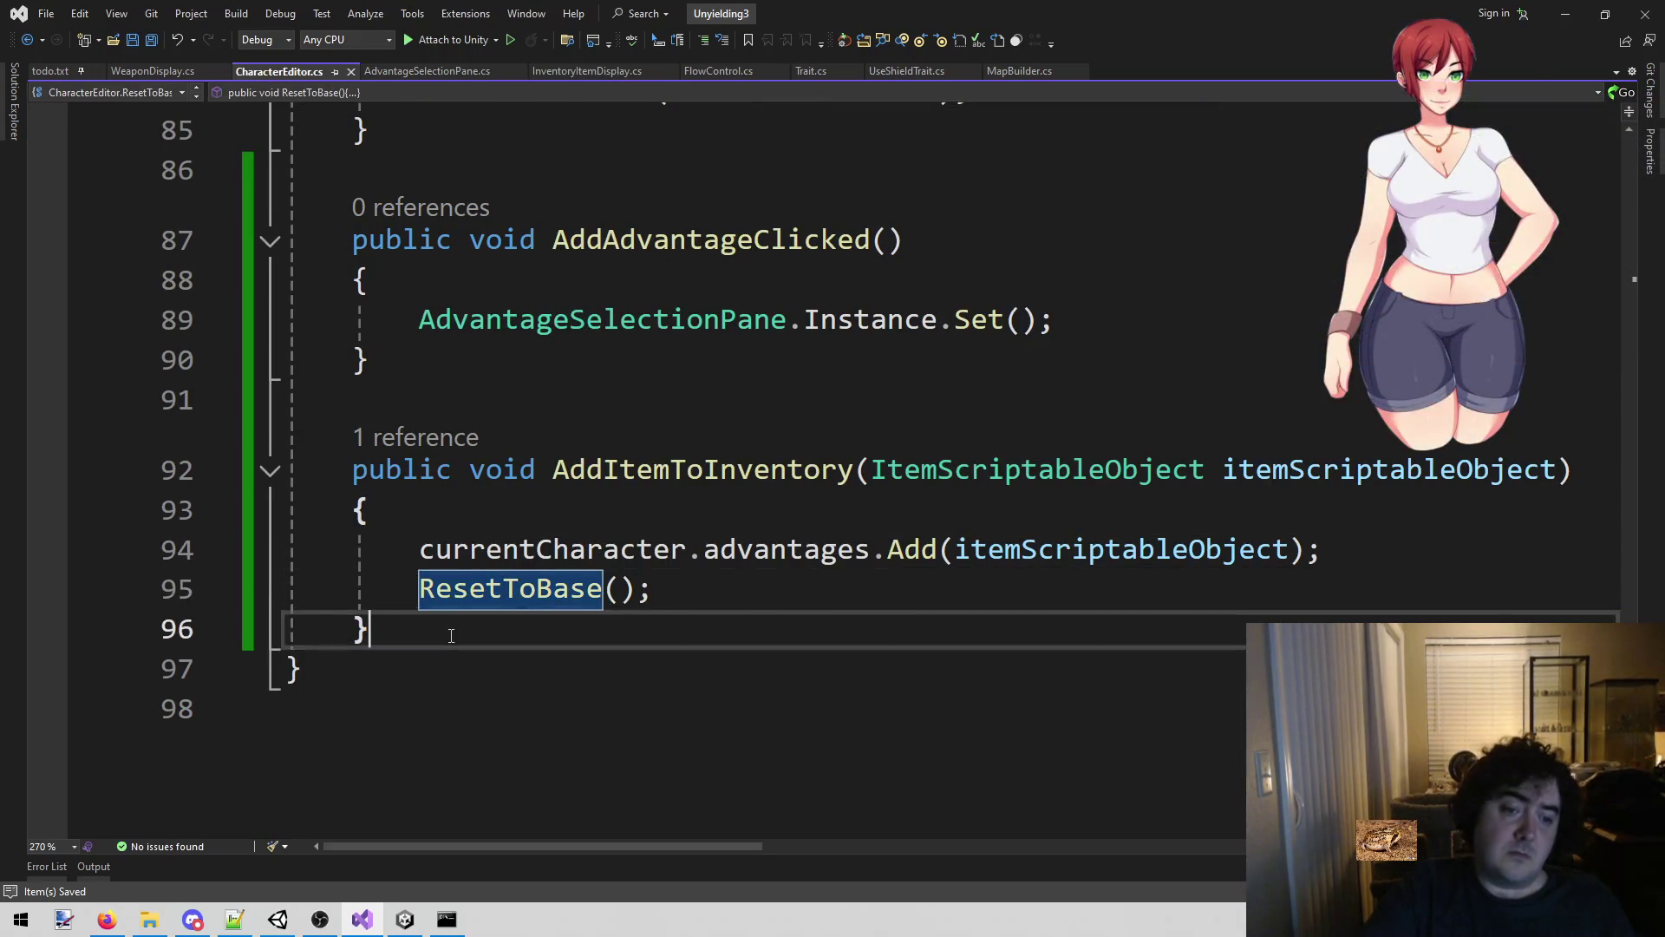
key("Return")
key("Return")
type("puiblic")
key("BackSpace")
key("BackSpace")
key("BackSpace")
type("blic void")
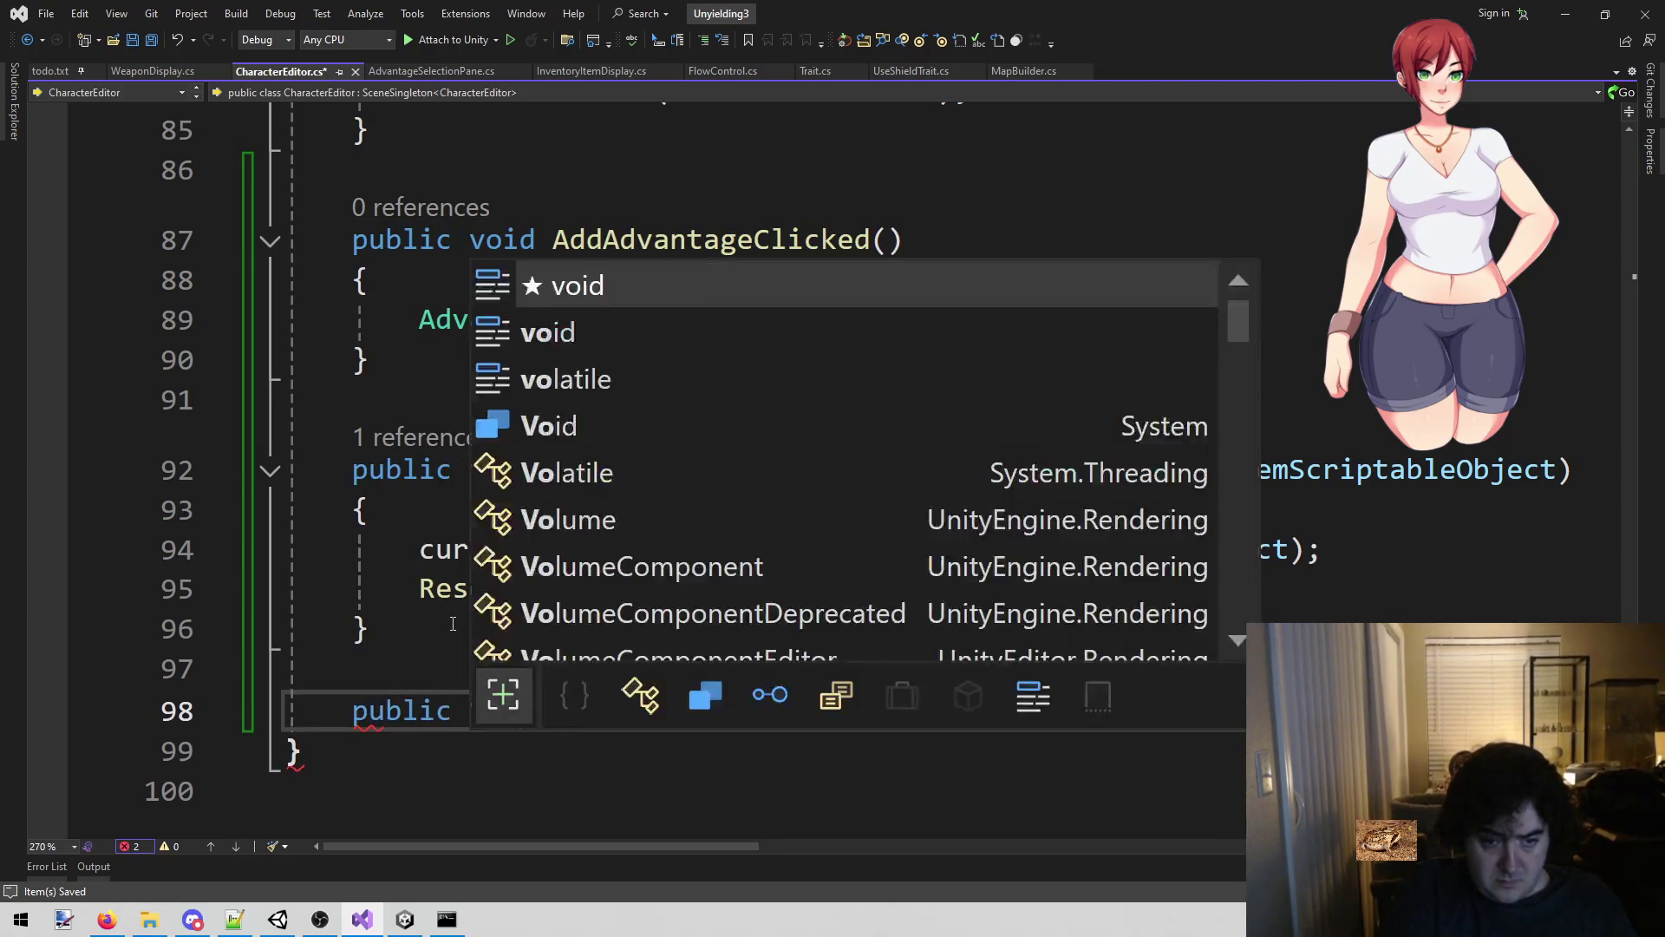
key("Tab")
key("Return")
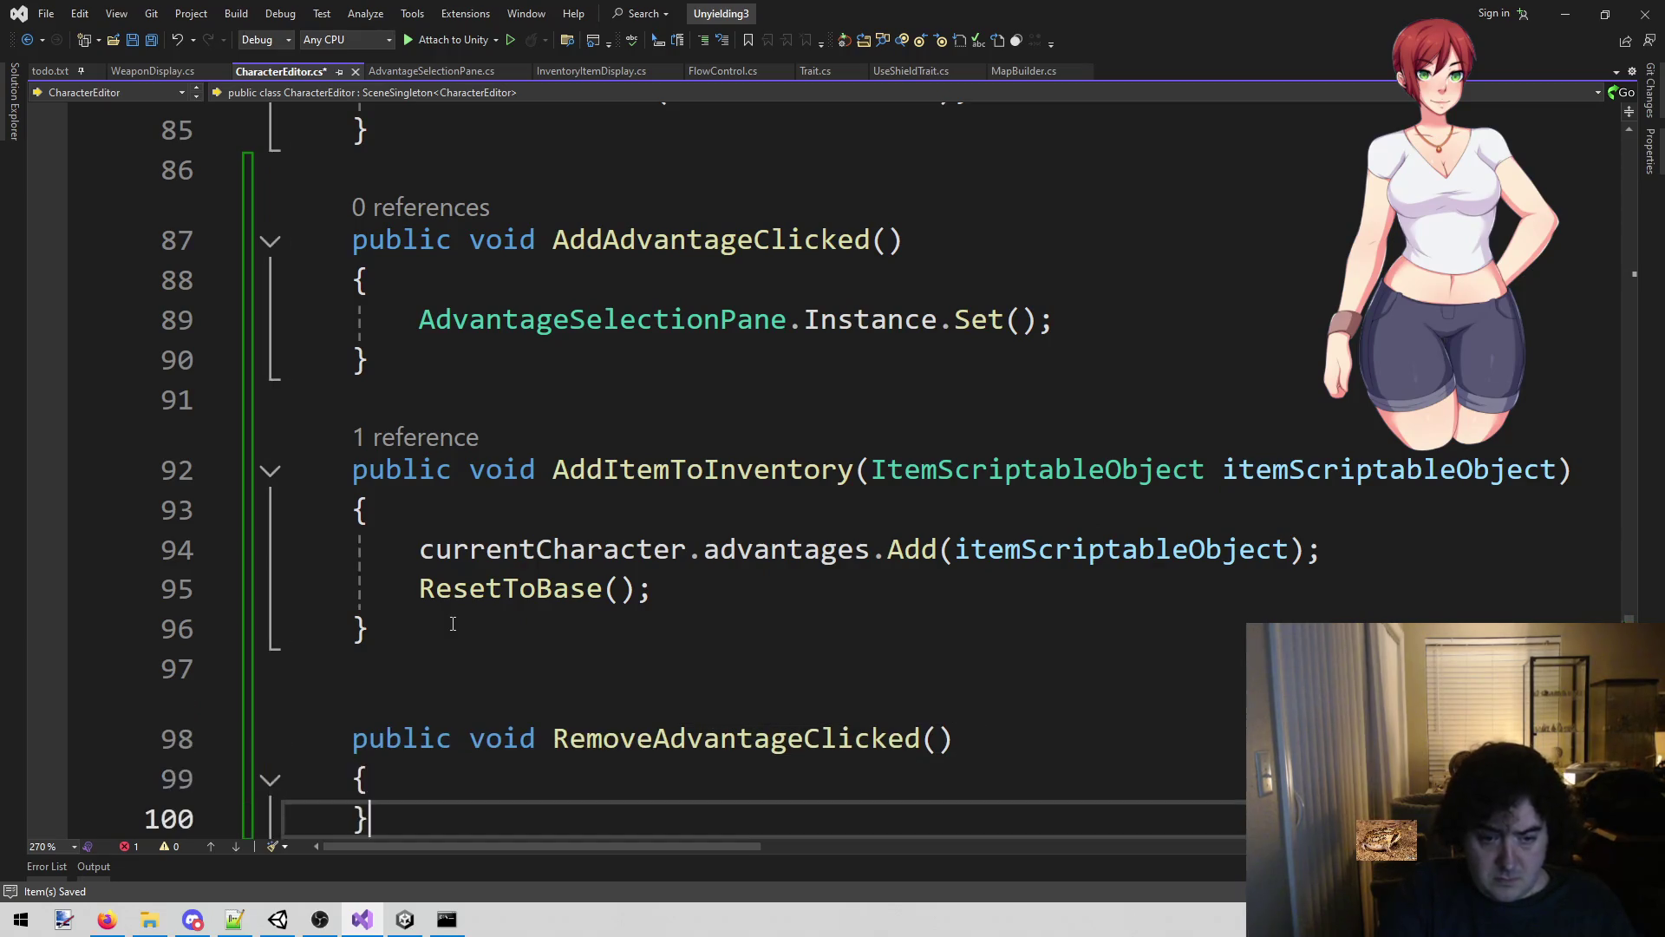
Fill its body with copies of the Add and ResetToBase lines, changing Add to Remove.
scroll(453, 624, "down", 2)
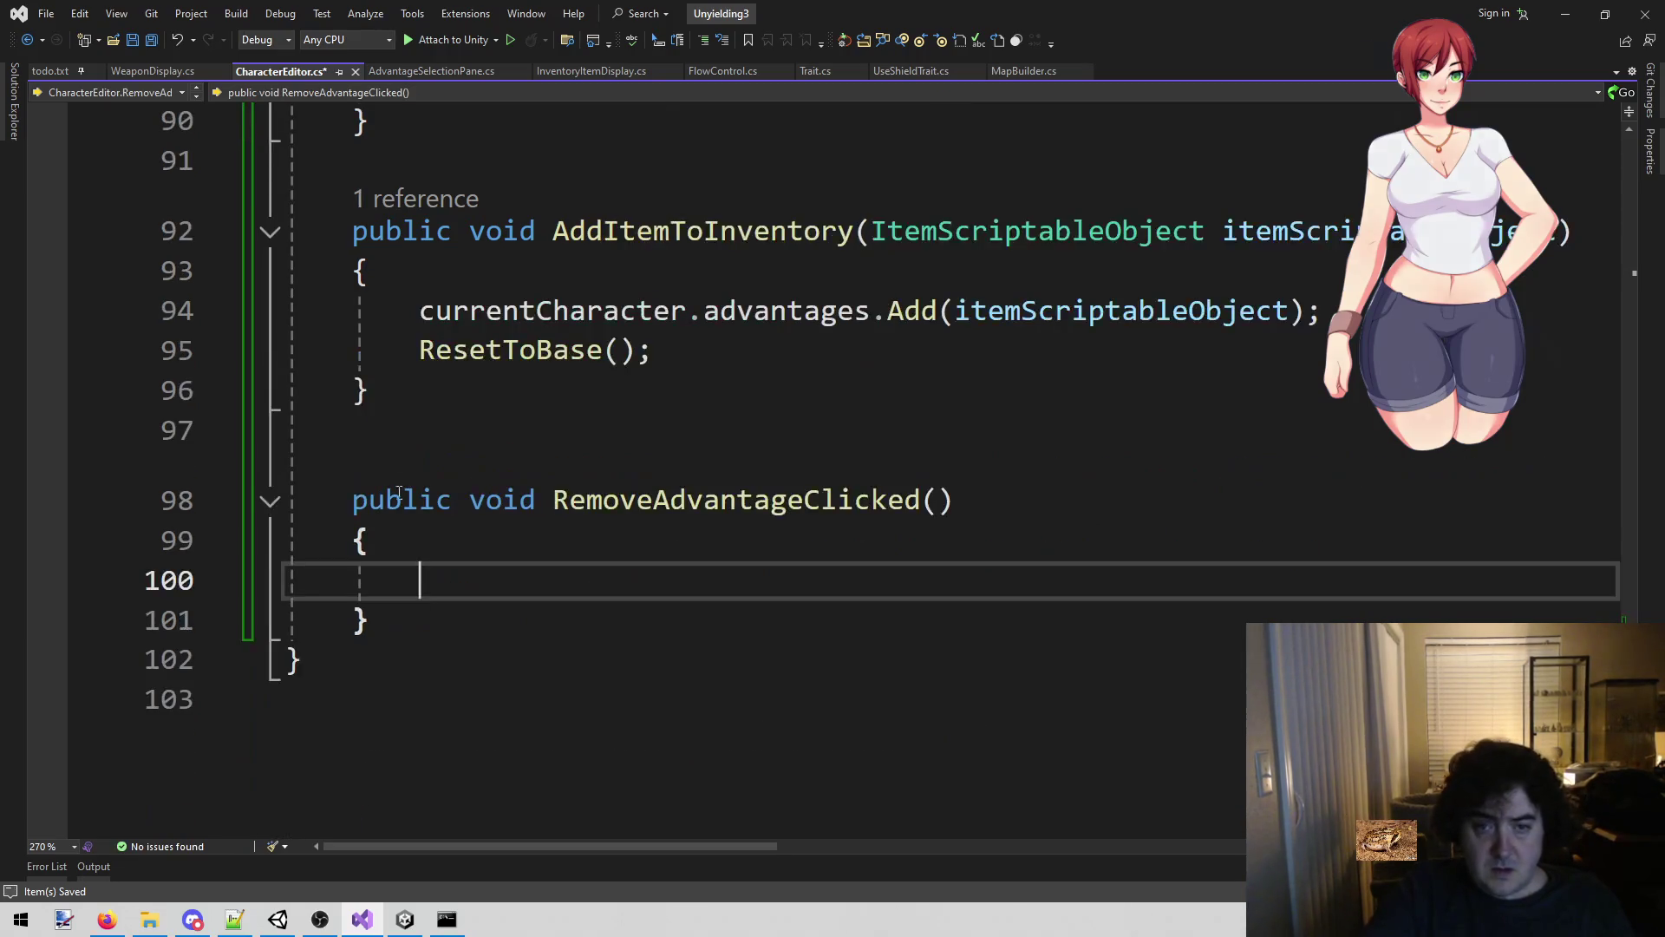
mouse_move(419, 311)
left_mouse_down()
mouse_move(716, 305)
mouse_move(731, 335)
left_mouse_up()
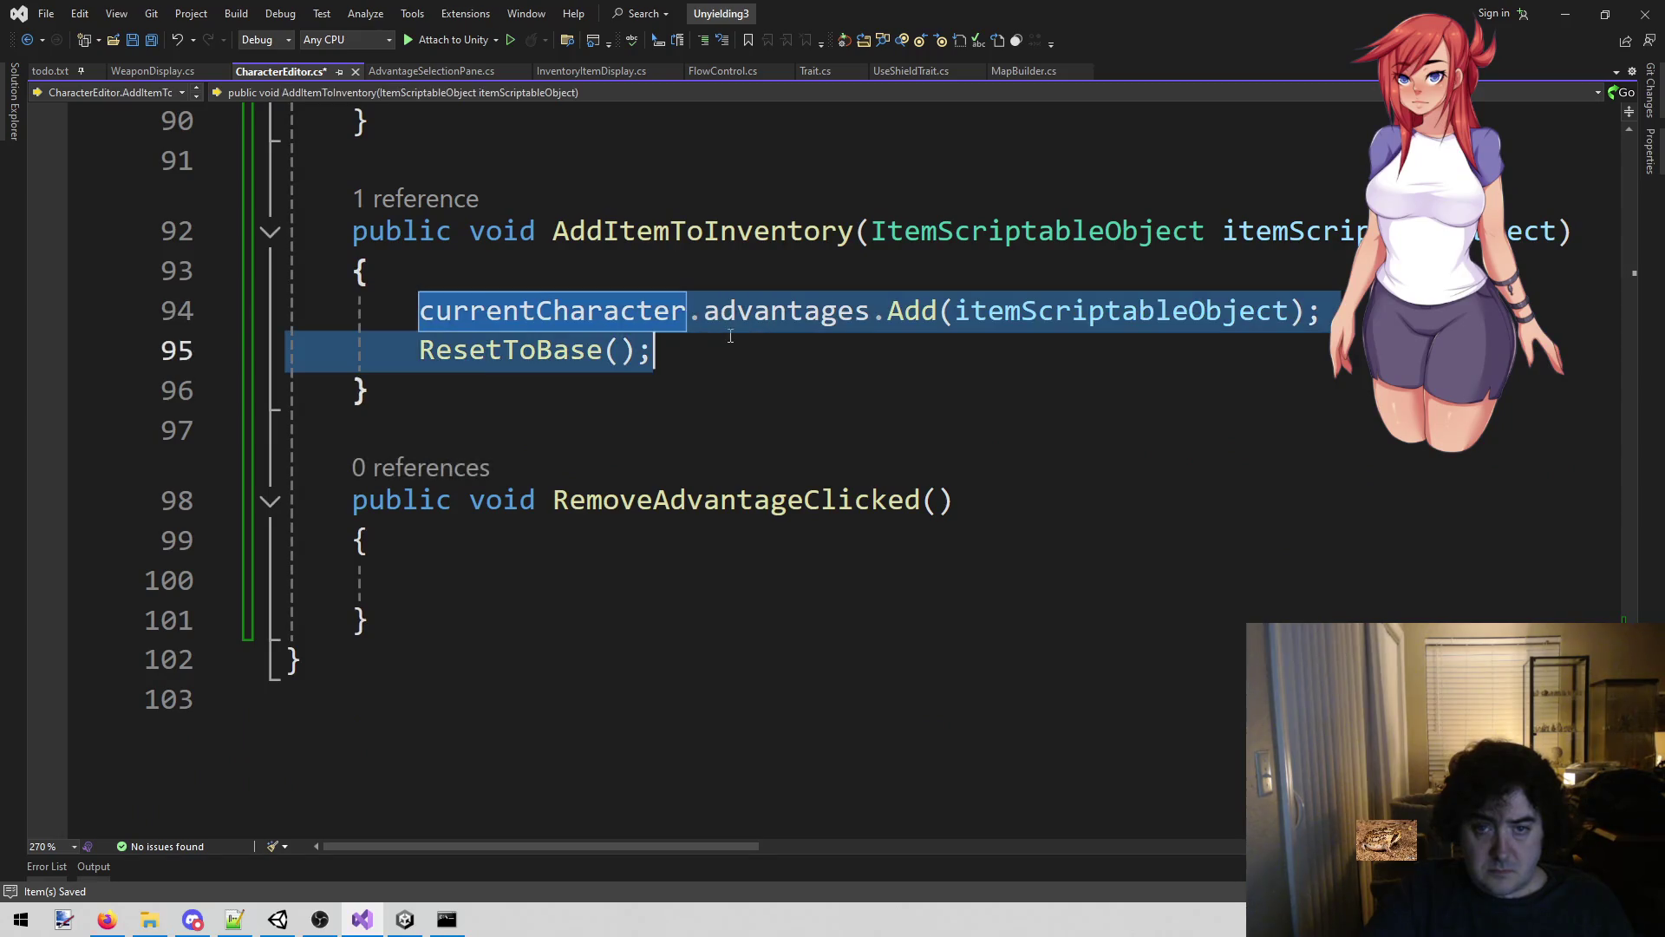
key("ctrl+c")
left_click(537, 591)
key("ctrl+v")
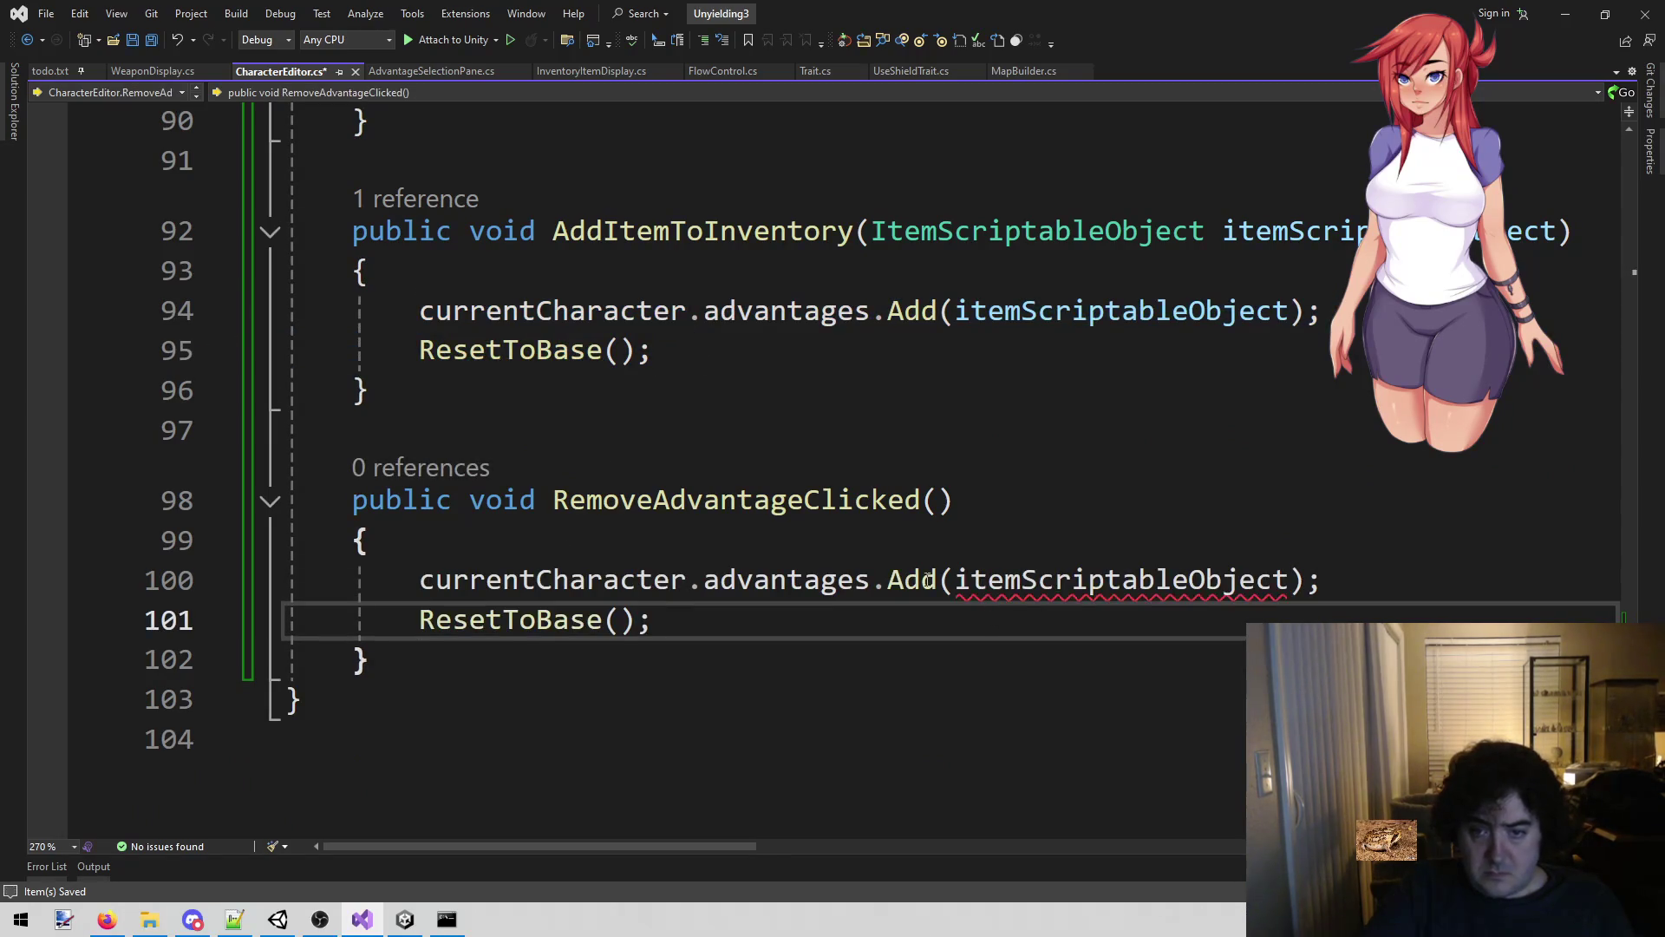
double_click(911, 580)
type("re")
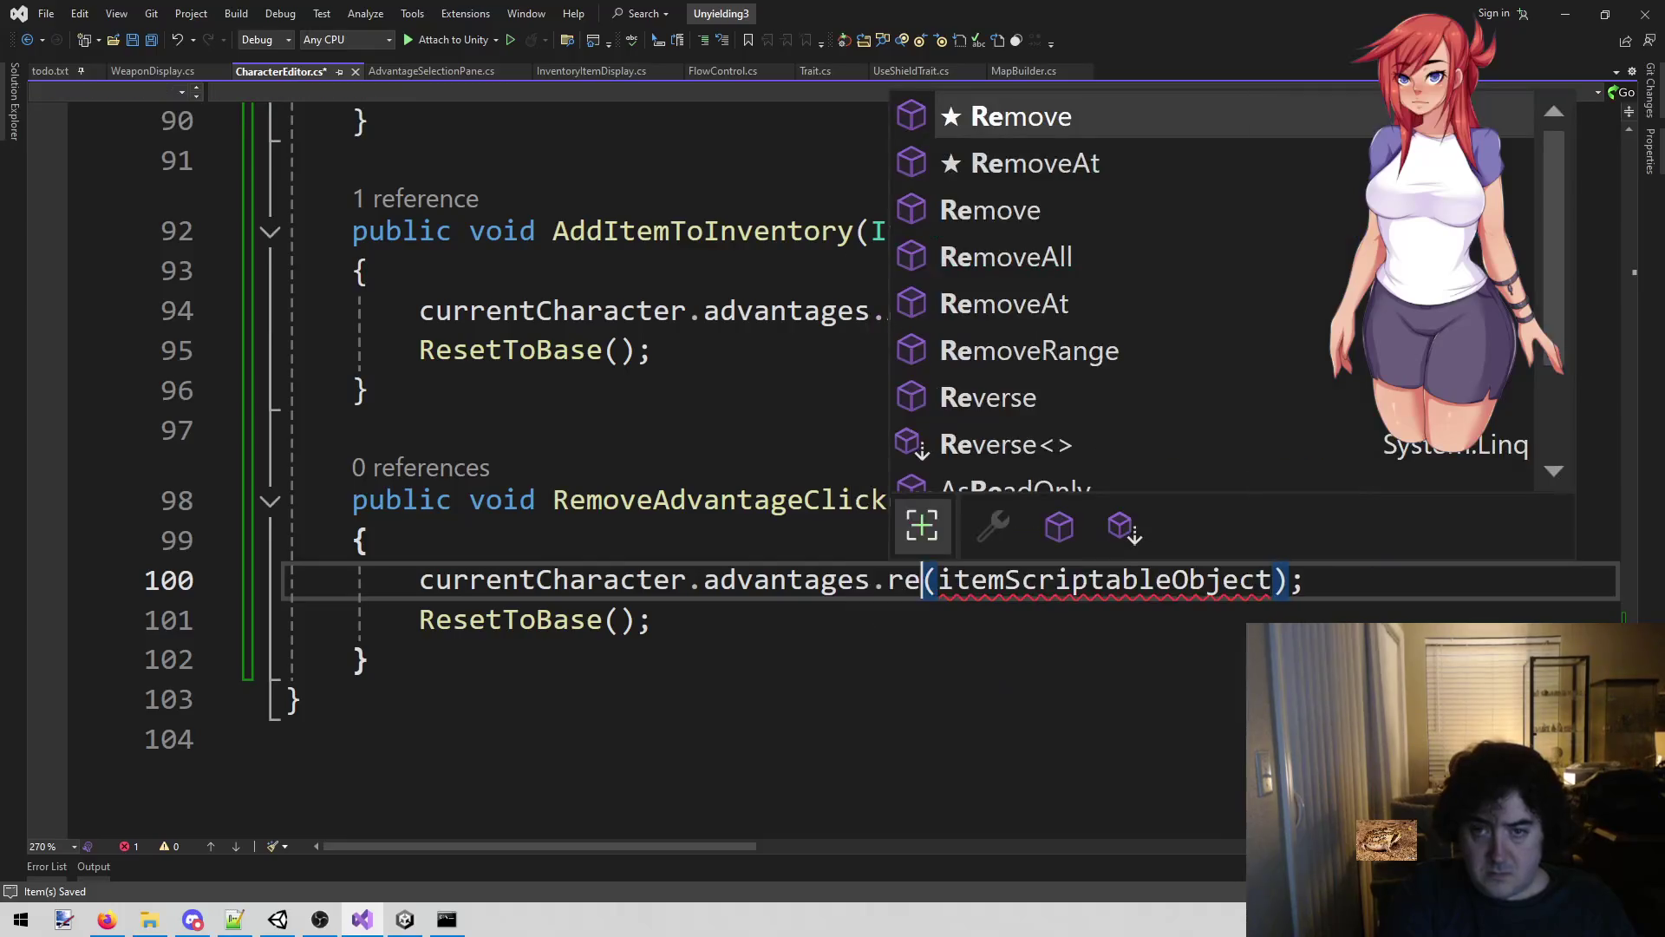
key("Tab")
double_click(937, 579)
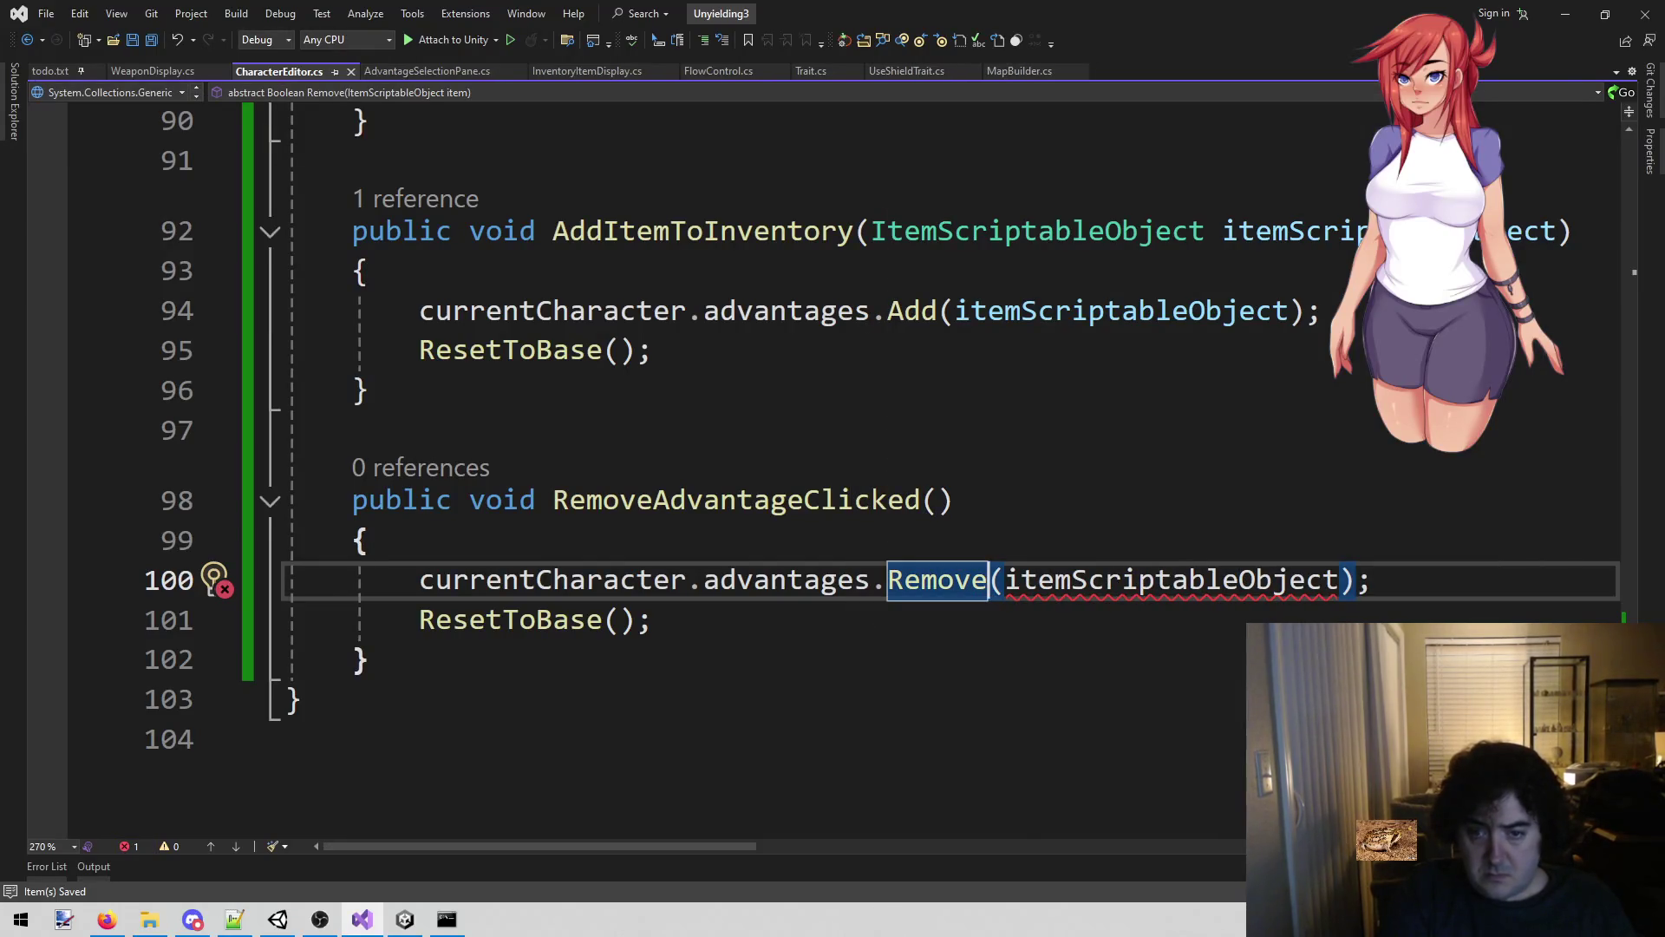
left_click(1266, 347)
mouse_move(1130, 581)
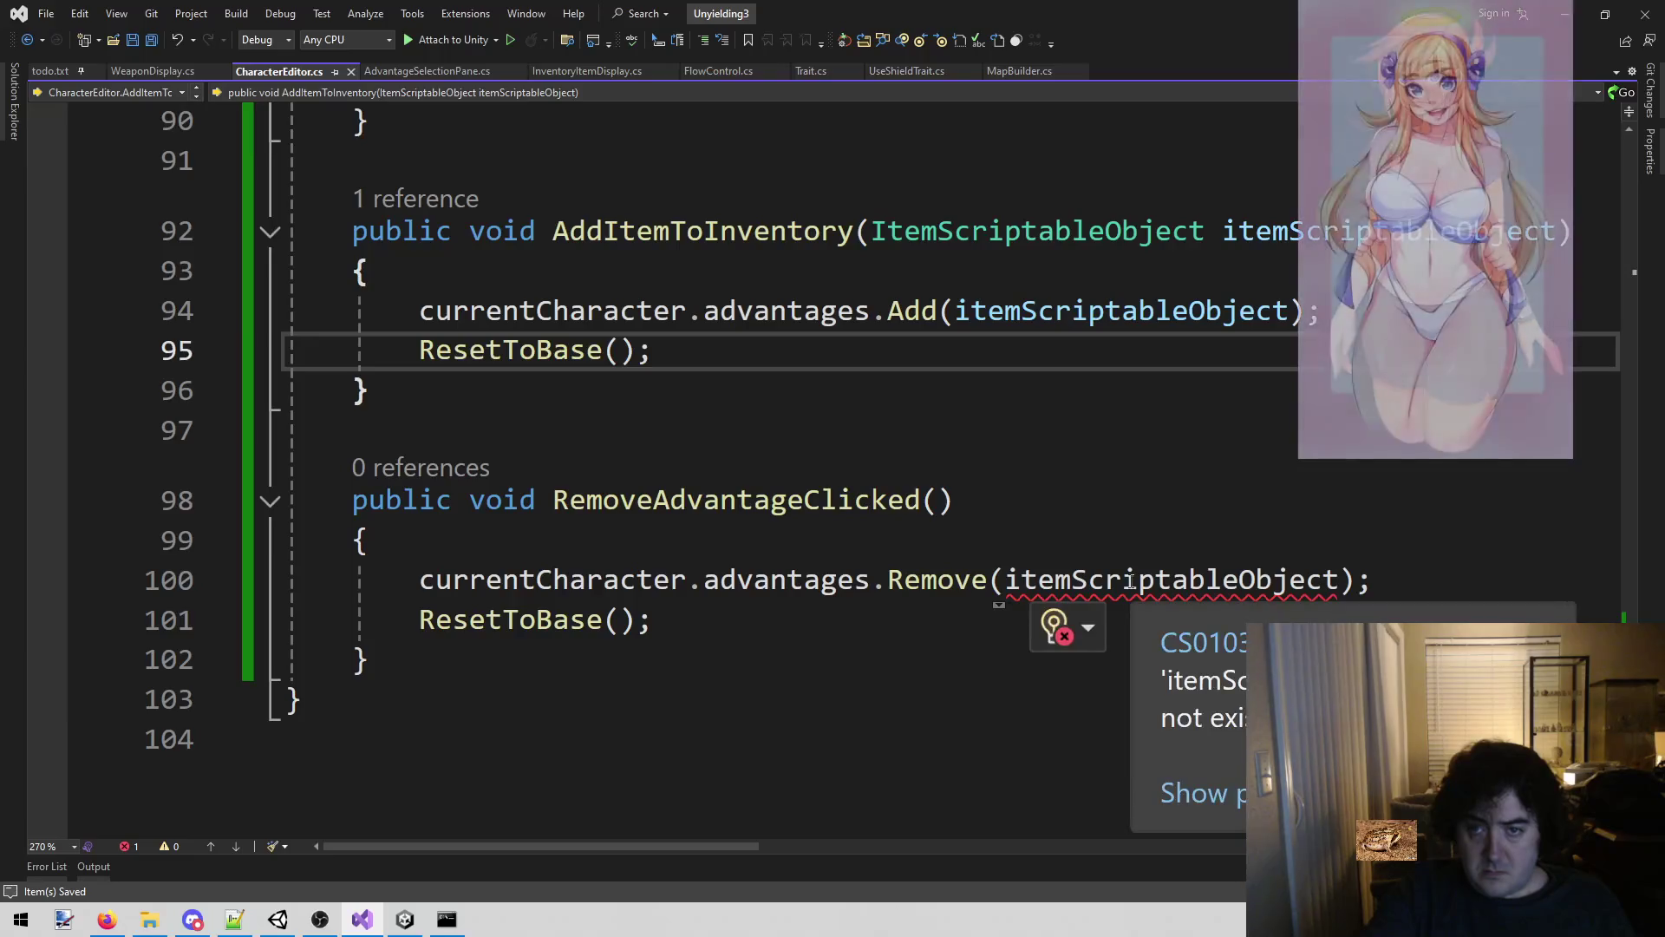
mouse_move(952, 581)
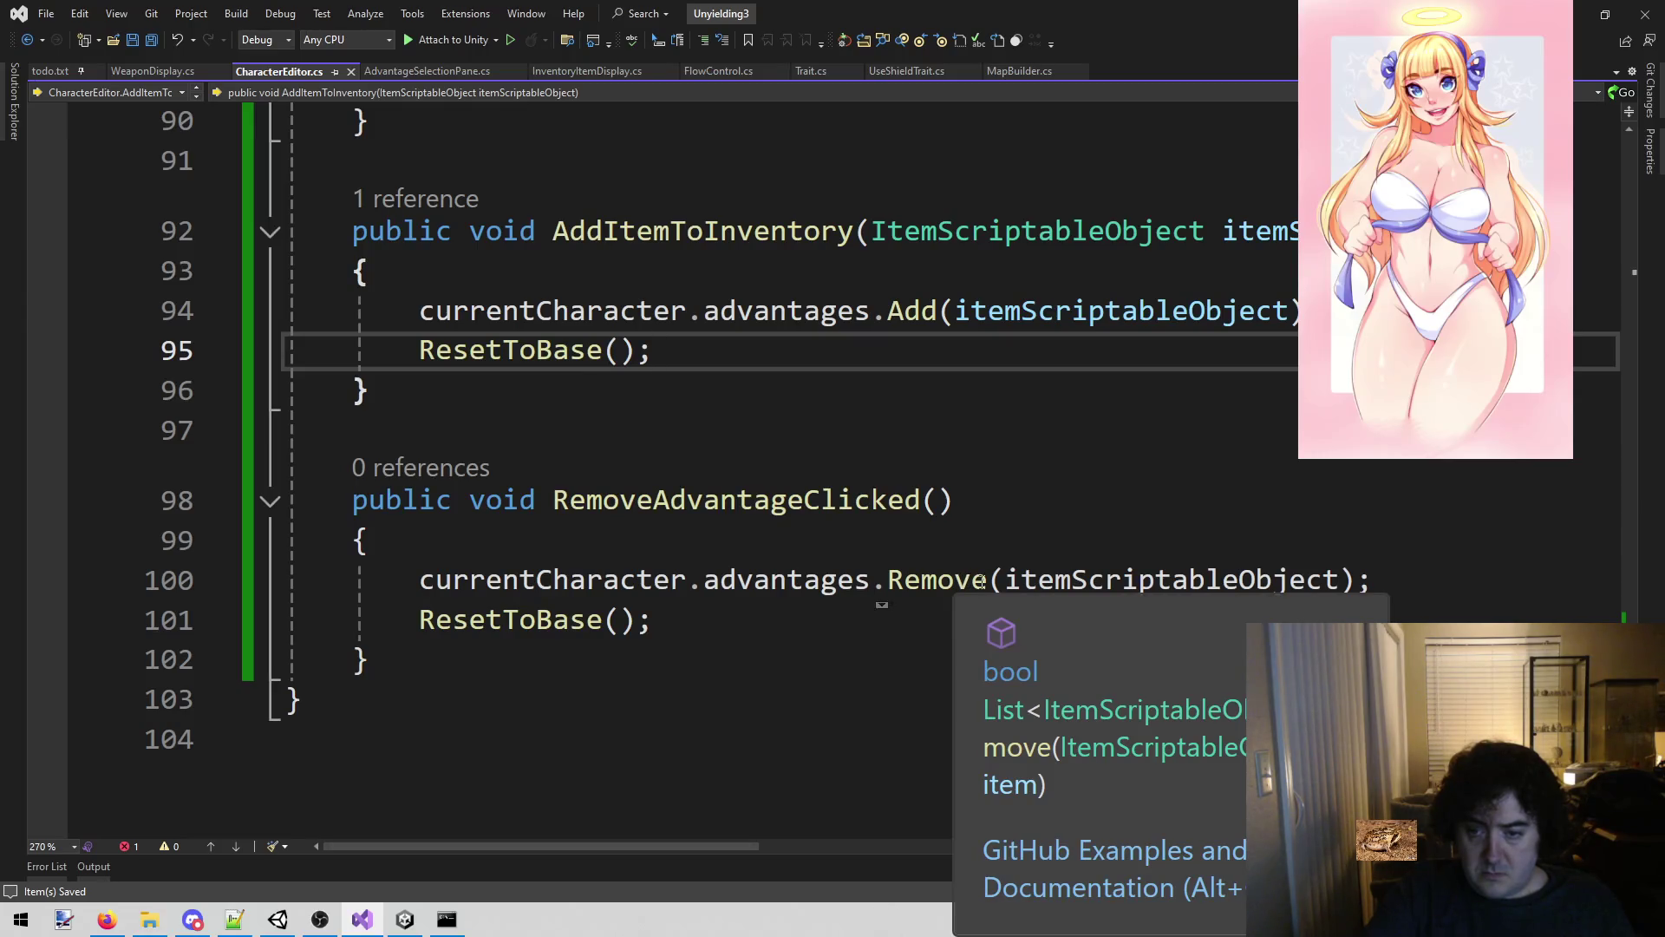
Give RemoveAdvantageClicked an ItemScriptableObject parameter, then switch to Unity.
left_click(1107, 503)
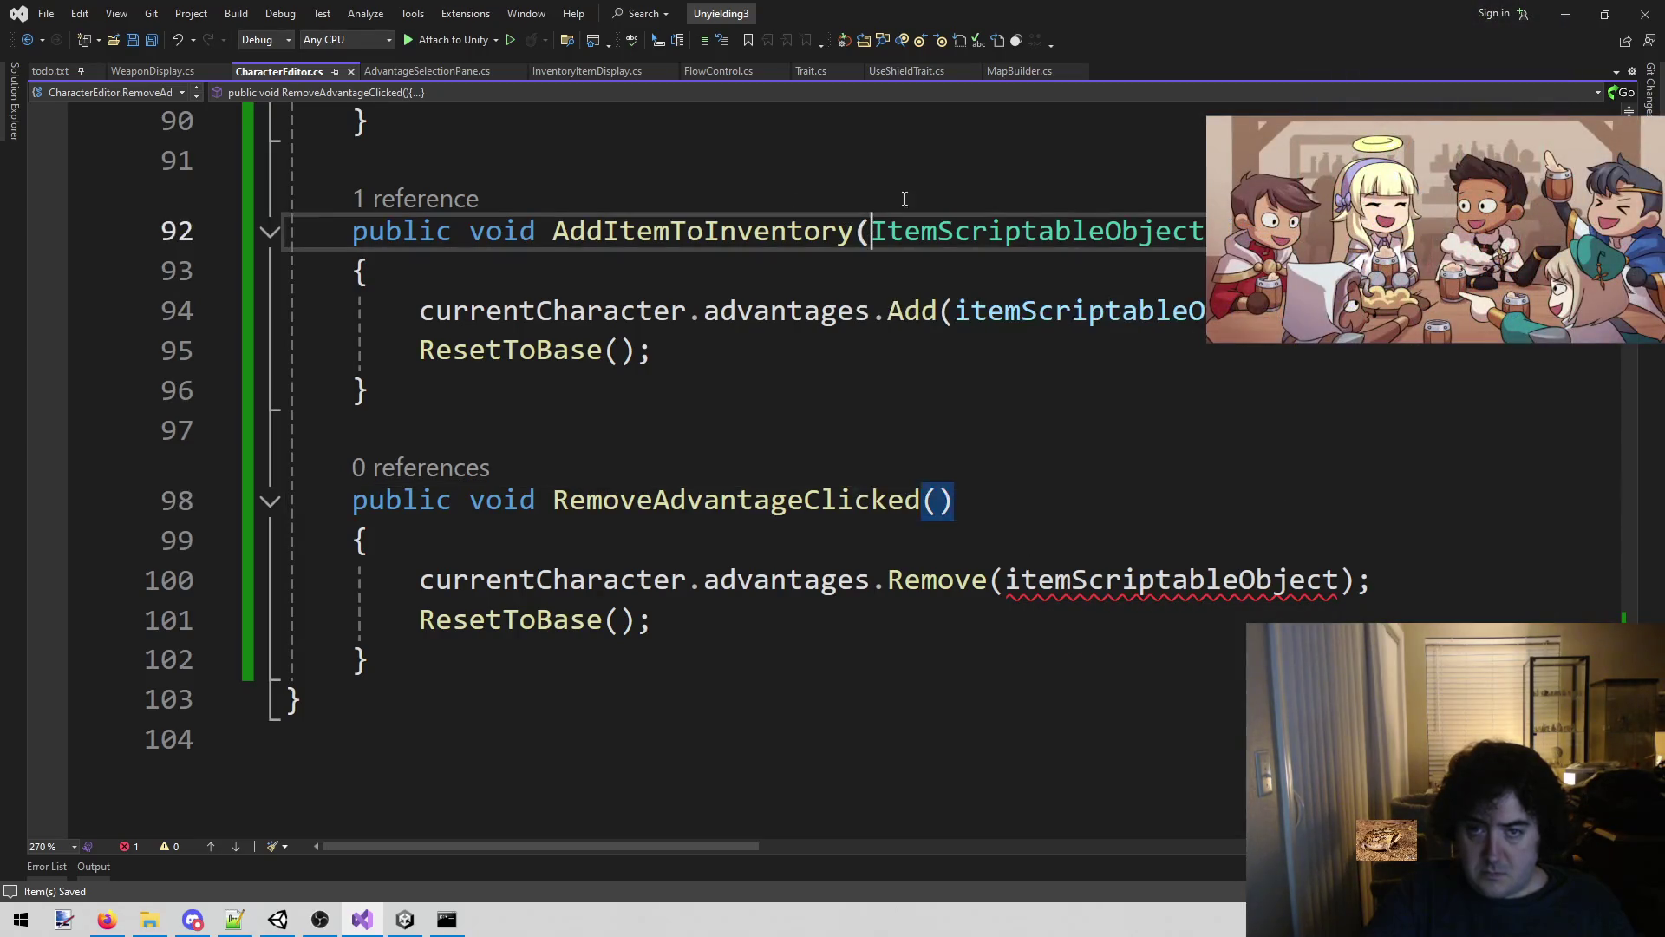
double_click(872, 231)
key("Down")
key("Down")
key("Down")
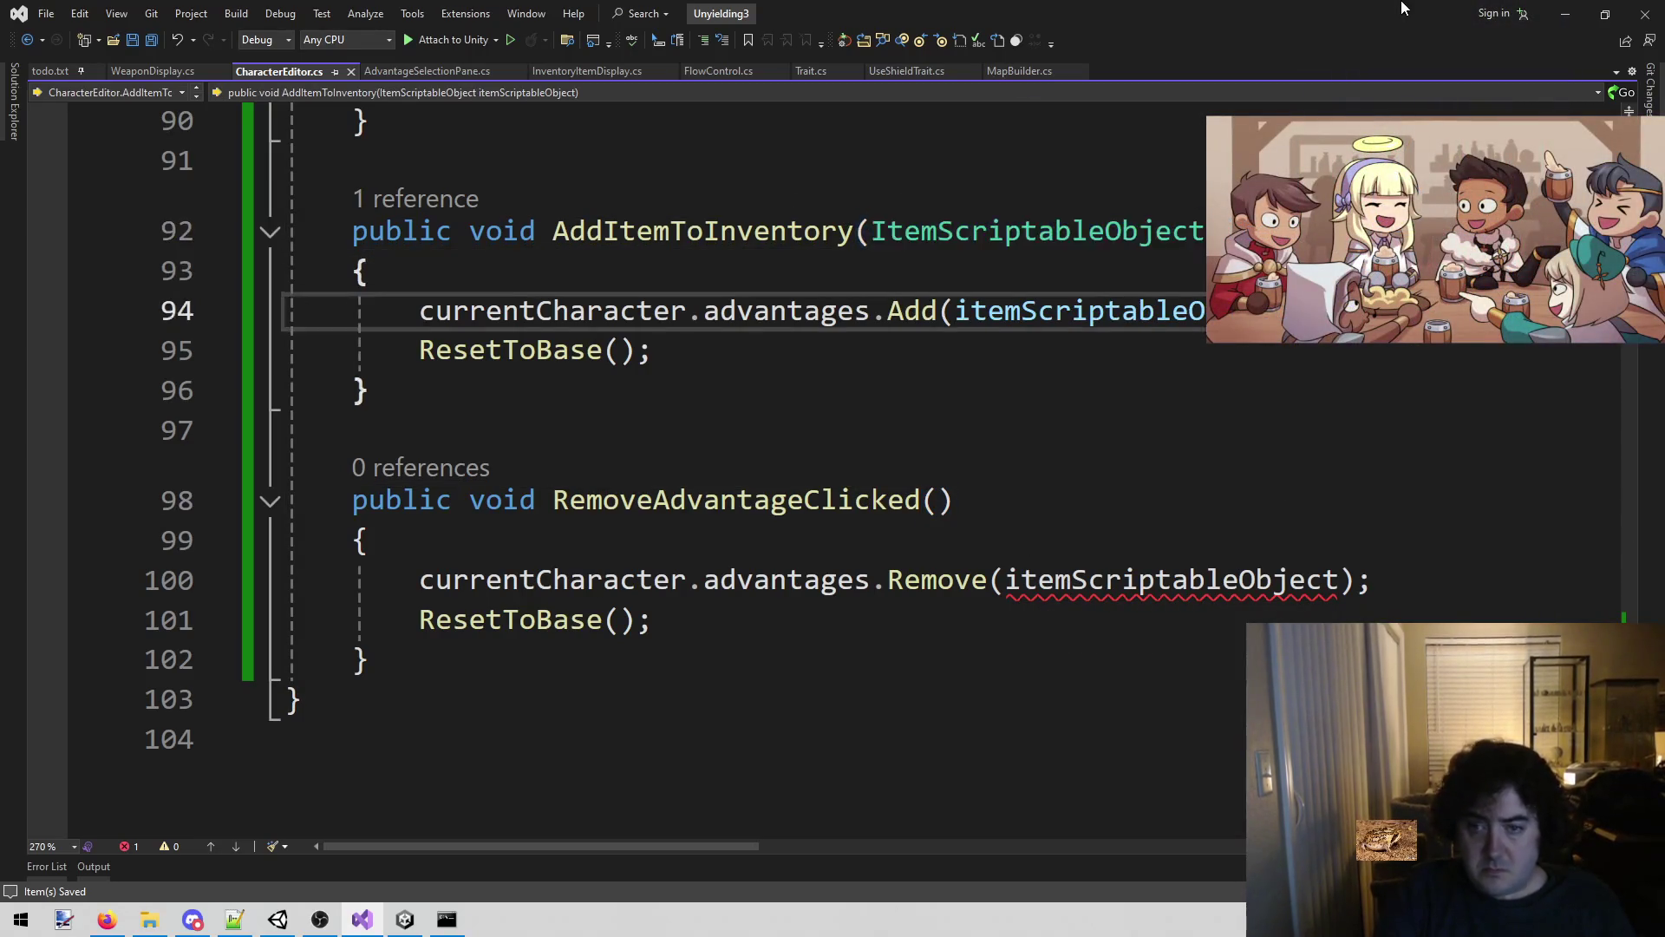
key("Down")
key("End")
key("Left")
type("ItemScriptableObject itemScriptableObject")
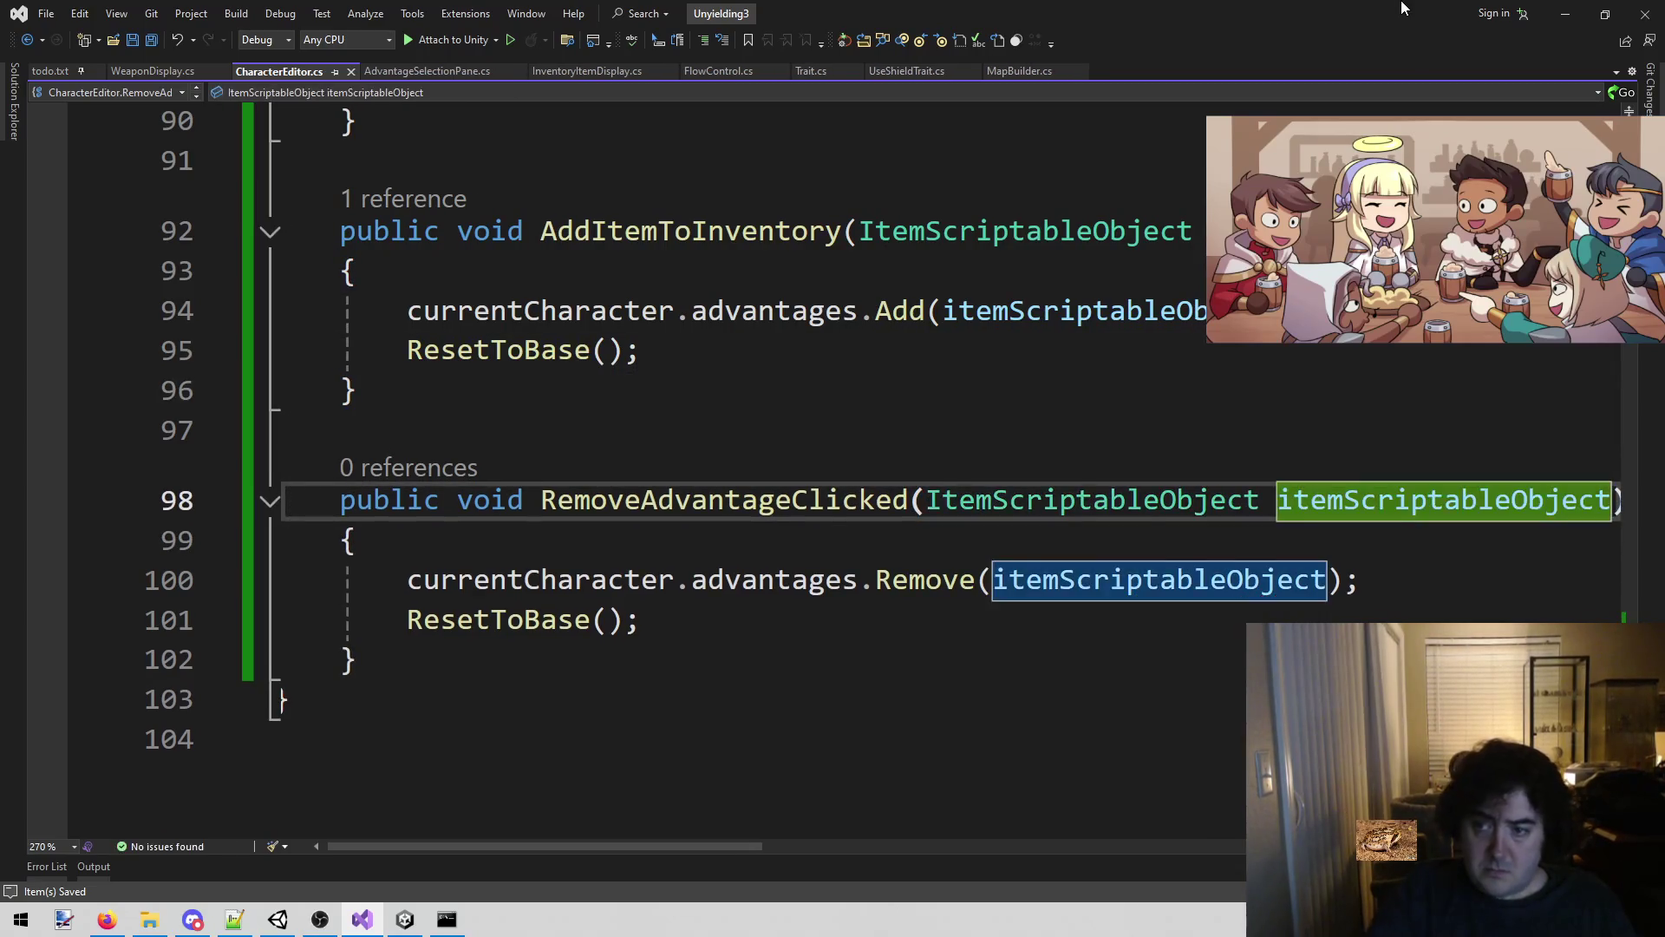
left_click(405, 919)
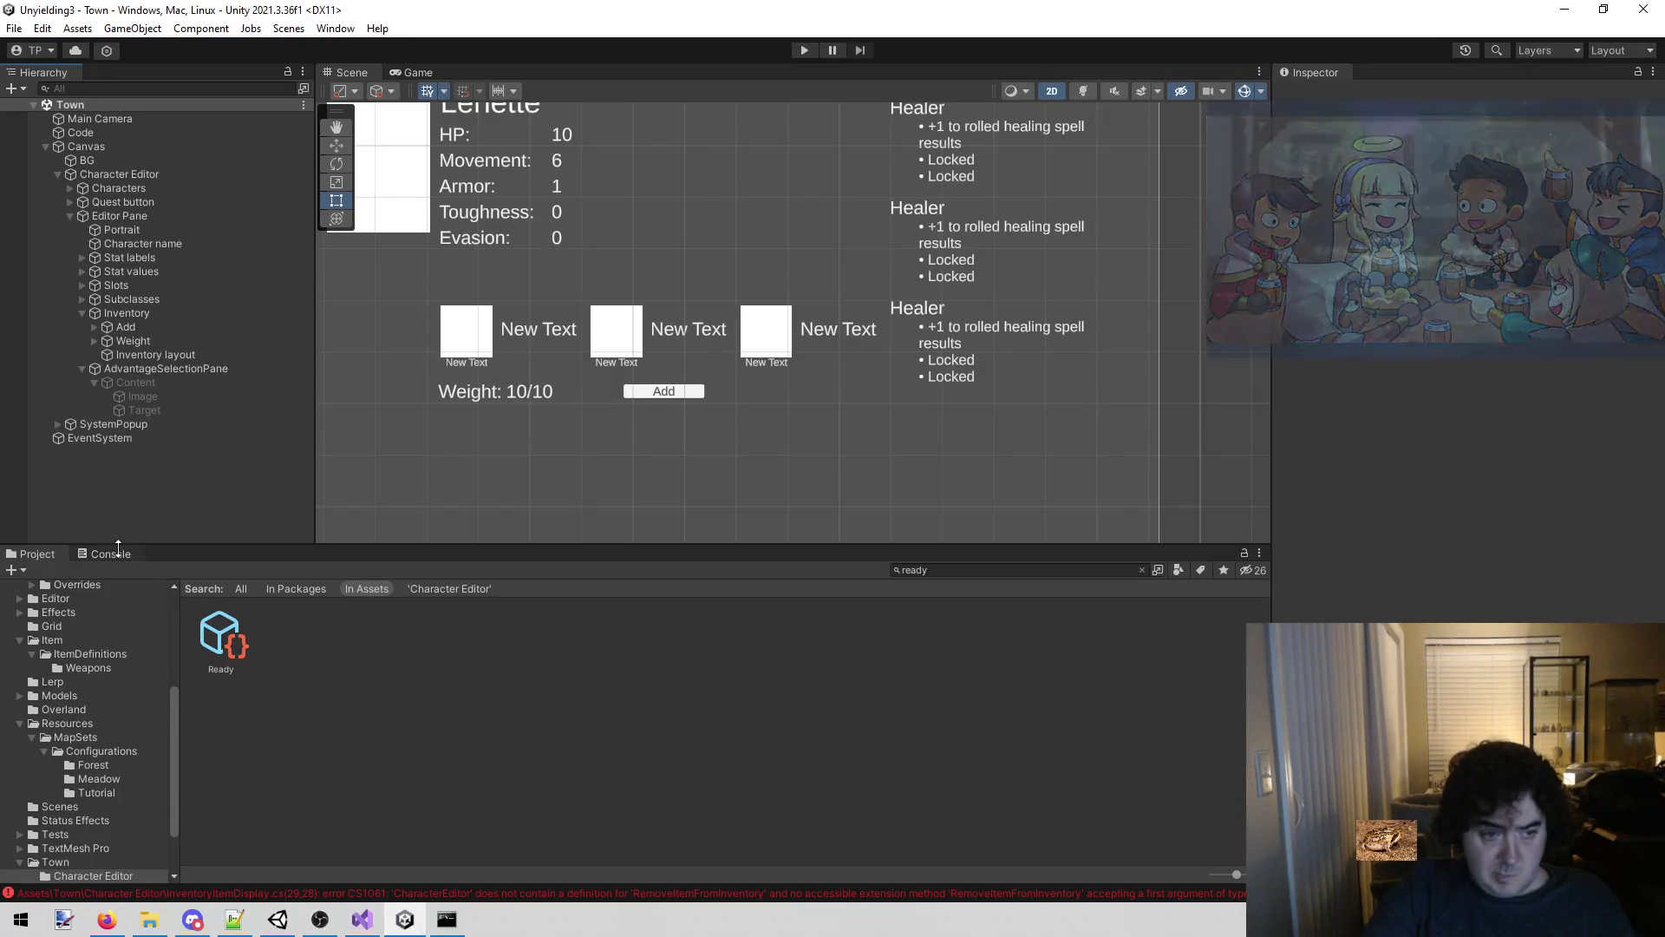
Jump from the CS1061 Console error to the offending code in CharacterEditor.cs.
left_click(109, 556)
double_click(288, 591)
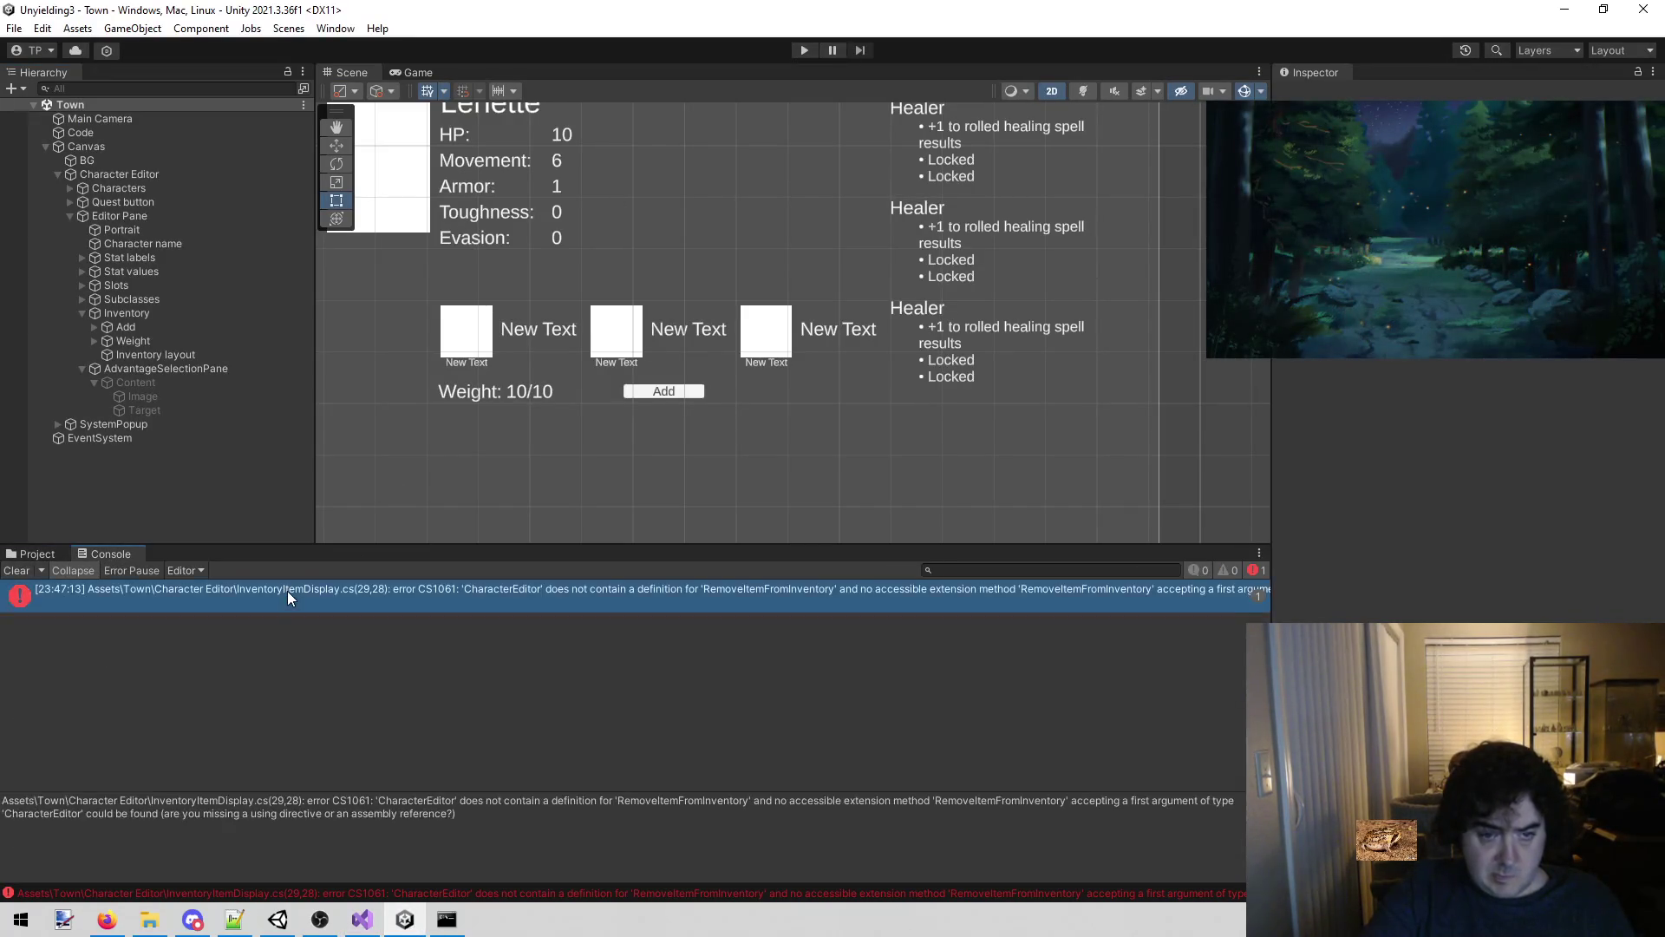
left_click(916, 549)
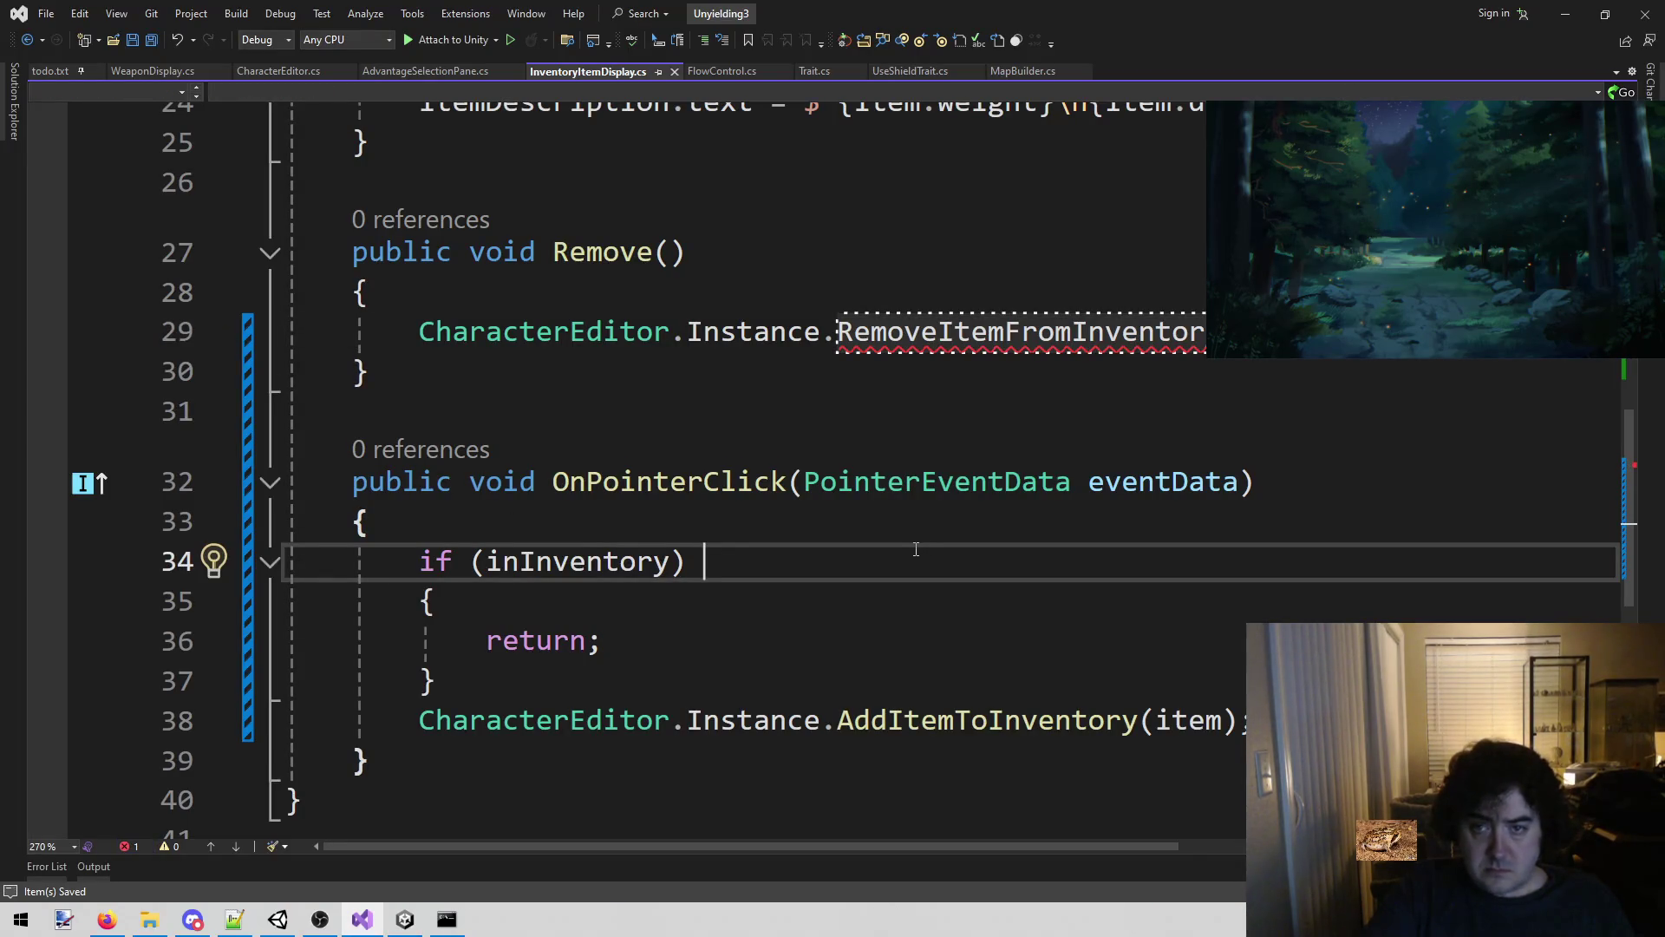
scroll(909, 549, "up", 1)
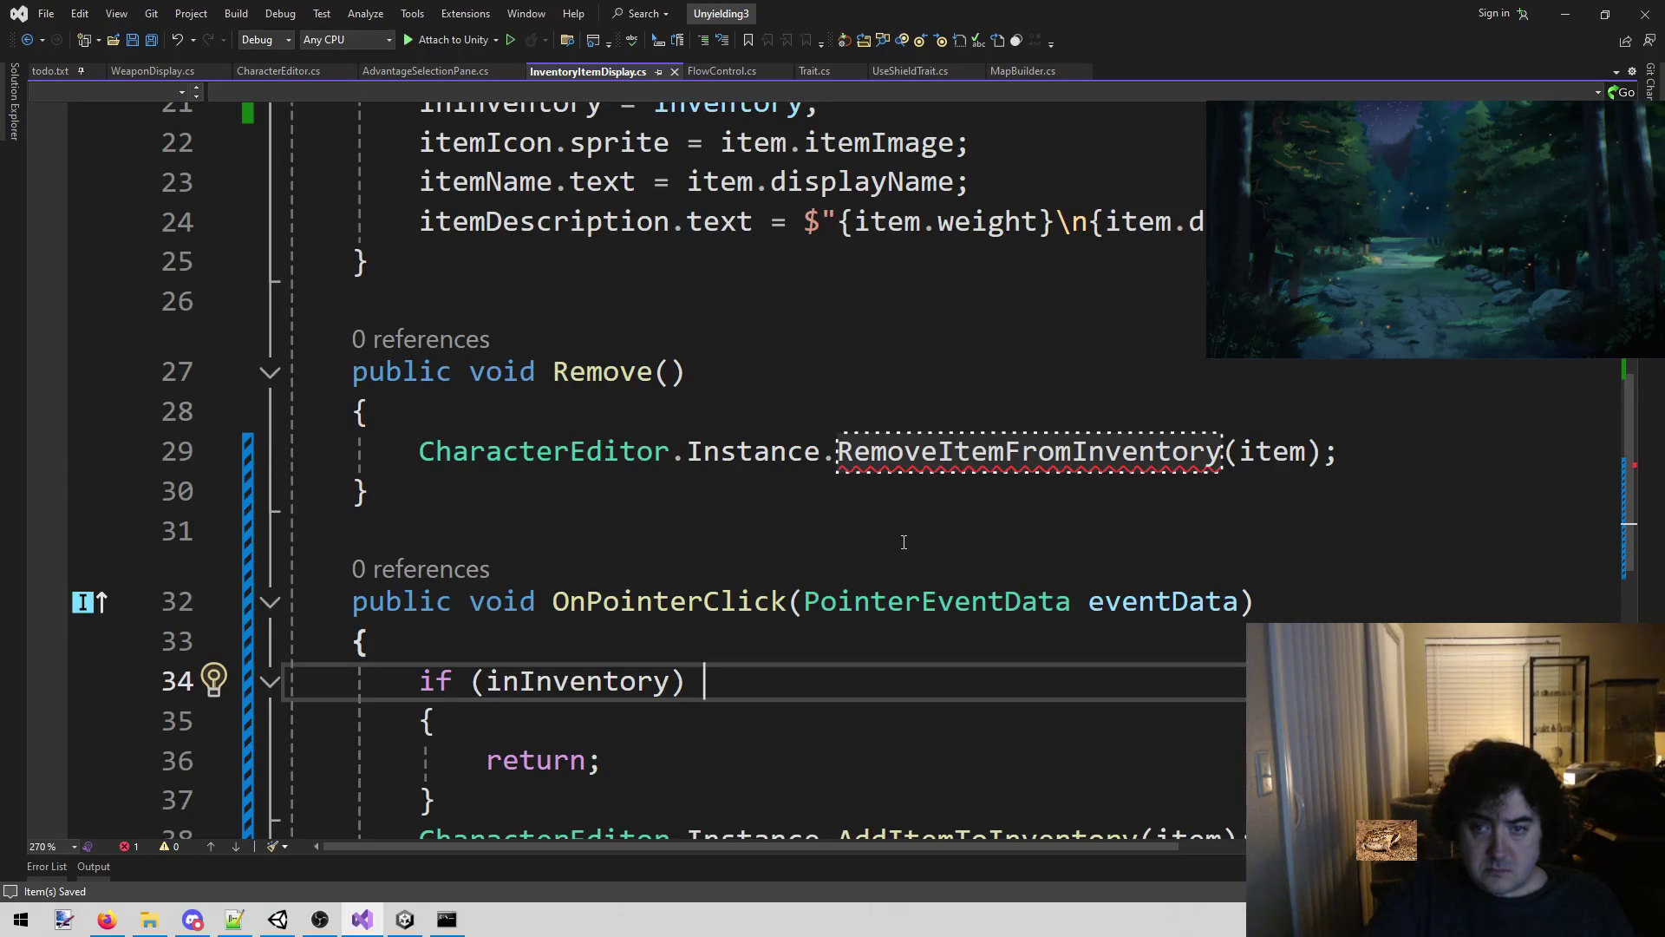
mouse_move(935, 459)
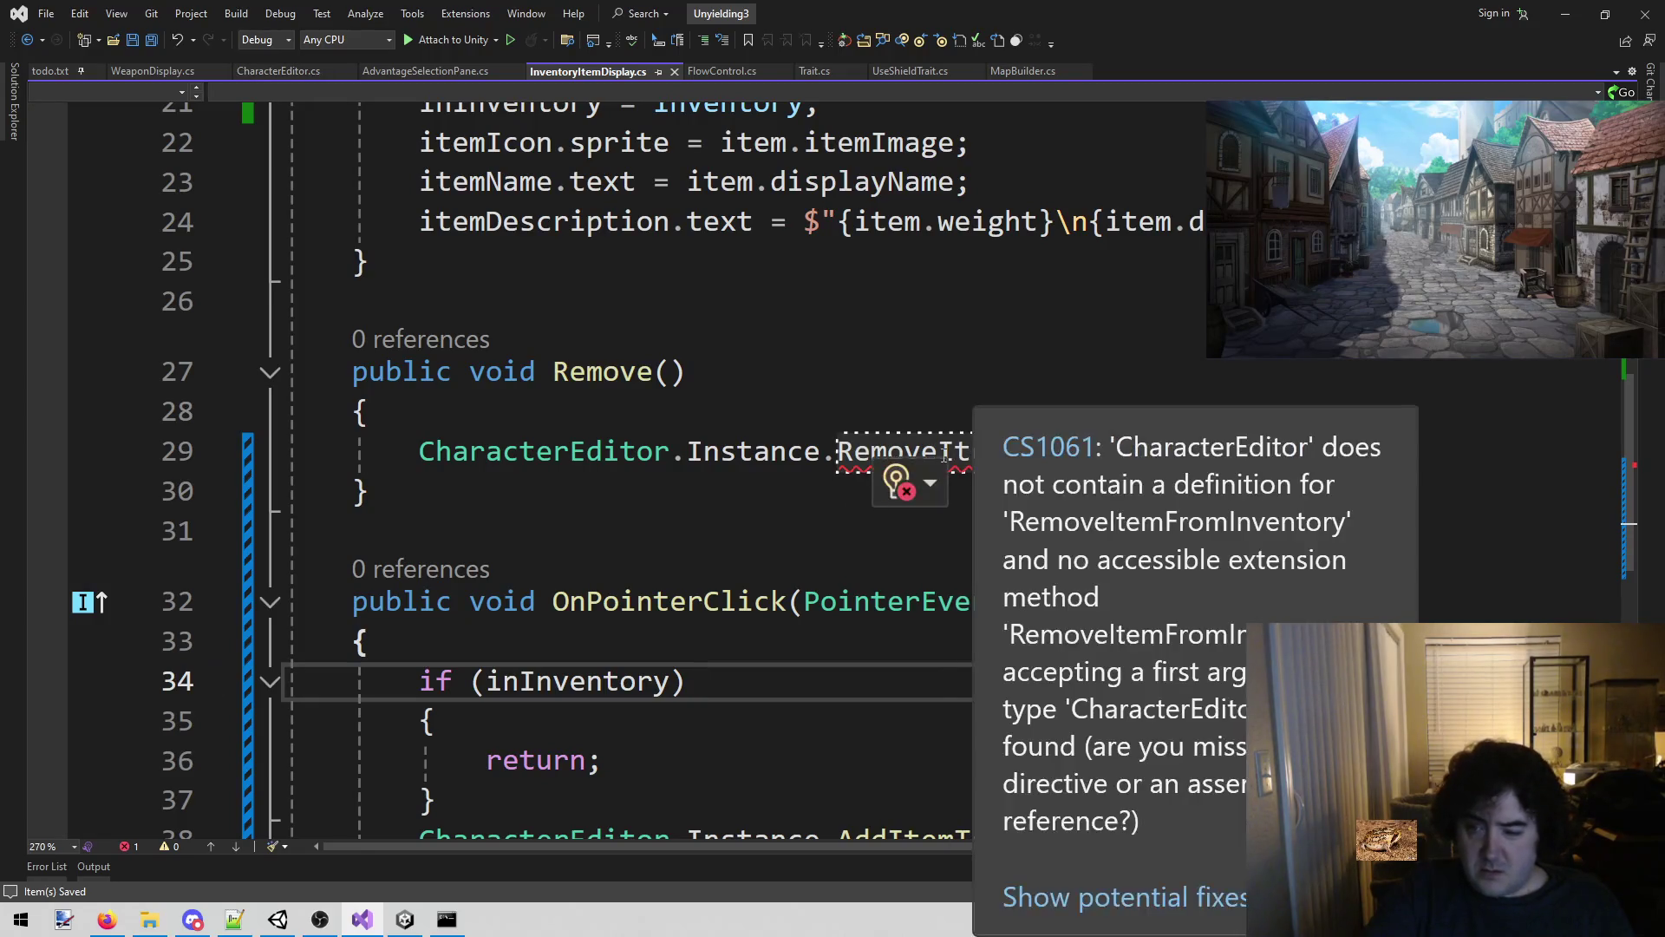
left_click(862, 531)
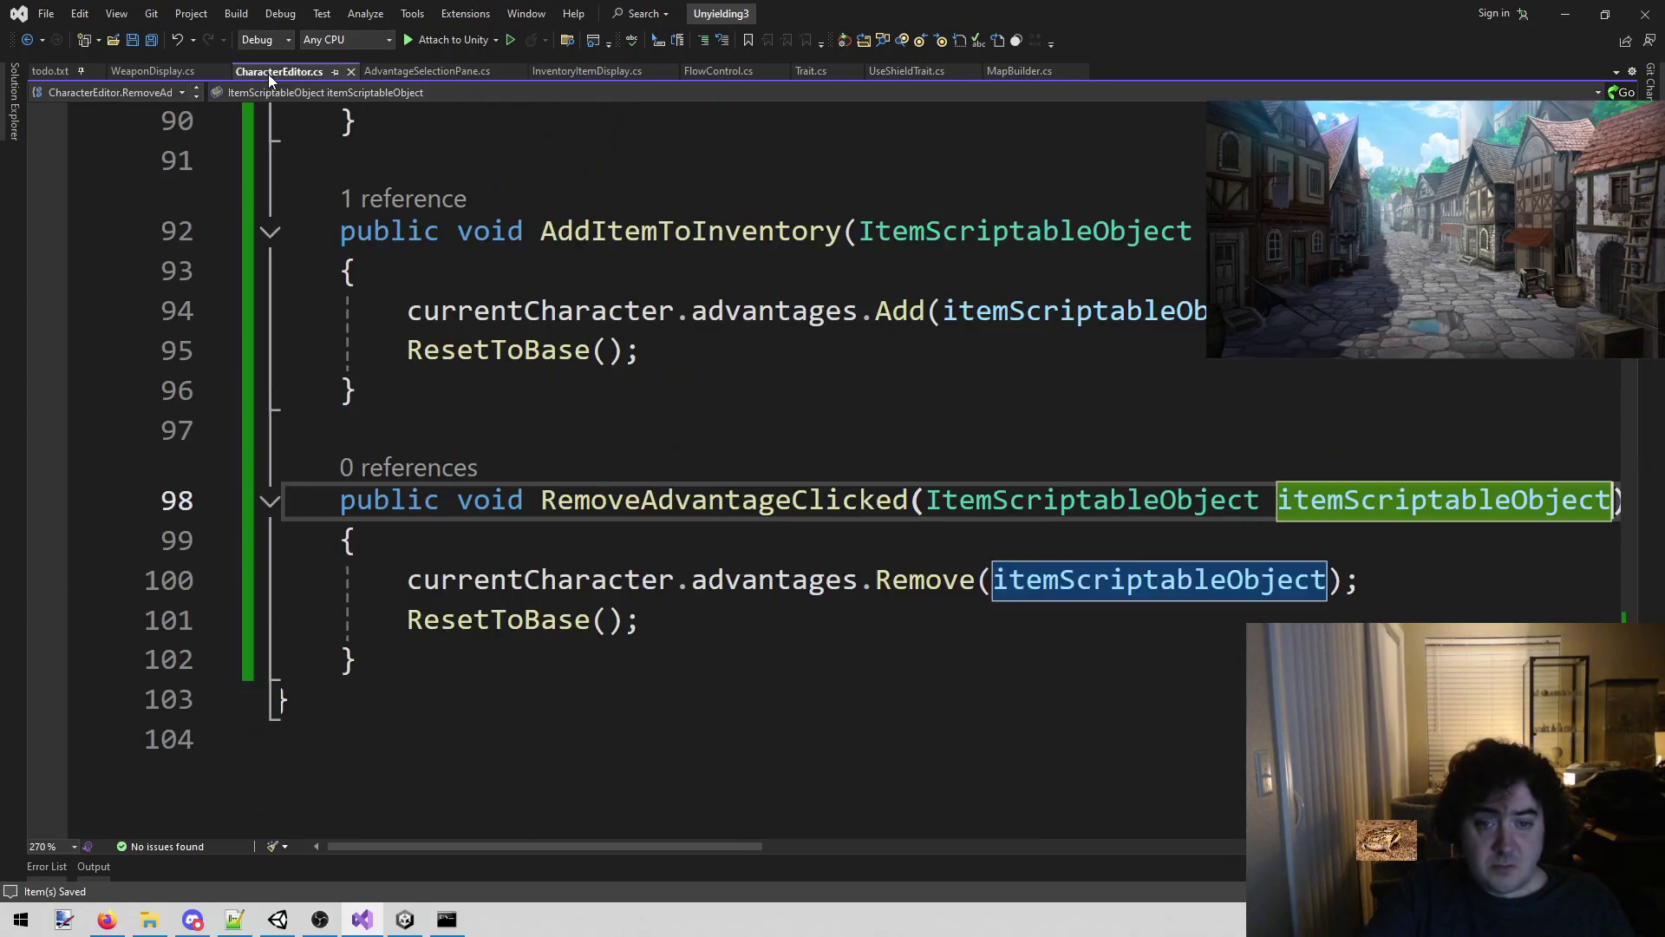
left_click(268, 71)
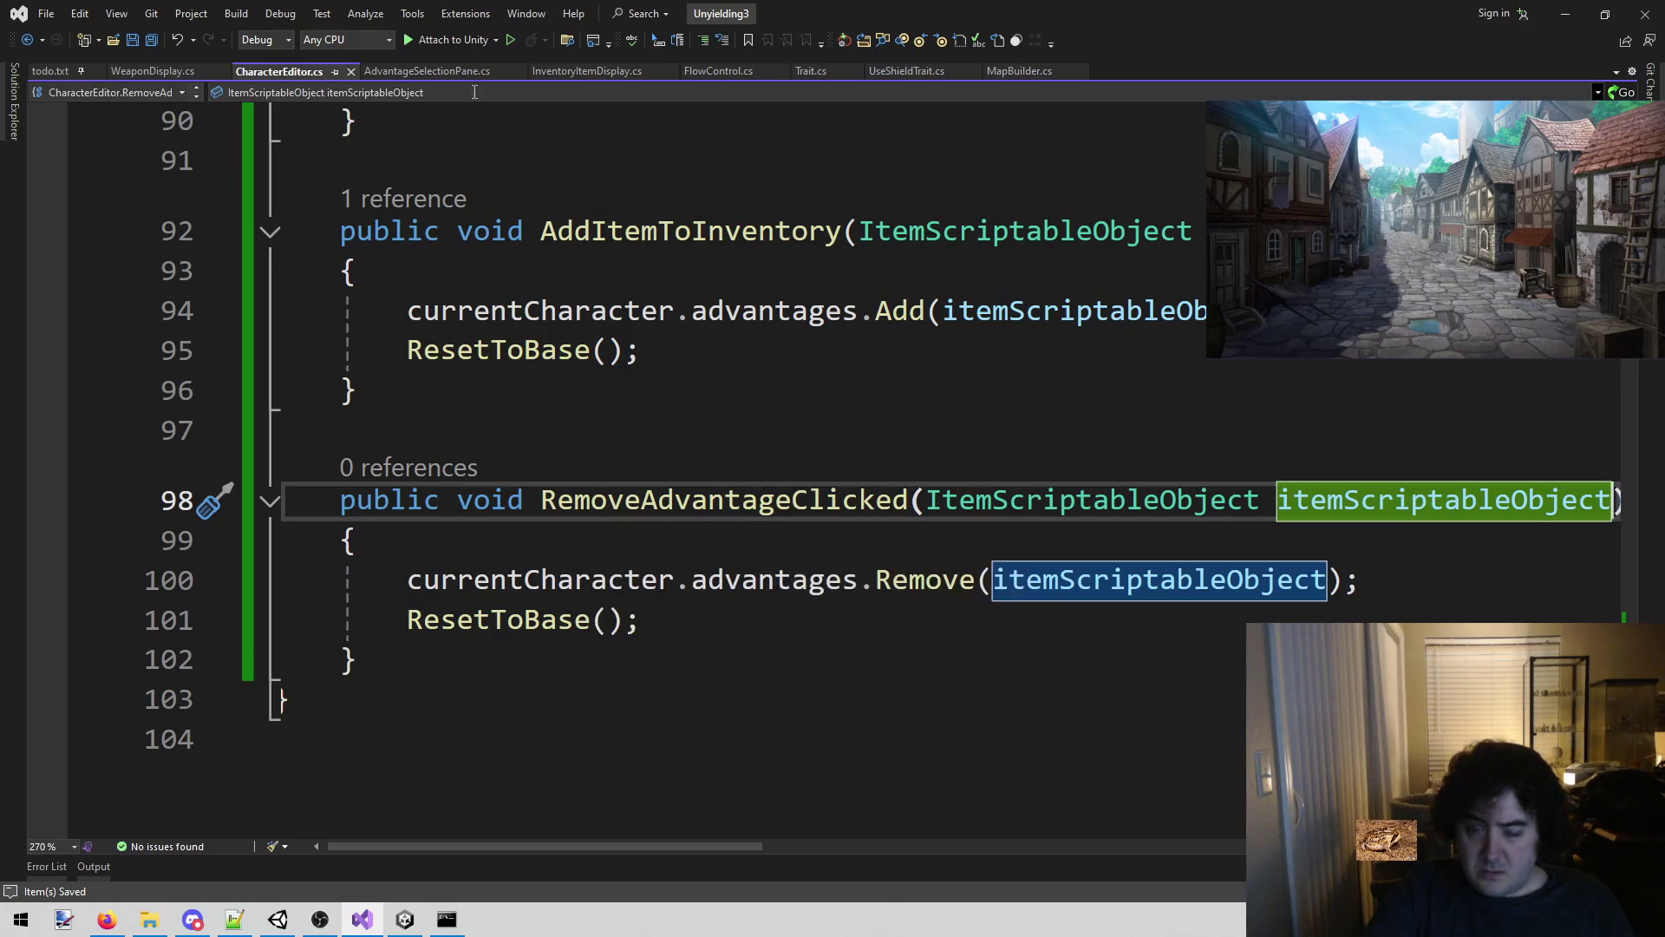
scroll(576, 433, "up", 2)
scroll(575, 433, "down", 1)
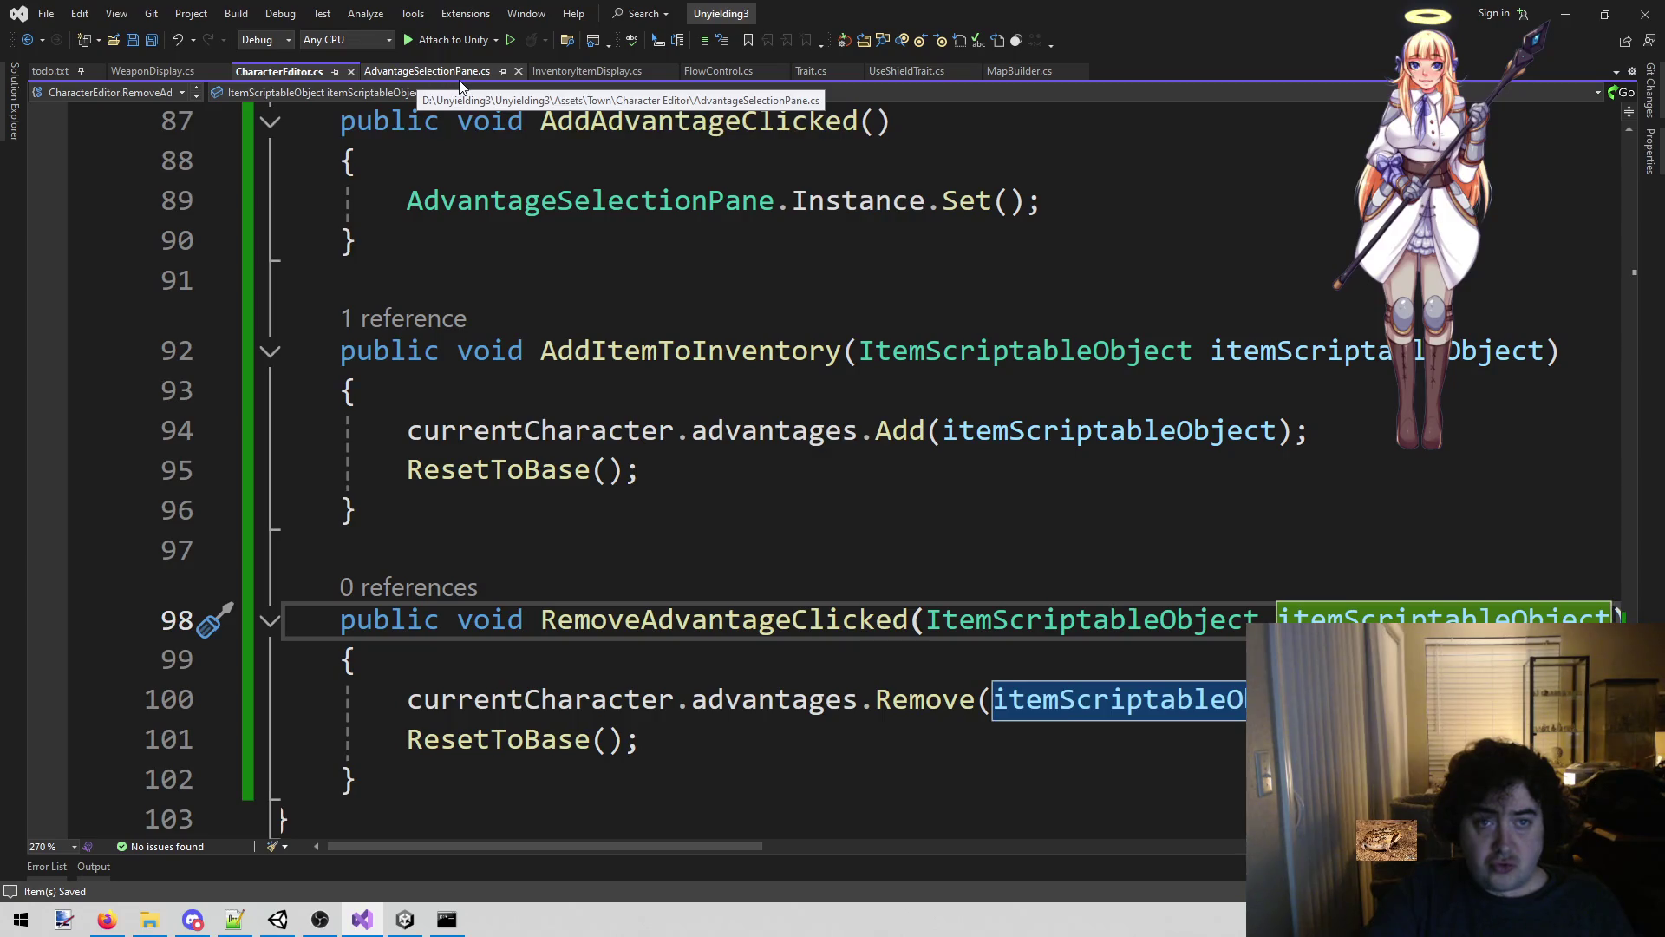
Rename RemoveAdvantageClicked to RemoveItemFromInventory, copied from InventoryItemDisplay.cs, and recompile in Unity.
left_click(634, 73)
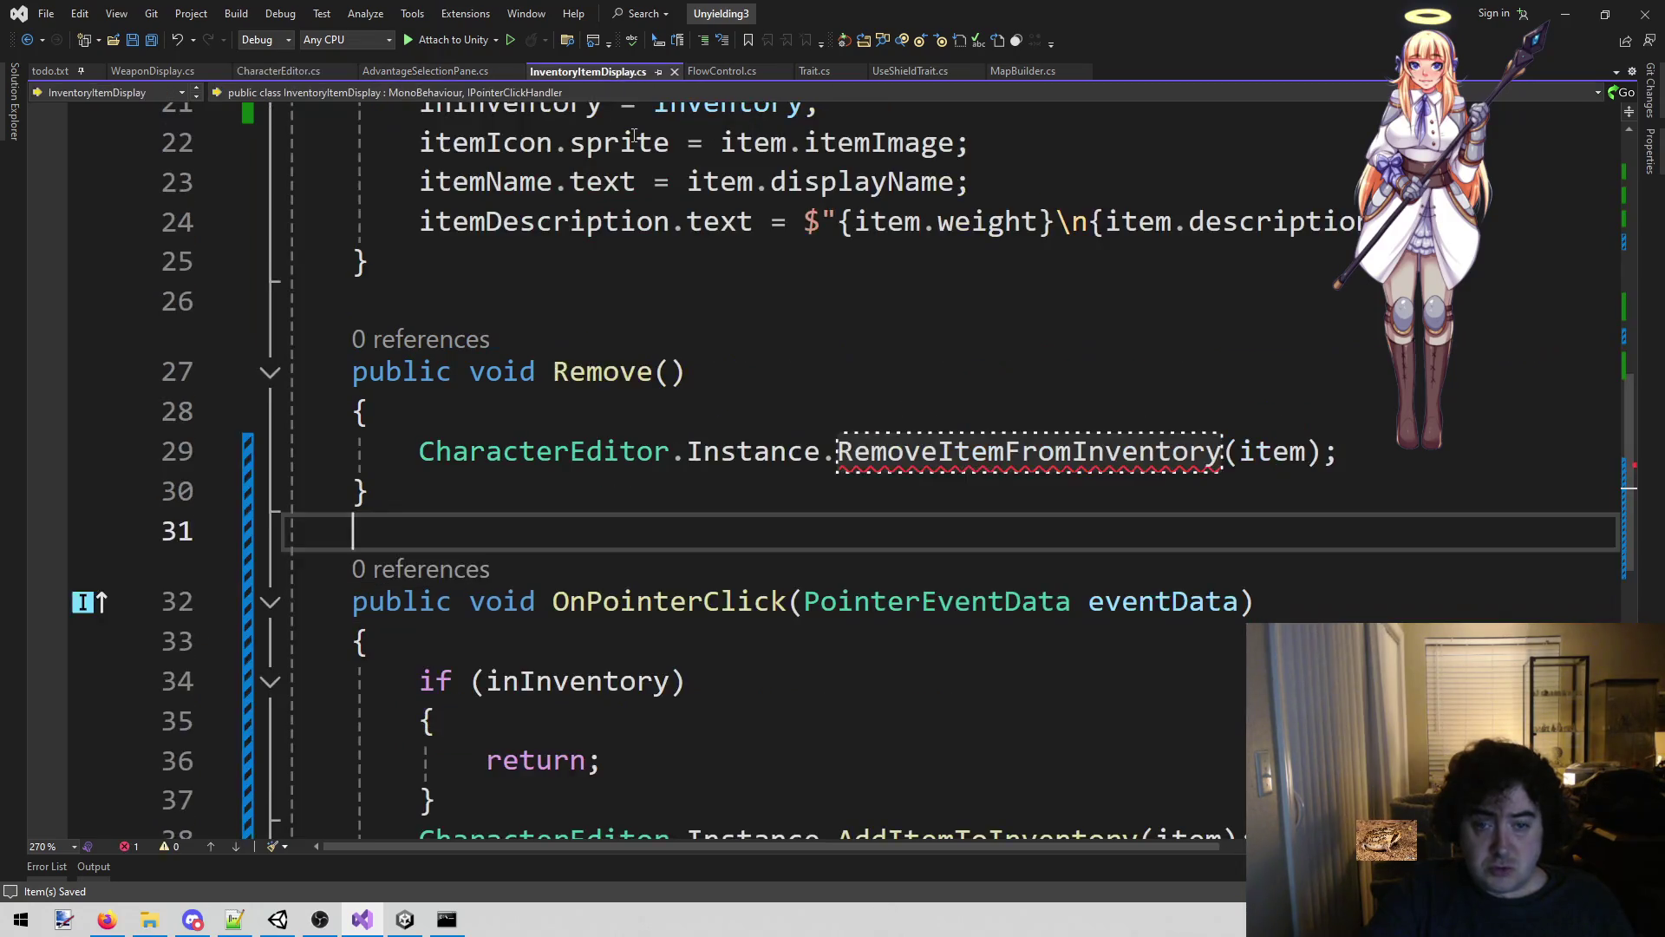
double_click(877, 451)
key("ctrl+c")
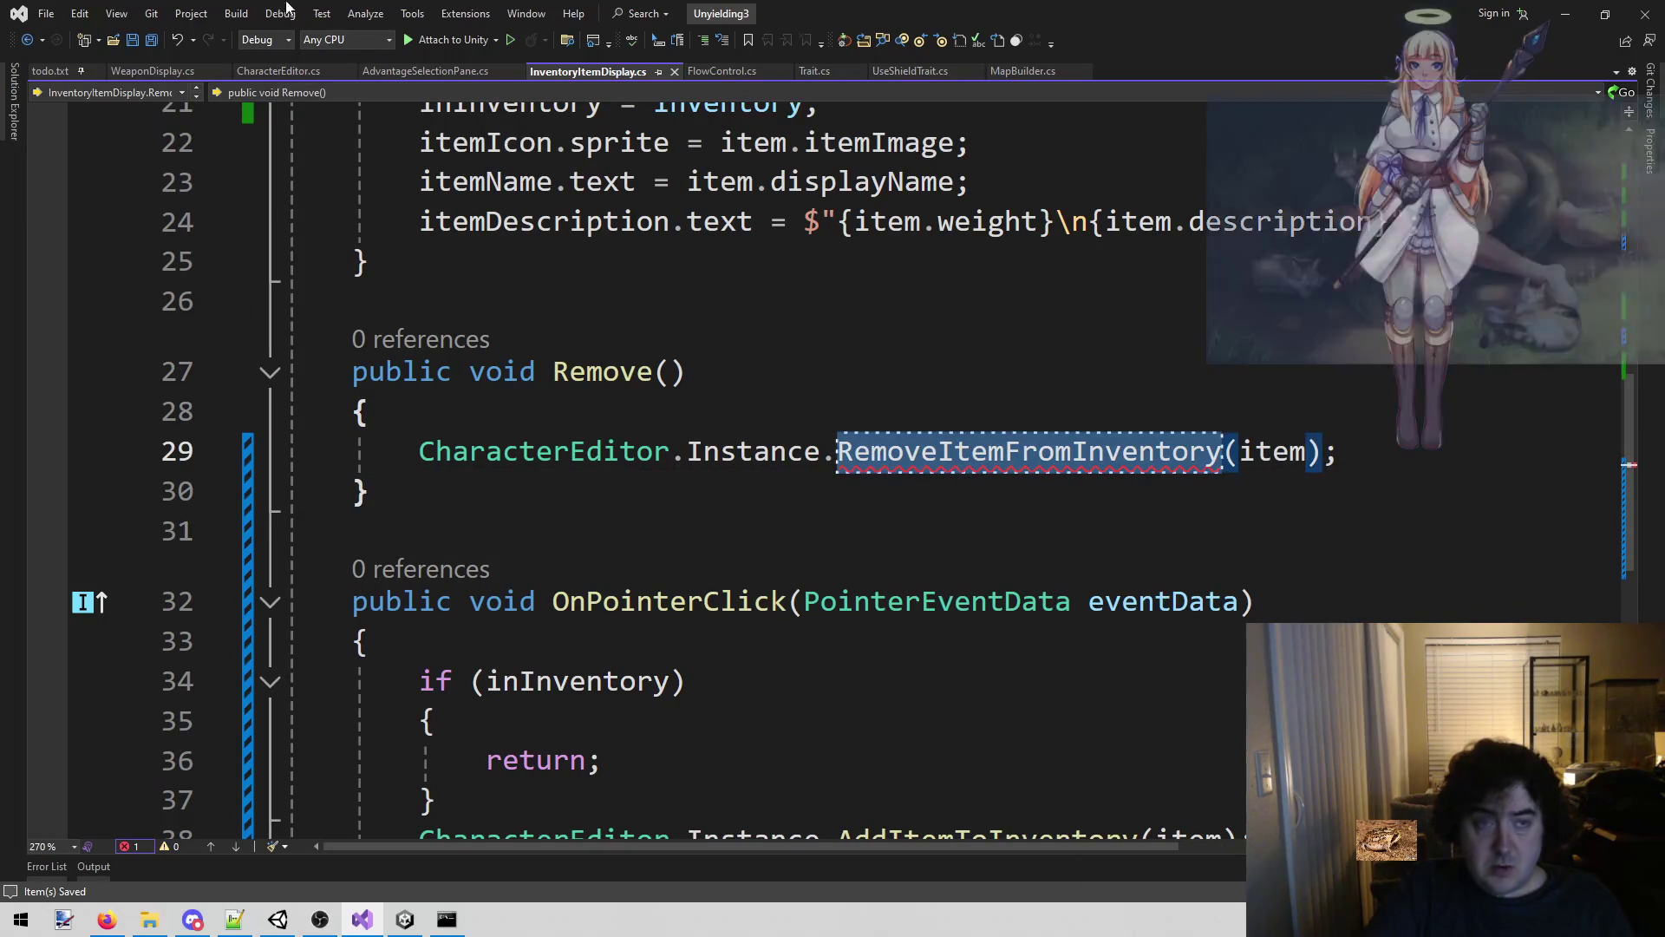
left_click(276, 71)
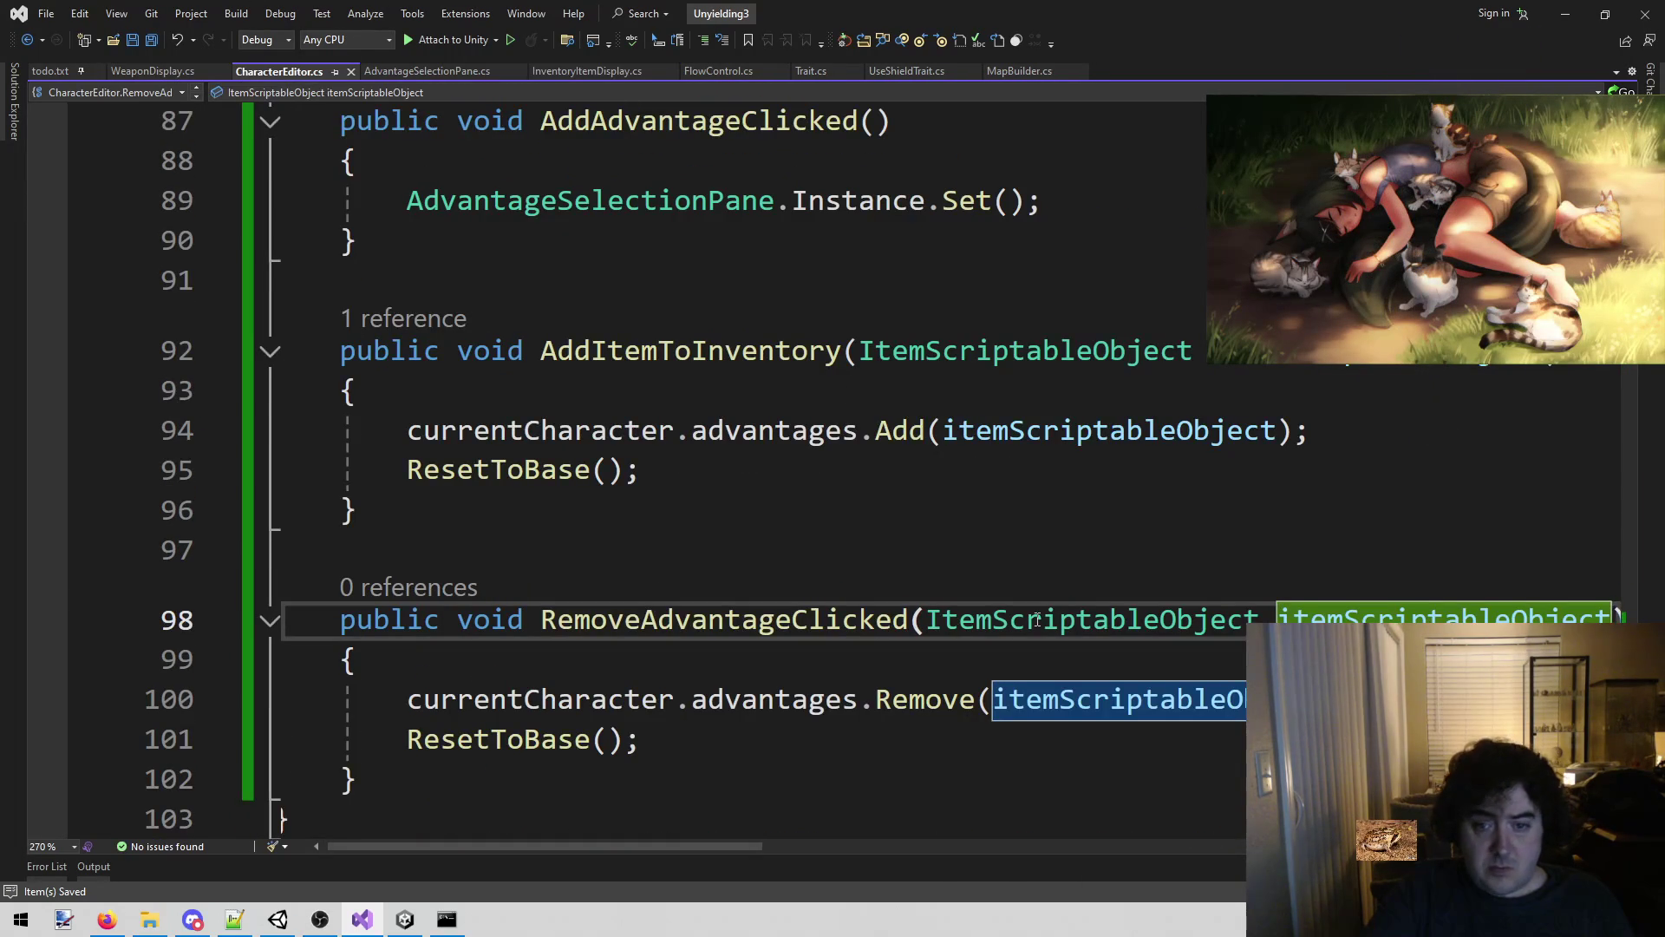
double_click(840, 601)
key("ctrl+v")
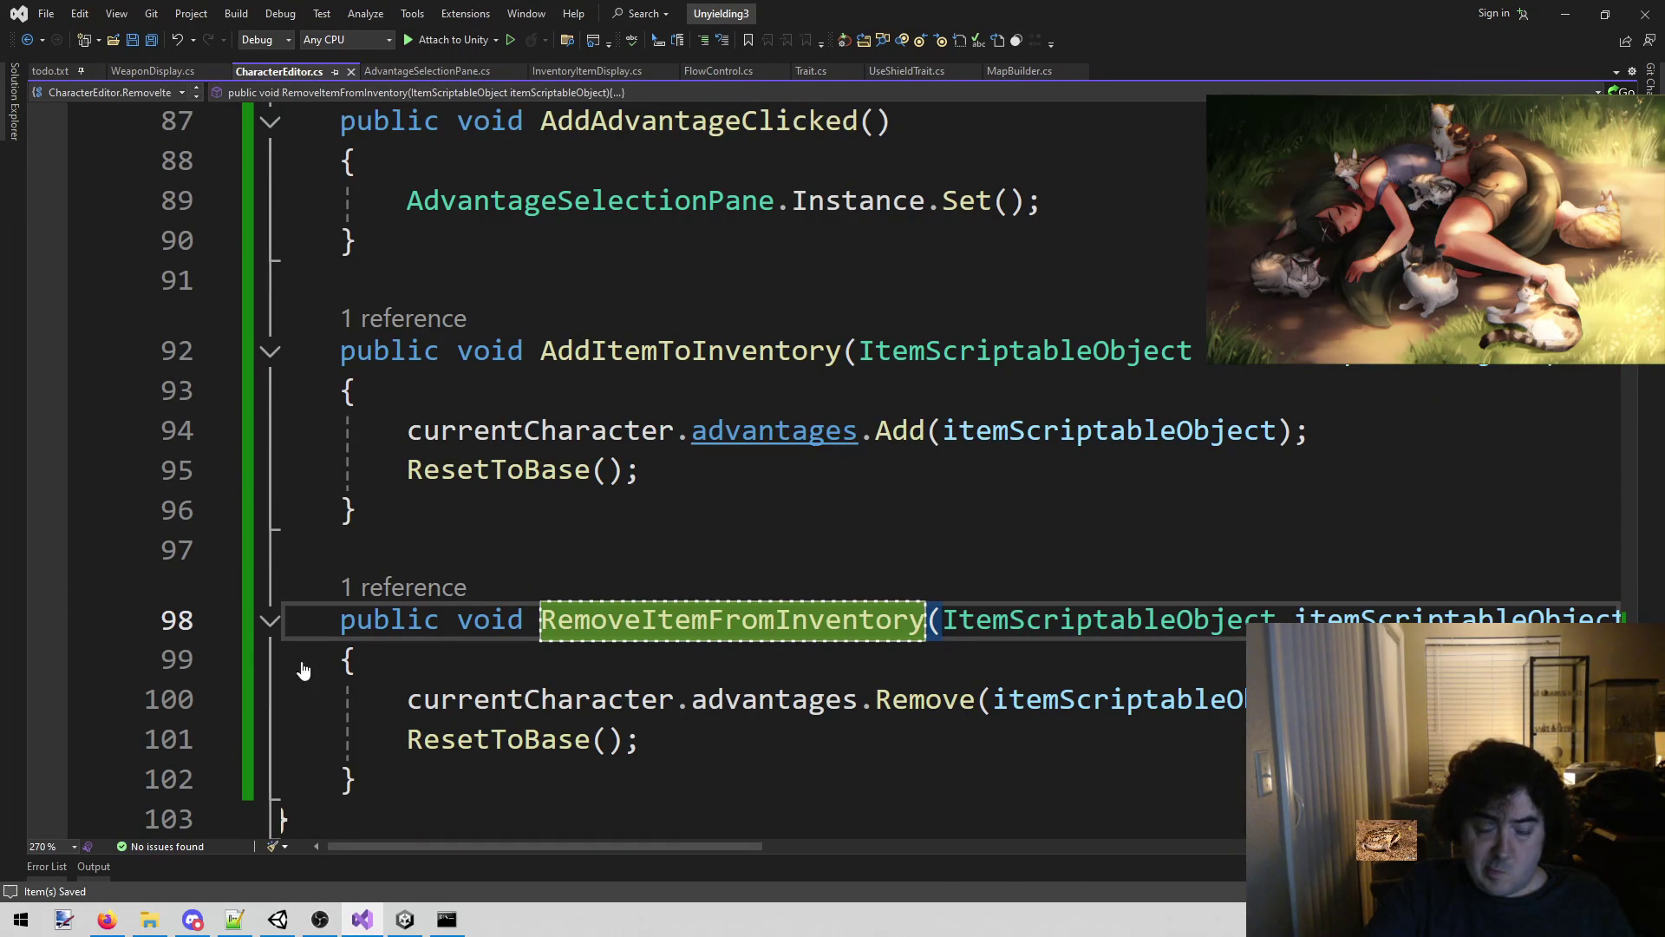
left_click(405, 920)
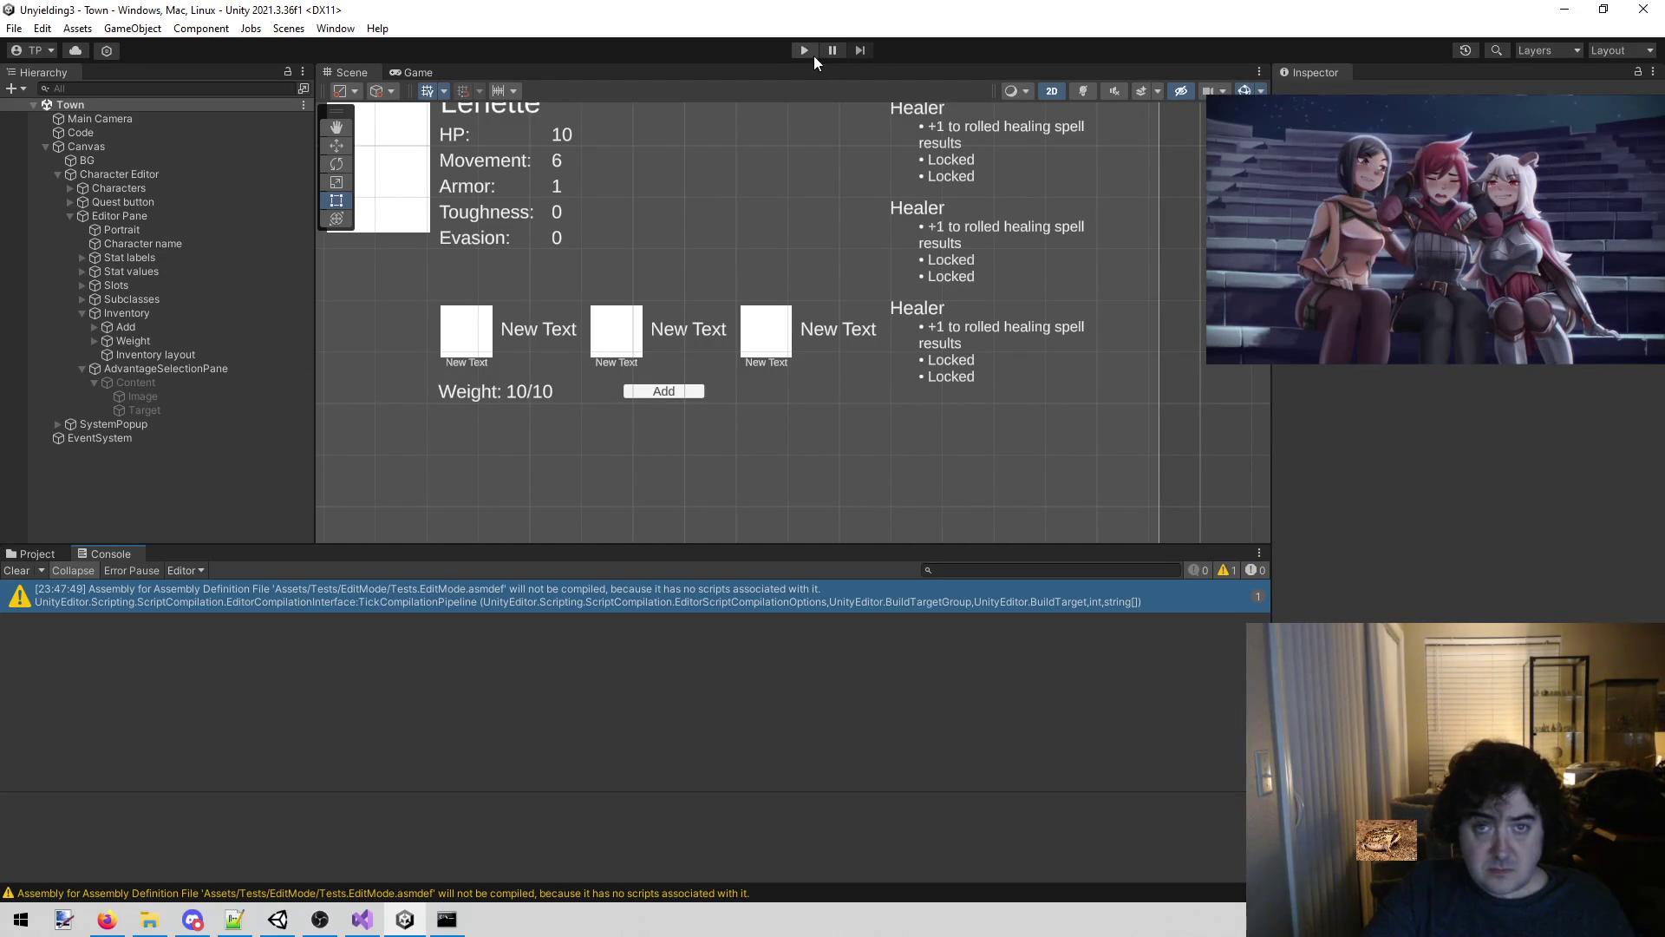
left_click(814, 55)
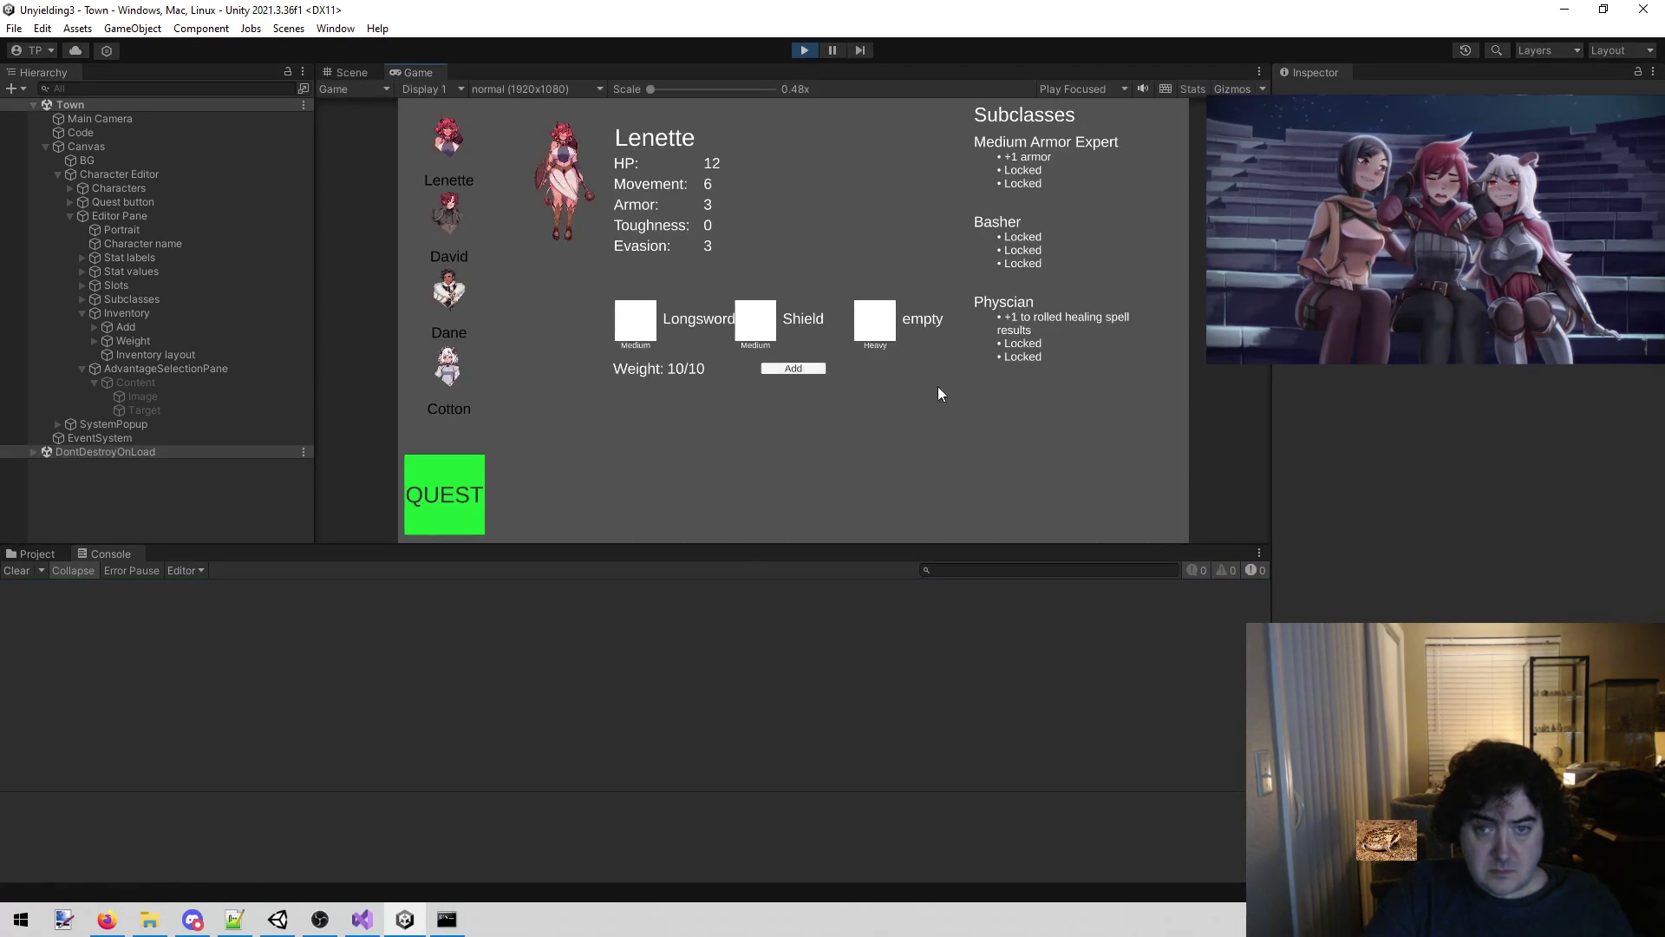
left_click(789, 370)
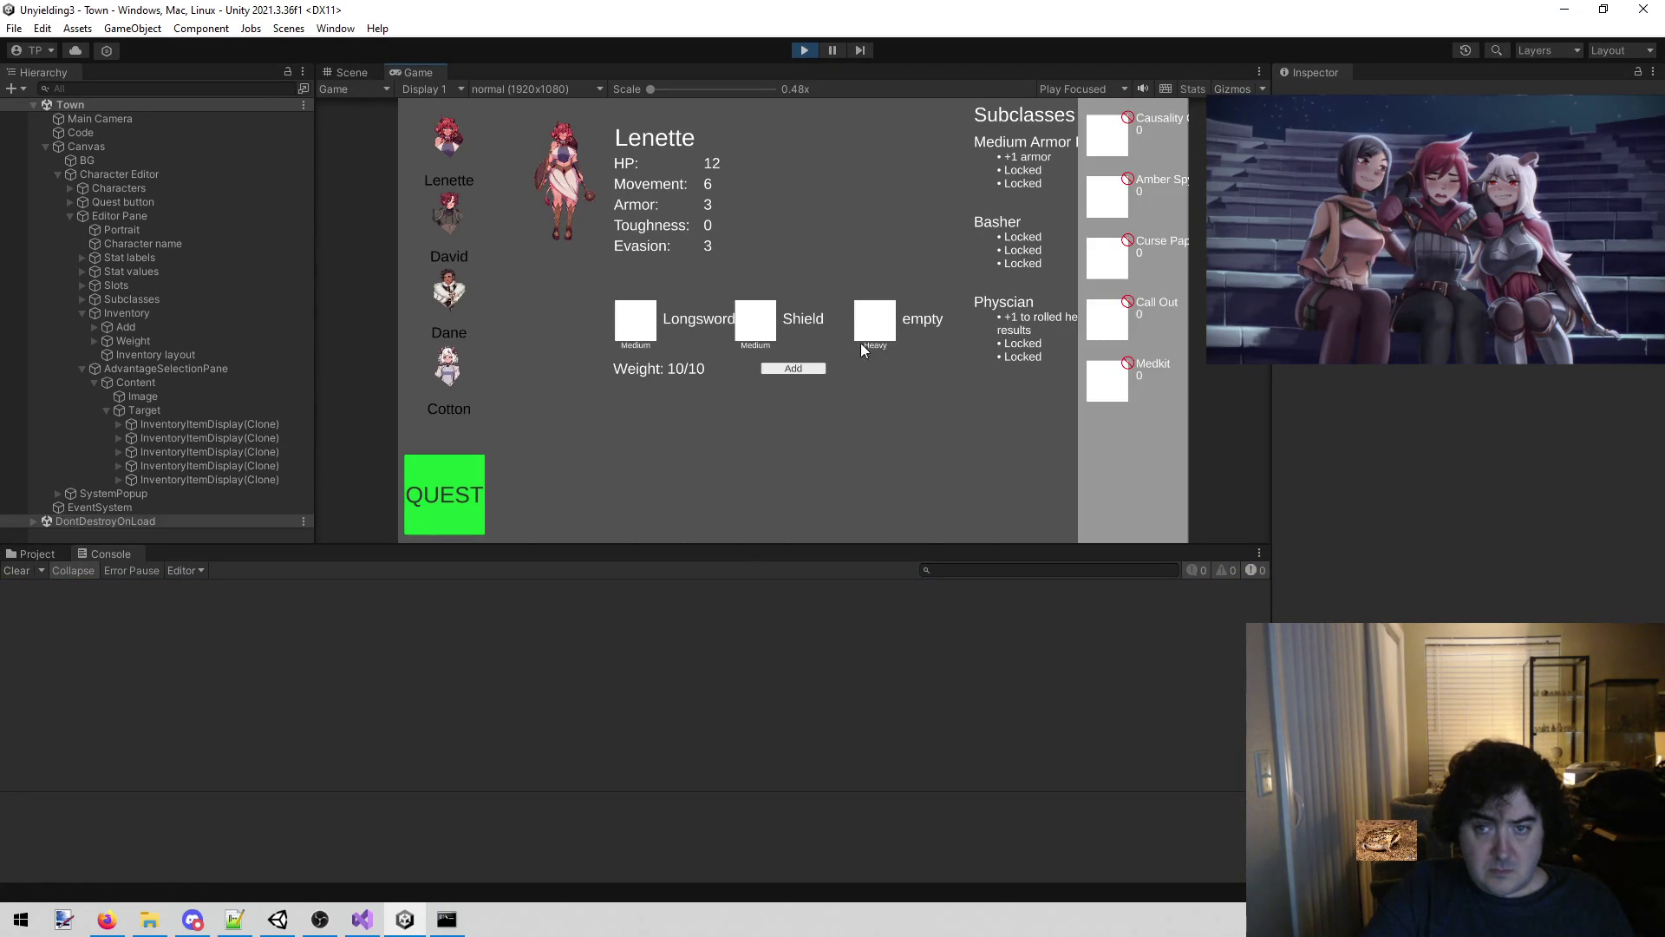
left_click(1105, 269)
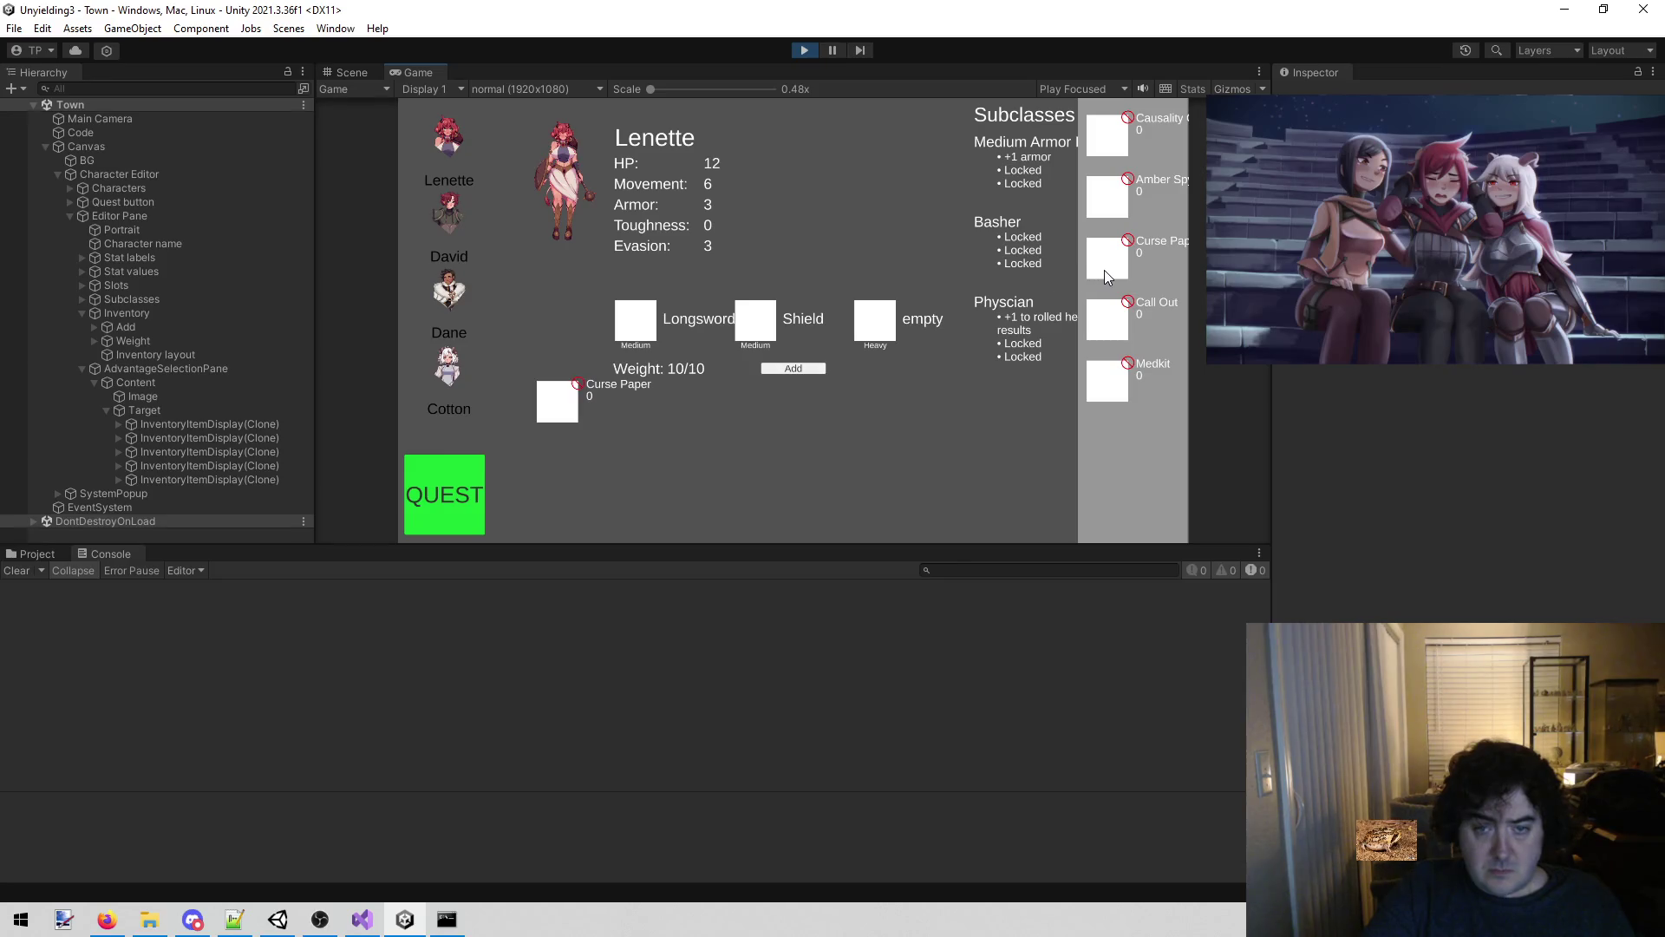
left_click(578, 384)
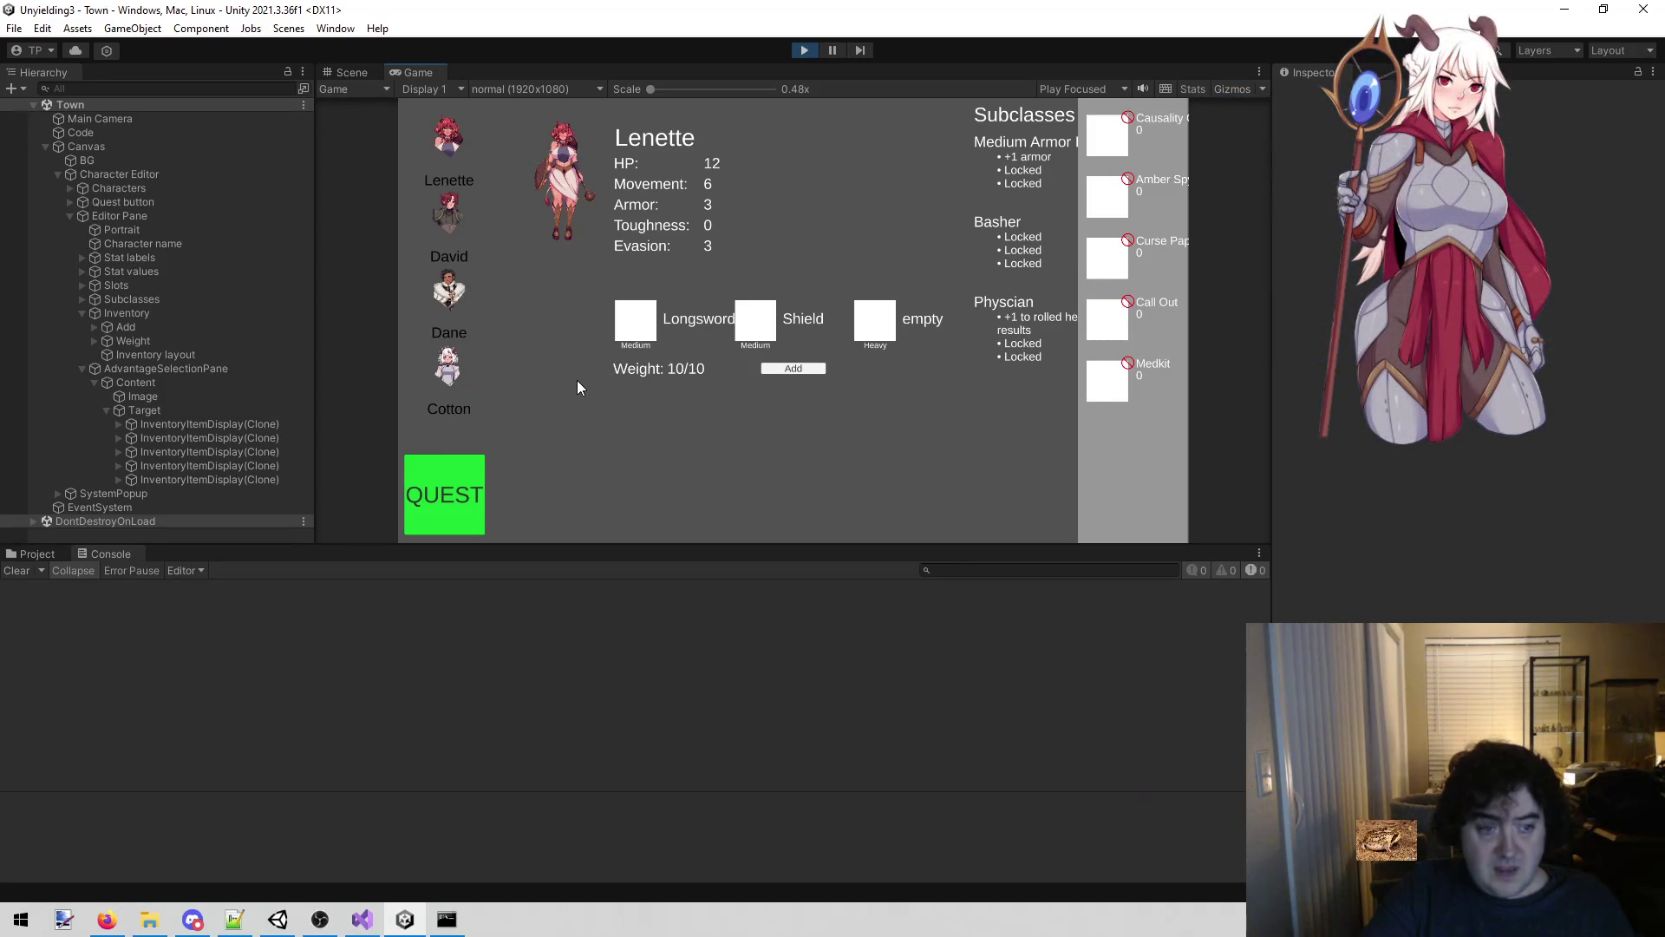
left_click(1113, 314)
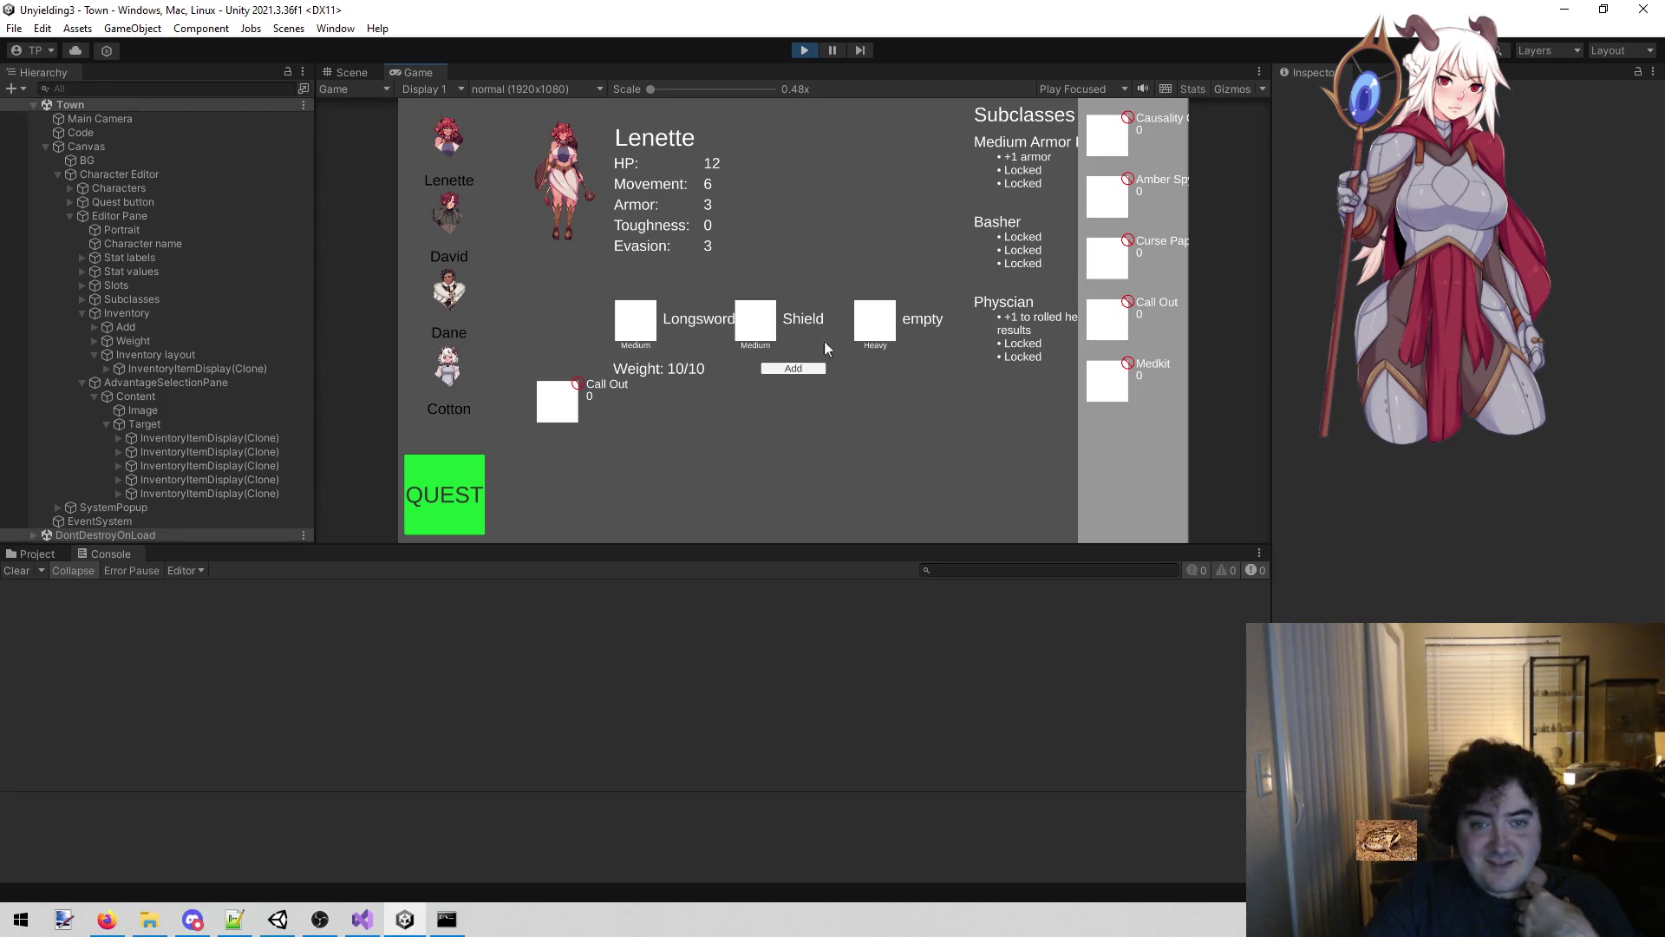
left_click(578, 384)
left_click(805, 49)
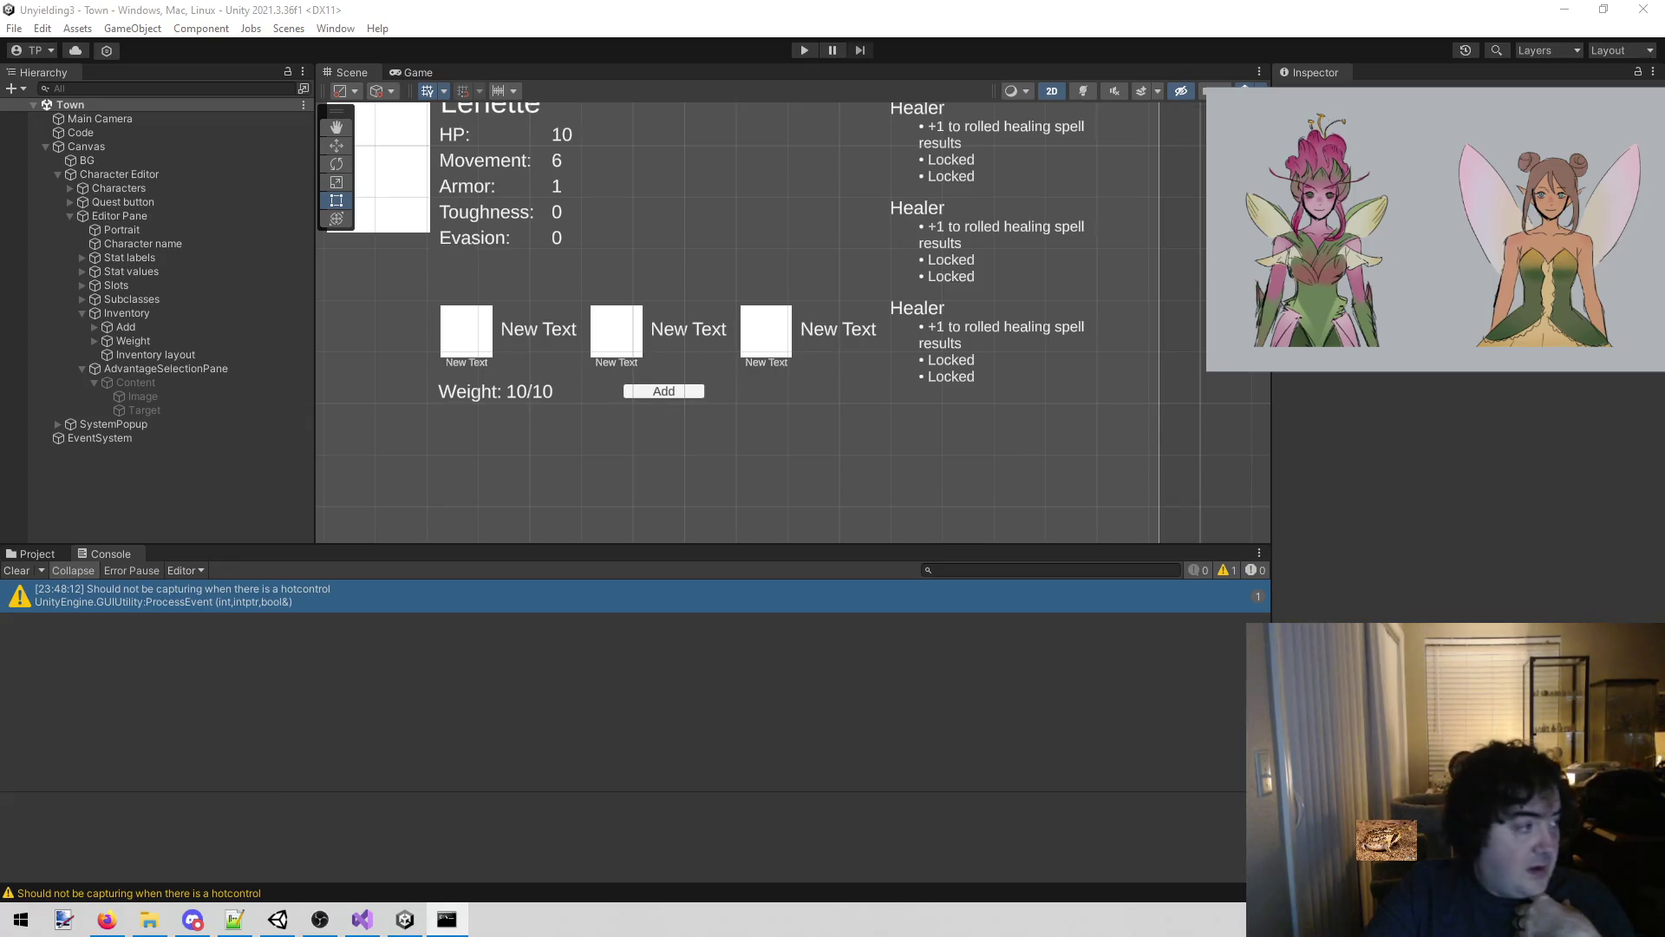
Begin a Claude Code prompt: 'In the AdvantageSelectionPane, when displaying', correcting typos along the way.
key("alt+Tab")
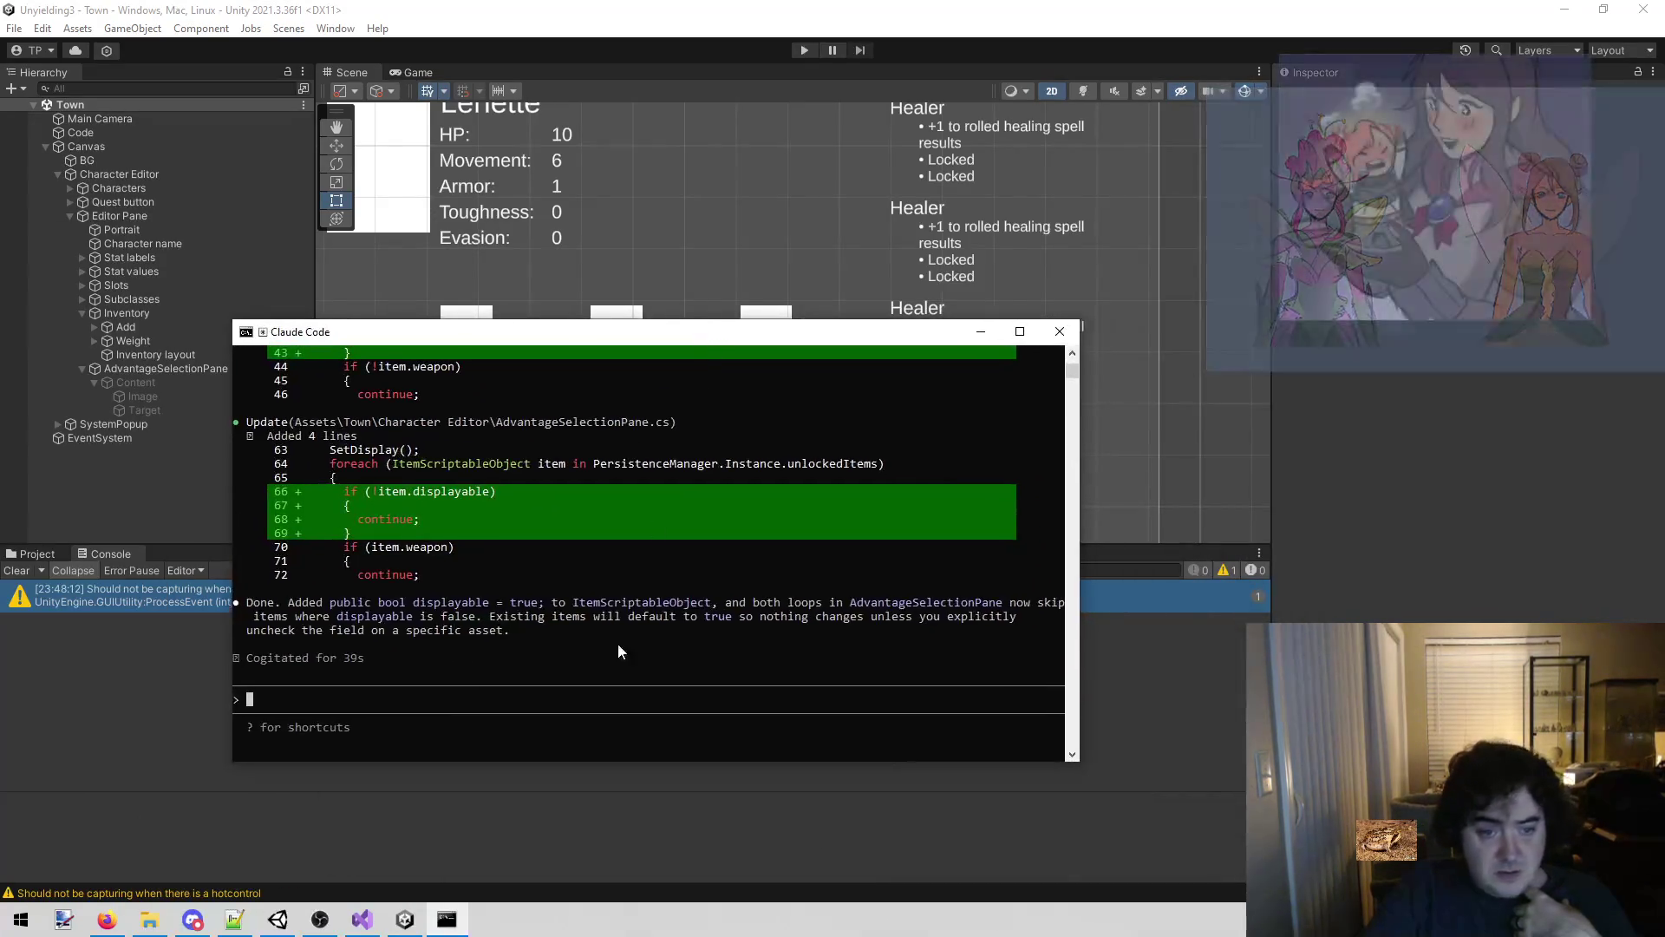
left_click(597, 687)
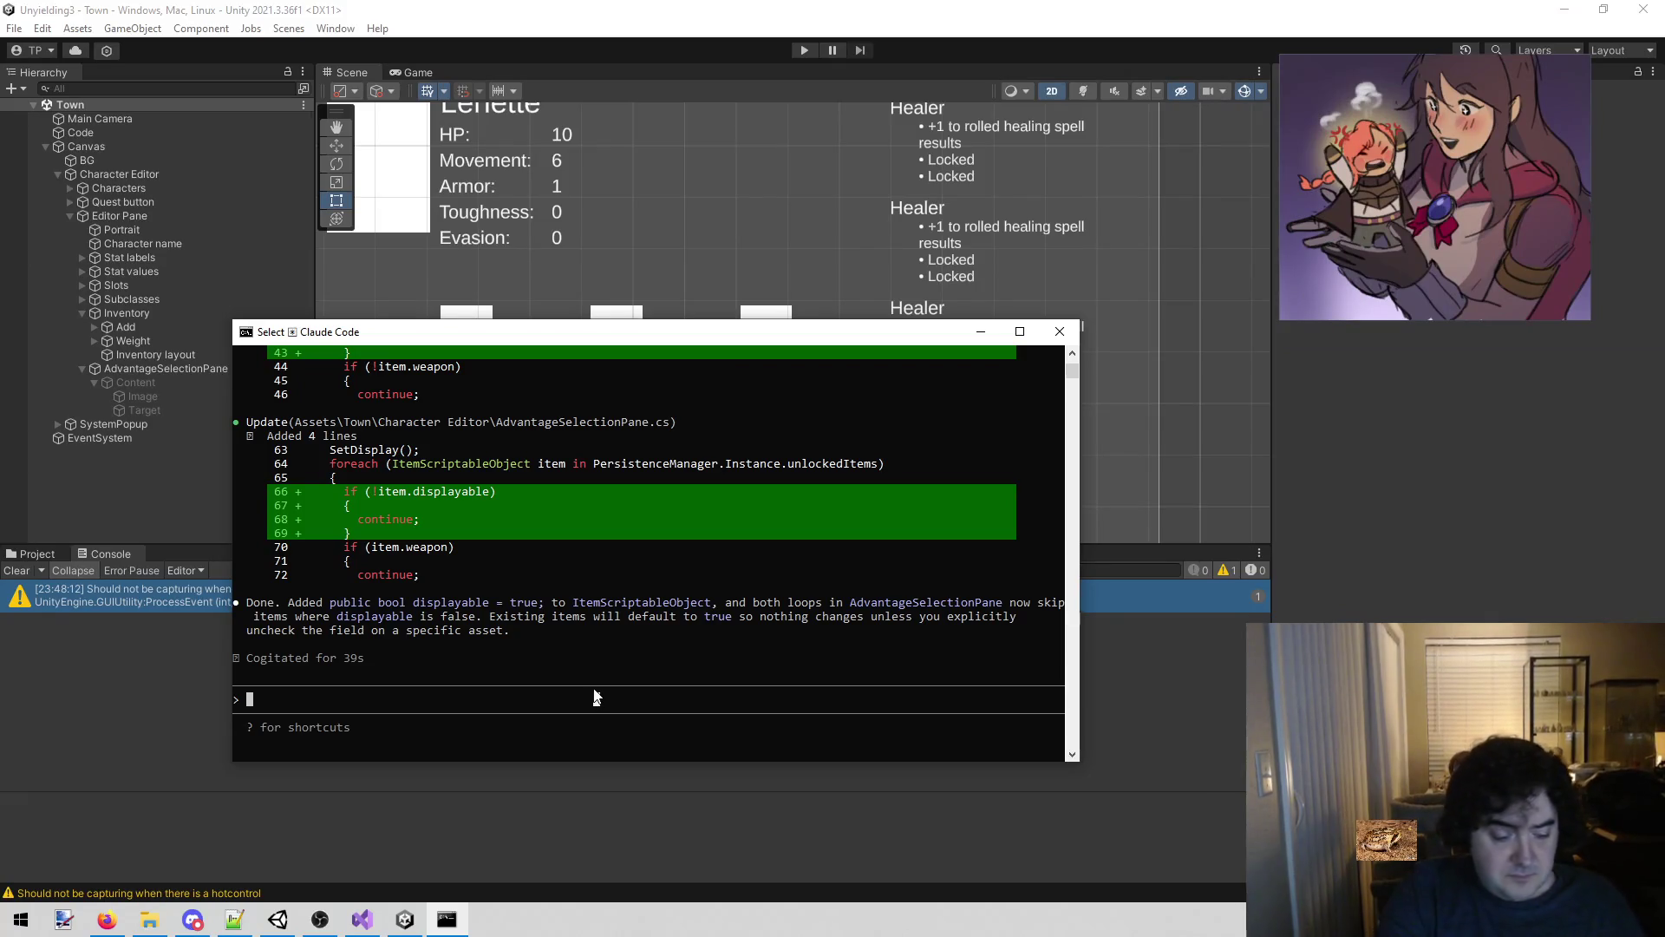
type("When displayijng")
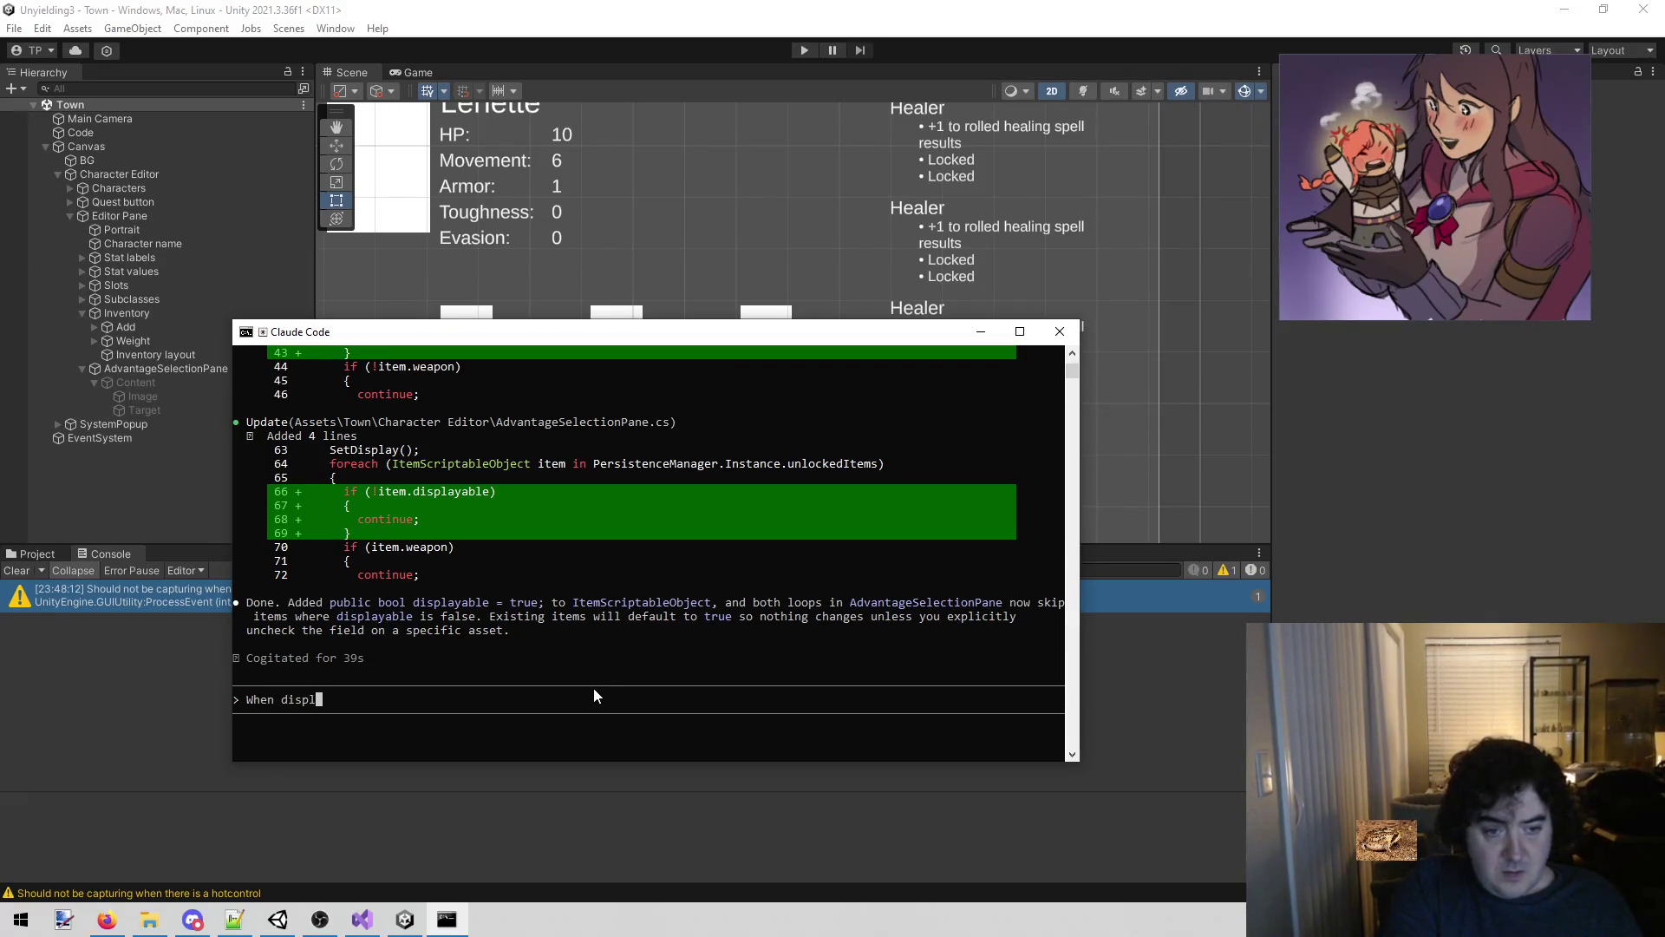
key("BackSpace")
key("BackSpace")
key("BackSpace")
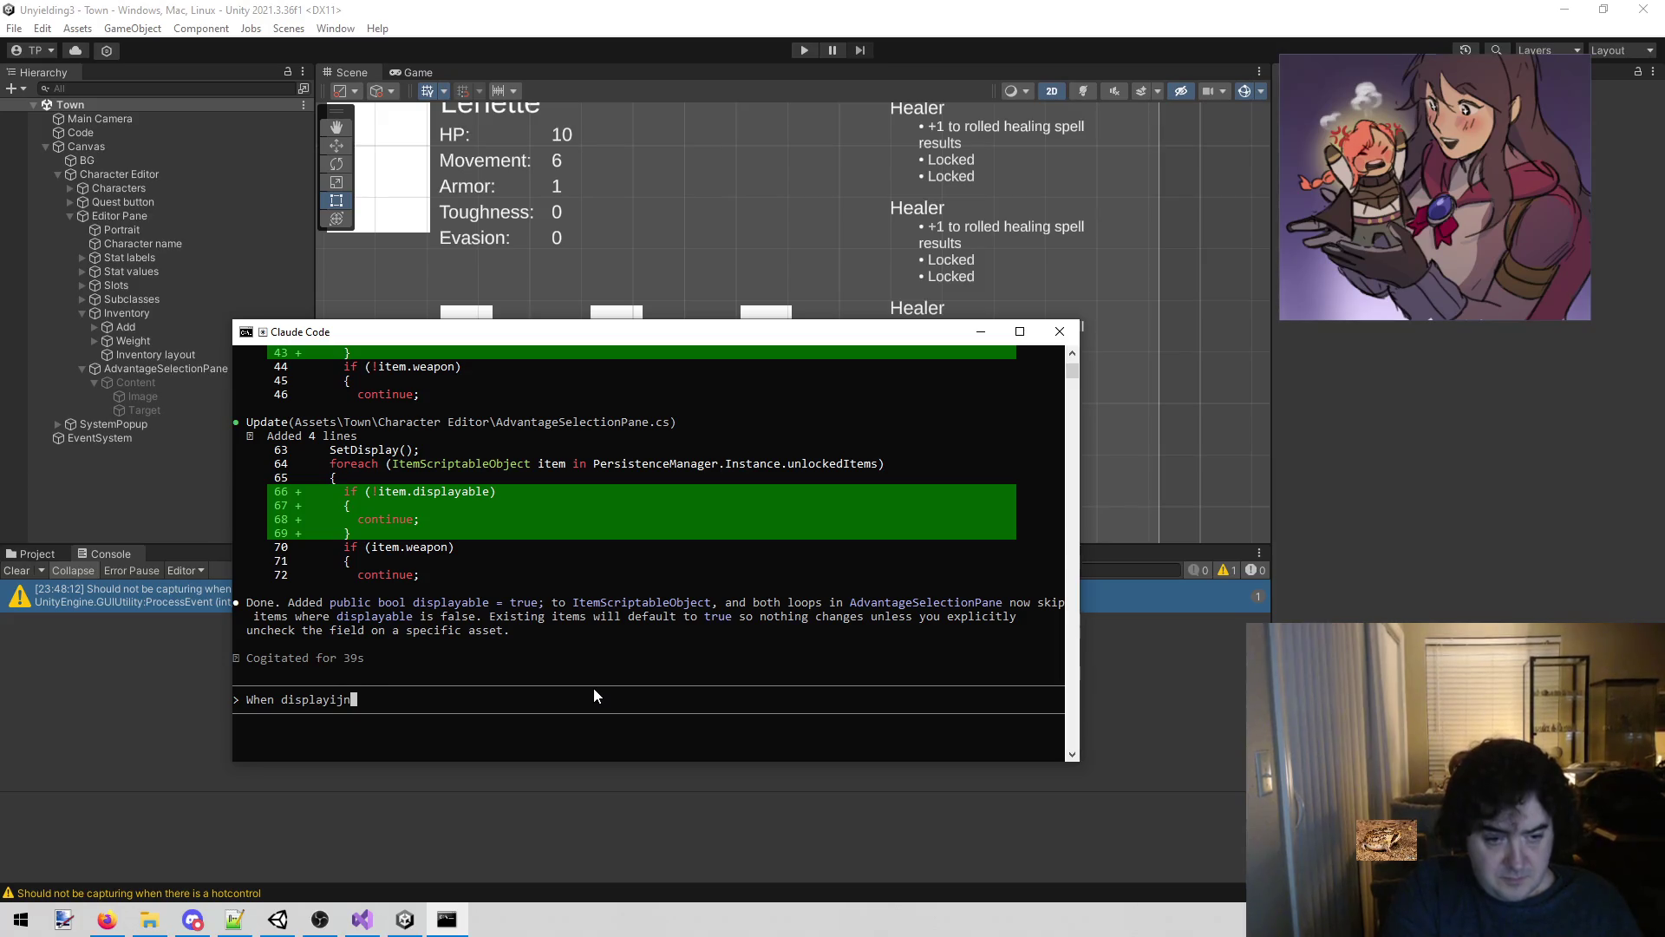
key("BackSpace")
key("BackSpace")
key("BackSpace")
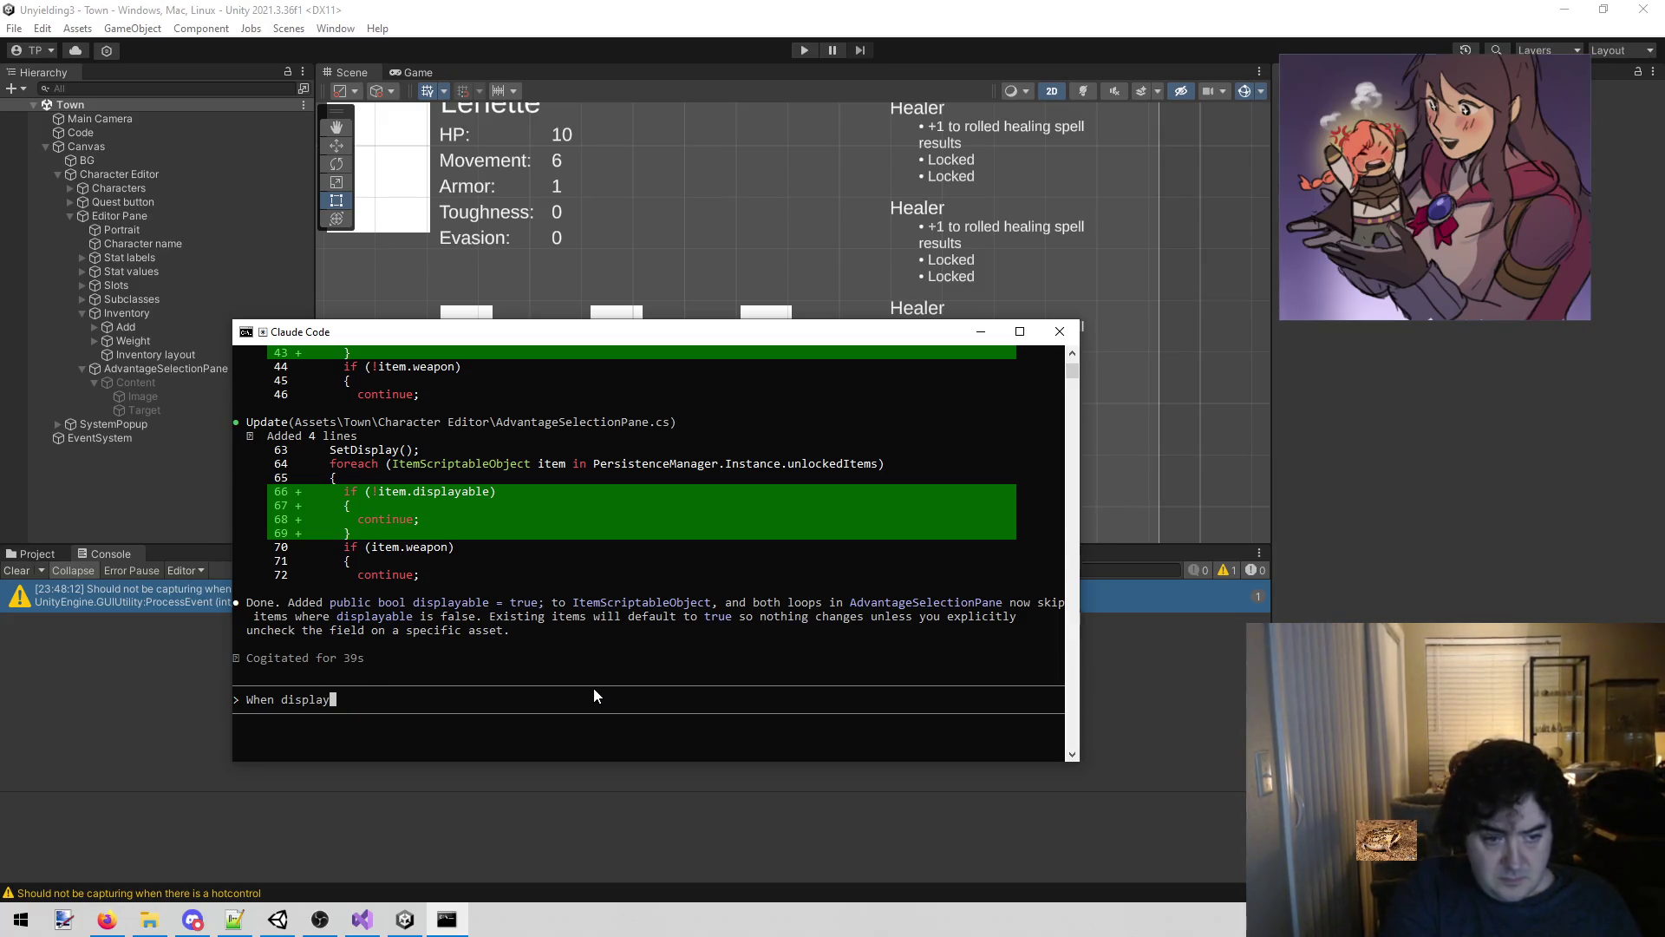
type("Imn")
key("BackSpace")
key("BackSpace")
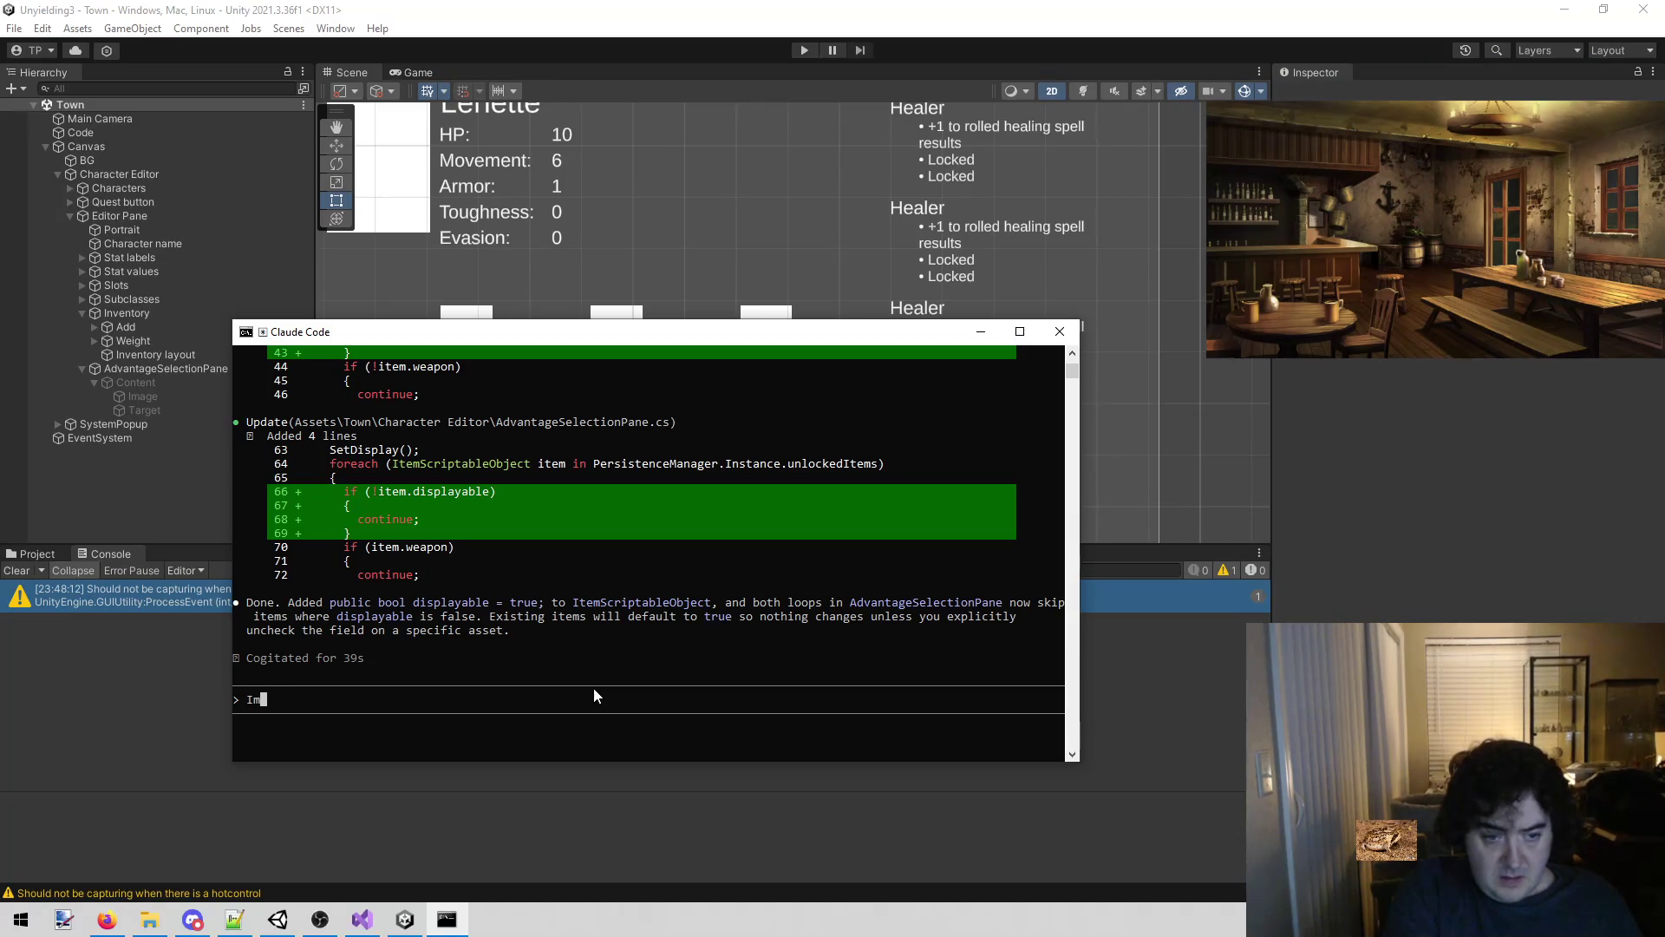
type("n the ad")
key("BackSpace")
key("BackSpace")
type("AdvantageSelectionPane, when displaying an")
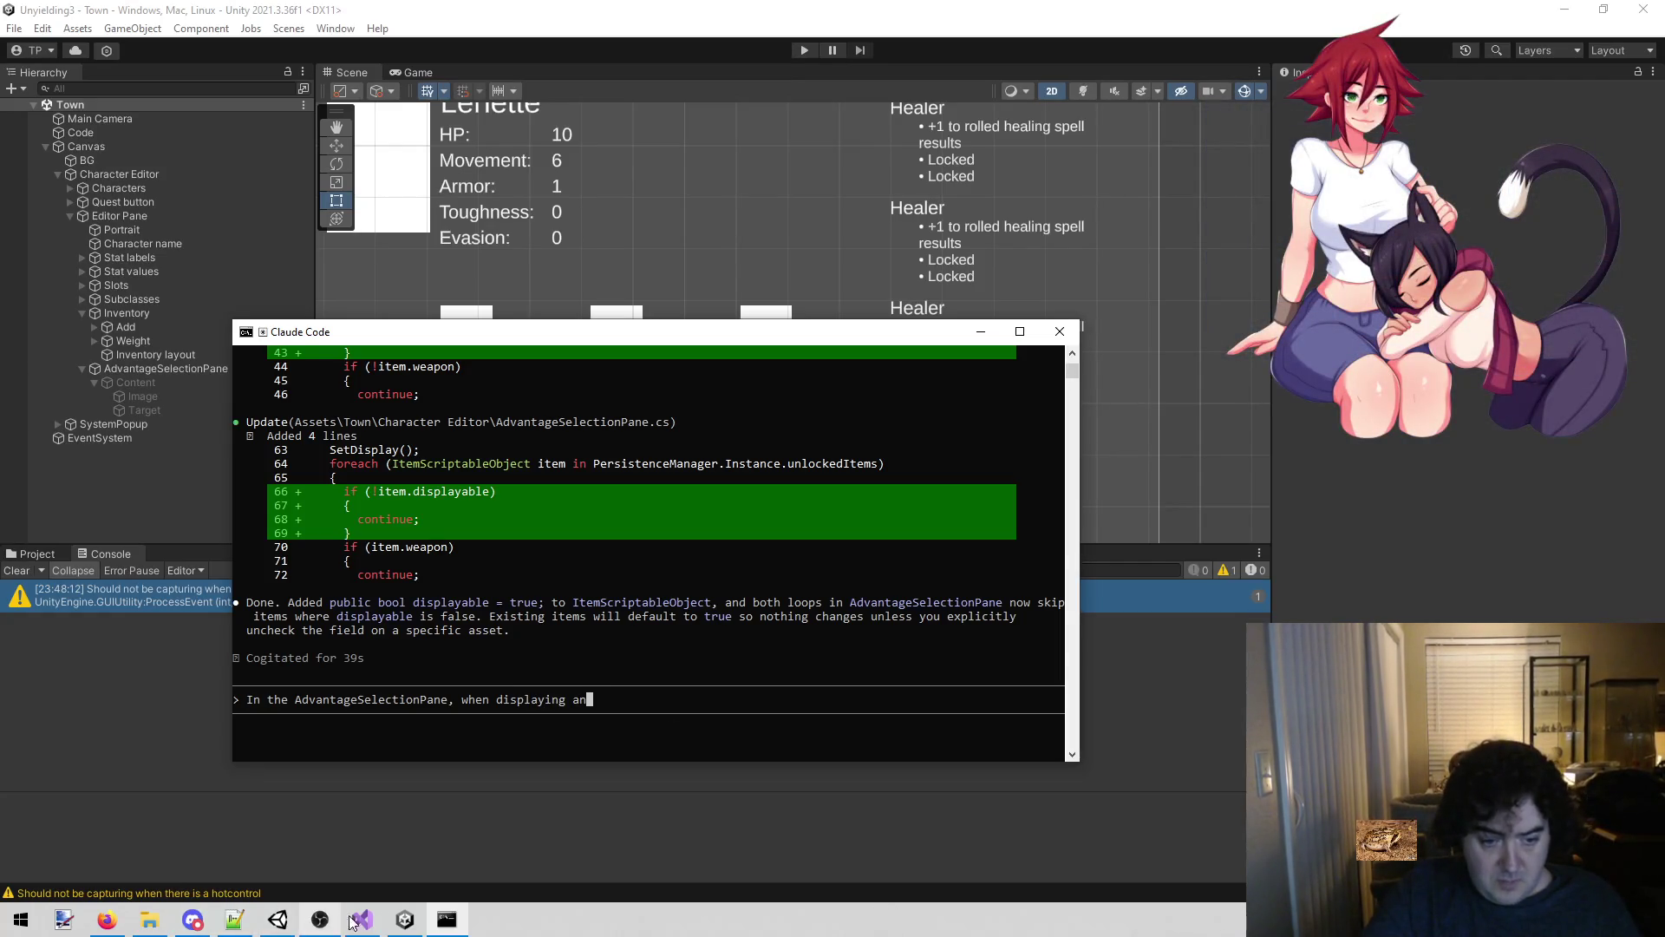
Review how AdvantageSelectionPane.cs displays InventoryItemDisplay in Visual Studio.
left_click(380, 927)
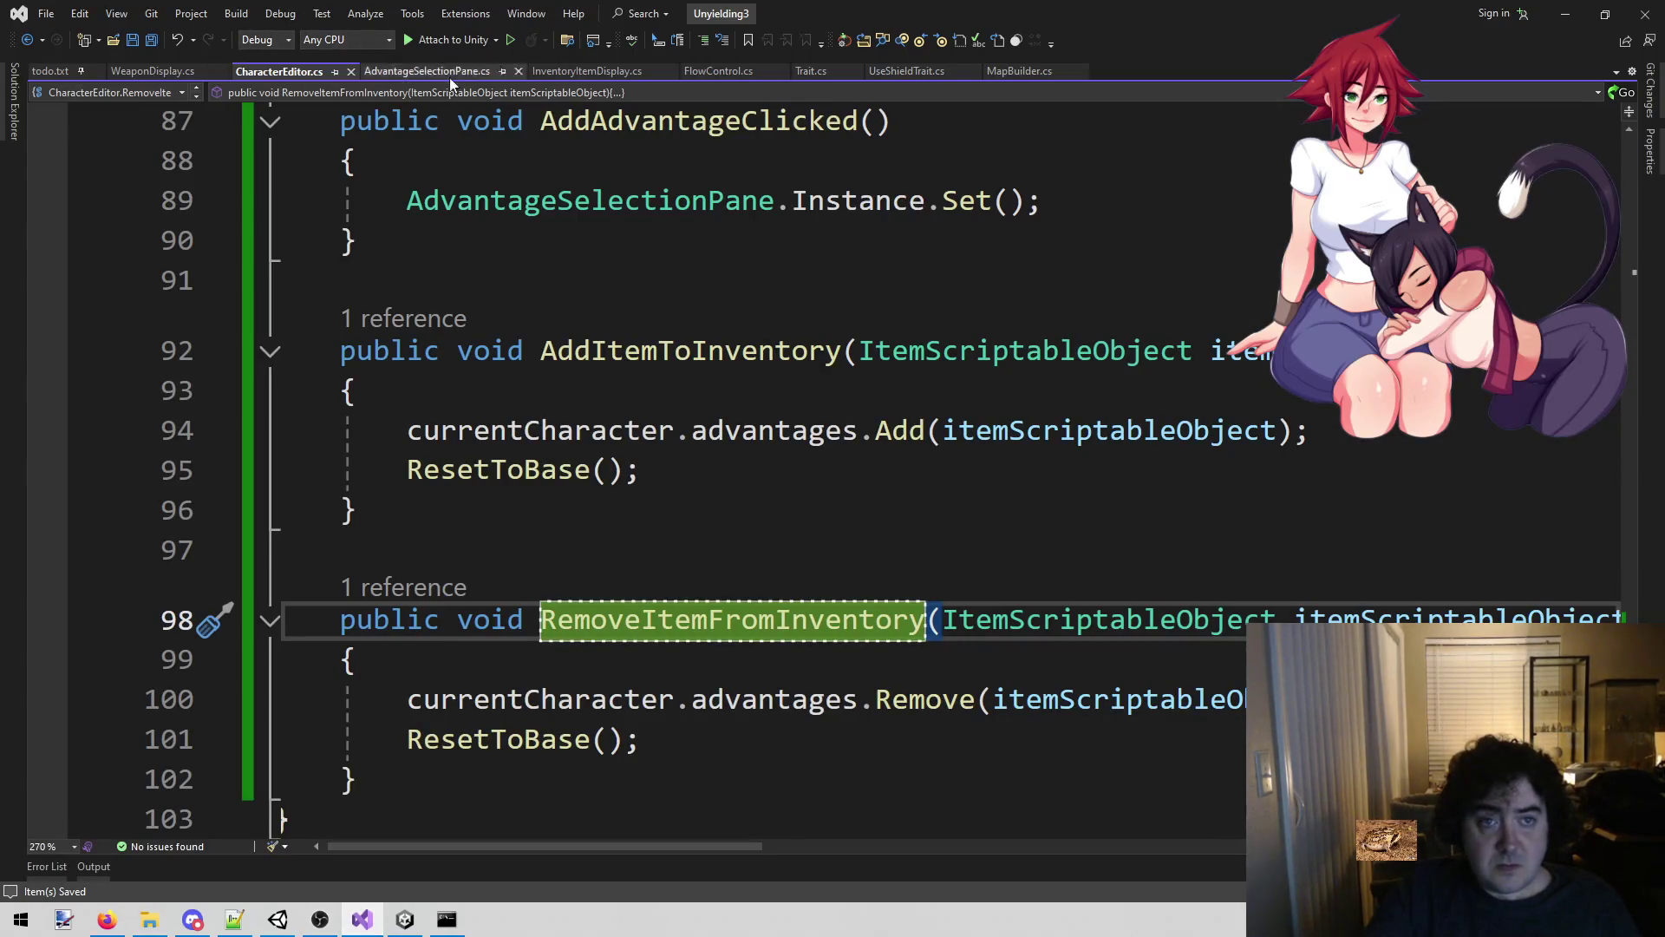
left_click(590, 73)
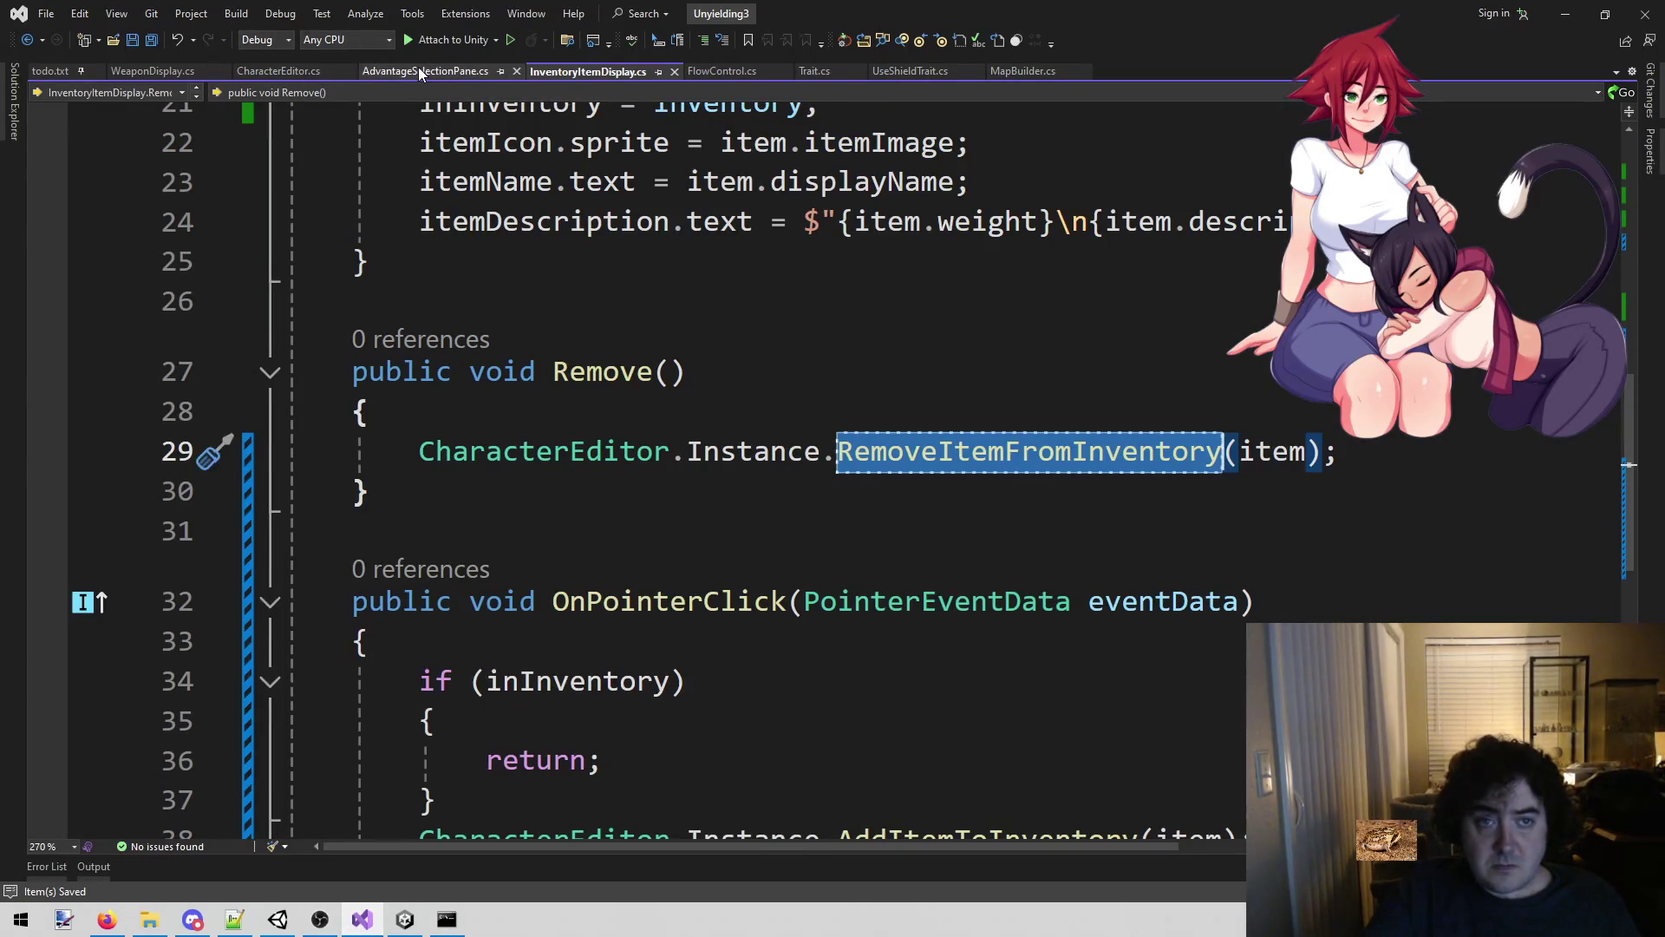
left_click(425, 71)
scroll(926, 439, "up", 3)
scroll(935, 442, "down", 1)
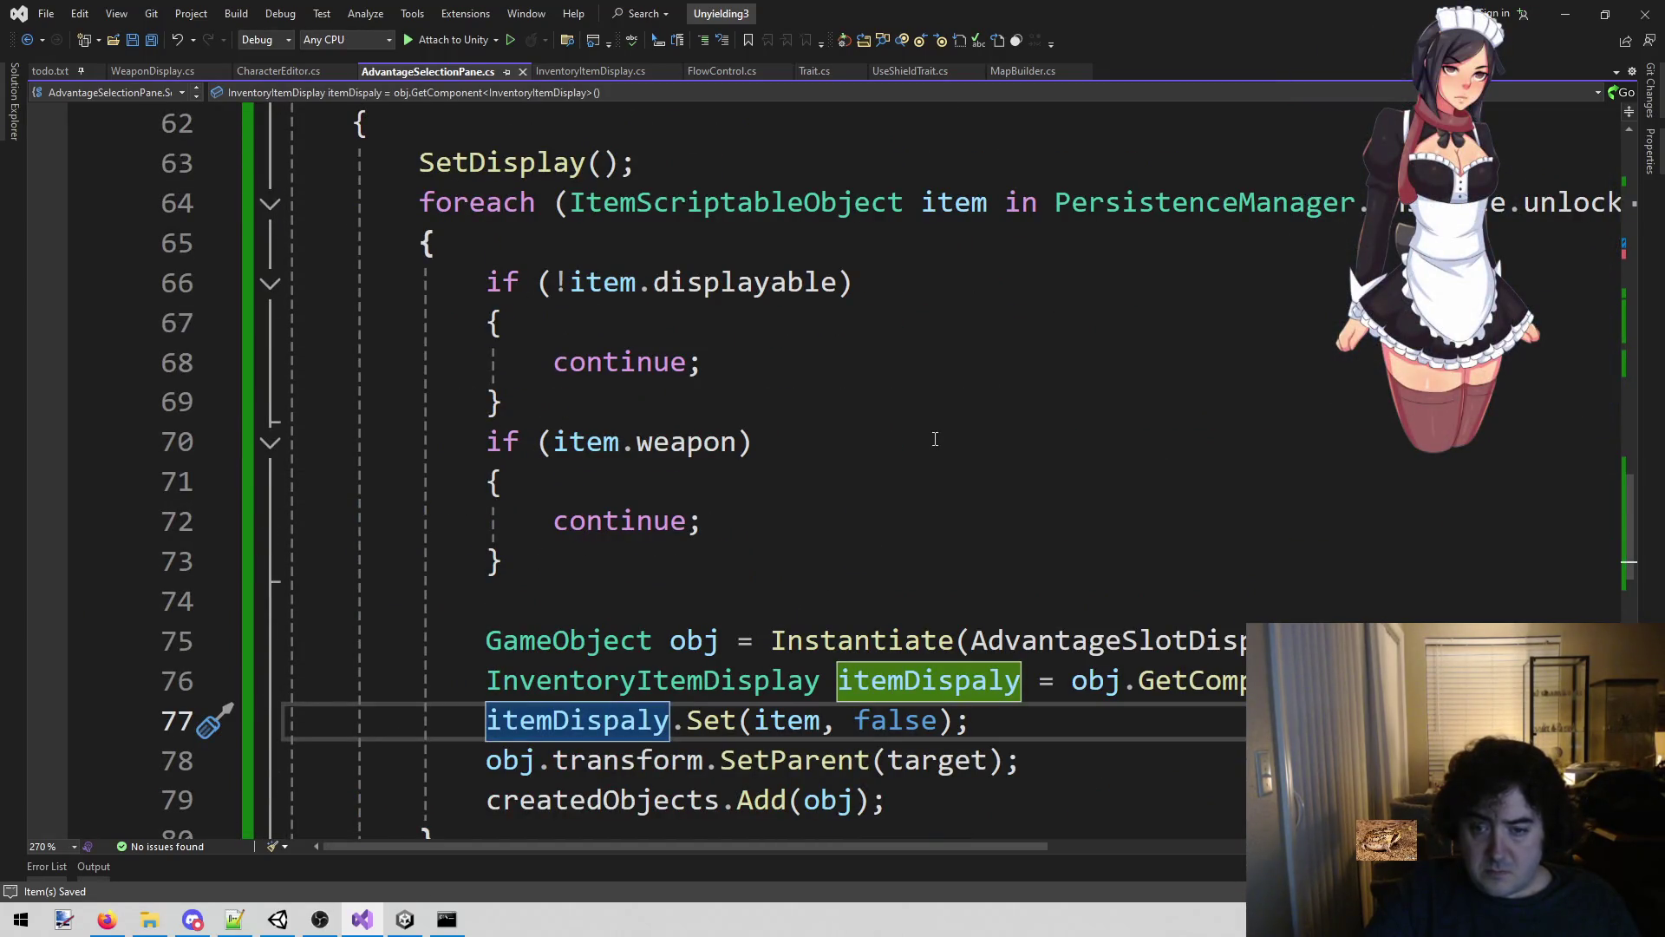
double_click(577, 685)
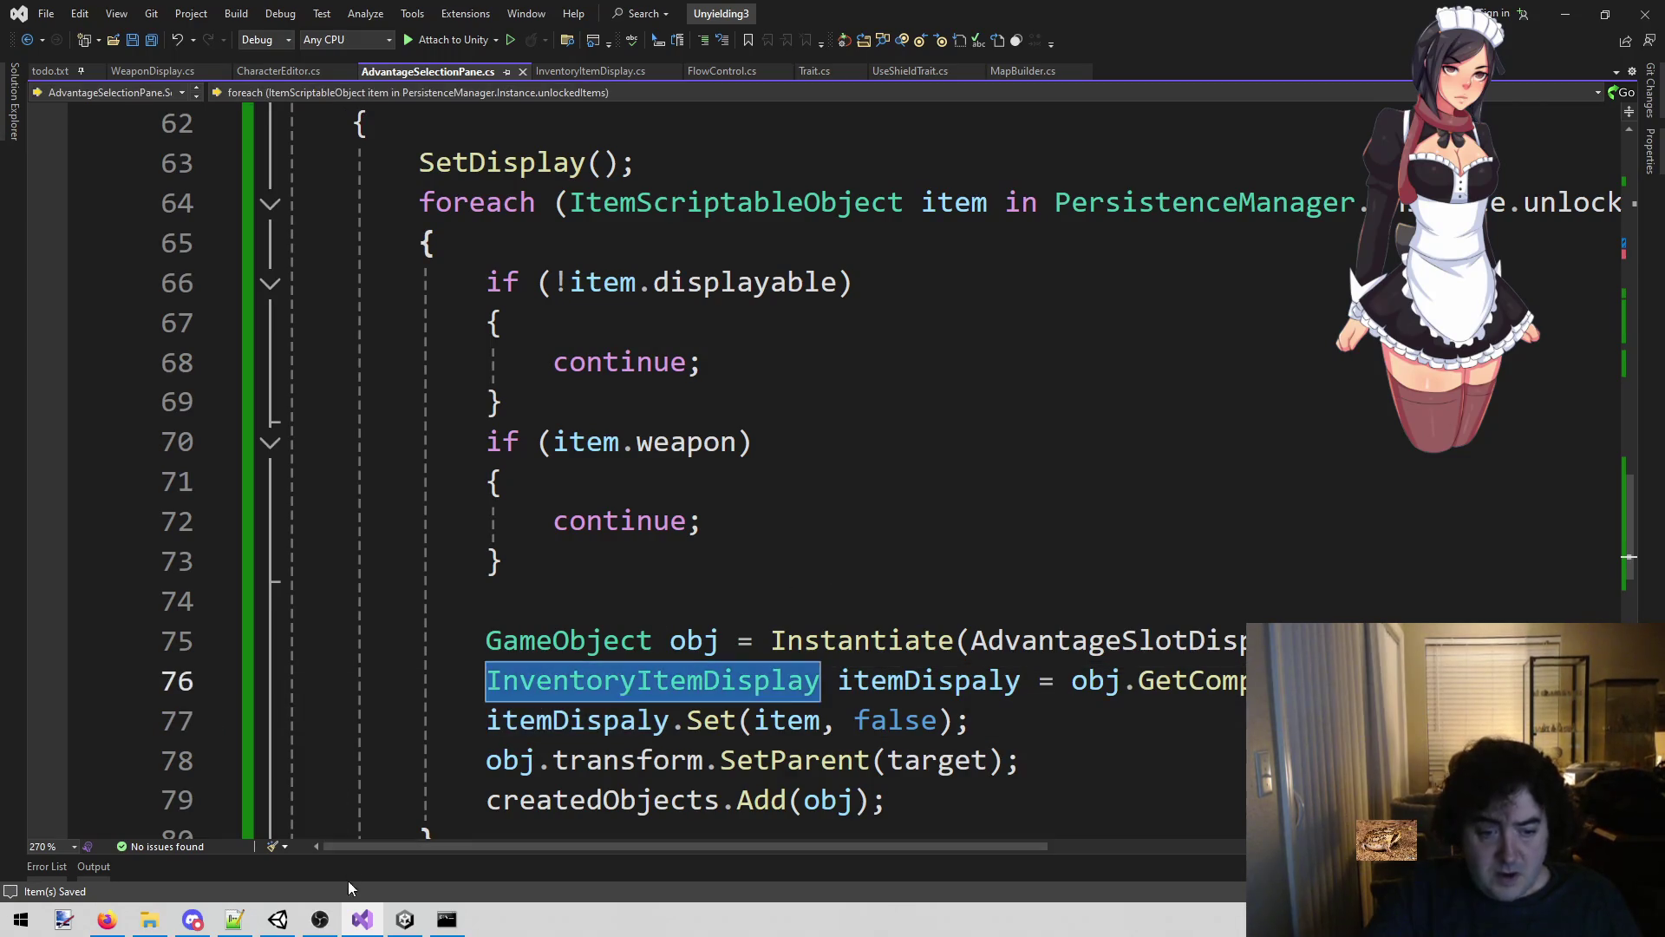
Continue the Claude Code prompt with 'InventoryItemDisplay, don't splay it'.
left_click(419, 919)
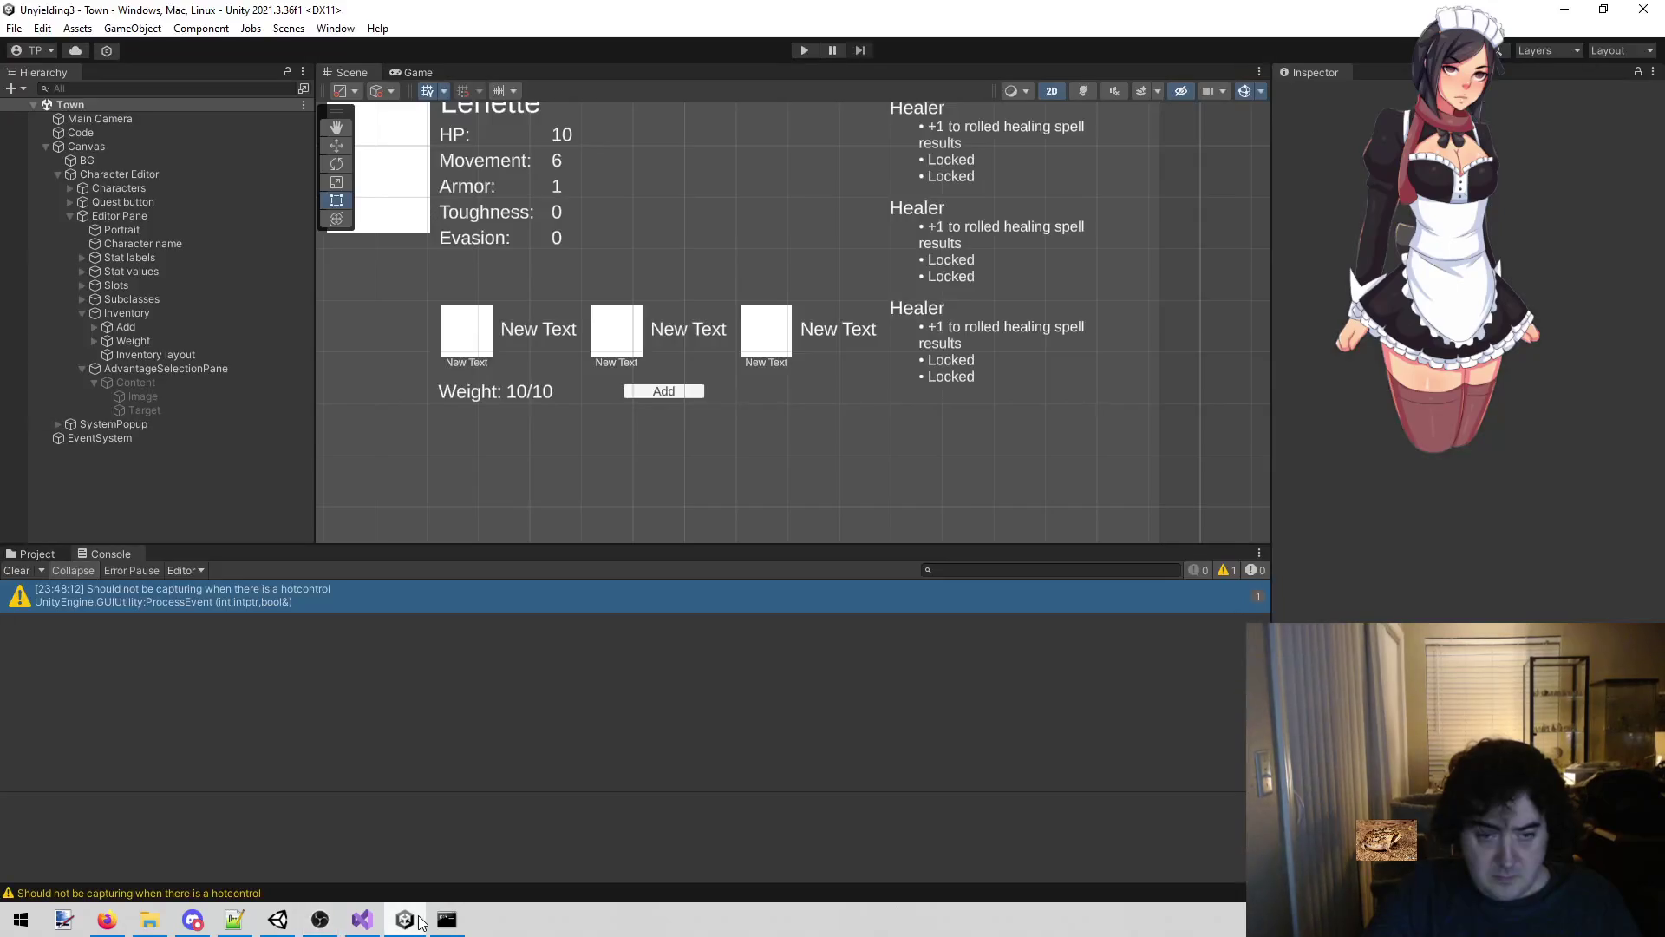
left_click(460, 926)
type("In the AdvantageSelectionPane, when displaying an")
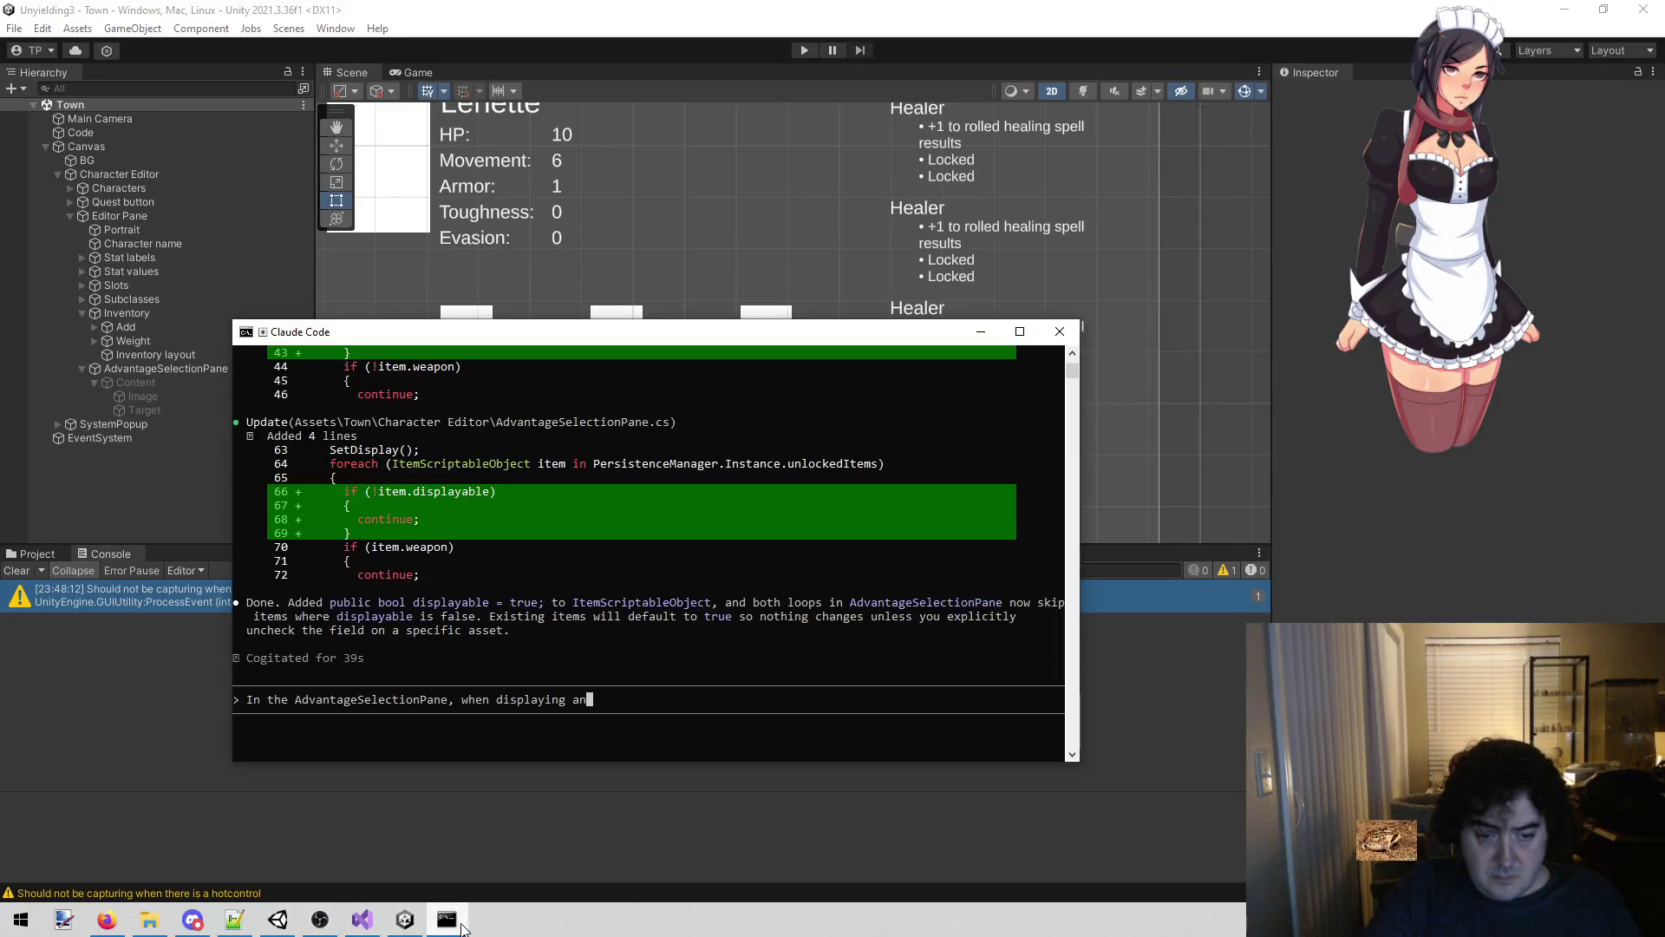
type(" Inve")
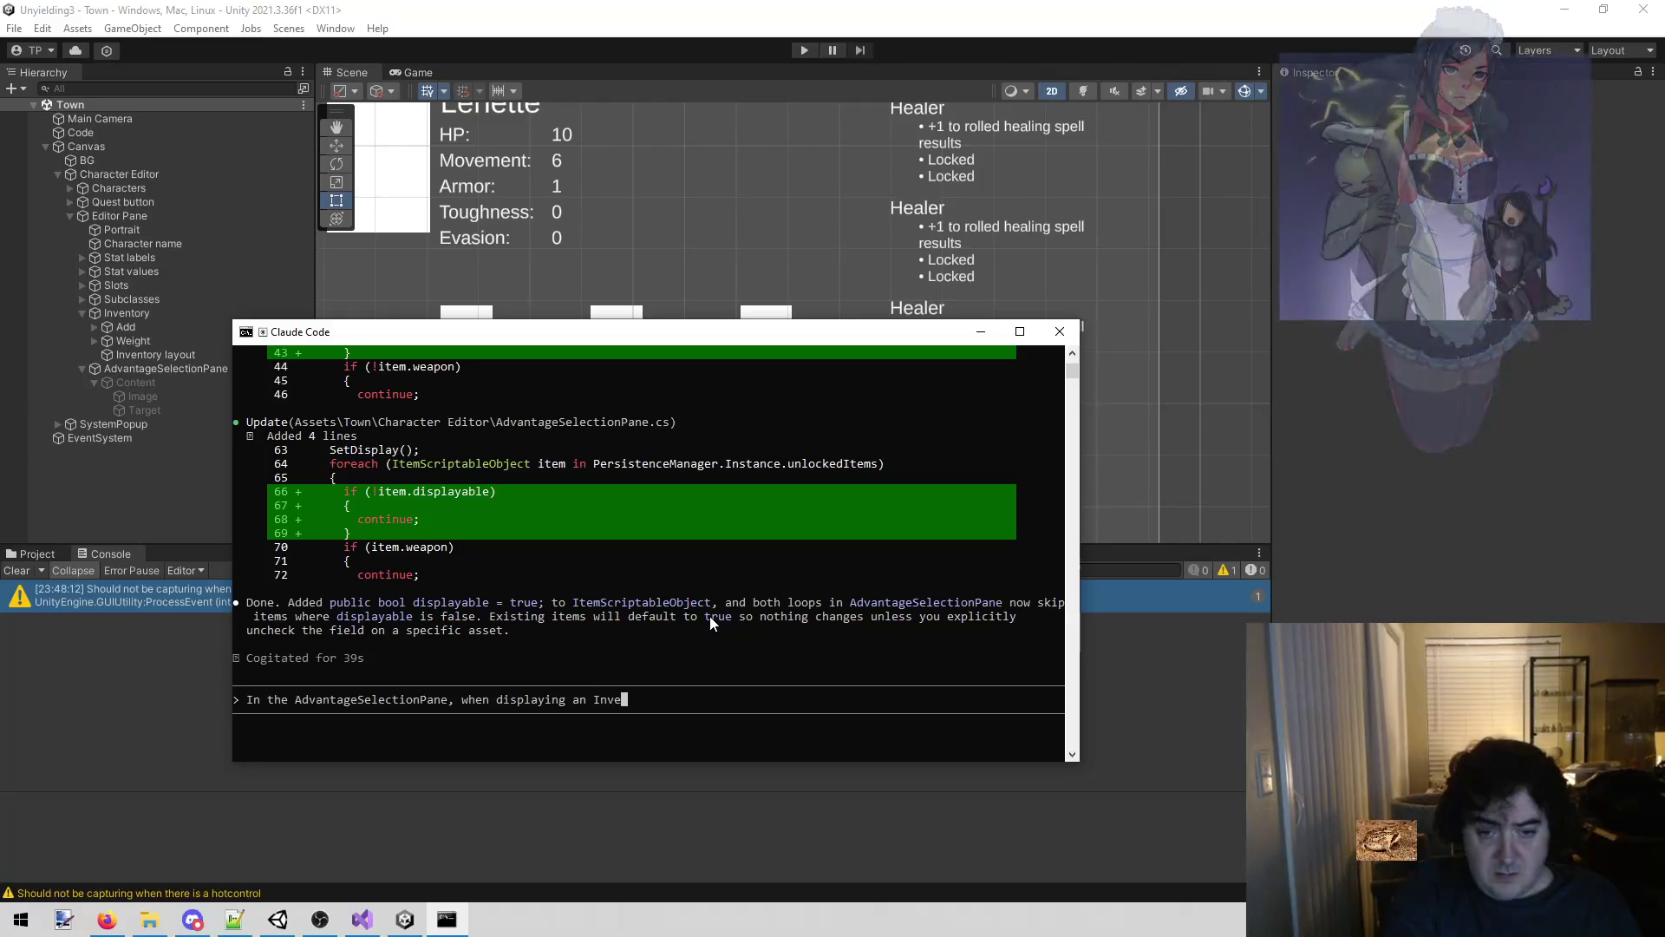
type("ntoryI")
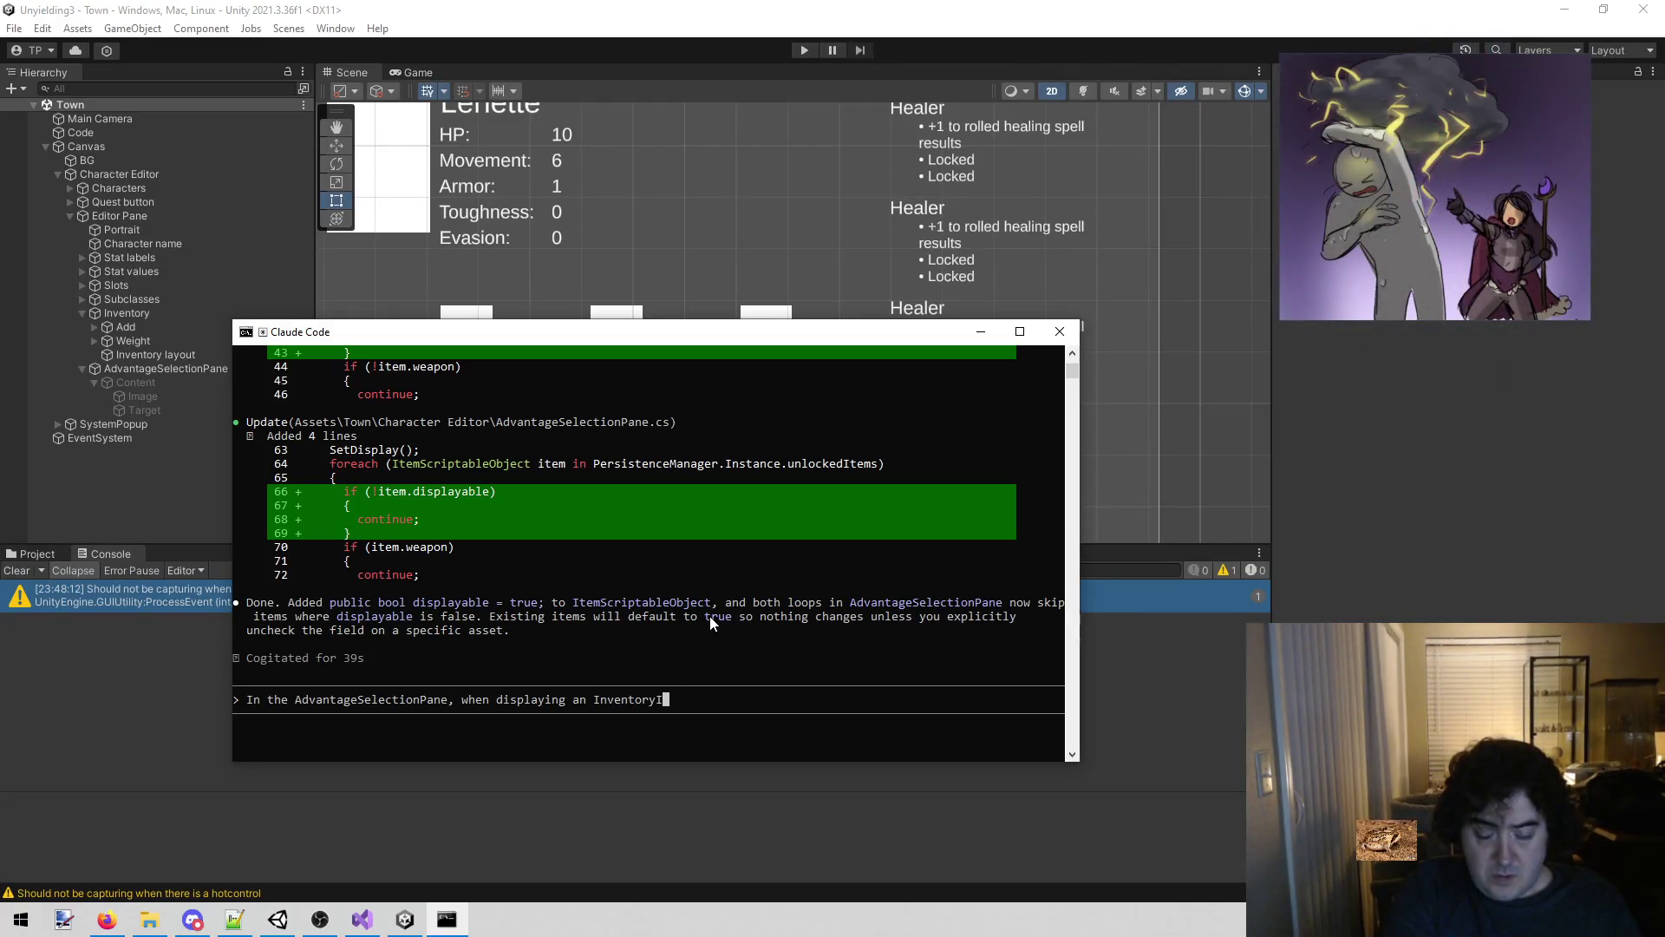
type("temDisplay, ")
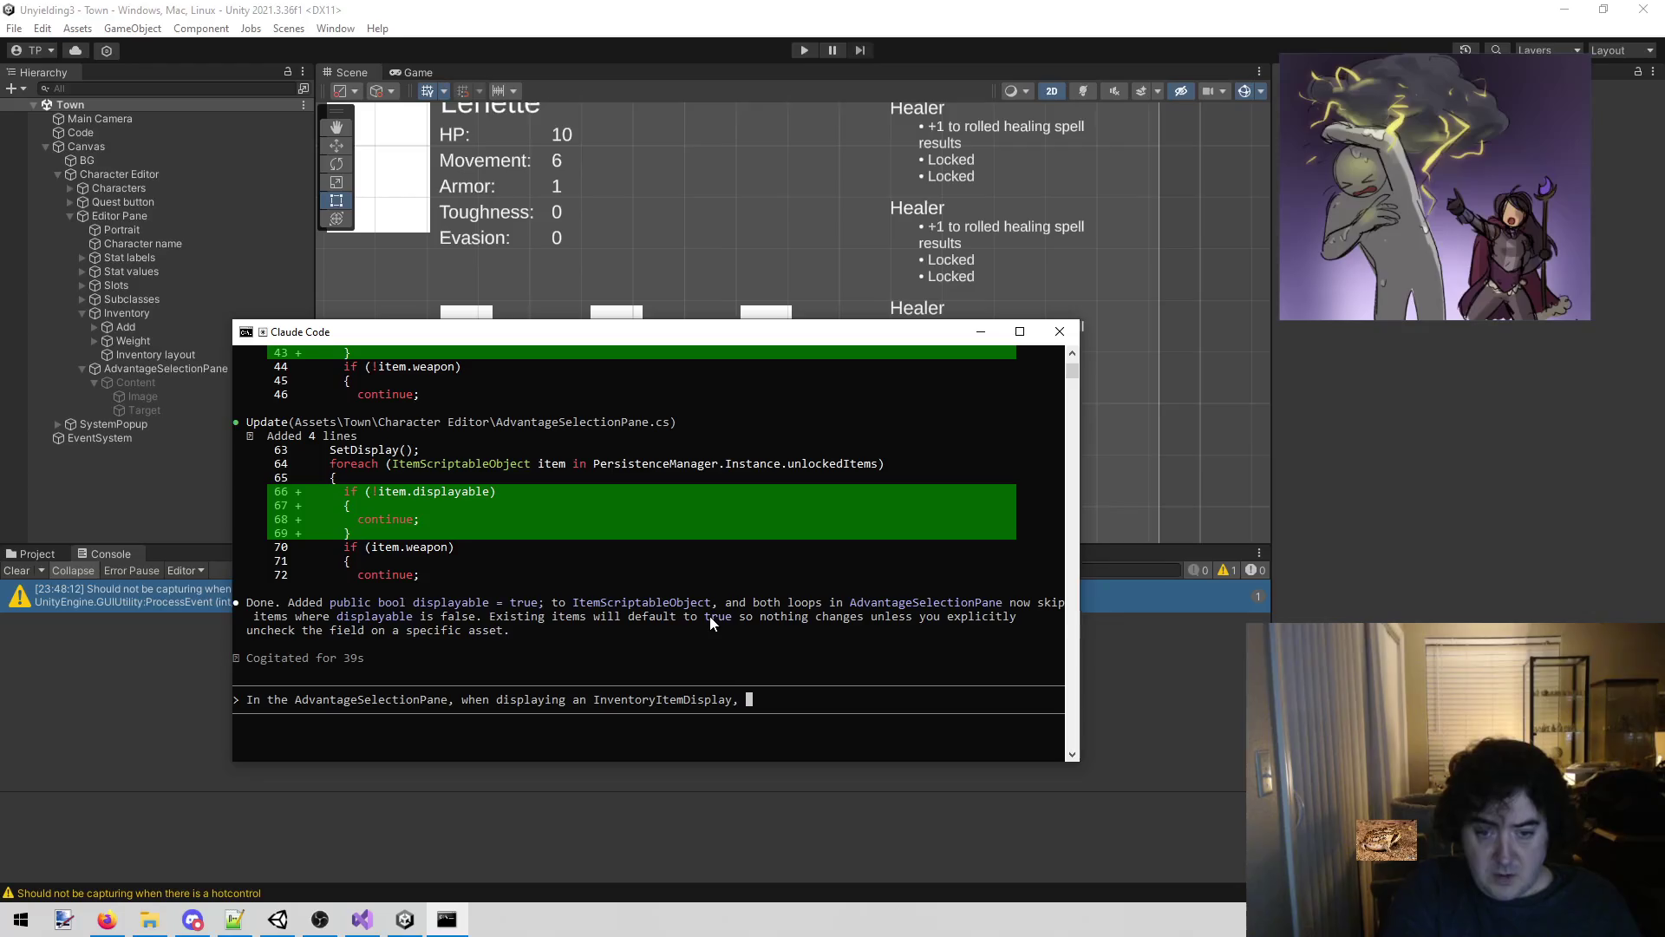
type("don't splay it")
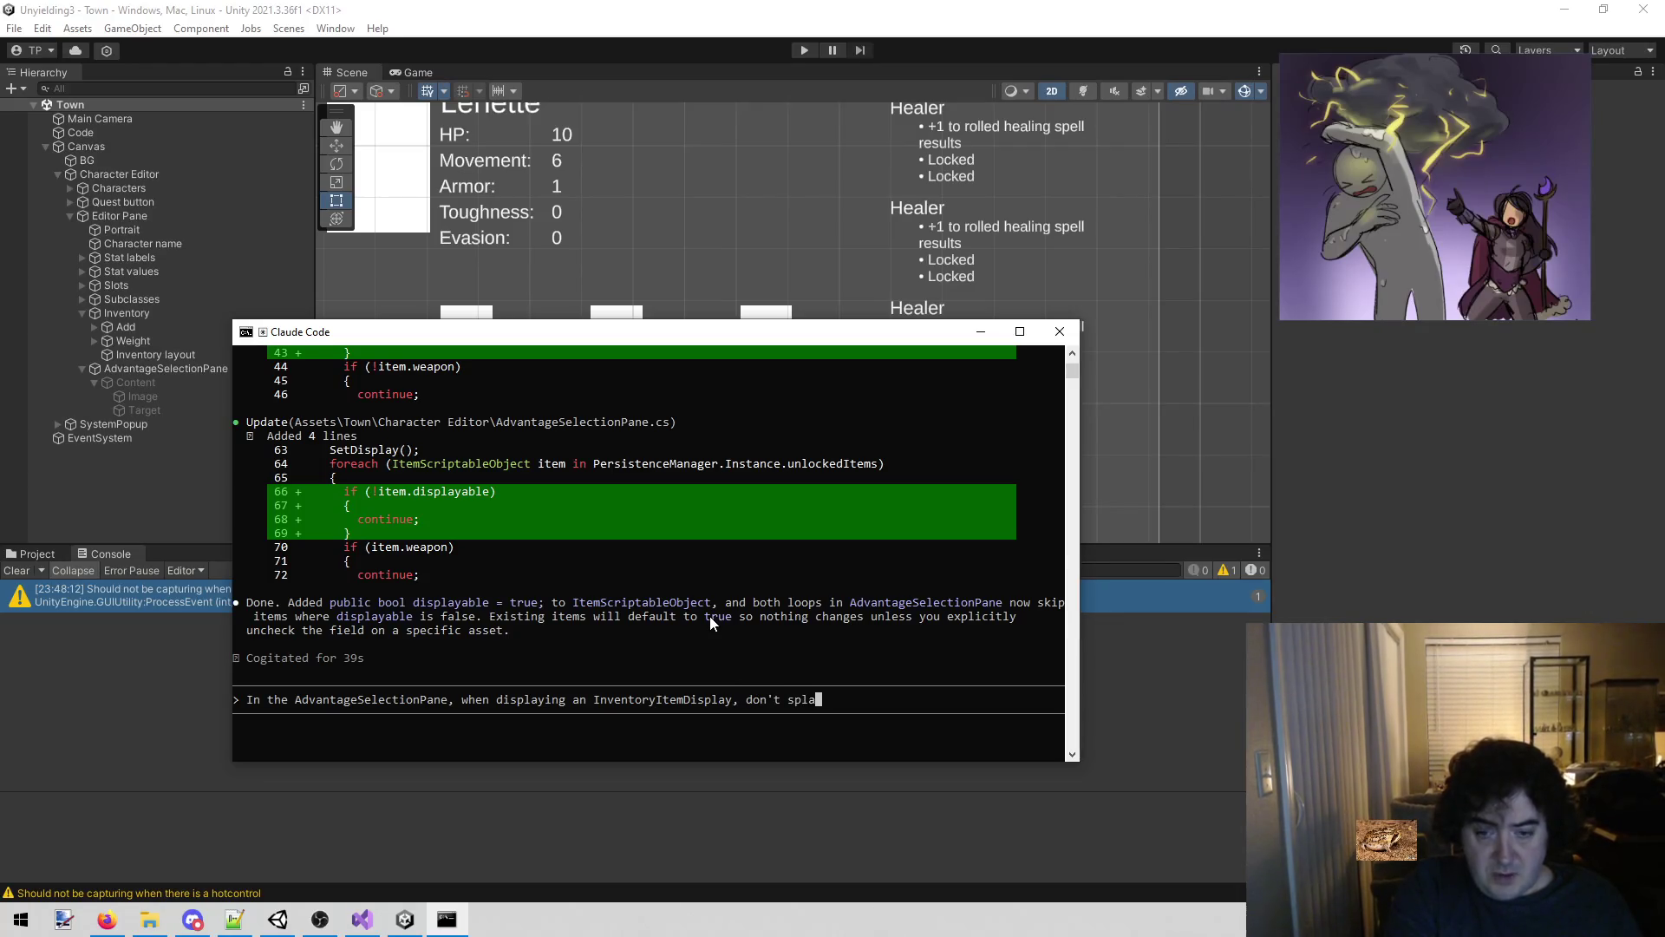